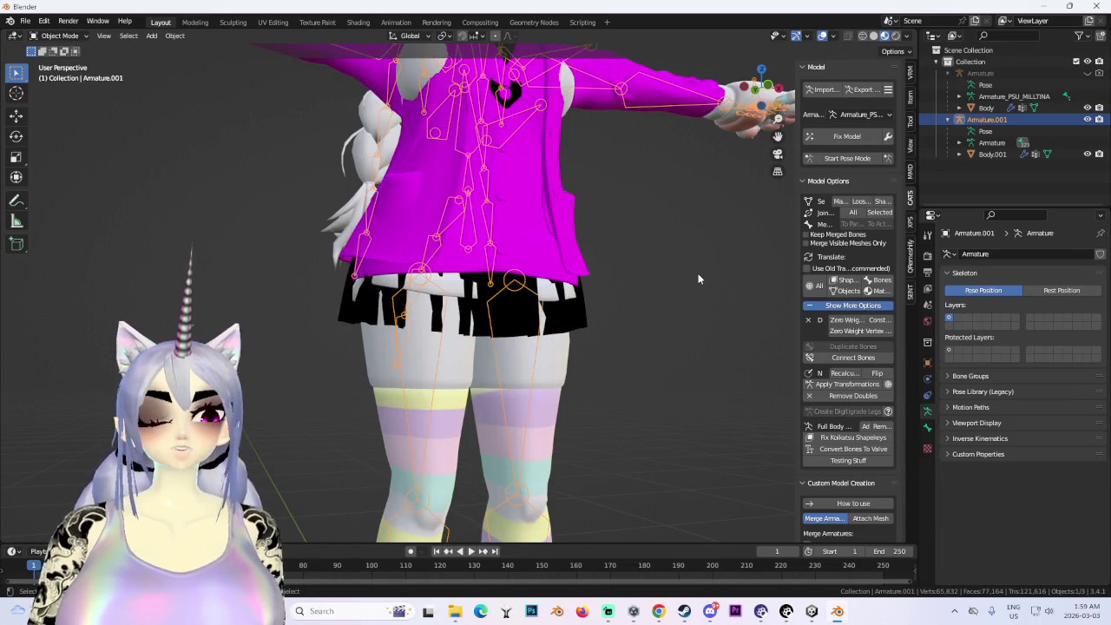
- Stop editing the armature's bones and select the first model's Body mesh
mouse_move(776, 267)
middle_mouse_down()
mouse_move(768, 236)
mouse_move(762, 260)
middle_mouse_up()
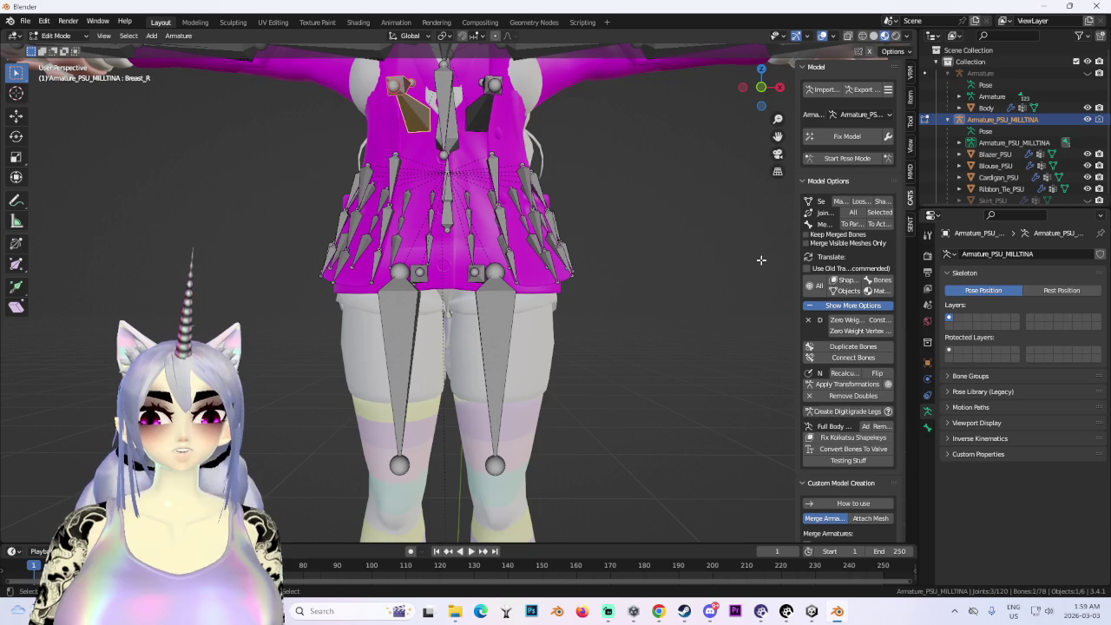
key("ctrl+z")
key("ctrl+z")
key("ctrl+z")
mouse_move(759, 259)
middle_mouse_down()
mouse_move(691, 274)
mouse_move(486, 269)
middle_mouse_up()
scroll(725, 276, "up", 2)
left_click(557, 272)
left_click(59, 36)
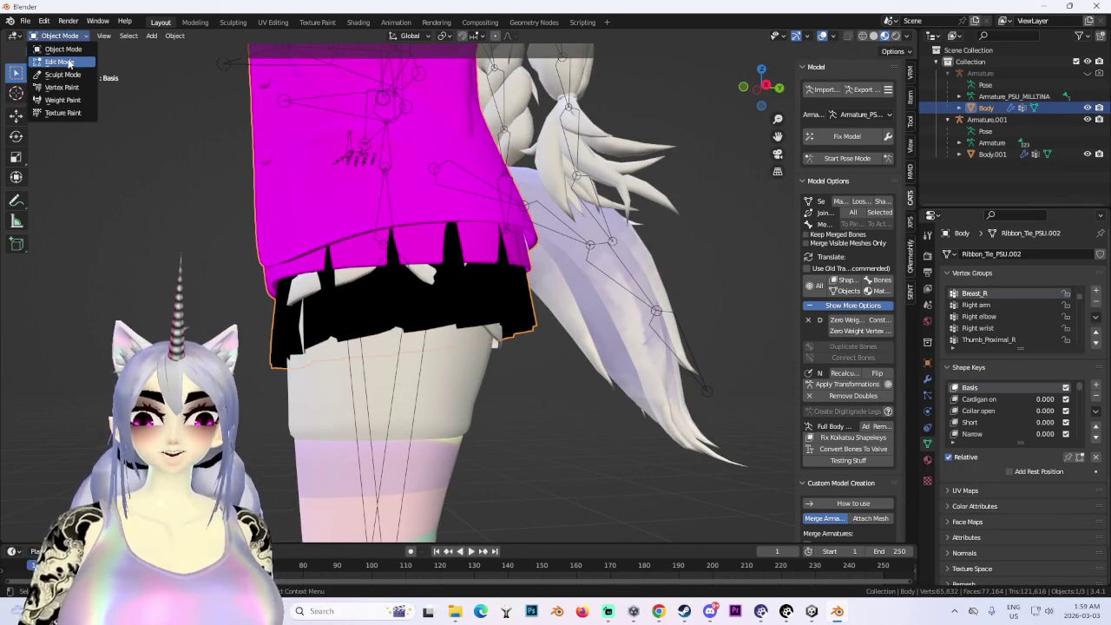
- In Edit Mode on Body, select the whole connected skirt piece with L
left_click(52, 63)
mouse_move(185, 159)
middle_mouse_down()
mouse_move(552, 368)
mouse_move(475, 230)
mouse_move(597, 302)
mouse_move(622, 379)
mouse_move(548, 293)
middle_mouse_up()
left_click(552, 368)
key("l")
scroll(622, 379, "down", 3)
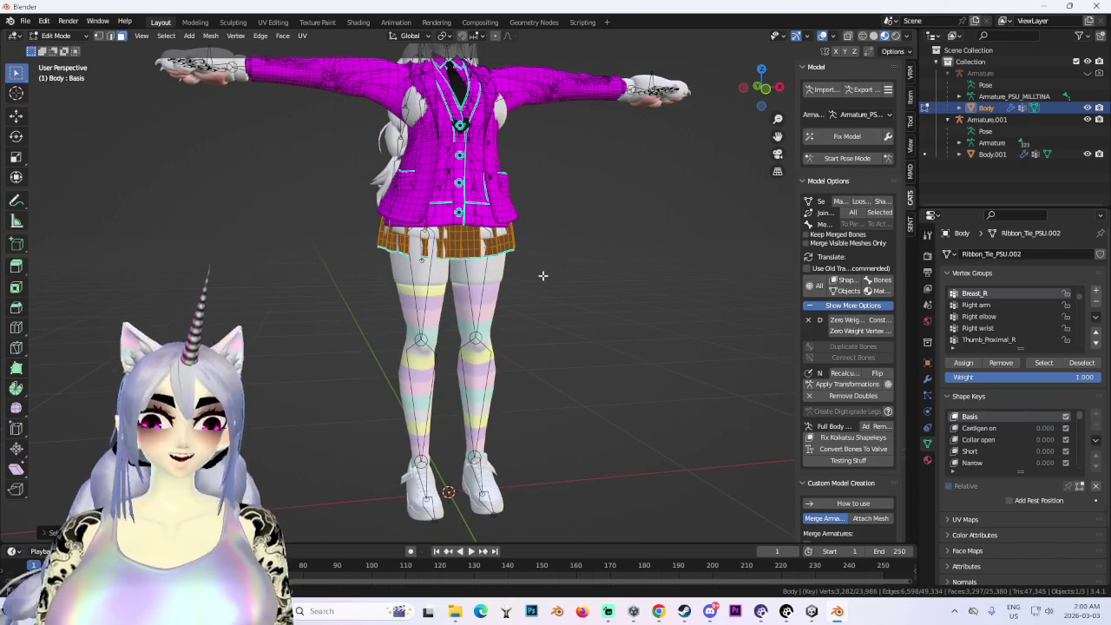
scroll(508, 342, "up", 3)
scroll(508, 342, "up", 2)
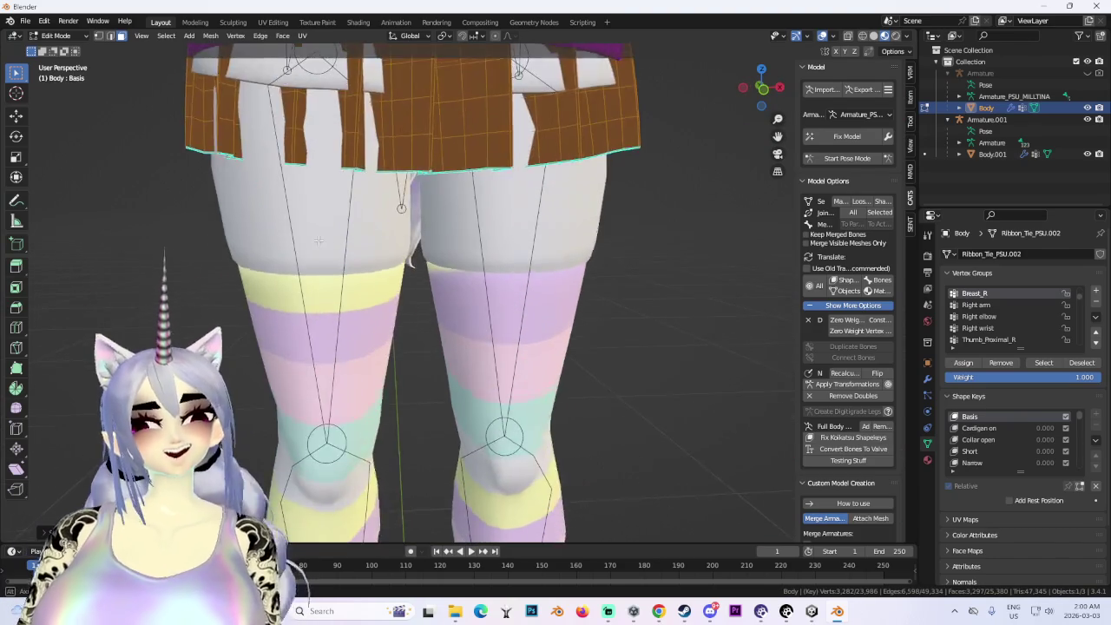
scroll(507, 342, "down", 2)
- Separate the selected skirt into Body.002, return to Object Mode and hide it
key("p")
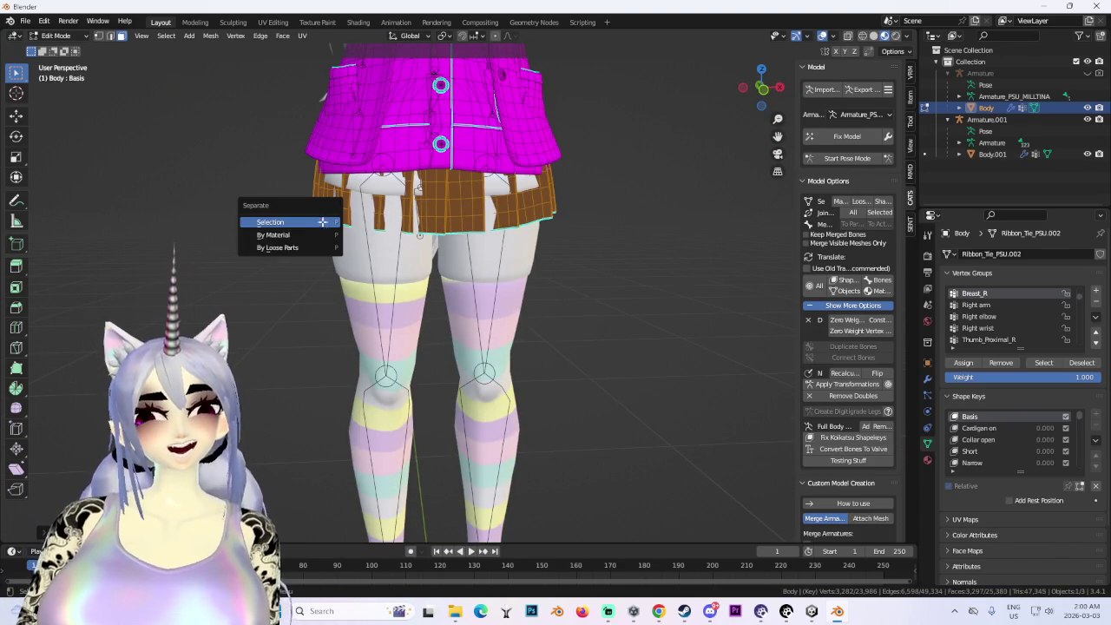
left_click(322, 220)
mouse_move(322, 220)
middle_mouse_down()
mouse_move(437, 206)
mouse_move(486, 243)
middle_mouse_up()
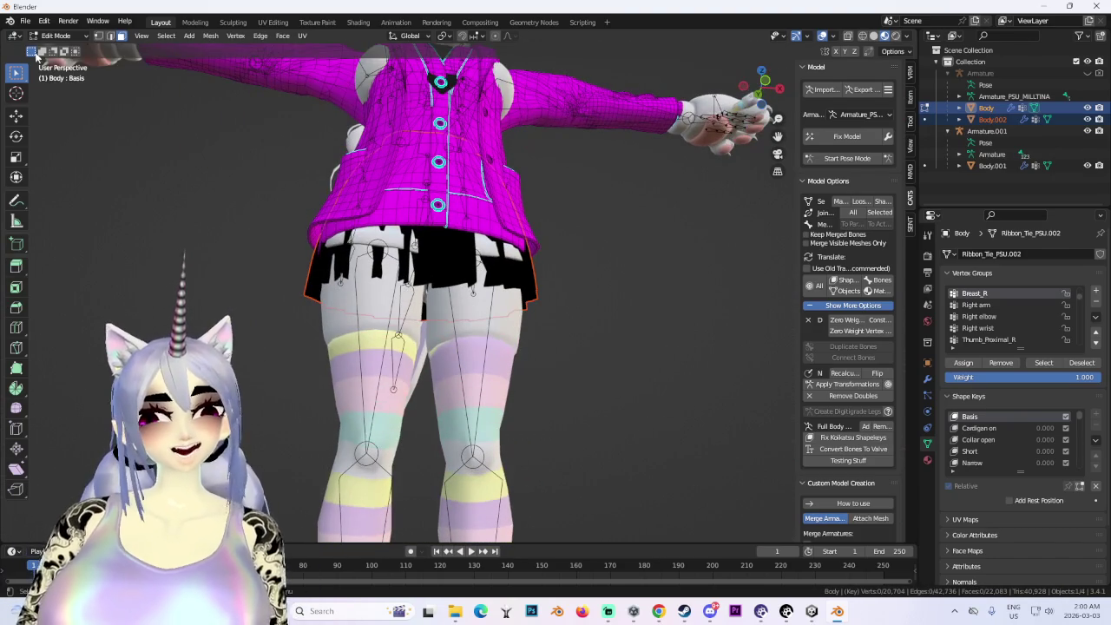
left_click(56, 36)
left_click(54, 49)
left_click(504, 228)
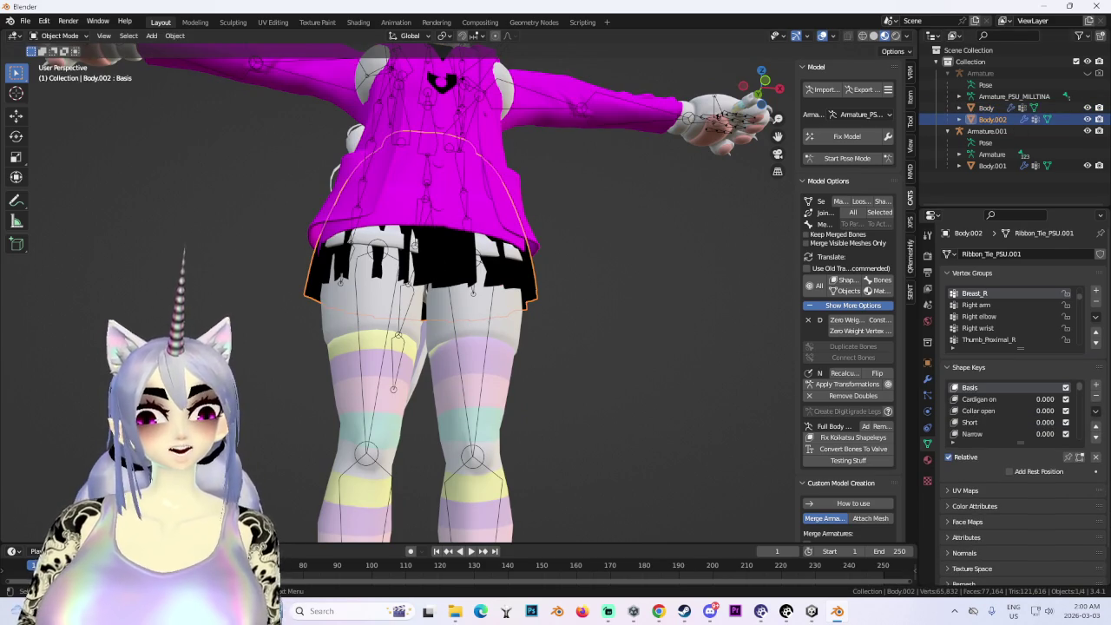
key("h")
middle_click_drag(457, 339, 516, 287)
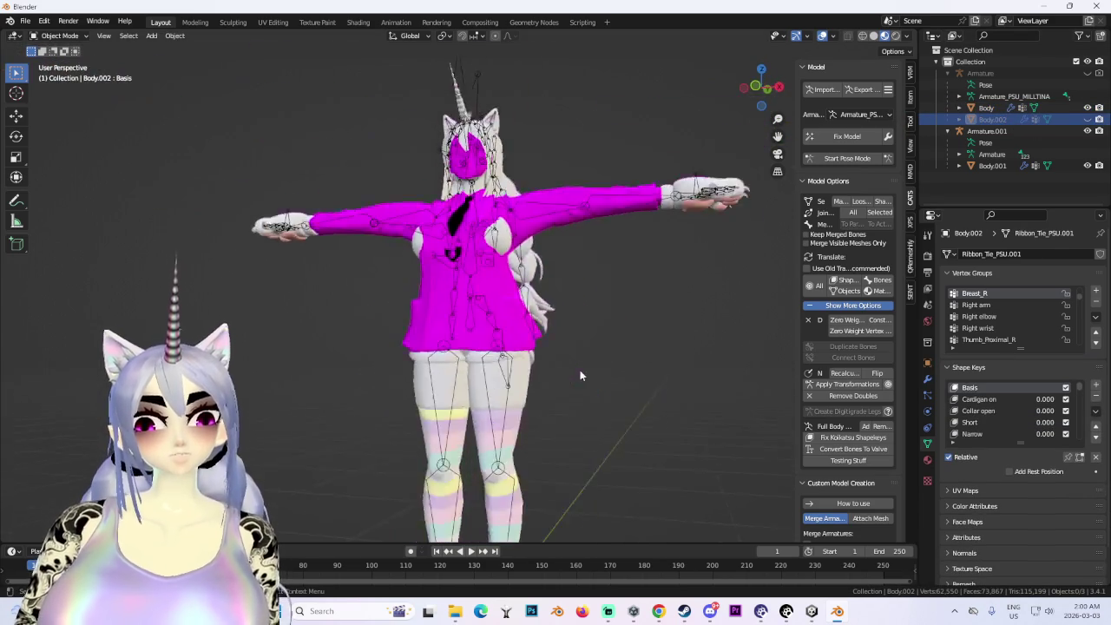
left_click(516, 286)
- Select Body.001 and look through its material and mesh data properties
mouse_move(630, 235)
middle_mouse_down()
mouse_move(512, 242)
mouse_move(659, 261)
mouse_move(538, 286)
mouse_move(603, 330)
mouse_move(551, 256)
middle_mouse_up()
left_click(548, 235)
scroll(551, 256, "down", 2)
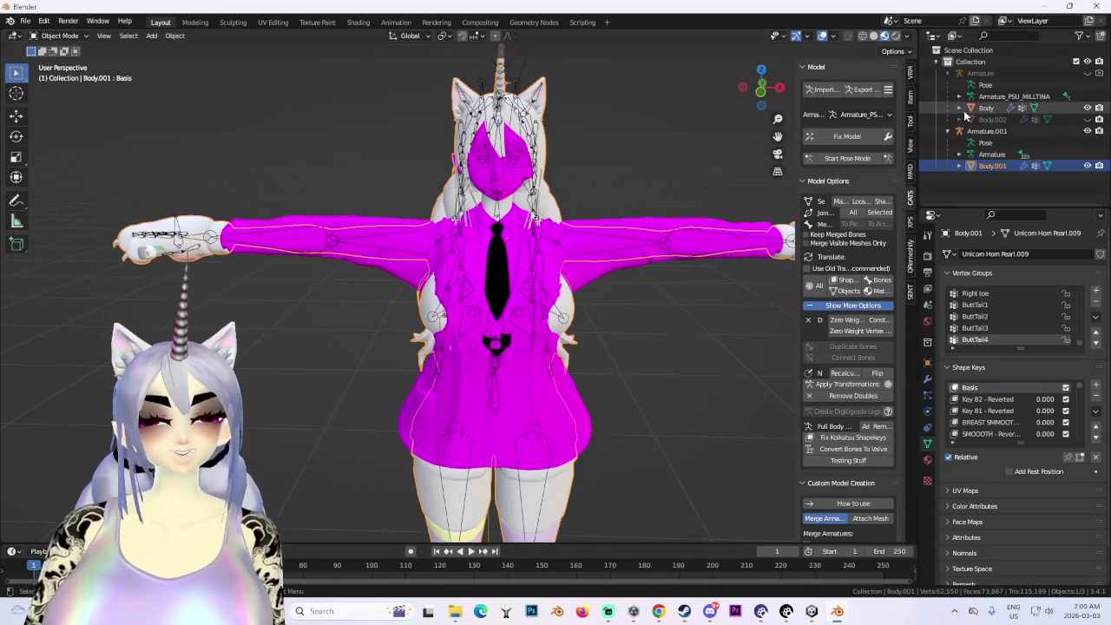
left_click(927, 459)
left_click(927, 444)
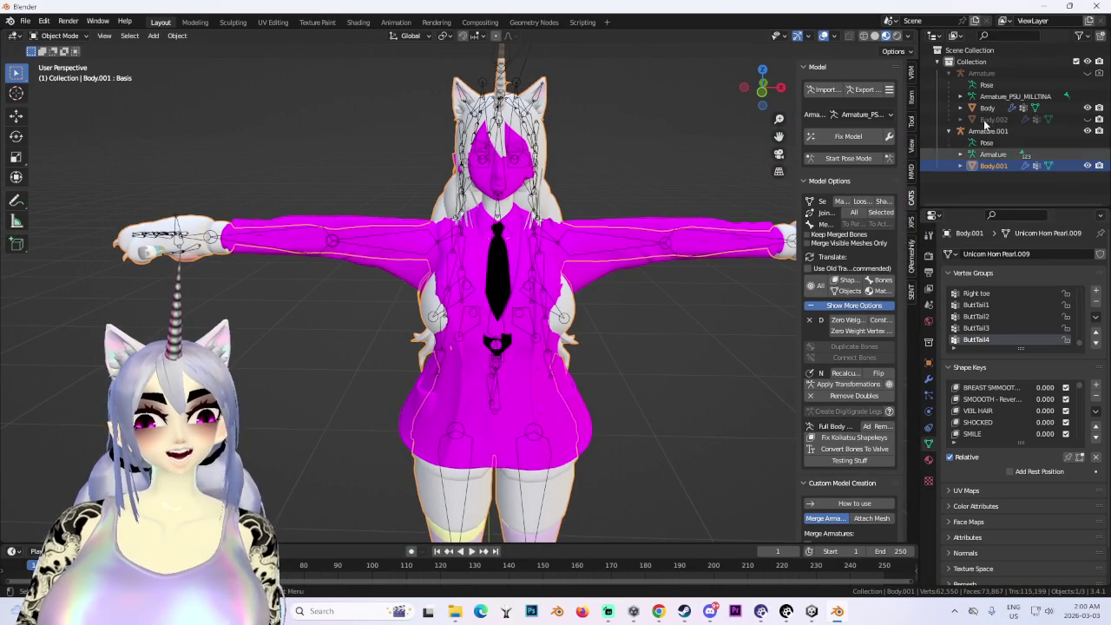
- Delete the Body.002 skirt object through the outliner's right-click menu
scroll(654, 348, "down", 2)
scroll(655, 348, "down", 1)
left_click(995, 119)
right_click(996, 123)
left_click(955, 193)
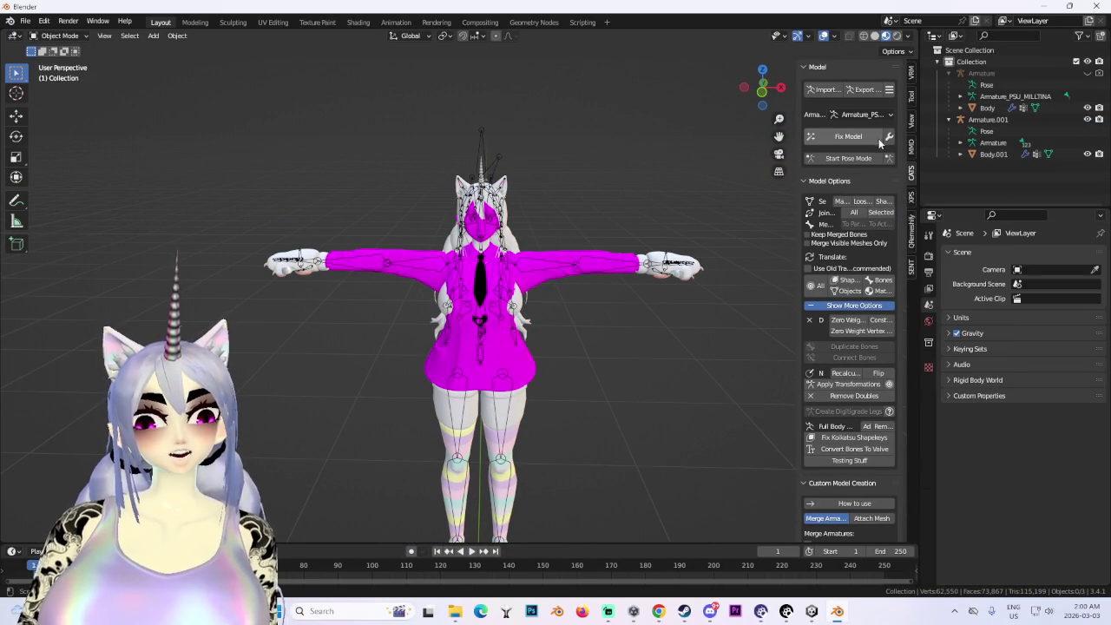
left_click(862, 319)
mouse_move(761, 342)
middle_mouse_down()
mouse_move(558, 392)
mouse_move(508, 360)
mouse_move(620, 376)
mouse_move(595, 416)
mouse_move(515, 265)
mouse_move(583, 310)
mouse_move(467, 311)
mouse_move(562, 345)
middle_mouse_up()
scroll(583, 310, "down", 2)
scroll(467, 310, "up", 2)
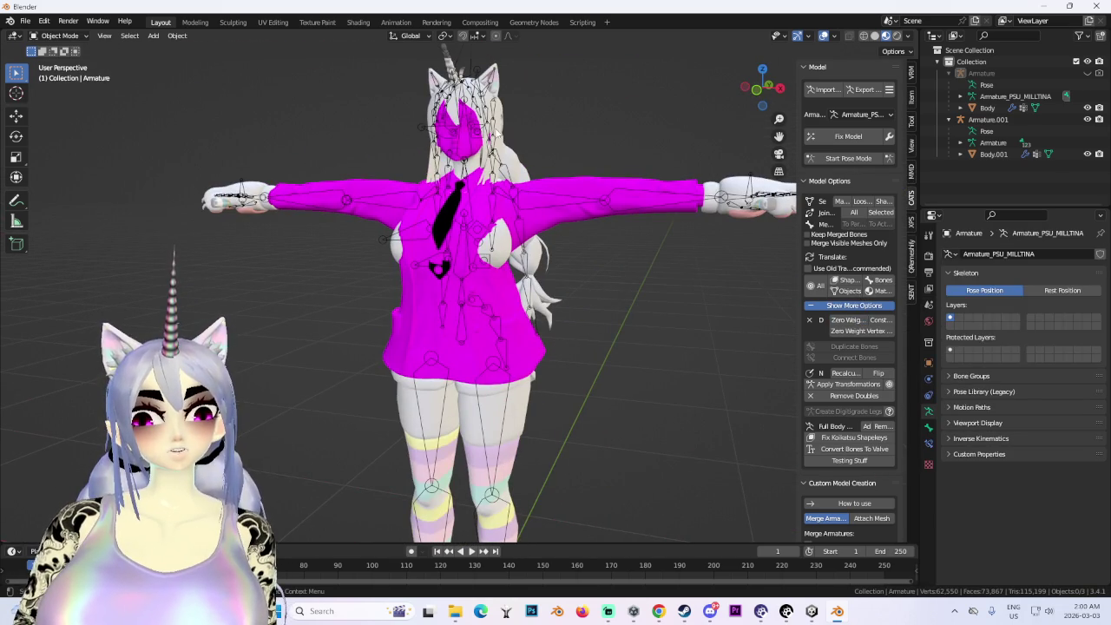
left_click(496, 129)
middle_click_drag(541, 238, 547, 278)
scroll(542, 297, "up", 3)
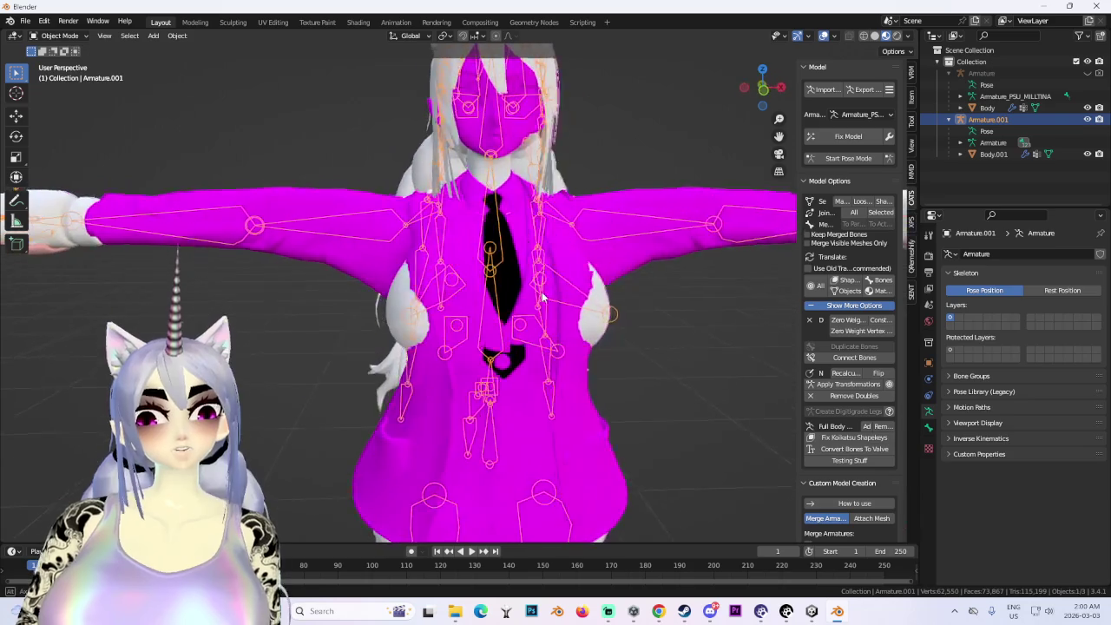
left_click(588, 311)
mouse_move(587, 311)
middle_mouse_down()
mouse_move(635, 328)
mouse_move(607, 305)
mouse_move(556, 313)
mouse_move(653, 280)
mouse_move(622, 250)
mouse_move(681, 239)
mouse_move(627, 243)
middle_mouse_up()
left_click(607, 305)
left_click(607, 305)
left_click(623, 250)
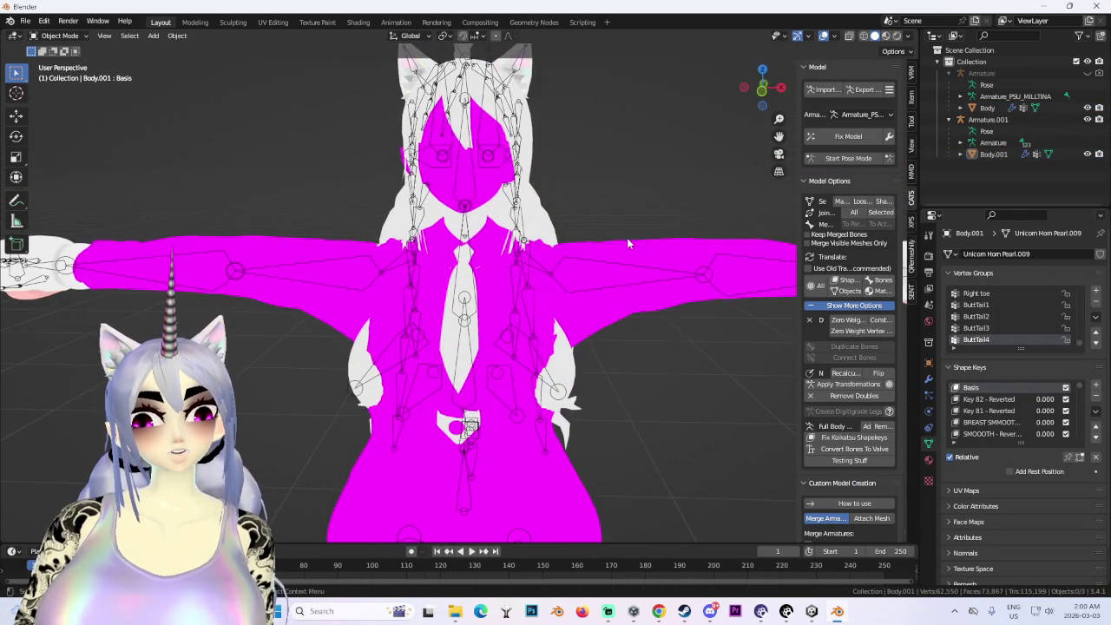
- Turn on the Wireframe viewport overlay and select the Body mesh
left_click(825, 36)
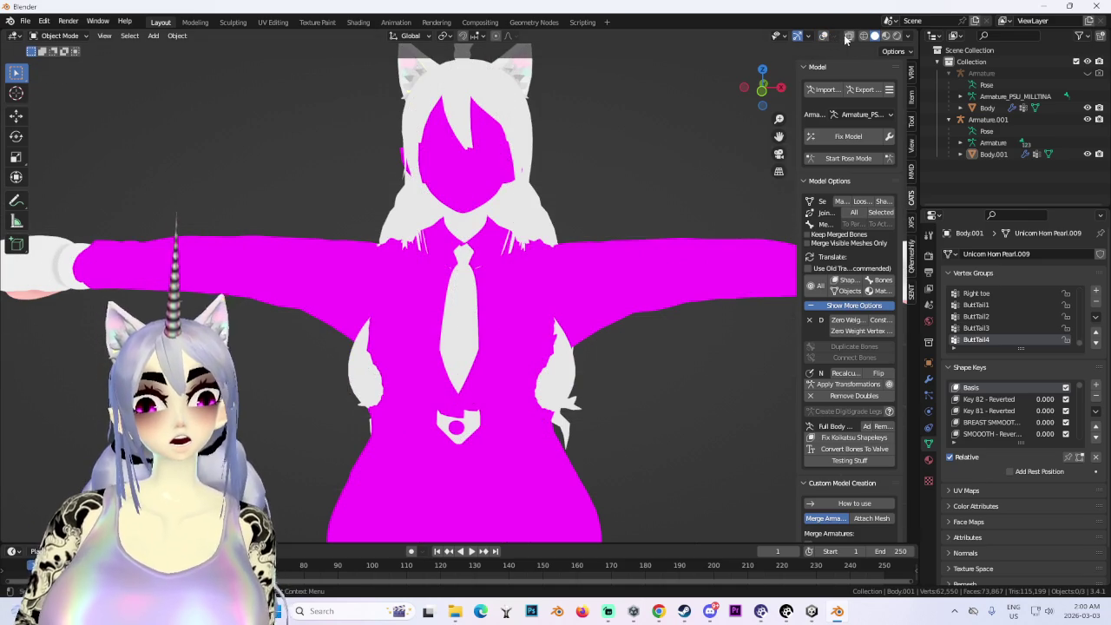
left_click(825, 36)
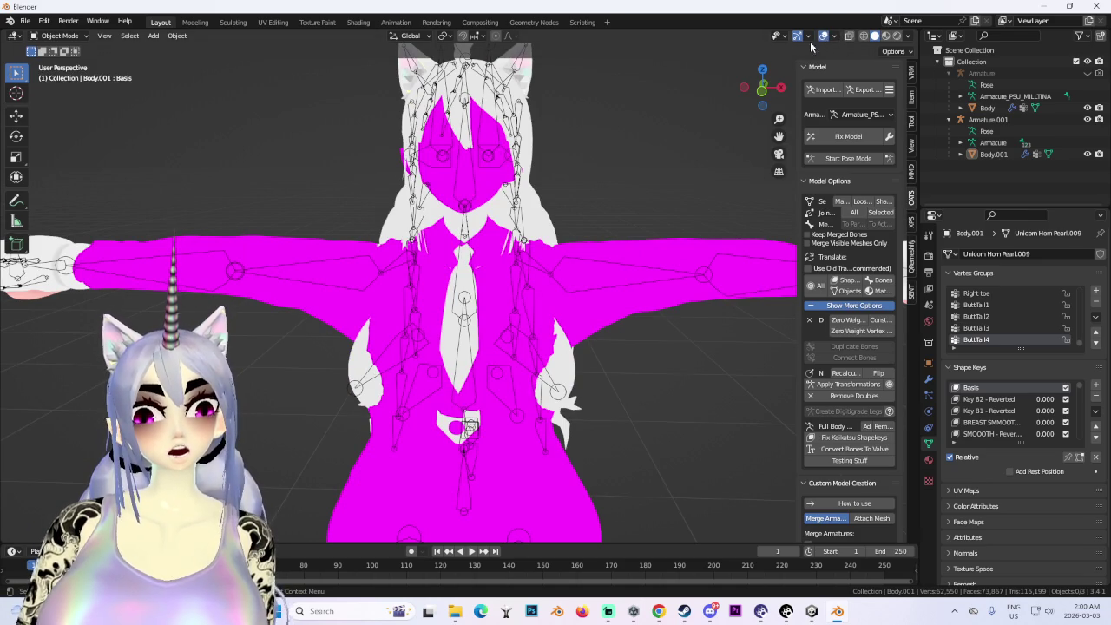
left_click(834, 36)
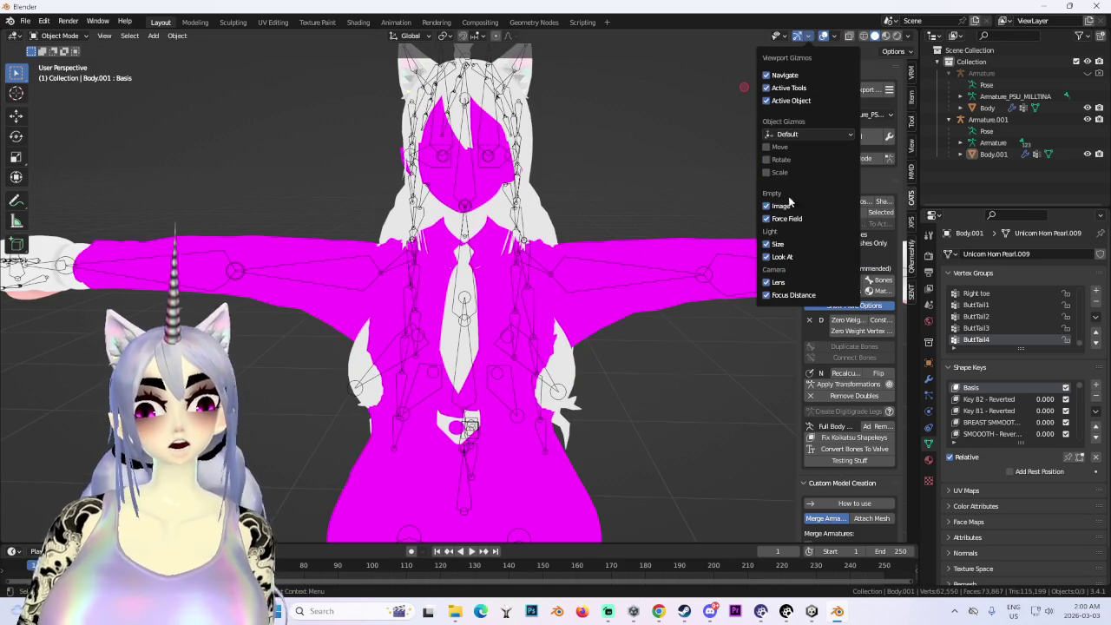
left_click(833, 37)
left_click(763, 231)
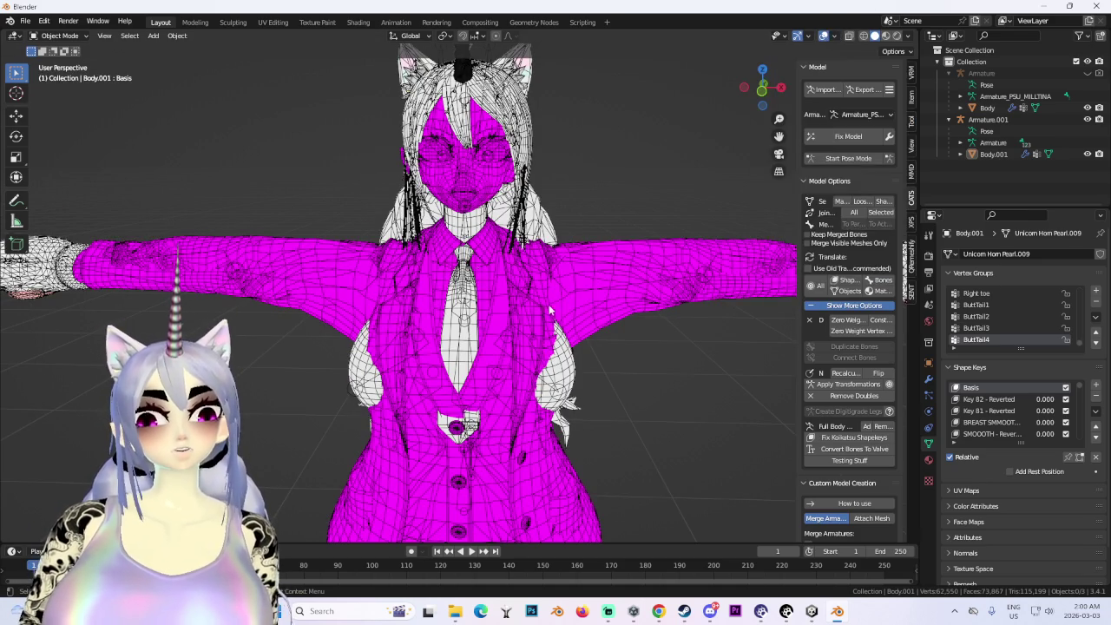
left_click(588, 281)
middle_click_drag(591, 283, 625, 284)
- Scroll the CATS sidebar down to the Merge Armatures settings, briefly changing the browser's music
scroll(849, 455, "down", 2)
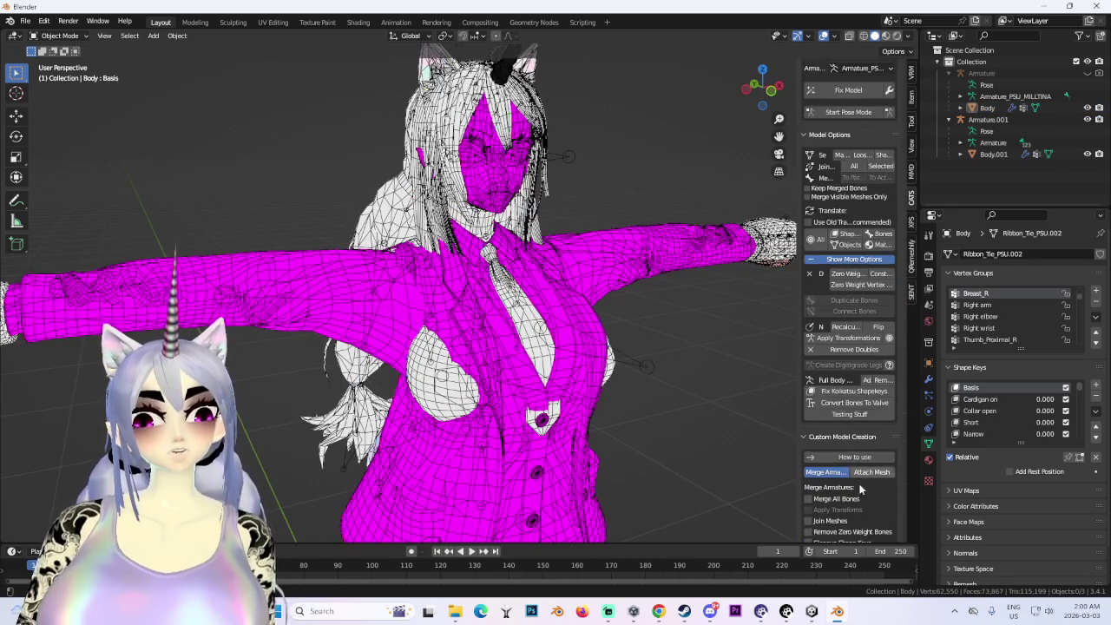
scroll(846, 497, "down", 2)
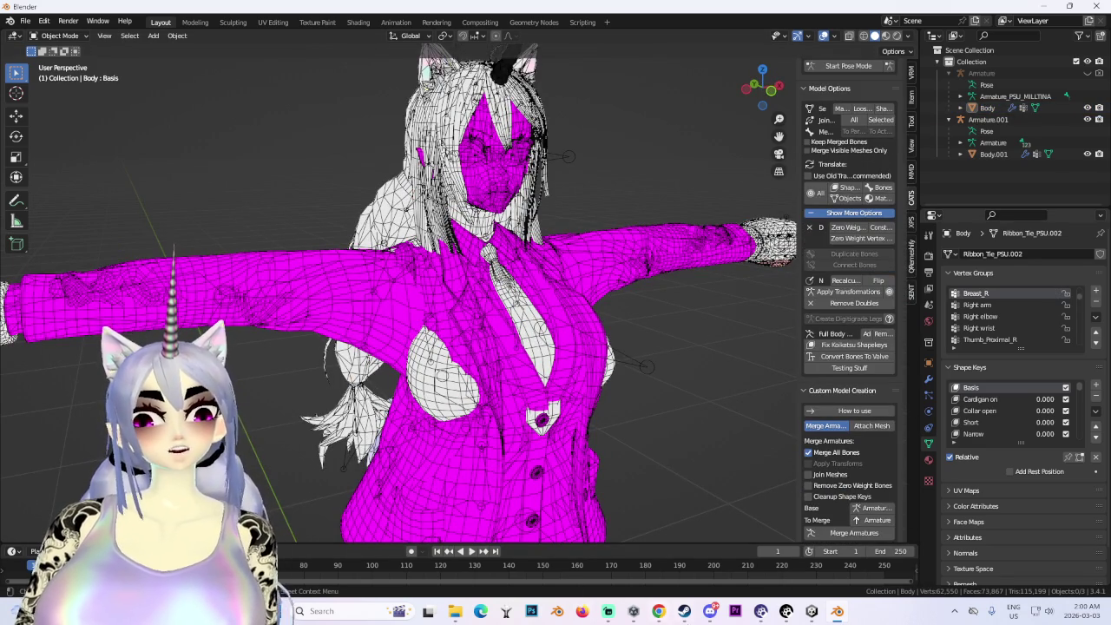
left_click(659, 611)
scroll(613, 582, "down", 1)
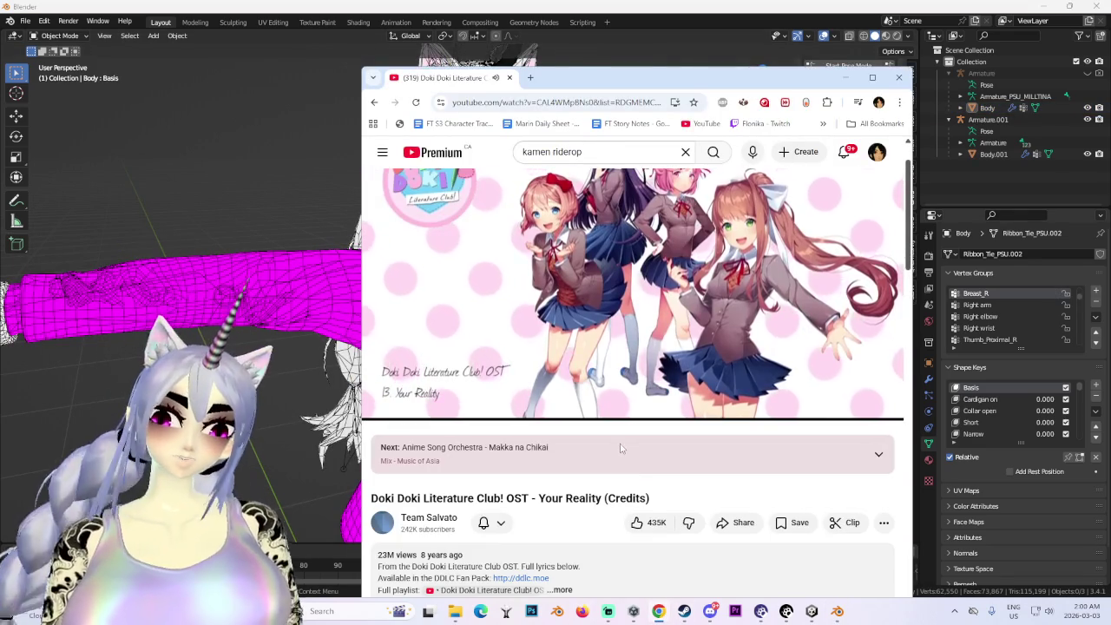
scroll(613, 581, "down", 1)
scroll(613, 581, "down", 5)
scroll(613, 581, "up", 2)
left_click(798, 287)
left_click(849, 79)
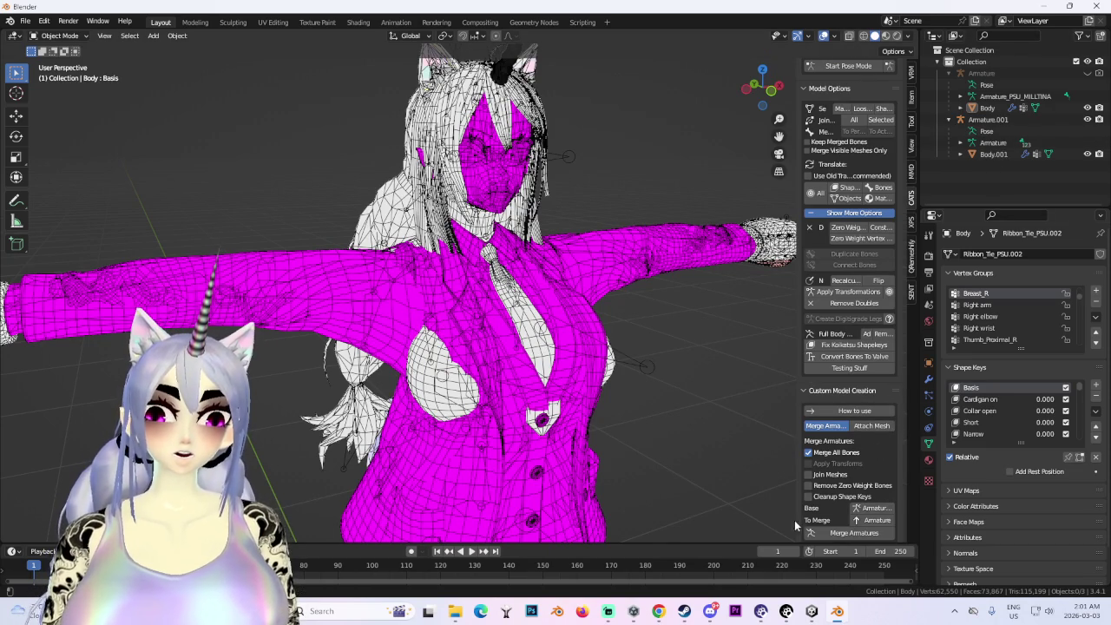
- Confirm Base Armature.001 and To Merge Armature, then run Merge Armatures
left_click_drag(794, 519, 704, 519)
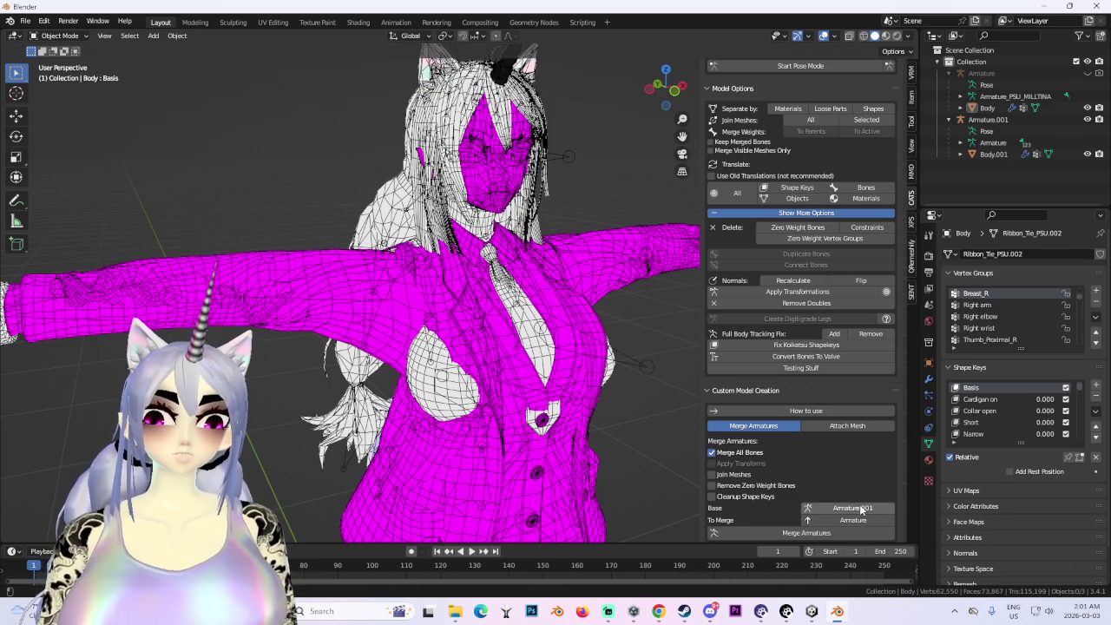
left_click(861, 509)
key("Escape")
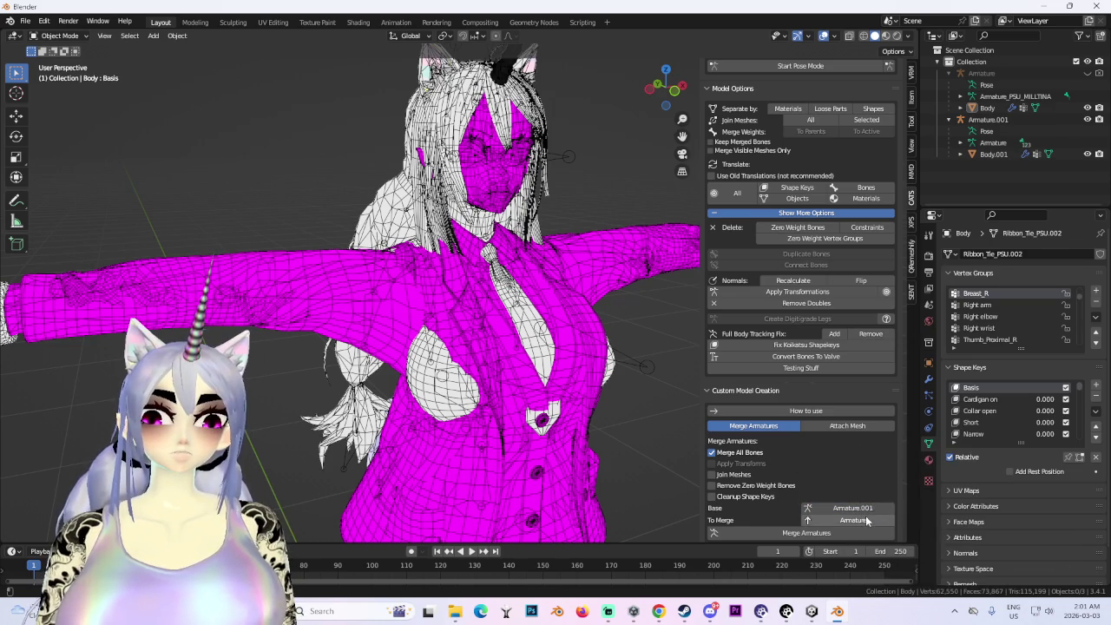
left_click(864, 517)
key("Escape")
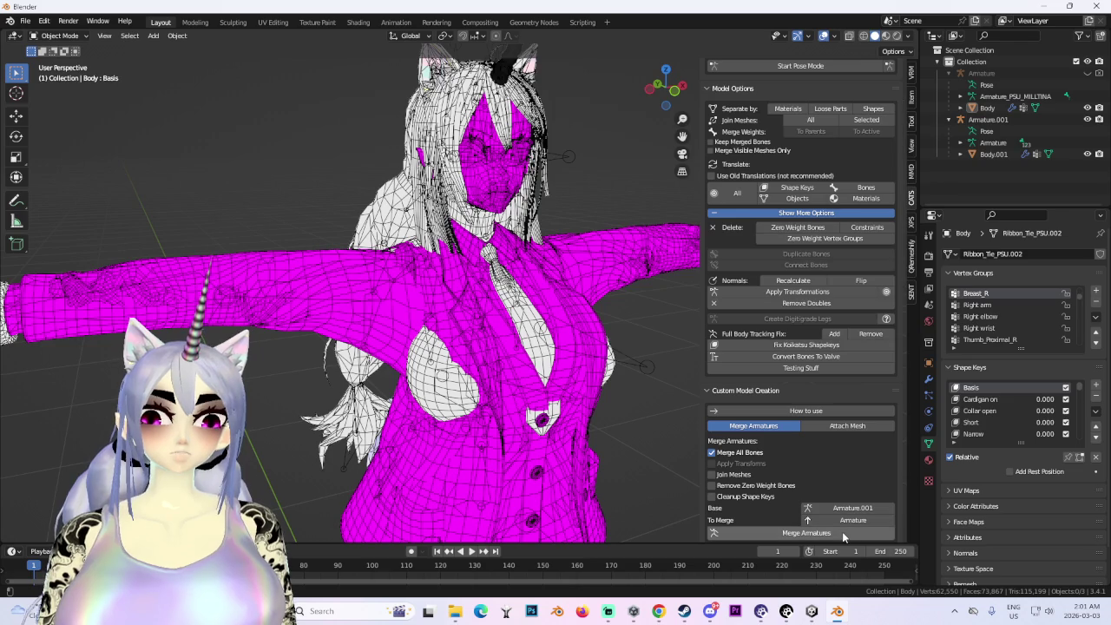
left_click(842, 533)
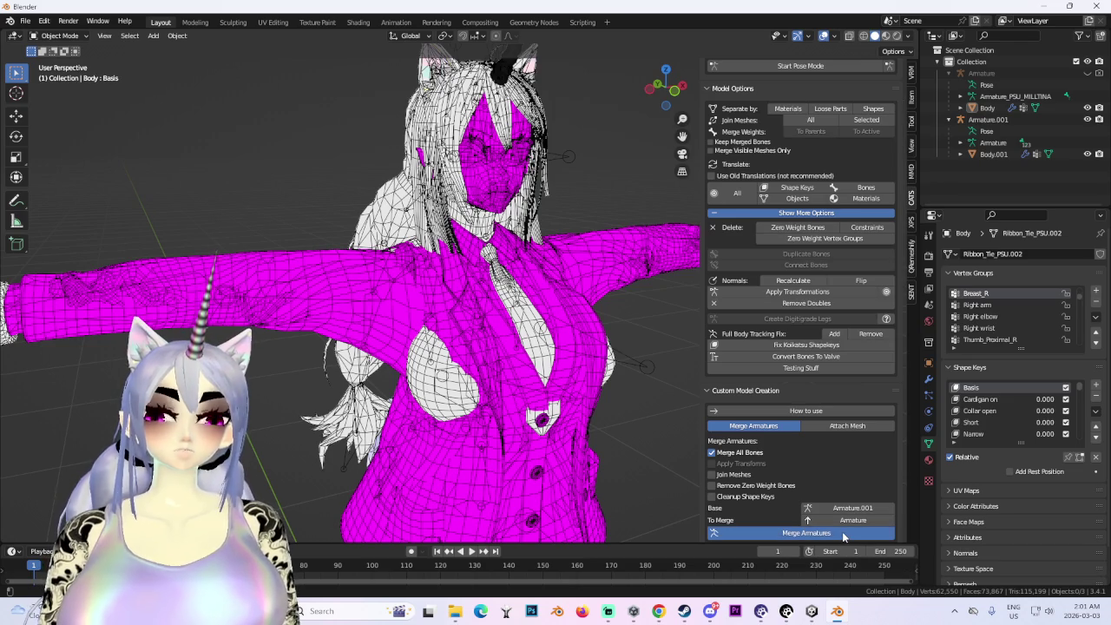
mouse_move(542, 278)
middle_mouse_down()
mouse_move(490, 278)
mouse_move(625, 244)
middle_mouse_up()
scroll(807, 113, "up", 4)
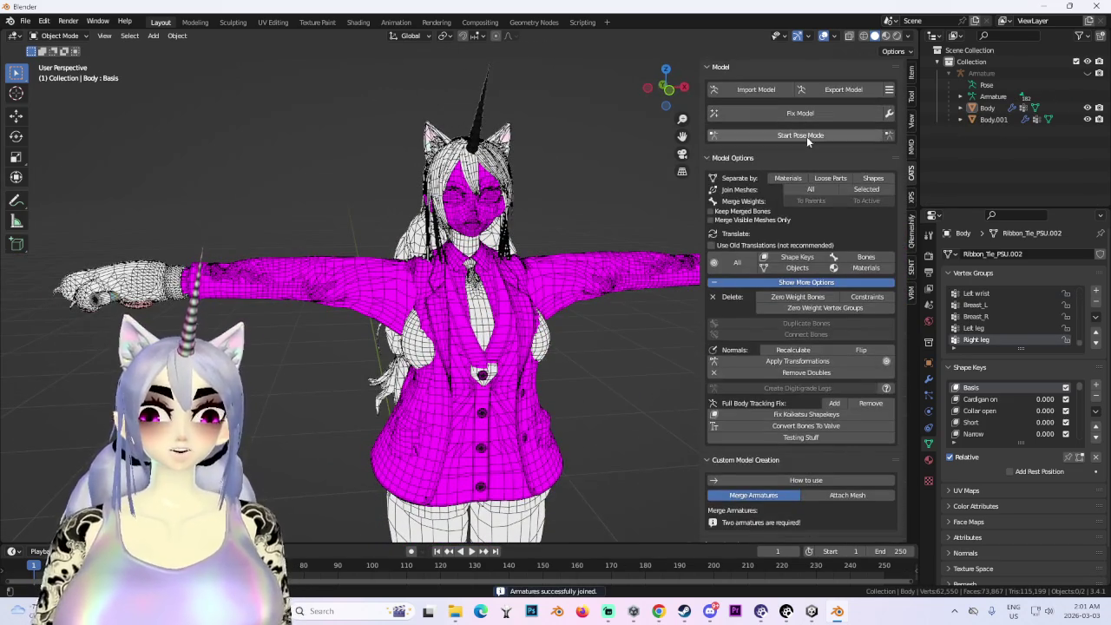
- Enter Pose Mode, test-rotate the Left arm bone without keeping it, and hide the armature
left_click(800, 137)
left_click(555, 273)
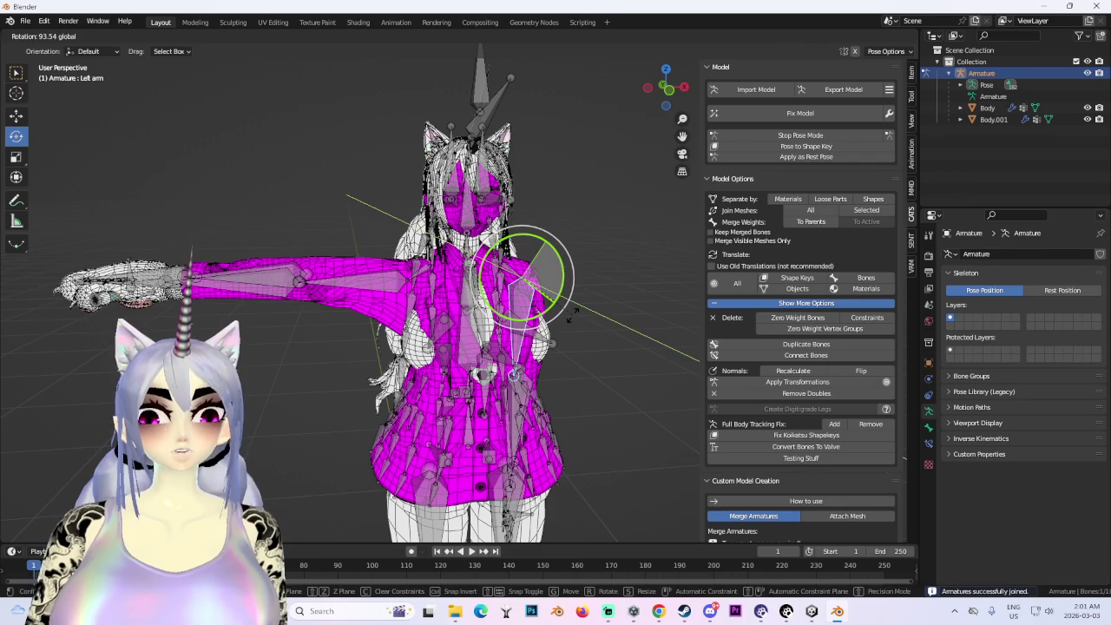
left_click_drag(545, 246, 547, 247)
left_click(1086, 73)
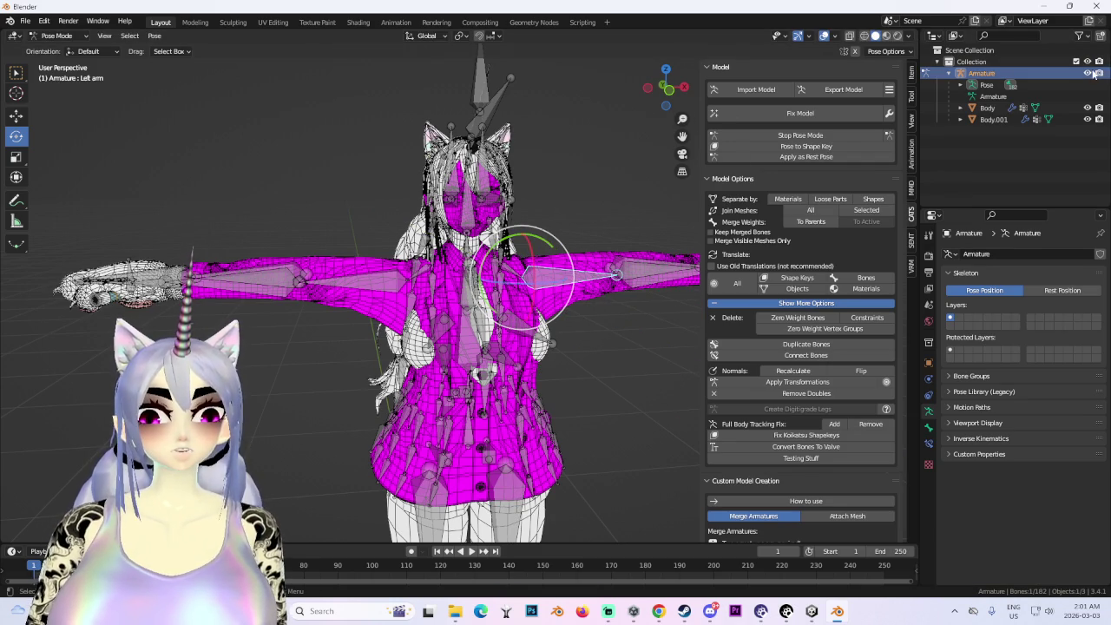
- In Object Mode, hide Body, select Body.001 and make the model render solid
left_click(57, 36)
left_click(54, 42)
left_click(570, 276)
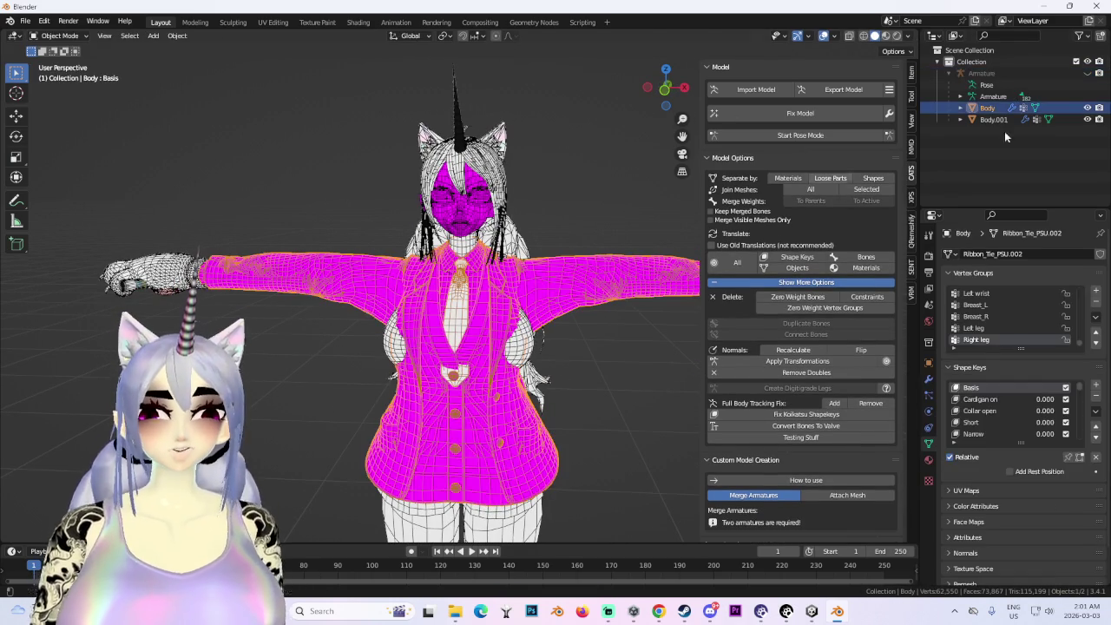
left_click(1086, 108)
left_click(526, 274)
scroll(575, 289, "up", 3)
scroll(575, 289, "up", 2)
left_click(824, 36)
- In Unity, select the avatar's Body and scroll the Inspector down to its Materials
middle_click_drag(487, 301, 555, 295)
left_click(813, 611)
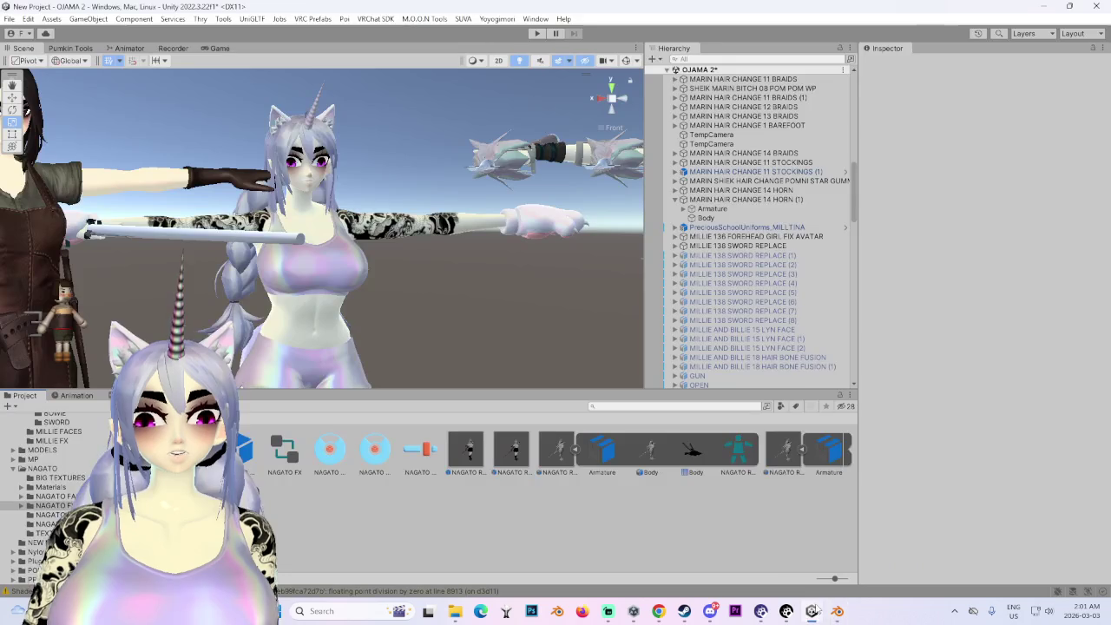
left_click(275, 254)
scroll(902, 453, "down", 5)
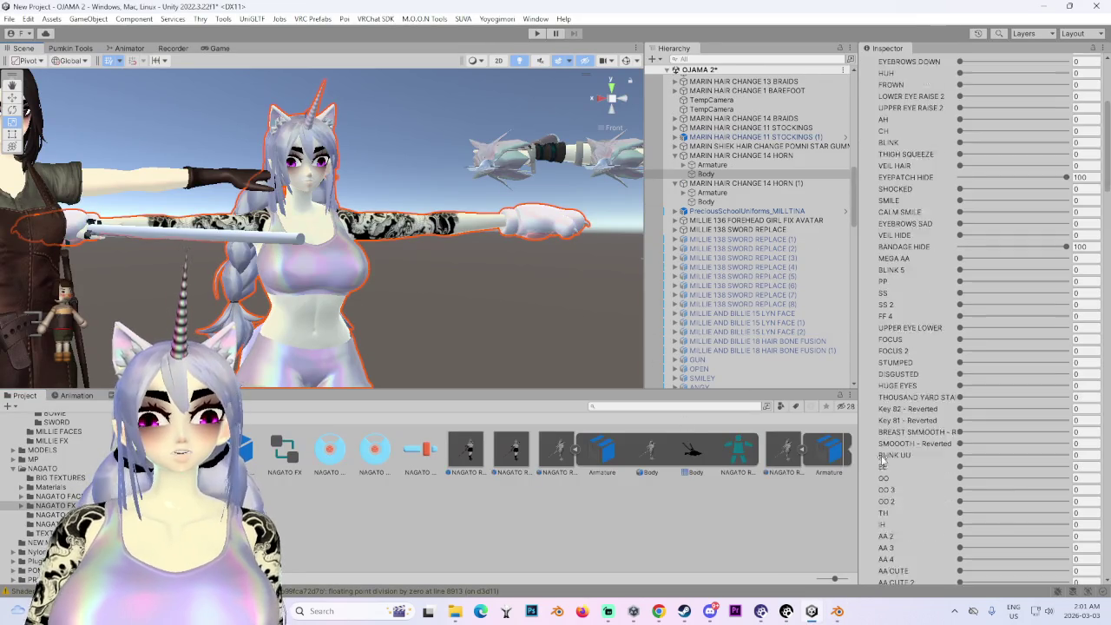
scroll(894, 460, "down", 5)
scroll(885, 465, "down", 5)
scroll(890, 460, "down", 5)
scroll(892, 456, "down", 5)
scroll(894, 451, "down", 5)
scroll(896, 447, "down", 5)
scroll(902, 468, "down", 3)
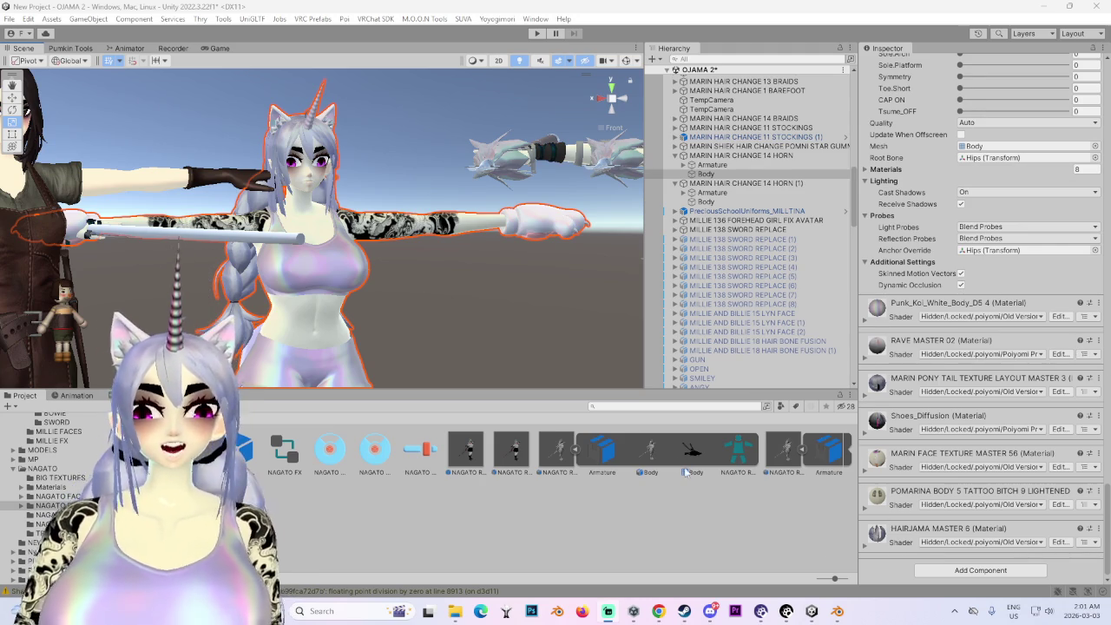
- Ping the POMARINA material in the Project with Select Material, then return to Blender
scroll(356, 257, "up", 3)
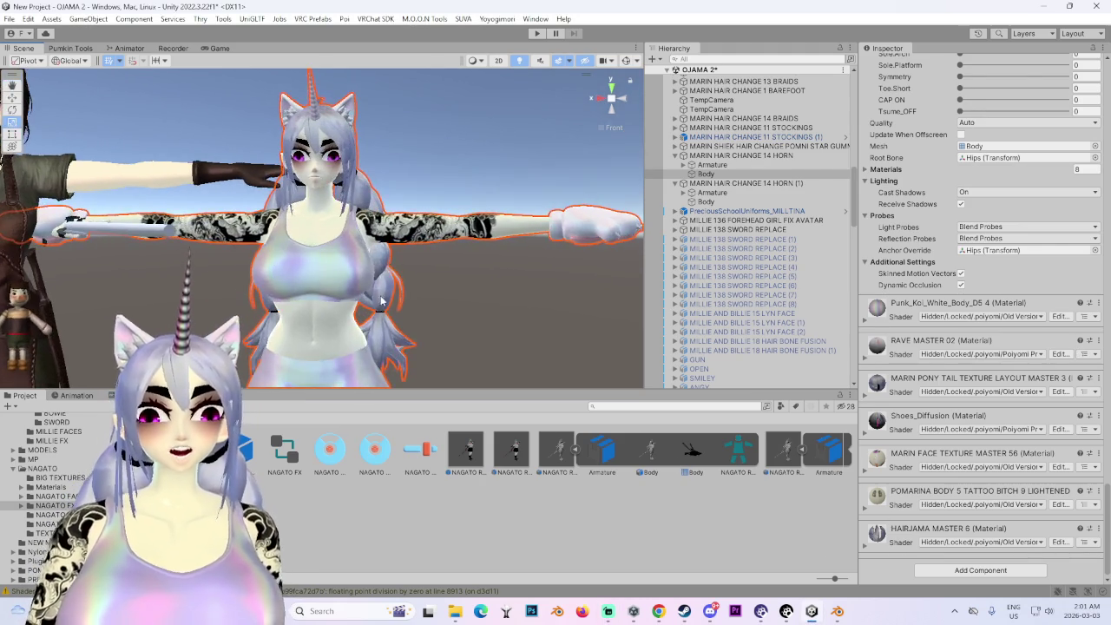
right_click(1098, 503)
left_click(934, 326)
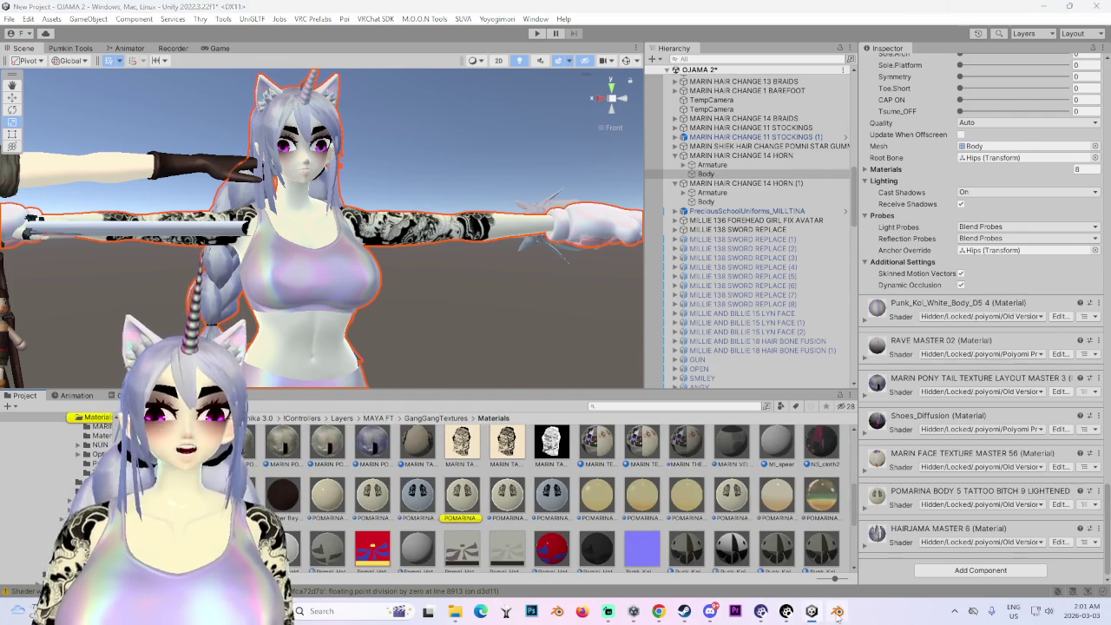
key("alt+Tab")
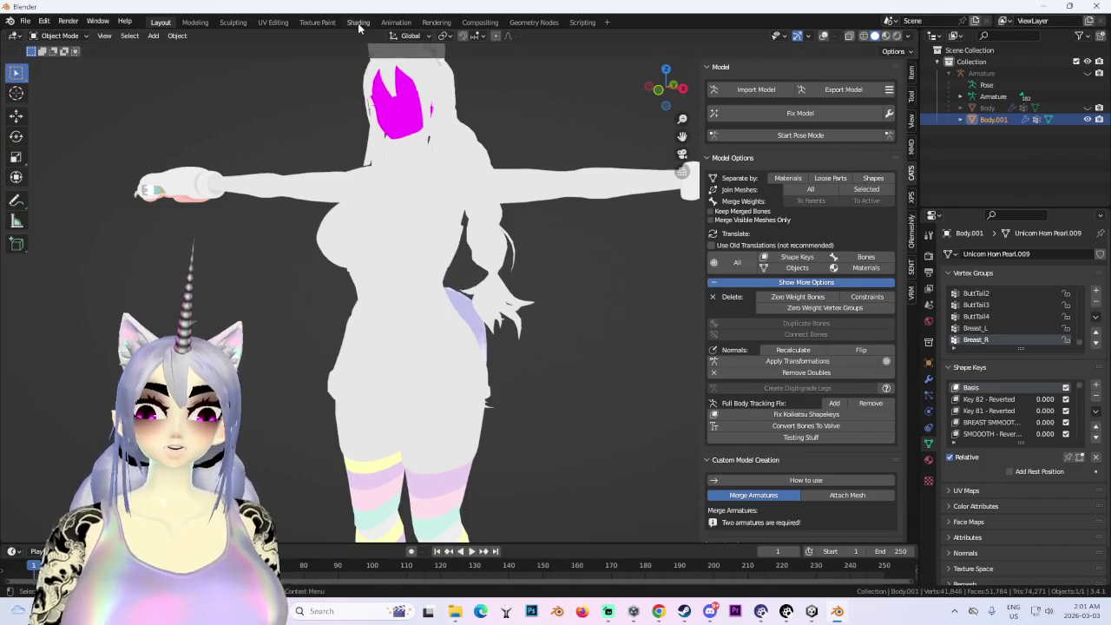
- Switch Blender to the Shading workspace to see the body's material nodes
left_click(358, 22)
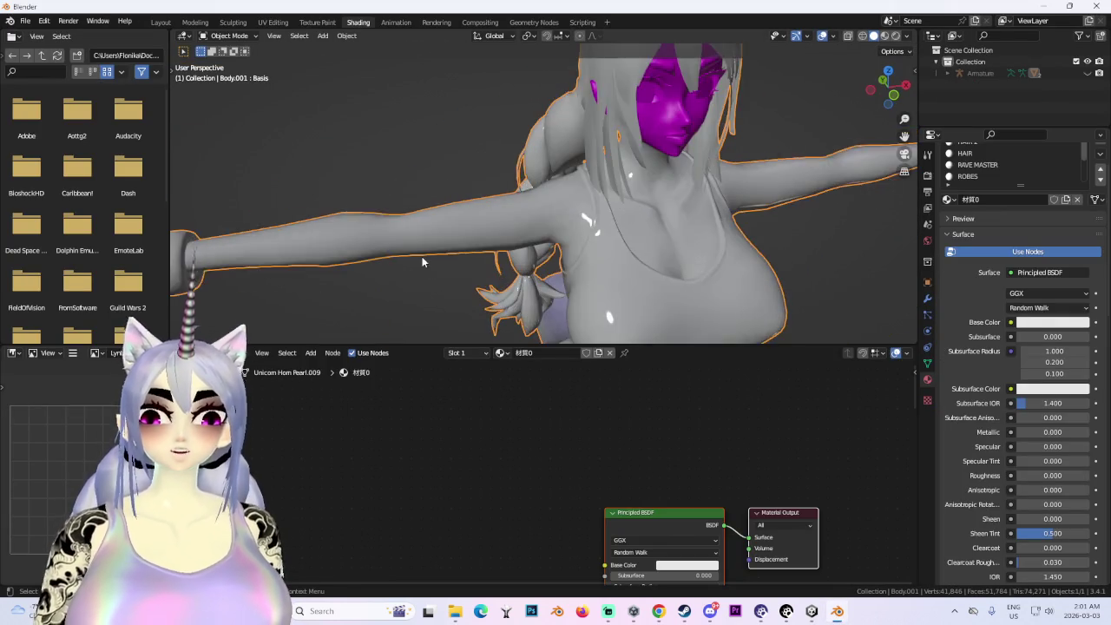
middle_click_drag(422, 261, 287, 47)
left_click(330, 23)
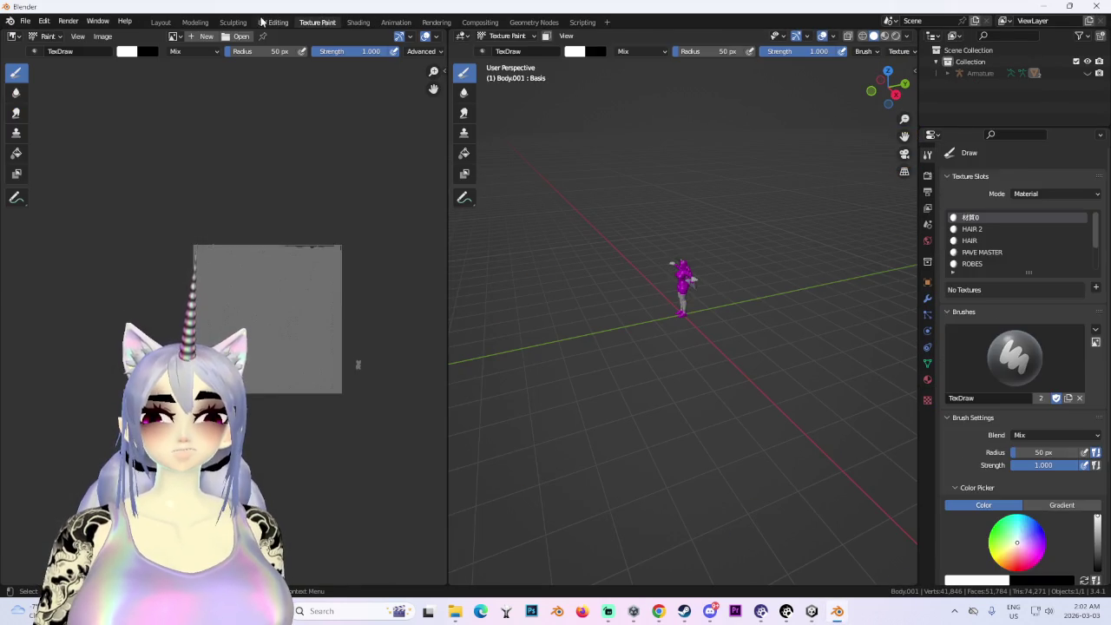
left_click(265, 23)
left_click(358, 23)
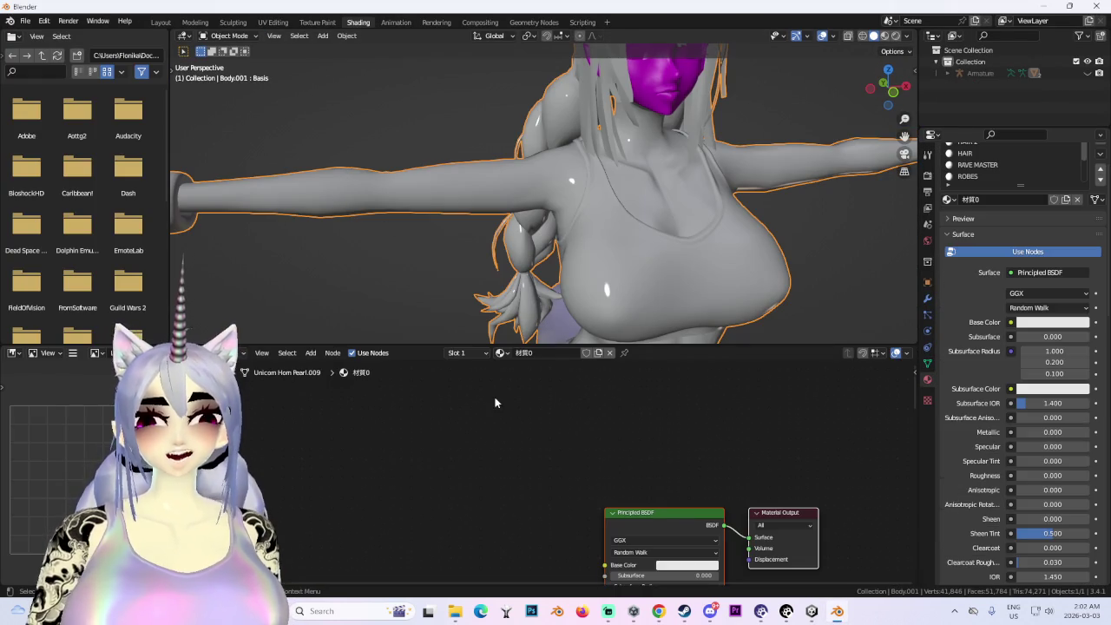
scroll(992, 174, "up", 2)
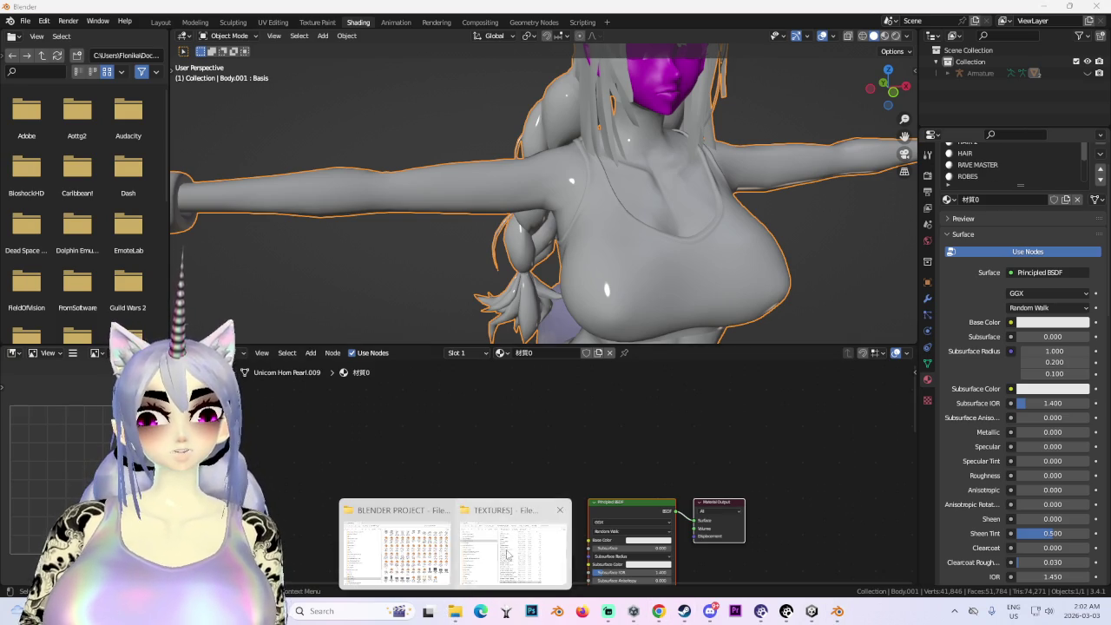
- In Unity, locate the POMARINA body texture and show it in Explorer, then return to Blender
mouse_move(455, 611)
left_click(521, 540)
left_click(1024, 8)
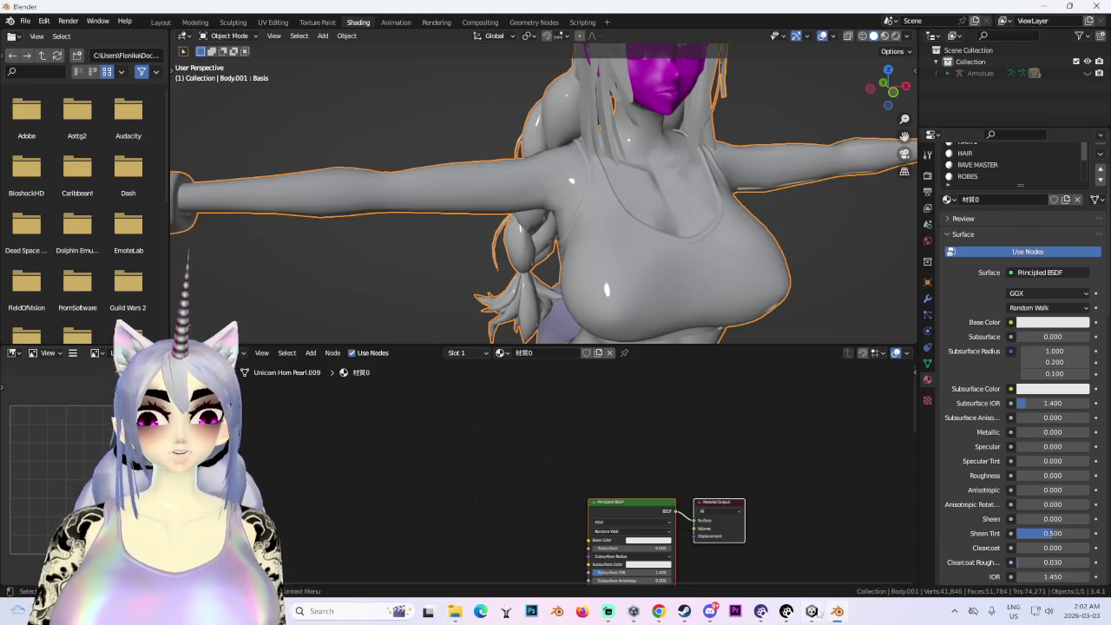
left_click(811, 611)
left_click(873, 518)
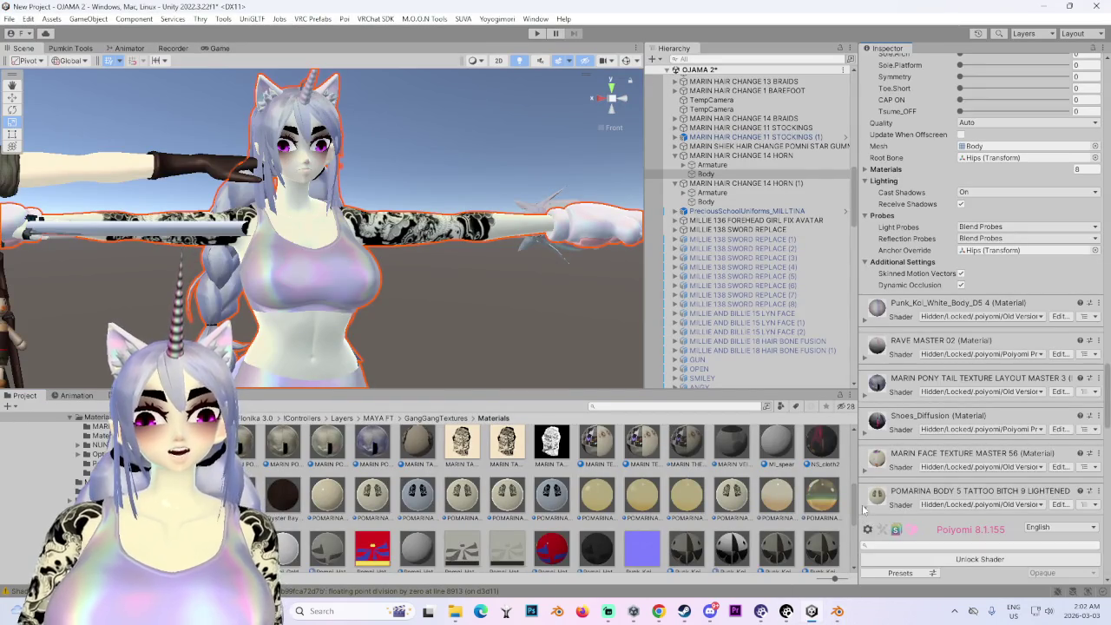
scroll(873, 547, "down", 2)
left_click(903, 582)
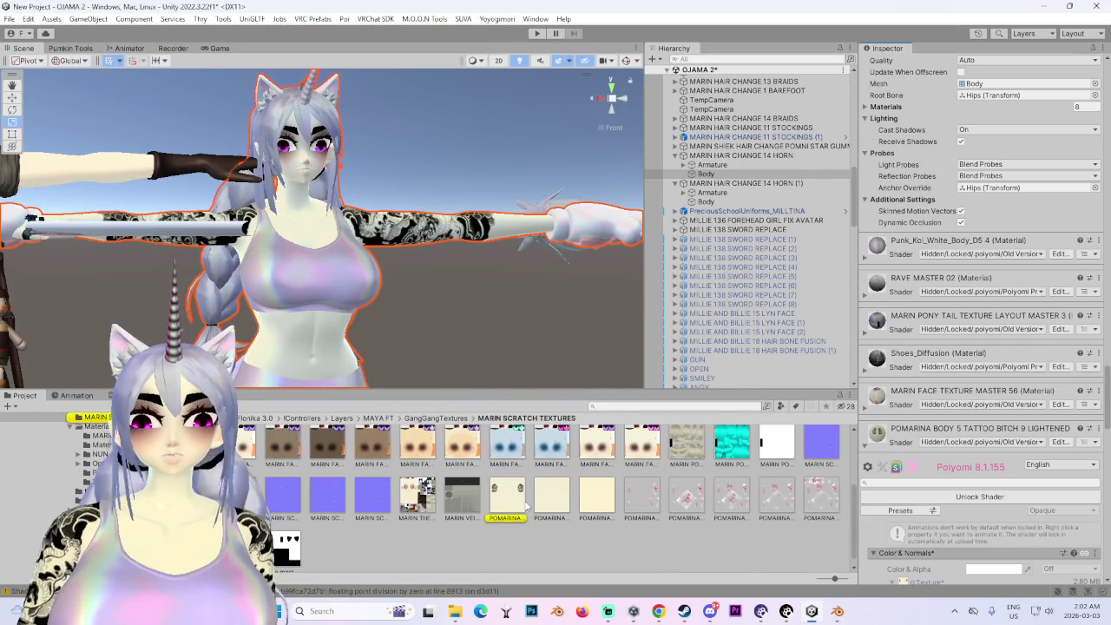
right_click(524, 507)
left_click(559, 101)
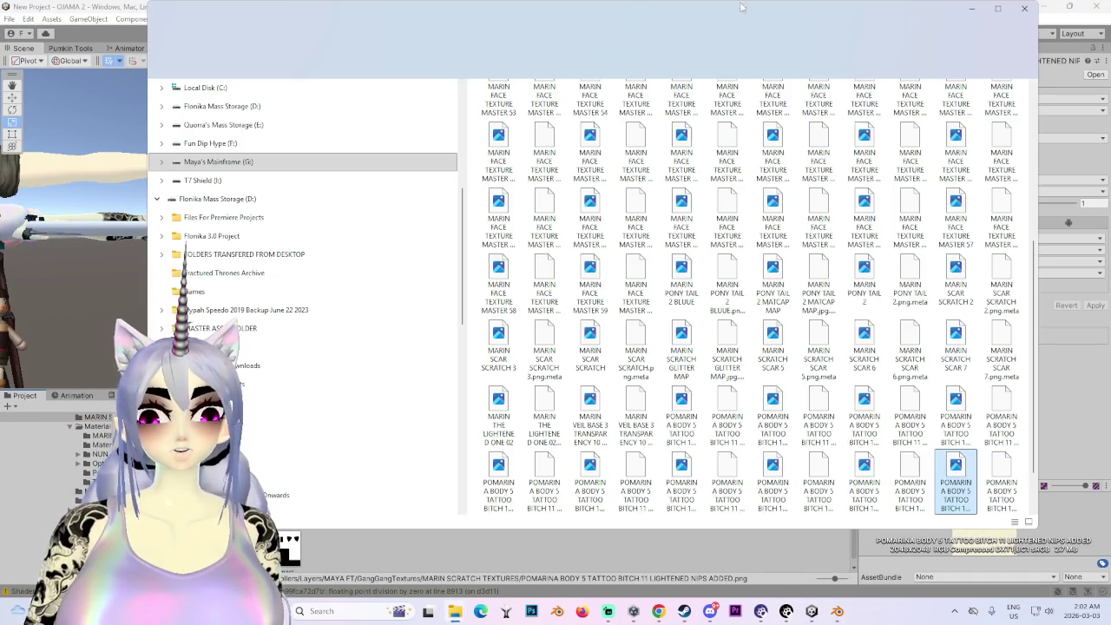
left_click(1024, 9)
key("alt+Tab")
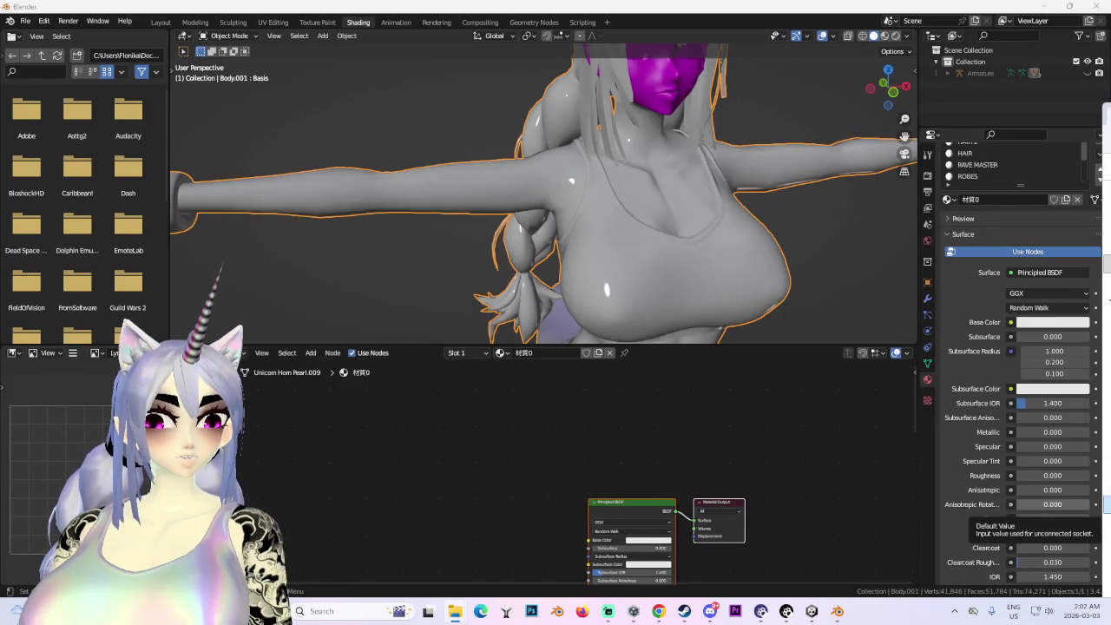
- Paste the POMARINA body texture as an Image Texture node and connect it to Base Color
key("ctrl+v")
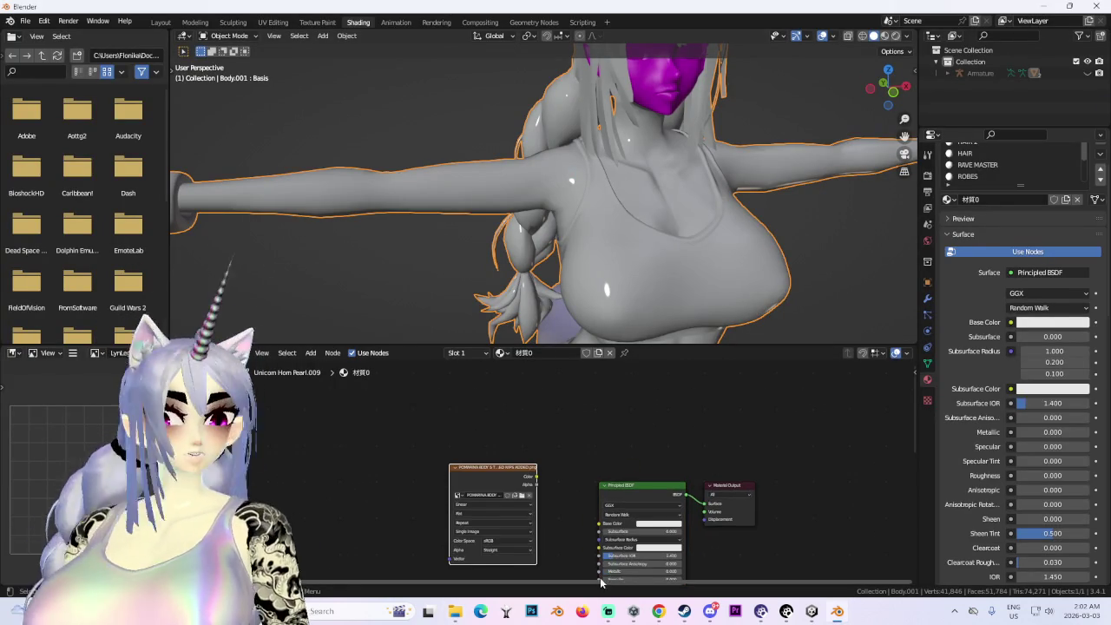
scroll(598, 547, "up", 1)
left_click_drag(604, 527, 537, 476)
key("KP_1")
- Check the textured model from front and side, then return to Layout with wireframe shown
left_click(823, 37)
left_click(823, 37)
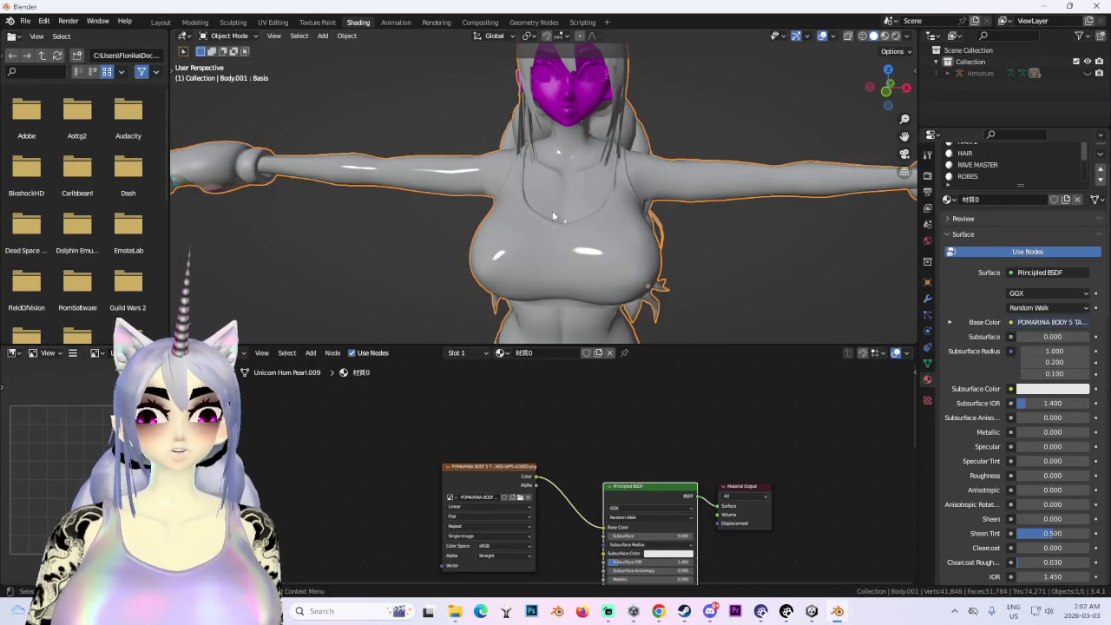
mouse_move(572, 209)
middle_mouse_down()
mouse_move(618, 193)
mouse_move(643, 121)
mouse_move(653, 179)
mouse_move(603, 217)
mouse_move(538, 191)
middle_mouse_up()
left_click(161, 23)
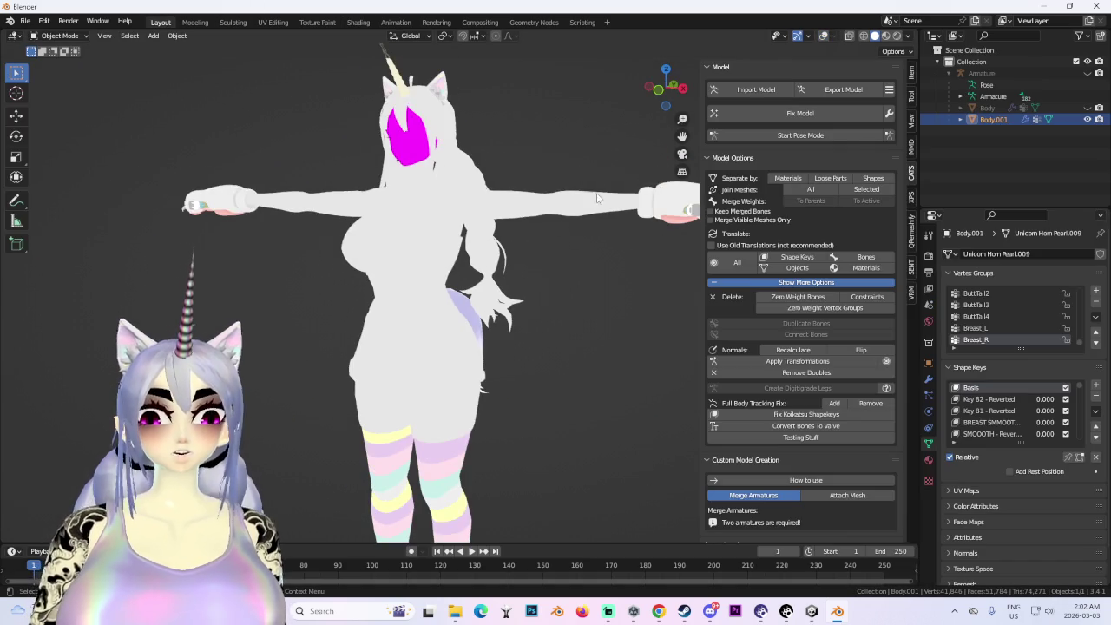
left_click(823, 37)
scroll(584, 250, "up", 5)
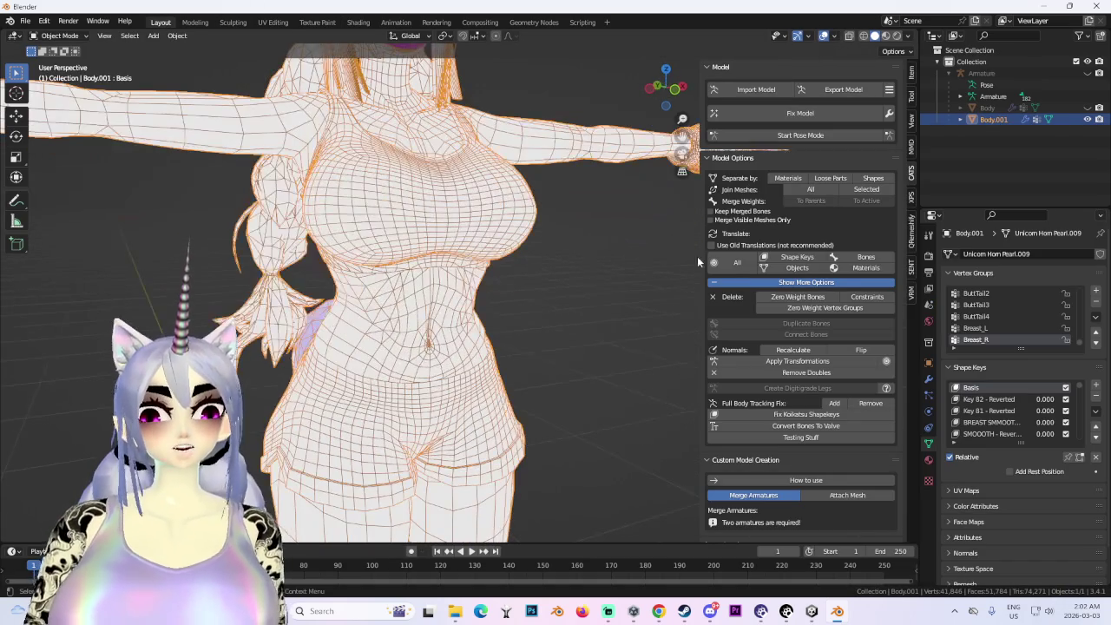
- Open the body's Material properties and set viewport shading to MatCap
left_click(929, 458)
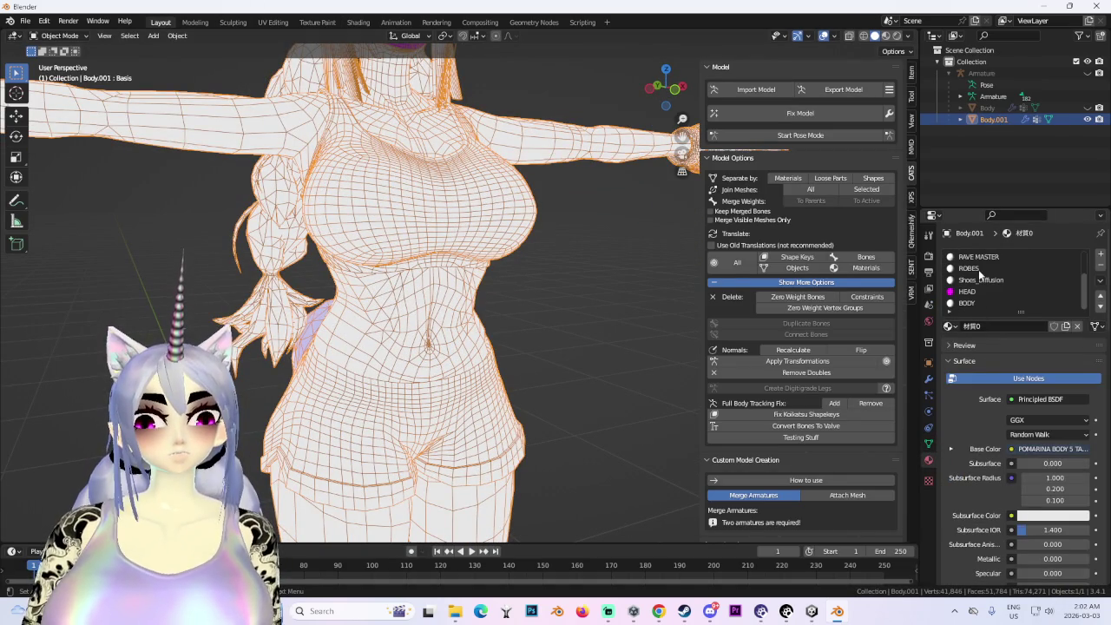
scroll(524, 358, "down", 5)
left_click(908, 37)
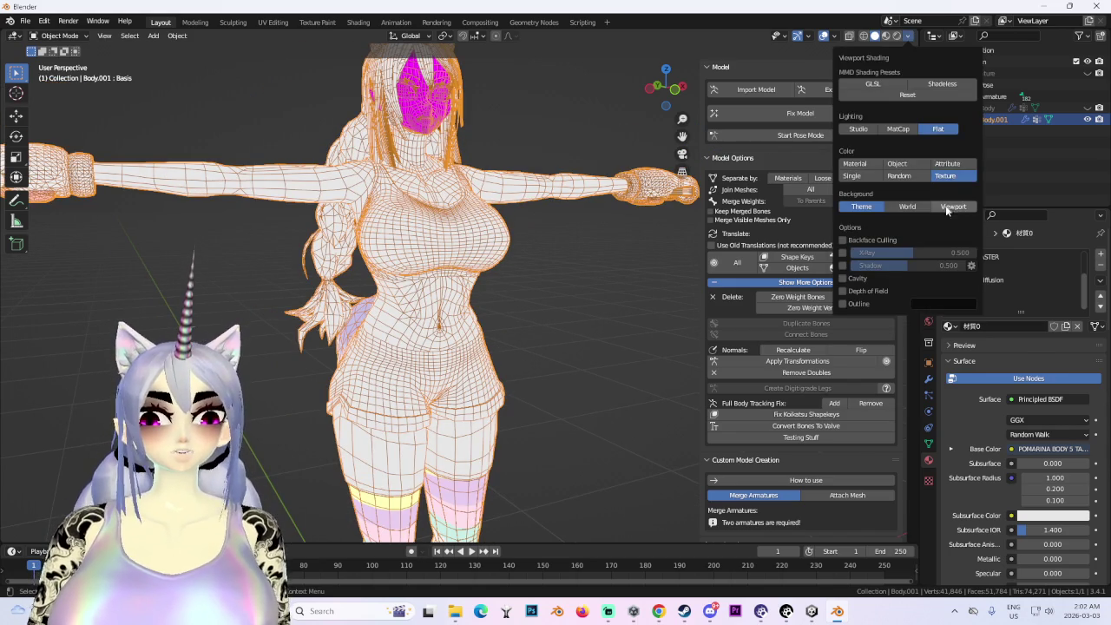
left_click(899, 129)
scroll(539, 366, "up", 2)
scroll(397, 272, "up", 3)
- In the Shading workspace, delete the POMARINA Image Texture node and return to Layout
left_click(356, 21)
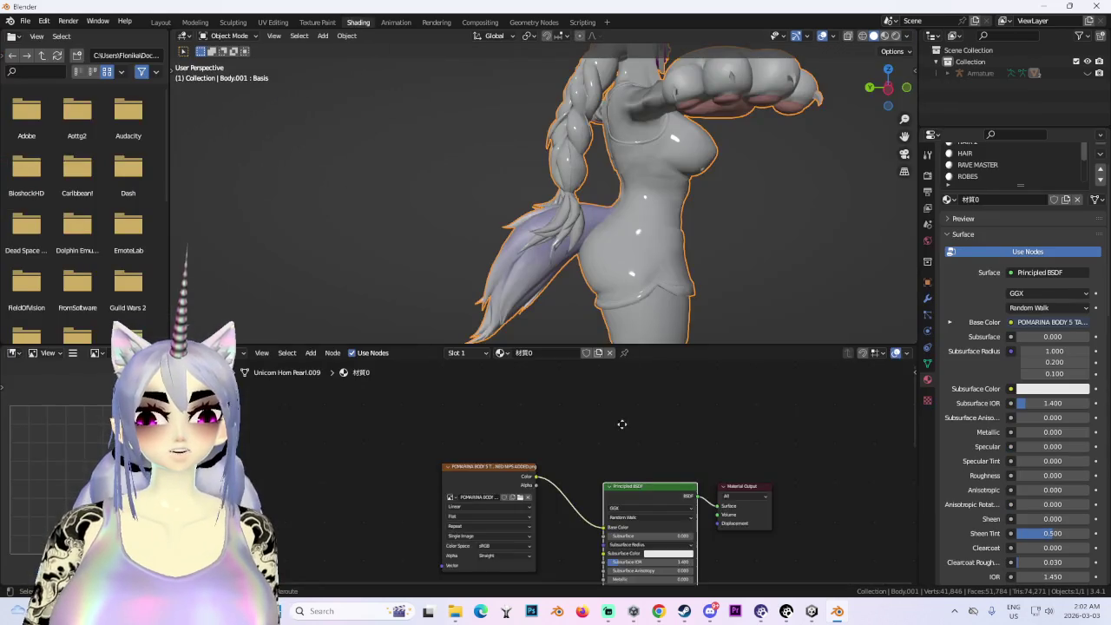
scroll(558, 490, "up", 1)
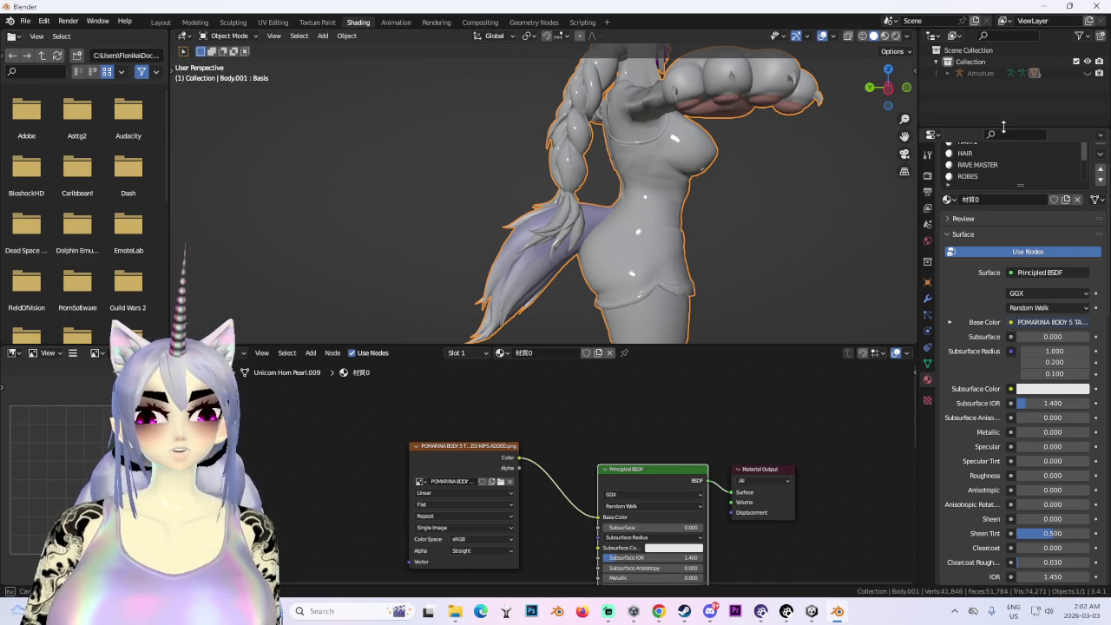
scroll(1003, 135, "down", 1)
scroll(1002, 136, "down", 3)
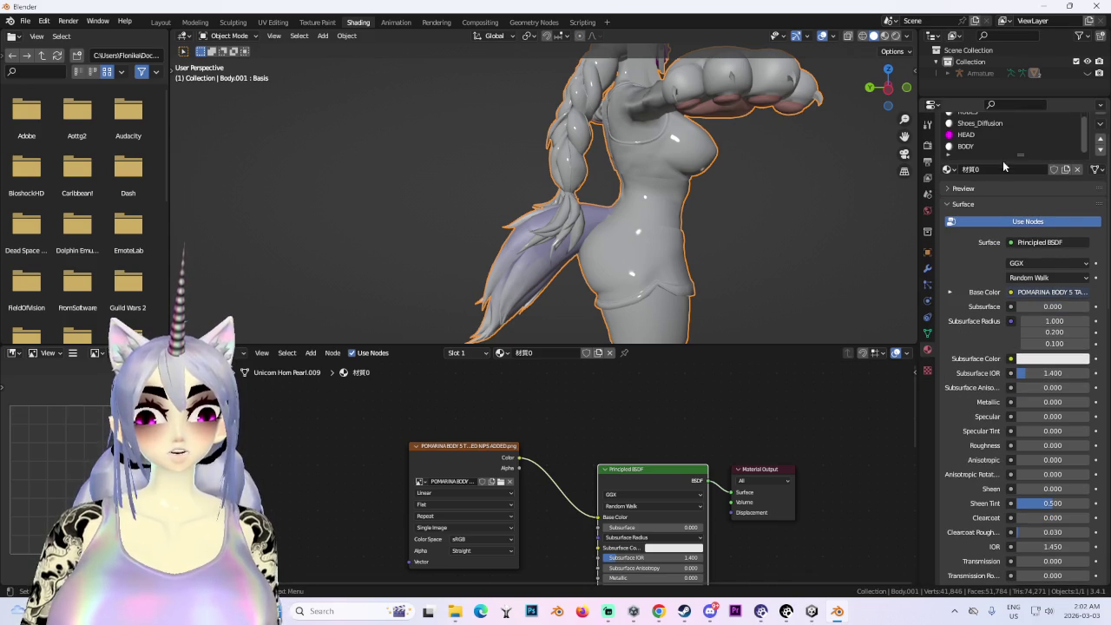
left_click_drag(1003, 161, 984, 258)
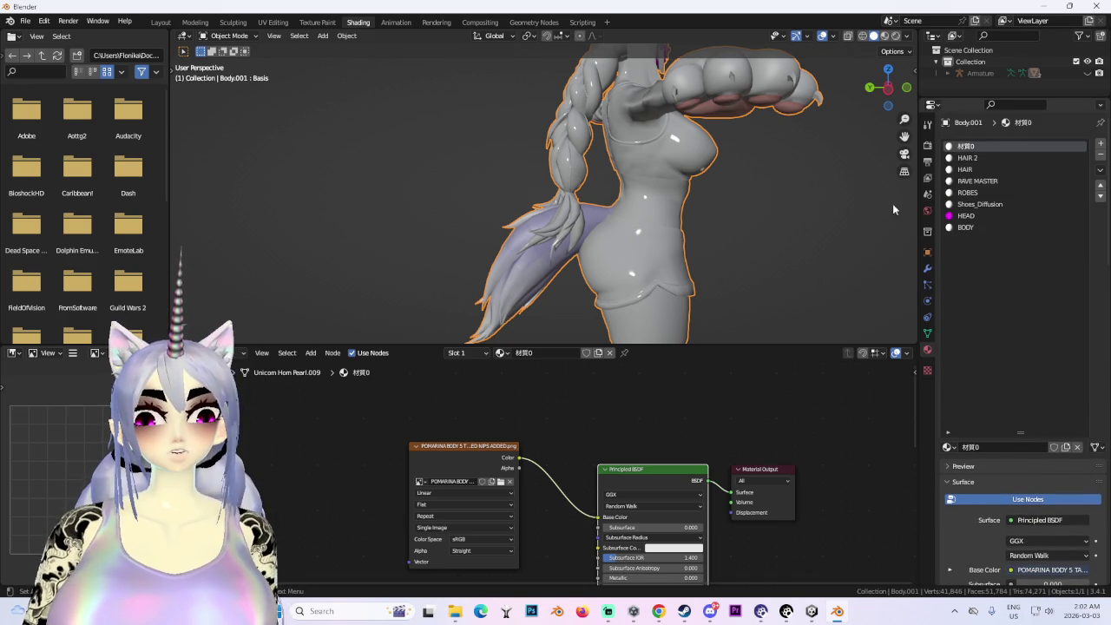
key("x")
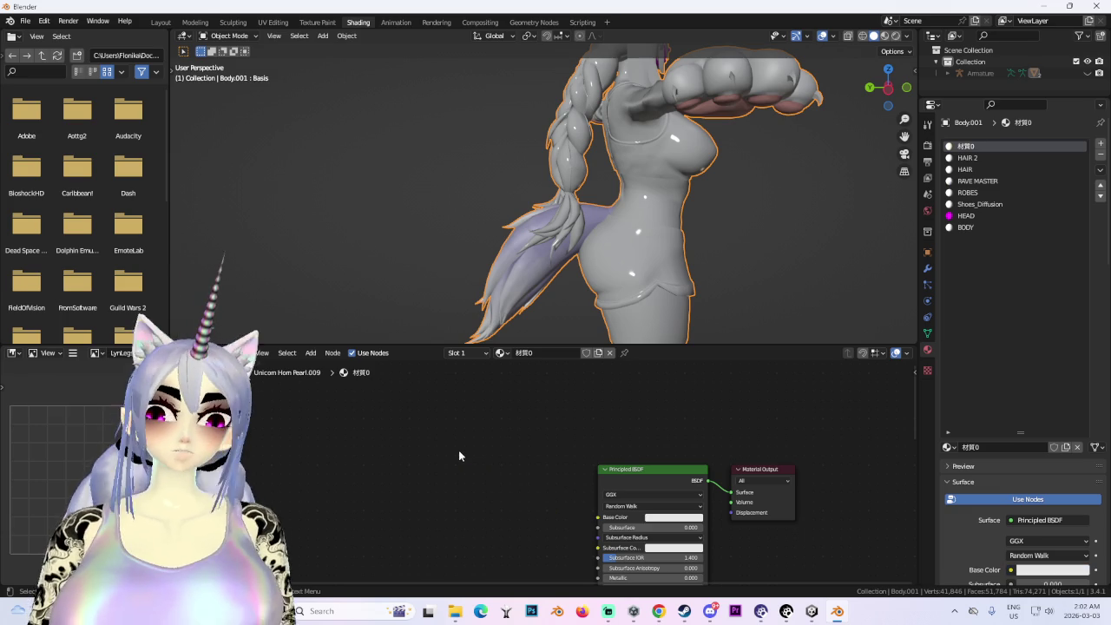
mouse_move(539, 199)
middle_mouse_down()
mouse_move(637, 172)
mouse_move(576, 162)
middle_mouse_up()
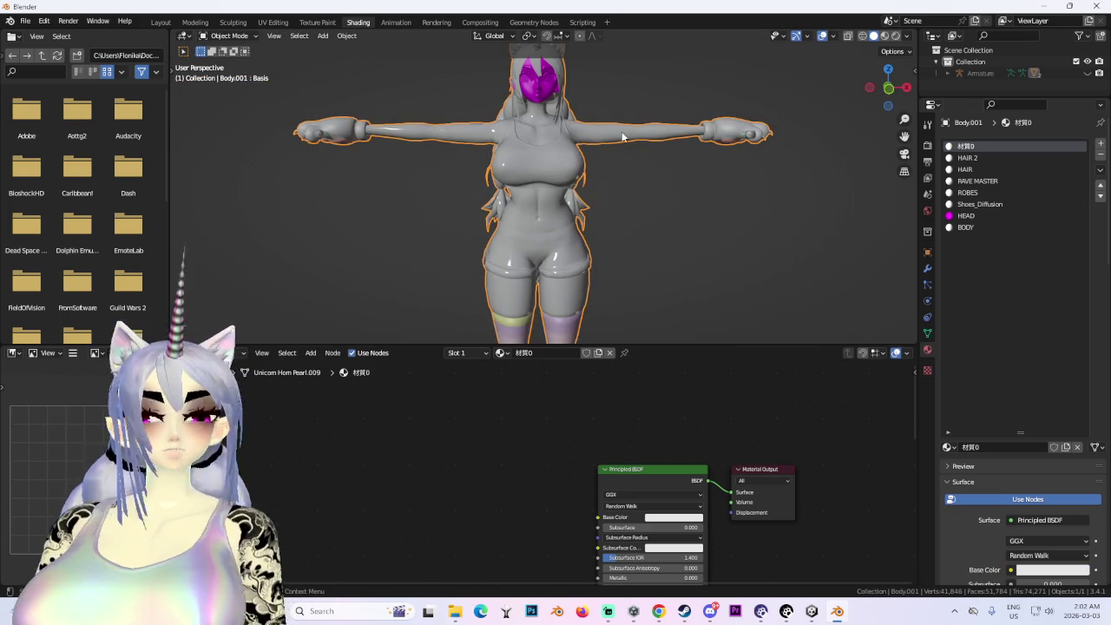
left_click(155, 22)
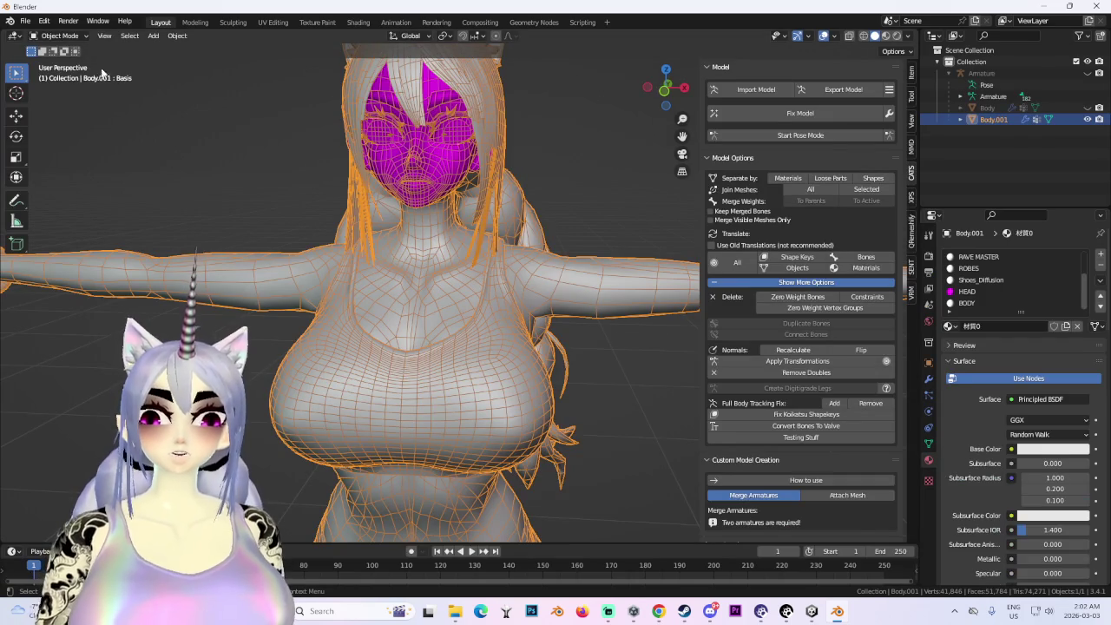
- In Edit Mode, select all faces that use the BODY material
left_click(61, 36)
key("Tab")
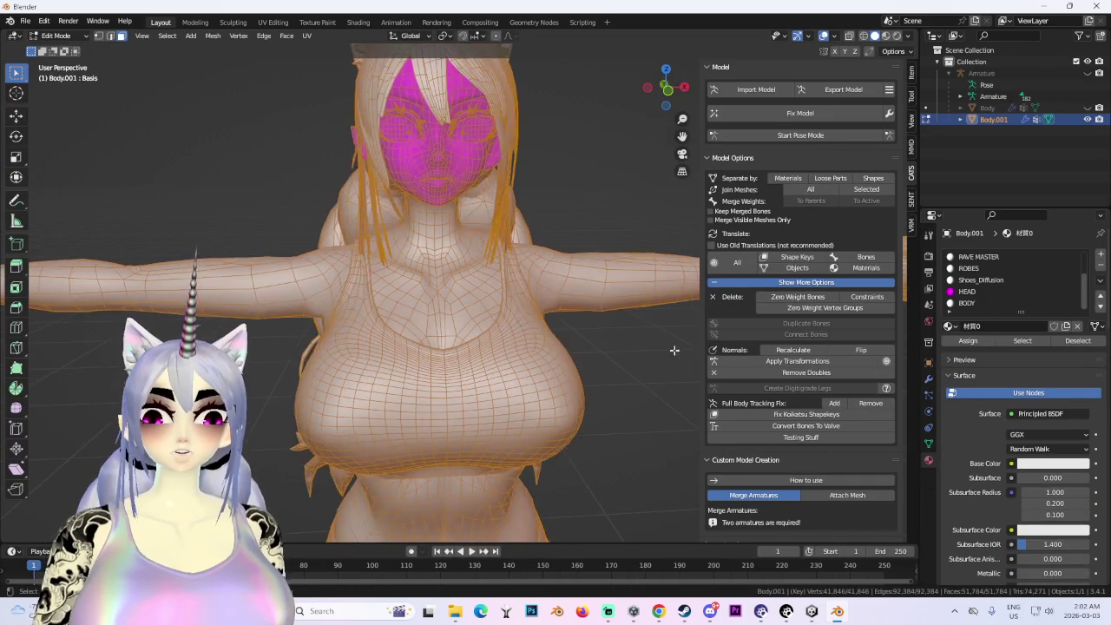
left_click(167, 36)
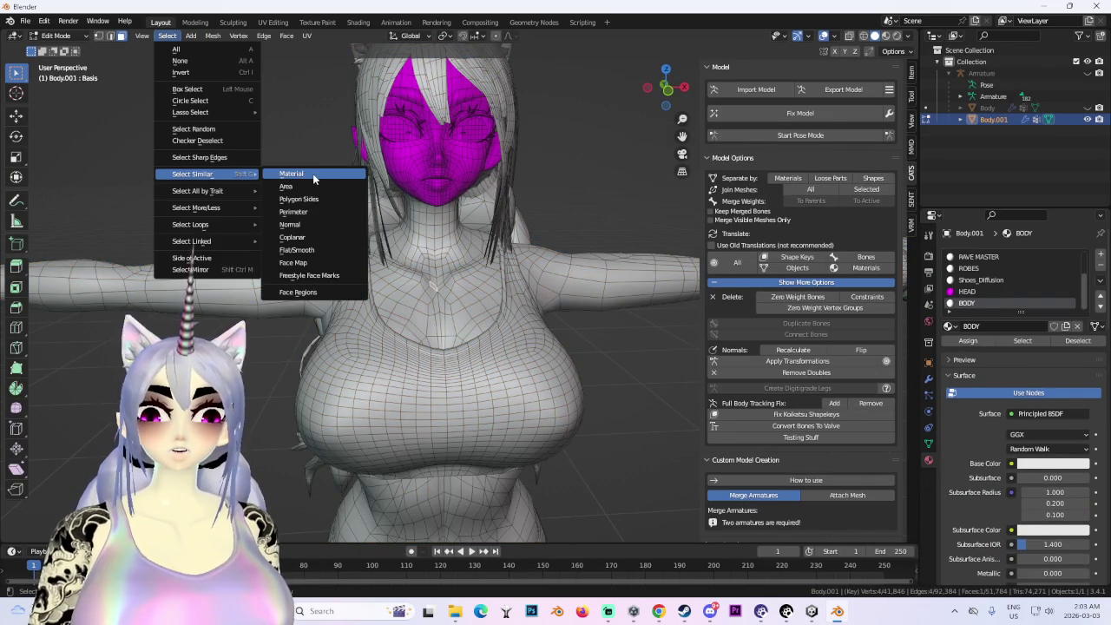
left_click(293, 174)
scroll(449, 355, "down", 3)
middle_click_drag(448, 354, 495, 350)
- Separate the selected BODY faces into a new object and return to Object Mode
key("p")
left_click(495, 347)
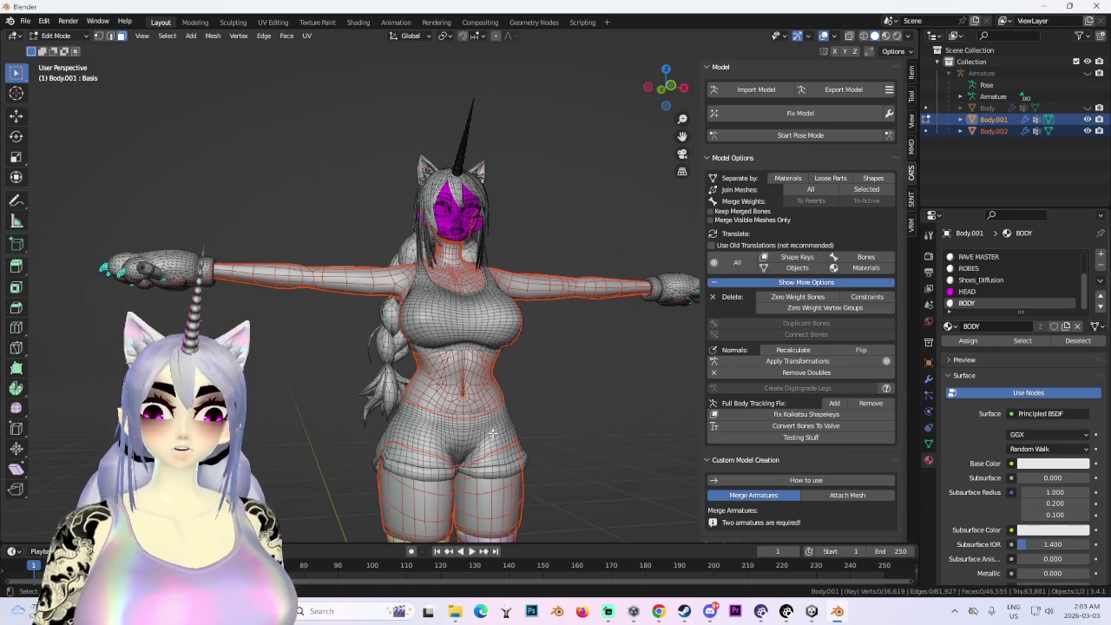
left_click(56, 35)
left_click(61, 48)
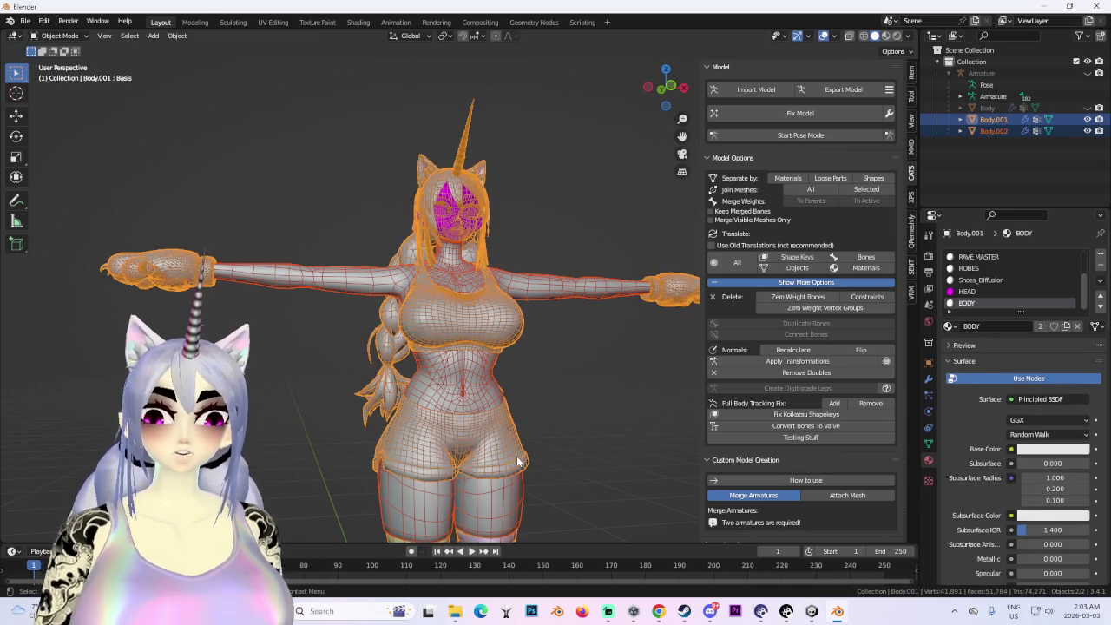
left_click(463, 349)
left_click(455, 370)
middle_click_drag(455, 371, 448, 364)
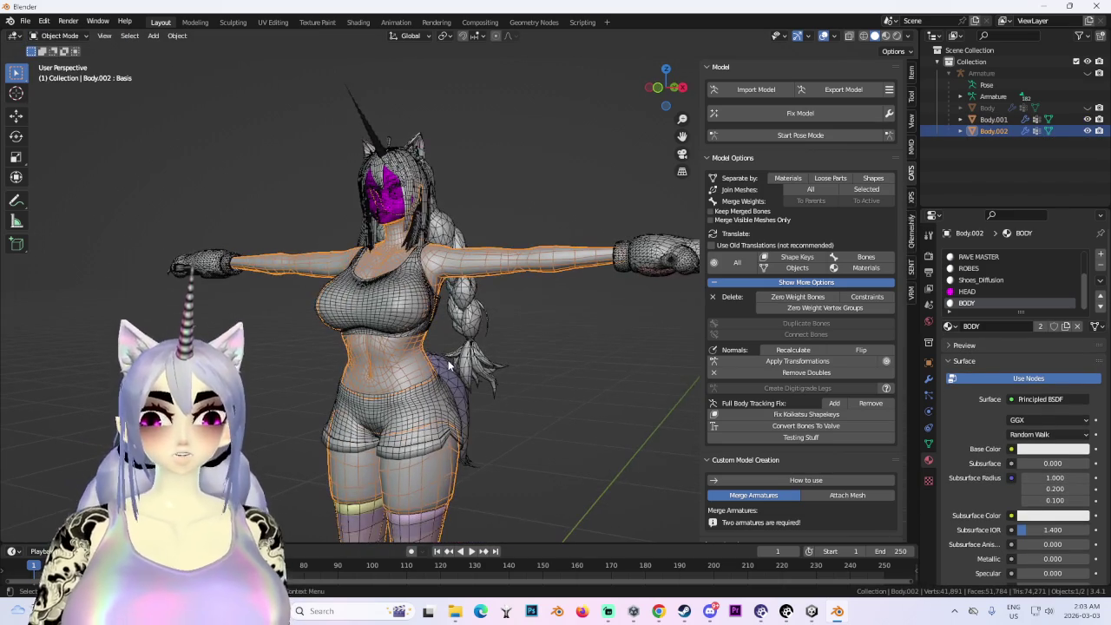
left_click(1088, 107)
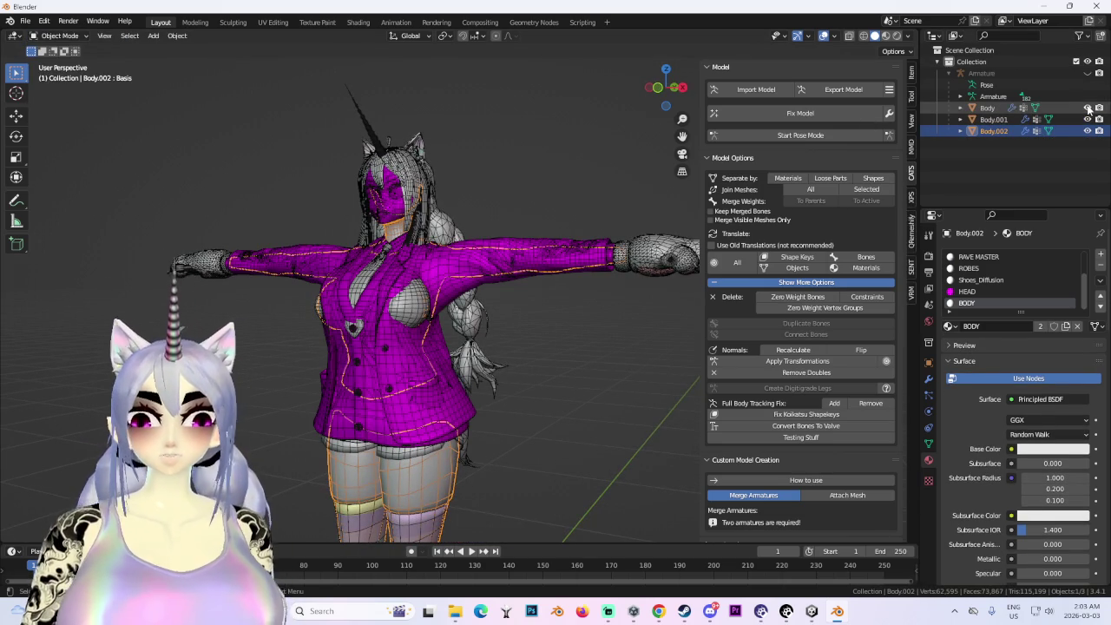
middle_click_drag(452, 286, 483, 279)
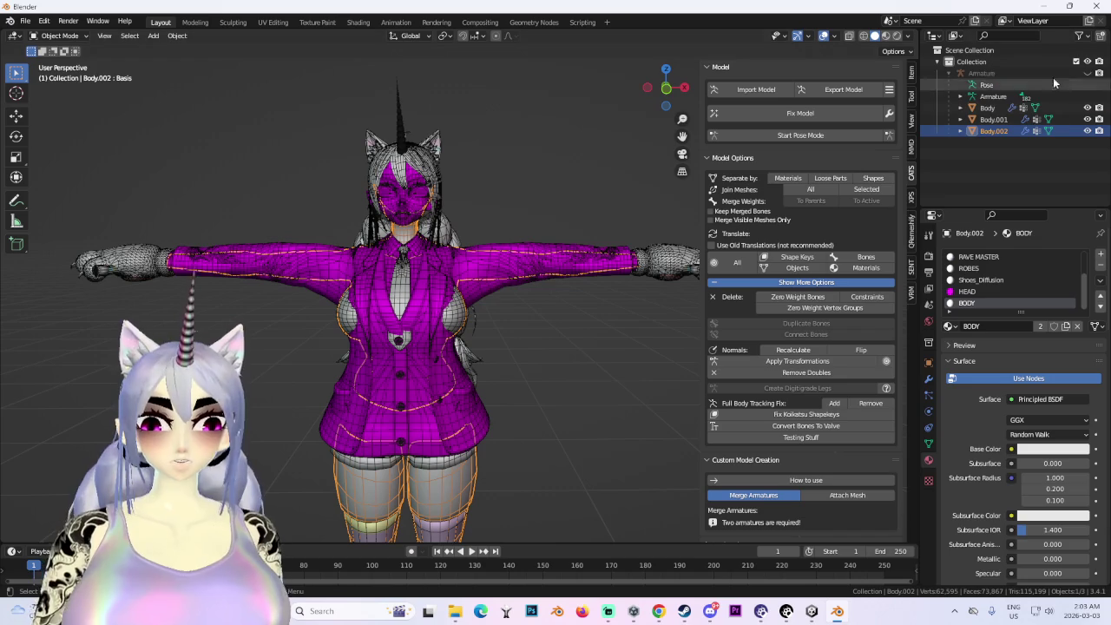
middle_click_drag(224, 227, 392, 257)
scroll(392, 258, "up", 4)
scroll(325, 313, "up", 3)
middle_click_drag(324, 316, 381, 261)
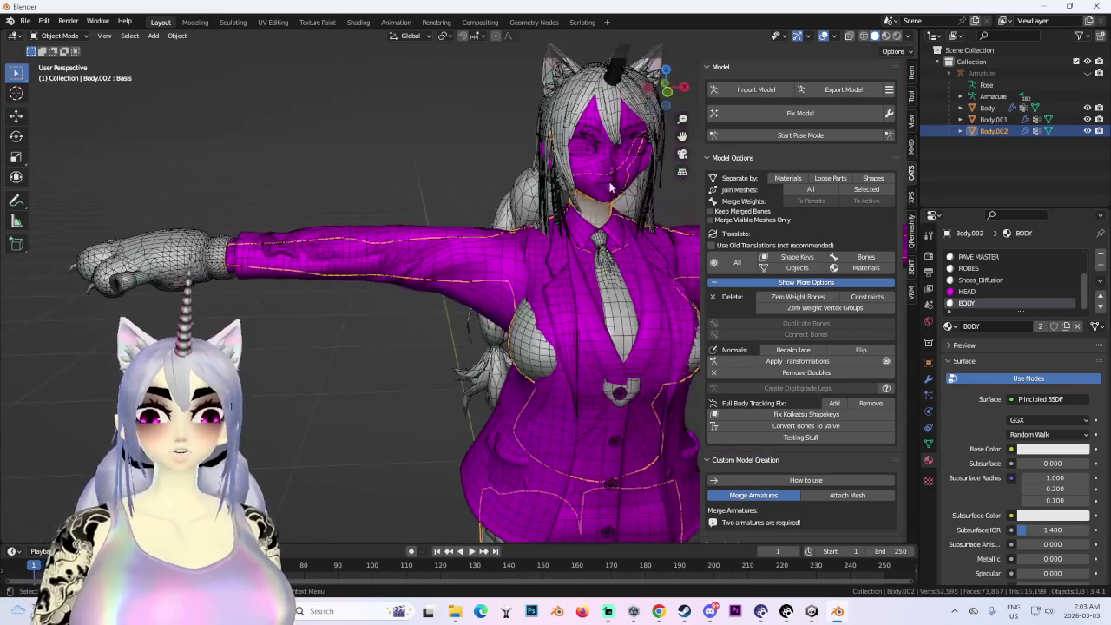
scroll(380, 261, "up", 4)
left_click(251, 260)
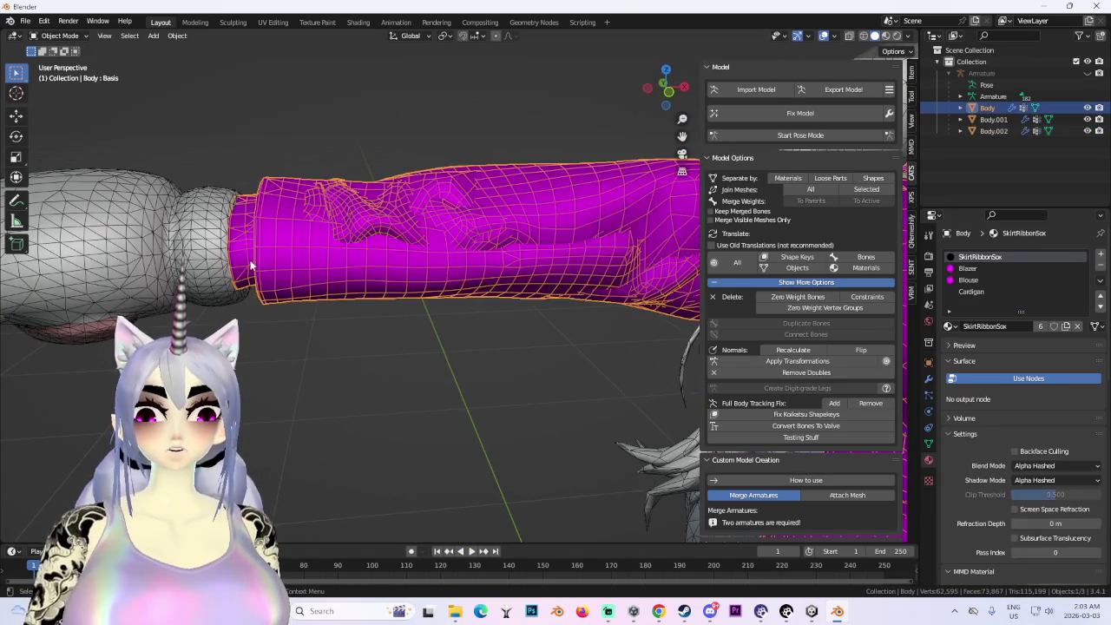
scroll(260, 264, "down", 5)
scroll(330, 268, "up", 5)
mouse_move(325, 266)
middle_mouse_down()
mouse_move(343, 242)
mouse_move(387, 393)
mouse_move(393, 267)
mouse_move(377, 217)
mouse_move(379, 291)
mouse_move(392, 246)
mouse_move(359, 300)
mouse_move(416, 282)
mouse_move(445, 347)
middle_mouse_up()
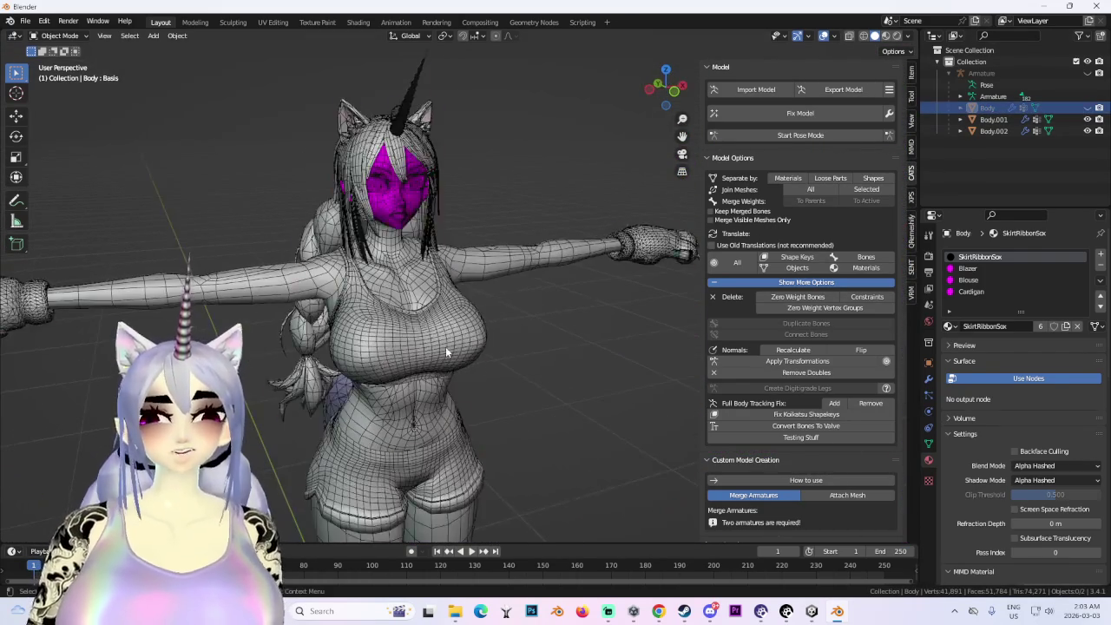
left_click(446, 346)
left_click(57, 36)
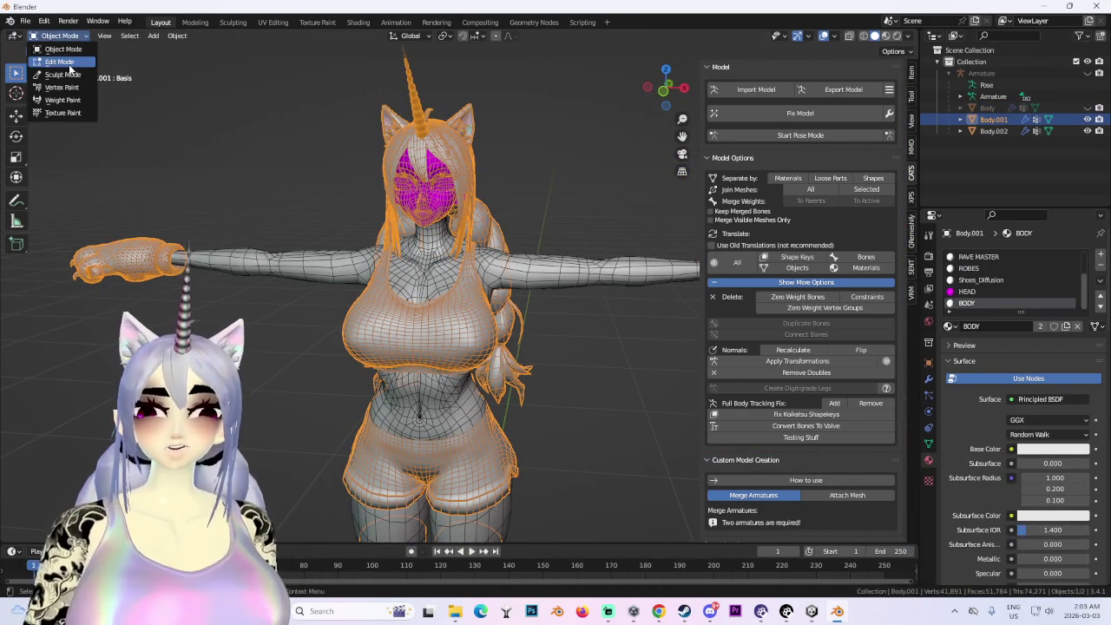
- Select the linked crop-top geometry and separate it into its own object, Body.003
left_click(52, 58)
key("l")
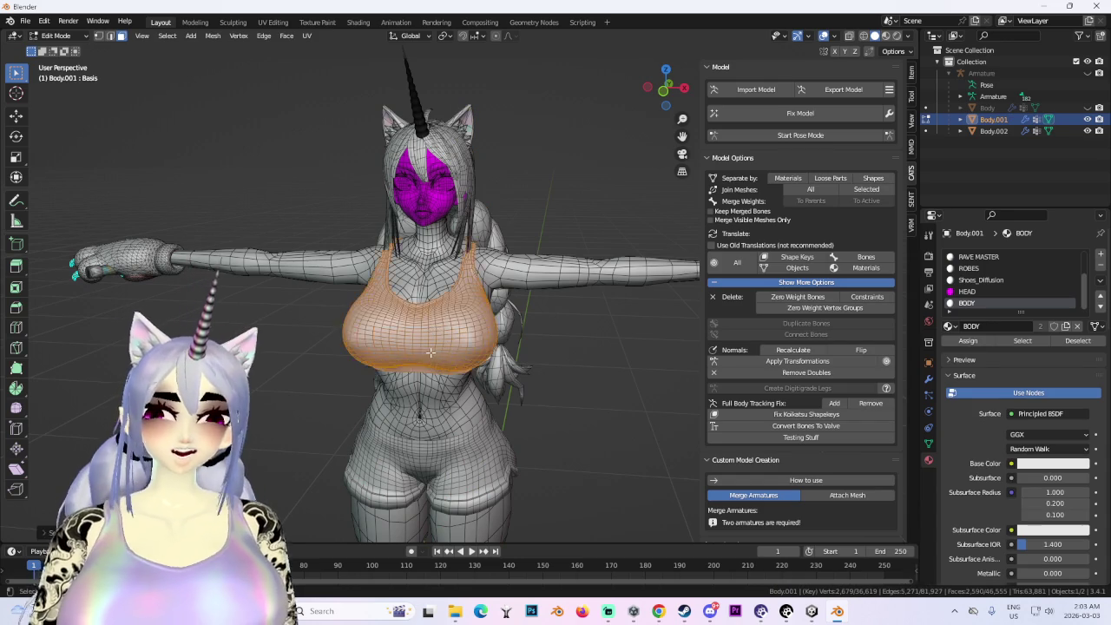
middle_click_drag(434, 330, 434, 363)
key("p")
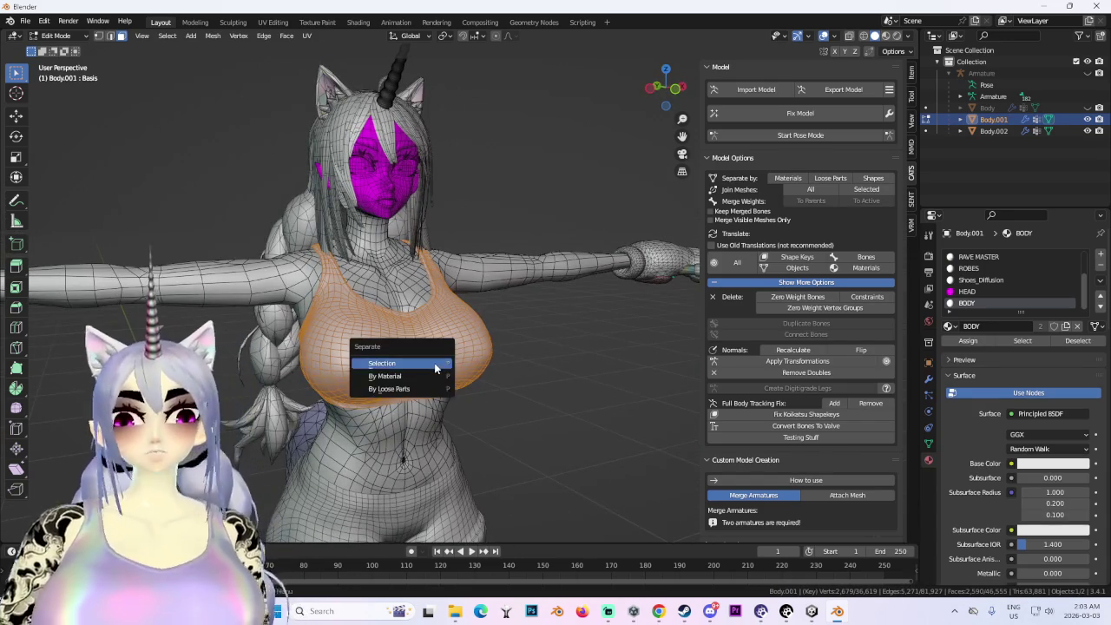
left_click(429, 363)
left_click(57, 35)
left_click(67, 50)
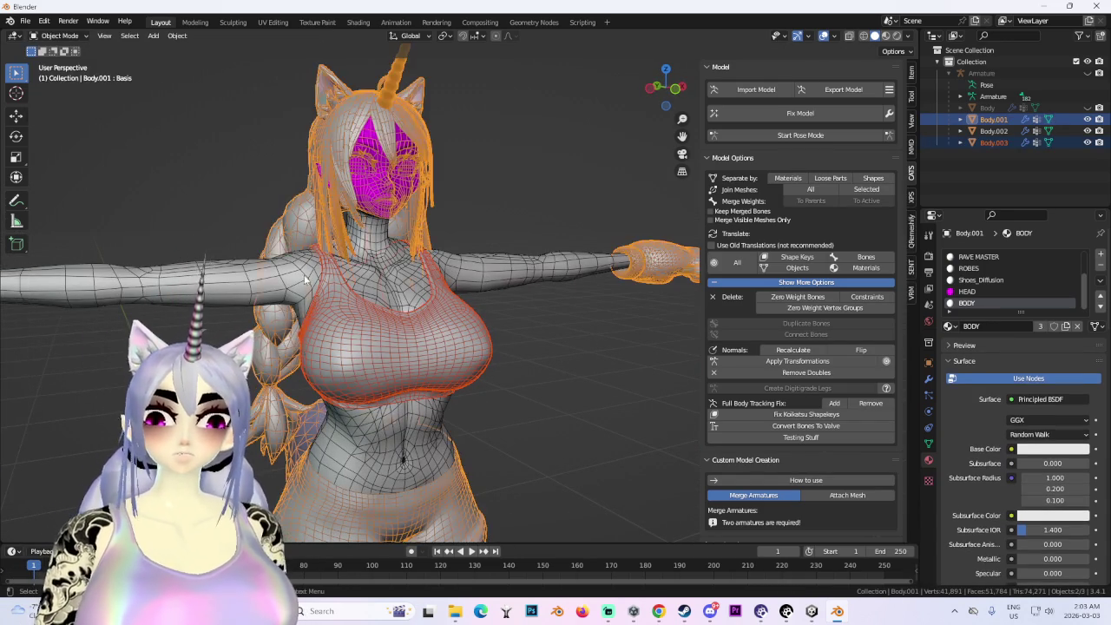
- Select Body.002, enter Edit Mode and view it from the back
left_click(417, 347)
middle_click_drag(417, 347, 431, 295)
left_click(57, 36)
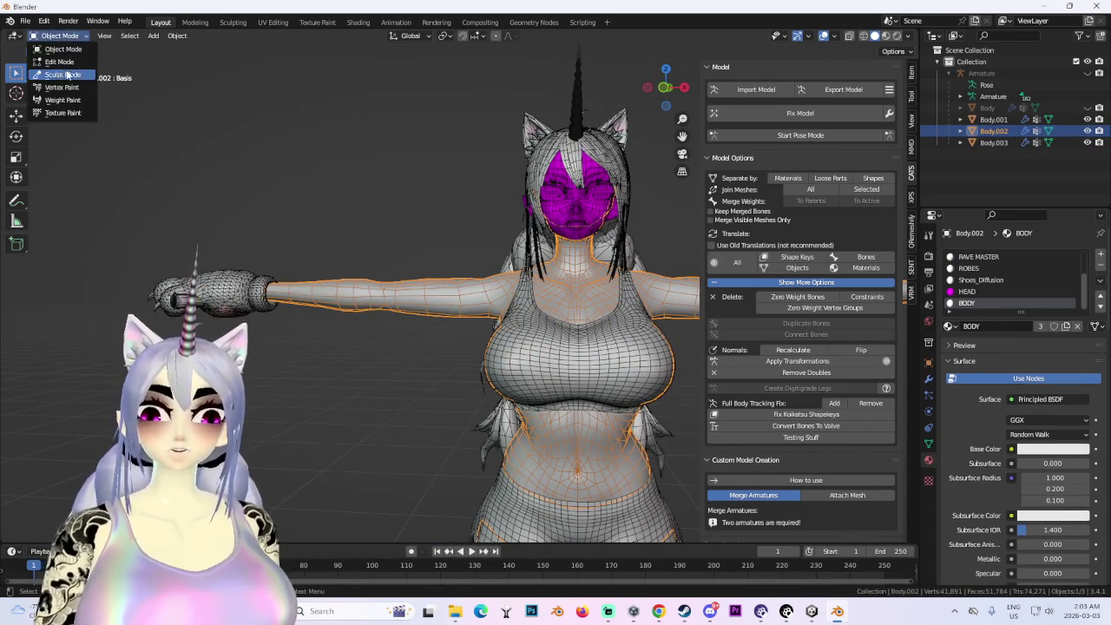
left_click(67, 65)
scroll(520, 260, "down", 2)
left_click(664, 88)
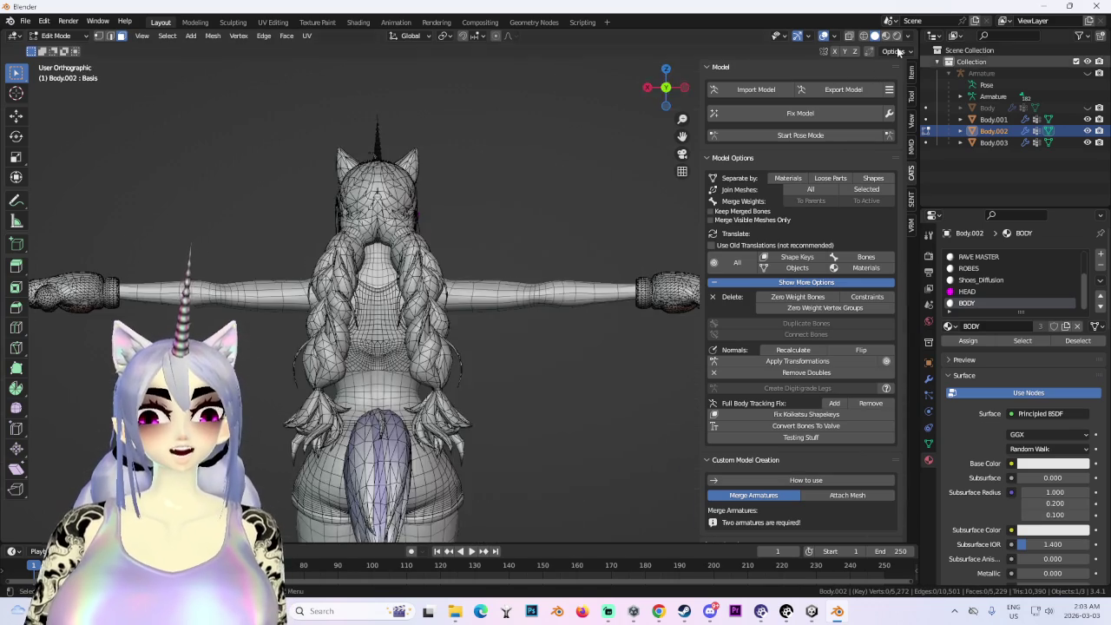
- In Front Ortho wireframe view, box-select the torso and both arms
left_click(664, 88)
left_click(863, 36)
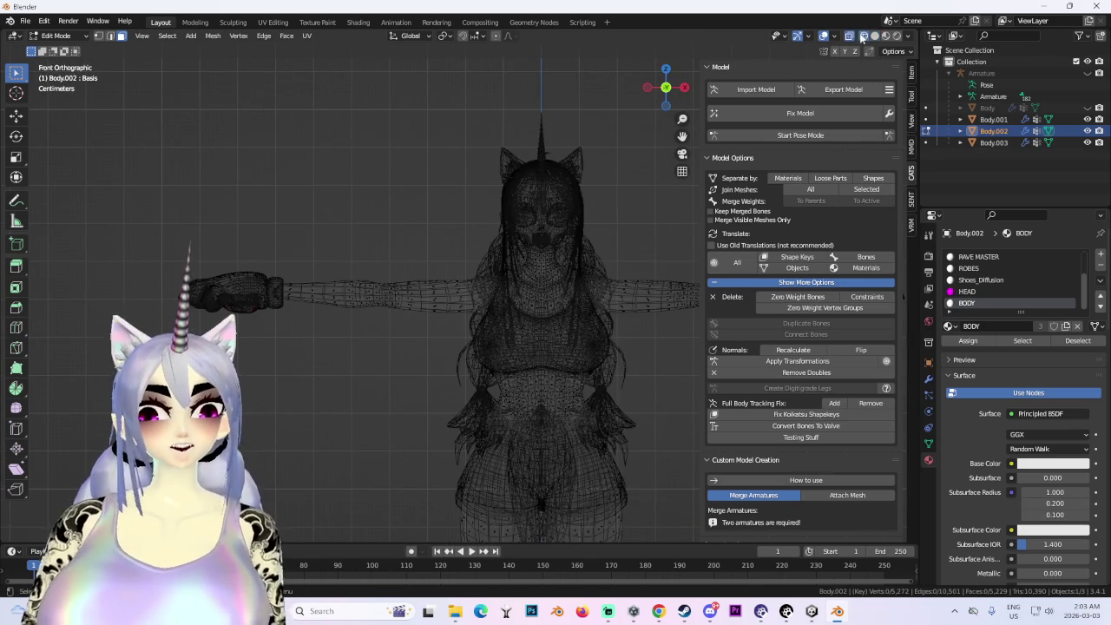
mouse_move(670, 490)
left_mouse_down()
mouse_move(312, 270)
mouse_move(339, 354)
mouse_move(391, 276)
left_mouse_up()
left_click_drag(167, 222, 469, 388, "shift")
middle_click_drag(339, 434, 226, 260, "shift")
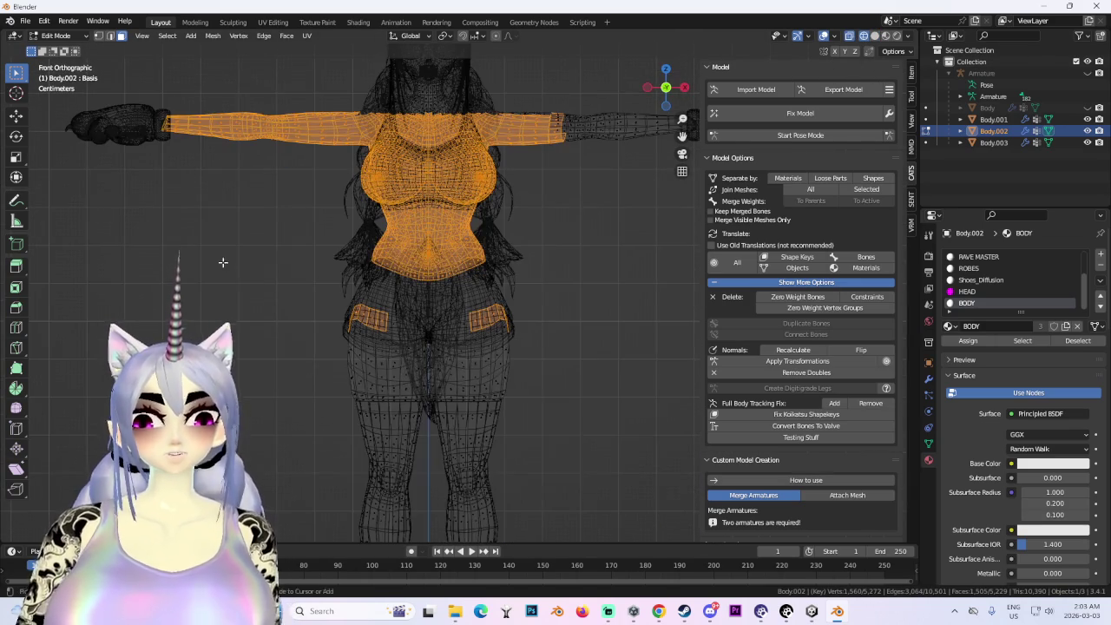
middle_click_drag(415, 290, 415, 295, "shift")
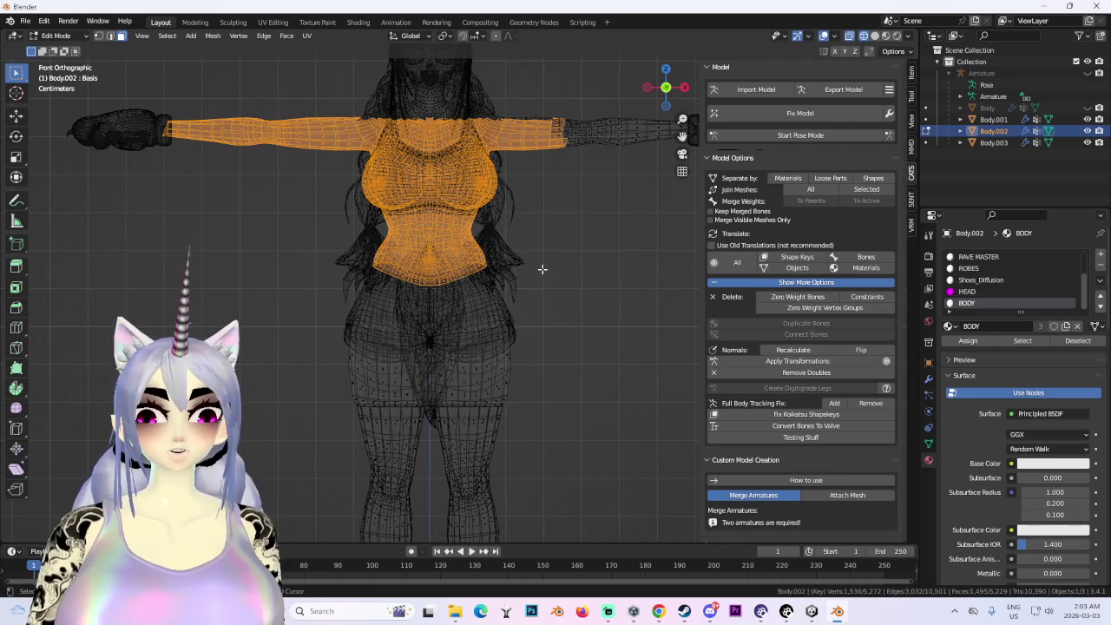
middle_click_drag(330, 230, 483, 310, "shift")
scroll(422, 223, "down", 1)
scroll(552, 313, "up", 2)
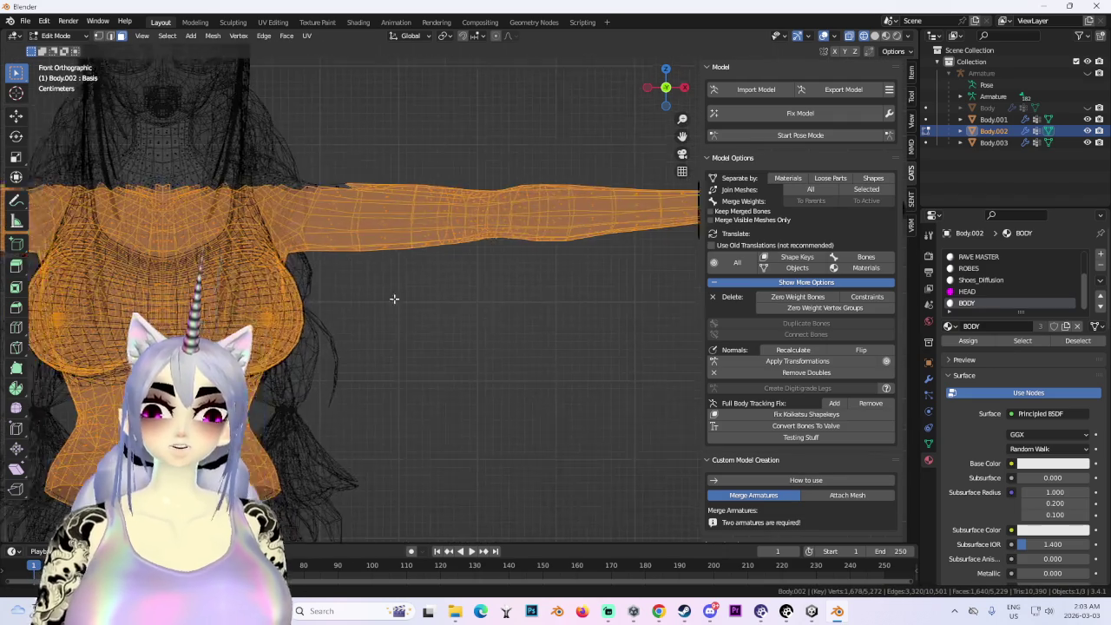
middle_click_drag(295, 164, 640, 306, "shift")
- Hide the Body.001 hair mesh and re-enter Edit Mode on Body.002 in solid shading
left_click(56, 35)
left_click(59, 50)
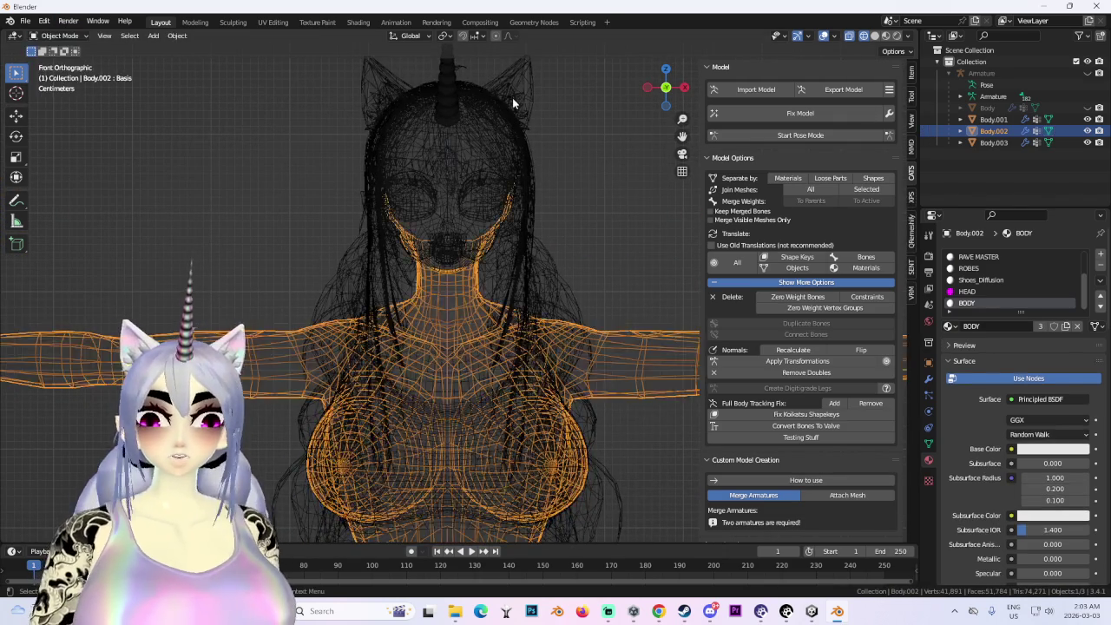
left_click(993, 119)
left_click(1088, 119)
left_click(583, 329)
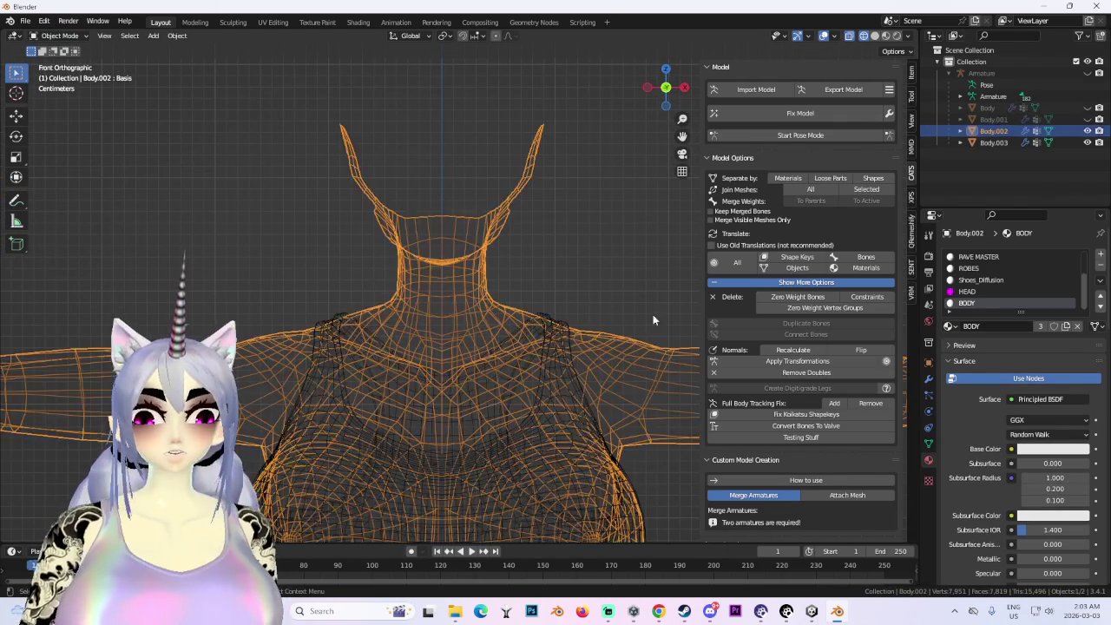
left_click(34, 36)
left_click(48, 50)
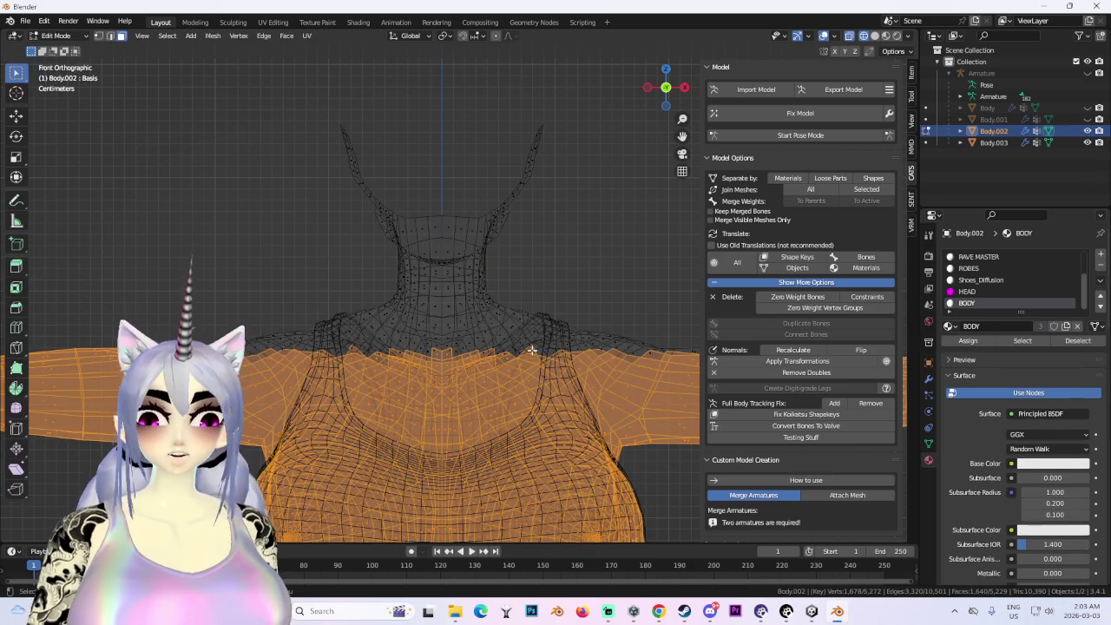
left_click(874, 36)
middle_click_drag(524, 408, 523, 355, "shift")
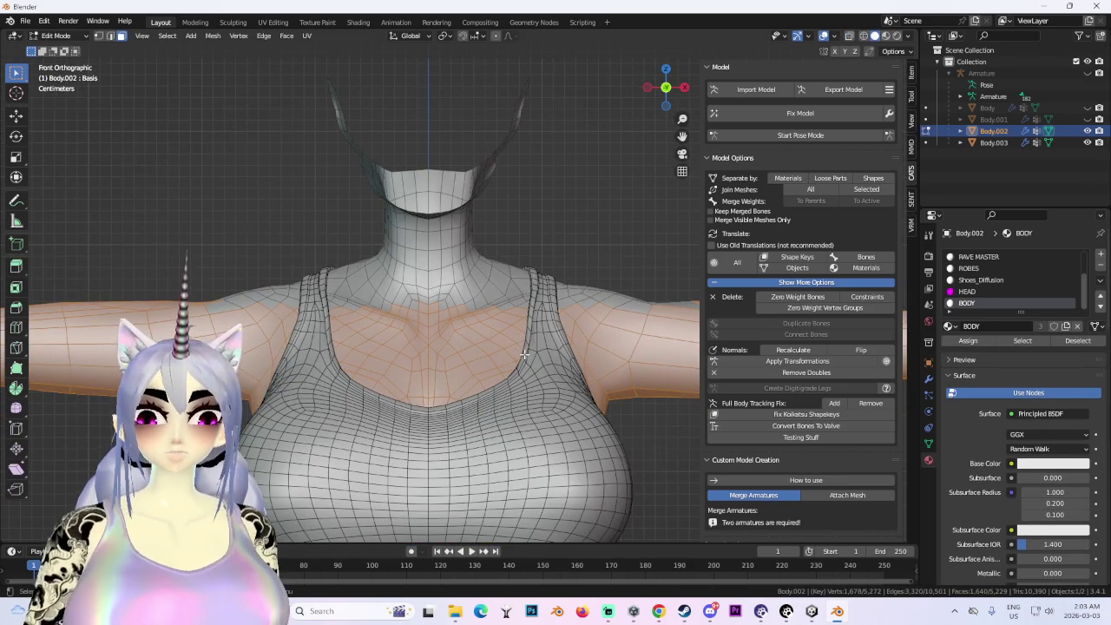
- Use circle selection to refine the torso and arm selection from all around the model
left_click(16, 72)
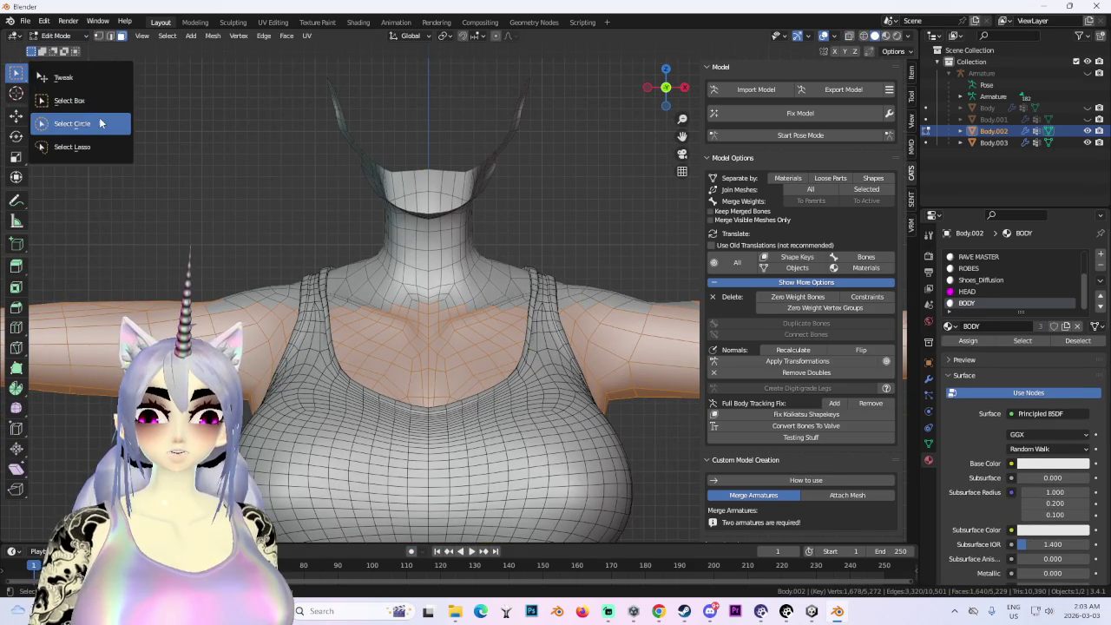
left_click(74, 119)
scroll(380, 251, "up", 3)
mouse_move(459, 306)
middle_mouse_down()
mouse_move(360, 314)
mouse_move(487, 330)
middle_mouse_up()
left_click(1087, 142)
mouse_move(536, 385)
middle_mouse_down()
mouse_move(639, 372)
mouse_move(515, 377)
mouse_move(512, 340)
middle_mouse_up()
middle_click_drag(614, 334, 578, 340)
middle_click_drag(486, 372, 419, 313)
mouse_move(490, 305)
middle_mouse_down()
mouse_move(396, 240)
mouse_move(466, 305)
middle_mouse_up()
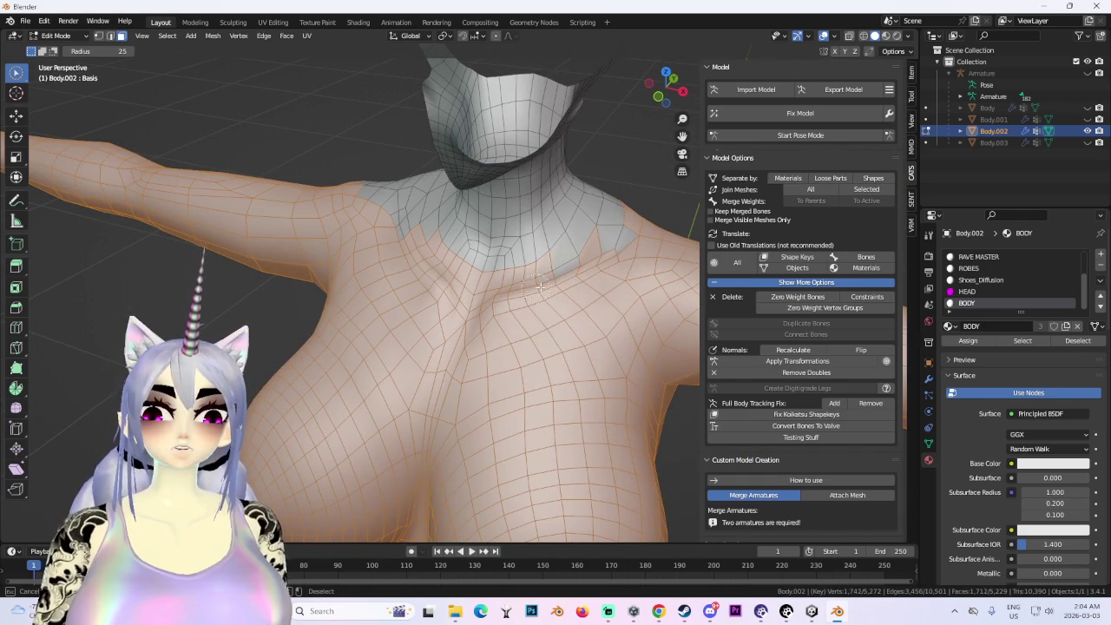
mouse_move(635, 258)
middle_mouse_down()
mouse_move(461, 257)
mouse_move(413, 286)
middle_mouse_up()
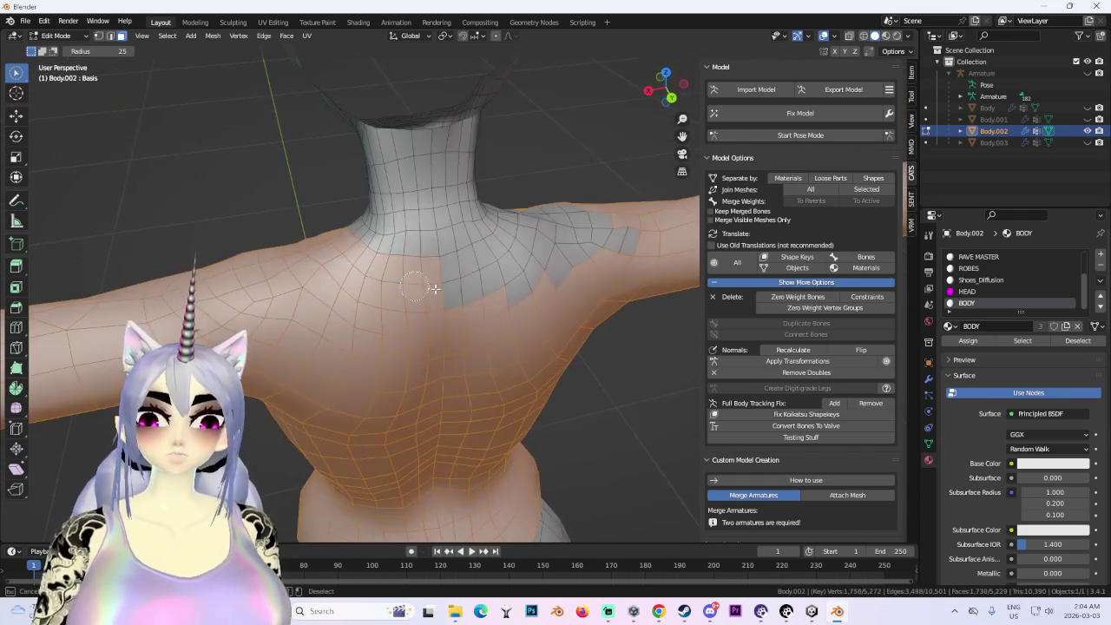
mouse_move(599, 232)
middle_mouse_down()
mouse_move(446, 269)
mouse_move(362, 260)
middle_mouse_up()
middle_click_drag(607, 380, 540, 311)
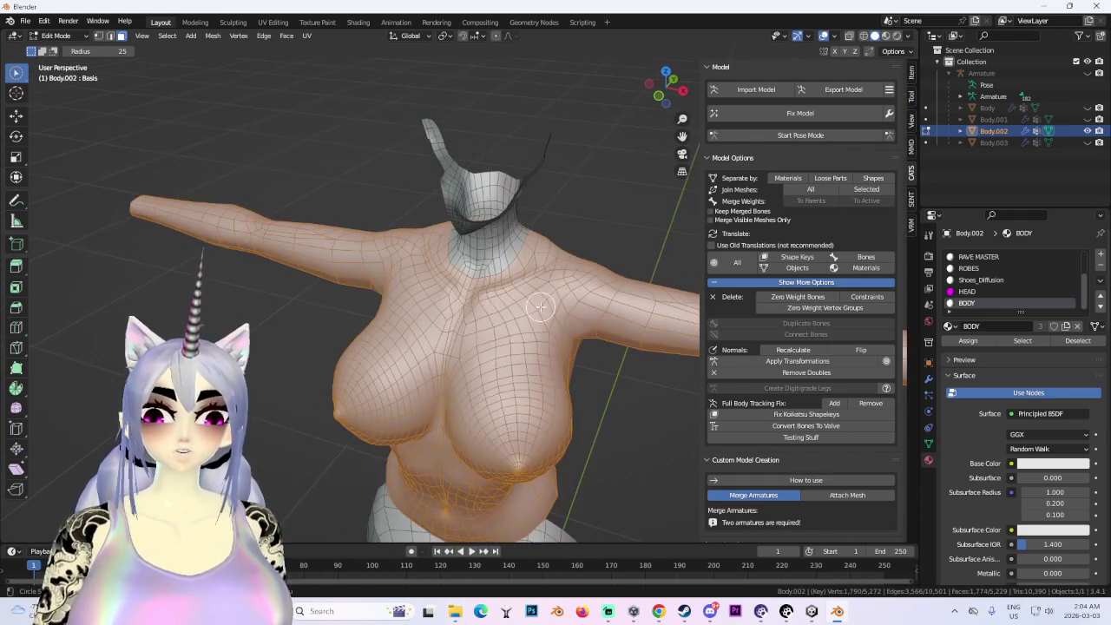
- Delete the selected torso and arm faces, keeping only the neck piece, then return to Object Mode
key("x")
left_click(526, 334)
middle_click_drag(515, 349, 506, 335)
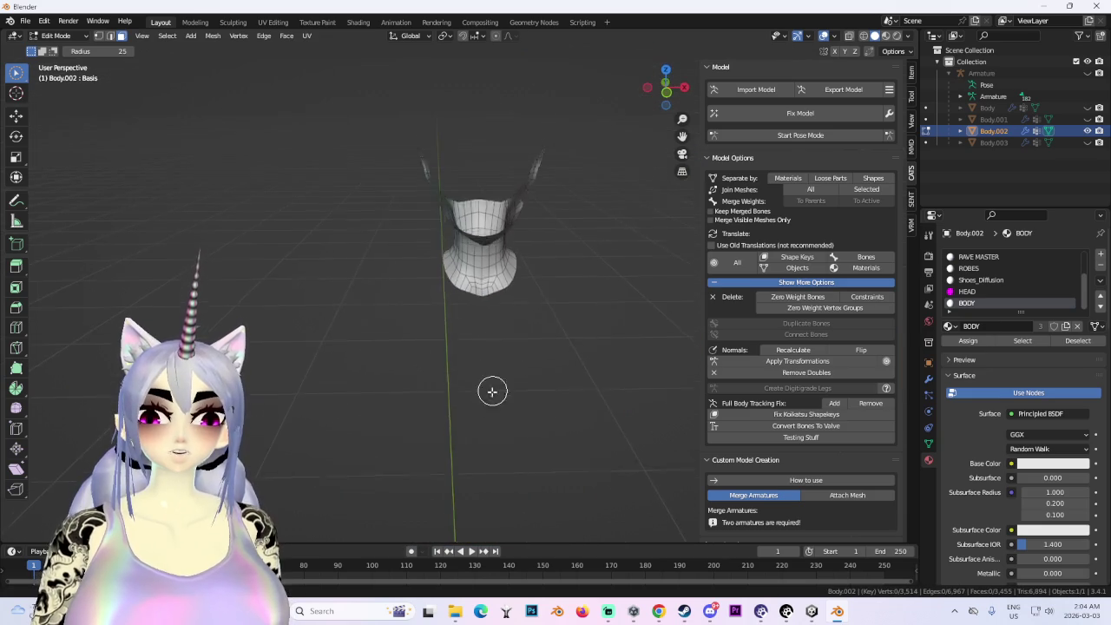
left_click(677, 98)
scroll(578, 182, "up", 2)
middle_click_drag(578, 182, 461, 226, "shift")
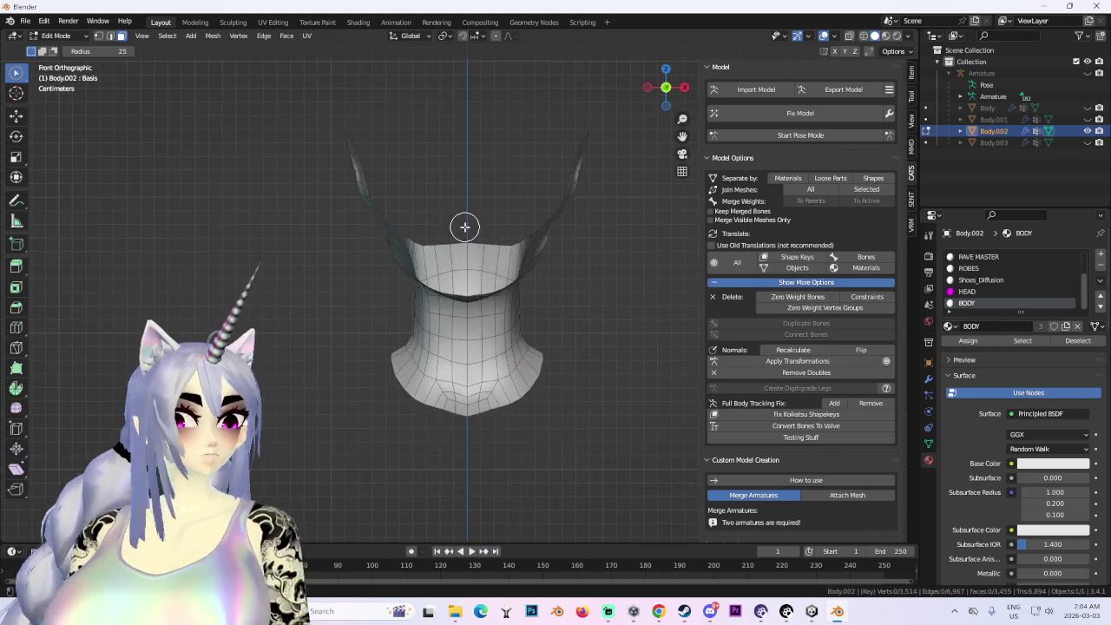
scroll(508, 286, "up", 3)
left_click(55, 36)
left_click(54, 42)
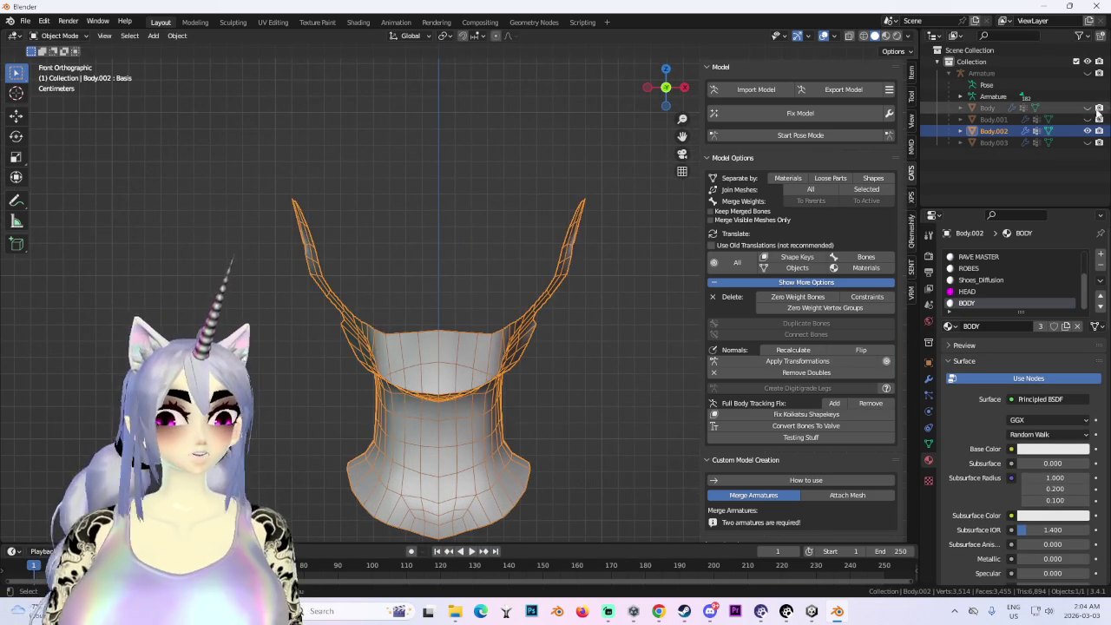
- Unhide everything and join the Body.002 neck piece into Body.001
key("alt+h")
left_click(476, 317, "shift")
middle_click_drag(476, 318, 485, 352)
left_click(434, 363, "shift")
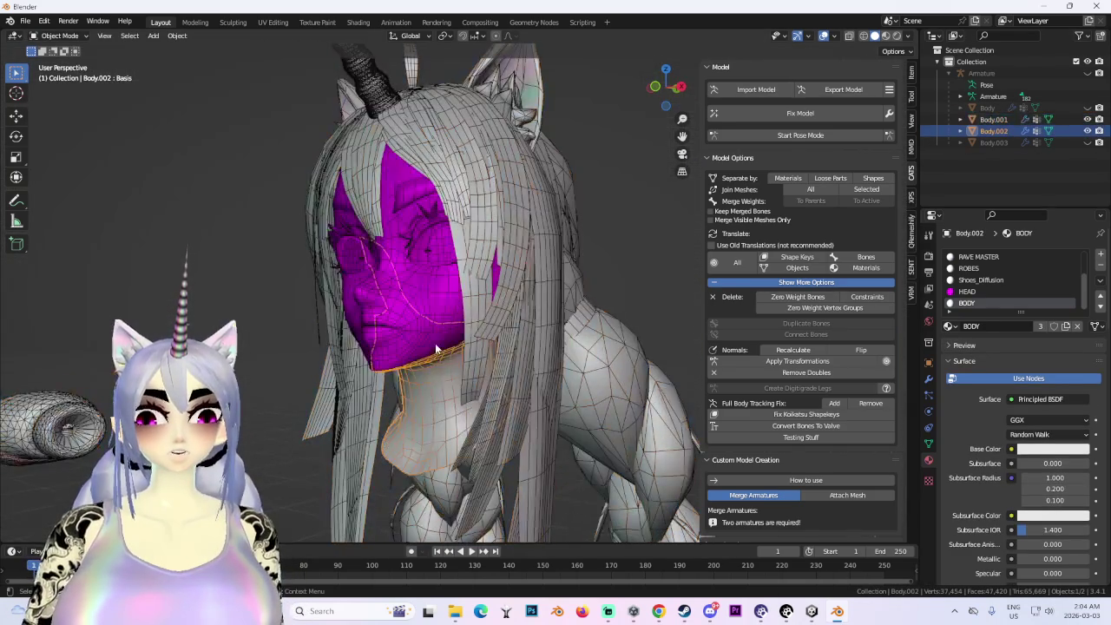
left_click(431, 321, "shift")
key("ctrl+j")
middle_click_drag(435, 310, 530, 295)
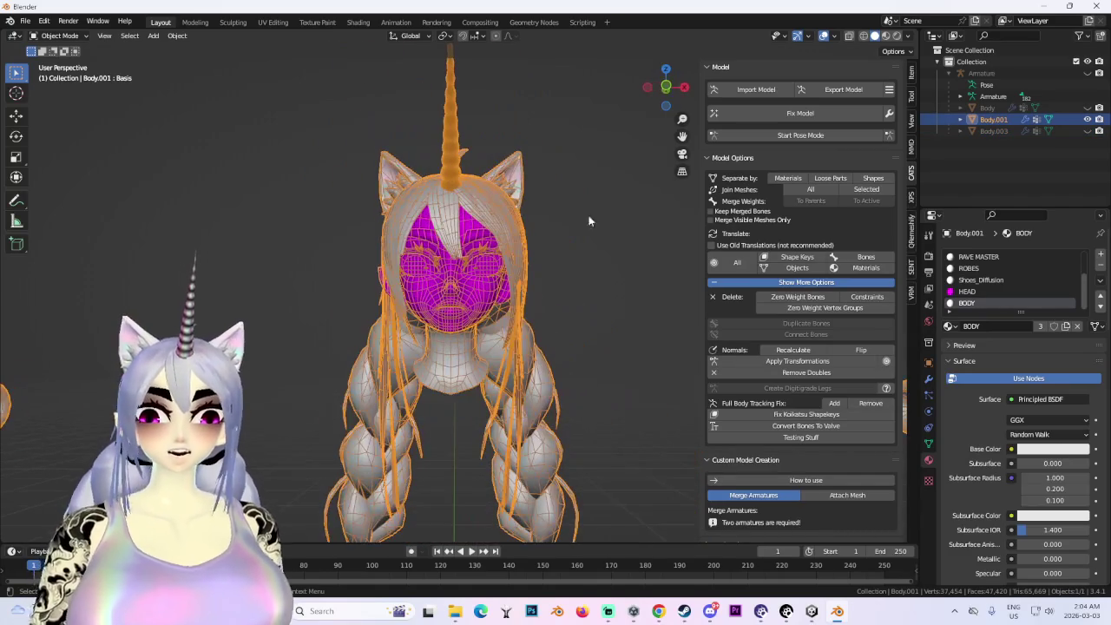
left_click(683, 88)
- Select all of Body.001 in Edit Mode and Merge by Distance, removing 4,200 vertices
left_click(59, 36)
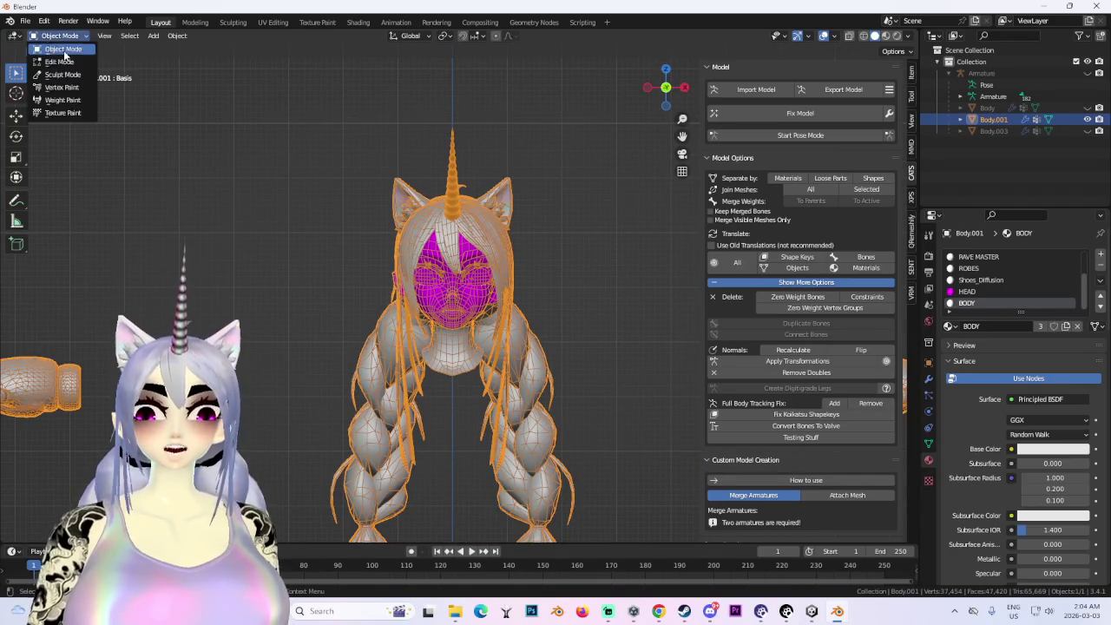
key("Return")
scroll(546, 313, "up", 4)
key("a")
left_click(214, 36)
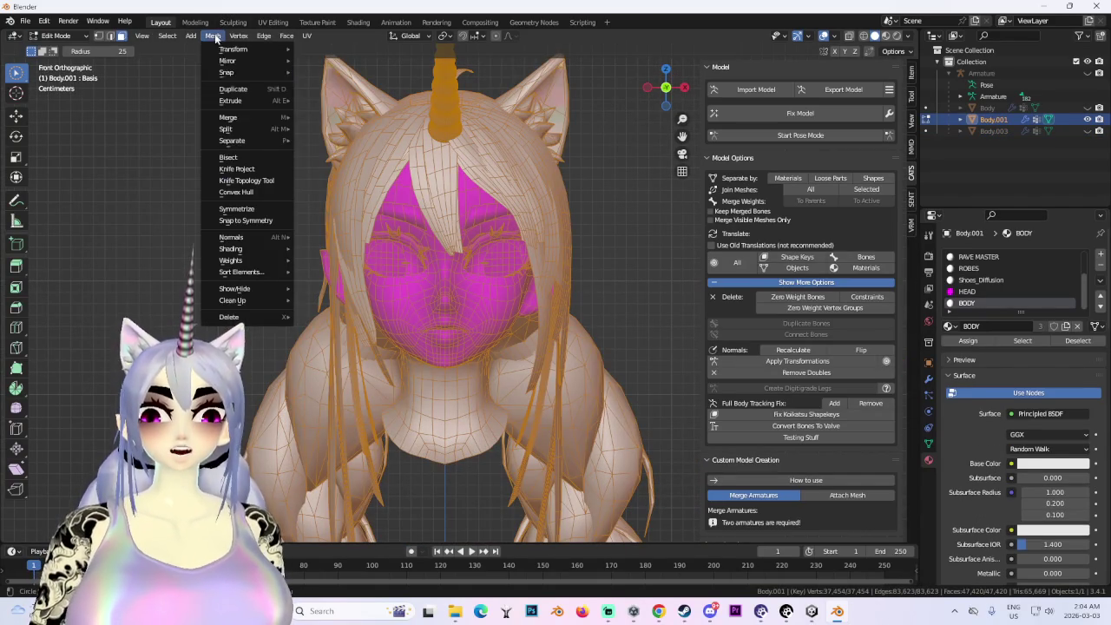
mouse_move(233, 301)
left_click(361, 393)
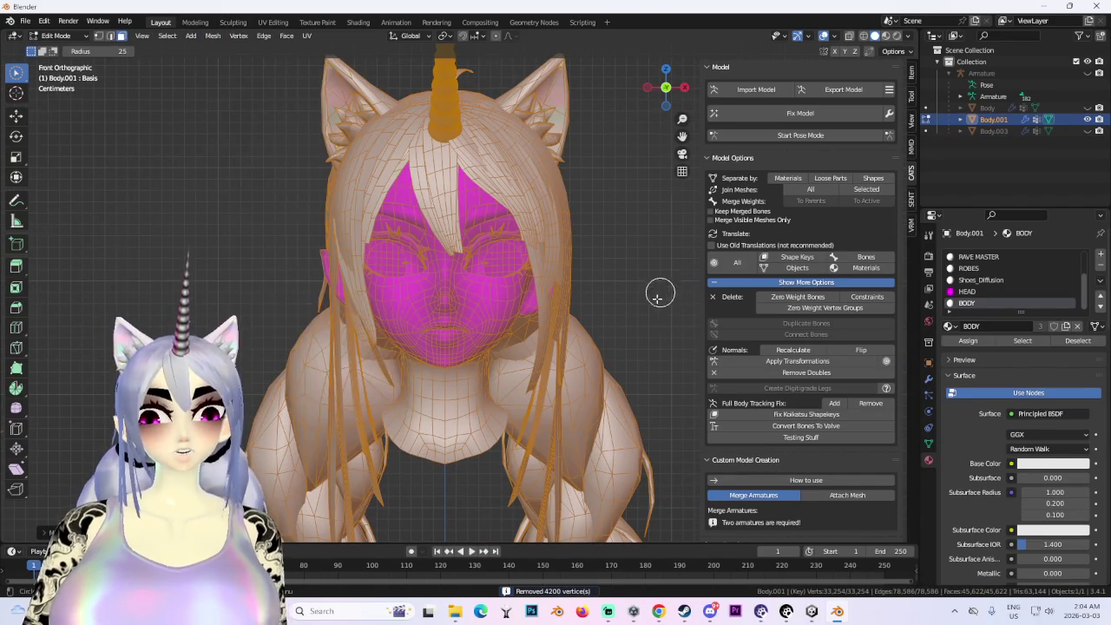
scroll(521, 417, "down", 2)
scroll(525, 434, "down", 3)
scroll(486, 328, "down", 3)
scroll(487, 328, "up", 5)
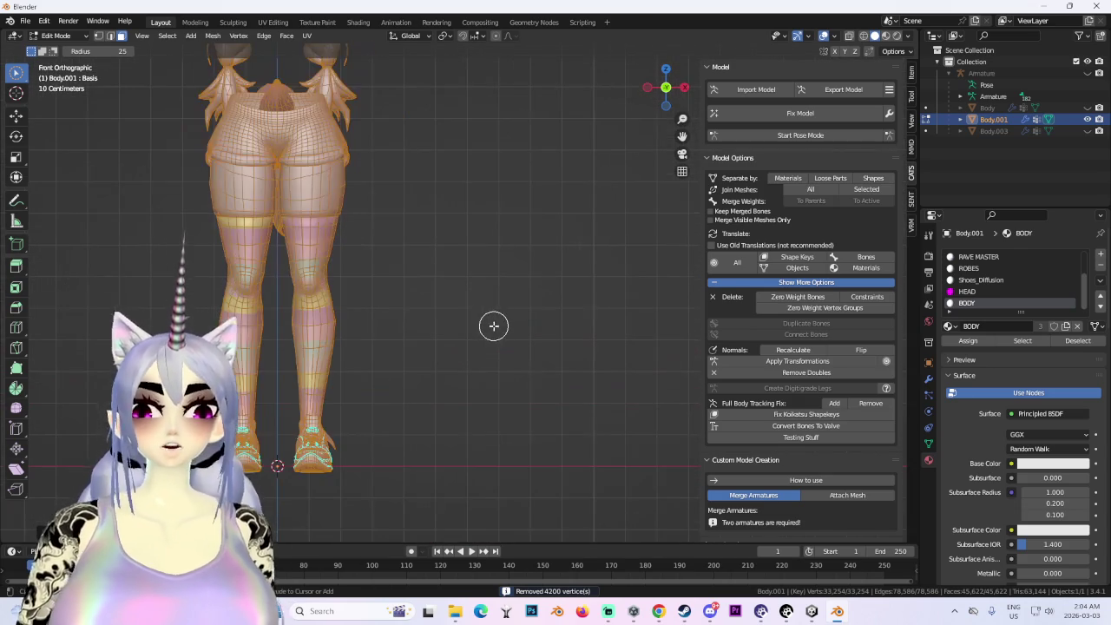
- Deselect all, check the head in solid view, and return to Object Mode with overlays on
mouse_move(496, 319)
middle_mouse_down("shift")
mouse_move(455, 411)
mouse_move(401, 265)
mouse_move(434, 241)
mouse_move(478, 440)
mouse_move(455, 312)
middle_mouse_up("shift")
middle_click_drag(458, 350, 521, 293)
key("alt+a")
mouse_move(524, 251)
middle_mouse_down()
mouse_move(467, 257)
mouse_move(493, 261)
middle_mouse_up()
left_click(823, 36)
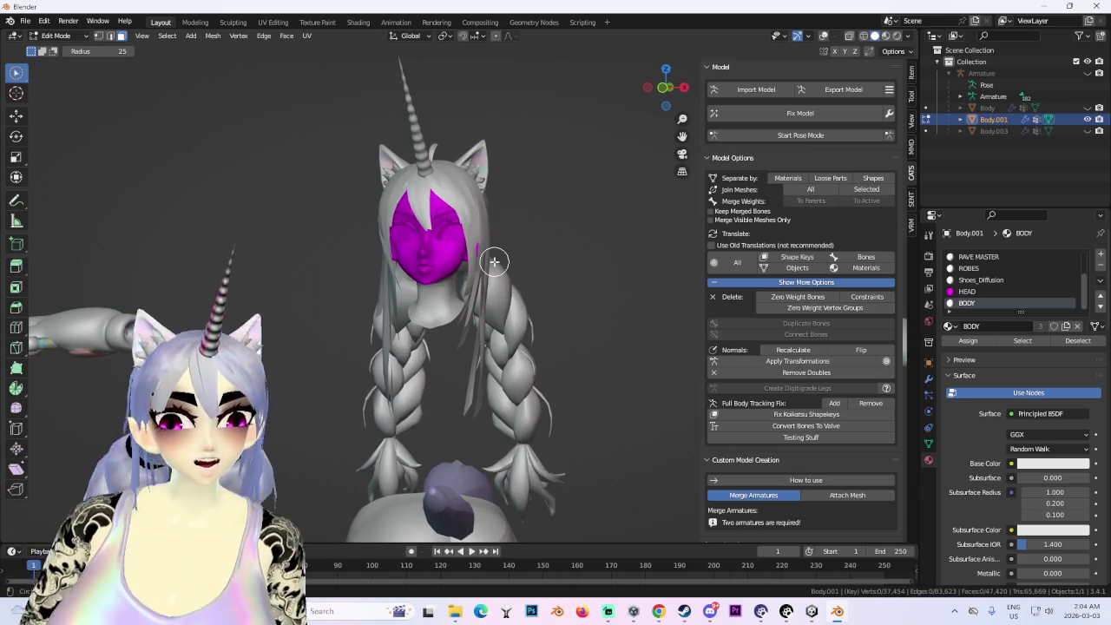
left_click(77, 35)
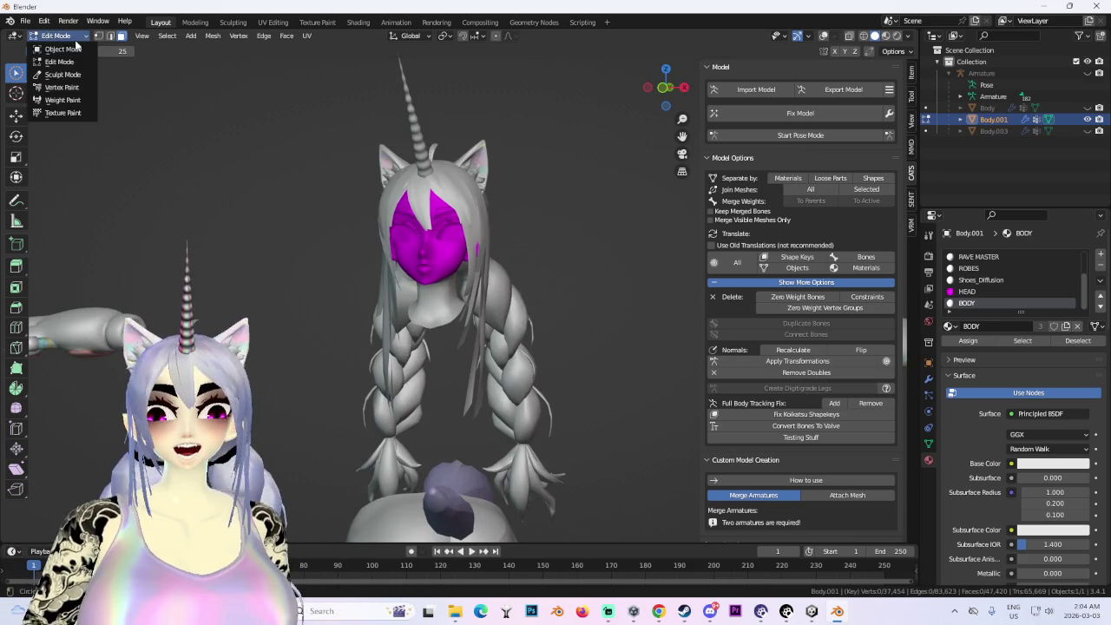
left_click(62, 48)
left_click(826, 36)
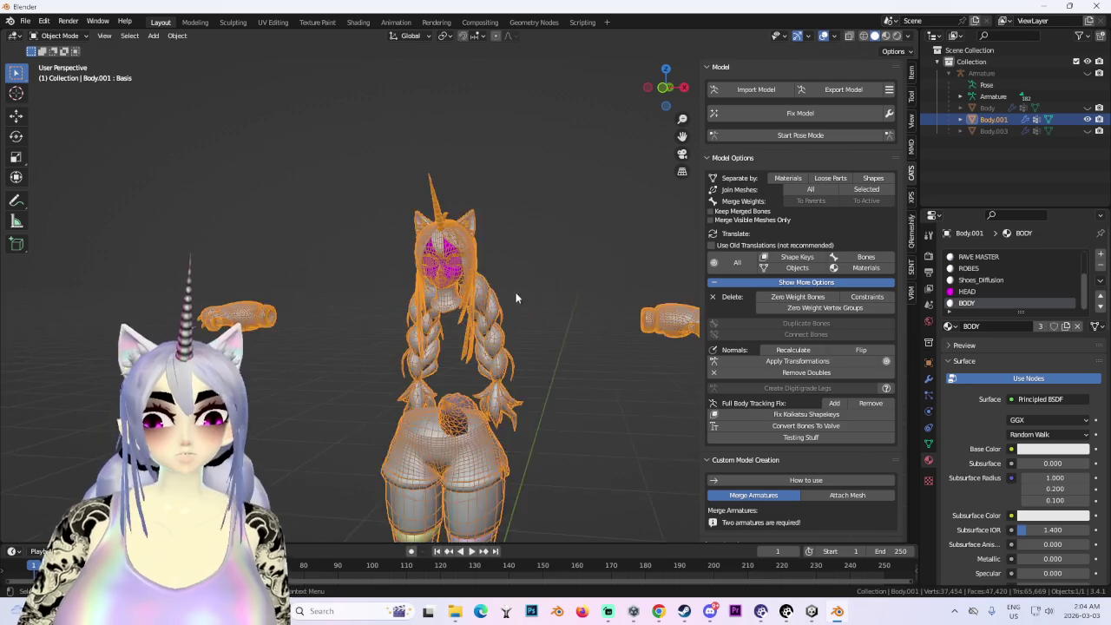
- Select the Body.001 head-and-hair object and enter Edit Mode
middle_click_drag(515, 292, 567, 317)
left_click(1088, 107)
left_click(987, 107)
mouse_move(608, 286)
middle_mouse_down()
mouse_move(573, 272)
mouse_move(558, 345)
mouse_move(533, 289)
mouse_move(531, 301)
middle_mouse_up()
scroll(532, 289, "up", 1)
scroll(532, 289, "up", 2)
scroll(473, 295, "down", 2)
left_click(473, 295)
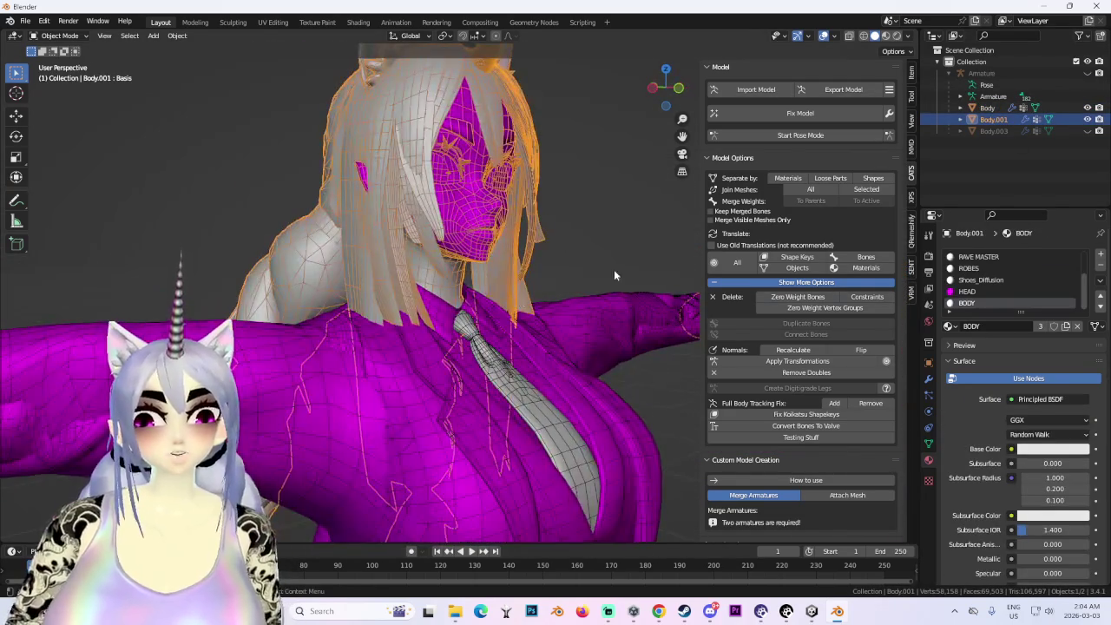
left_click(59, 36)
left_click(70, 63)
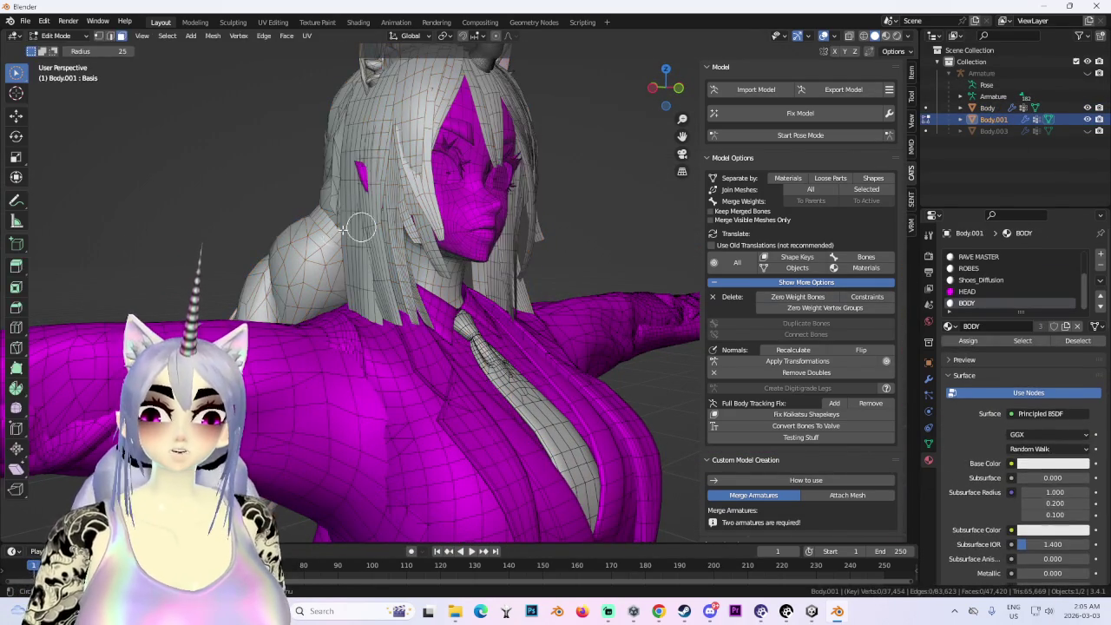
- Select all hair-material faces and separate them into a new object, Body.002
left_click(167, 35)
left_click(292, 174)
middle_click_drag(326, 179, 459, 256)
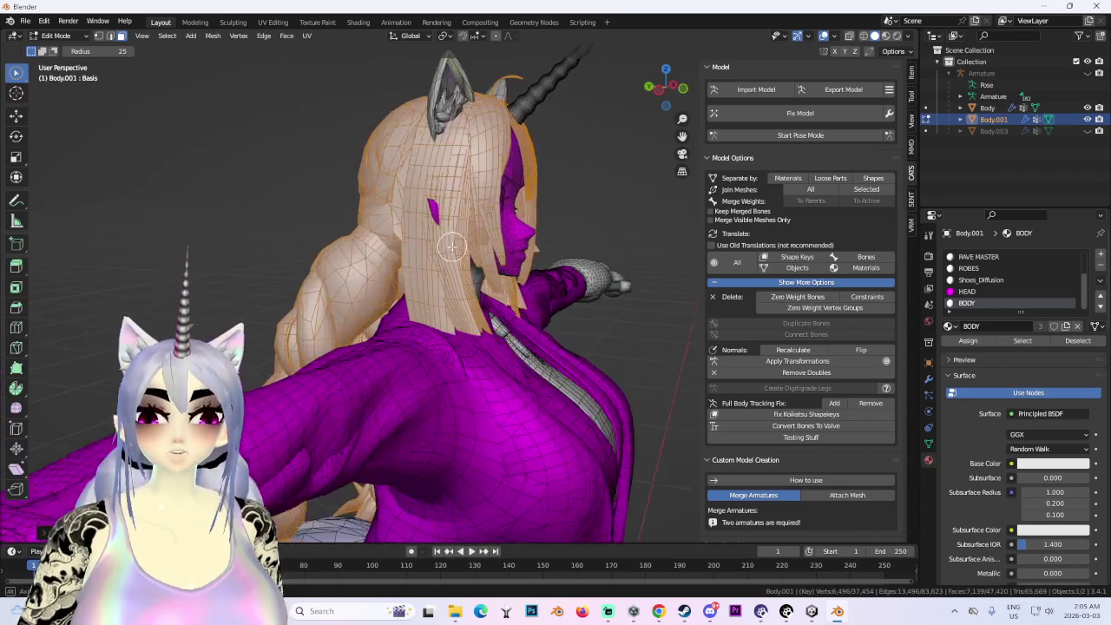
key("p")
left_click(459, 256)
left_click(58, 35)
left_click(65, 42)
- Hide the Body.002 hair, select the Body clothing object and start Pose Mode
left_click(994, 130)
key("h")
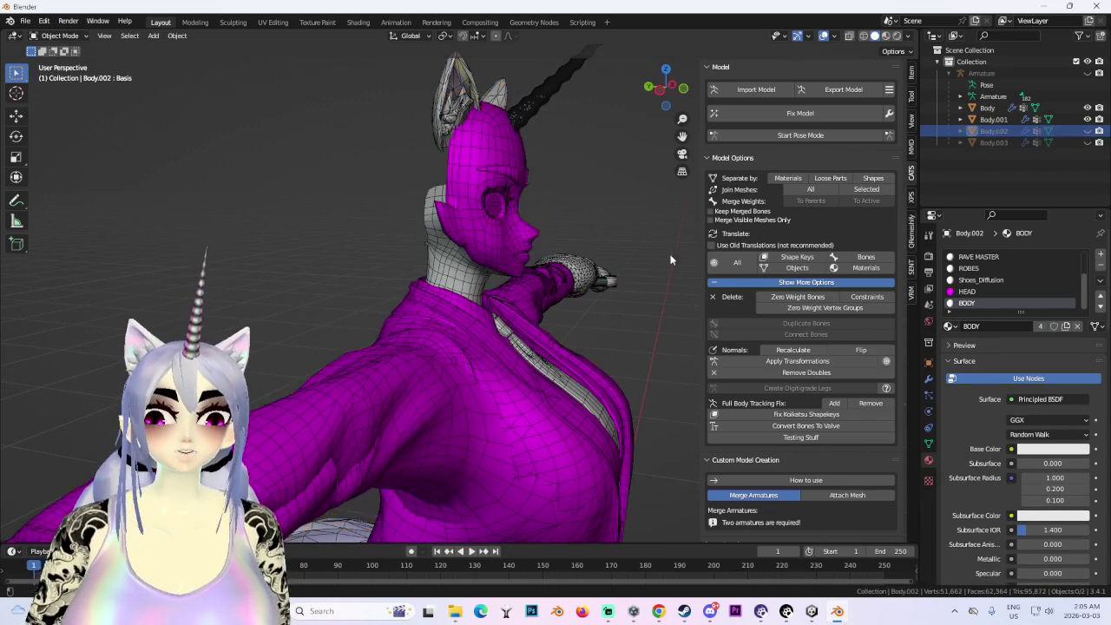
left_click(493, 249)
mouse_move(562, 263)
middle_mouse_down()
mouse_move(606, 350)
mouse_move(518, 294)
mouse_move(537, 291)
mouse_move(497, 316)
mouse_move(805, 118)
middle_mouse_up()
left_click(517, 299)
left_click(798, 136)
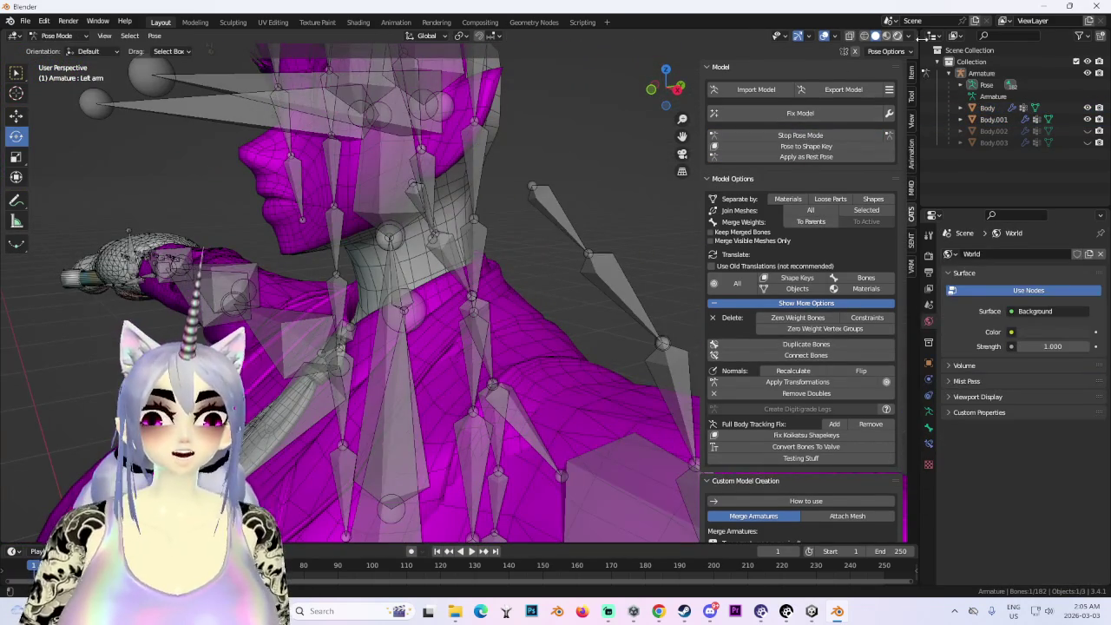
- Set viewport shading colour to Material, leave Pose Mode and select the Body mesh
left_click(907, 37)
left_click(855, 205)
middle_click_drag(395, 328, 484, 316)
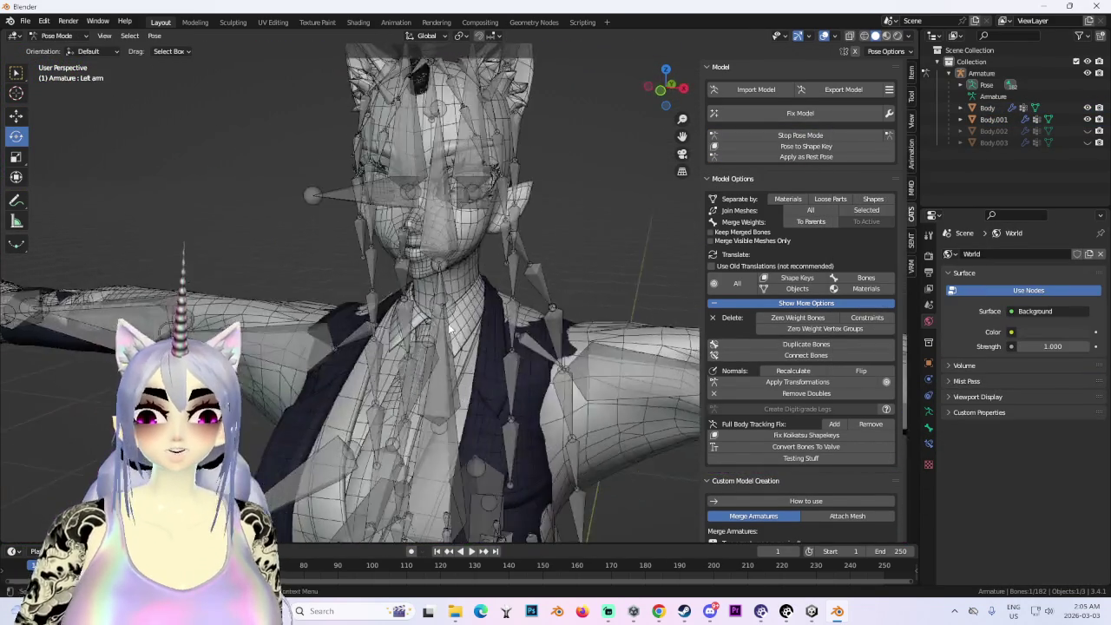
key("ctrl+Tab")
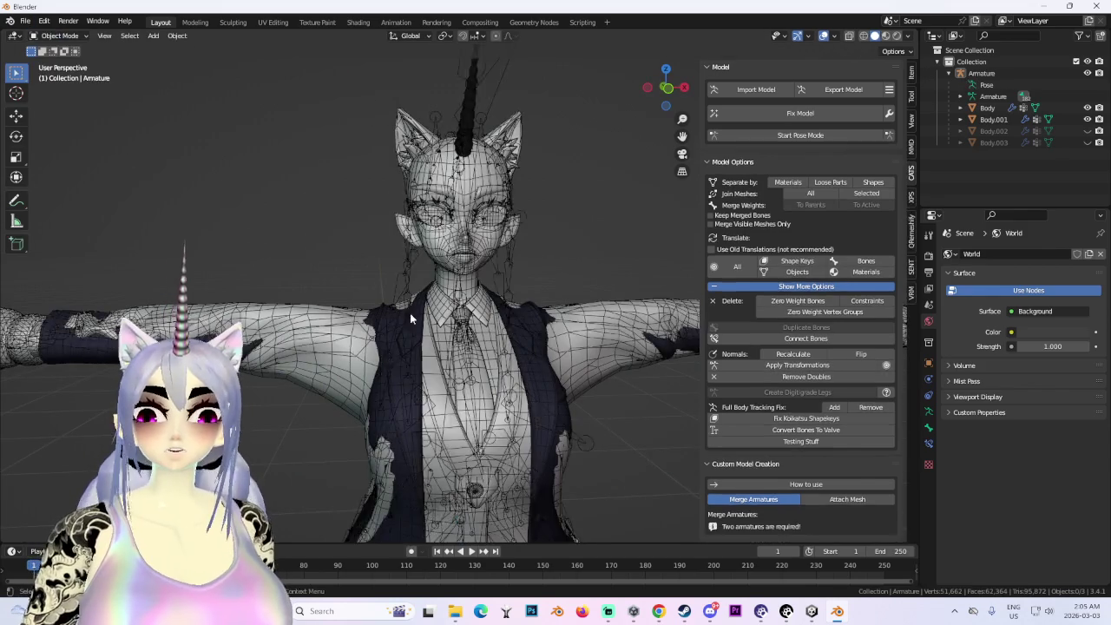
middle_click_drag(312, 228, 330, 139, "shift")
left_click(417, 286)
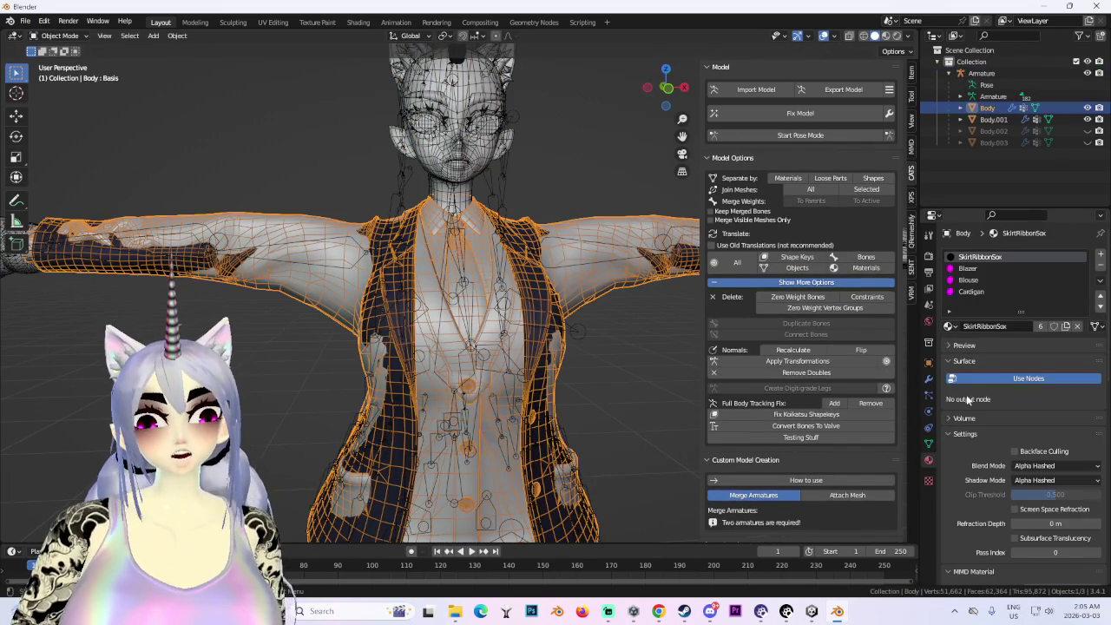
- Inspect Body's vertex groups and shape keys, testing the Cardigan on value, then reselect Body
left_click(929, 444)
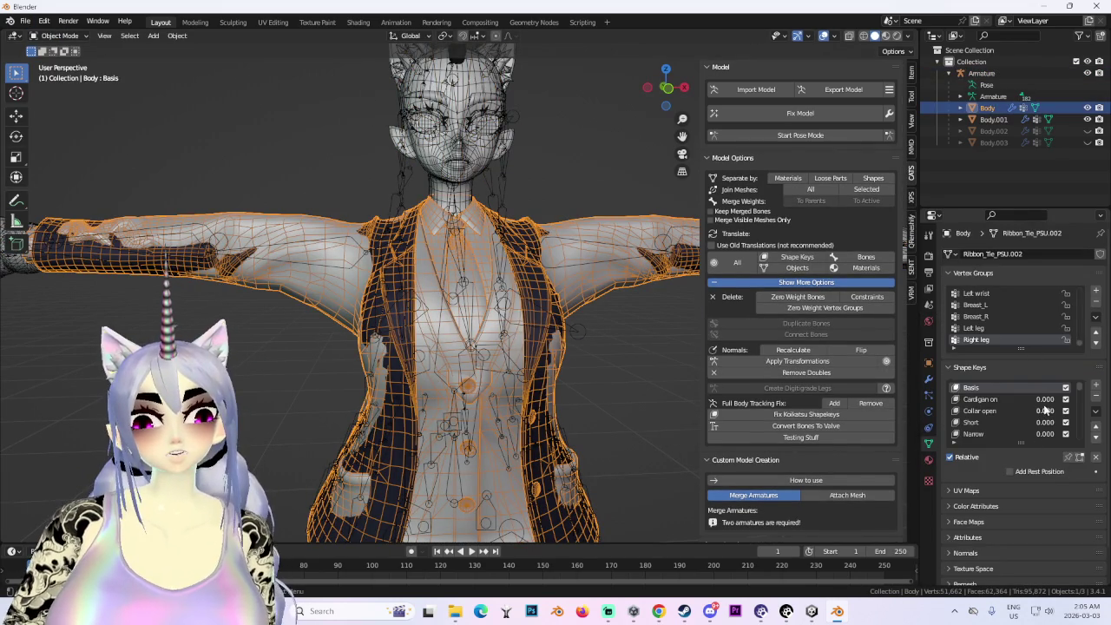
left_click_drag(1046, 403, 1046, 404)
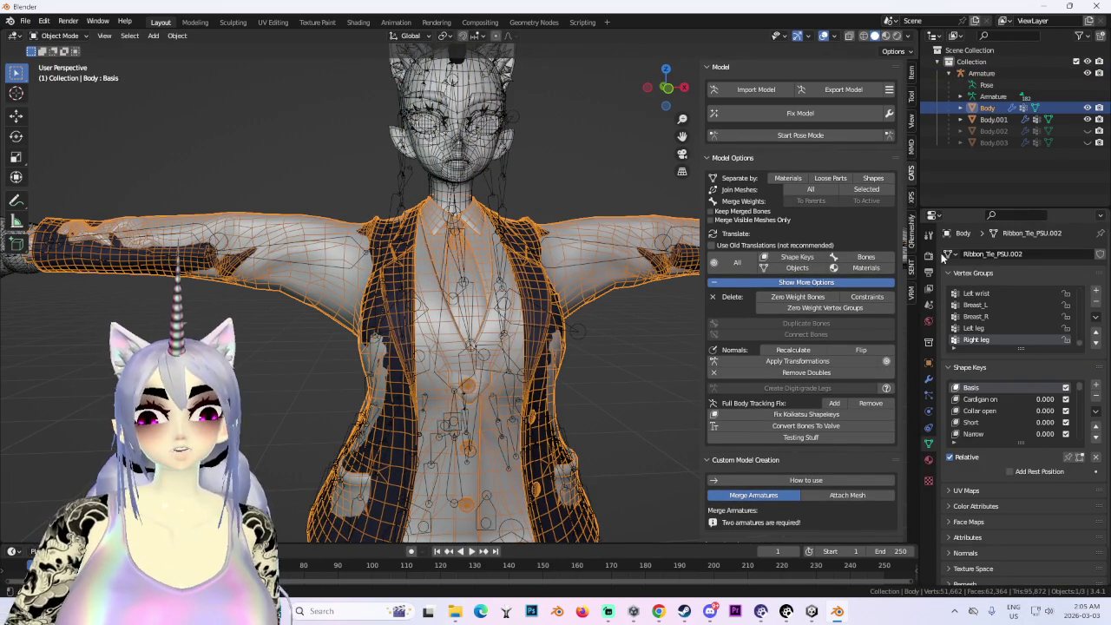
left_click(614, 267)
middle_click_drag(615, 267, 512, 289)
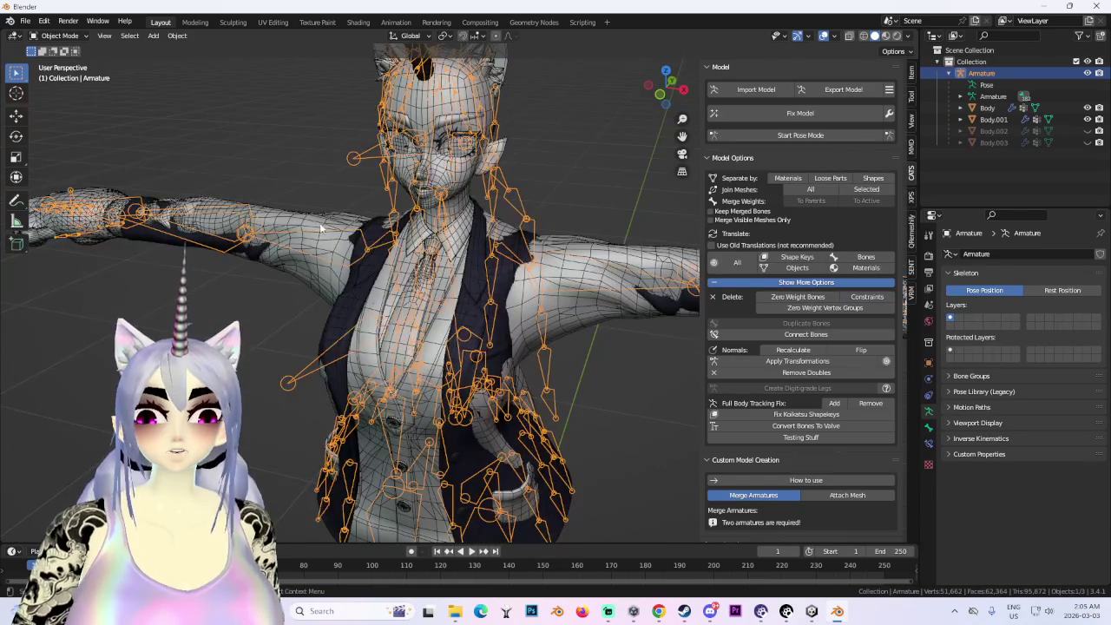
left_click(303, 228)
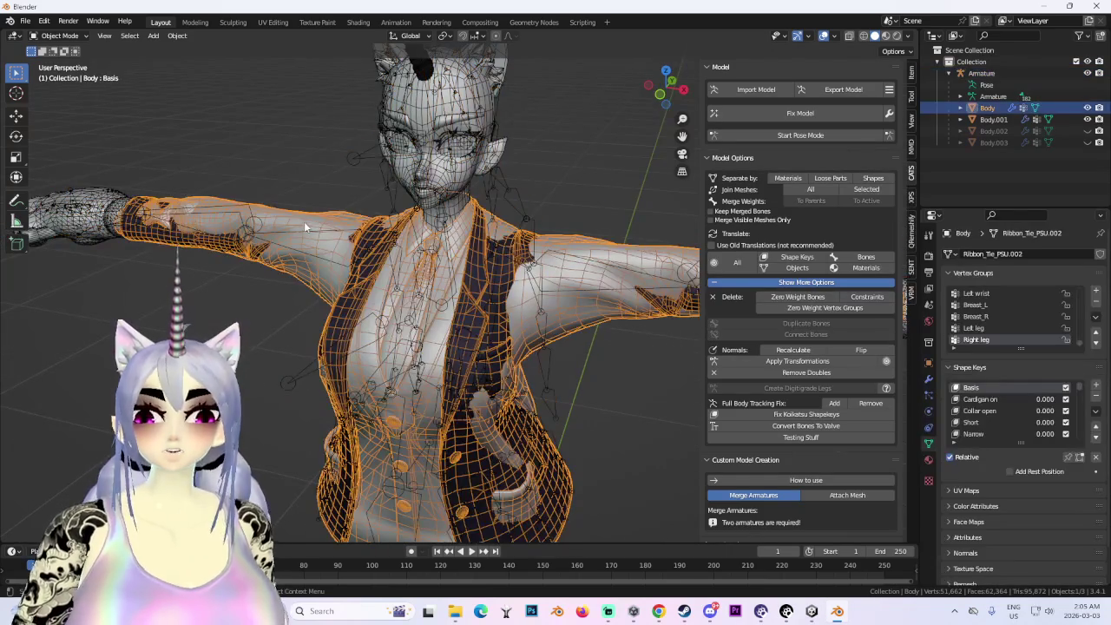
- Run CATS Separate by Materials on Body, then select the new Cardigan object
left_click(790, 178)
left_click(597, 255)
middle_click_drag(597, 254, 1066, 417)
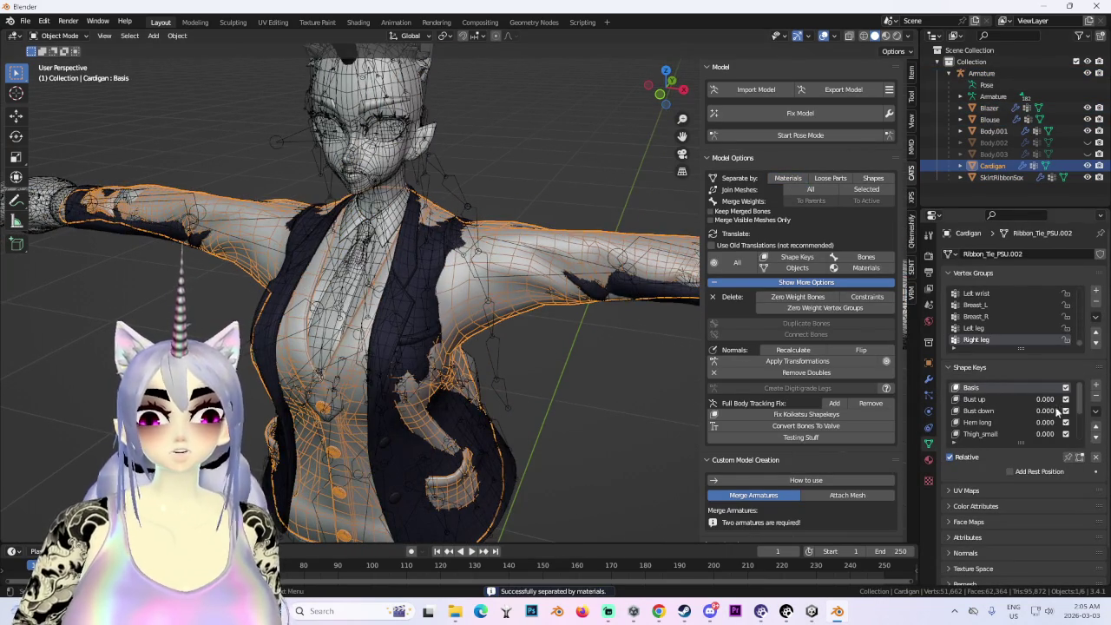
scroll(1017, 420, "up", 1)
scroll(1022, 424, "up", 2)
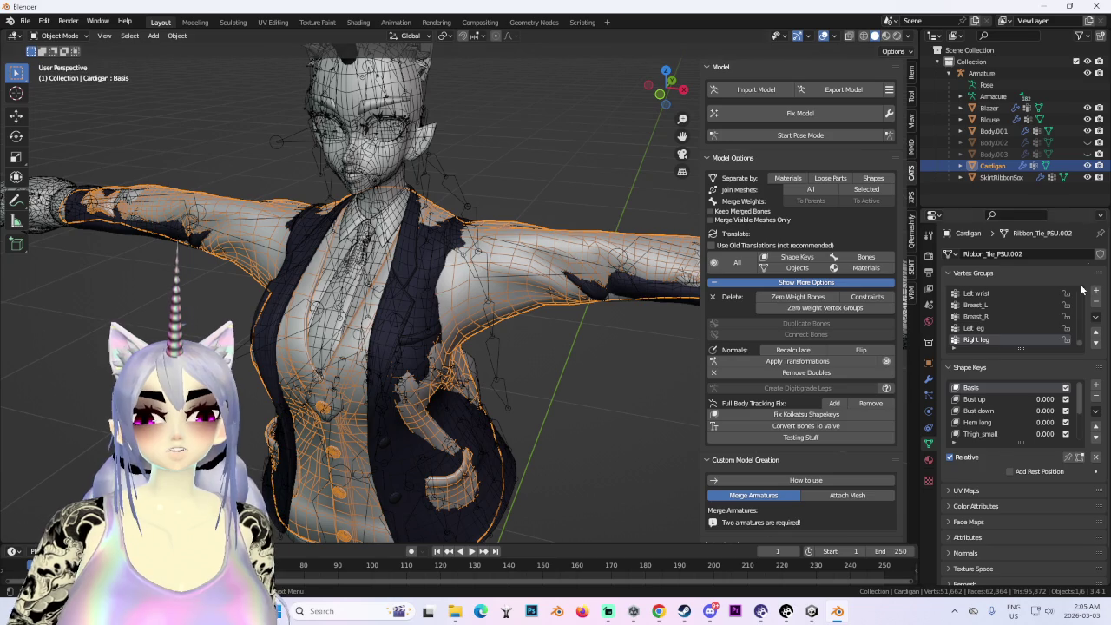
- Toggle the Cardigan's visibility to inspect the Blazer and Blouse, then reselect the Cardigan
left_click(1087, 165)
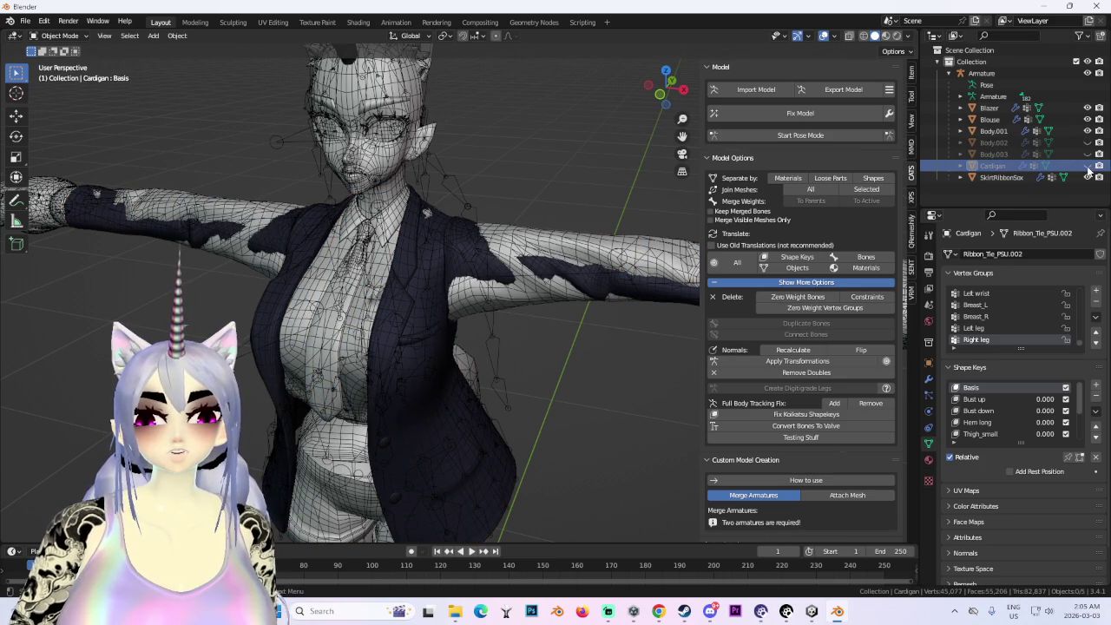
left_click(1088, 165)
left_click(1088, 166)
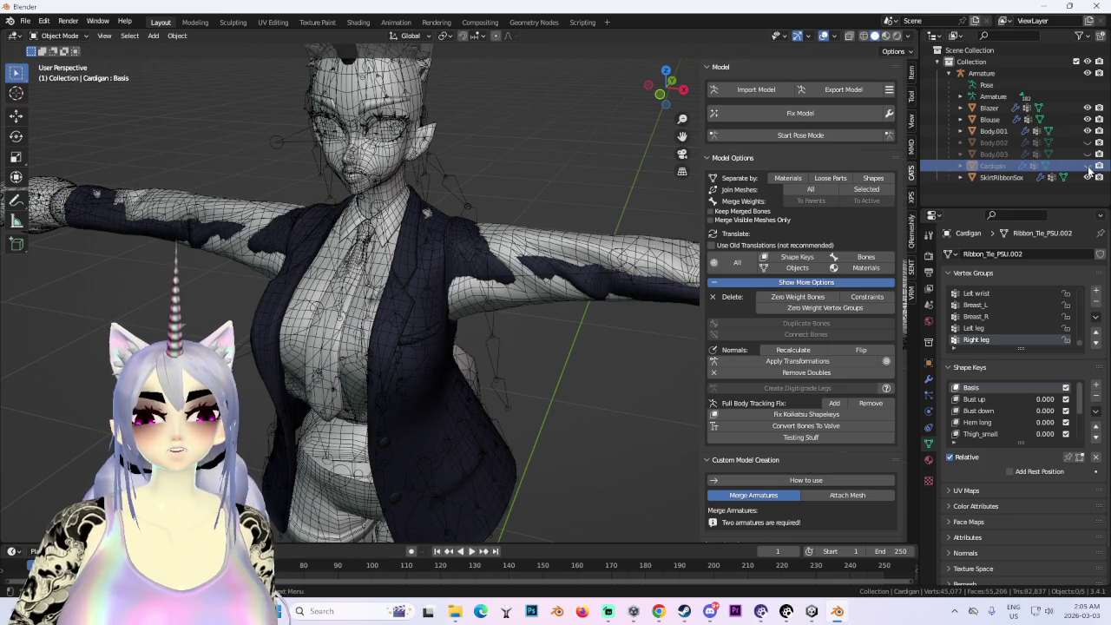
left_click(425, 248)
middle_click_drag(659, 295, 460, 264, "shift")
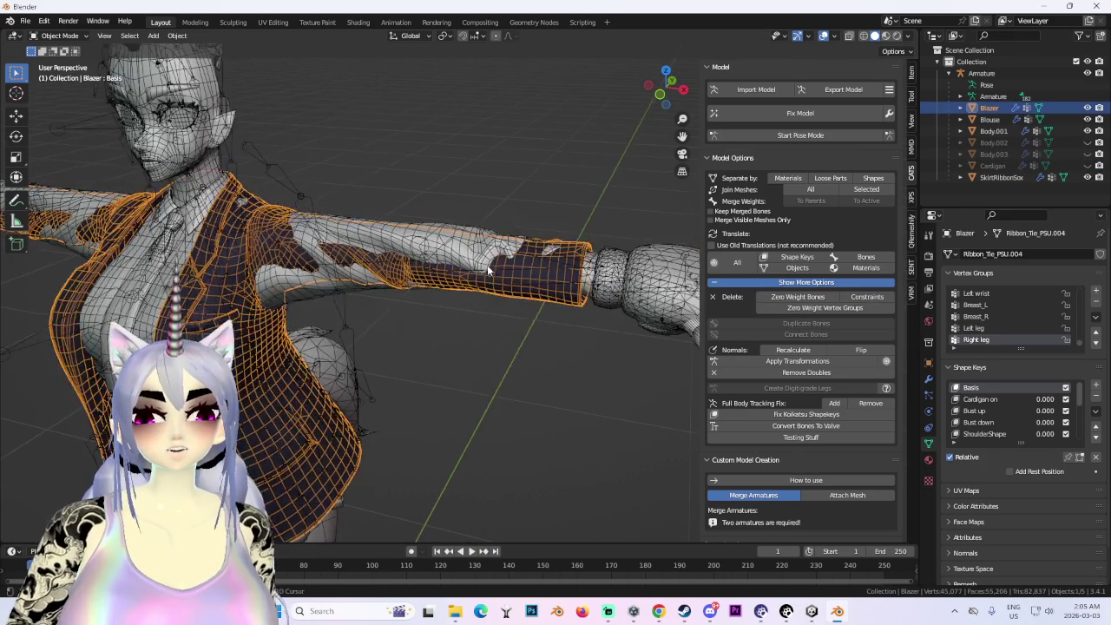
left_click(502, 230)
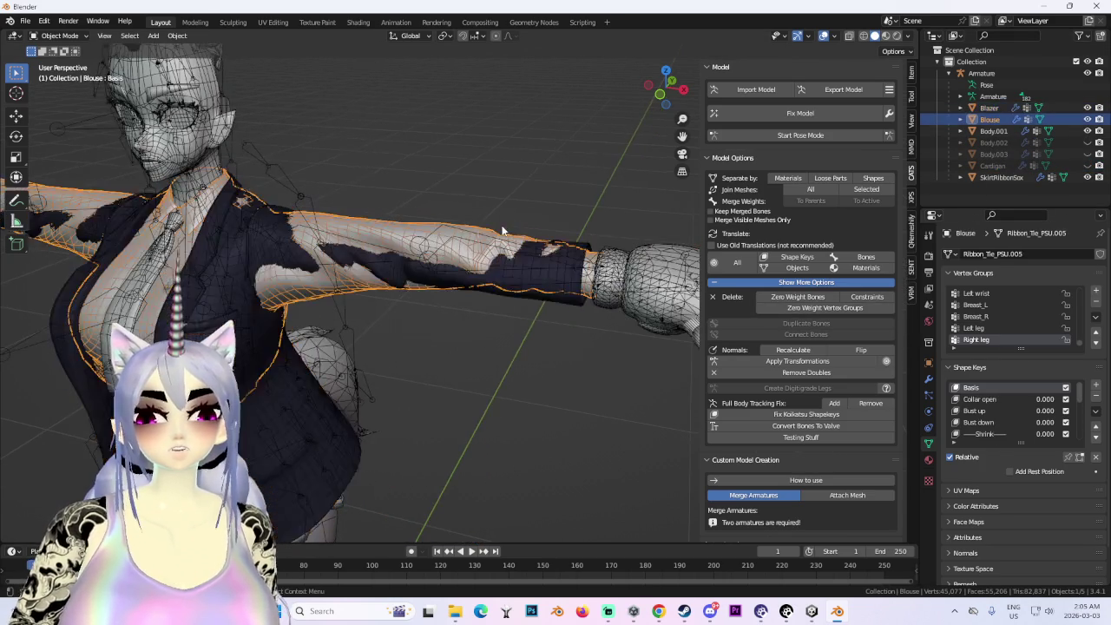
left_click(1088, 166)
left_click(429, 377)
- Frame the Cardigan and delete it from the object menu, then select the Blazer
key("KP_Decimal")
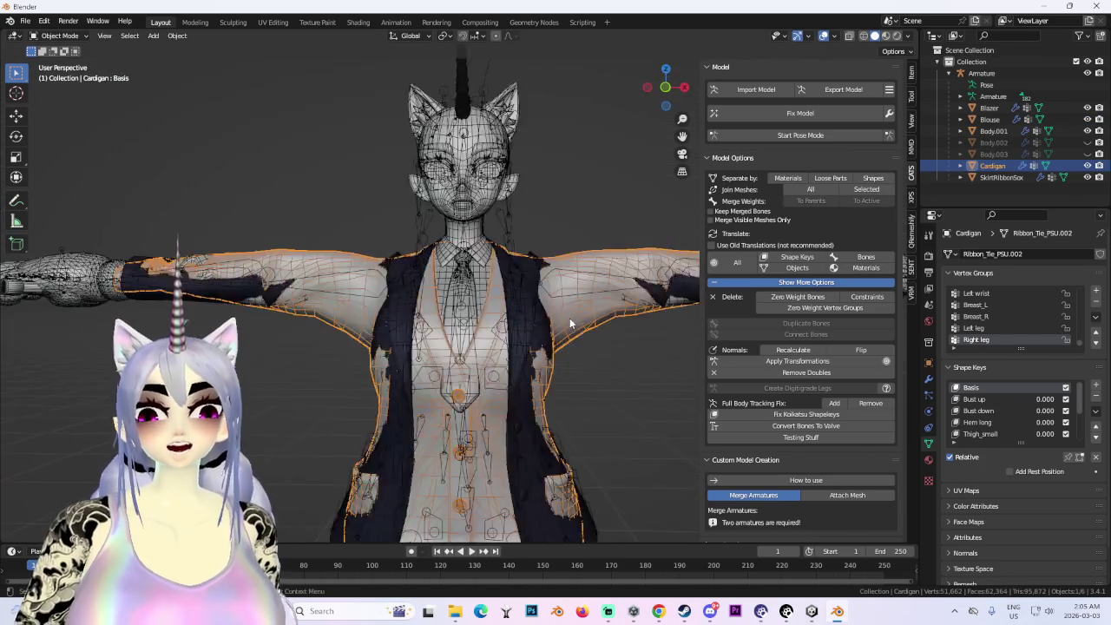
scroll(569, 317, "up", 3)
right_click(497, 292)
left_click(499, 292)
mouse_move(508, 287)
middle_mouse_down()
mouse_move(565, 278)
mouse_move(564, 253)
mouse_move(543, 290)
middle_mouse_up()
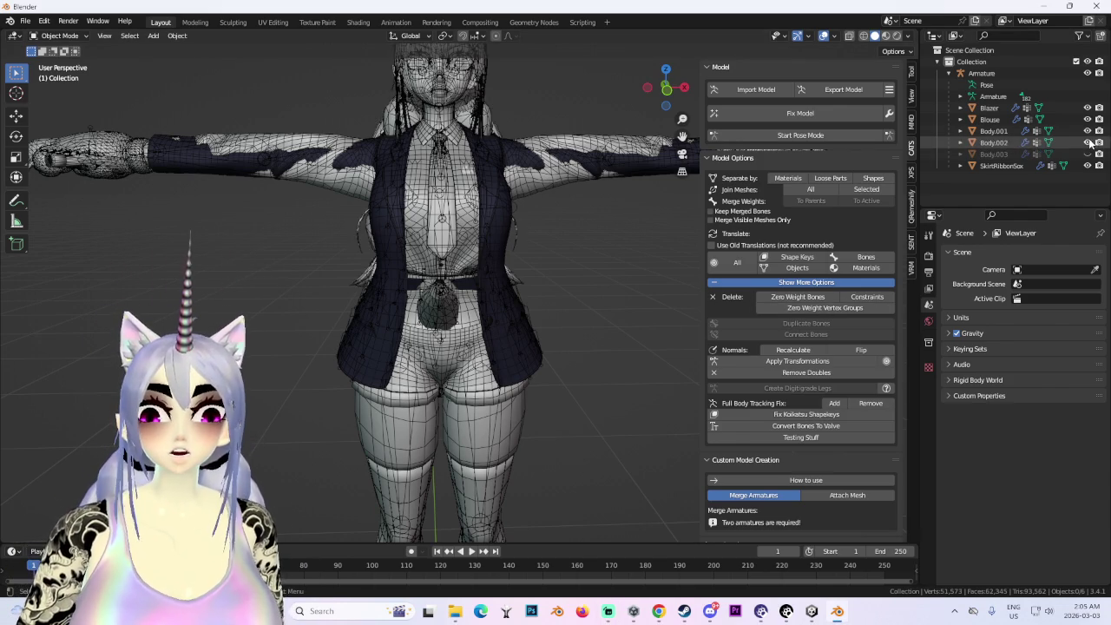
mouse_move(642, 233)
middle_mouse_down()
mouse_move(572, 245)
mouse_move(621, 274)
mouse_move(601, 297)
middle_mouse_up()
scroll(440, 368, "down", 3)
scroll(440, 368, "up", 4)
scroll(440, 368, "down", 4)
left_click(441, 361)
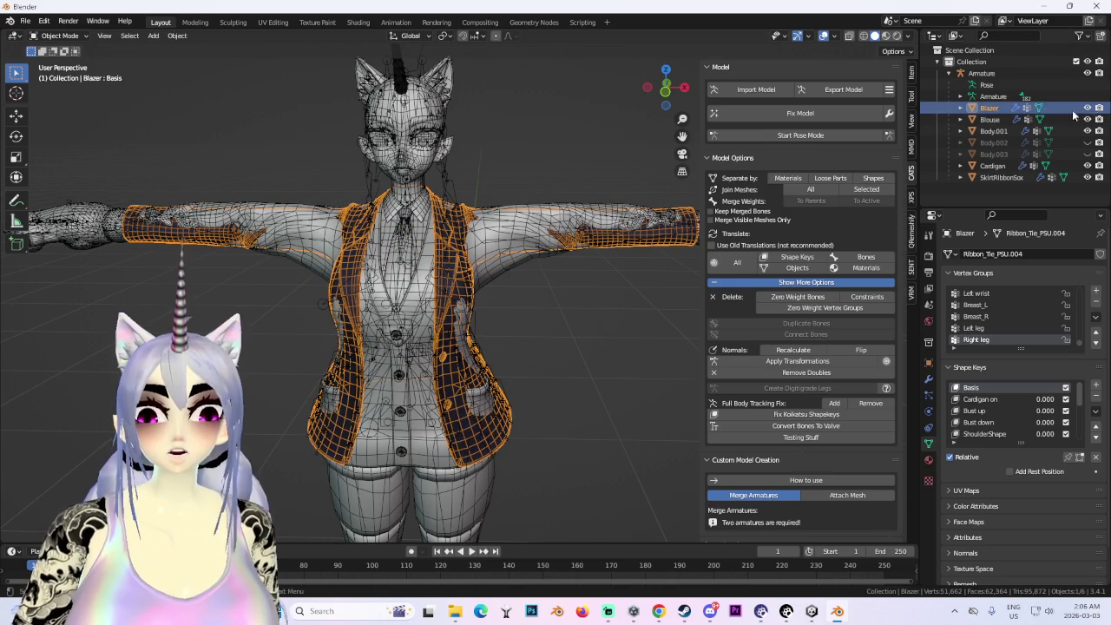
- Hide the Blazer and turn off the viewport overlays
key("h")
mouse_move(555, 295)
middle_mouse_down()
mouse_move(539, 261)
mouse_move(564, 343)
mouse_move(787, 102)
middle_mouse_up()
left_click(821, 38)
mouse_move(608, 261)
middle_mouse_down()
mouse_move(538, 275)
mouse_move(564, 284)
middle_mouse_up()
scroll(546, 268, "down", 2)
scroll(564, 285, "up", 5)
- Show the Body.002 and Body.003 hair meshes and turn viewport overlays back on
left_click(624, 286)
mouse_move(641, 283)
middle_mouse_down()
mouse_move(516, 346)
mouse_move(582, 319)
mouse_move(606, 331)
mouse_move(537, 253)
mouse_move(379, 359)
middle_mouse_up()
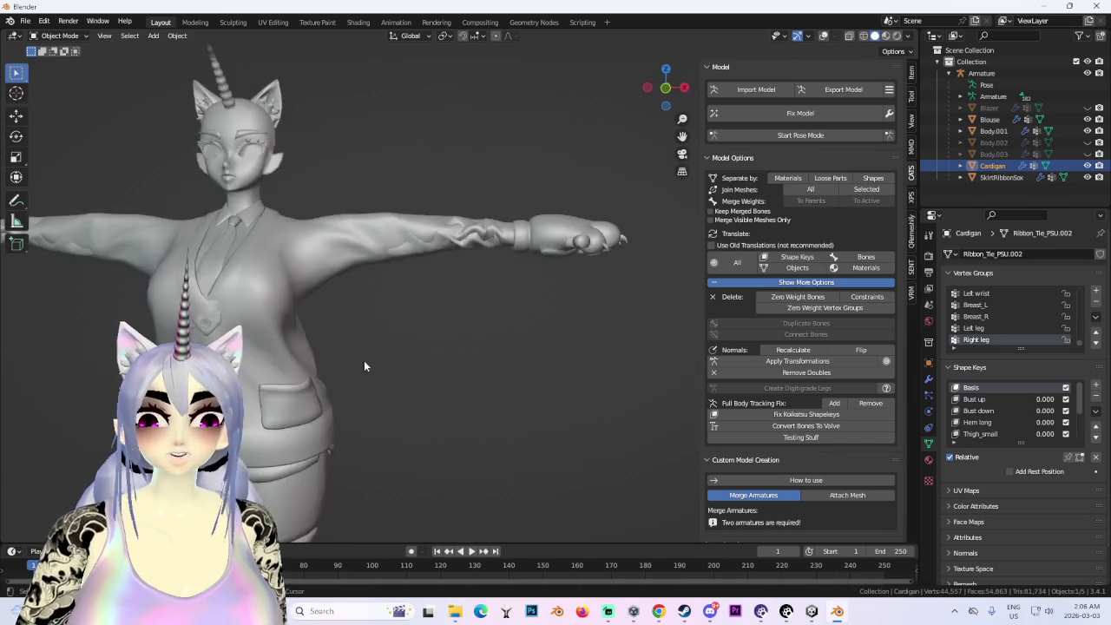
scroll(558, 319, "down", 4)
scroll(558, 319, "up", 4)
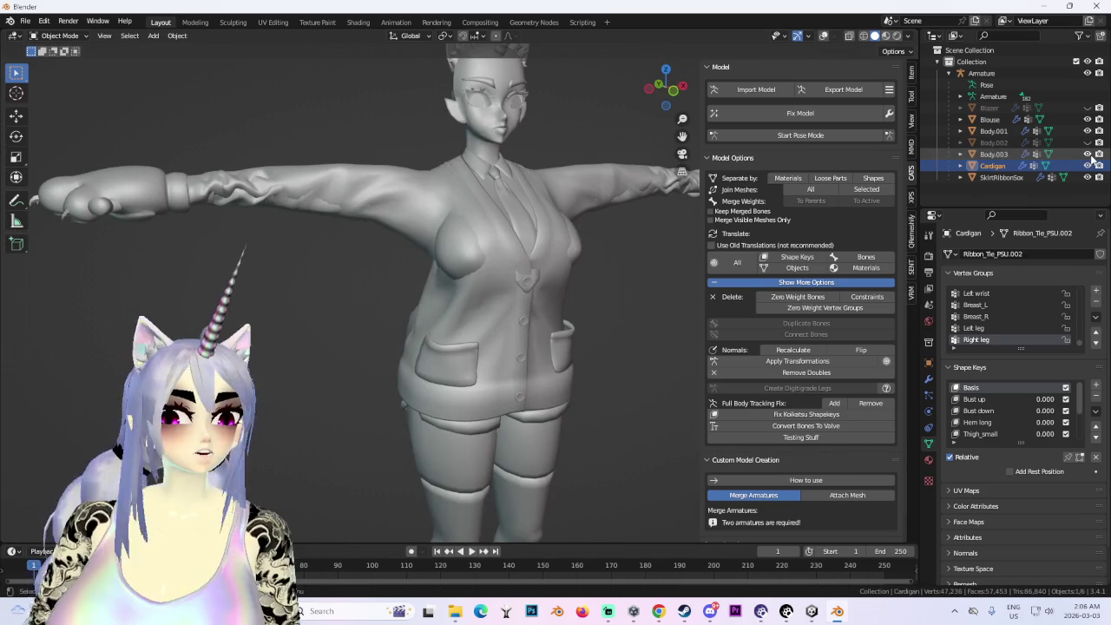
left_click_drag(1087, 154, 1088, 142)
middle_click_drag(642, 234, 491, 249)
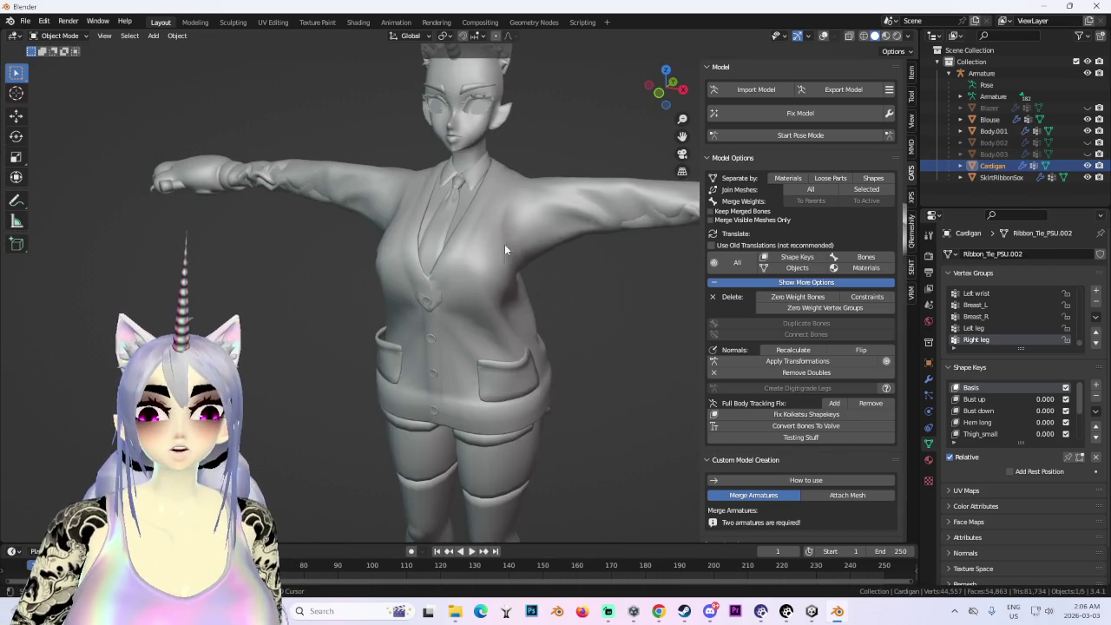
left_click(823, 35)
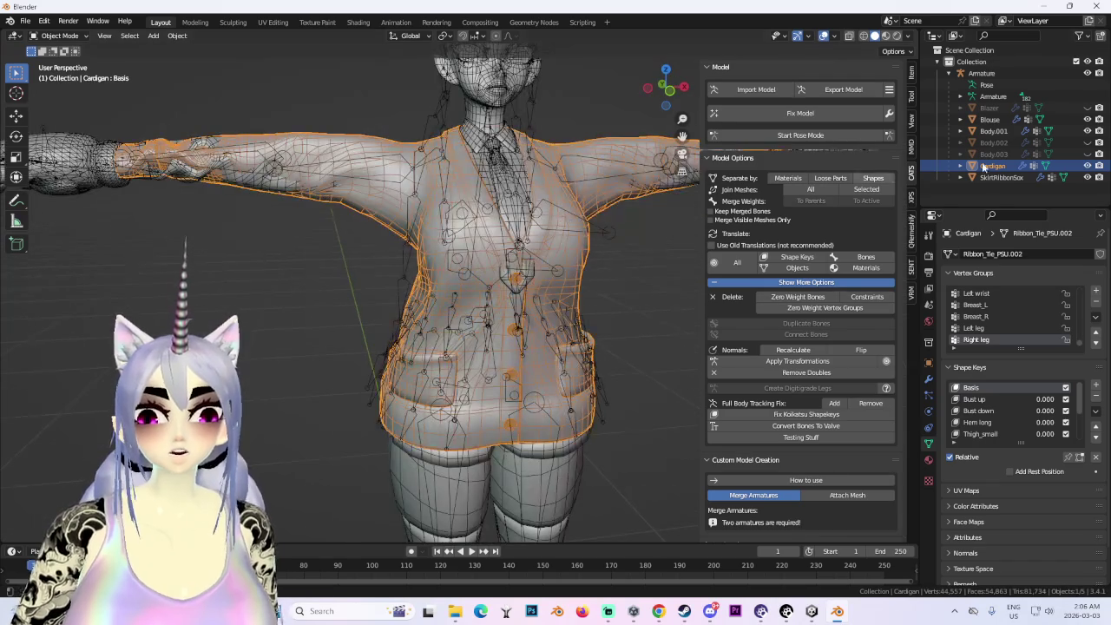
- Hide the Cardigan and the Armature's bones, then switch to the Unity project
left_click(1088, 165)
scroll(533, 325, "down", 2)
scroll(521, 295, "down", 2)
left_click(512, 276)
mouse_move(511, 276)
middle_mouse_down()
mouse_move(563, 296)
mouse_move(521, 295)
middle_mouse_up()
scroll(563, 296, "up", 3)
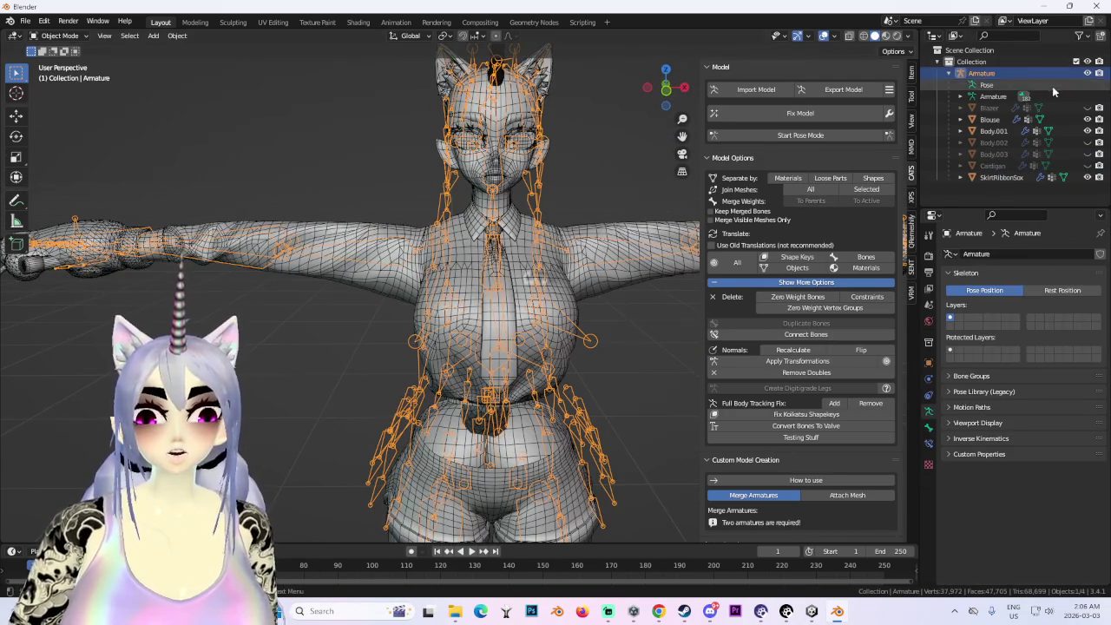
left_click(1088, 73)
scroll(526, 339, "down", 2)
mouse_move(526, 338)
middle_mouse_down()
mouse_move(642, 355)
mouse_move(609, 351)
middle_mouse_up()
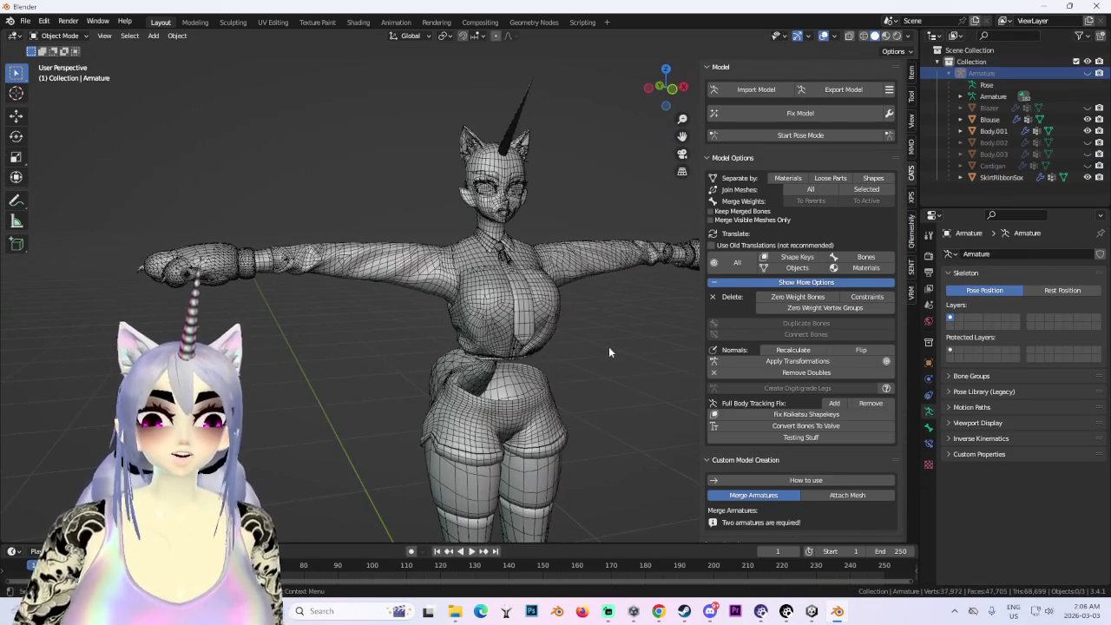
left_click(812, 611)
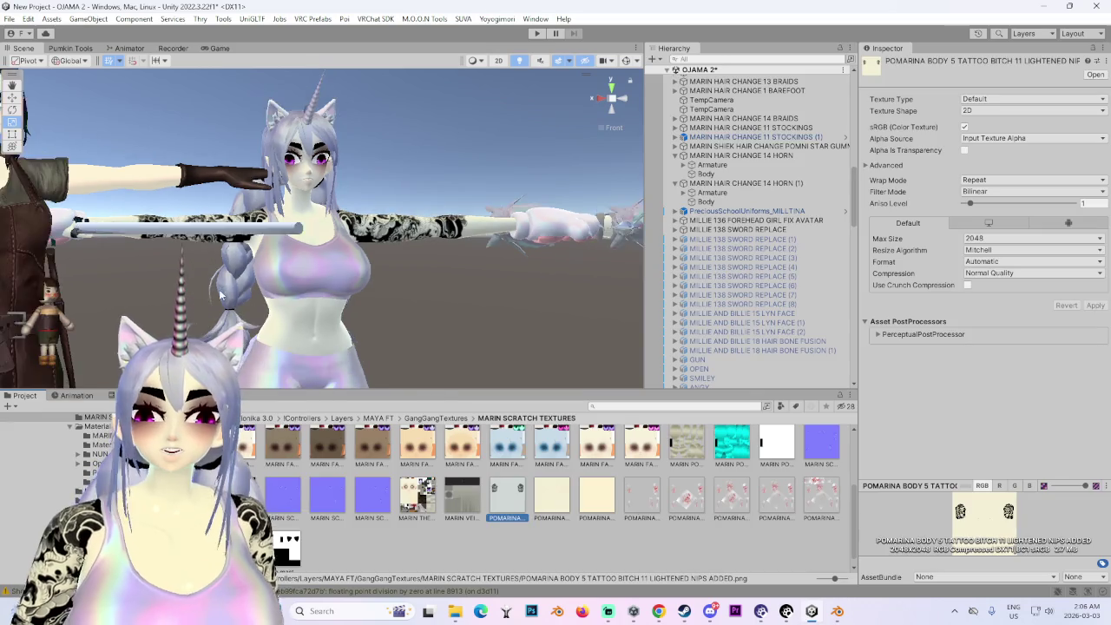
- Zoom and pan Unity's Scene view down to the characters' legs, then return to Blender
scroll(321, 229, "down", 5)
scroll(358, 282, "up", 1)
scroll(361, 269, "up", 2)
scroll(364, 251, "up", 1)
mouse_move(368, 246)
middle_mouse_down()
mouse_move(389, 215)
mouse_move(606, 323)
middle_mouse_up()
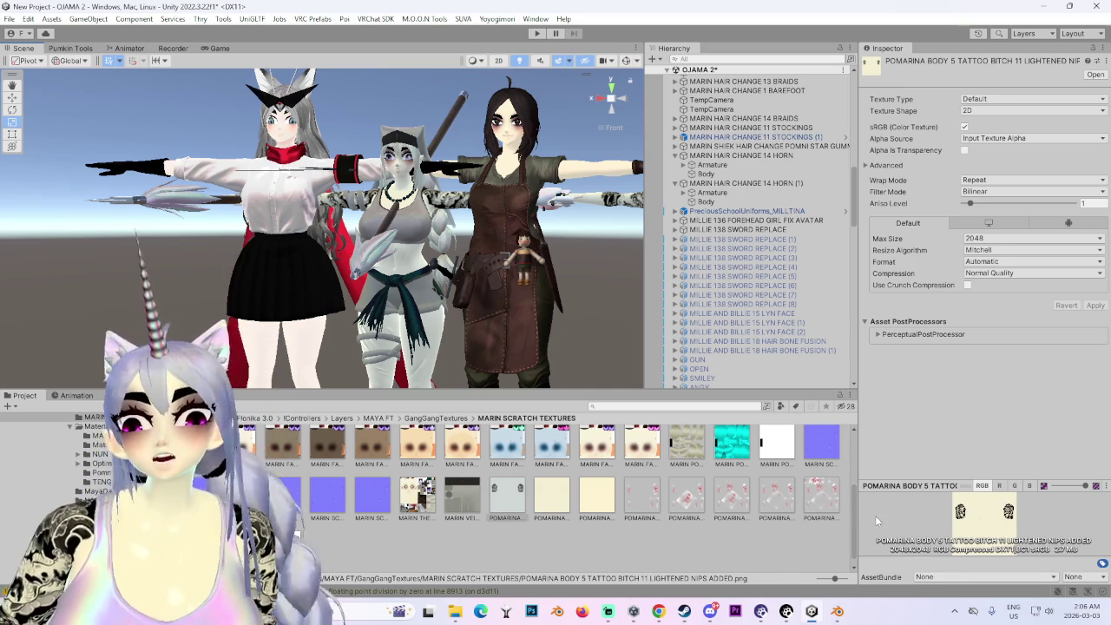
left_click(836, 611)
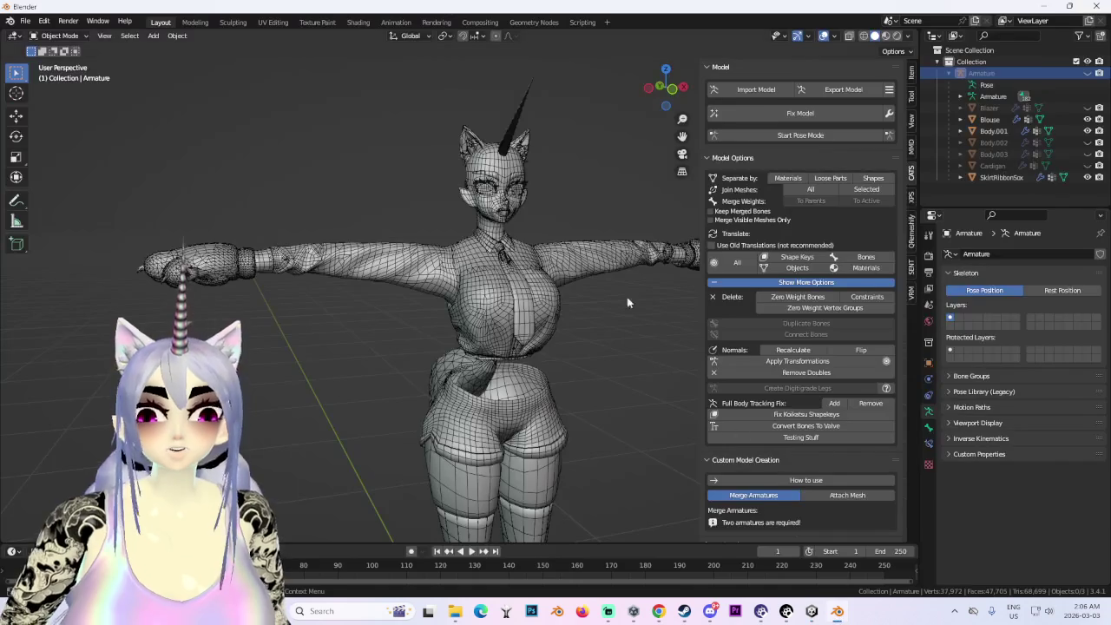
- Unhide the Blazer and select it, zooming around the jacketed model
scroll(525, 258, "up", 2)
left_click(1087, 108)
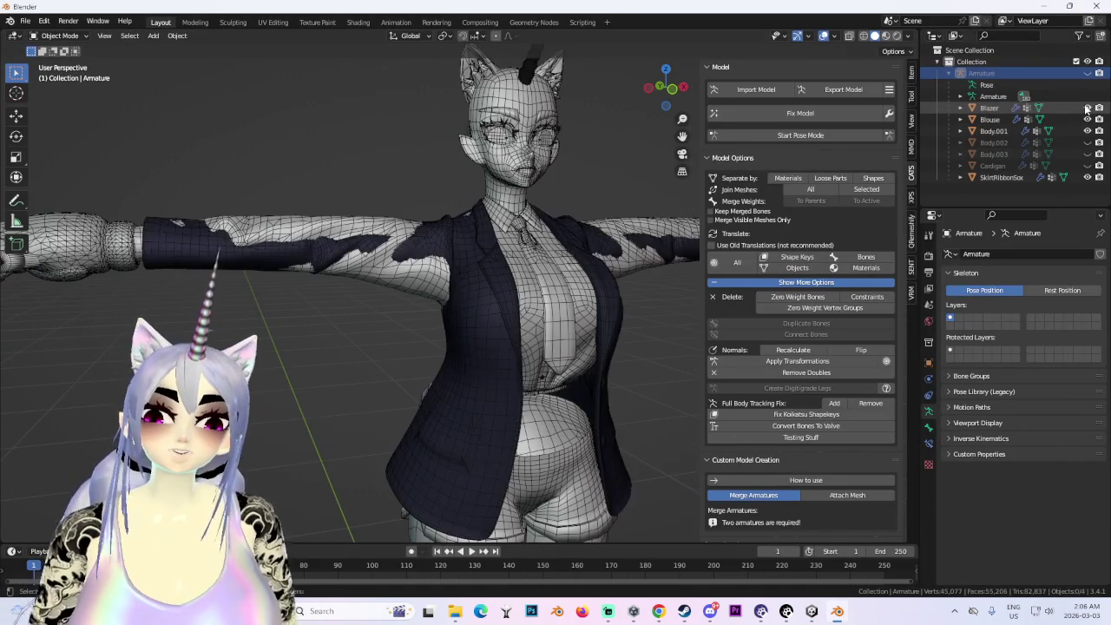
scroll(541, 312, "up", 2)
scroll(540, 323, "down", 4)
left_click(517, 317)
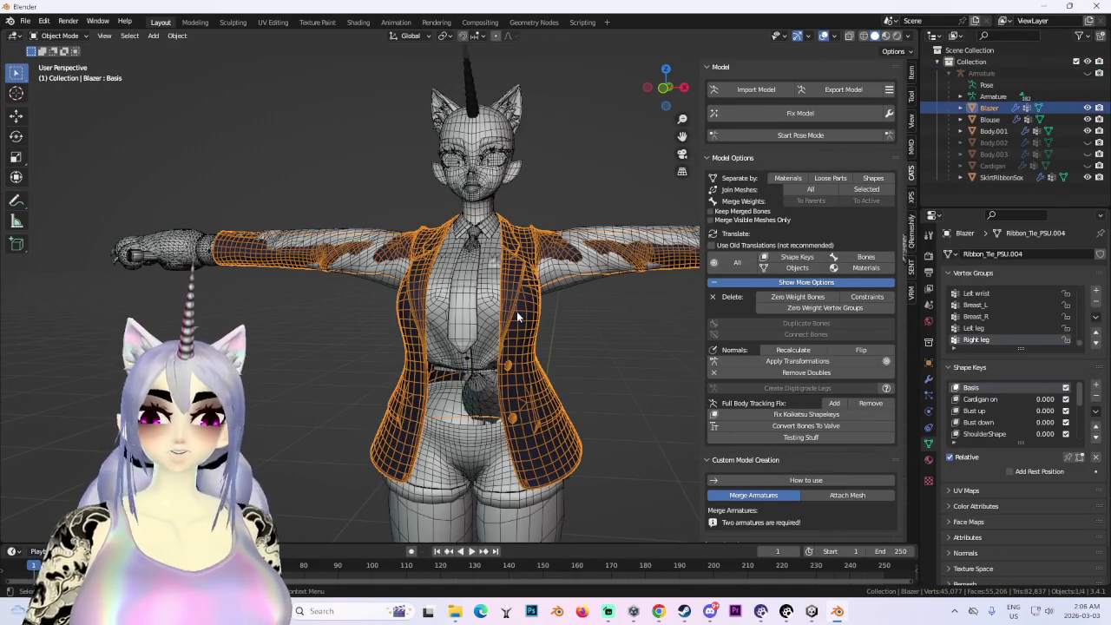
mouse_move(607, 611)
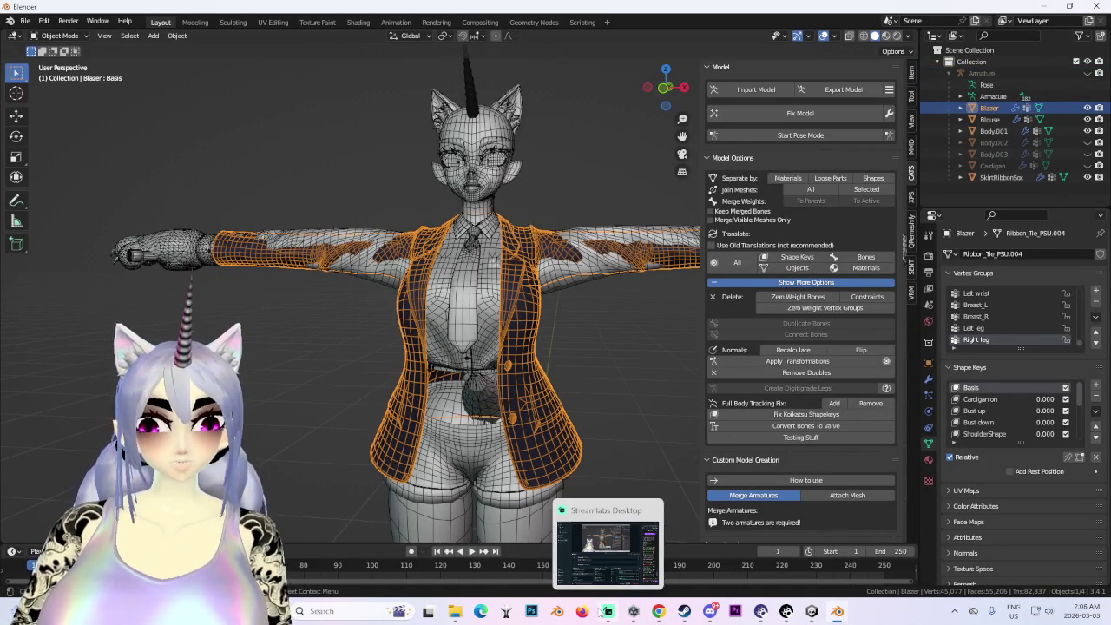
scroll(478, 286, "up", 2)
middle_click_drag(477, 286, 623, 387)
scroll(622, 387, "down", 2)
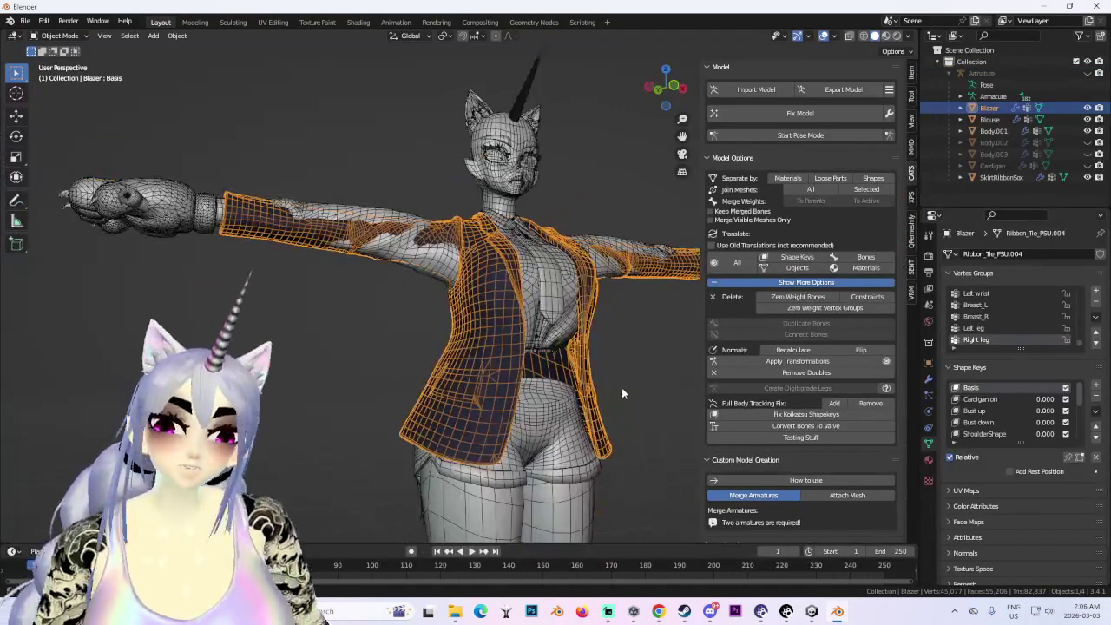
scroll(503, 360, "up", 2)
scroll(503, 360, "up", 2)
scroll(504, 404, "up", 3)
scroll(499, 298, "up", 2)
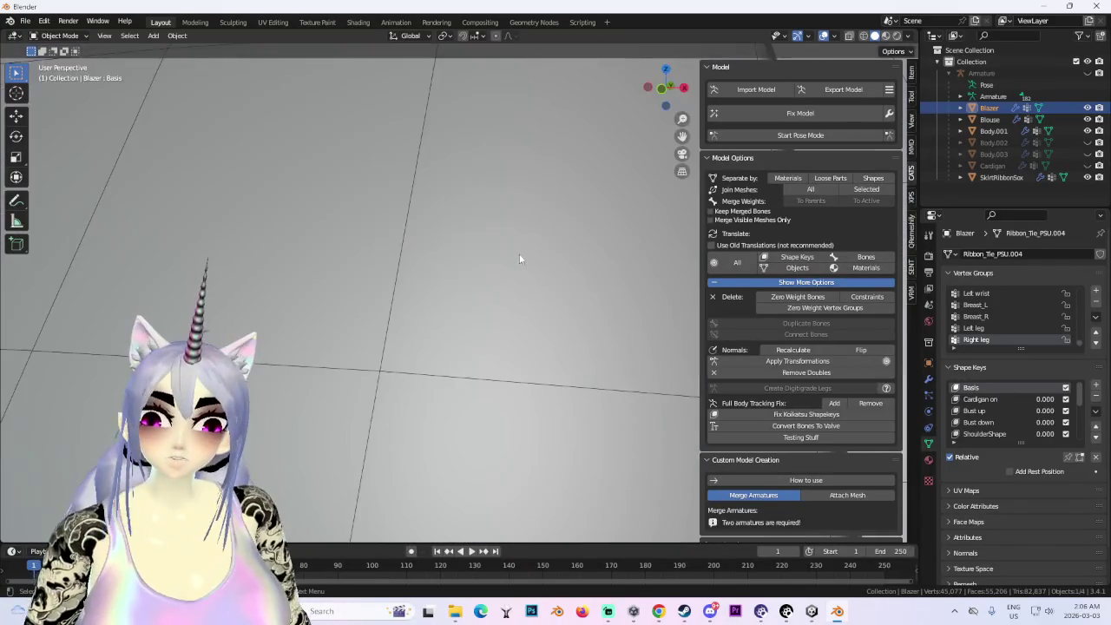
scroll(519, 253, "down", 8)
scroll(523, 318, "down", 5)
scroll(534, 330, "up", 4)
scroll(547, 347, "down", 5)
scroll(560, 367, "up", 1)
scroll(535, 316, "up", 2)
scroll(535, 316, "up", 3)
scroll(547, 286, "up", 1)
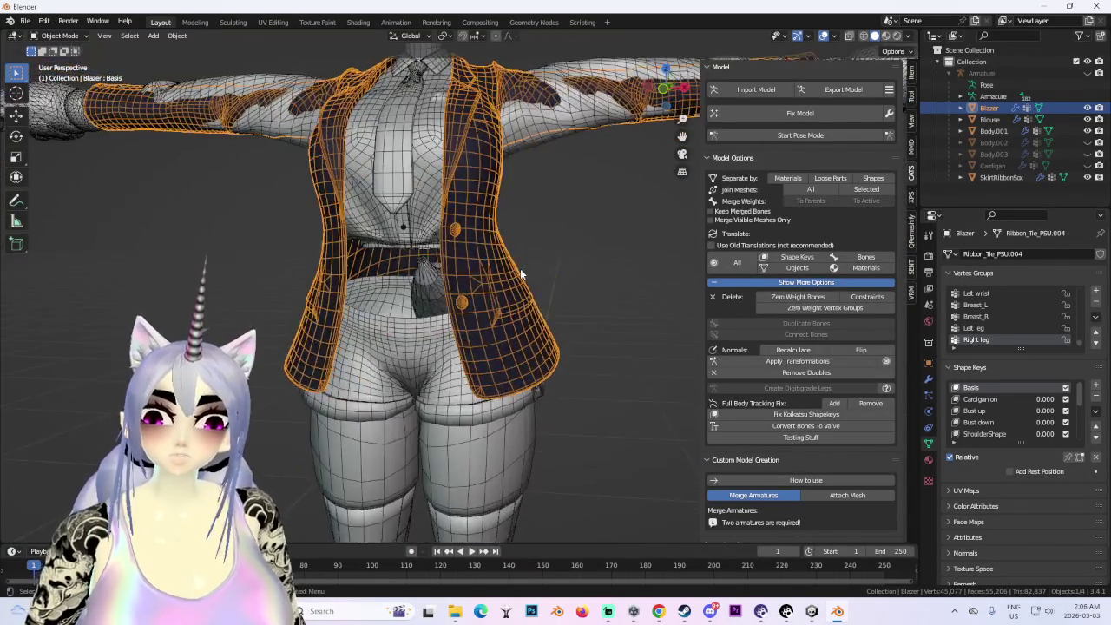
scroll(556, 263, "up", 2)
scroll(556, 263, "down", 1)
scroll(552, 203, "down", 1)
scroll(521, 243, "down", 1)
scroll(485, 272, "down", 2)
scroll(538, 266, "down", 3)
scroll(527, 259, "up", 3)
scroll(526, 259, "up", 1)
scroll(554, 352, "down", 2)
scroll(554, 352, "down", 3)
scroll(548, 356, "down", 1)
- Turn off the wireframe overlay so the model shows in plain solid shading
mouse_move(591, 354)
middle_mouse_down()
mouse_move(575, 310)
mouse_move(532, 283)
middle_mouse_up()
scroll(559, 274, "up", 2)
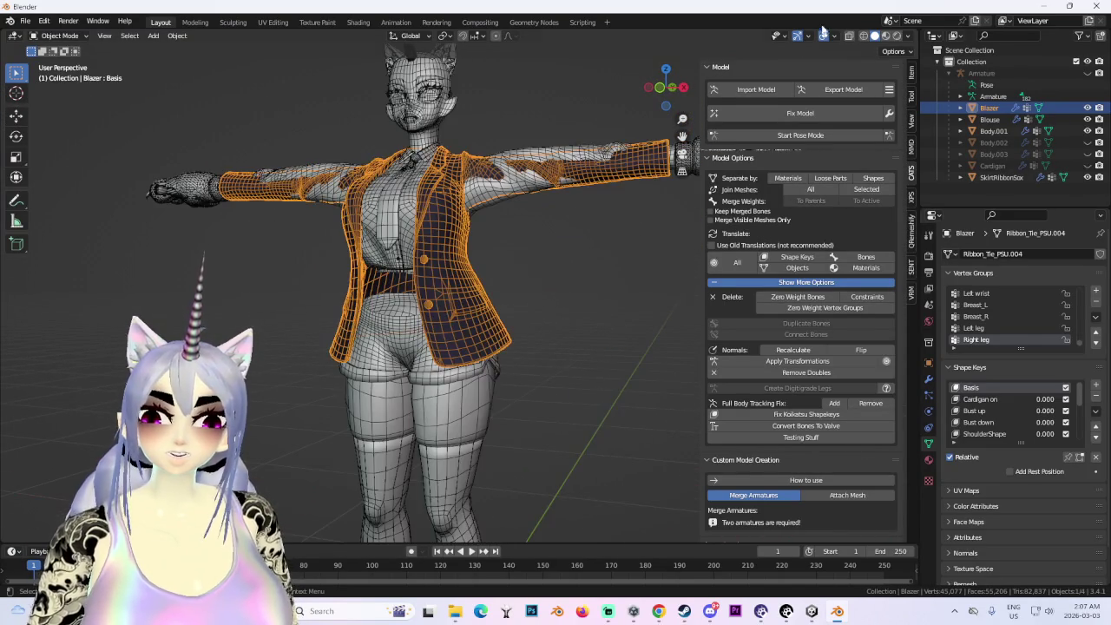
left_click(823, 35)
scroll(550, 262, "up", 1)
scroll(487, 290, "up", 2)
mouse_move(487, 290)
middle_mouse_down()
mouse_move(514, 300)
mouse_move(466, 300)
mouse_move(486, 291)
mouse_move(447, 287)
mouse_move(487, 283)
middle_mouse_up()
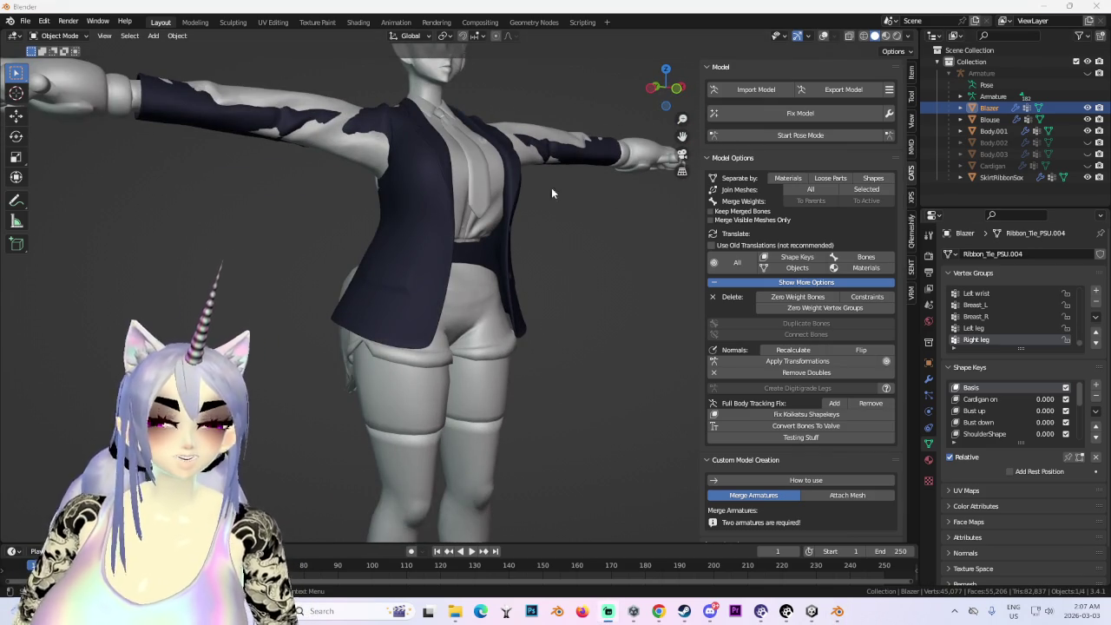
scroll(595, 189, "down", 5)
scroll(611, 218, "up", 3)
mouse_move(611, 219)
middle_mouse_down()
mouse_move(528, 299)
mouse_move(541, 304)
mouse_move(513, 224)
middle_mouse_up()
- Make the Body.002 hair visible, then select SkirtRibbonSox and the Blouse mesh
left_click(1088, 143)
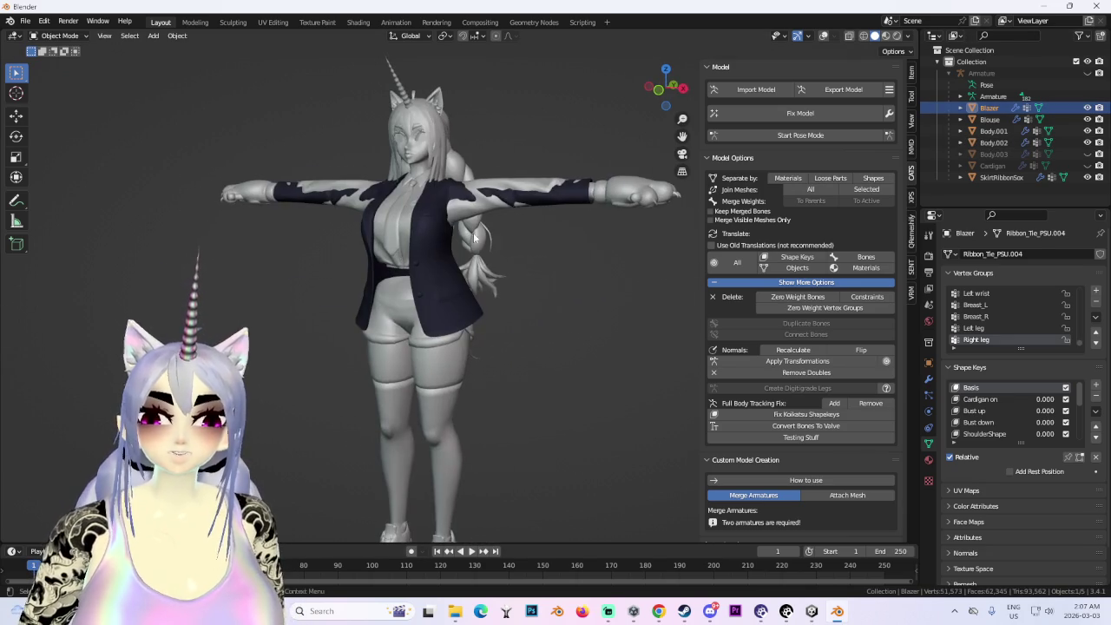
middle_click_drag(544, 276, 500, 291)
scroll(500, 291, "up", 2)
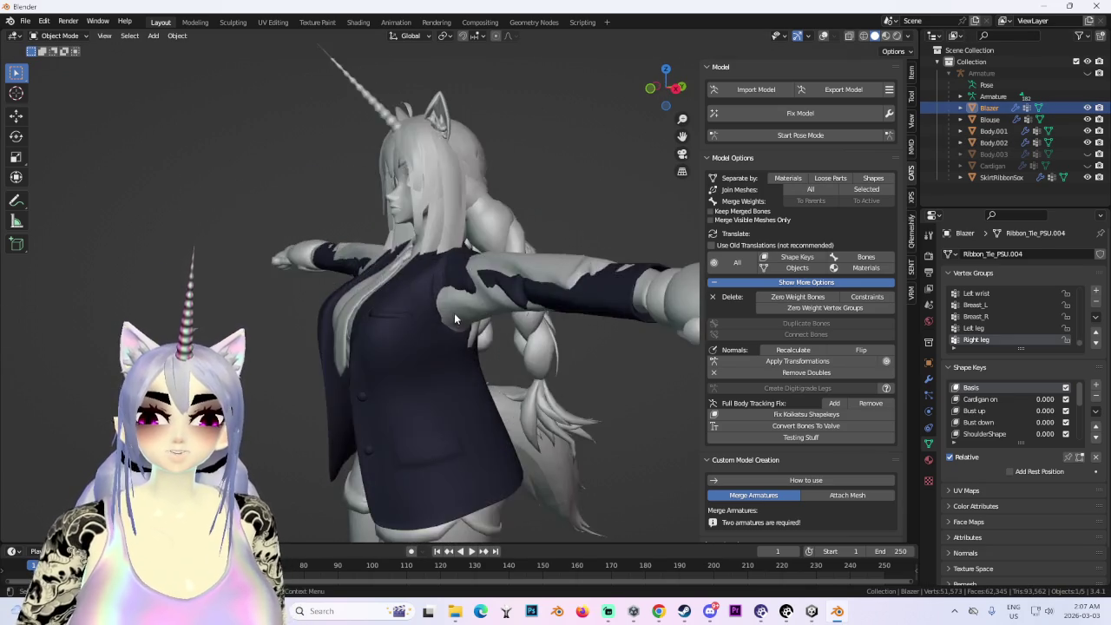
scroll(521, 312, "up", 2)
left_click(539, 339)
middle_click_drag(540, 345, 439, 332)
left_click(990, 119)
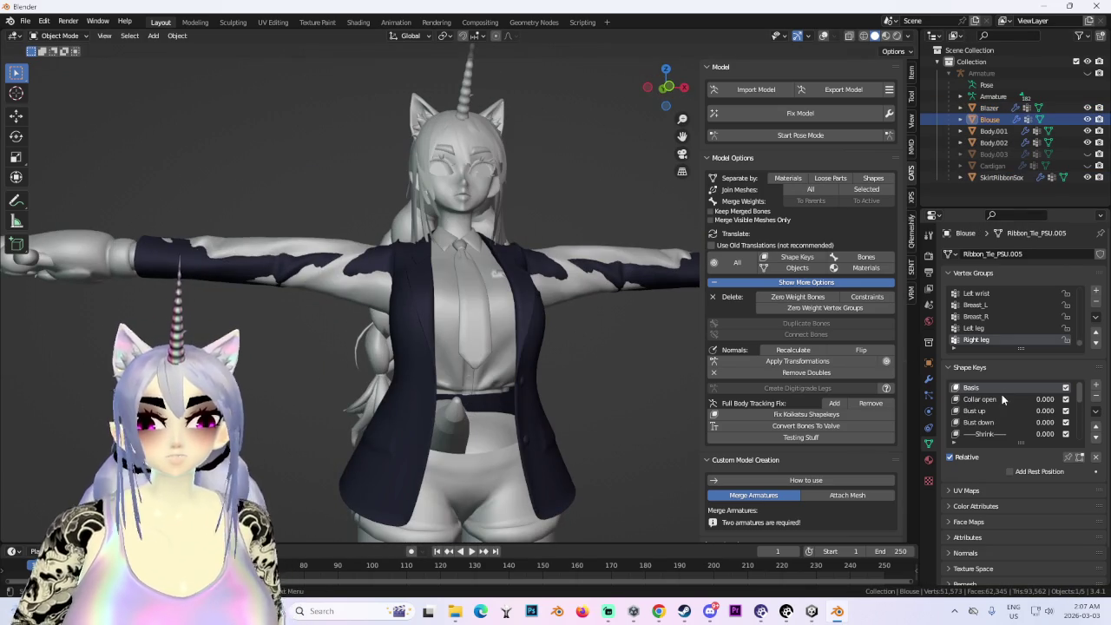
- Try the Blouse's Bust down shape key at 1, then reset it to 0
scroll(1025, 403, "down", 2)
scroll(1027, 412, "down", 2)
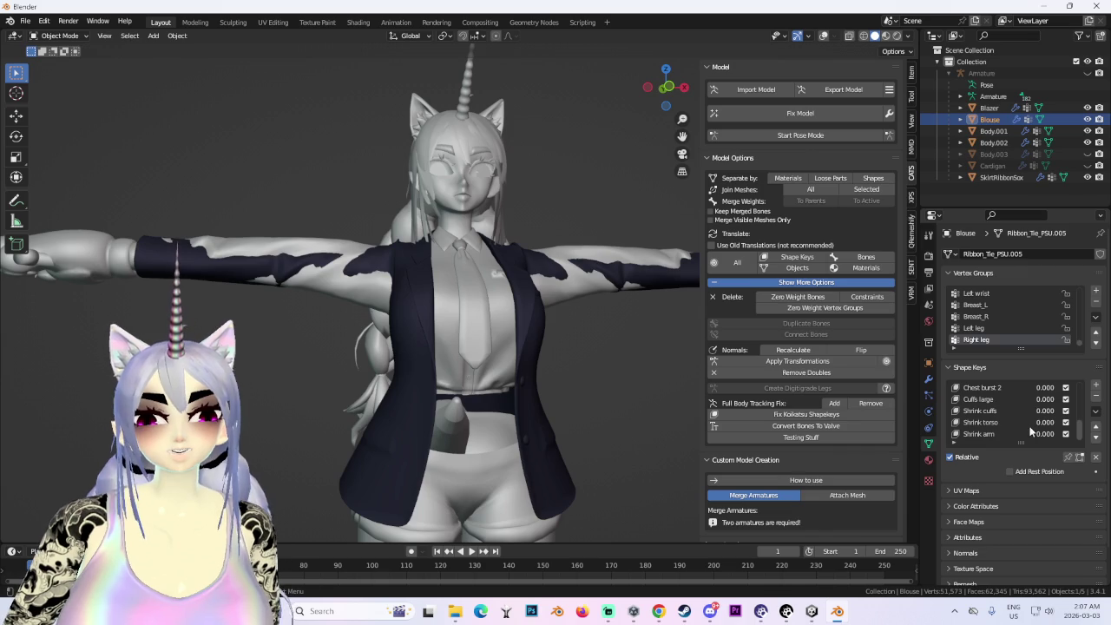
middle_click_drag(521, 424, 582, 423)
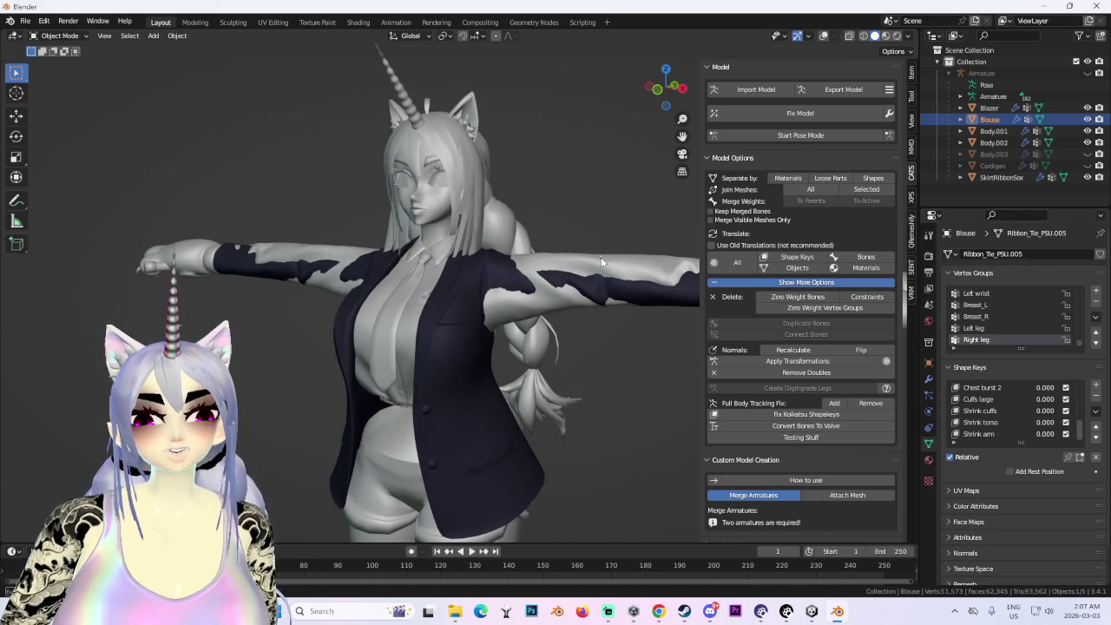
scroll(1023, 437, "up", 5)
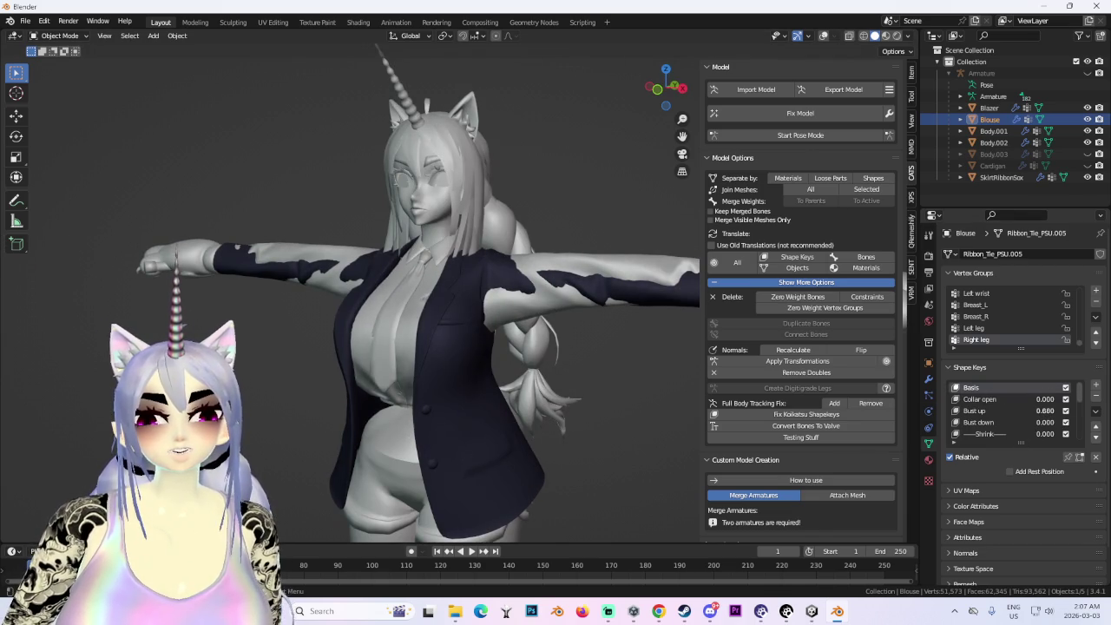
left_click_drag(1042, 421, 1076, 422)
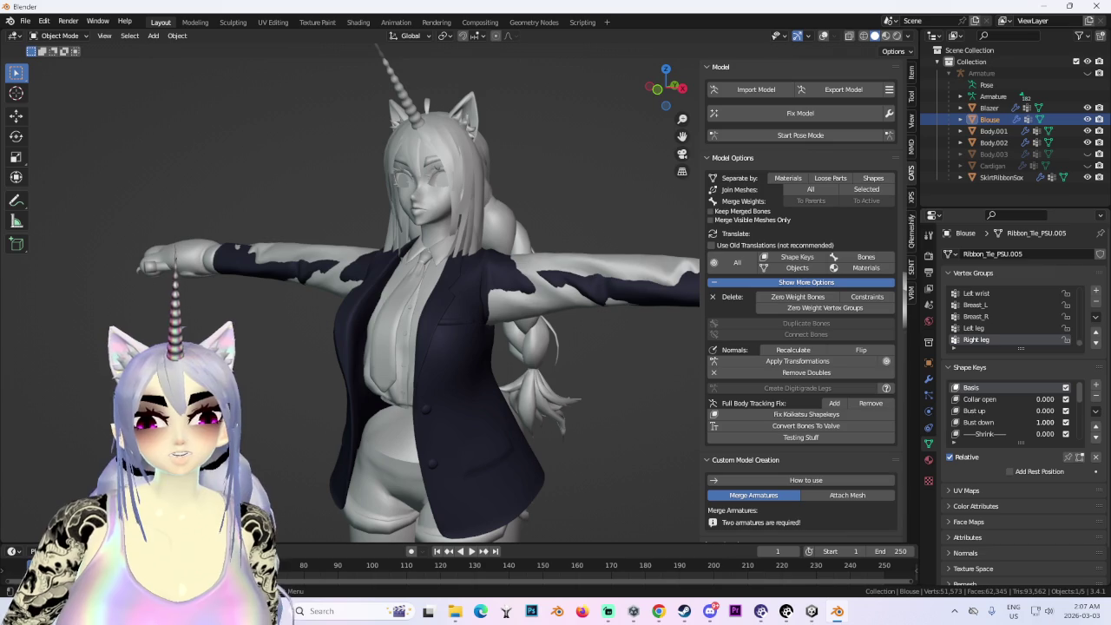
scroll(541, 347, "up", 2)
scroll(542, 346, "up", 2)
scroll(500, 309, "up", 2)
middle_click_drag(499, 309, 957, 428)
left_click_drag(1041, 423, 1011, 422)
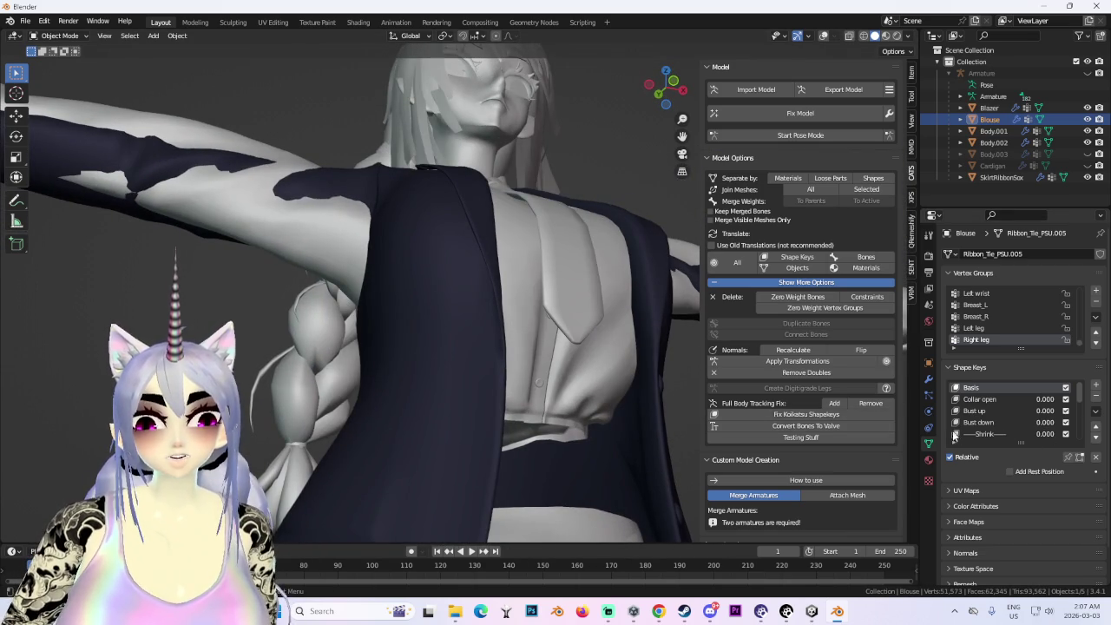
- Snap to front view and show Body.003, then swap it back for the Cardigan
scroll(1011, 433, "down", 2)
key("KP_1")
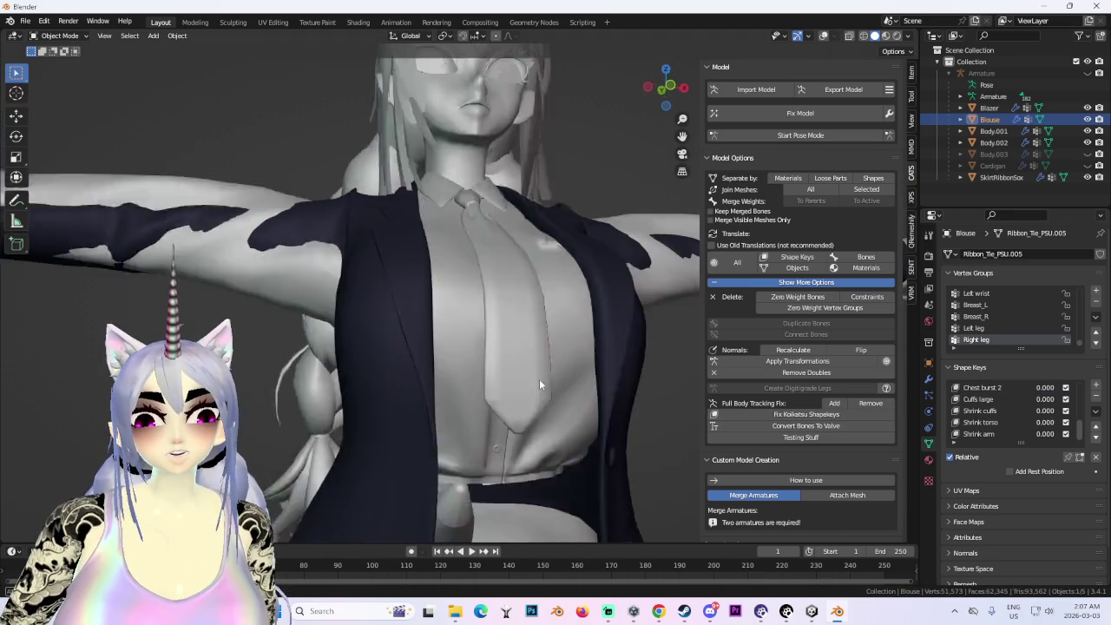
left_click(1088, 154)
scroll(454, 366, "down", 4)
middle_click_drag(453, 366, 450, 333)
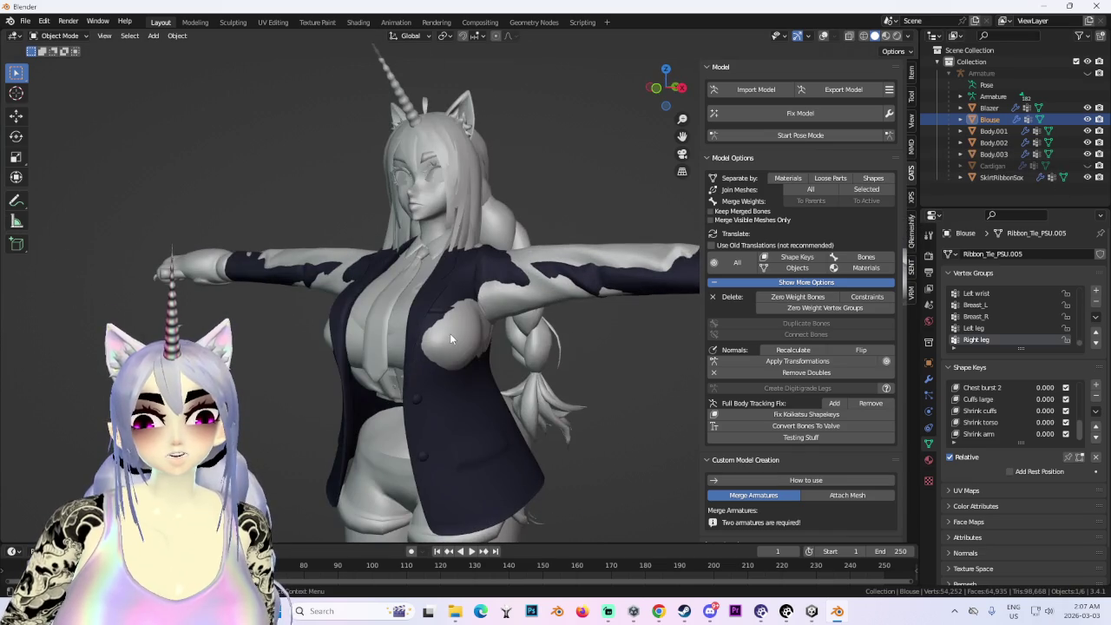
left_click(449, 333)
left_click(1088, 153)
left_click(1087, 165)
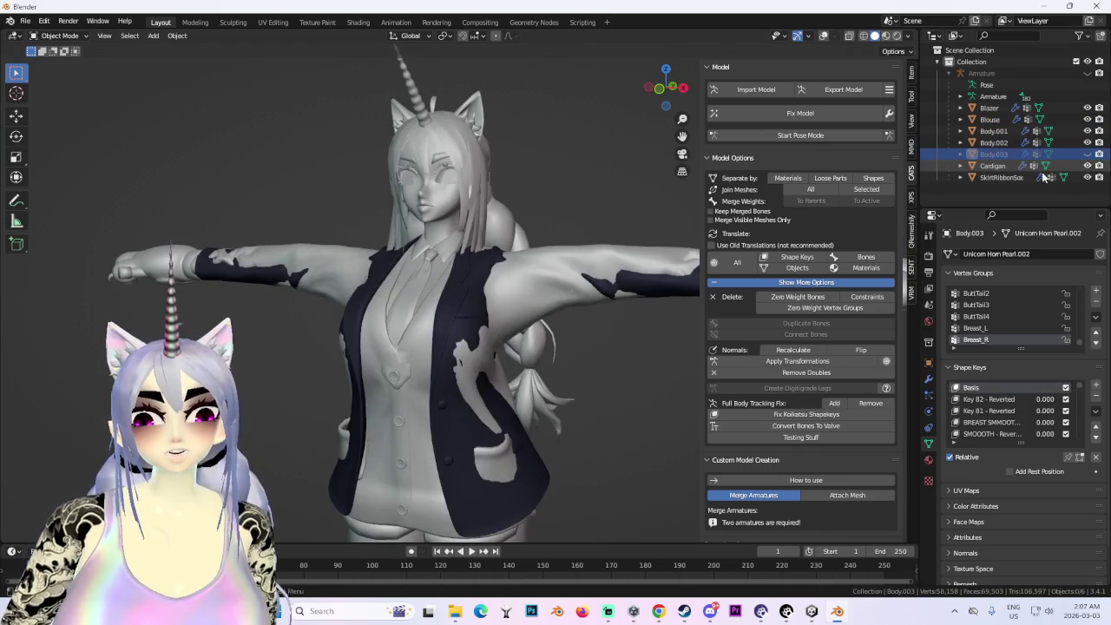
- Snap the view to the front, then bring the Chrome window forward
key("KP_1")
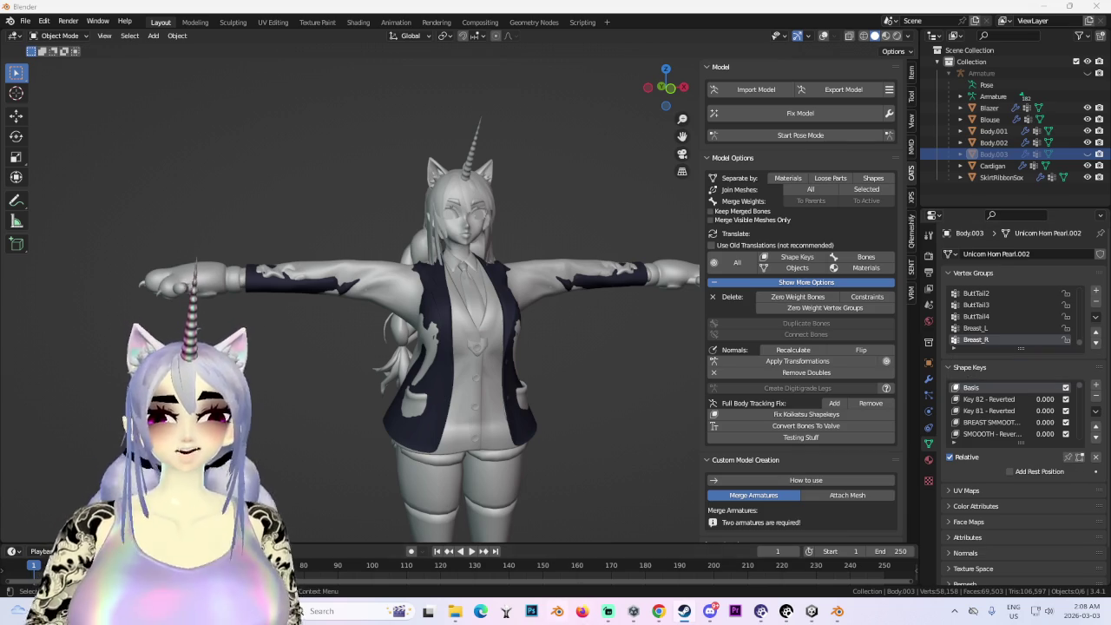
left_click(684, 611)
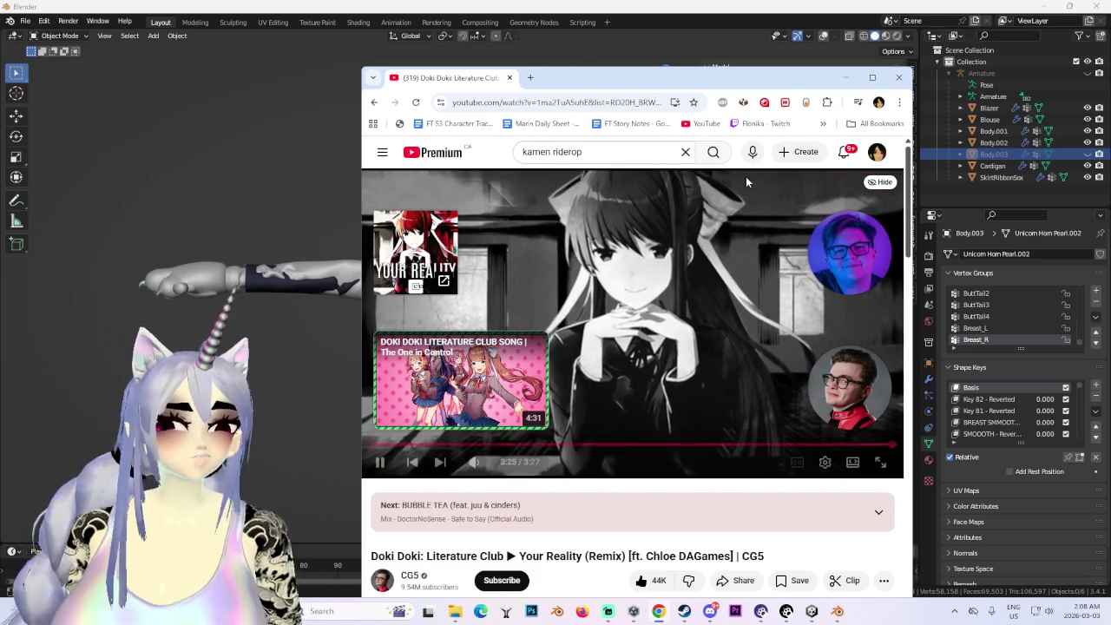
- Open a new tab and load the itch.io homepage from history, scrolling through it
key("ctrl+t")
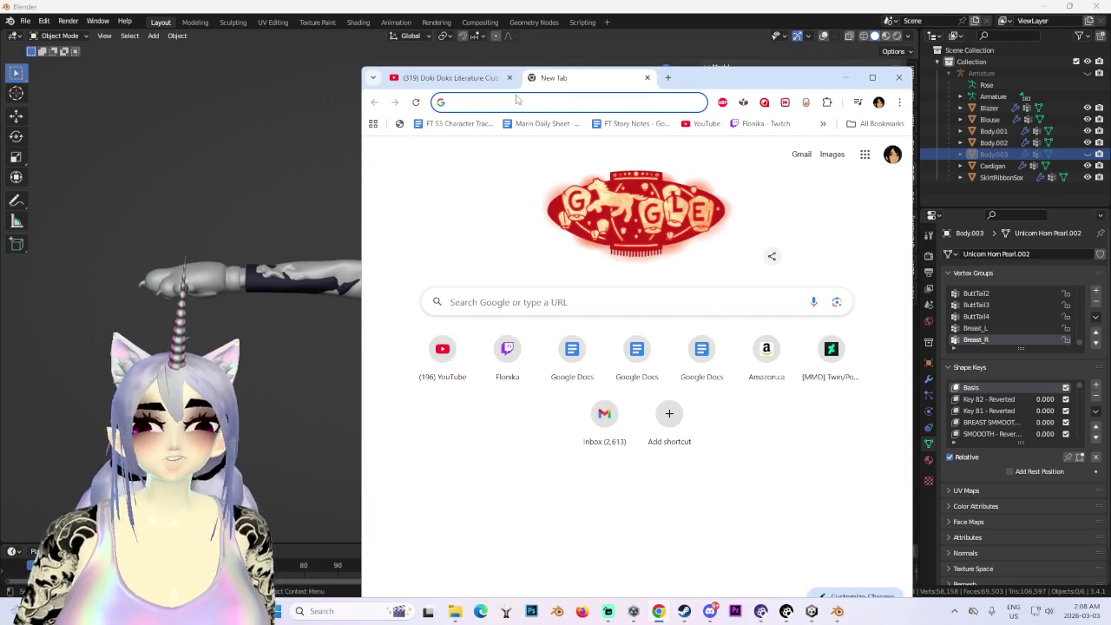
left_click(518, 103)
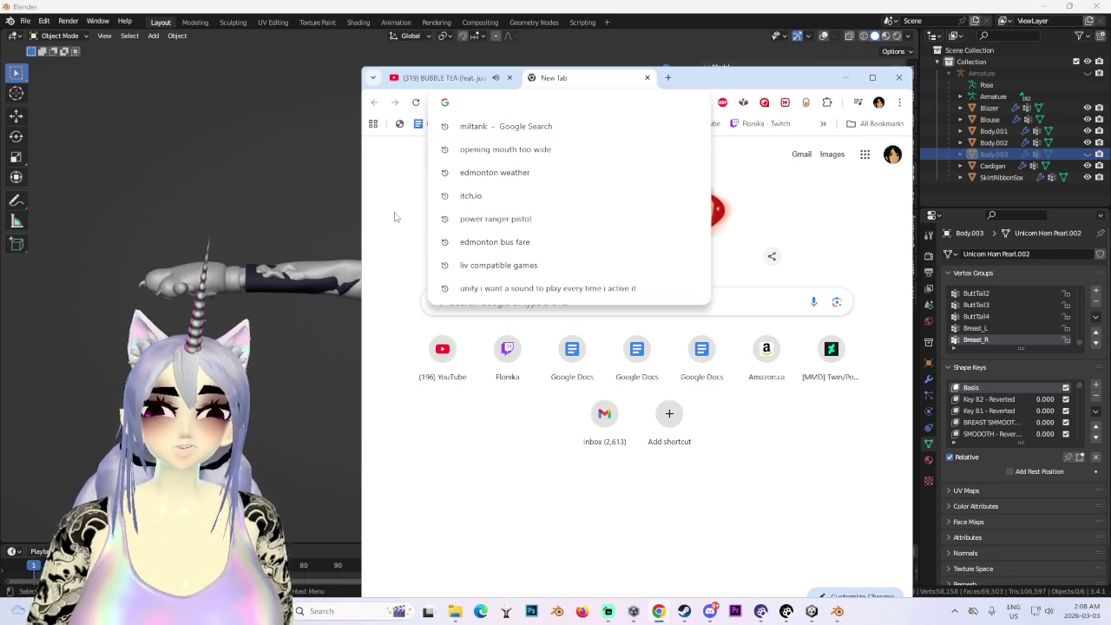
left_click(512, 196)
left_click(490, 296)
scroll(617, 329, "down", 3)
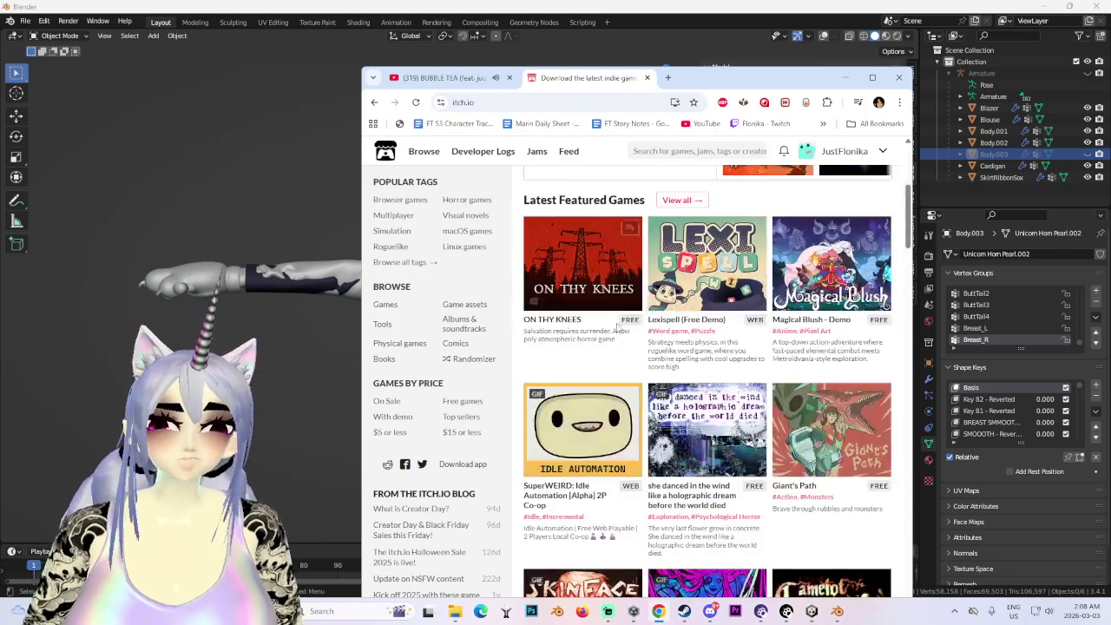
scroll(617, 328, "down", 5)
scroll(612, 332, "down", 5)
scroll(607, 334, "down", 5)
scroll(601, 337, "down", 4)
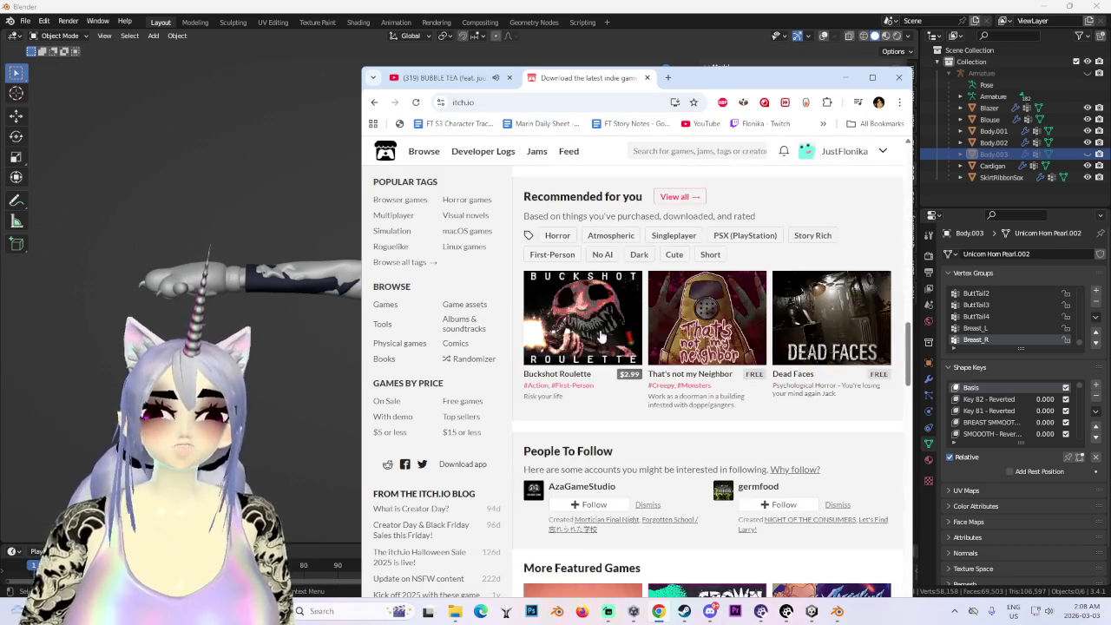
- Check the Unity scene, orbit the Blender model, then open a new blank Chrome tab
left_click(812, 612)
mouse_move(269, 239)
left_mouse_down("alt")
mouse_move(339, 219)
mouse_move(331, 241)
mouse_move(380, 256)
mouse_move(401, 252)
mouse_move(335, 251)
mouse_move(500, 236)
mouse_move(508, 277)
left_mouse_up("alt")
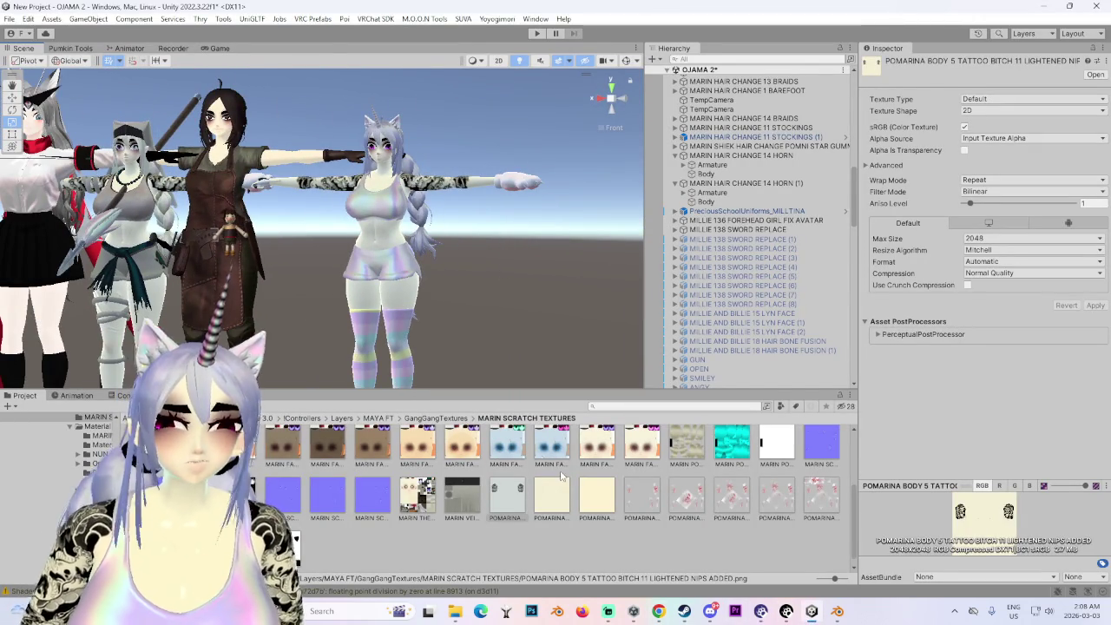
left_click(842, 611)
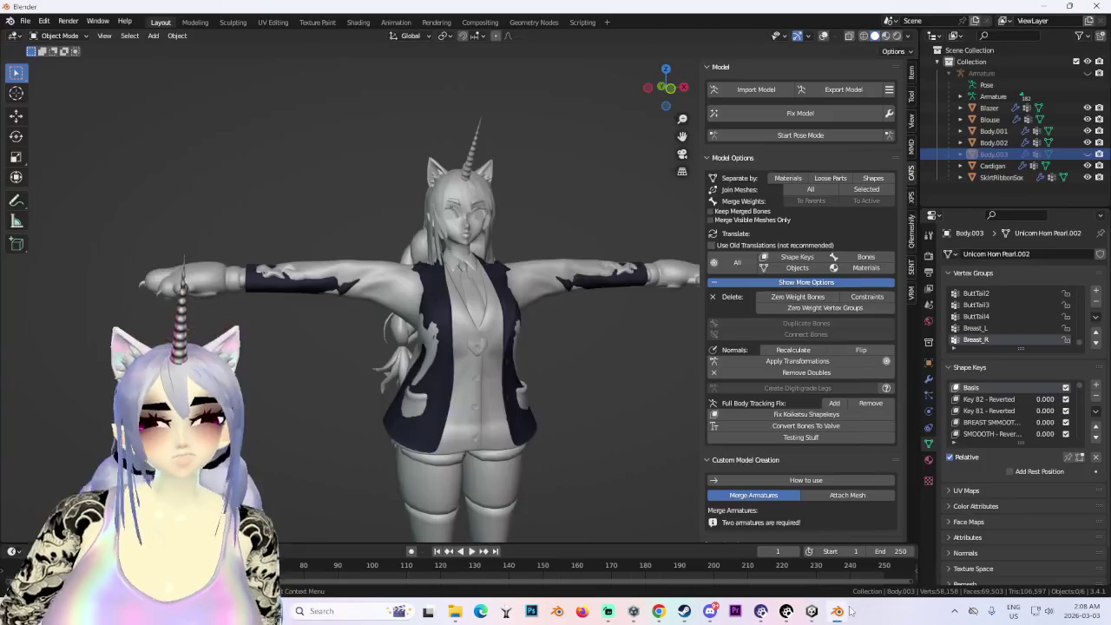
scroll(418, 345, "down", 3)
mouse_move(417, 346)
middle_mouse_down()
mouse_move(583, 358)
mouse_move(522, 389)
middle_mouse_up()
scroll(446, 353, "up", 5)
scroll(446, 353, "down", 3)
right_click(486, 356)
scroll(522, 389, "down", 2)
left_click(659, 611)
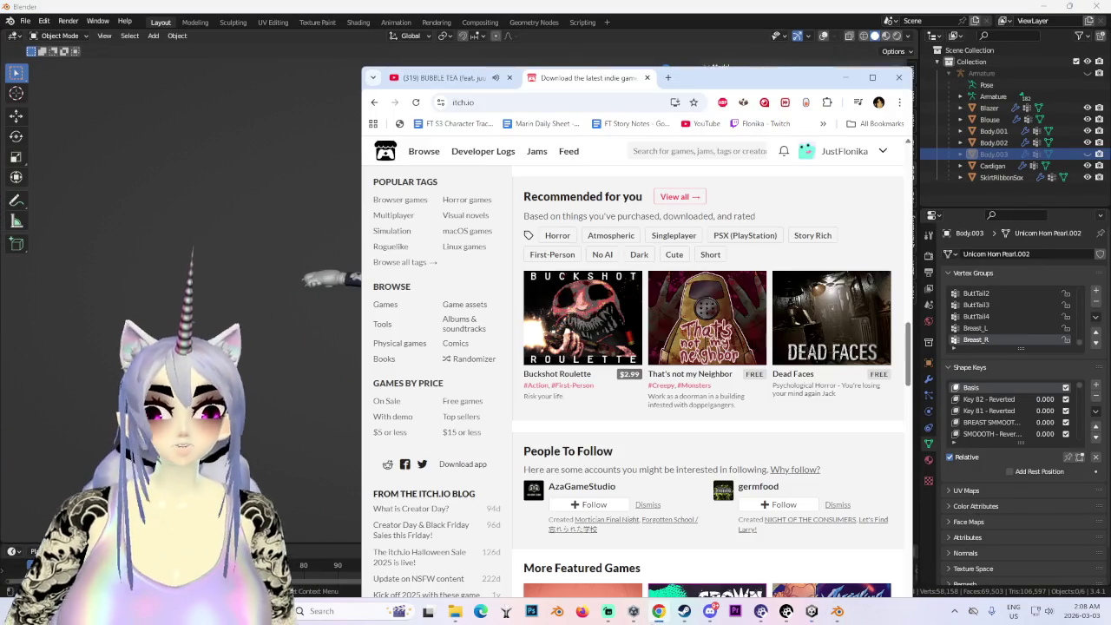
left_click(668, 78)
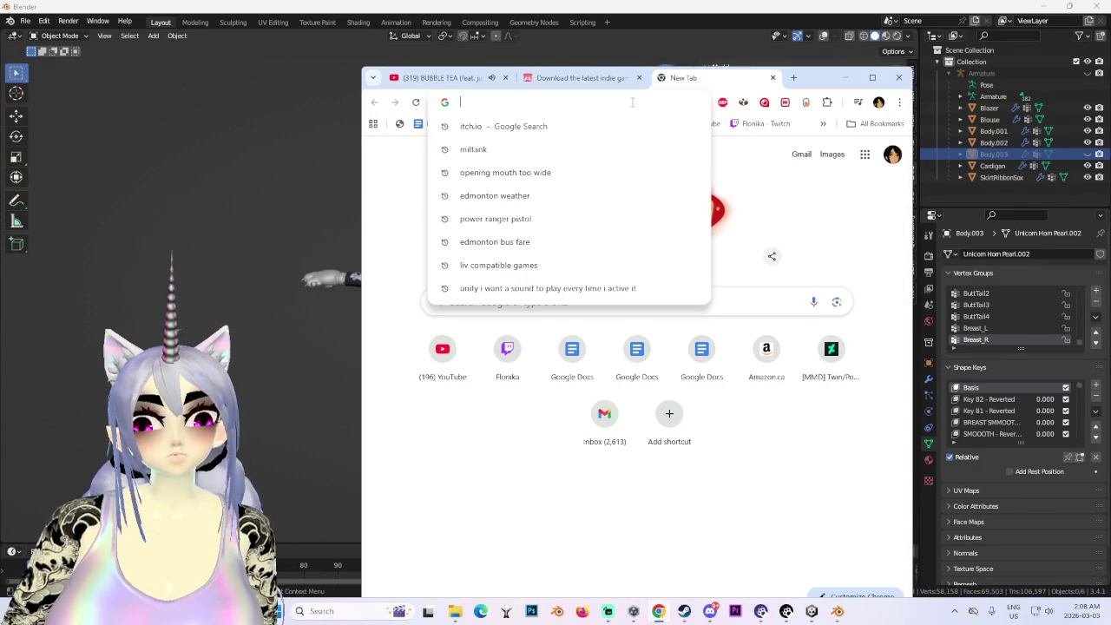
- Open DeviantArt, search 'mmd dress pants' and scroll through the 556 results
type("deviantart.com/sticklove/gallery")
key("Return")
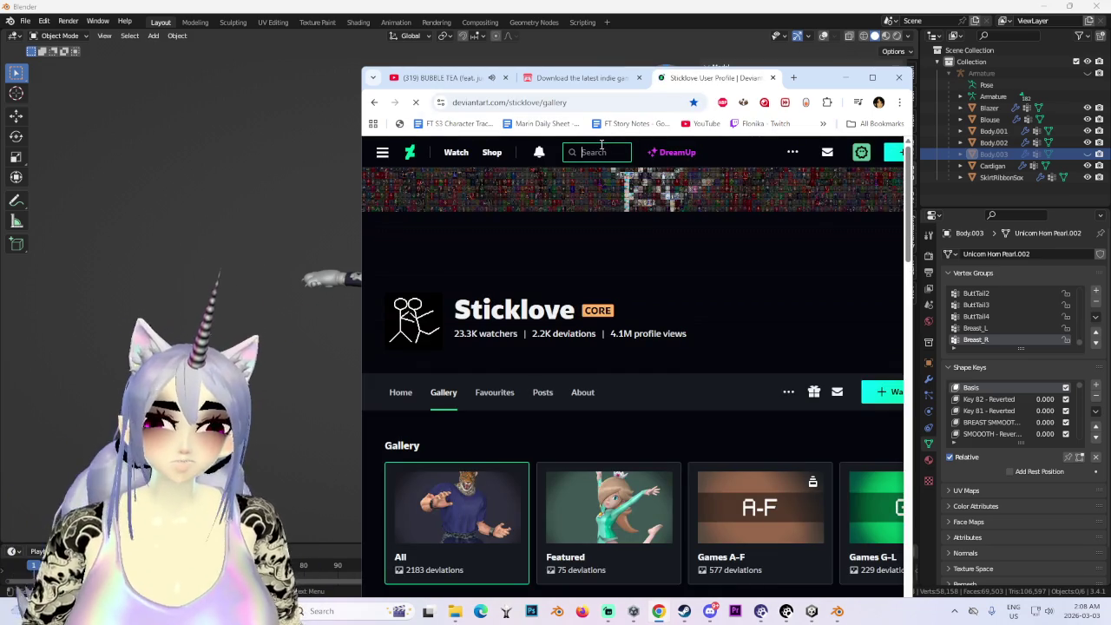
type("mmd dress pants")
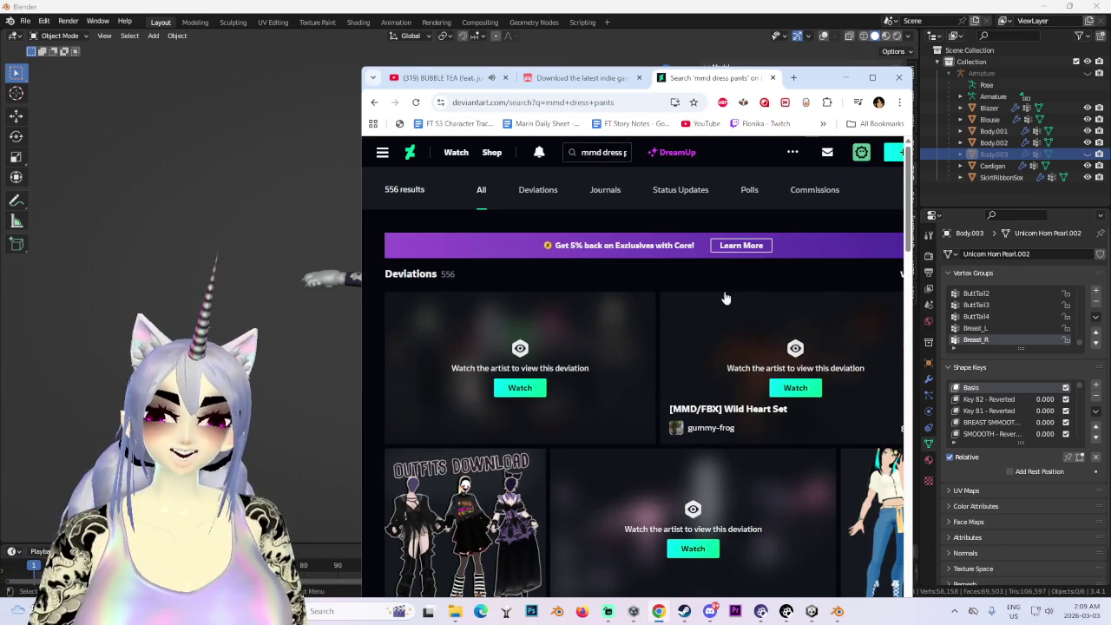
scroll(723, 298, "down", 3)
scroll(763, 310, "down", 3)
scroll(755, 366, "down", 2)
scroll(721, 379, "down", 3)
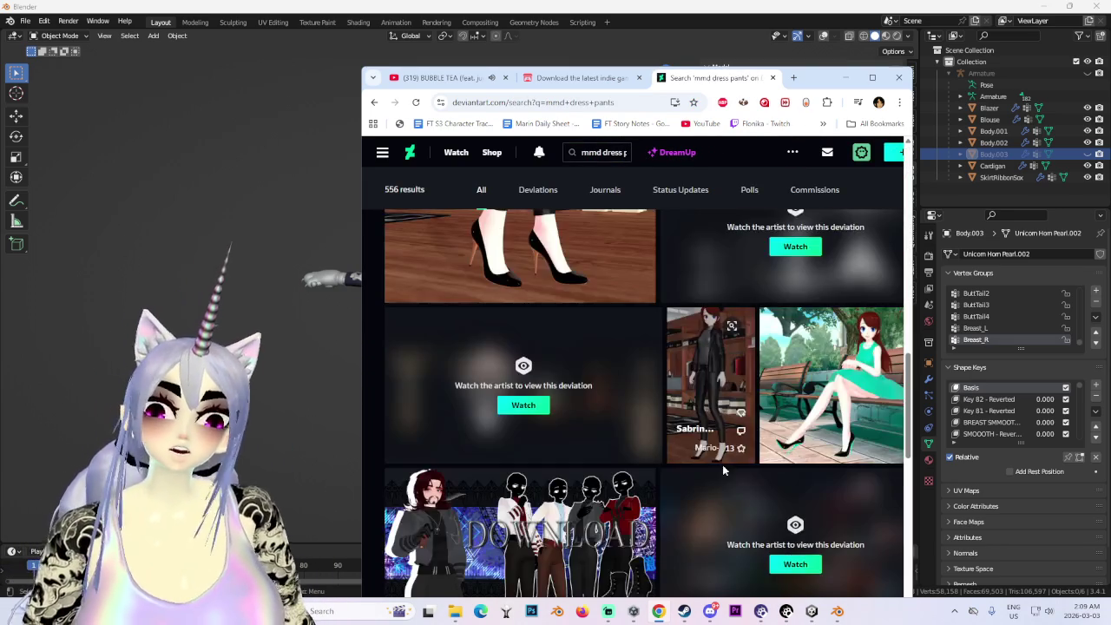
scroll(712, 444, "down", 2)
scroll(706, 426, "down", 2)
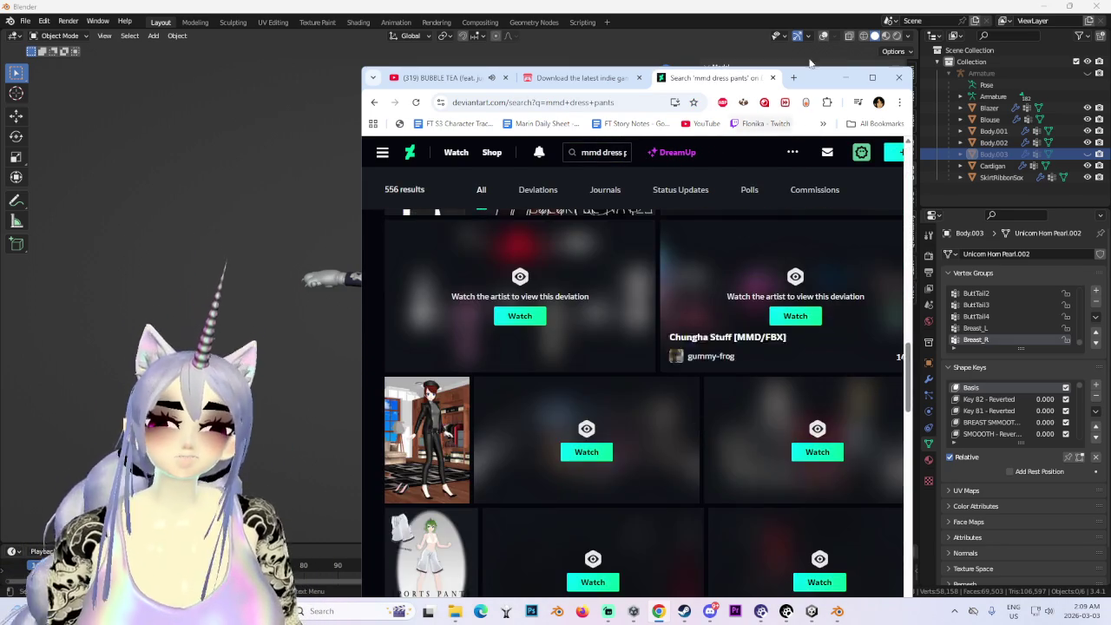
left_click(846, 79)
- Open the CATS Import Model file browser on the SUVA BLENDER & UNITY folder
left_click(764, 90)
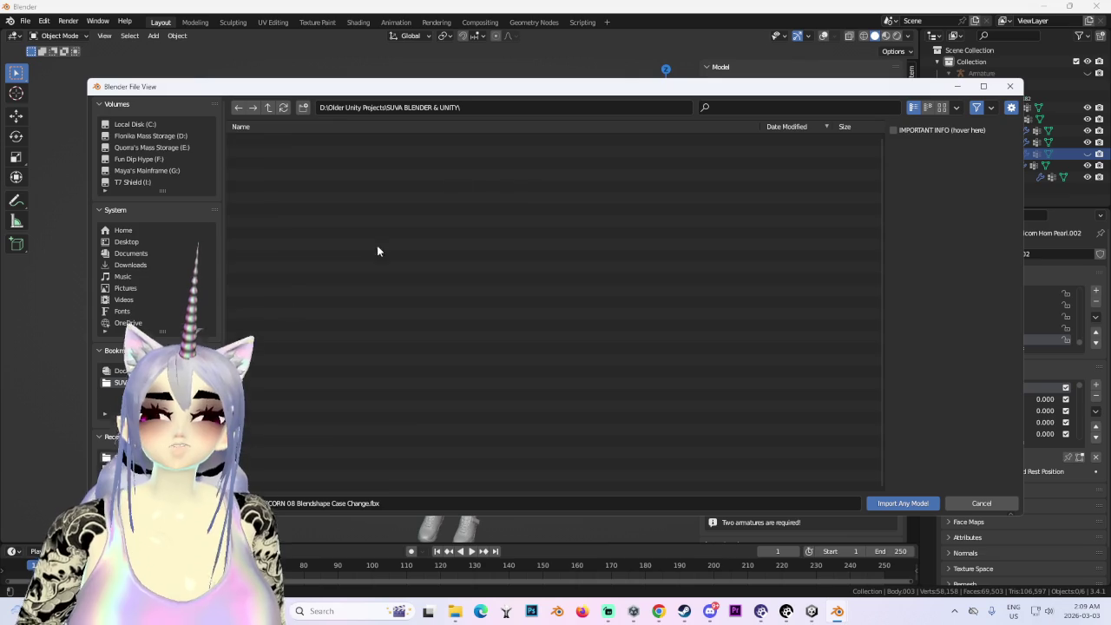
scroll(516, 364, "down", 5)
scroll(642, 394, "down", 2)
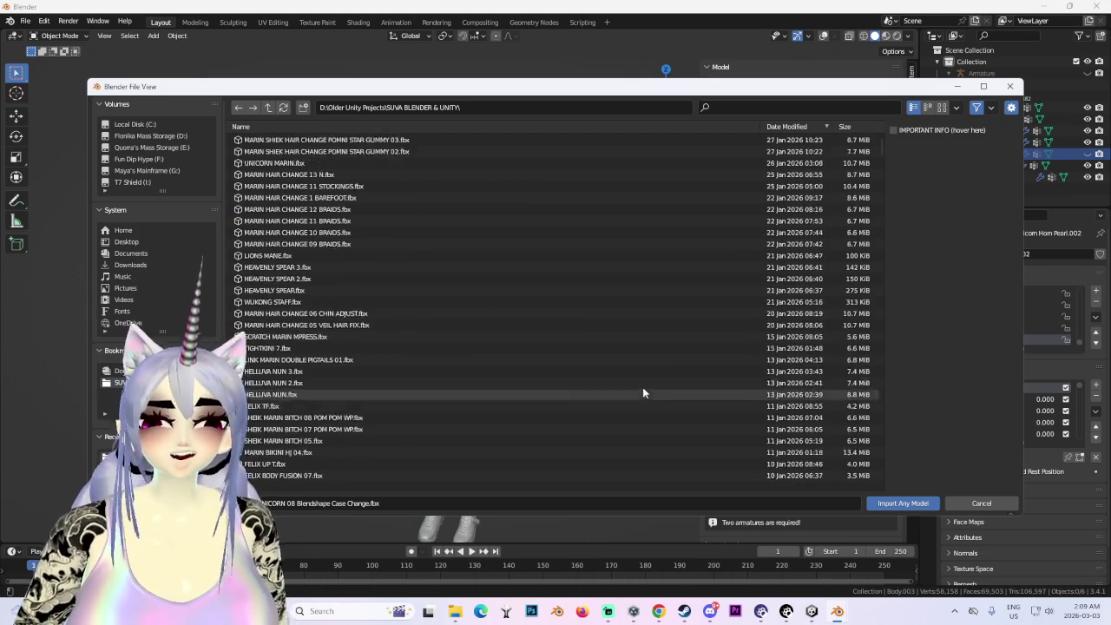
mouse_move(878, 146)
left_mouse_down()
mouse_move(892, 517)
mouse_move(864, 404)
left_mouse_up()
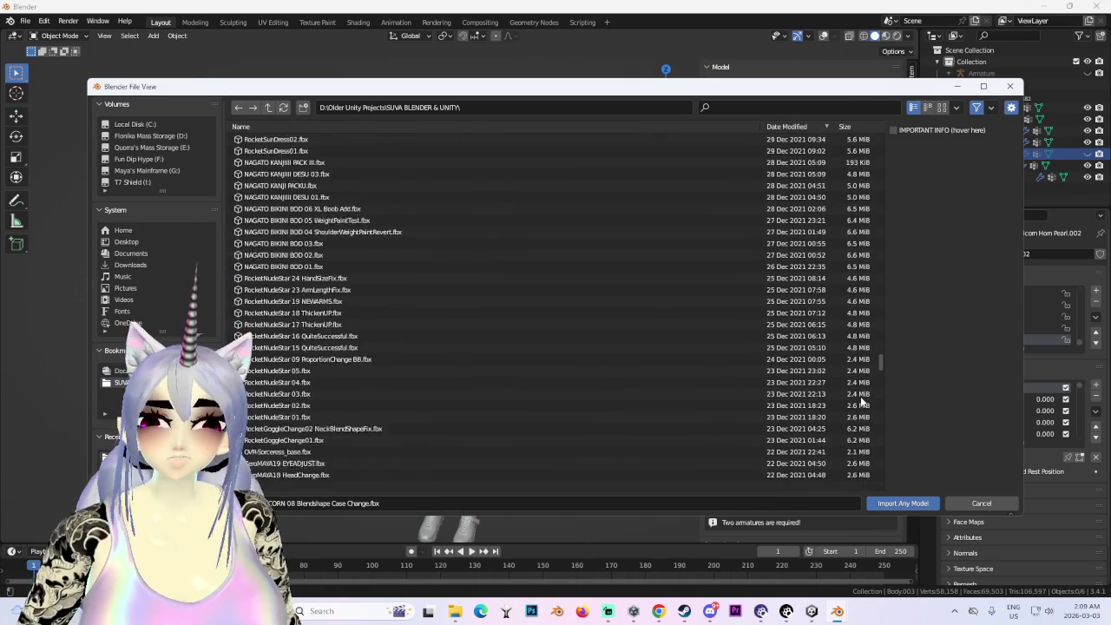
left_click_drag(864, 404, 843, 323)
- Scroll down to the HellTakerFlonk files and import HellTakerFlonk 06.fbx
scroll(842, 314, "down", 5)
scroll(839, 305, "down", 5)
scroll(837, 317, "down", 5)
scroll(834, 338, "down", 5)
scroll(830, 347, "down", 5)
scroll(830, 351, "down", 5)
scroll(830, 355, "down", 5)
scroll(833, 360, "down", 5)
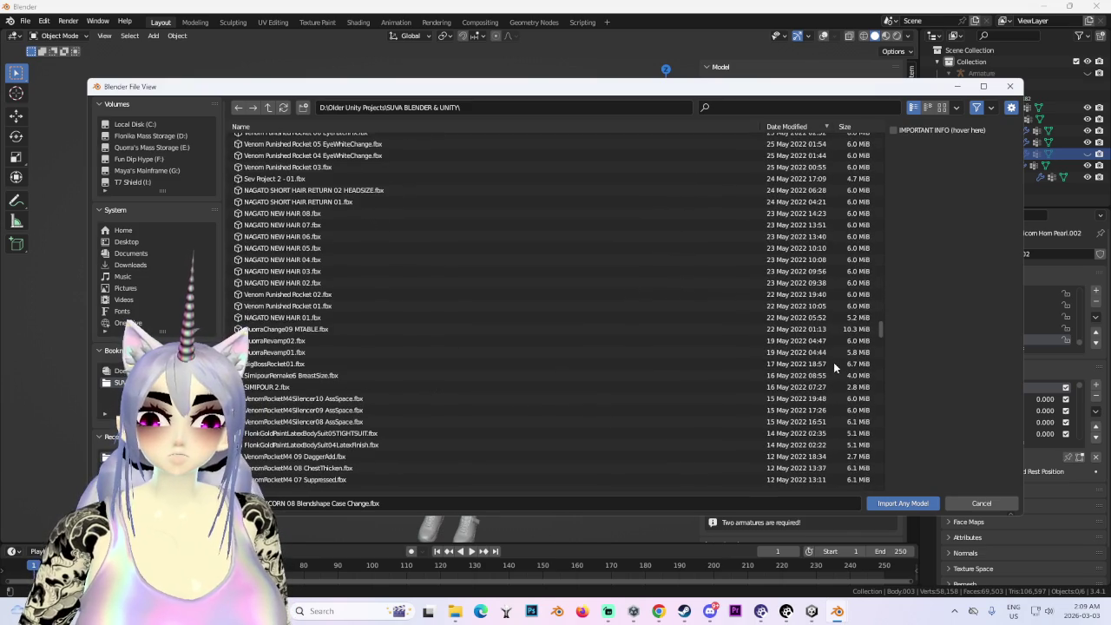
scroll(834, 362, "down", 5)
scroll(835, 365, "down", 5)
scroll(838, 367, "down", 5)
scroll(839, 369, "down", 5)
scroll(838, 372, "down", 5)
scroll(837, 380, "down", 3)
scroll(839, 386, "down", 3)
scroll(841, 389, "down", 3)
scroll(840, 401, "down", 2)
scroll(839, 404, "down", 3)
scroll(842, 410, "down", 3)
scroll(846, 414, "down", 3)
scroll(851, 424, "down", 3)
scroll(852, 427, "down", 3)
scroll(854, 430, "down", 3)
scroll(852, 429, "up", 5)
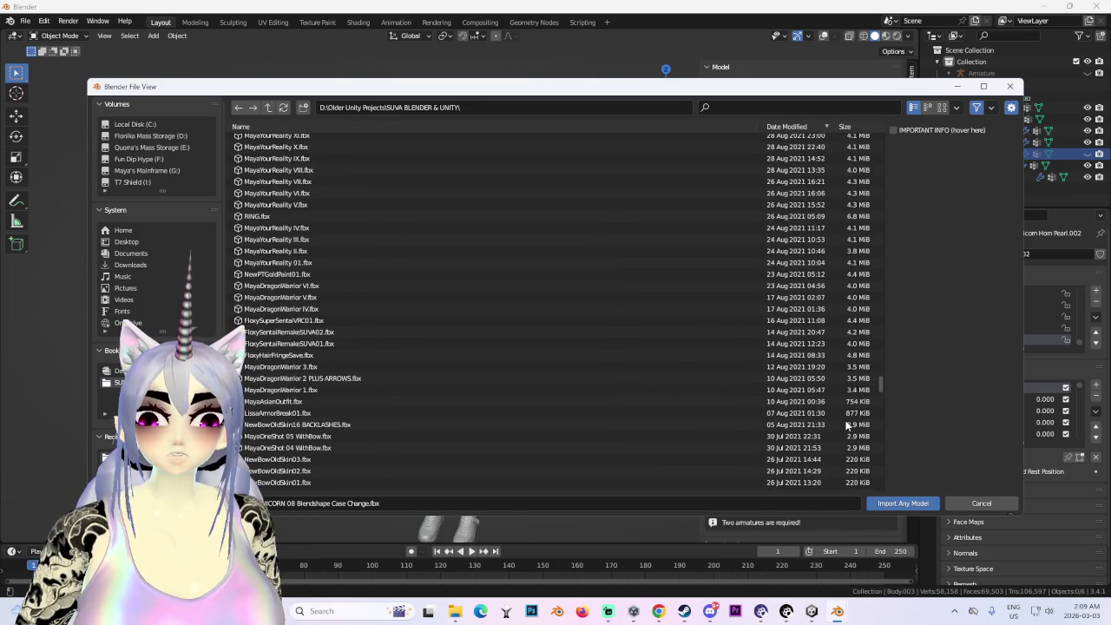
scroll(848, 425, "down", 3)
scroll(853, 426, "down", 3)
scroll(853, 428, "down", 3)
scroll(858, 437, "down", 3)
scroll(861, 445, "down", 5)
scroll(859, 442, "up", 10)
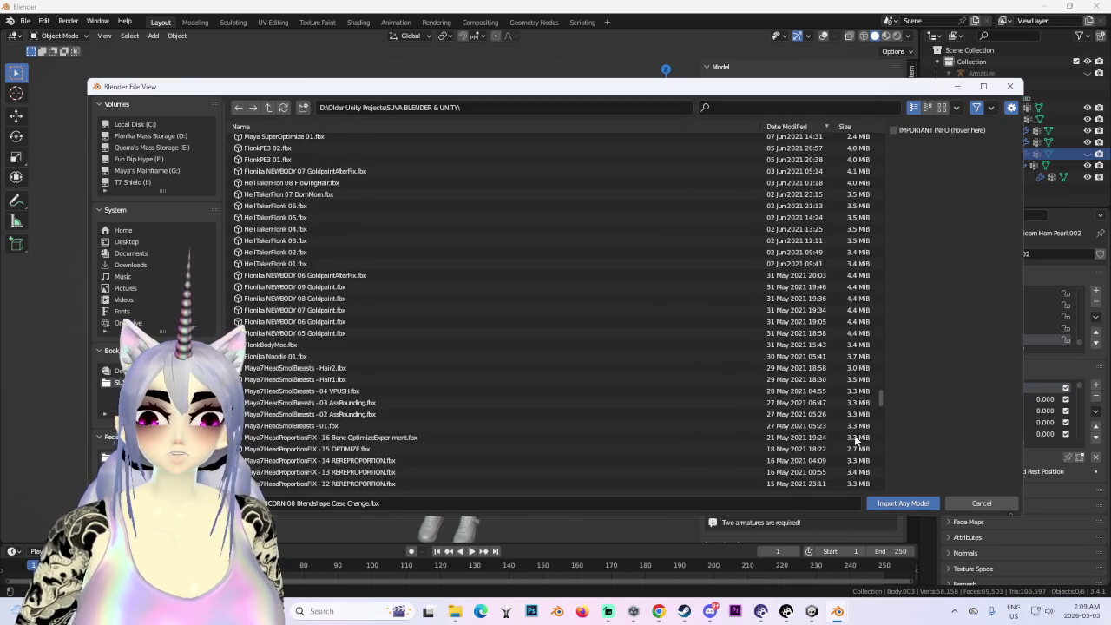
scroll(856, 442, "down", 8)
scroll(857, 443, "down", 5)
scroll(833, 425, "down", 5)
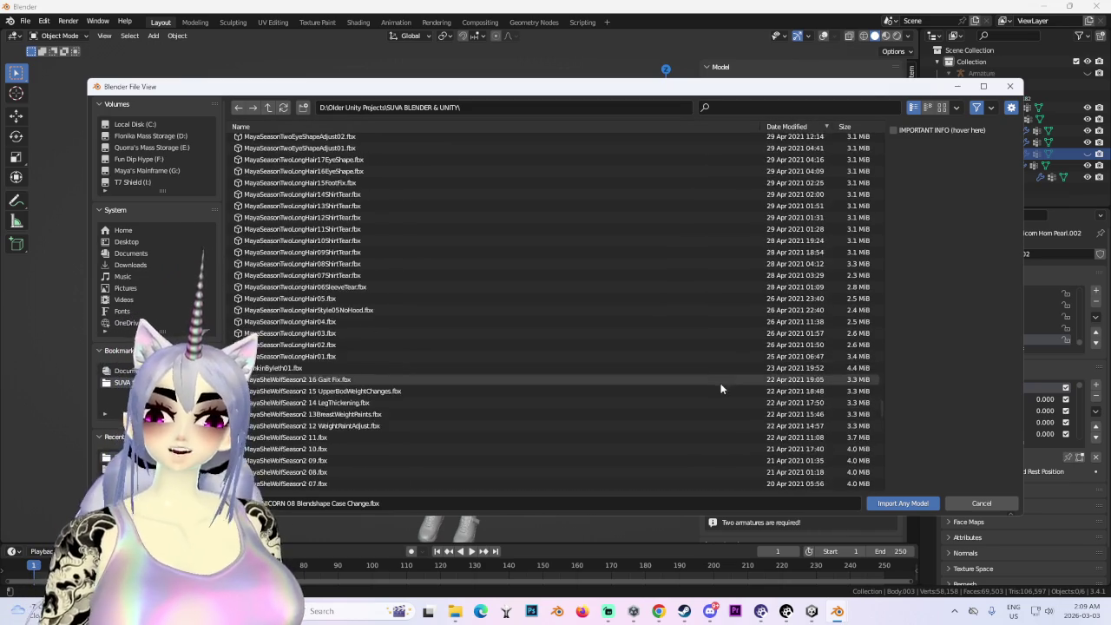
scroll(716, 388, "up", 5)
scroll(710, 389, "up", 6)
scroll(703, 390, "up", 3)
scroll(693, 398, "up", 3)
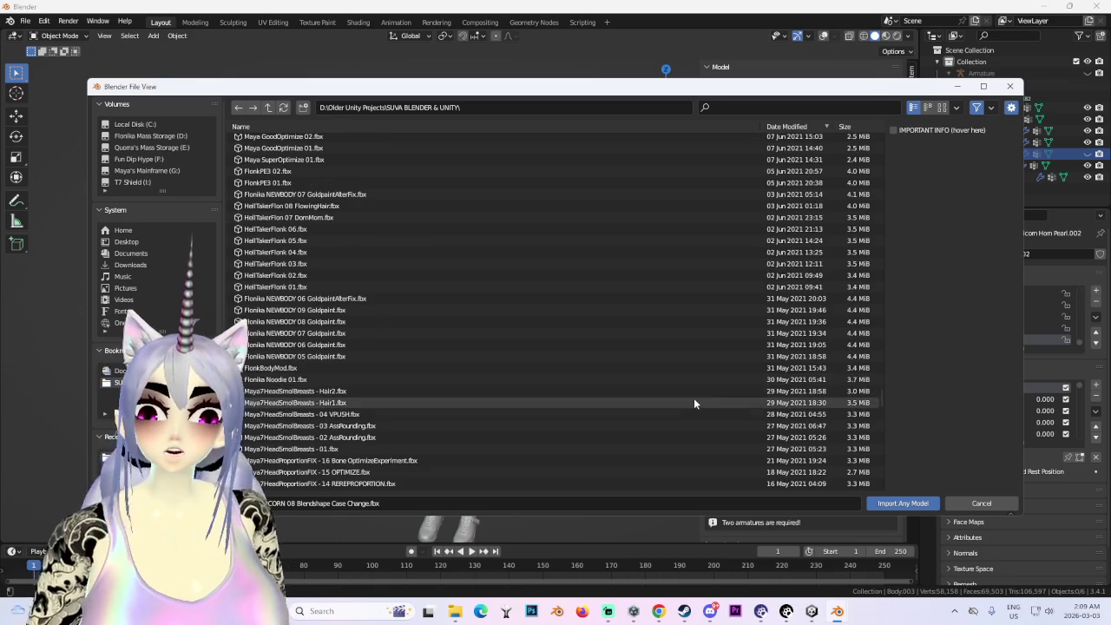
double_click(303, 231)
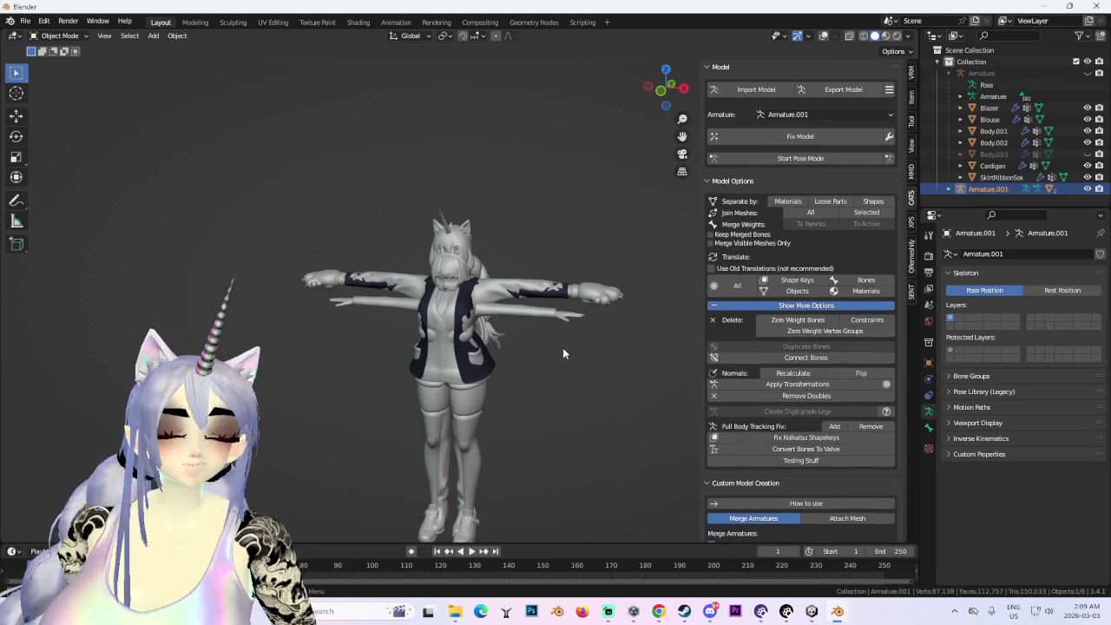
- Hide the Blazer, Blouse and Cardigan meshes of the imported model
left_click(425, 290)
key("KP_1")
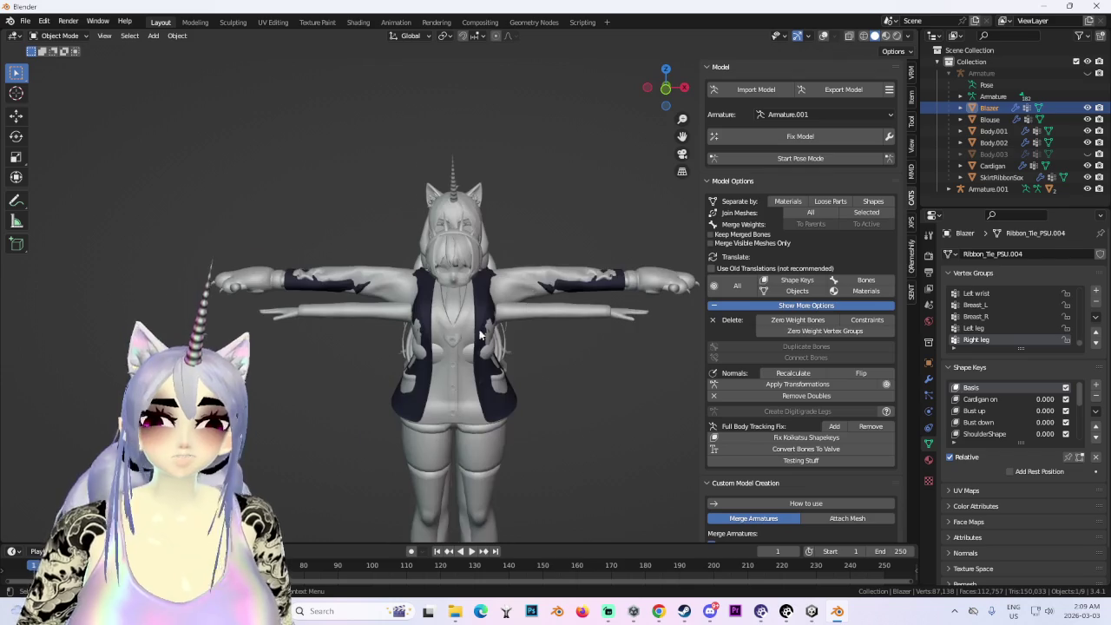
left_click_drag(1087, 108, 1089, 148)
middle_click_drag(534, 365, 538, 200, "shift")
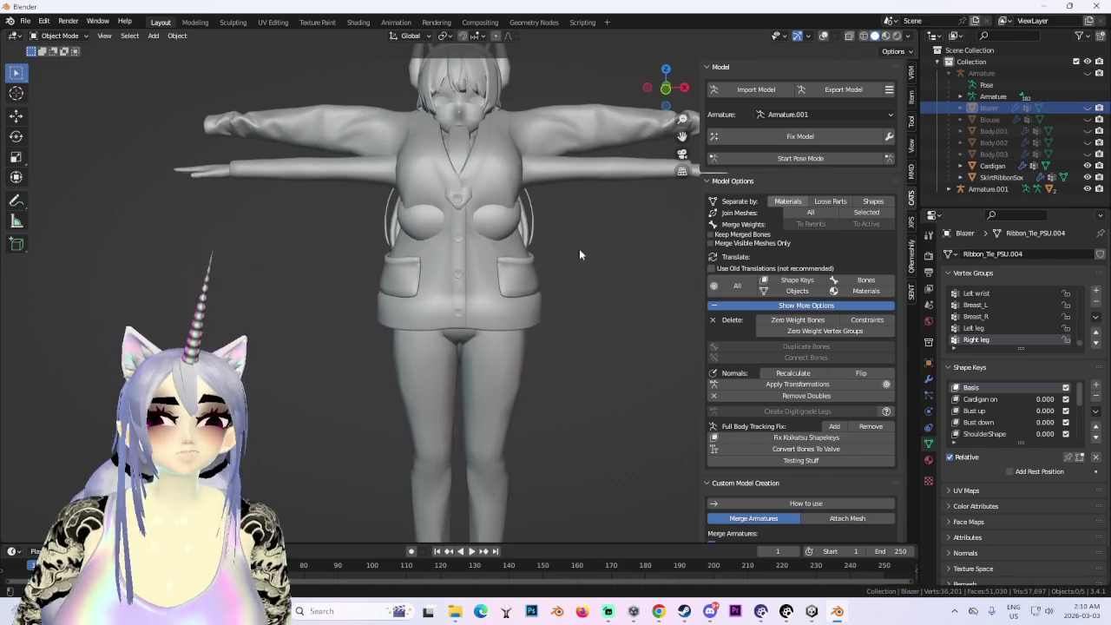
middle_click_drag(608, 260, 502, 285)
left_click(1086, 165)
middle_click_drag(437, 311, 552, 274)
mouse_move(506, 239)
middle_mouse_down()
mouse_move(476, 284)
mouse_move(532, 284)
mouse_move(471, 279)
mouse_move(521, 283)
middle_mouse_up()
scroll(476, 284, "up", 3)
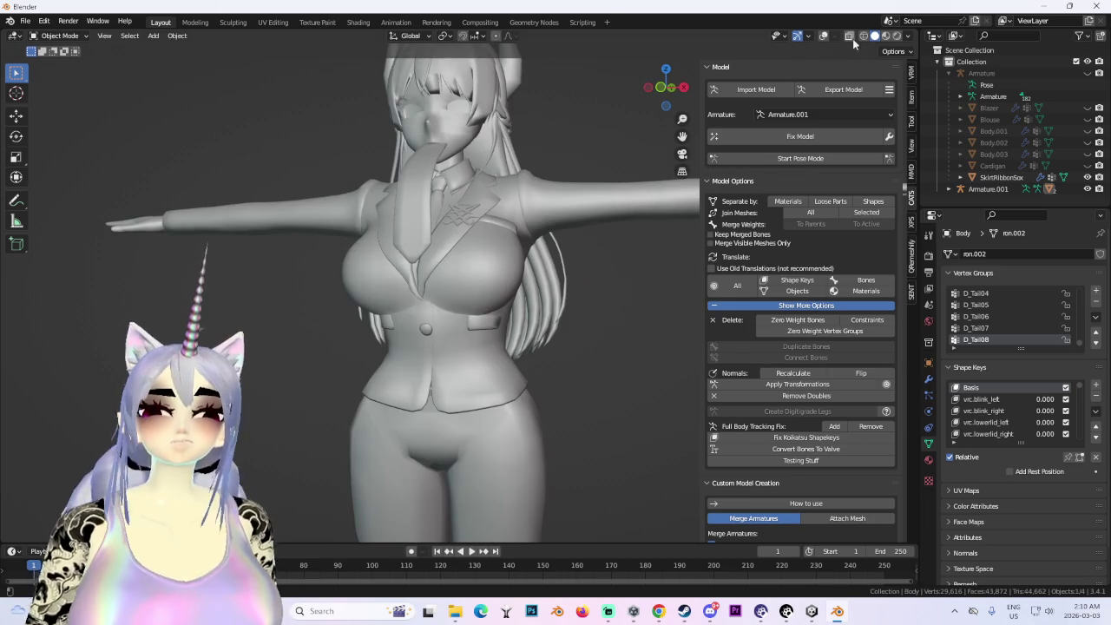
- Select the SkirtRibbonSox tie and make the meshes see-through in X-ray view
left_click(446, 186)
middle_click_drag(446, 187, 457, 292)
scroll(543, 233, "up", 3)
scroll(482, 234, "up", 3)
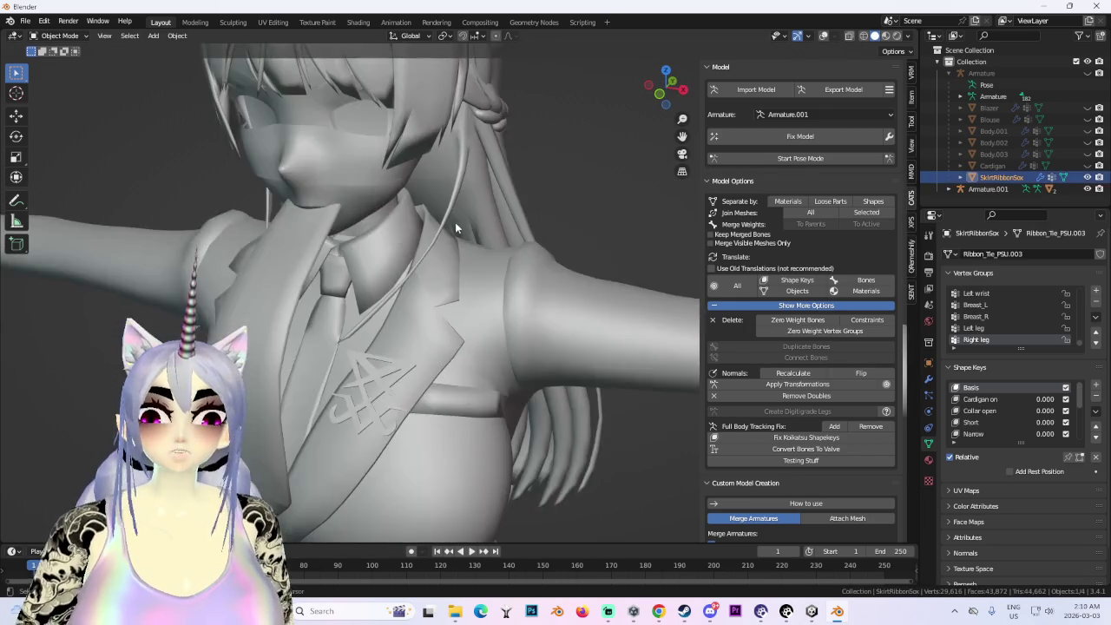
scroll(481, 234, "up", 2)
left_click(824, 35)
- Delete the SkirtRibbonSox object
scroll(457, 253, "down", 4)
scroll(456, 253, "down", 3)
middle_click_drag(457, 253, 534, 287)
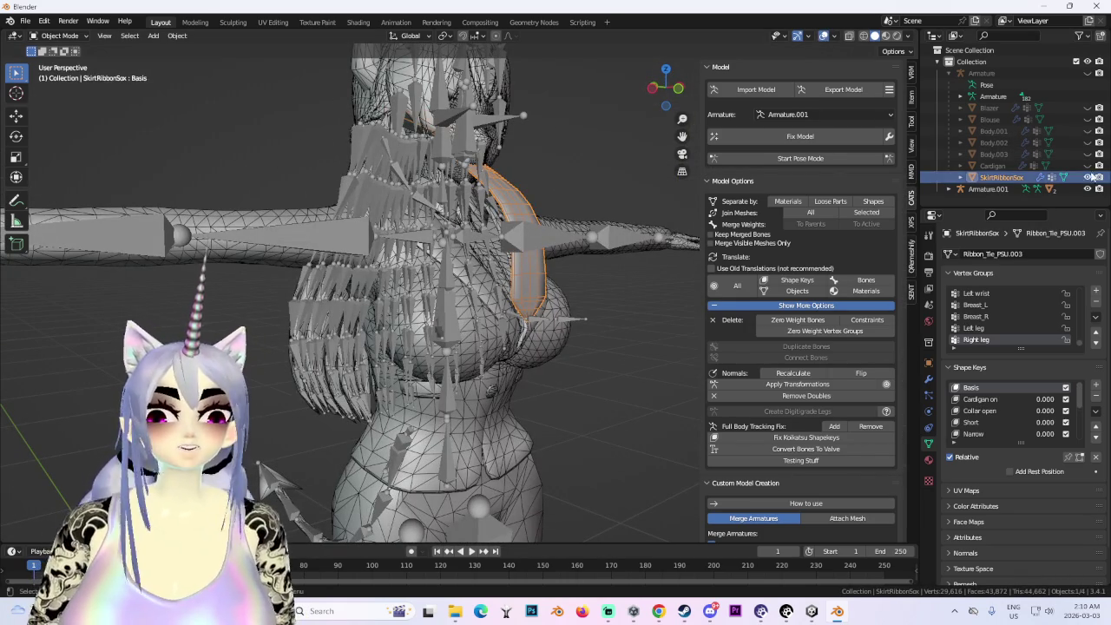
mouse_move(486, 260)
middle_mouse_down()
mouse_move(543, 197)
mouse_move(549, 298)
middle_mouse_up()
scroll(543, 197, "up", 2)
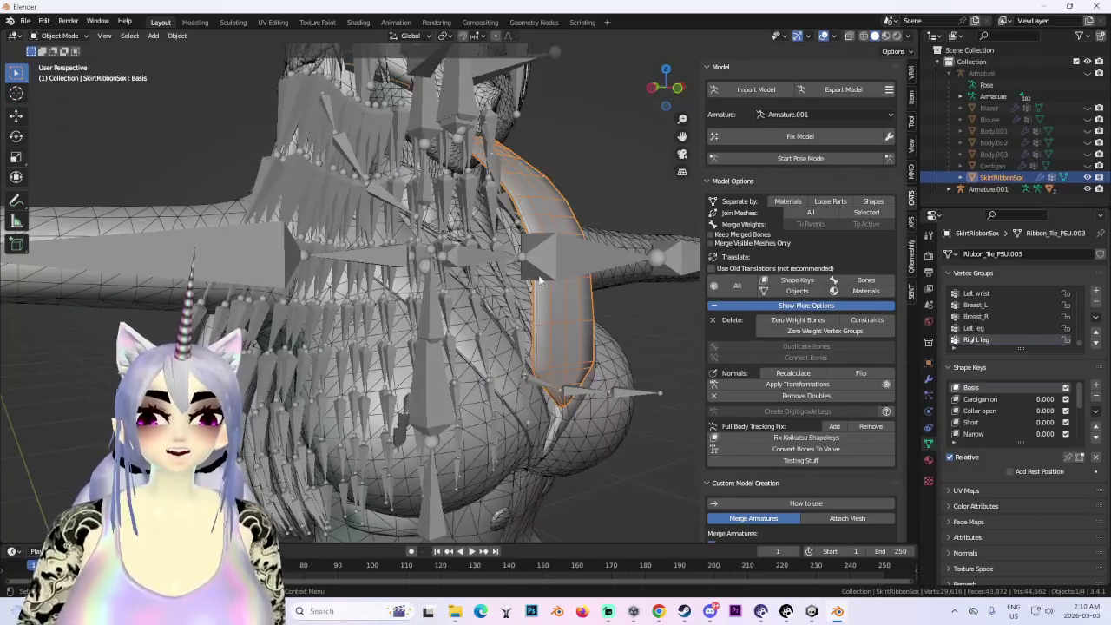
right_click(556, 198)
left_click(525, 255)
- Put the Body mesh into Edit Mode, then bring Chrome back to the front
mouse_move(525, 259)
middle_mouse_down()
mouse_move(621, 264)
mouse_move(468, 217)
mouse_move(523, 204)
mouse_move(639, 210)
mouse_move(602, 198)
mouse_move(388, 242)
mouse_move(459, 252)
mouse_move(543, 366)
mouse_move(575, 351)
mouse_move(554, 383)
mouse_move(427, 244)
mouse_move(271, 131)
middle_mouse_up()
left_click(575, 276)
left_click(59, 36)
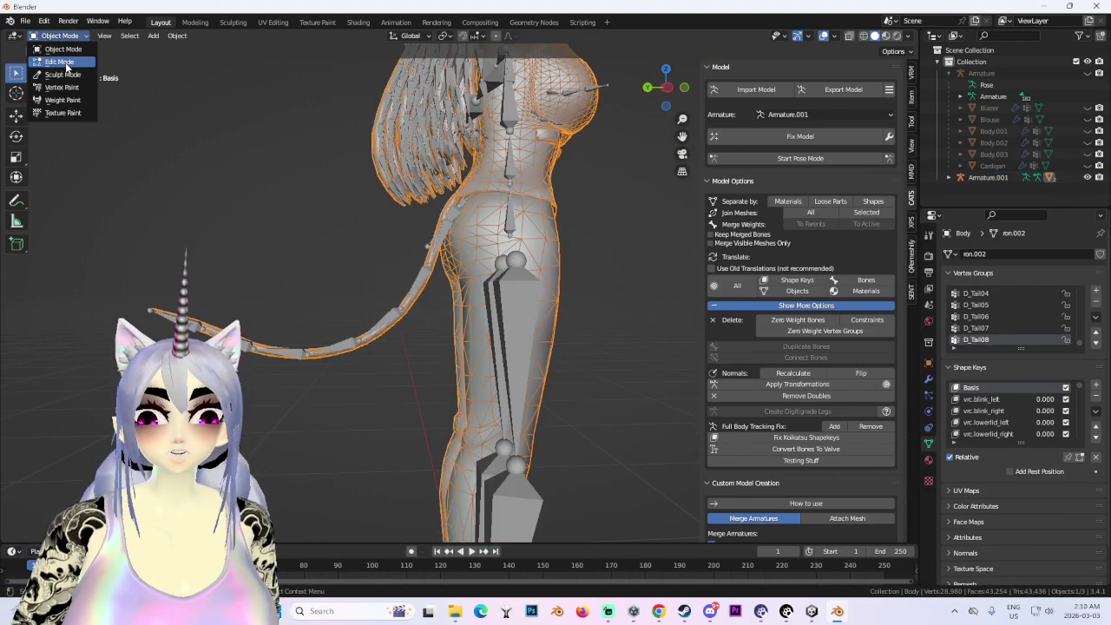
left_click(54, 63)
middle_click_drag(391, 260, 553, 286)
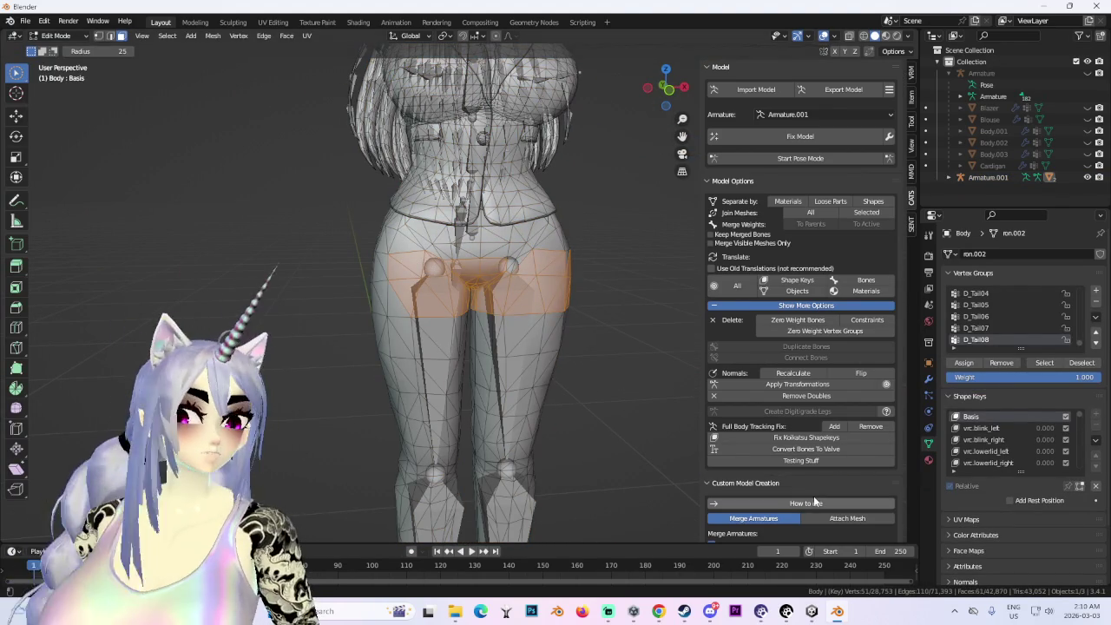
left_click(658, 611)
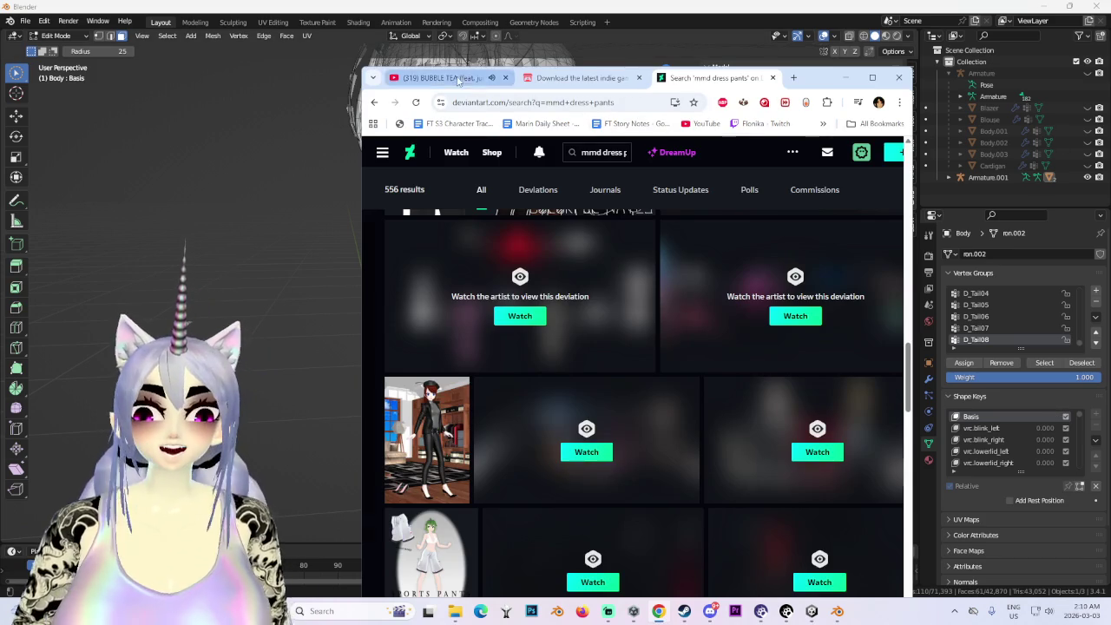
- Switch Chrome to the YouTube tab and return to Blender
left_click(443, 77)
key("alt+Tab")
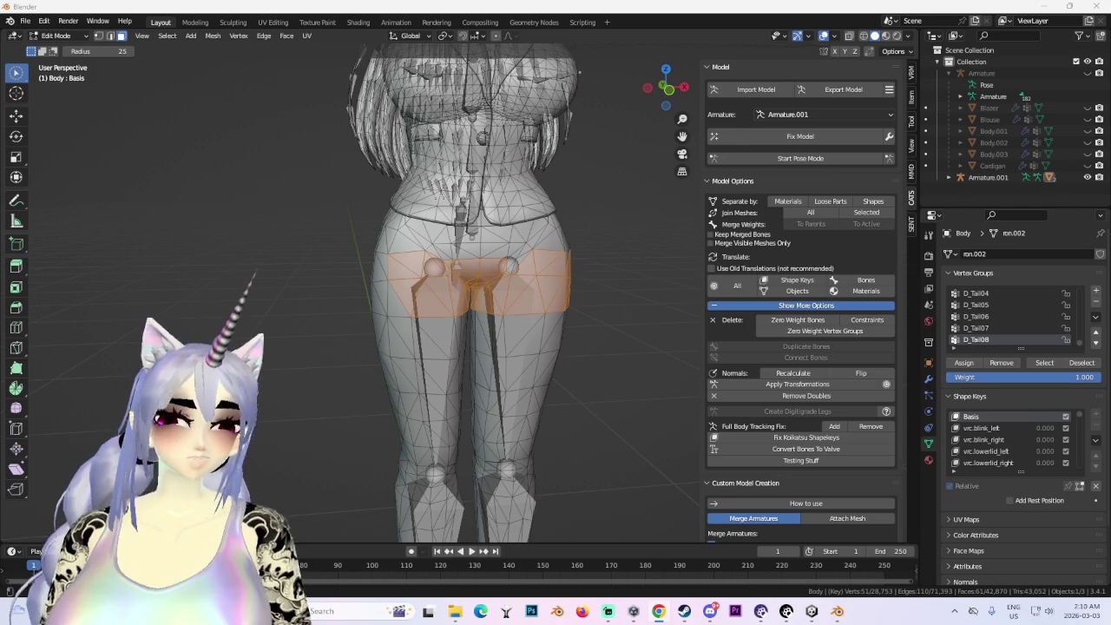
- Select the linked leg geometry and separate it into its own object
scroll(603, 363, "down", 4)
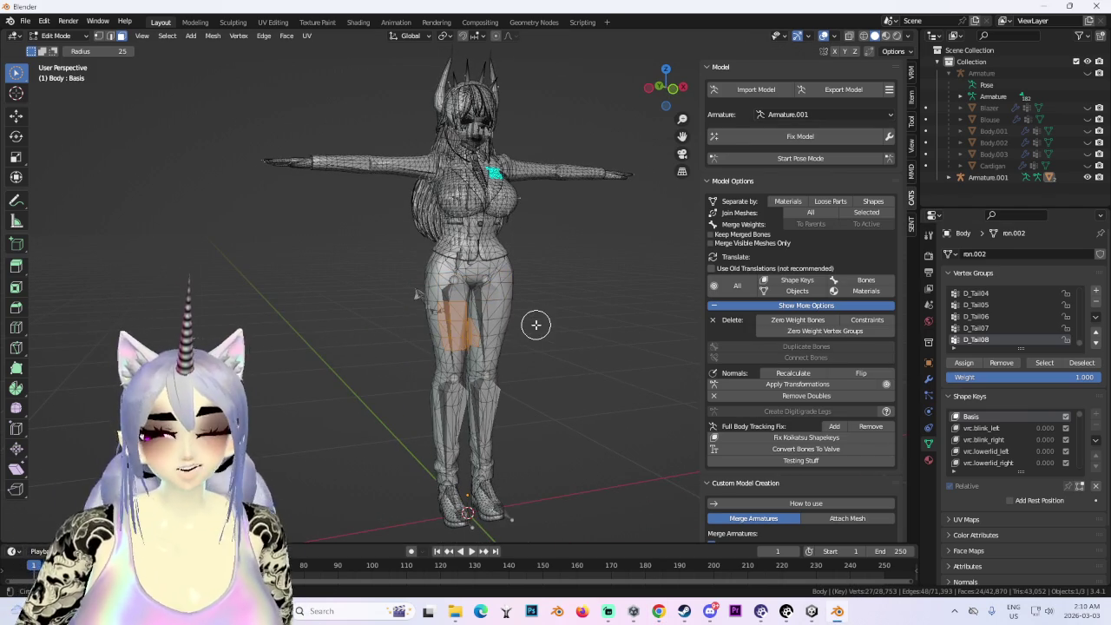
mouse_move(496, 322)
middle_mouse_down()
mouse_move(581, 344)
mouse_move(464, 345)
middle_mouse_up()
scroll(483, 341, "up", 2)
key("ctrl+l")
mouse_move(608, 338)
middle_mouse_down()
mouse_move(599, 332)
mouse_move(565, 381)
mouse_move(518, 354)
mouse_move(578, 344)
middle_mouse_up()
scroll(508, 337, "up", 2)
key("p")
left_click(579, 346)
- In Object Mode, hide Armature.001 and select the Body mesh
left_click(57, 36)
left_click(52, 45)
mouse_move(434, 260)
middle_mouse_down()
mouse_move(500, 178)
mouse_move(475, 172)
mouse_move(486, 199)
middle_mouse_up()
left_click(501, 177)
left_click(1087, 177)
scroll(521, 303, "up", 3)
left_click(531, 319)
mouse_move(530, 319)
middle_mouse_down()
mouse_move(636, 251)
mouse_move(571, 257)
mouse_move(599, 261)
mouse_move(587, 262)
mouse_move(443, 250)
mouse_move(521, 262)
mouse_move(531, 300)
mouse_move(548, 302)
mouse_move(504, 315)
mouse_move(538, 326)
middle_mouse_up()
- Delete the torso and clothing meshes, then undo the deletion
scroll(570, 257, "up", 3)
scroll(525, 264, "down", 3)
scroll(524, 264, "up", 2)
scroll(531, 300, "down", 3)
right_click(531, 297)
left_click(538, 297)
scroll(538, 326, "up", 3)
scroll(460, 270, "up", 2)
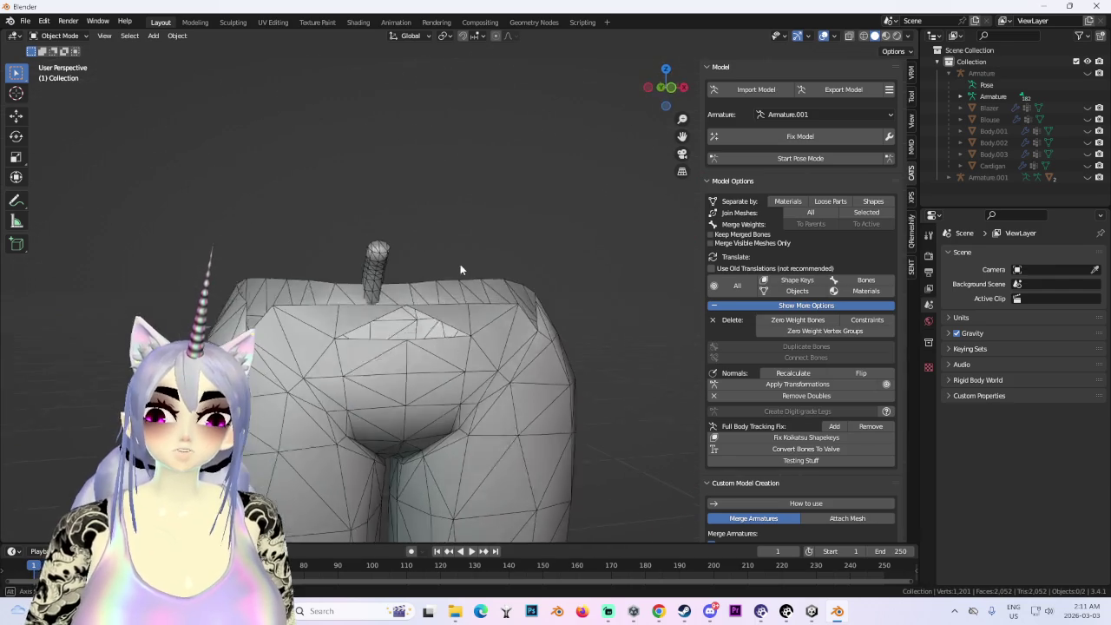
key("ctrl+z")
key("ctrl+z")
- Inspect the separated Body.004 legs, then undo back to the unsplit Body in Edit Mode
middle_click_drag(460, 267, 468, 258)
left_click(448, 325)
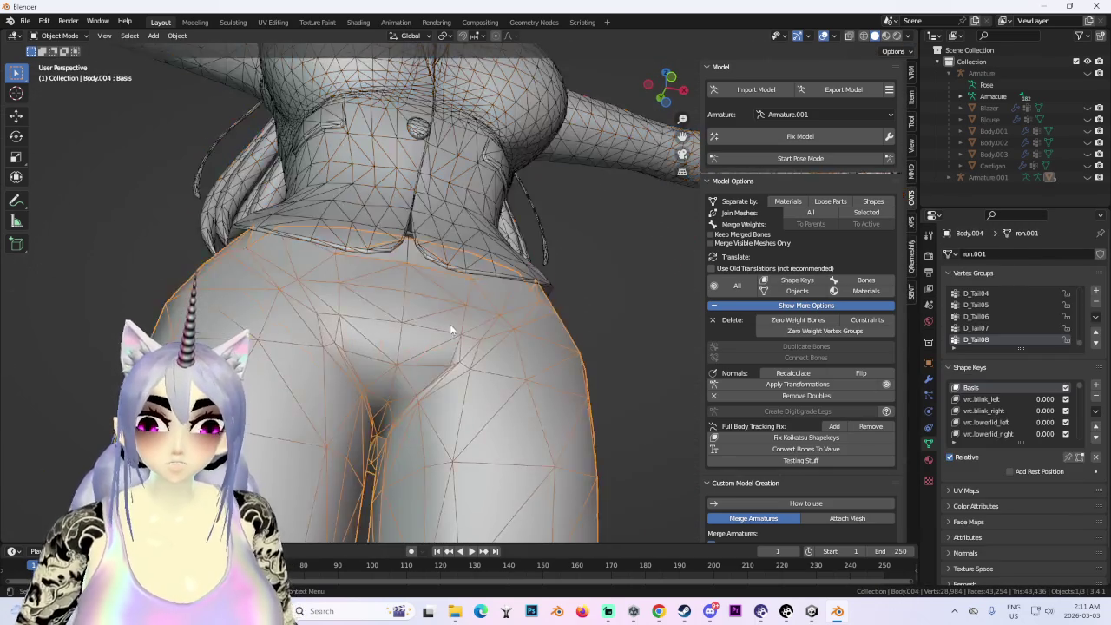
middle_click_drag(447, 325, 491, 322)
scroll(416, 213, "up", 3)
left_click(414, 239)
left_click(593, 348)
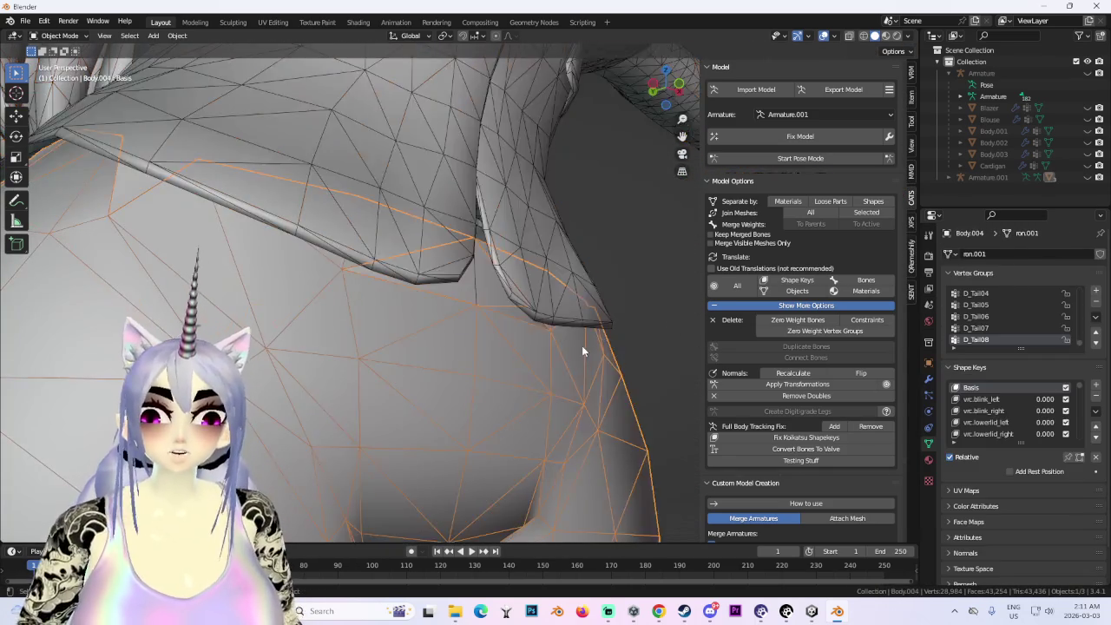
key("ctrl+z")
key("ctrl+z")
key("ctrl+z")
key("ctrl+z")
key("ctrl+z")
key("ctrl+z")
mouse_move(487, 333)
middle_mouse_down()
mouse_move(509, 367)
mouse_move(510, 341)
mouse_move(546, 335)
mouse_move(459, 333)
mouse_move(489, 402)
mouse_move(435, 307)
middle_mouse_up()
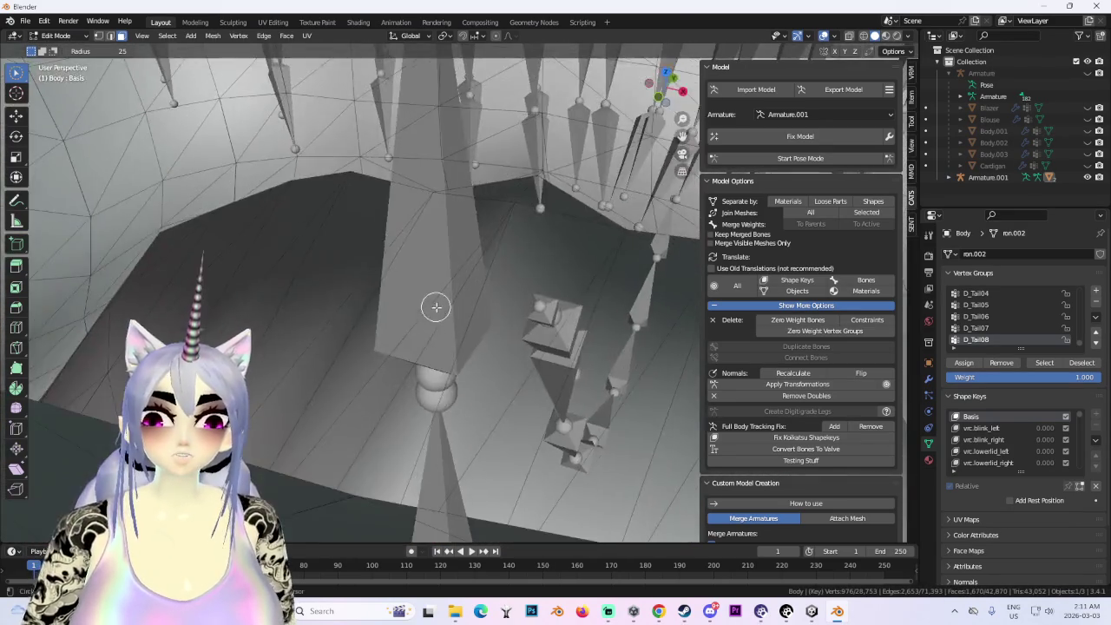
scroll(435, 306, "down", 5)
scroll(446, 309, "down", 5)
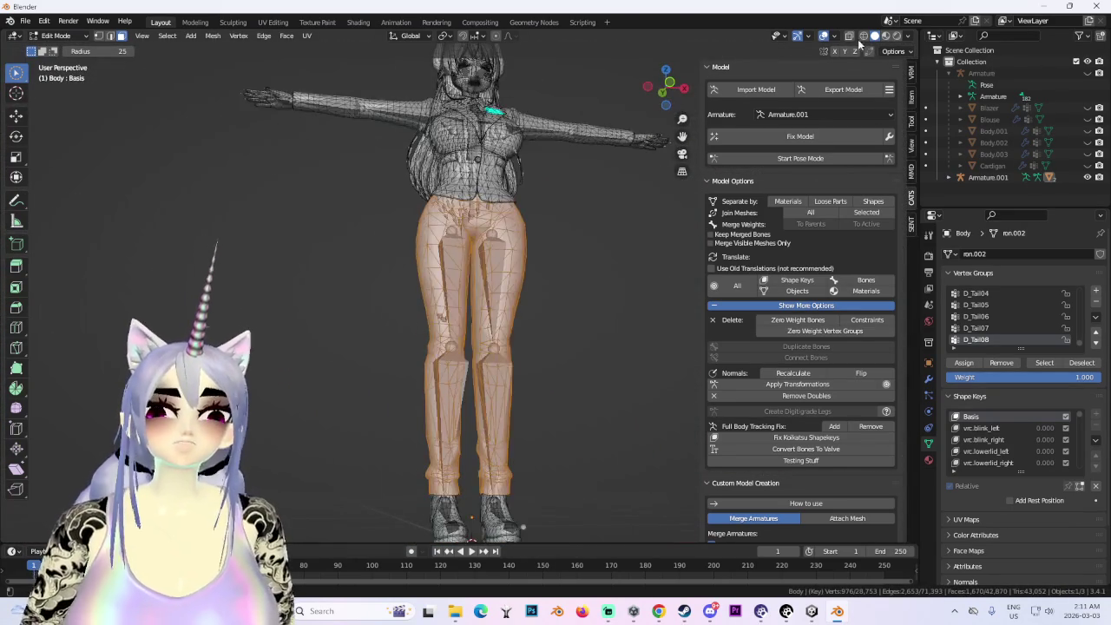
- Make the Body mesh see-through and zoom in to inspect its back in wireframe
left_click(850, 36)
scroll(516, 315, "up", 4)
mouse_move(516, 315)
middle_mouse_down()
mouse_move(515, 414)
mouse_move(508, 301)
mouse_move(466, 353)
mouse_move(509, 297)
mouse_move(605, 289)
mouse_move(510, 365)
mouse_move(469, 373)
mouse_move(501, 384)
mouse_move(492, 328)
middle_mouse_up()
scroll(507, 301, "up", 3)
scroll(508, 301, "up", 3)
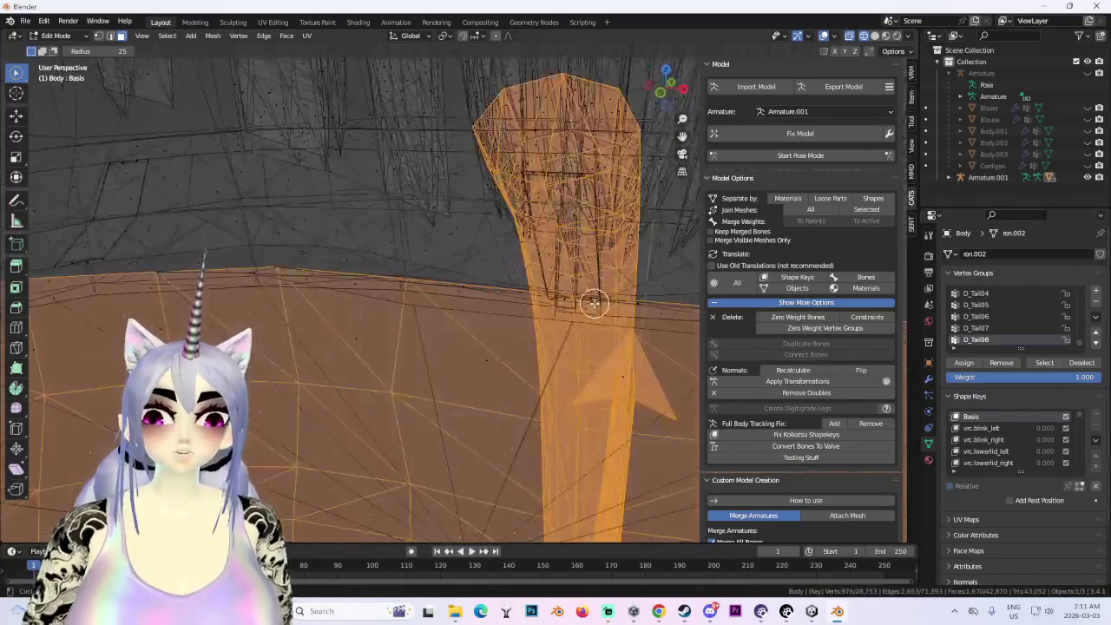
- Switch to solid shading and orbit around the tail bones, body and legs
left_click(875, 37)
middle_click_drag(432, 287, 538, 295)
scroll(474, 287, "up", 3)
scroll(475, 289, "up", 3)
middle_click_drag(466, 282, 548, 277)
scroll(526, 286, "down", 3)
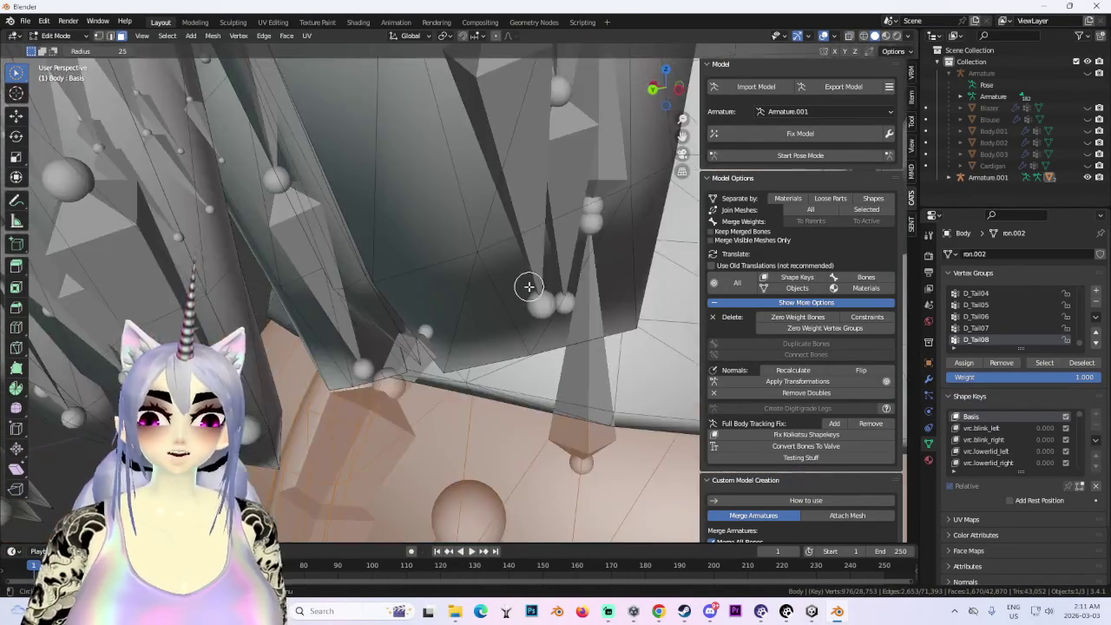
scroll(480, 272, "down", 3)
middle_click_drag(375, 213, 330, 315)
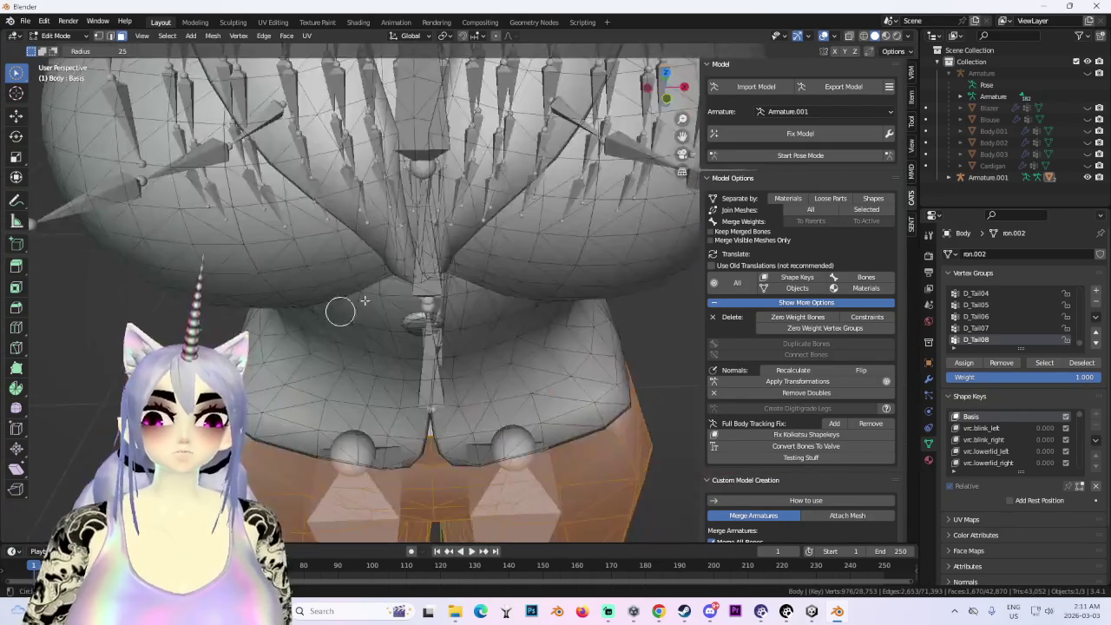
scroll(404, 305, "down", 3)
scroll(432, 320, "up", 4)
mouse_move(431, 320)
middle_mouse_down()
mouse_move(452, 321)
mouse_move(432, 255)
mouse_move(500, 223)
mouse_move(413, 323)
mouse_move(478, 280)
mouse_move(486, 298)
middle_mouse_up()
scroll(471, 248, "up", 3)
scroll(414, 323, "down", 5)
scroll(413, 324, "down", 3)
scroll(533, 318, "up", 3)
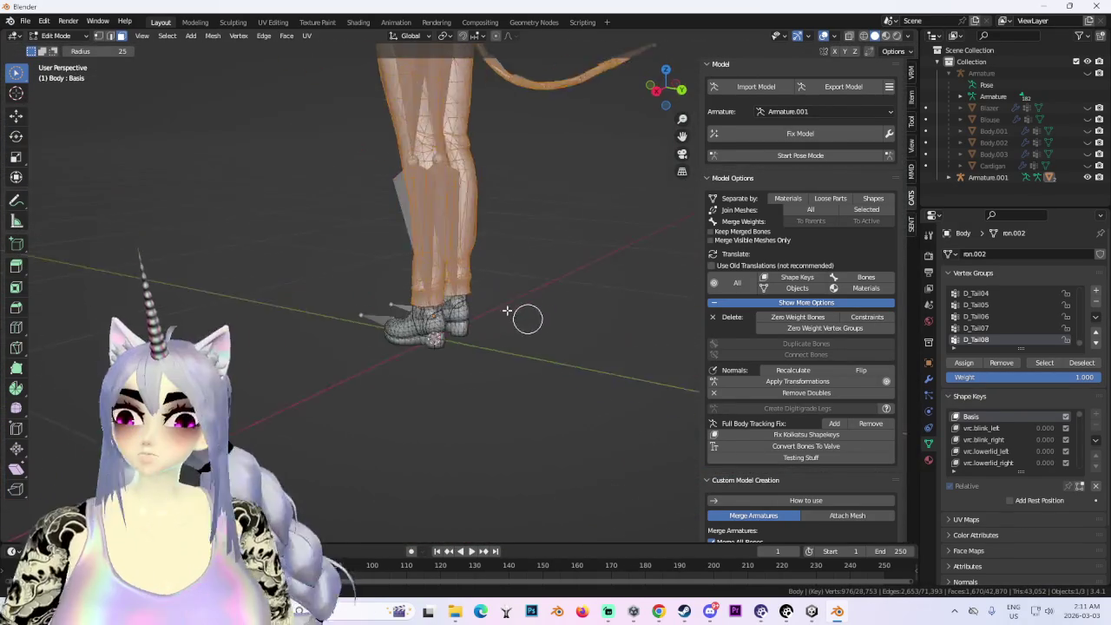
scroll(495, 229, "up", 3)
middle_click_drag(496, 228, 526, 231)
scroll(538, 313, "down", 4)
middle_click_drag(538, 313, 556, 434, "shift")
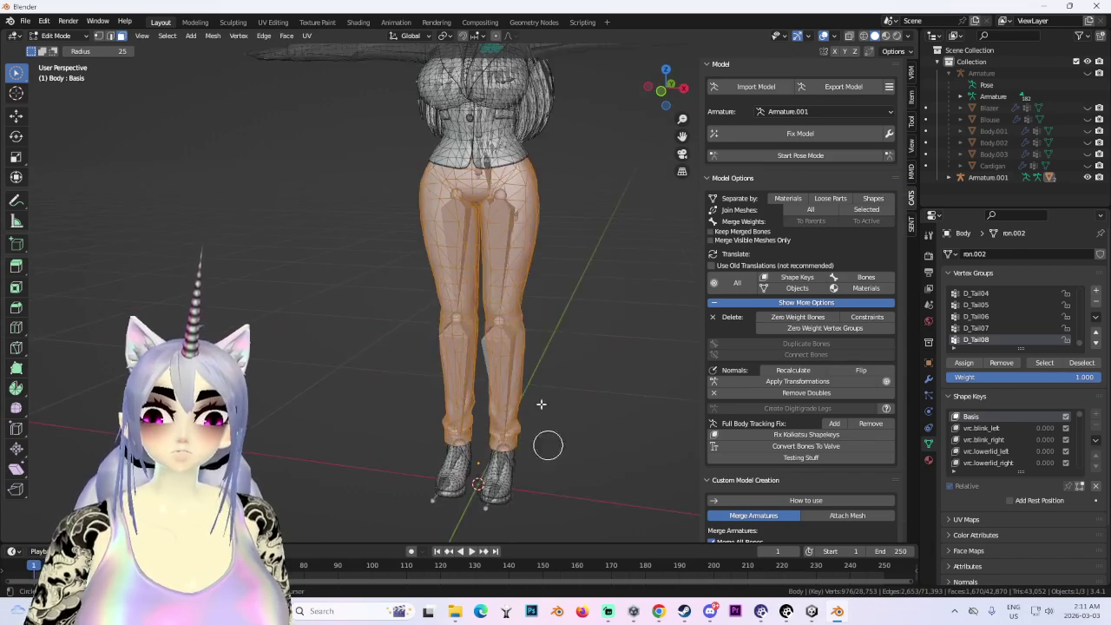
scroll(555, 433, "up", 3)
- Invert the selection, separate the non-leg parts into their own object, and return to Object Mode
left_click(167, 36)
left_click(186, 74)
scroll(521, 317, "down", 4)
key("p")
left_click(484, 318)
key("Tab")
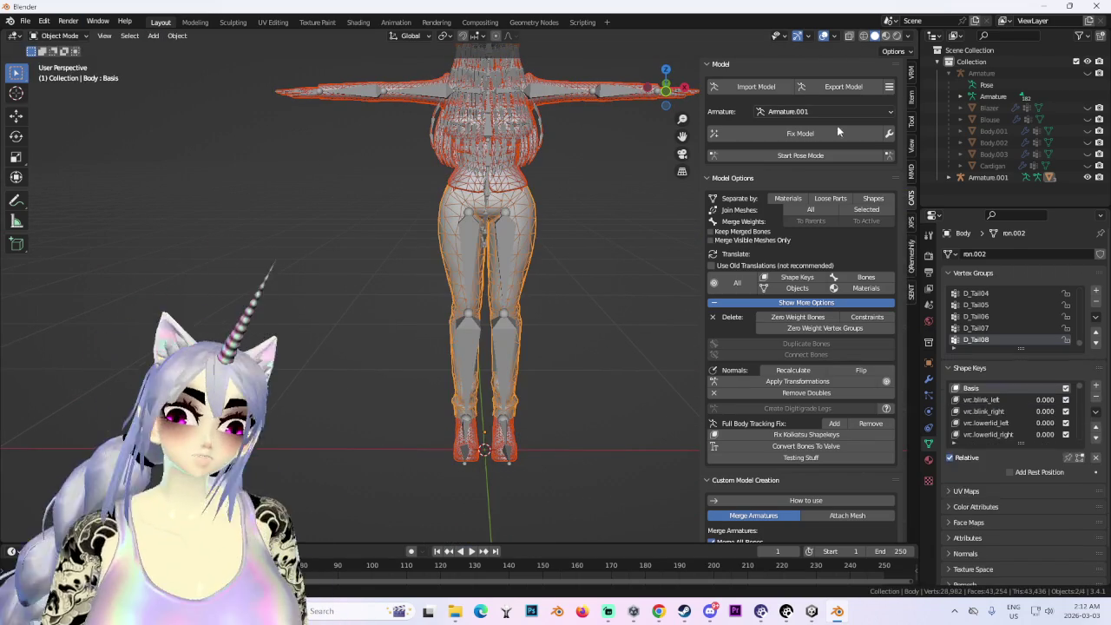
- Hide the separated upper-body mesh and Armature.001, then switch to the DeviantArt results in Chrome
scroll(957, 178, "down", 2)
left_click(988, 172)
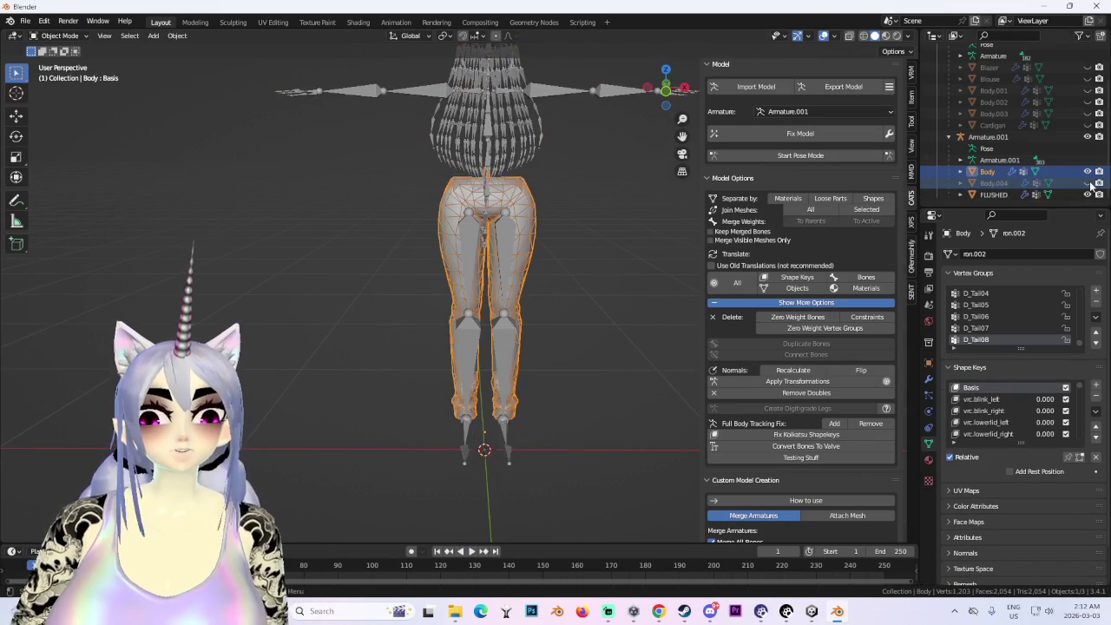
left_click(1087, 183)
scroll(527, 334, "up", 5)
left_click(988, 137)
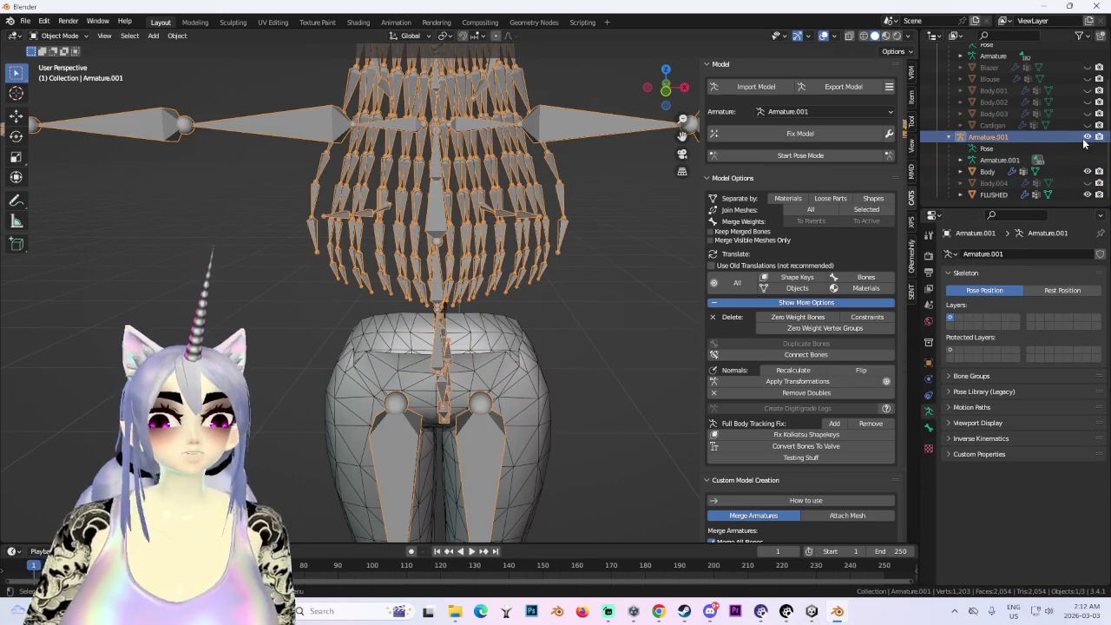
left_click(1088, 137)
scroll(521, 326, "down", 5)
key("alt+Tab")
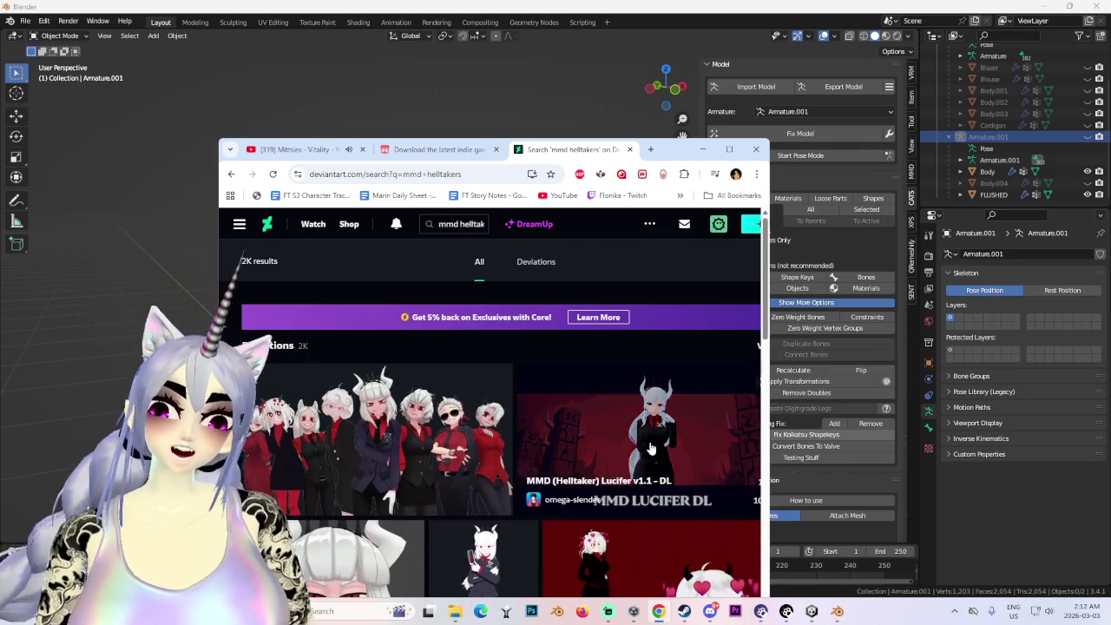
- Open the MMD (Helltaker) Lucifer v1.1 deviation and view its preview image full size
scroll(608, 504, "down", 4)
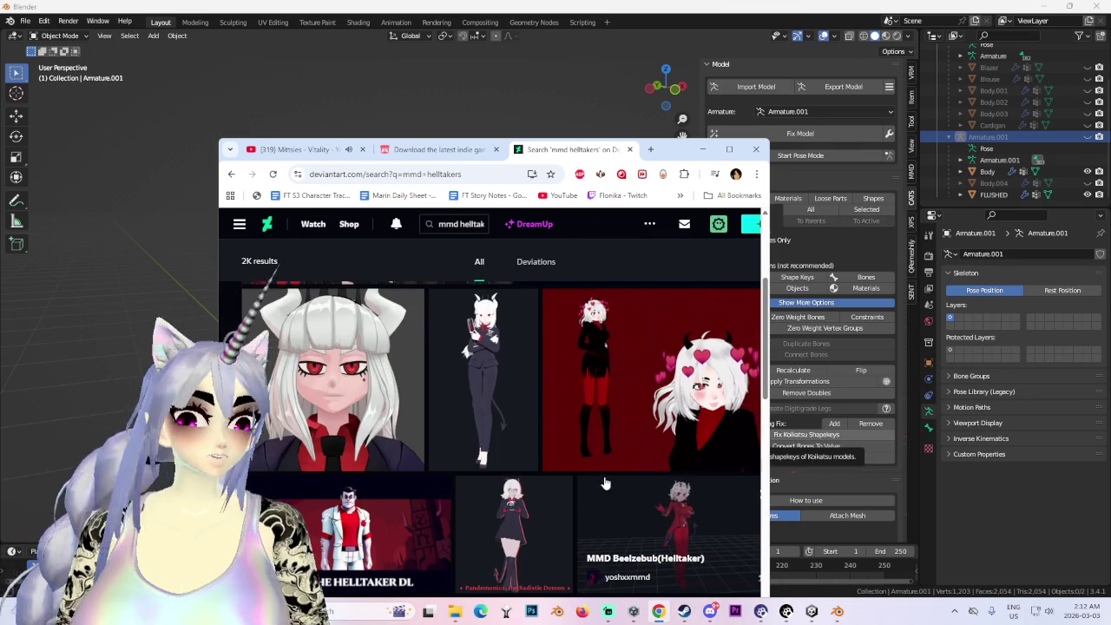
scroll(606, 482, "down", 3)
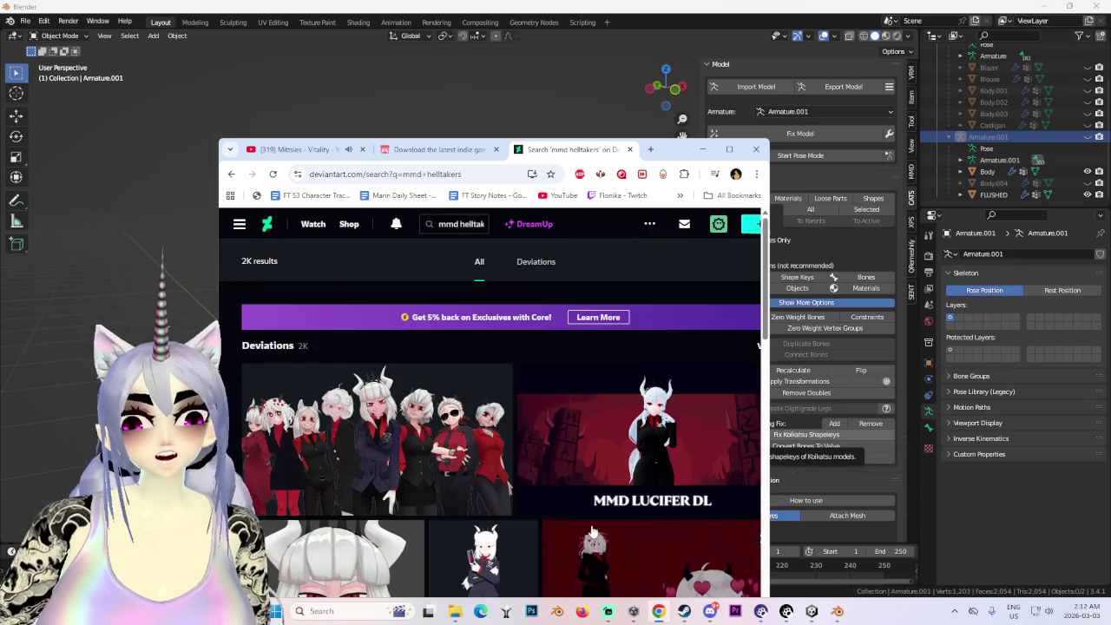
left_click(659, 387)
left_click(707, 446)
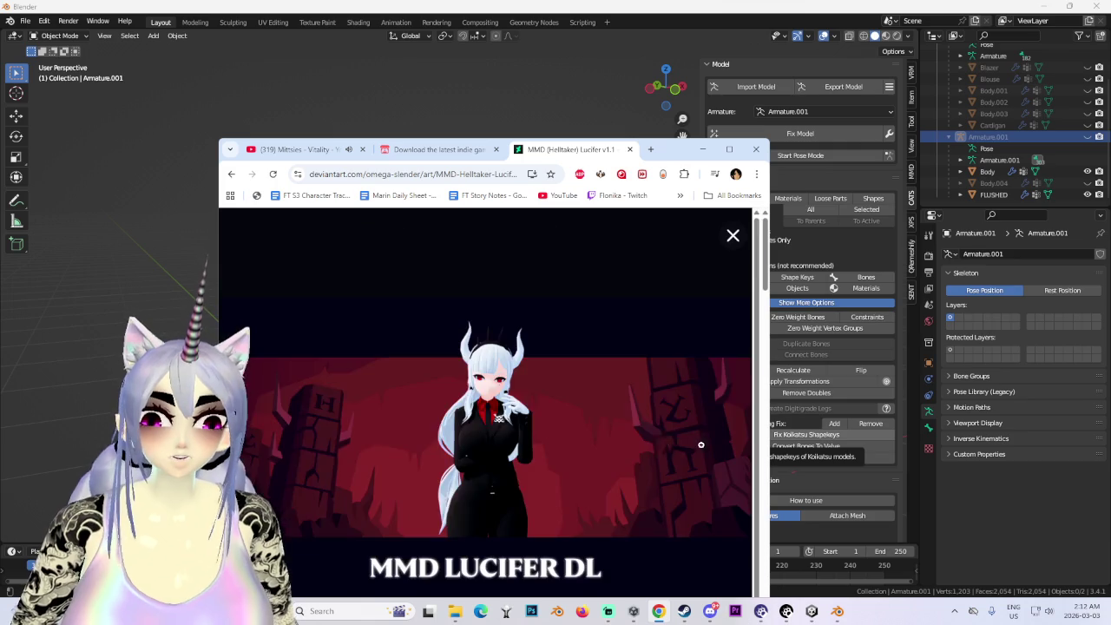
left_click(537, 419)
scroll(556, 434, "down", 5)
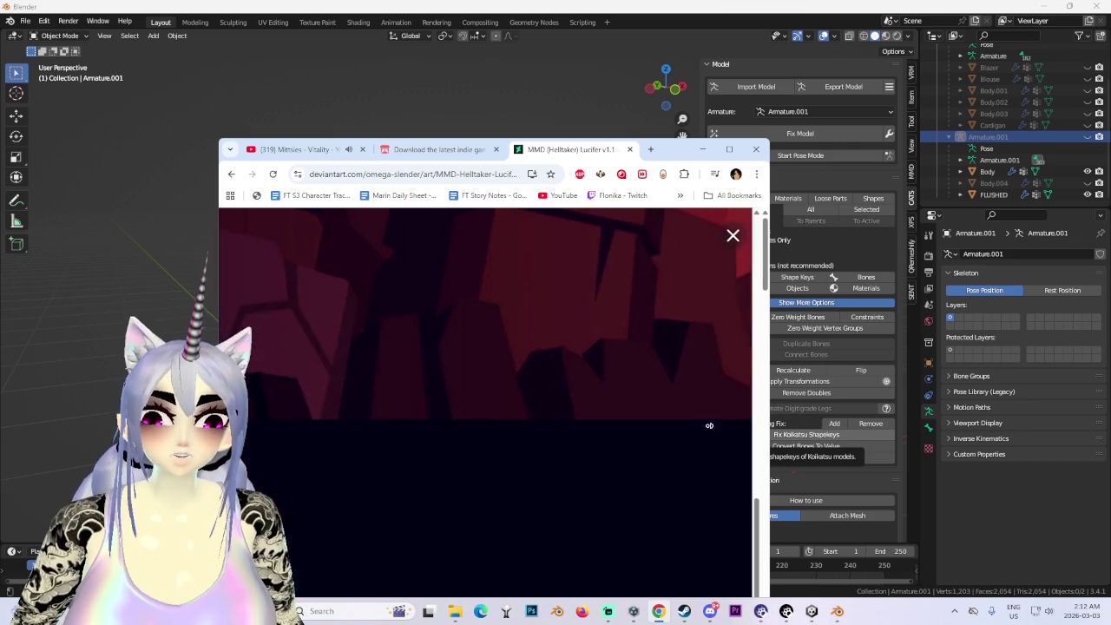
scroll(586, 410, "up", 3)
scroll(546, 483, "up", 2)
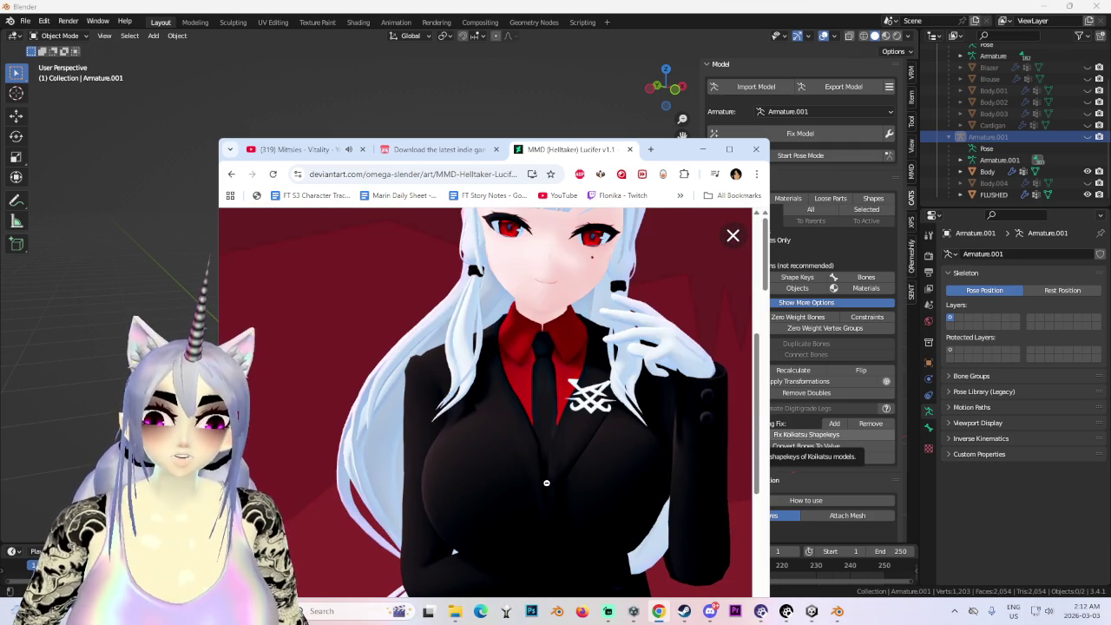
left_click(733, 235)
scroll(441, 502, "down", 5)
scroll(441, 501, "down", 2)
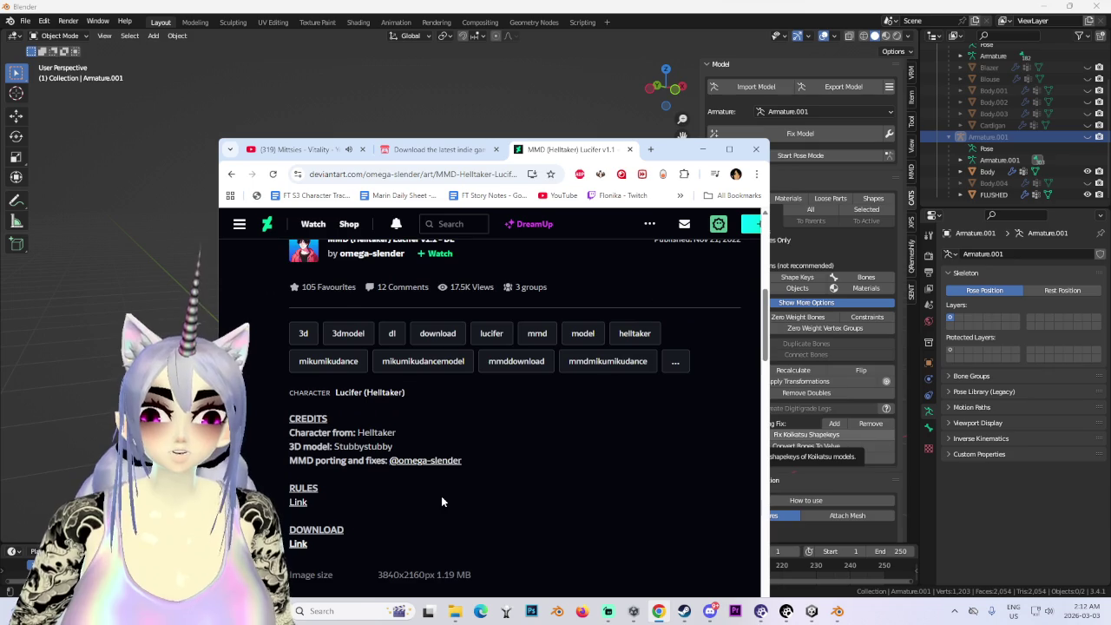
- Follow the model's download link past the leaving-DeviantArt notice to MediaFire
left_click(298, 544)
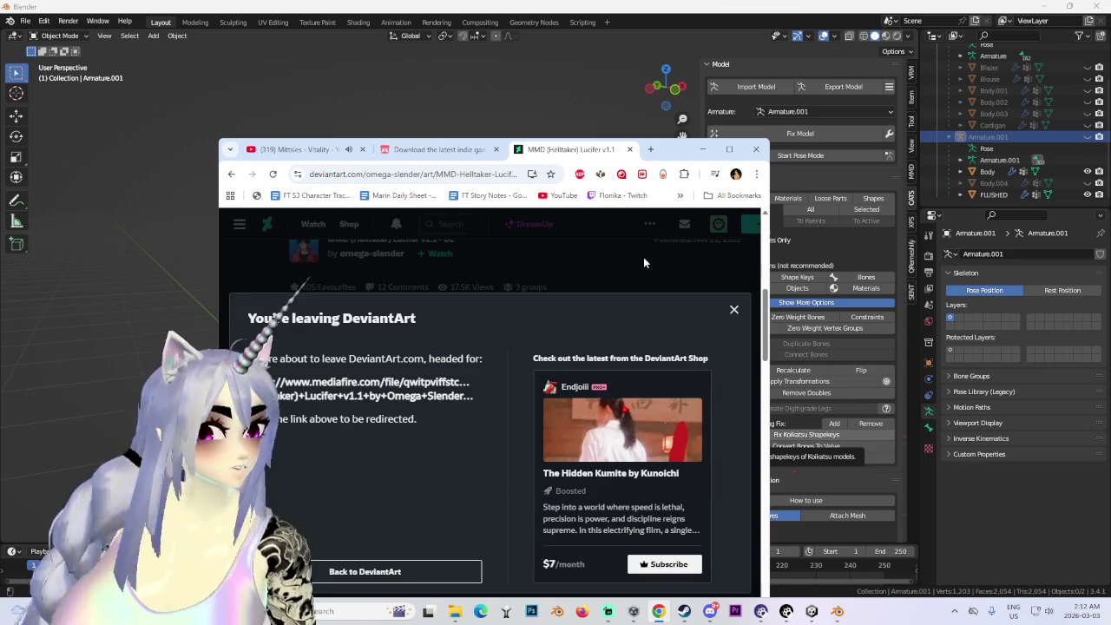
left_click(734, 309)
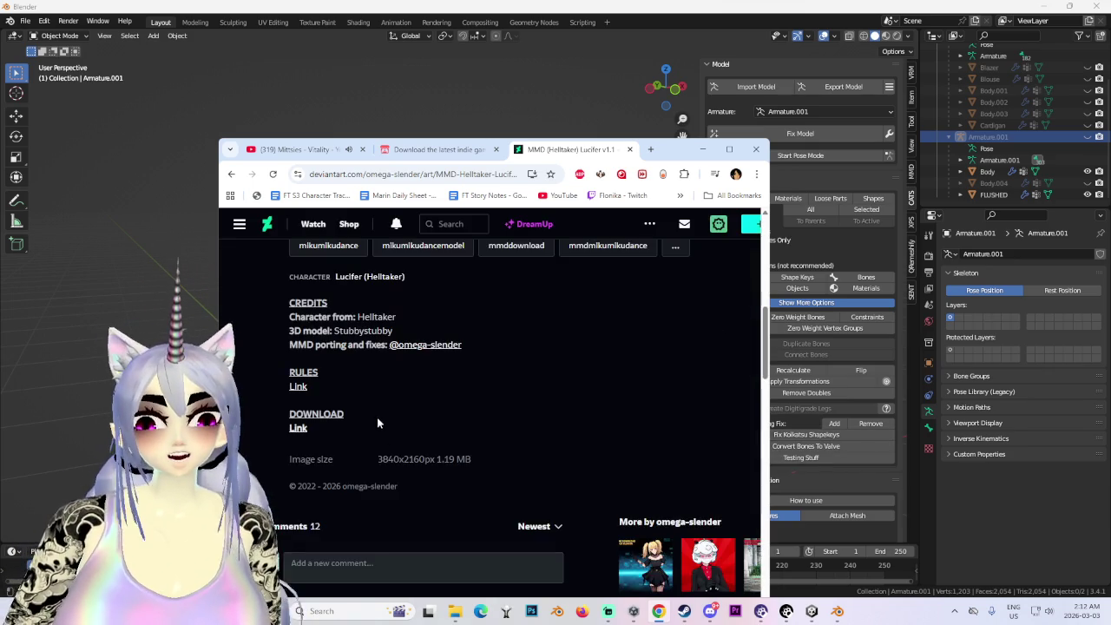
scroll(378, 413, "down", 3)
scroll(329, 369, "up", 2)
left_click(296, 313)
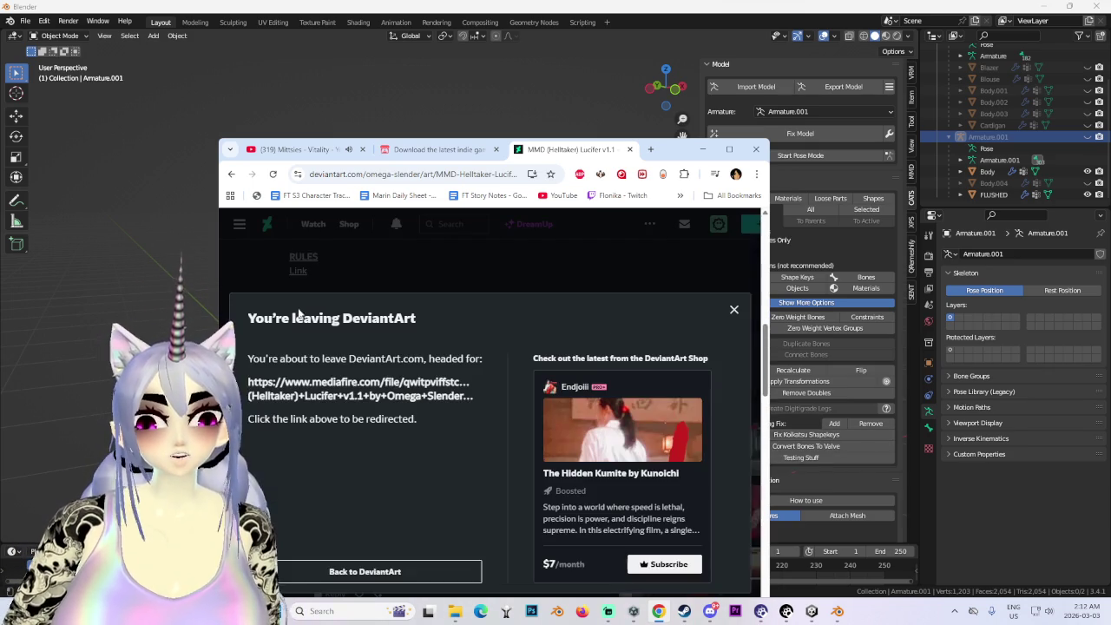
scroll(519, 555, "down", 3)
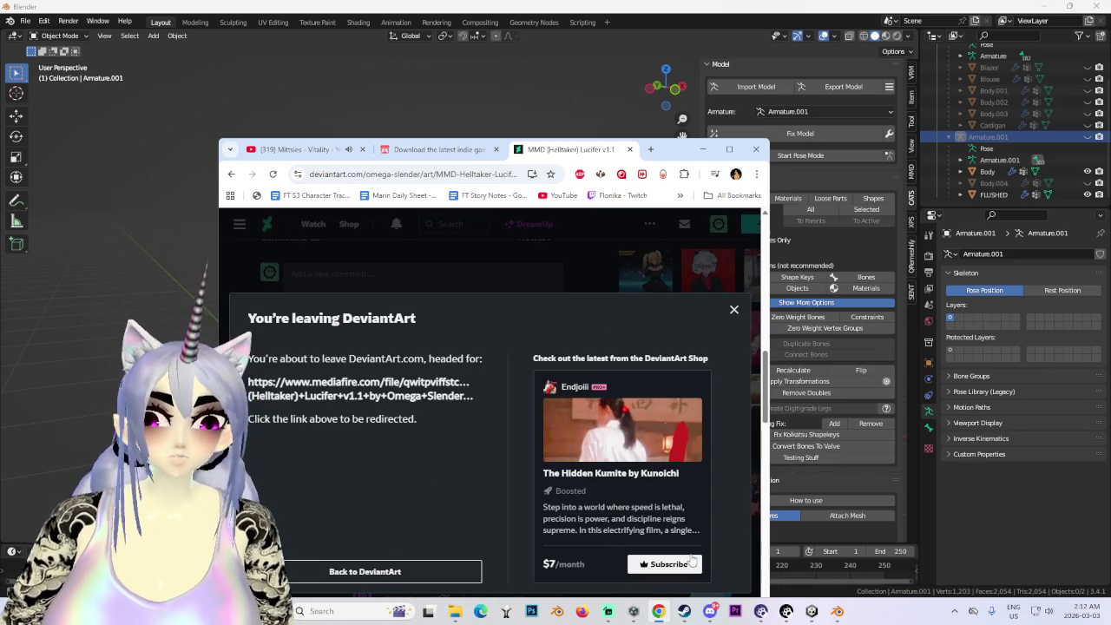
left_click(378, 387)
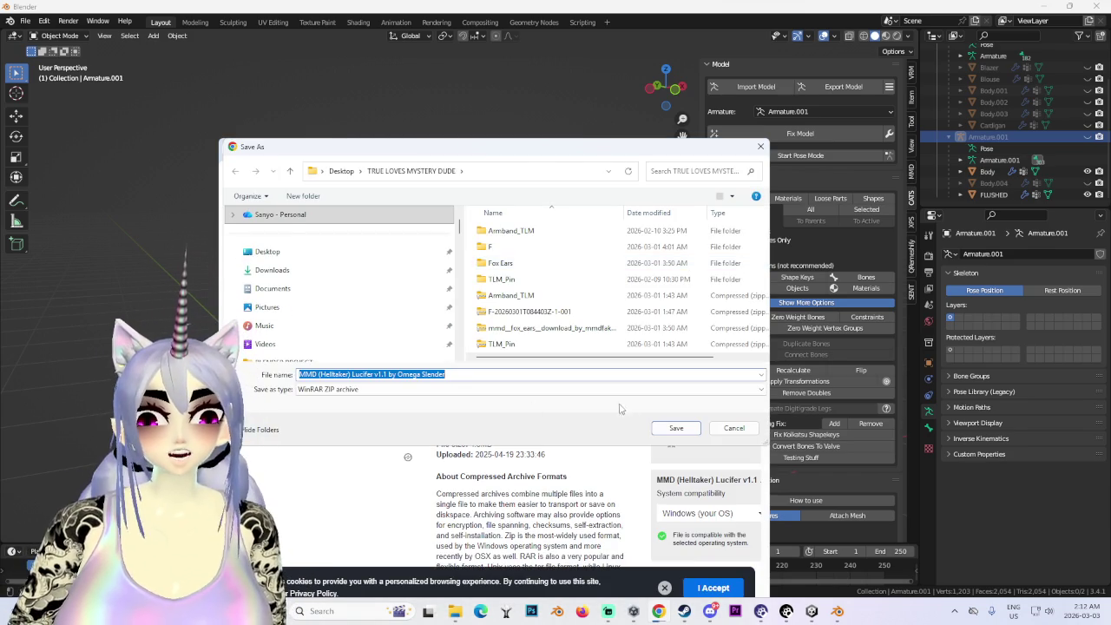
- Save the Lucifer v1.1 zip, show it in its folder, and minimize Chrome
left_click(675, 428)
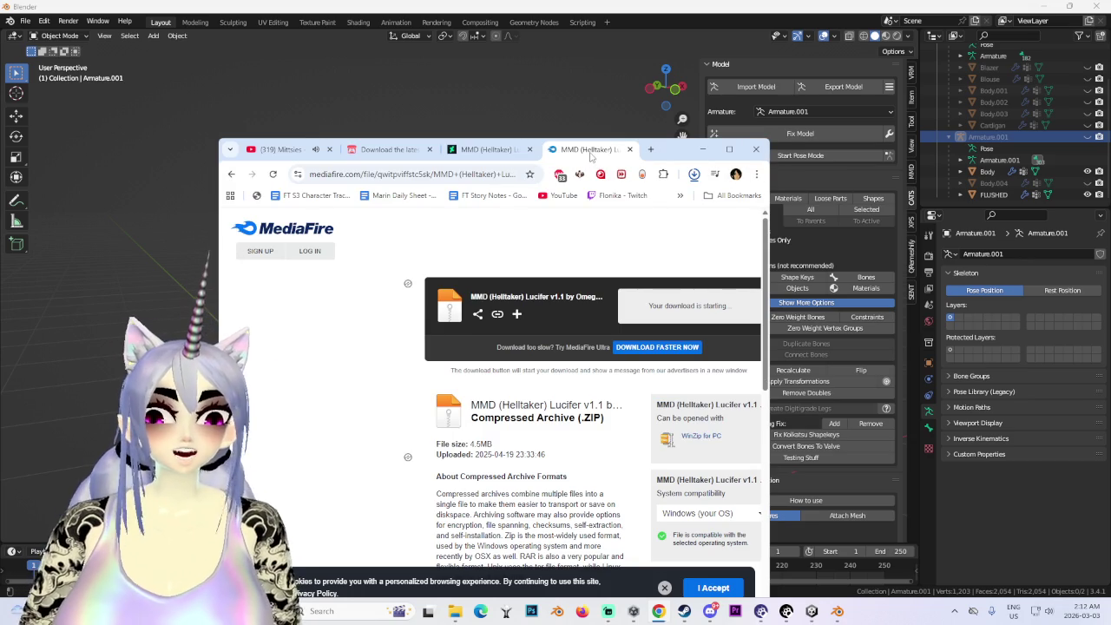
right_click(588, 236)
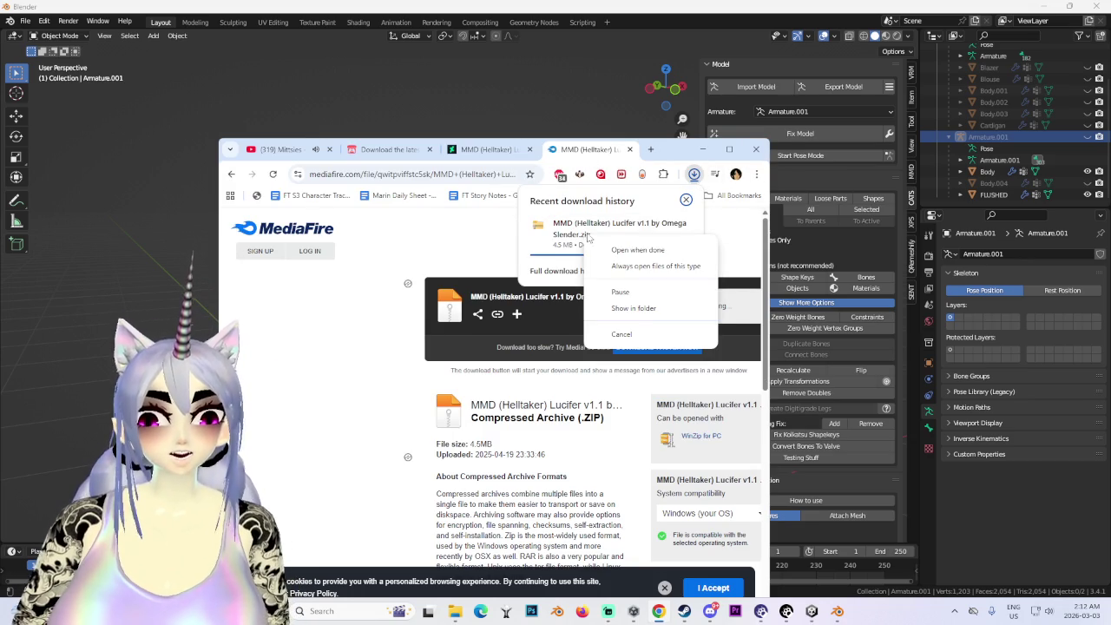
left_click(638, 308)
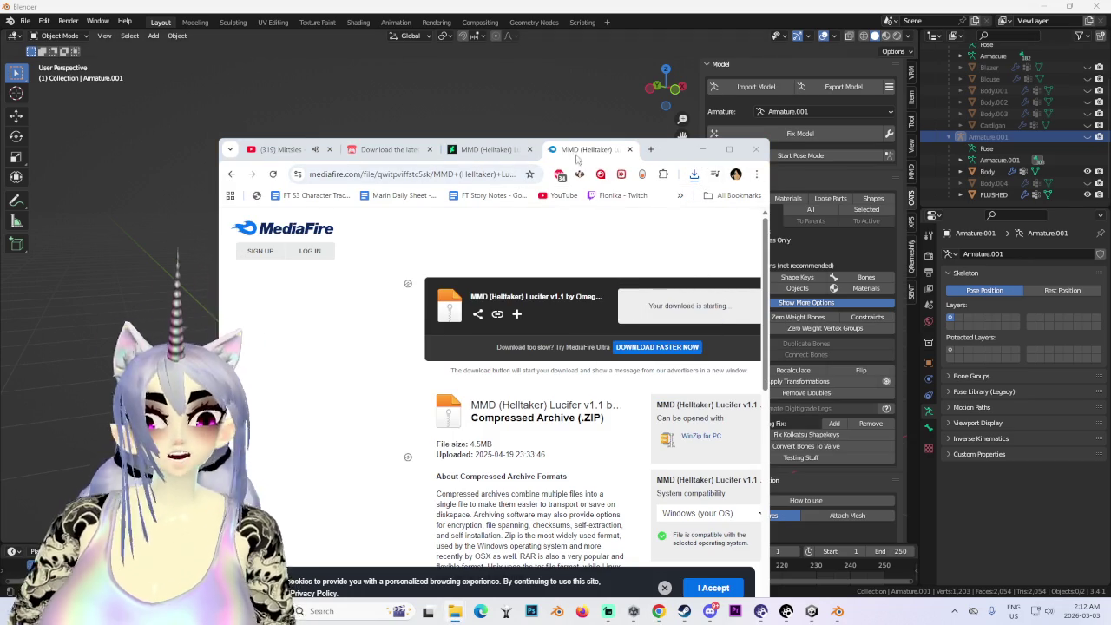
left_click(701, 152)
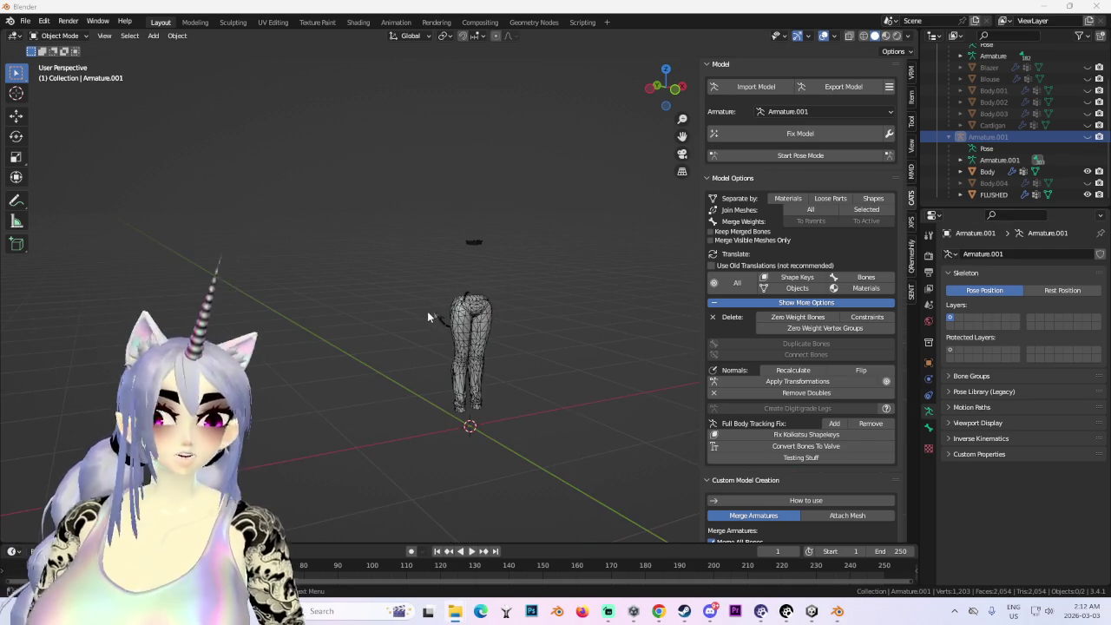
- Delete Armature.001's hierarchy with its Body and tail meshes, then open CATS Import Model
left_click(434, 321)
middle_click_drag(468, 347, 579, 305)
left_click(998, 136, "shift")
right_click(997, 135)
left_click(998, 143)
left_click(772, 87)
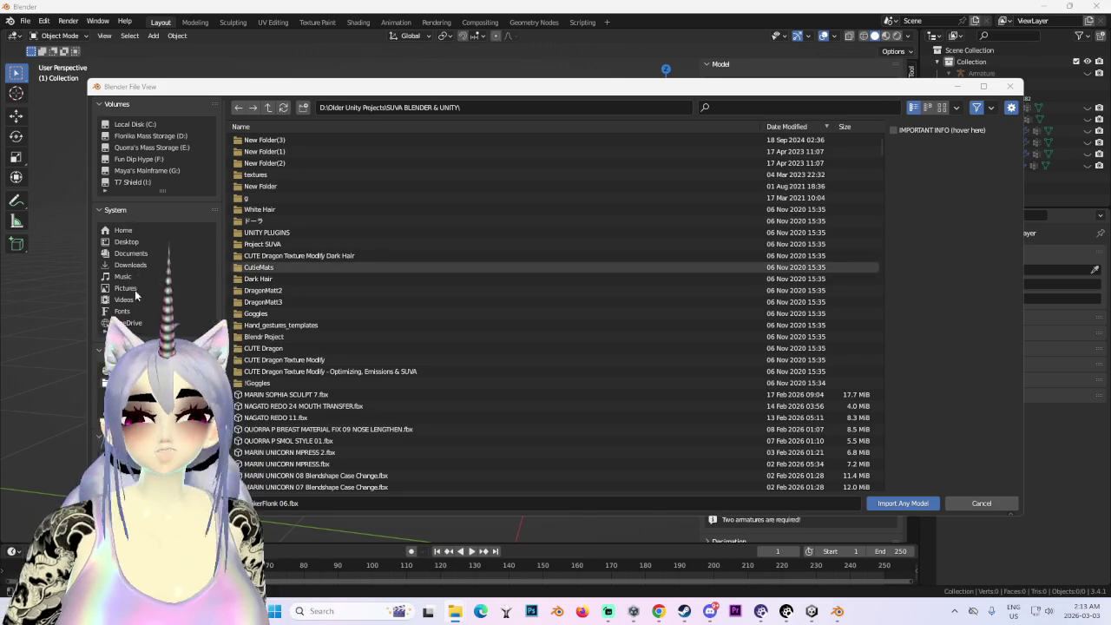
- Import Lucifer v1.1.fbx from Desktop > TRUE LOVES MYSTERY DUDE > Lucifer v1.1
left_click(127, 241)
double_click(277, 140)
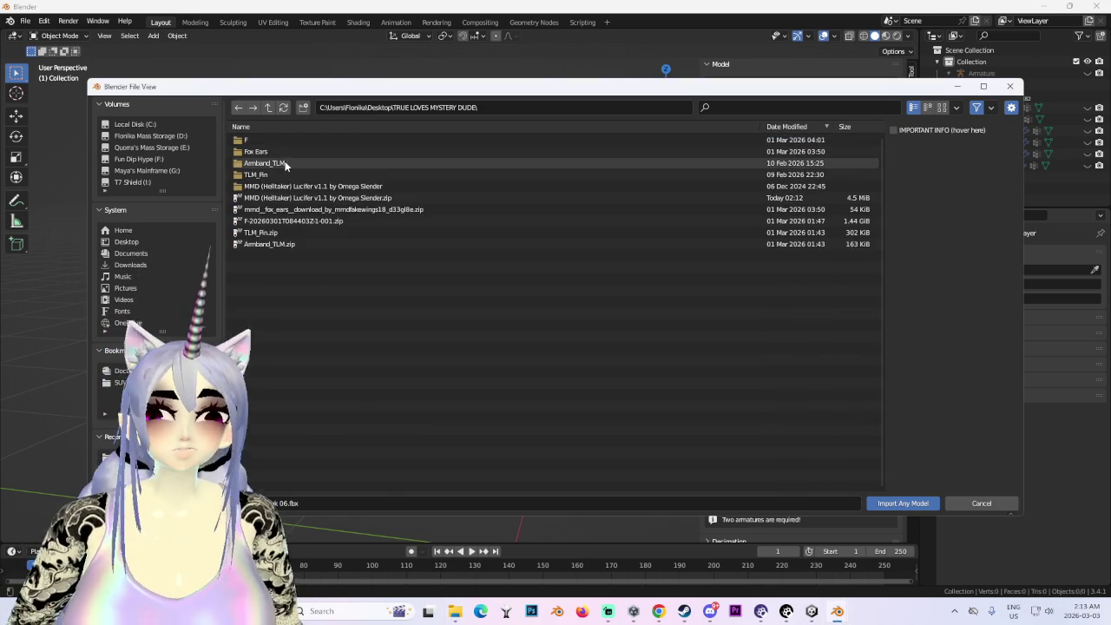
double_click(287, 185)
double_click(281, 152)
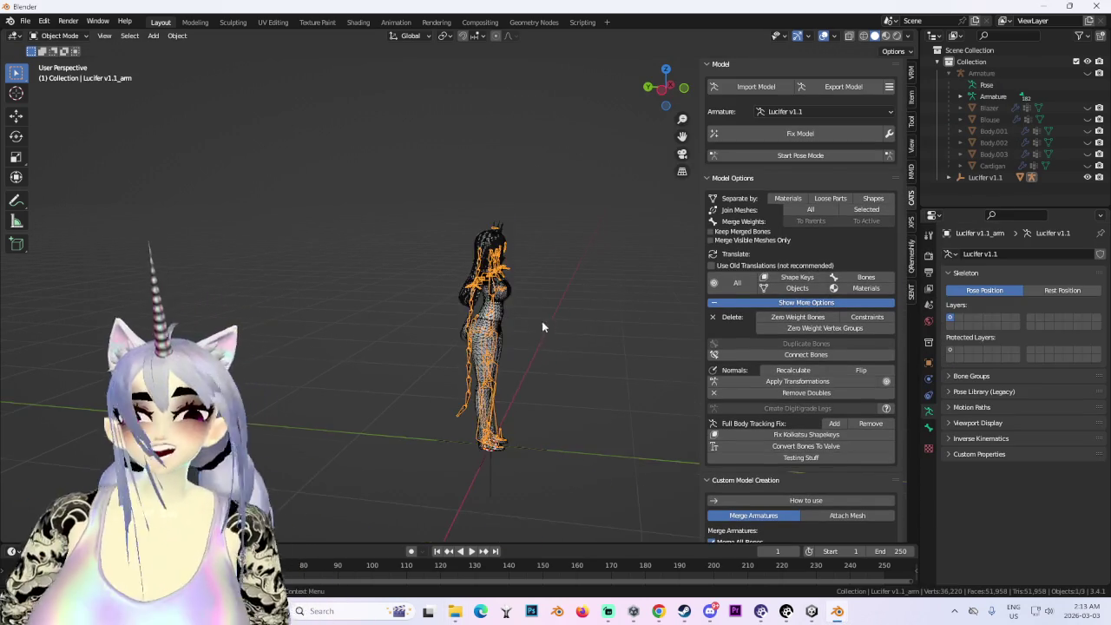
- Select the Lucifer mesh and set the viewport shading colour to Texture
scroll(526, 327, "up", 2)
scroll(490, 297, "up", 5)
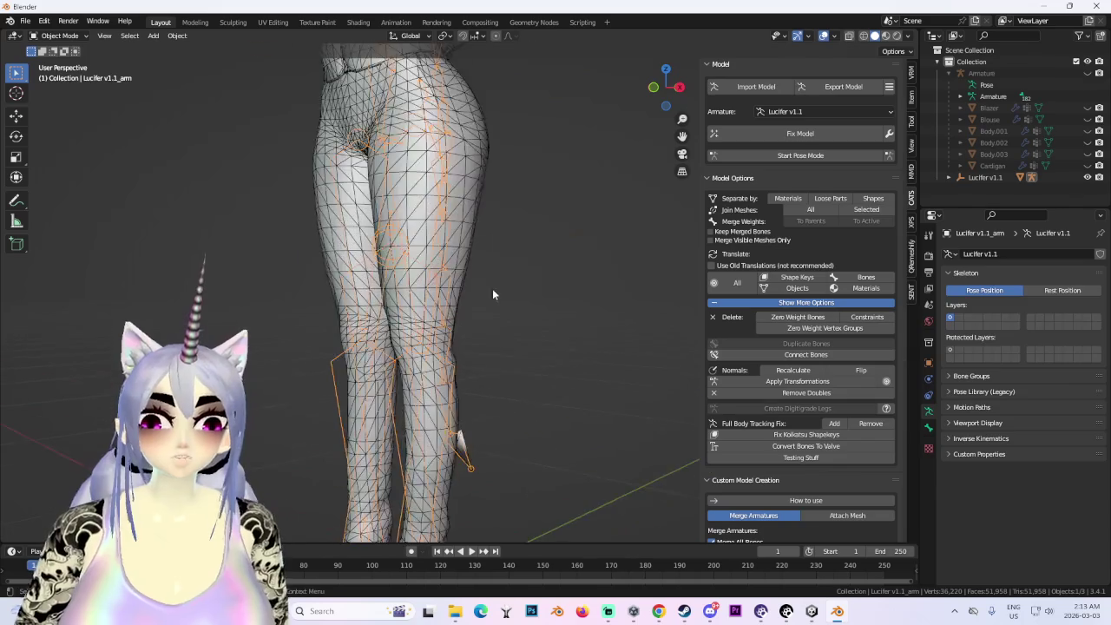
left_click(489, 297)
mouse_move(558, 220)
middle_mouse_down()
mouse_move(452, 411)
mouse_move(608, 260)
middle_mouse_up()
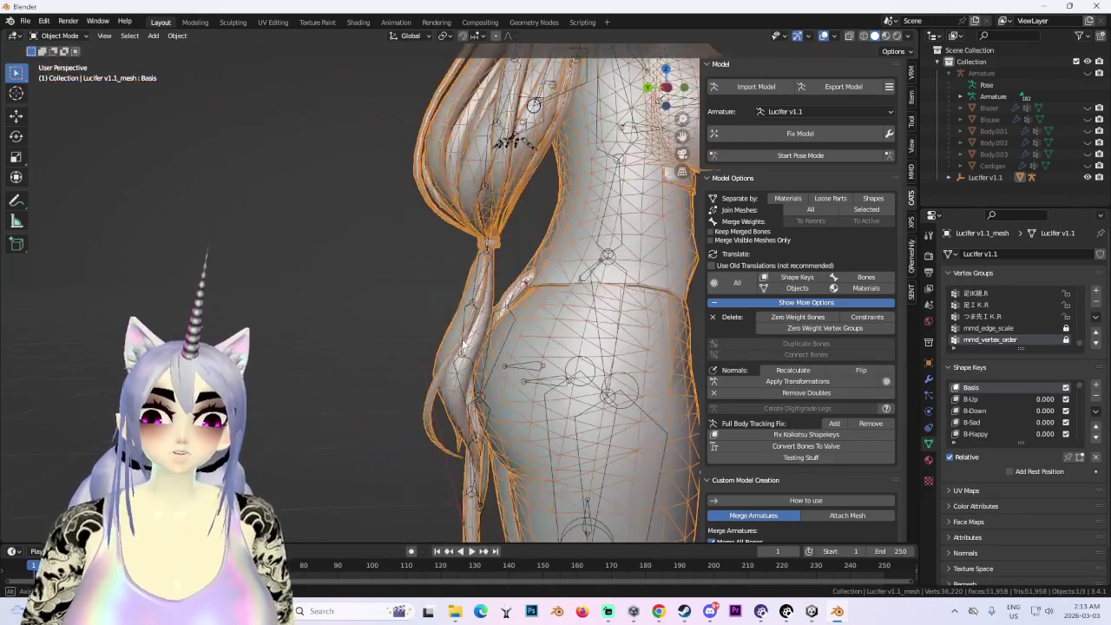
left_click(665, 91)
mouse_move(660, 119)
middle_mouse_down()
mouse_move(394, 287)
mouse_move(515, 314)
middle_mouse_up()
scroll(525, 317, "up", 2)
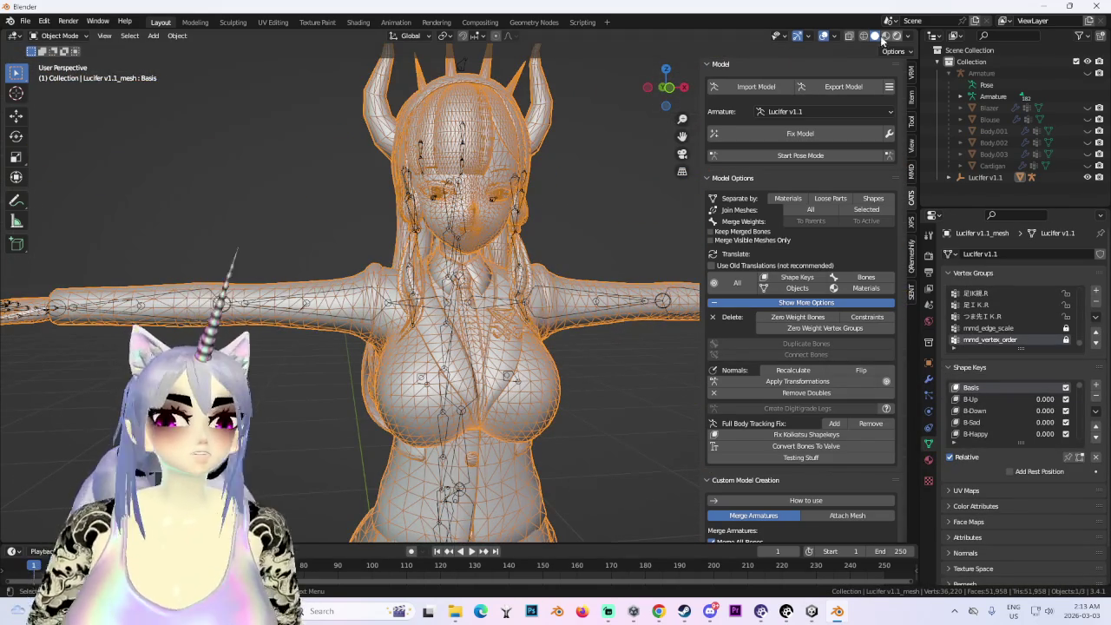
left_click(833, 36)
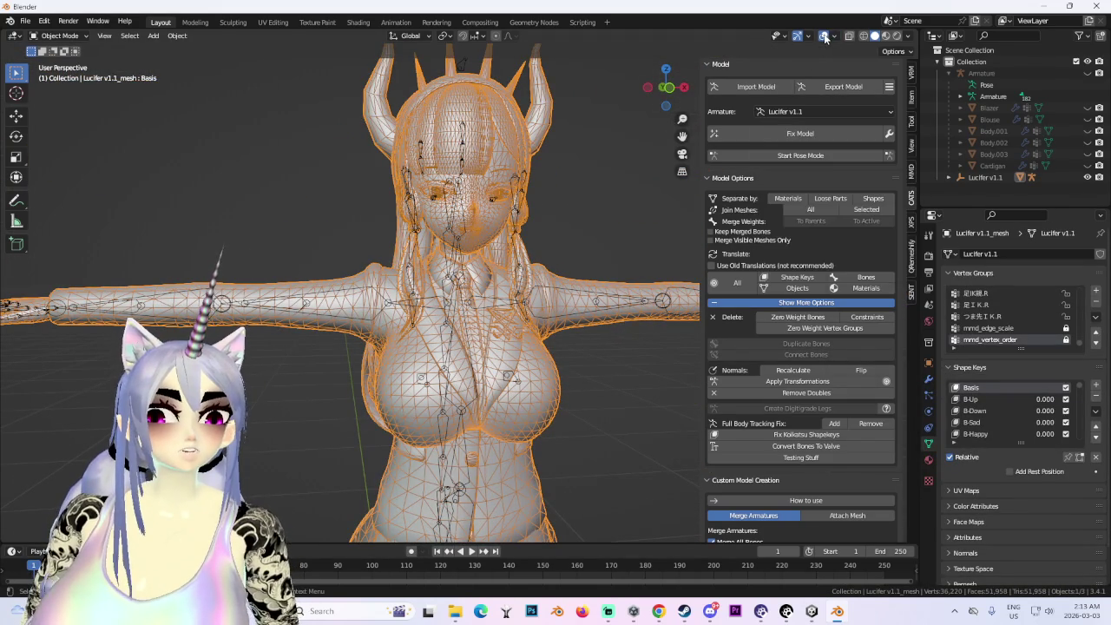
key("shift+alt+z")
left_click(908, 36)
left_click(944, 217)
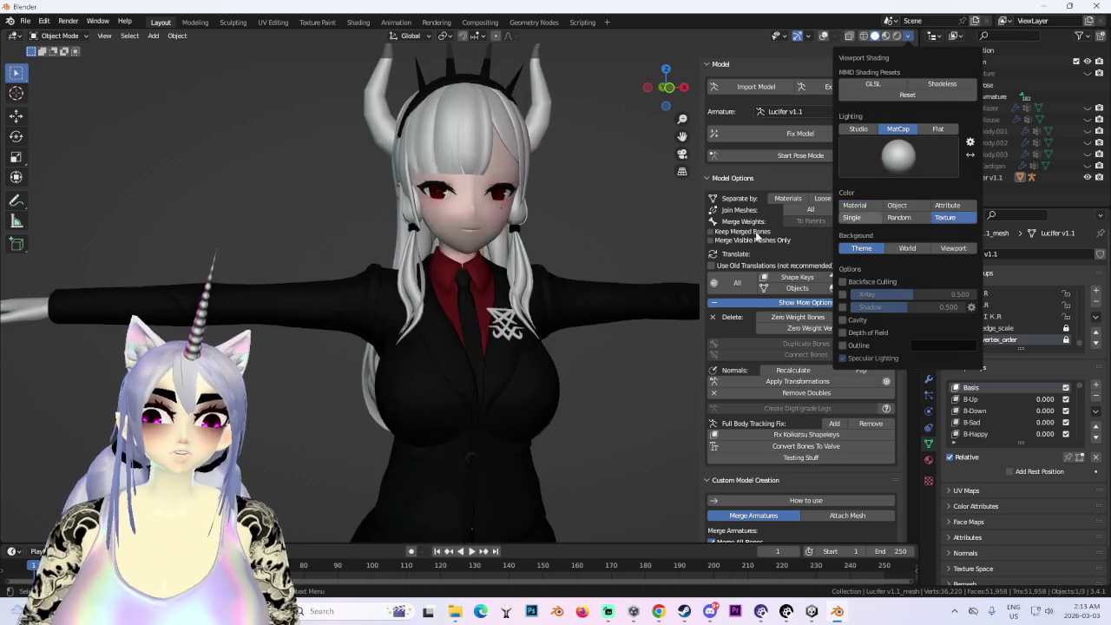
- Orbit around the textured Lucifer model's face, torso and legs to inspect it
scroll(461, 380, "up", 3)
mouse_move(461, 380)
middle_mouse_down()
mouse_move(514, 354)
mouse_move(389, 127)
mouse_move(465, 224)
mouse_move(519, 231)
middle_mouse_up()
scroll(390, 126, "down", 2)
scroll(465, 224, "up", 2)
scroll(483, 225, "down", 8, "shift")
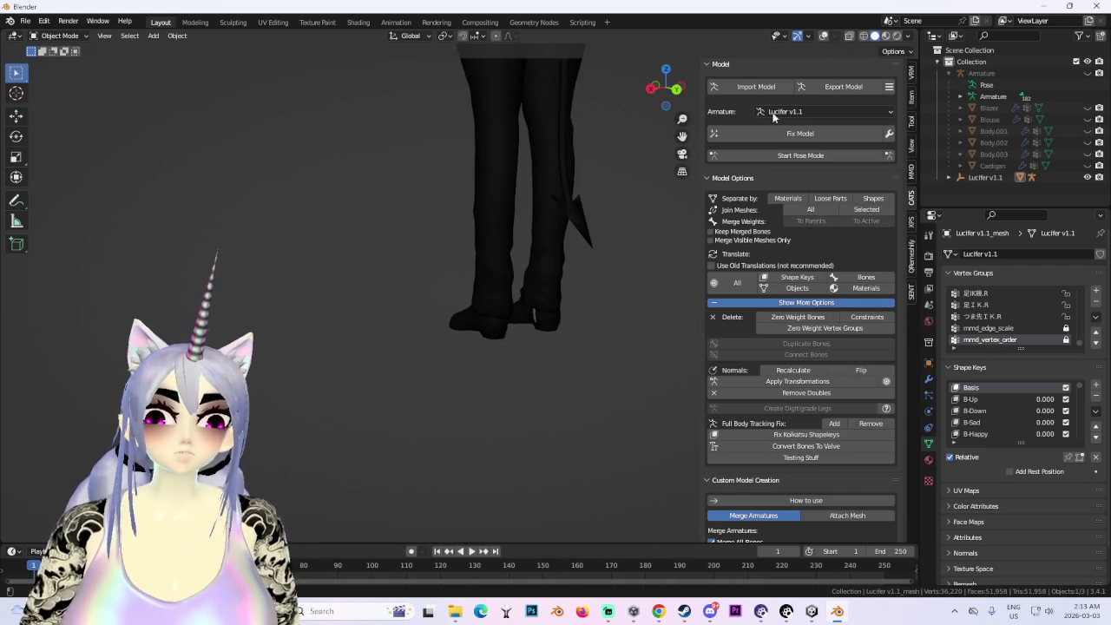
mouse_move(637, 162)
middle_mouse_down()
mouse_move(404, 266)
mouse_move(406, 330)
middle_mouse_up()
scroll(546, 303, "up", 2)
mouse_move(545, 303)
middle_mouse_down()
mouse_move(477, 386)
mouse_move(872, 344)
middle_mouse_up()
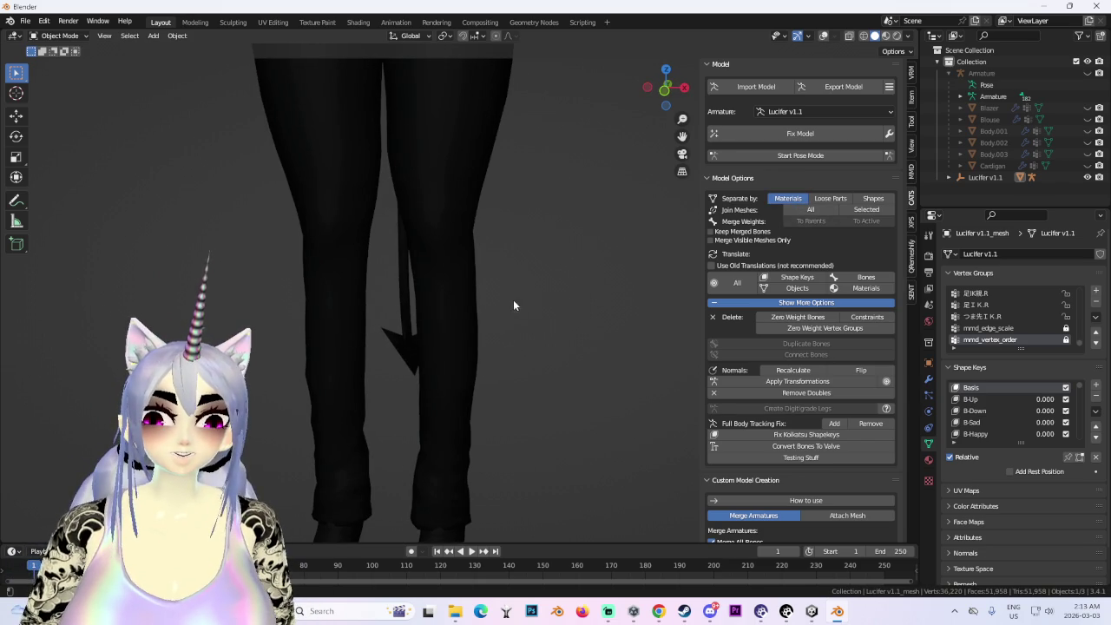
scroll(510, 298, "down", 5)
scroll(437, 202, "up", 1)
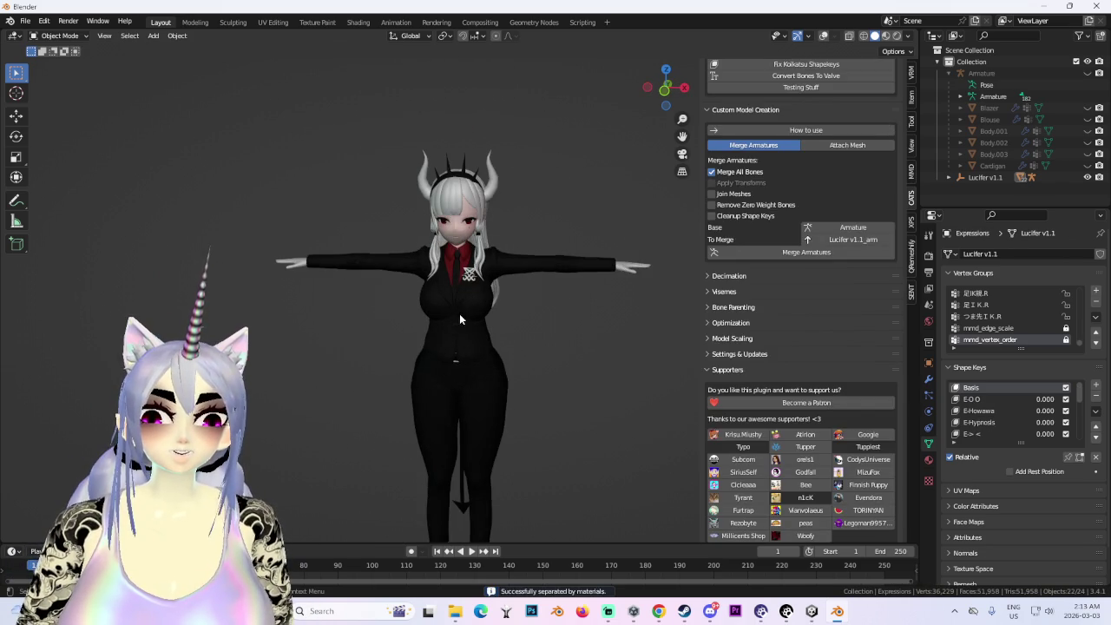
- Turn on wireframe overlays and inspect the armature, Jacket, Hair and Head meshes
left_click(822, 36)
scroll(607, 260, "up", 3)
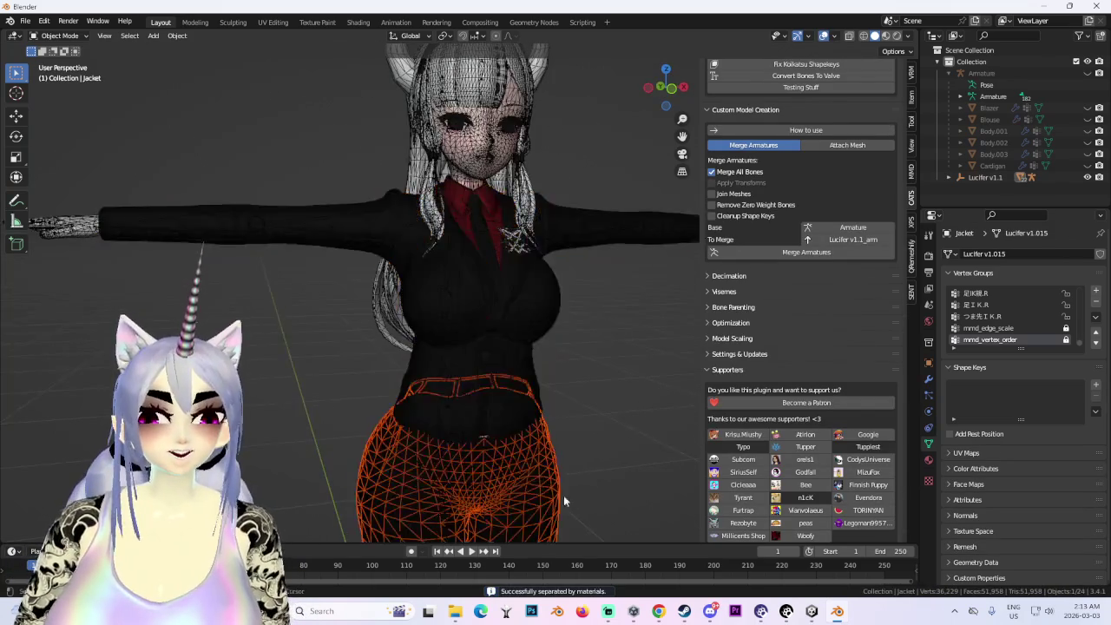
scroll(563, 495, "down", 3)
middle_click_drag(562, 495, 488, 368)
left_click(529, 232)
scroll(529, 232, "up", 4)
left_click(542, 226)
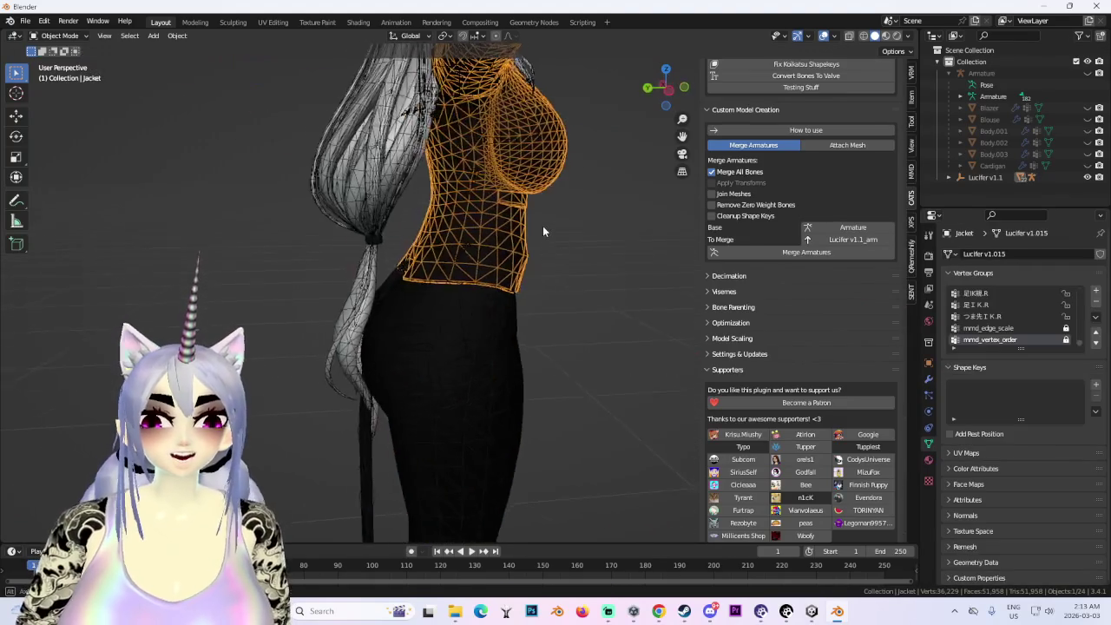
scroll(519, 218, "down", 3)
mouse_move(519, 219)
middle_mouse_down()
mouse_move(425, 233)
mouse_move(503, 266)
middle_mouse_up()
scroll(424, 233, "up", 3)
scroll(425, 232, "down", 3)
scroll(437, 228, "up", 3)
left_click(476, 219)
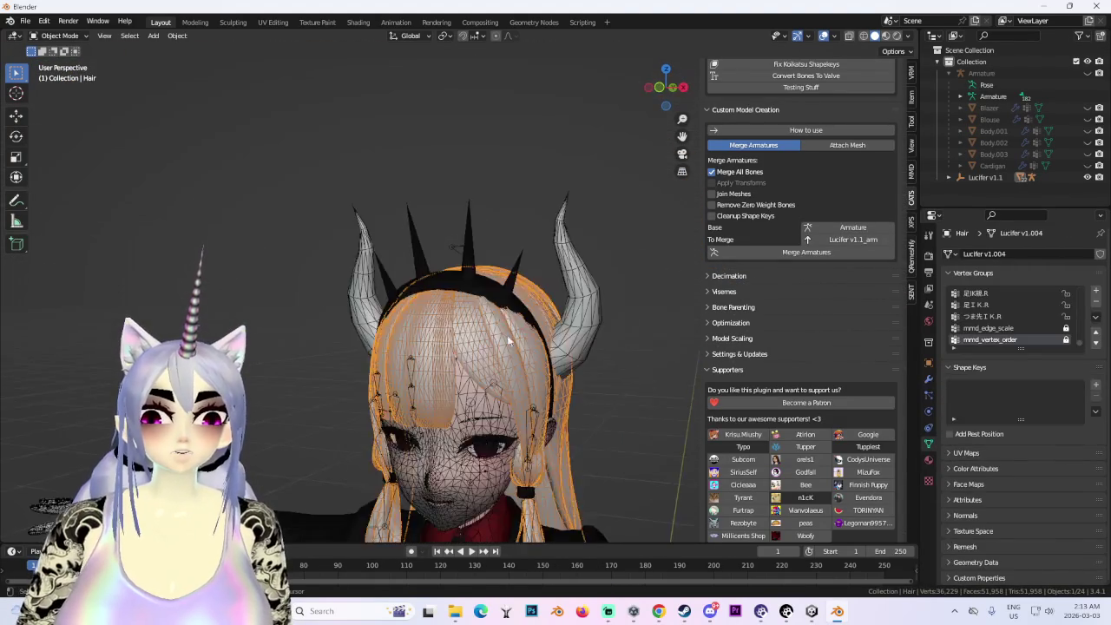
middle_click_drag(476, 218, 476, 218)
left_click(476, 219)
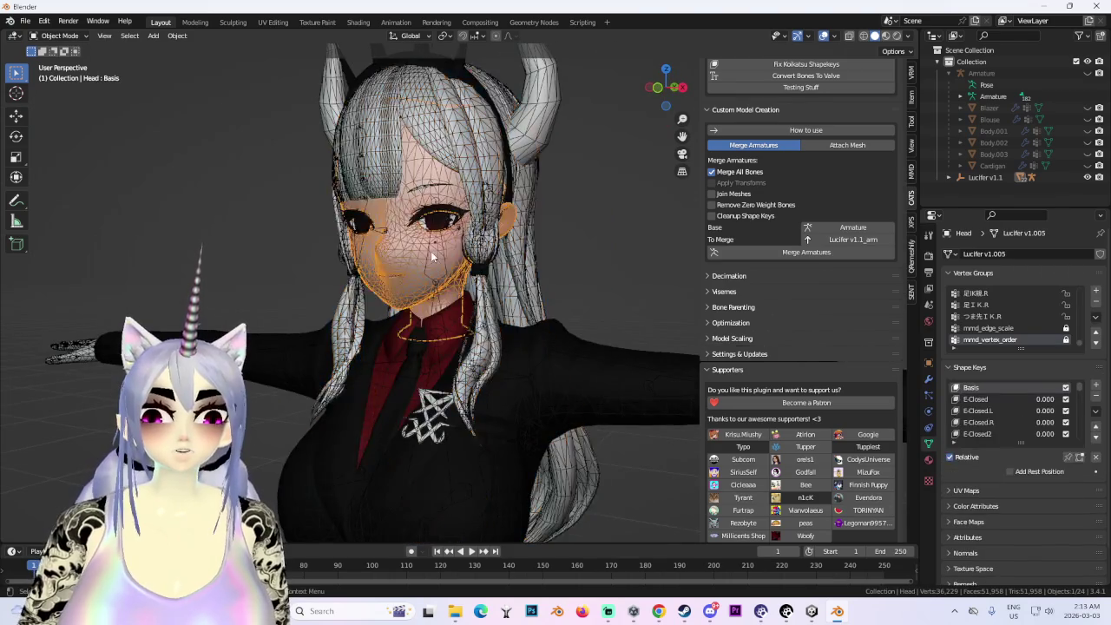
scroll(507, 259, "down", 3)
middle_click_drag(507, 258, 558, 302)
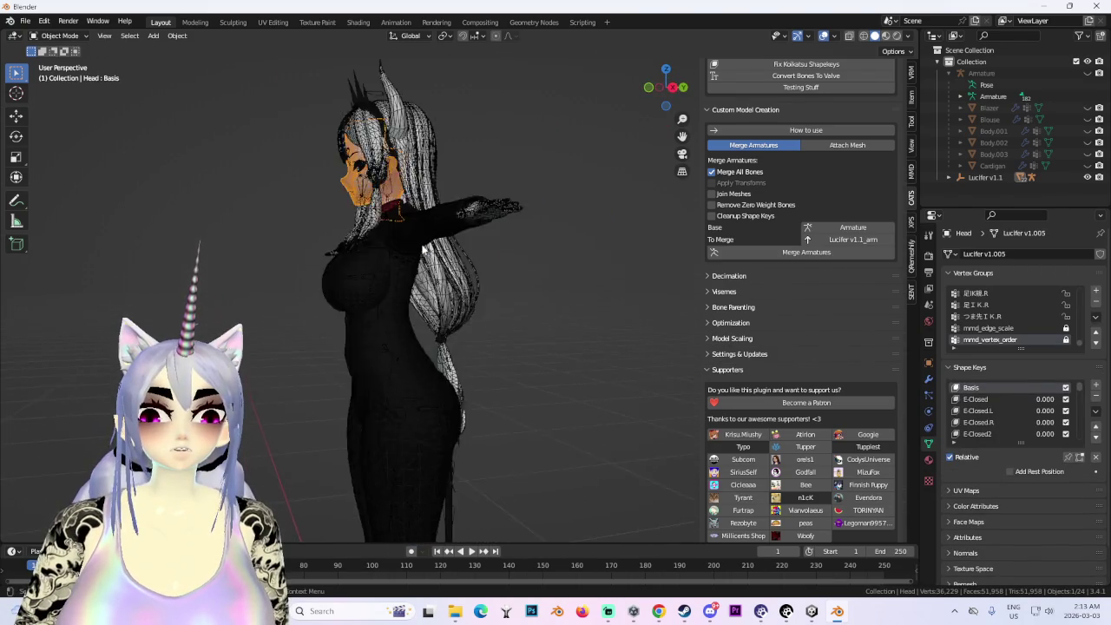
scroll(558, 302, "up", 3)
- Delete the Head mesh and the glasses-shaped face mesh
right_click(416, 156)
left_click(432, 255)
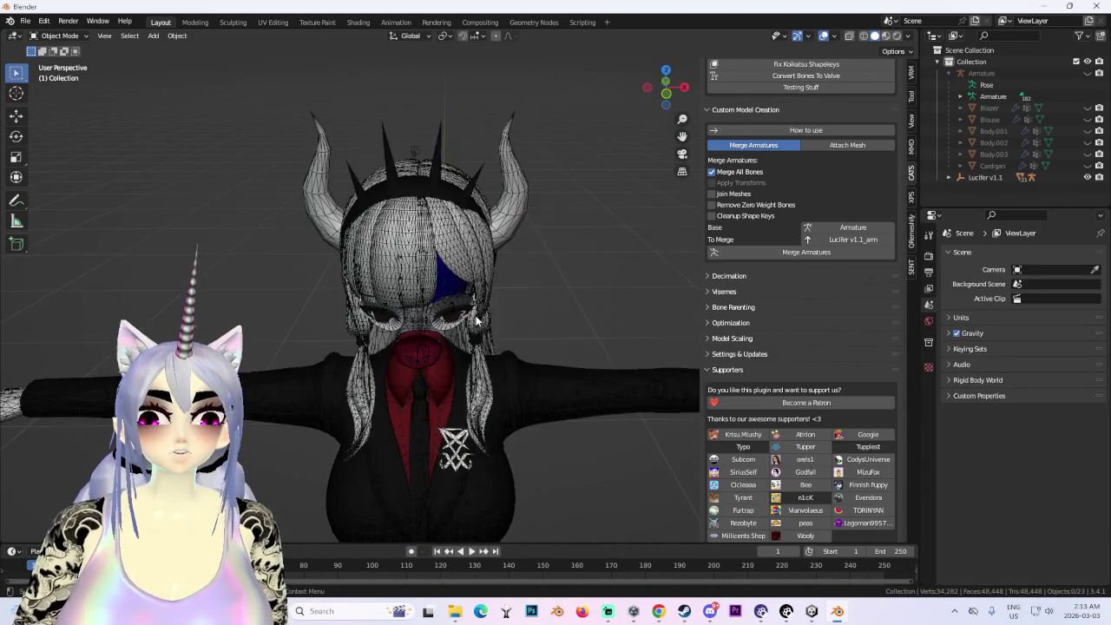
left_click(486, 198)
right_click(486, 198)
left_click(460, 250)
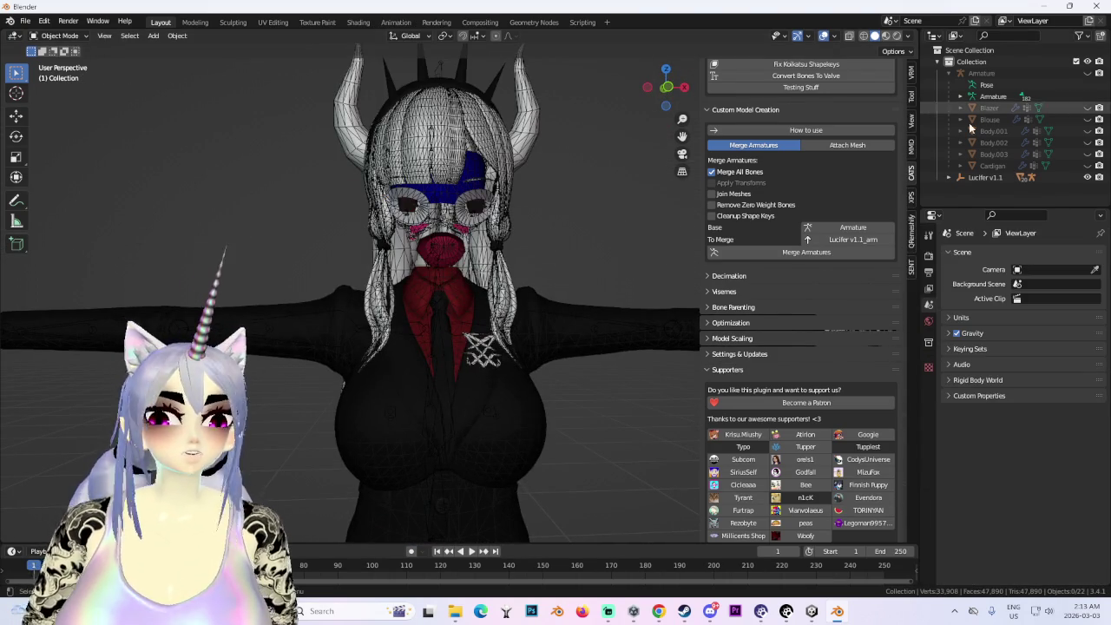
- Select the Lucifer v1.1_arm armature and Jacket, then undo to restore the deleted face meshes
scroll(805, 121, "up", 3)
left_click(948, 177)
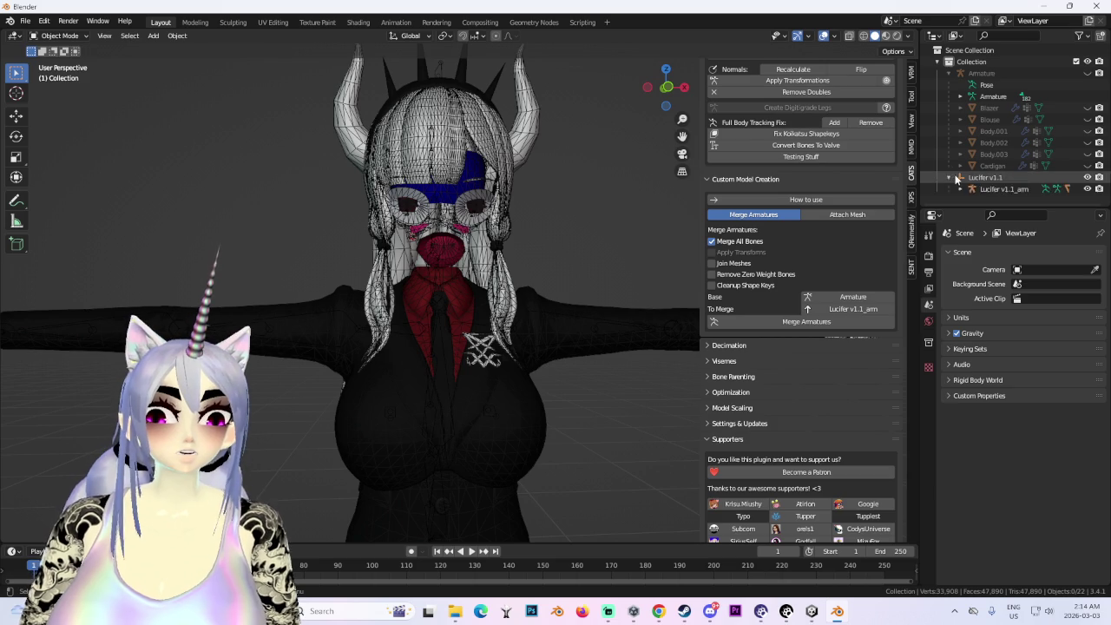
left_click(959, 189)
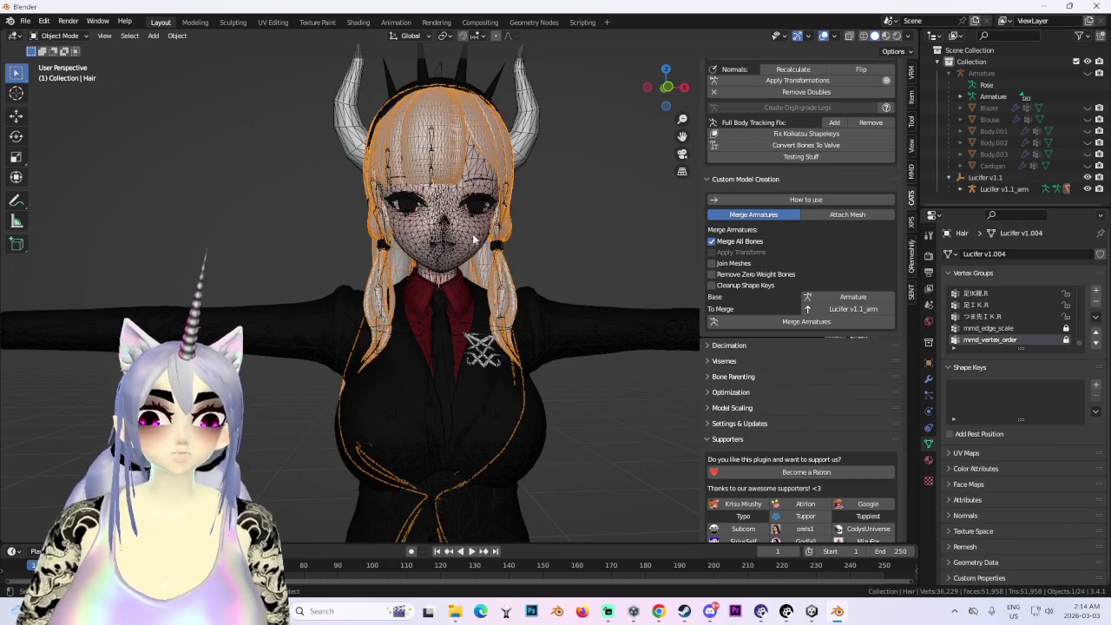
left_click(475, 243)
key("ctrl+z")
key("ctrl+shift+z")
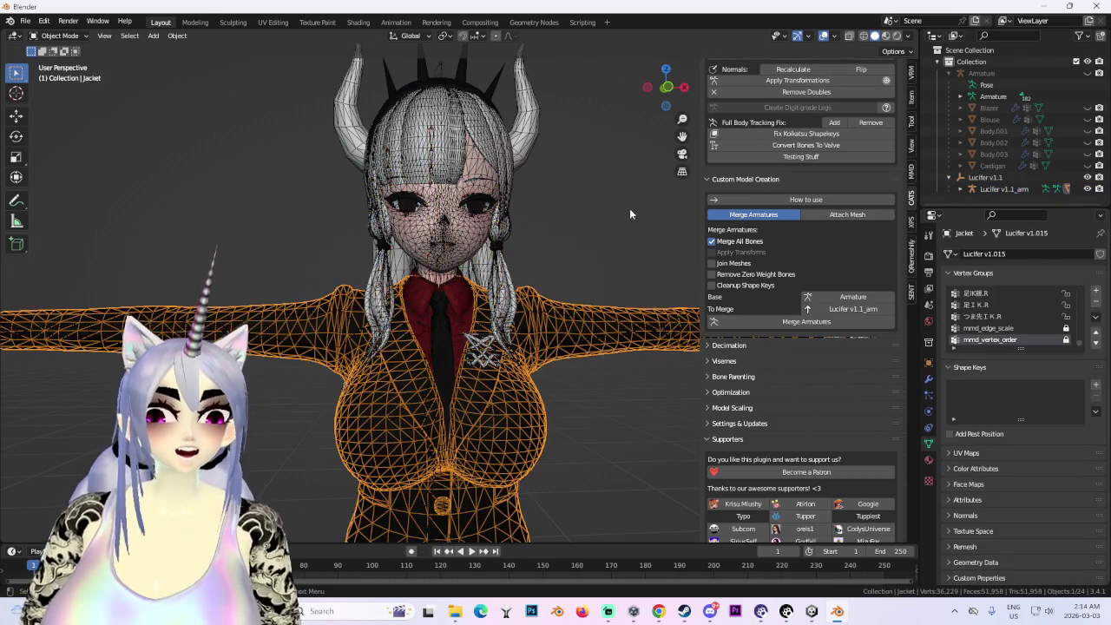
key("ctrl+z")
key("ctrl+z")
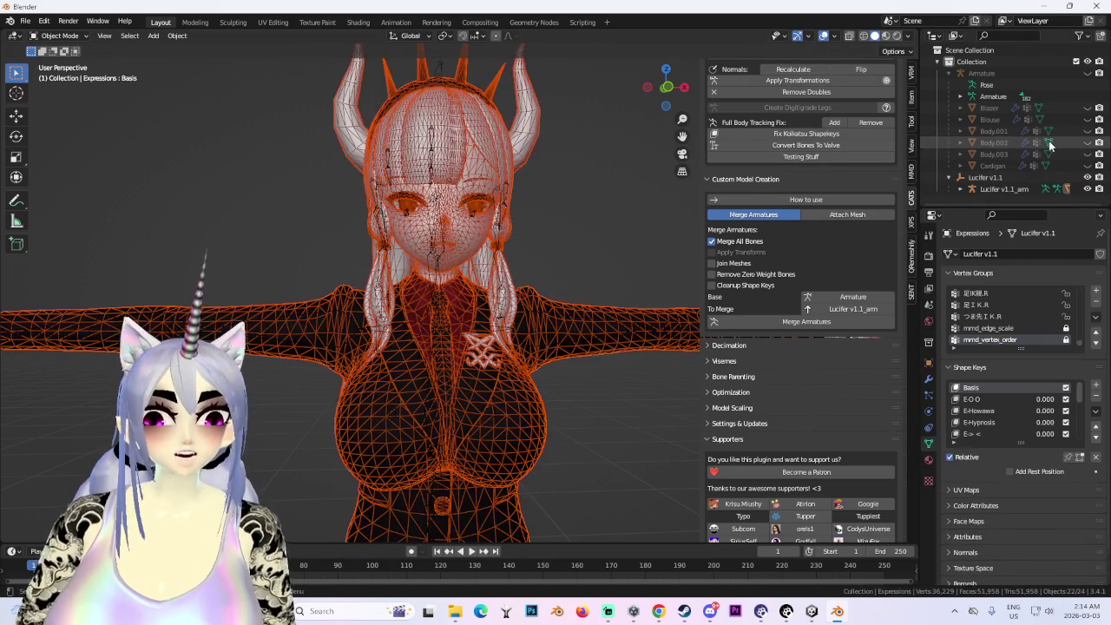
scroll(800, 163, "up", 2)
scroll(799, 163, "up", 2)
scroll(797, 161, "up", 3)
scroll(803, 143, "up", 2)
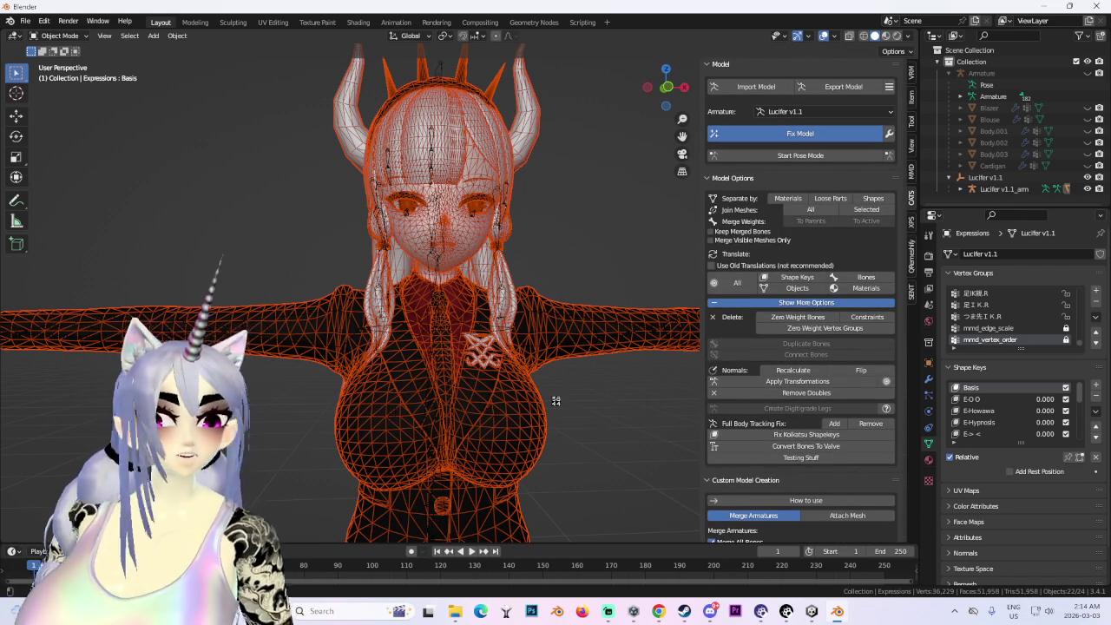
left_click(659, 611)
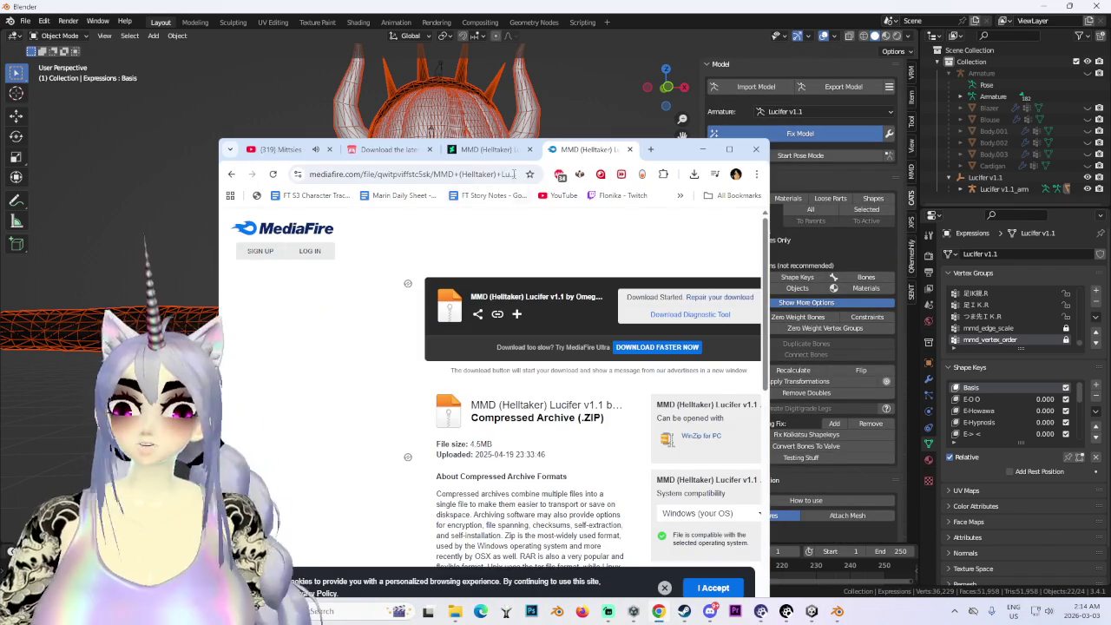
left_click(286, 149)
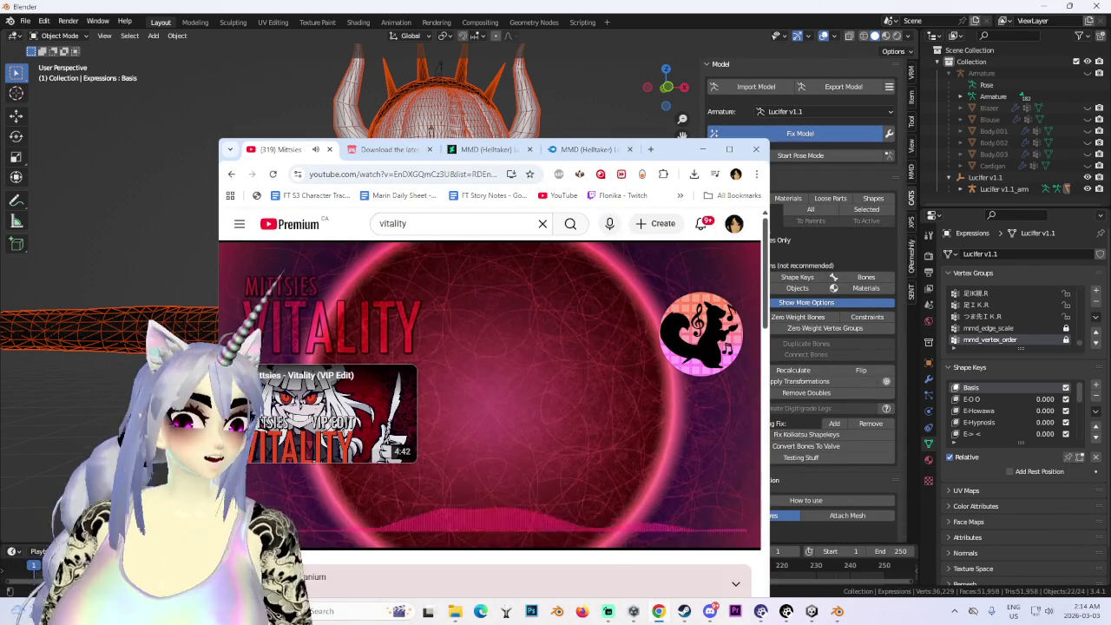
left_click(702, 149)
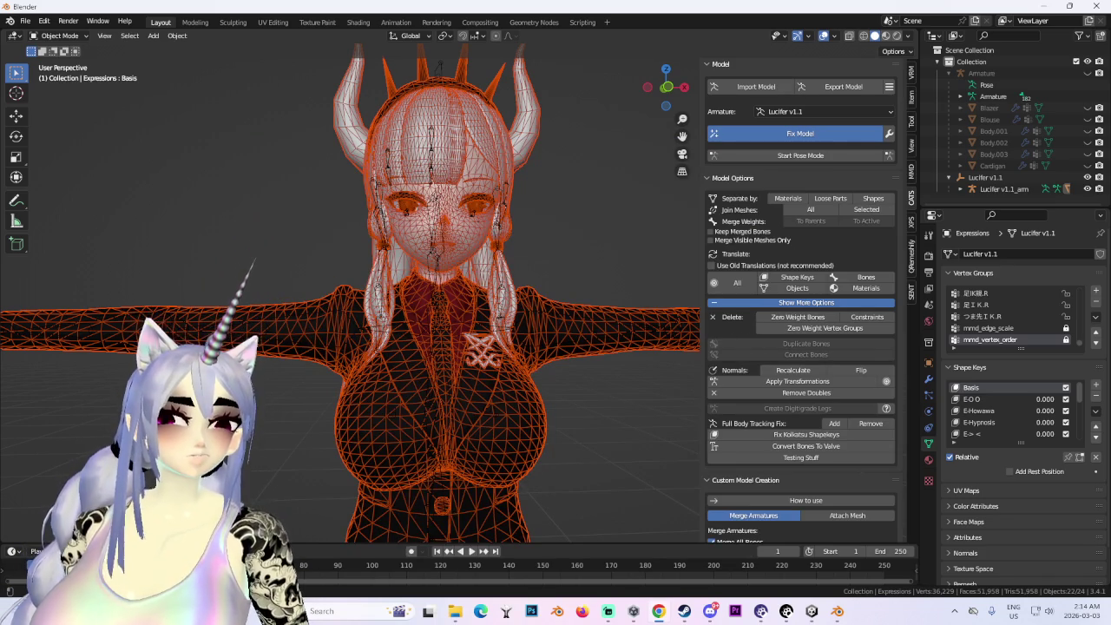
key("alt+Tab")
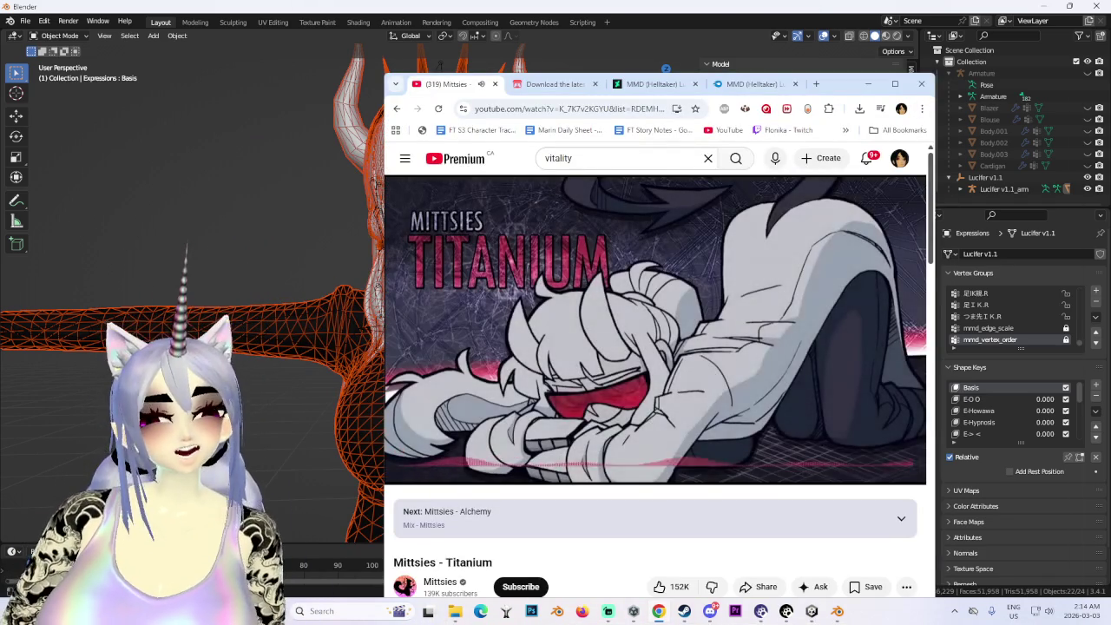
left_click(868, 84)
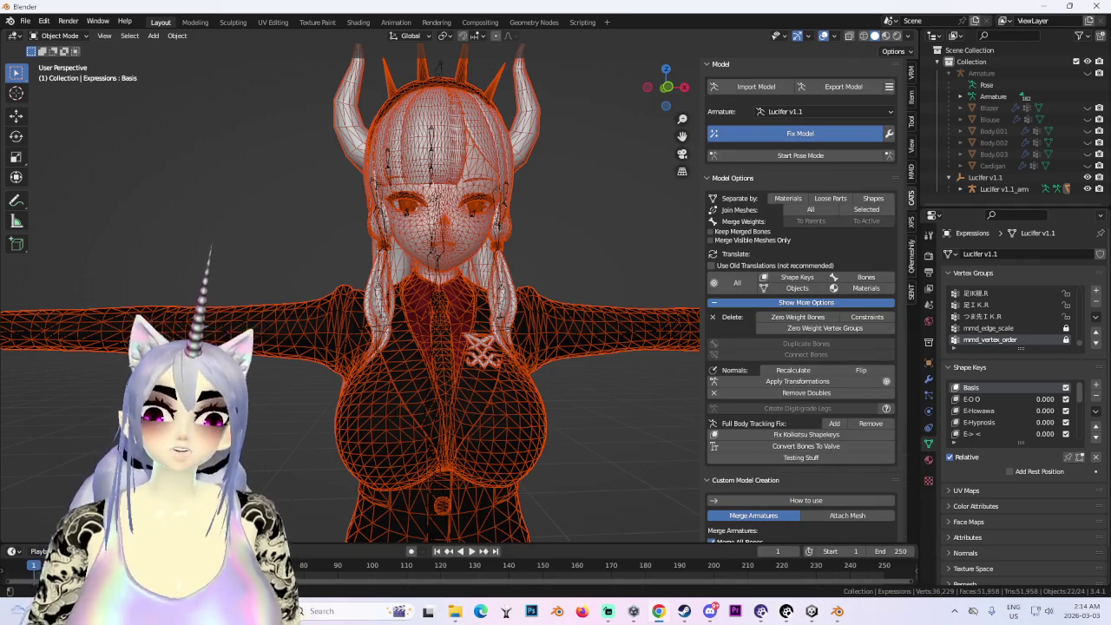
key("alt+Tab")
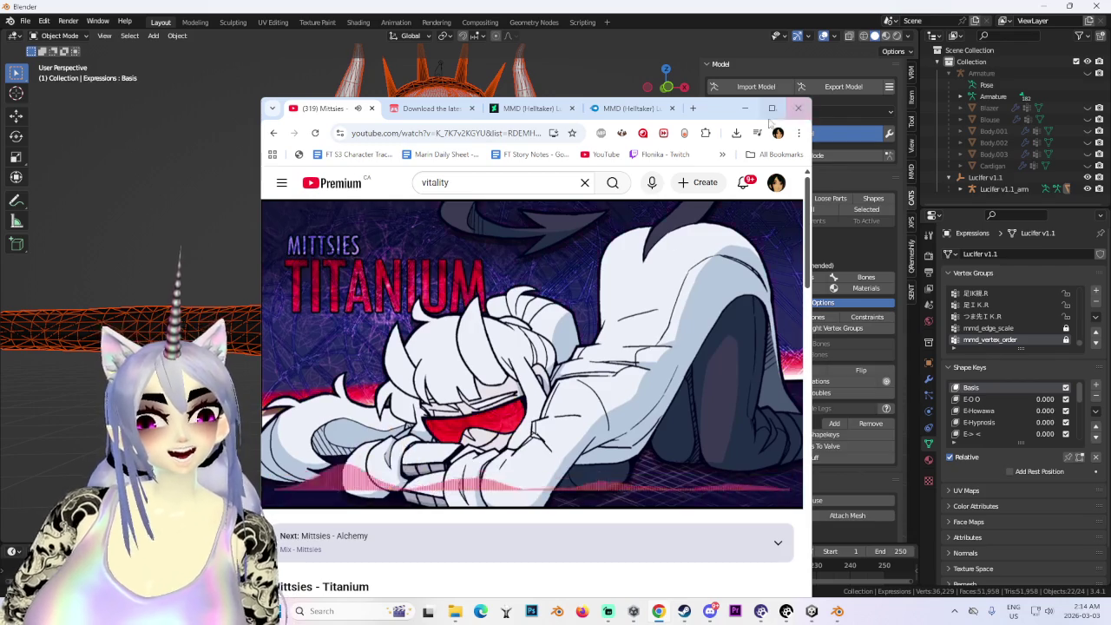
key("alt+Tab")
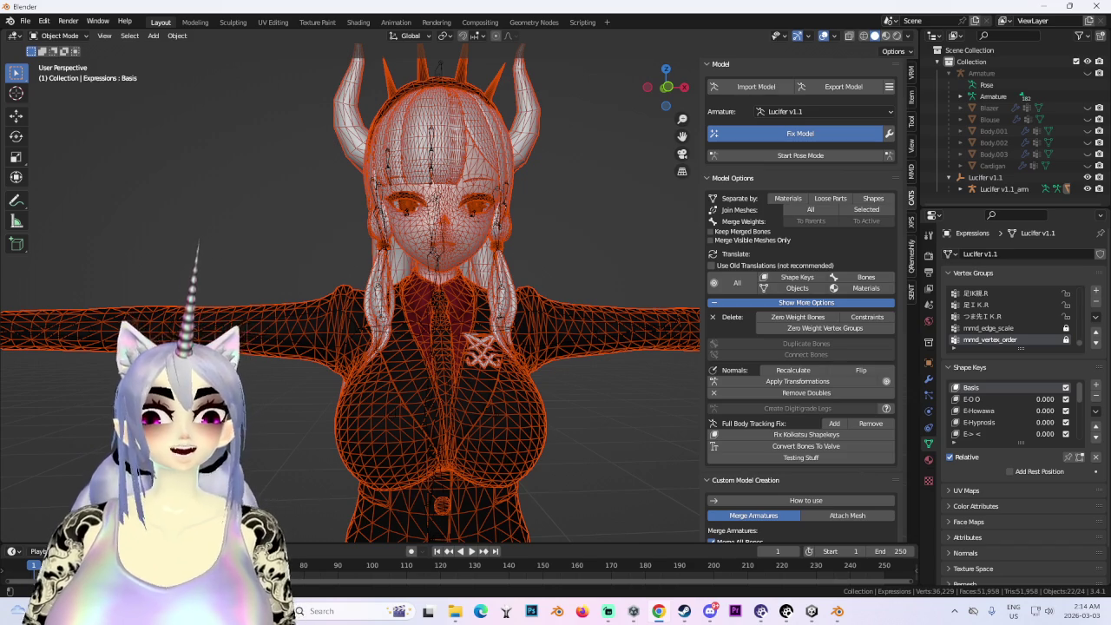
left_click(812, 611)
- Check the Unity avatar scene, then close the frozen Blender from its taskbar jump list
left_click_drag(425, 263, 439, 252, "alt")
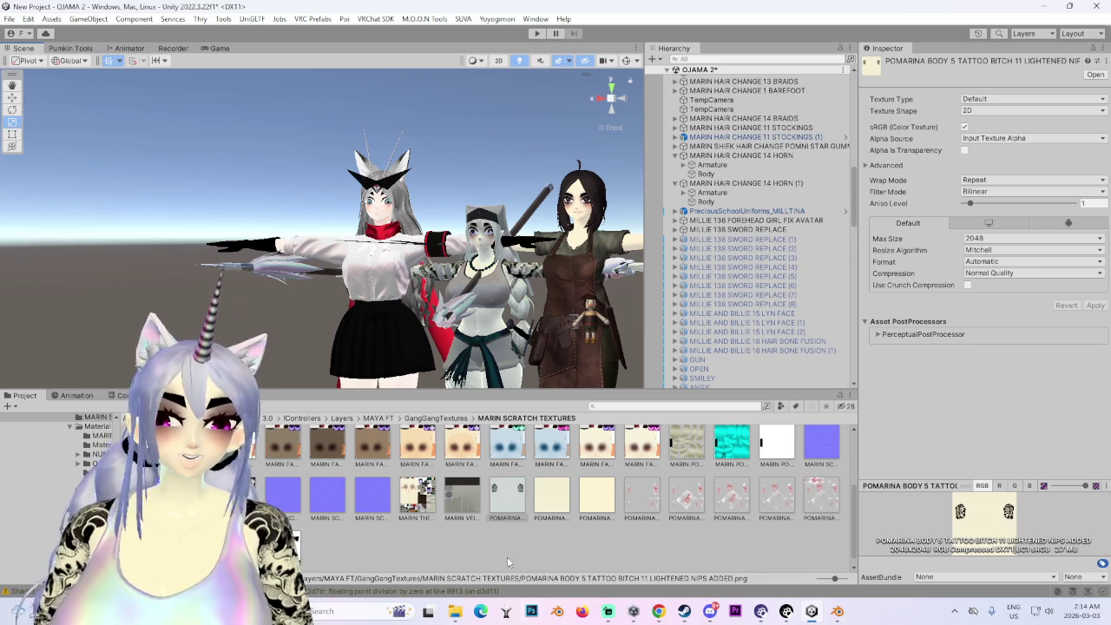
left_click(836, 611)
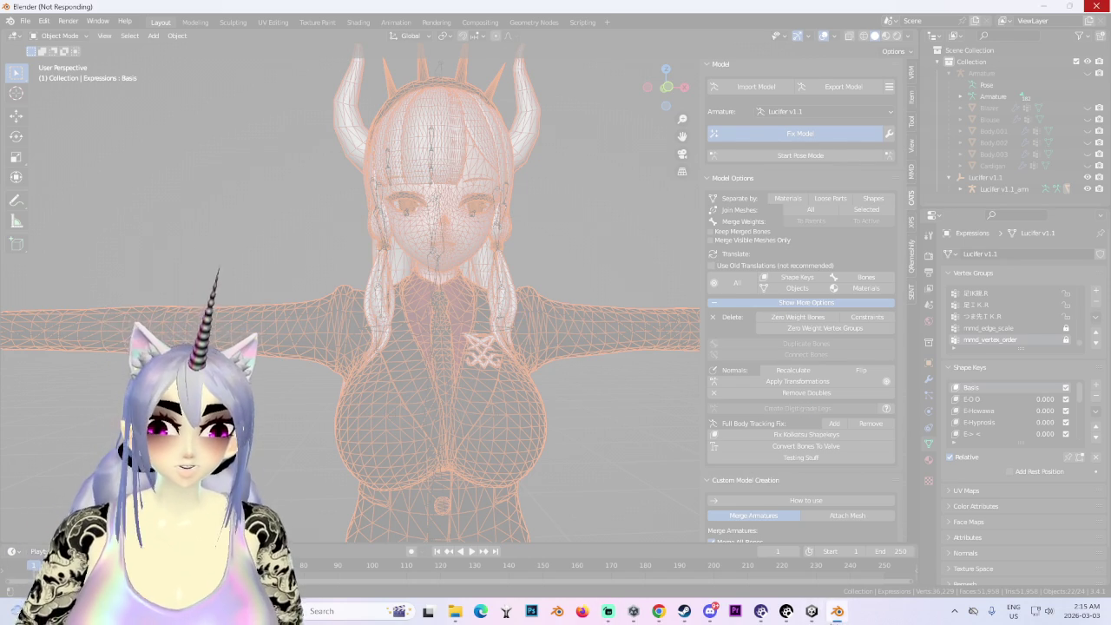
left_click(838, 611)
right_click(838, 611)
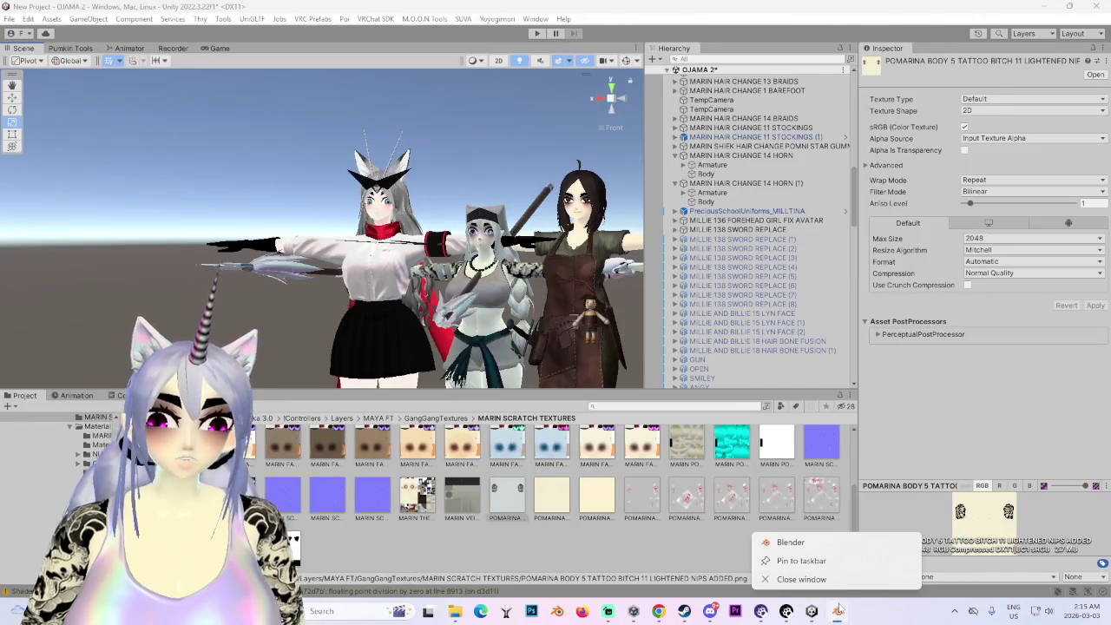
left_click(838, 609)
right_click(837, 609)
left_click(813, 577)
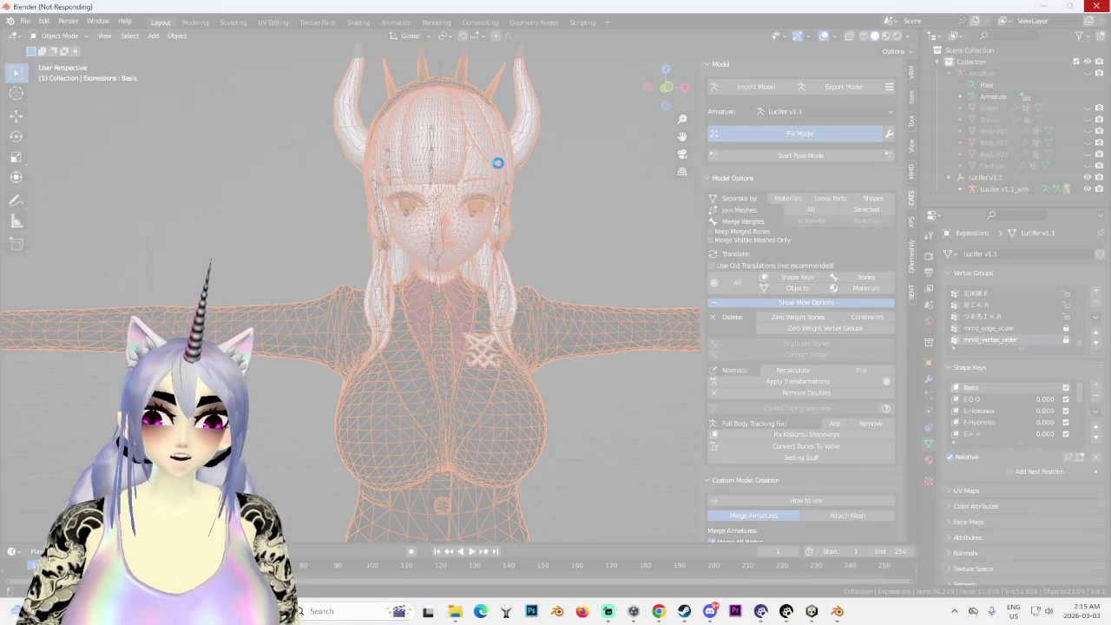
- Force-close Blender, then in a fresh session import Lucifer v1.1.pmx and run Fix Model
left_click(535, 328)
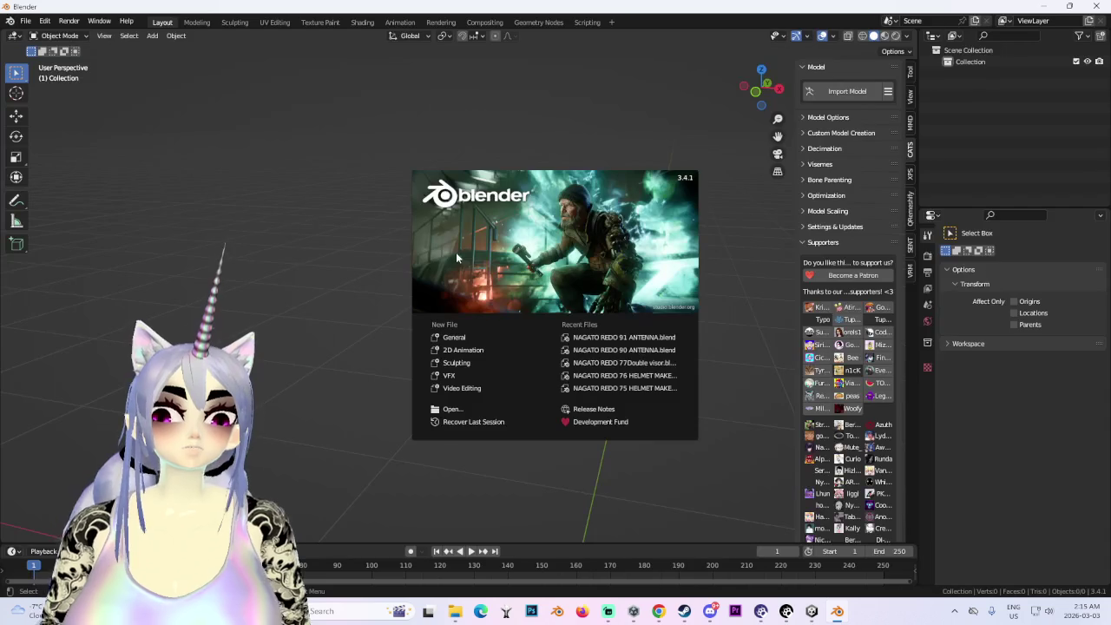
left_click(364, 267)
left_click(834, 94)
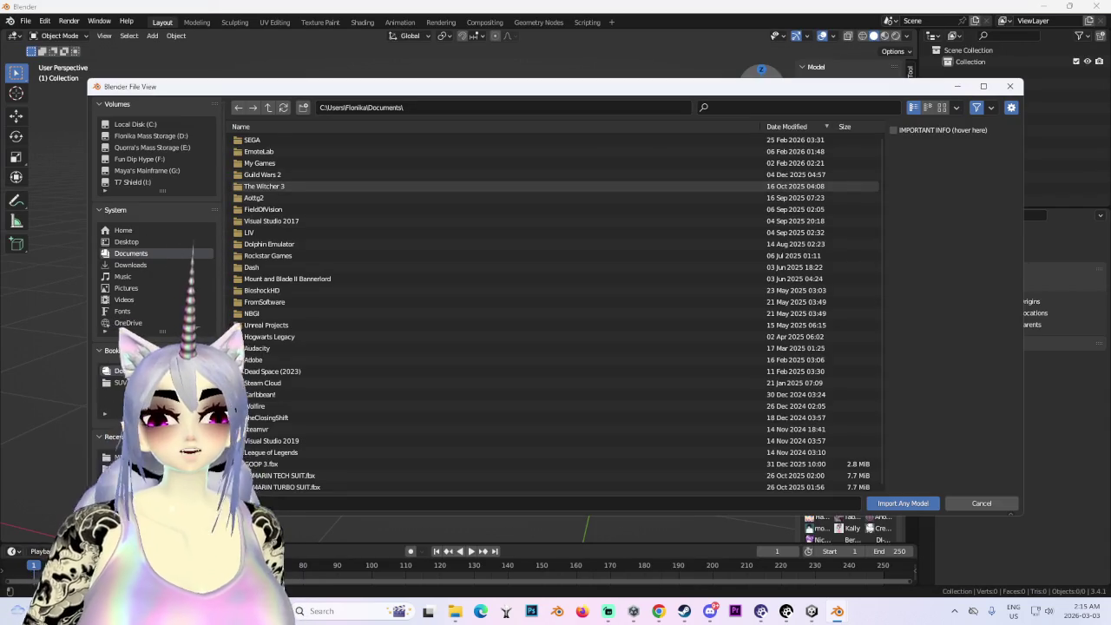
left_click(130, 457)
double_click(280, 152)
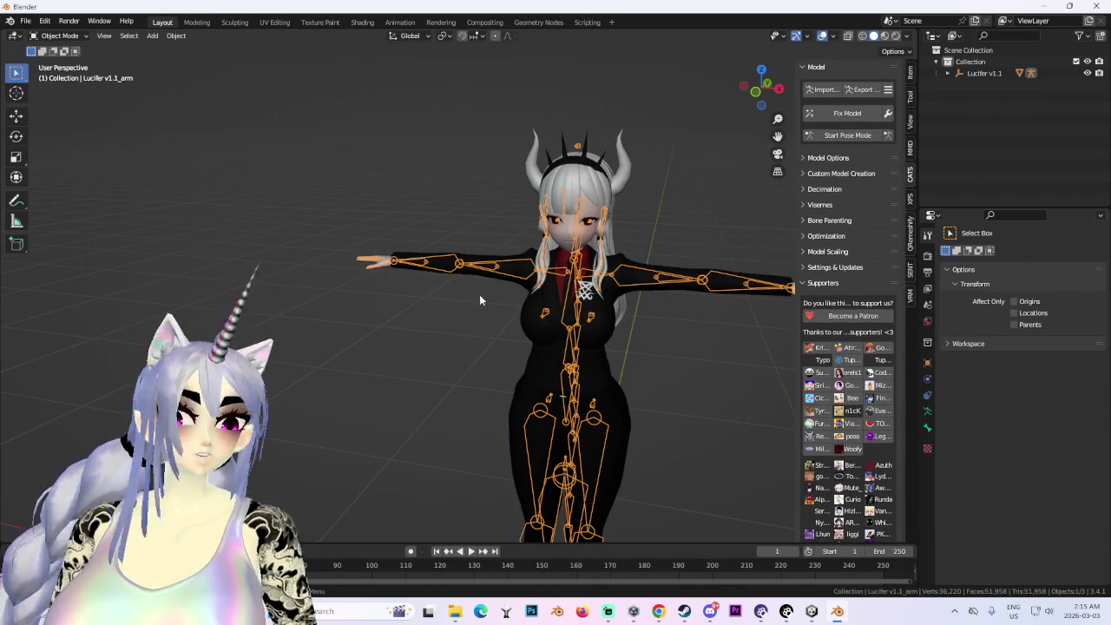
left_click(849, 116)
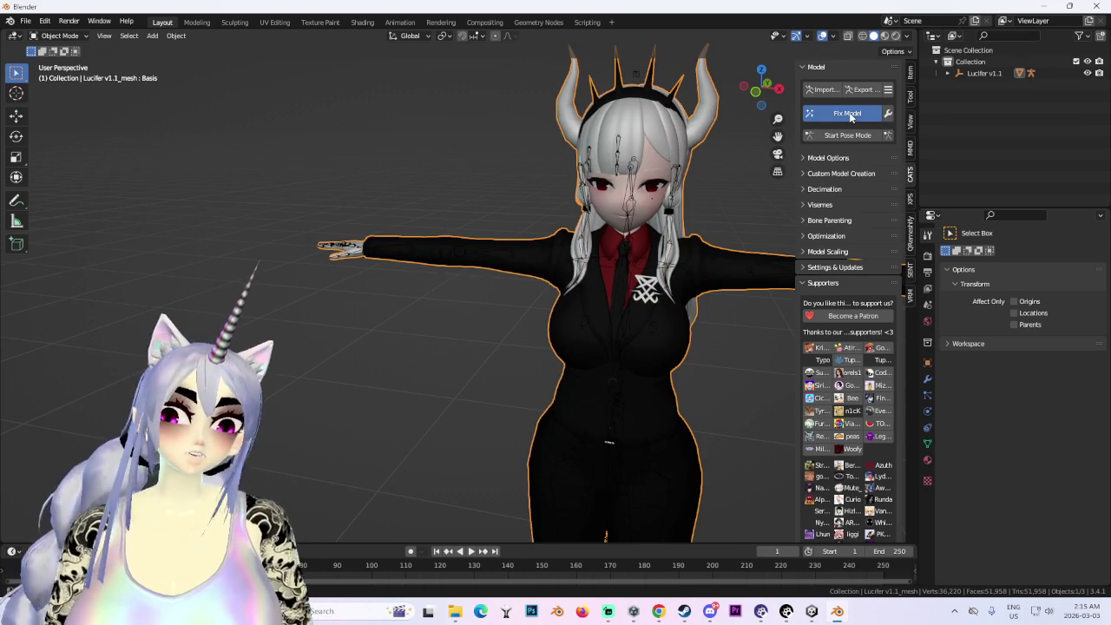
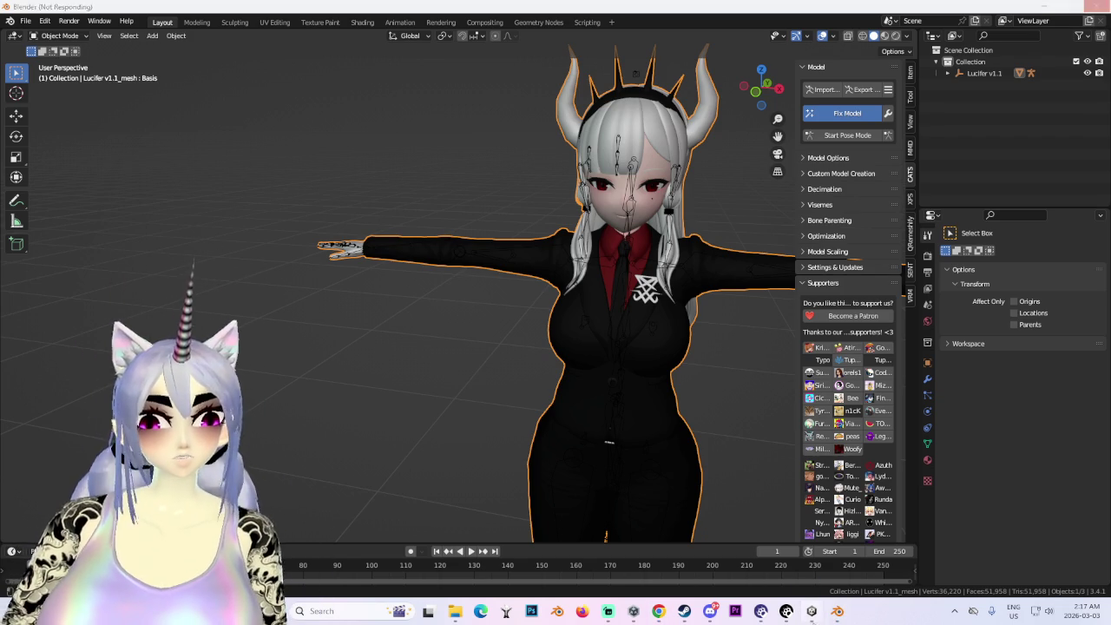
- Switch to the Unity editor and orbit the Scene view around the avatar lineup
key("alt+Tab")
mouse_move(467, 287)
left_mouse_down("alt")
mouse_move(390, 255)
mouse_move(331, 290)
mouse_move(470, 297)
mouse_move(539, 171)
left_mouse_up("alt")
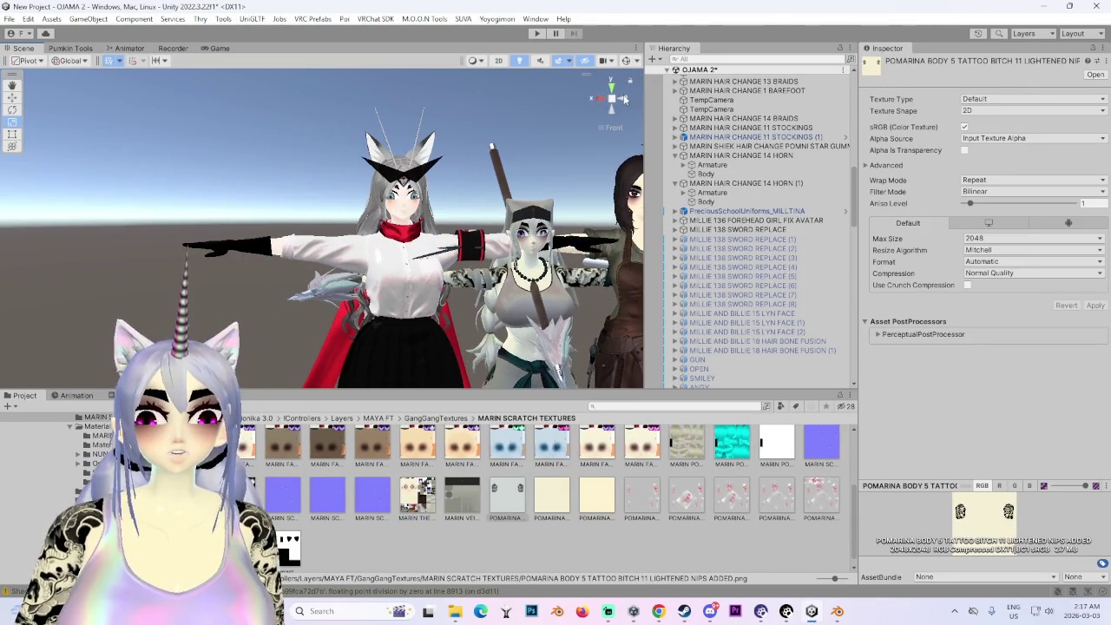
- Drag the MARIN HAIR CHANGE 14 HORN avatar along X to the lineup's left end, Position X 11.815
left_click(594, 99)
left_click(600, 98)
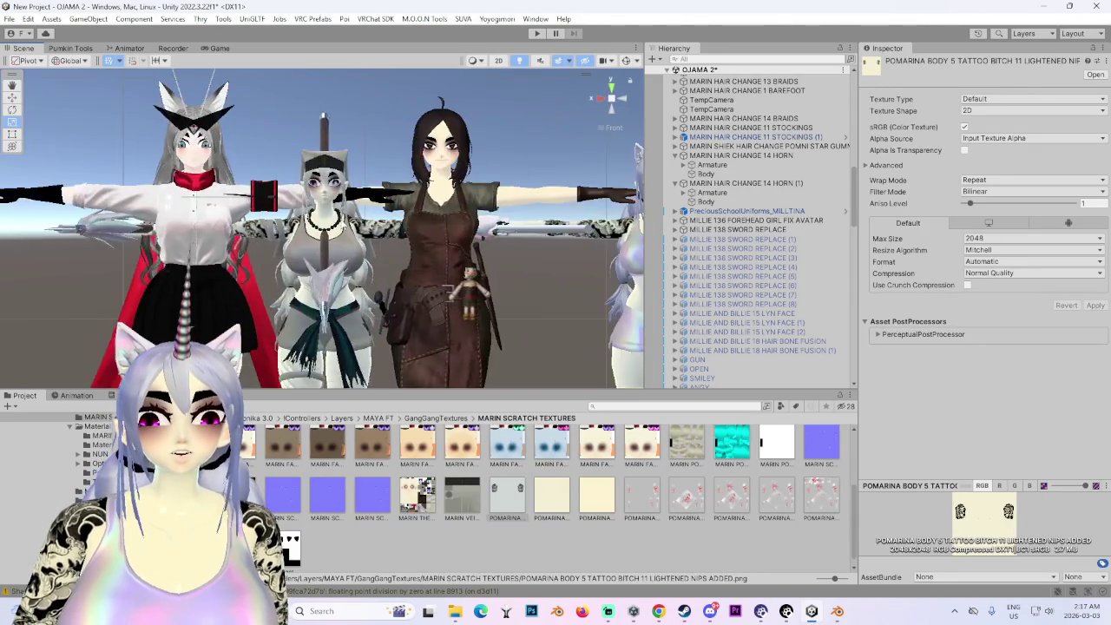
left_click(471, 224)
left_click_drag(434, 225, 471, 224, "alt")
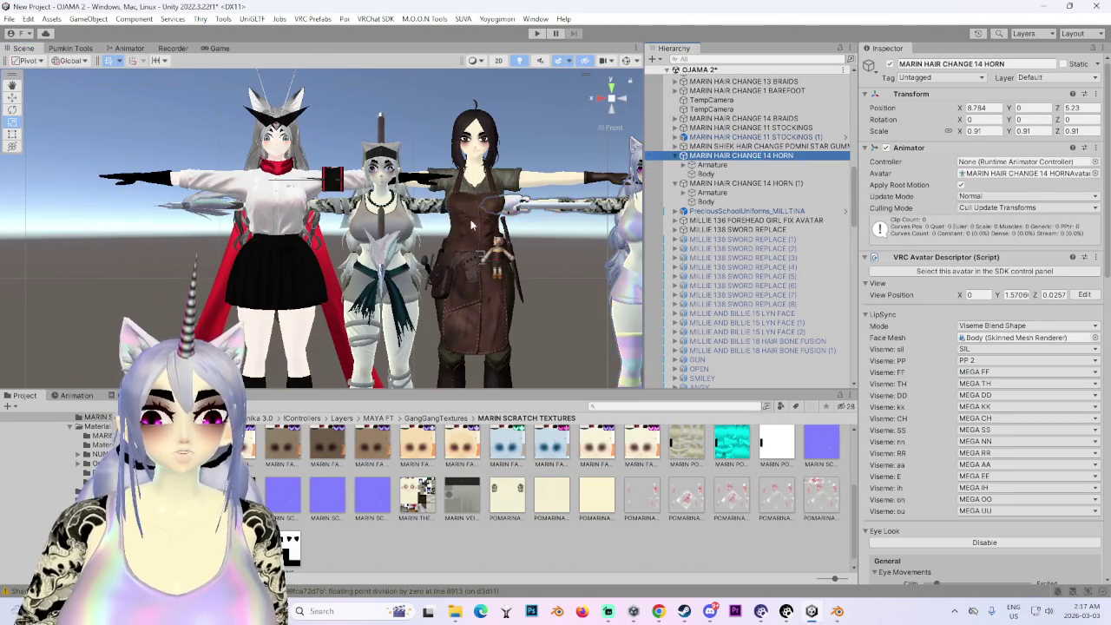
scroll(471, 224, "down", 2)
scroll(486, 235, "down", 2)
scroll(503, 248, "down", 2)
scroll(512, 260, "up", 2)
mouse_move(513, 271)
left_mouse_down()
mouse_move(156, 260)
mouse_move(169, 261)
left_mouse_up()
key("f")
left_click_drag(318, 363, 334, 363)
mouse_move(382, 309)
left_mouse_down("alt")
mouse_move(417, 269)
mouse_move(473, 263)
left_mouse_up("alt")
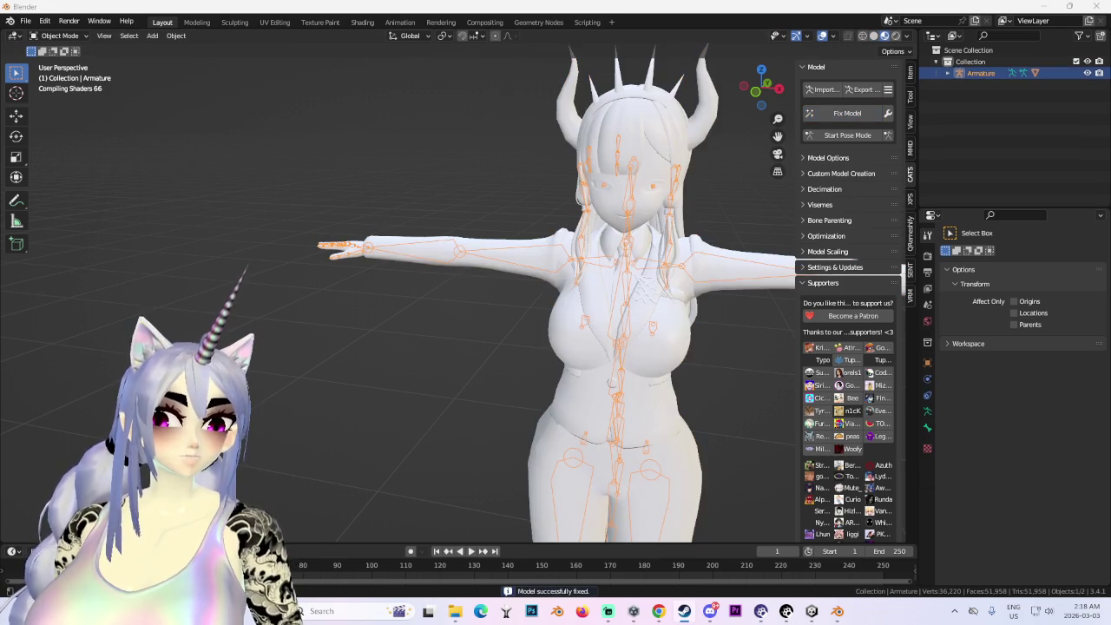
- Select the fixed Lucifer body mesh and zoom in to check it
left_click(480, 182)
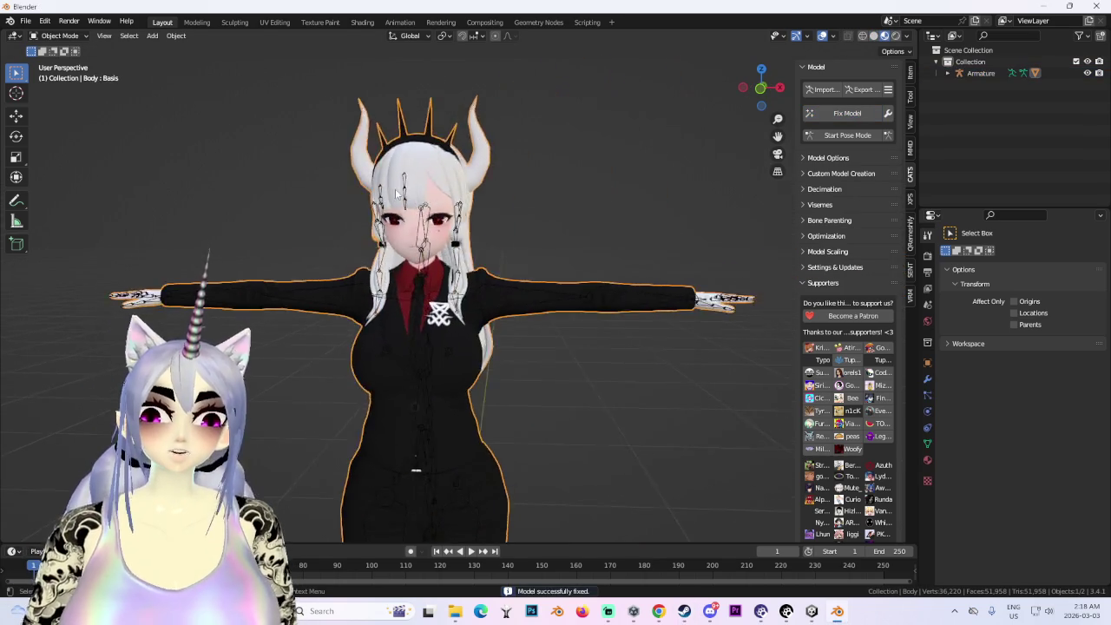
scroll(480, 182, "up", 5)
scroll(521, 260, "up", 2)
scroll(546, 232, "down", 5)
scroll(546, 231, "down", 2)
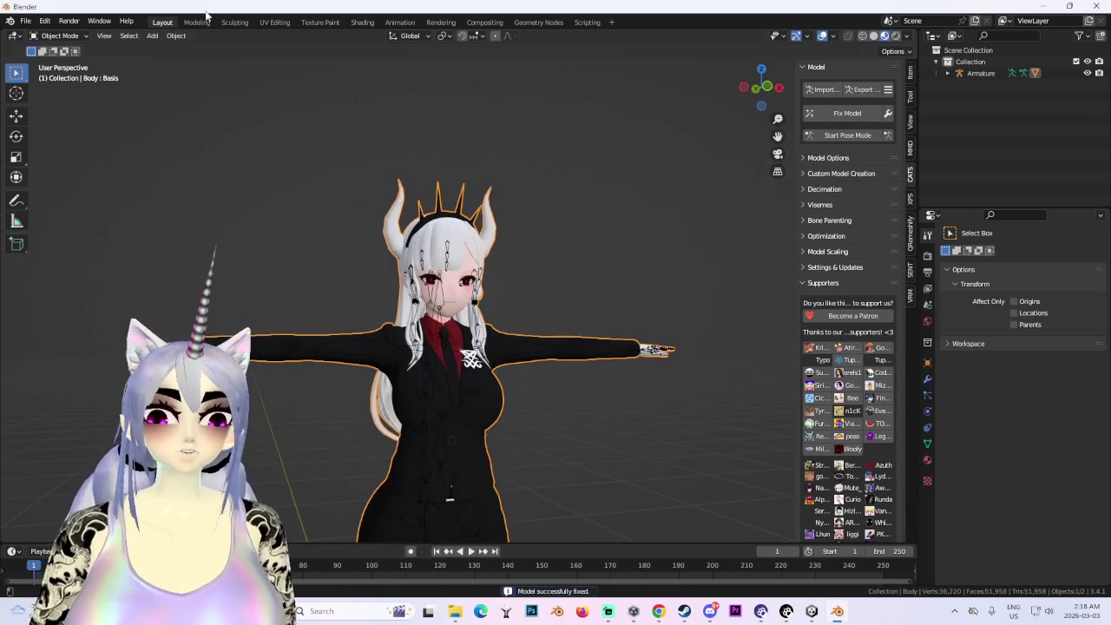
- Save the project as LUCIFER.blend in I:\BLENDER PROJECT
left_click(27, 21)
left_click(61, 96)
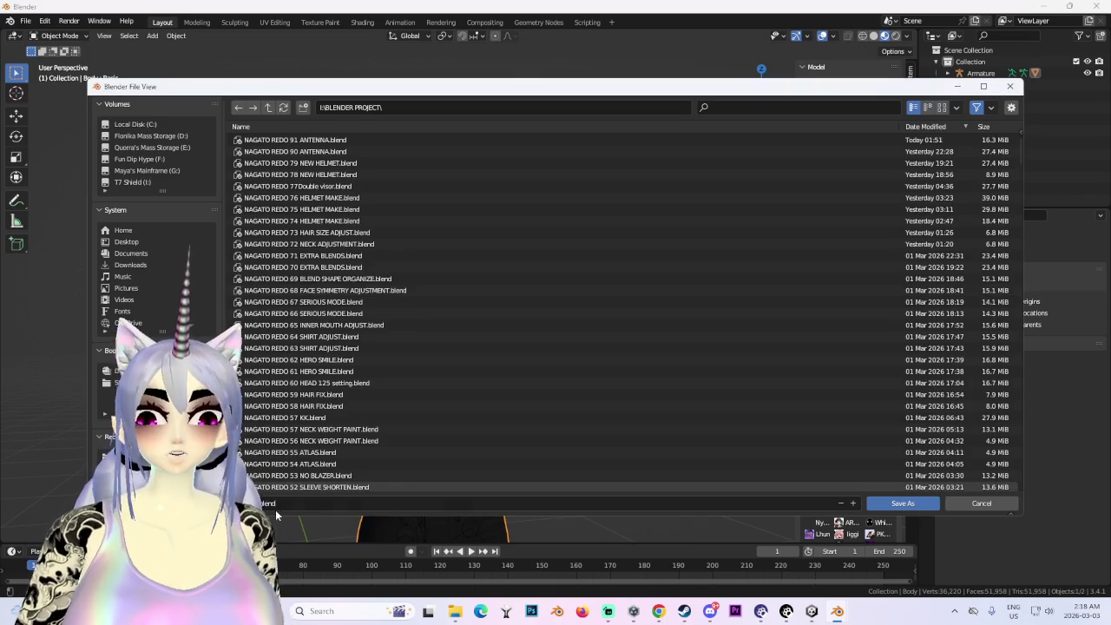
left_click(391, 475)
double_click(390, 477)
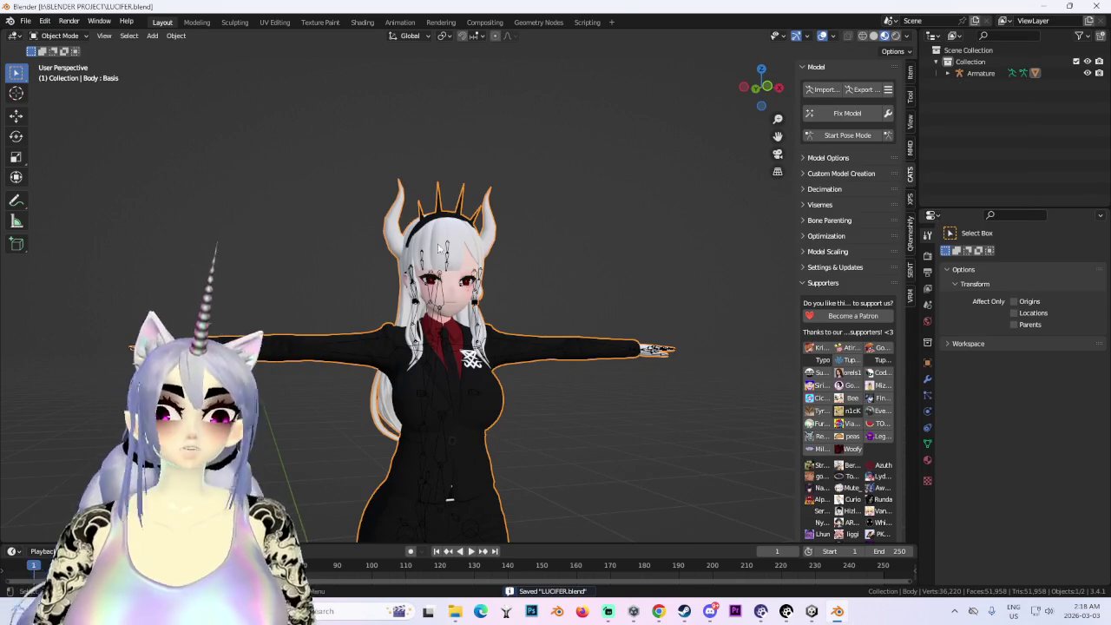
- Orbit around the Lucifer model, expand the CATS model options and select the armature
scroll(370, 231, "up", 1)
scroll(568, 240, "up", 2)
mouse_move(568, 240)
middle_mouse_down()
mouse_move(611, 246)
mouse_move(684, 317)
middle_mouse_up()
left_click(833, 157)
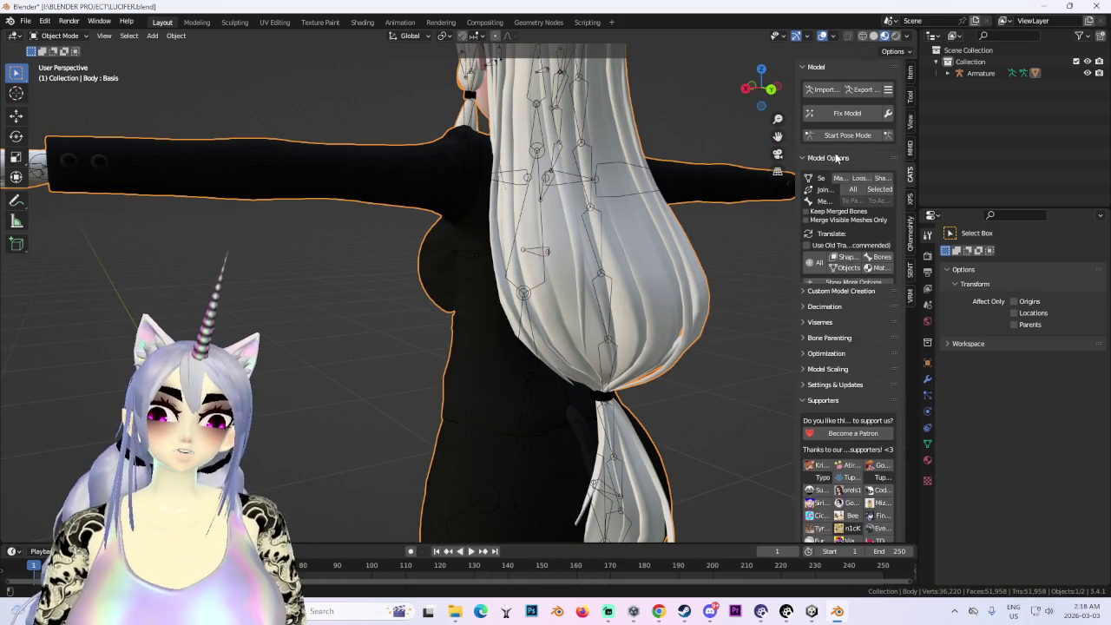
scroll(501, 323, "down", 5)
mouse_move(427, 331)
middle_mouse_down()
mouse_move(484, 314)
mouse_move(573, 310)
middle_mouse_up()
key("ctrl+z")
scroll(484, 313, "up", 4)
scroll(573, 311, "up", 3)
left_click(421, 302)
scroll(421, 302, "down", 4)
scroll(544, 318, "up", 3)
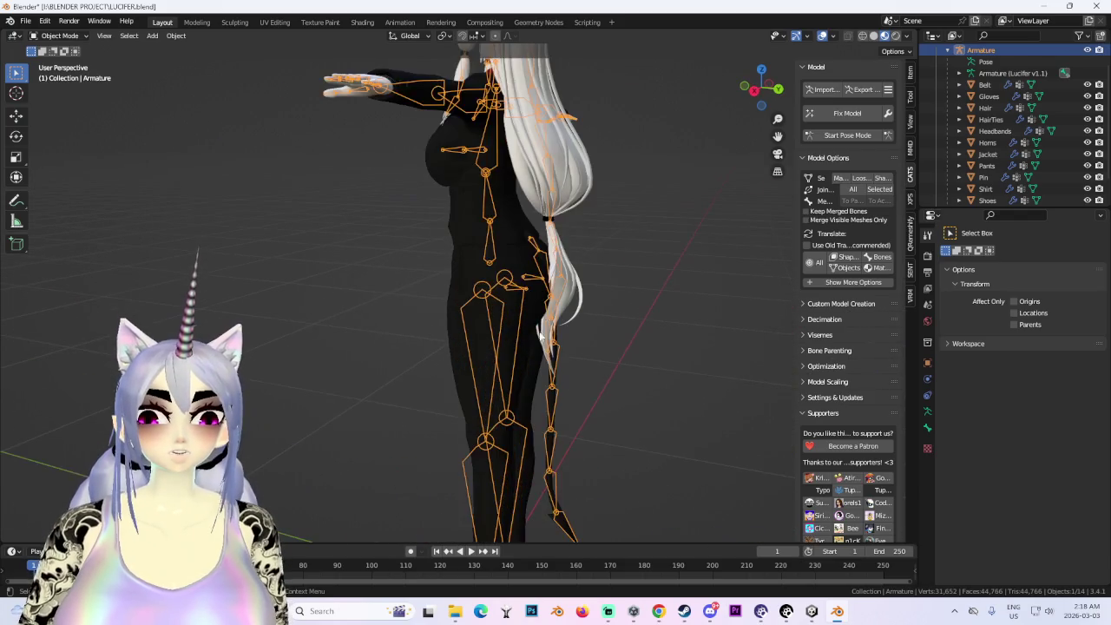
- Delete the Lucifer model's tail mesh
left_click(546, 424)
right_click(560, 423)
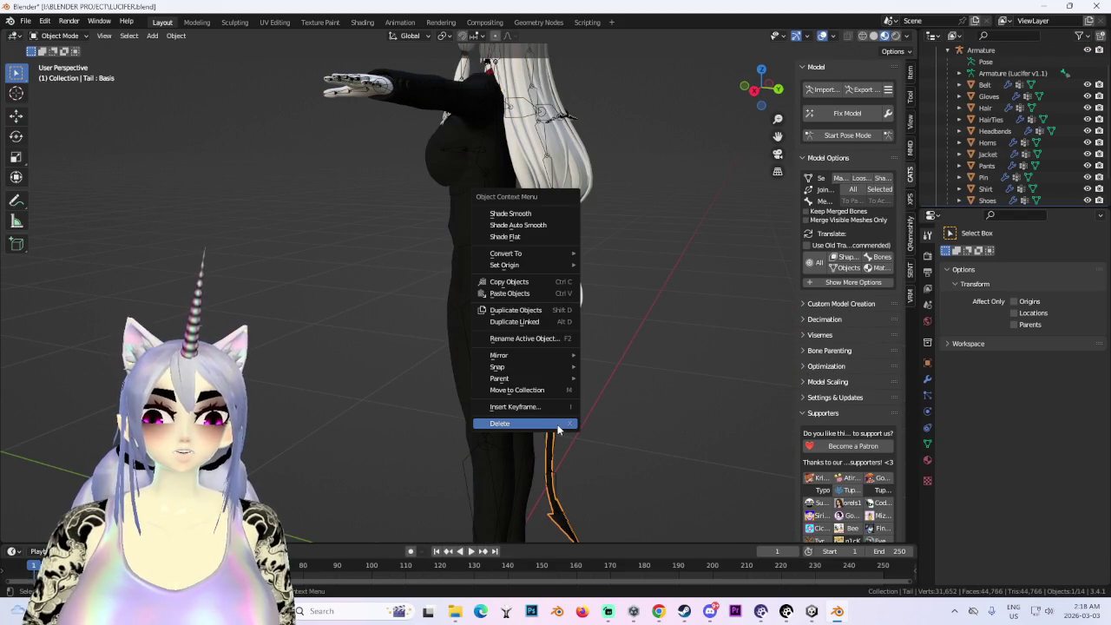
middle_click_drag(640, 178, 541, 377)
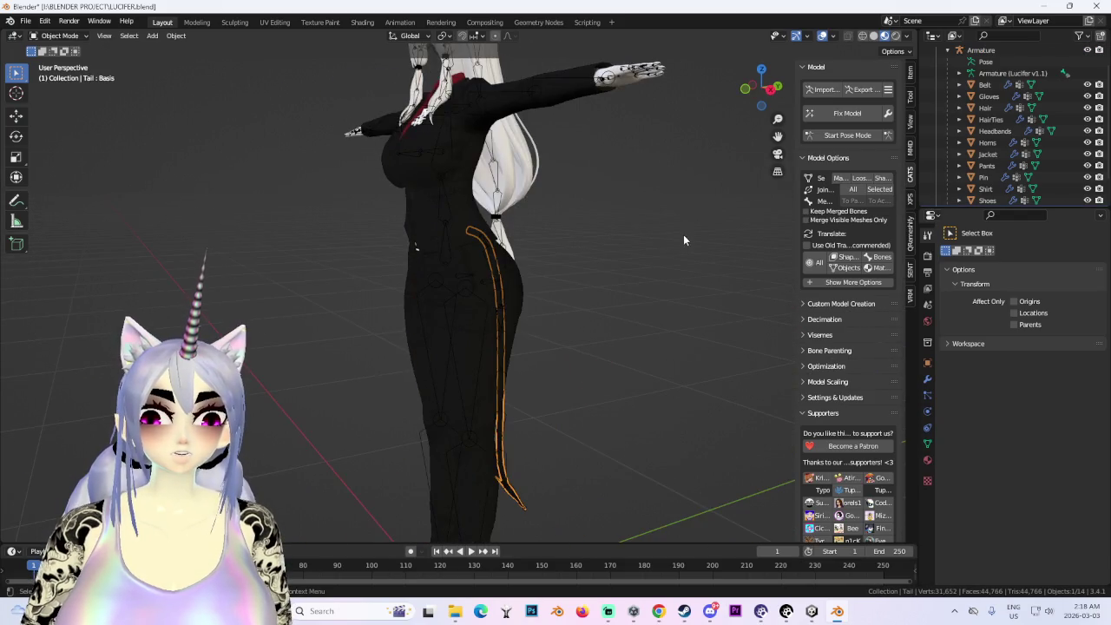
right_click(544, 290)
left_click(545, 289)
- Delete the gloves mesh
middle_click_drag(556, 282, 622, 220)
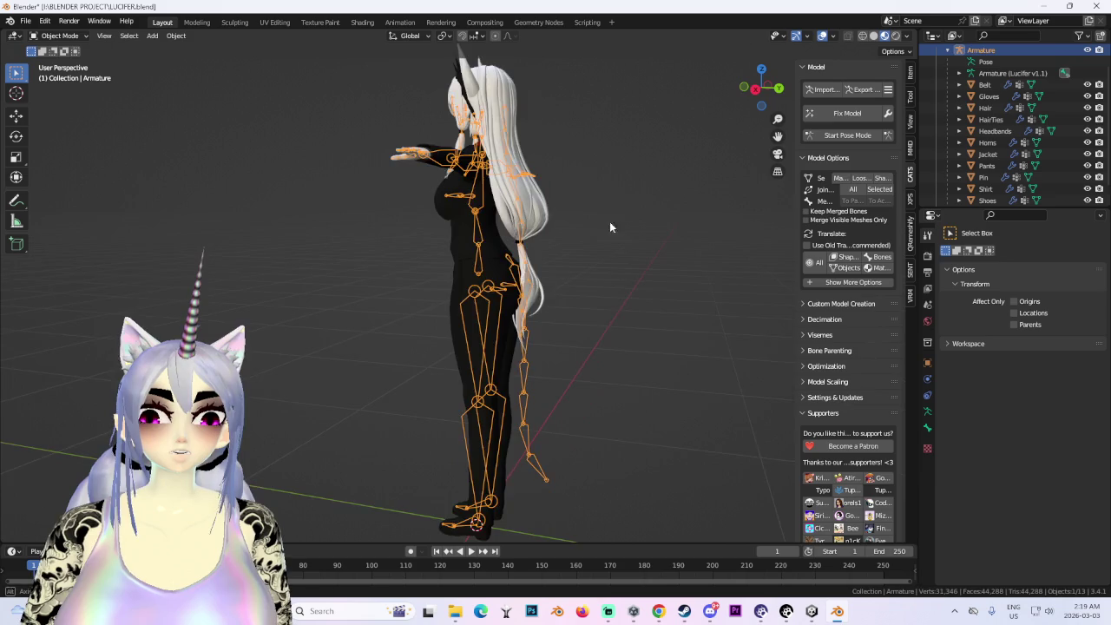
left_click(568, 182)
middle_click_drag(572, 182, 592, 213)
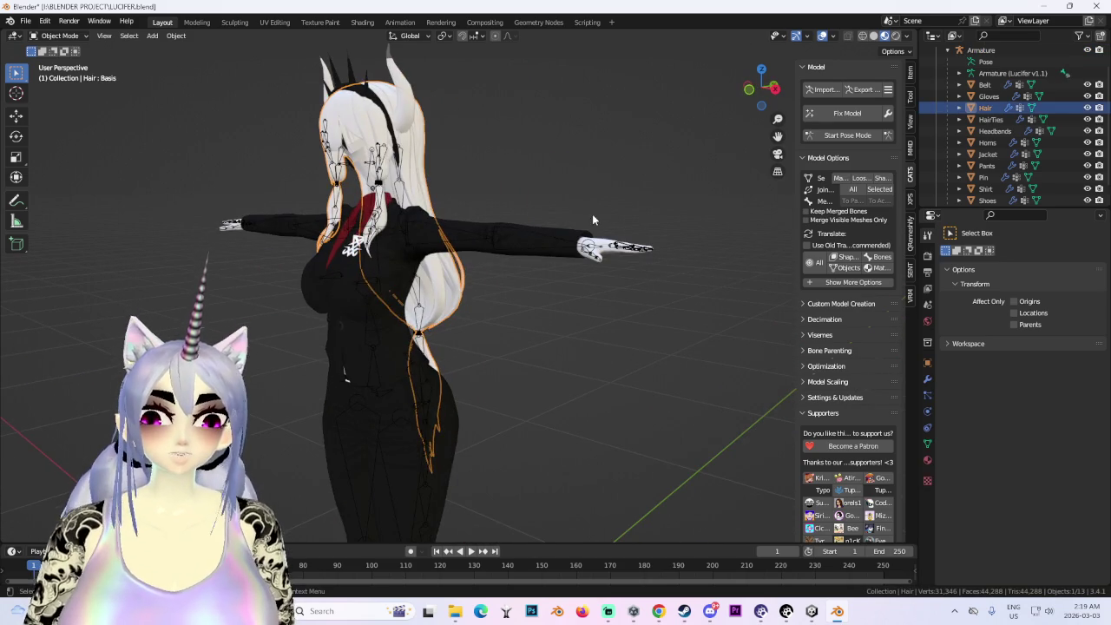
left_click(611, 247)
left_click(611, 248)
right_click(611, 247)
left_click(590, 252)
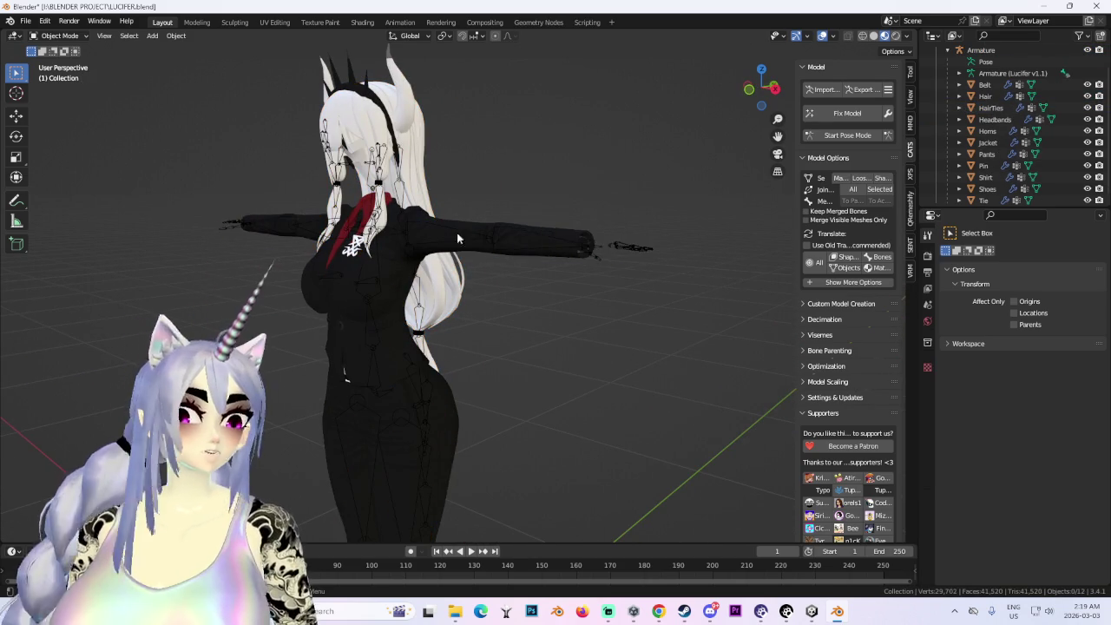
middle_click_drag(590, 251, 493, 329)
- Remove the zero-weight bones from the CATS extra model options
scroll(493, 329, "up", 4)
scroll(533, 274, "down", 4)
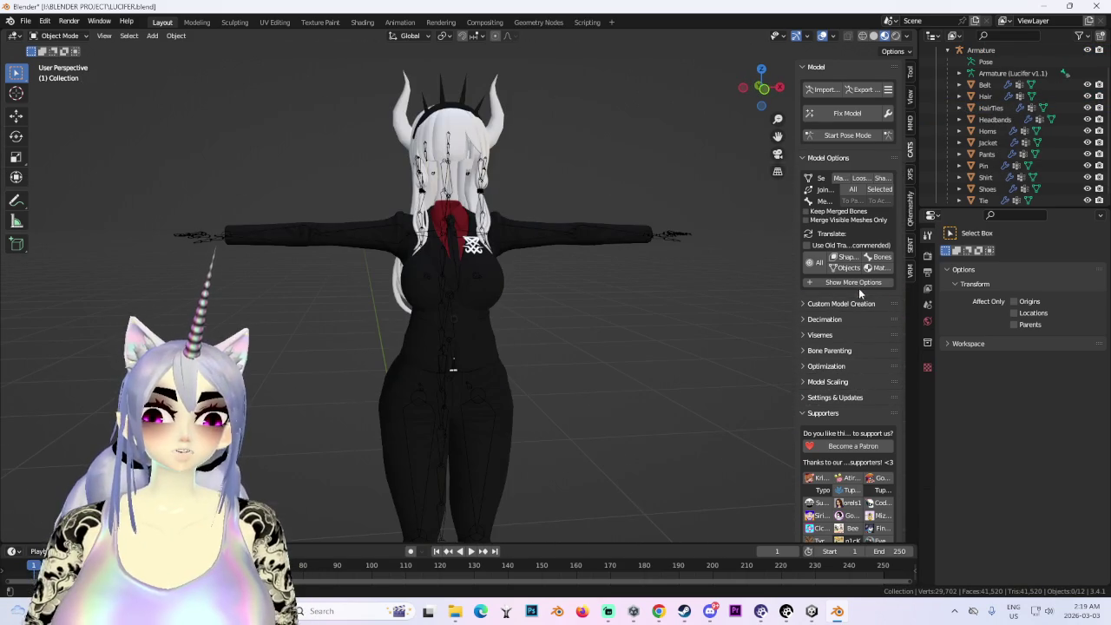
left_click(854, 282)
left_click(846, 296)
- Delete the horns mesh
scroll(551, 288, "up", 4)
left_click(551, 224)
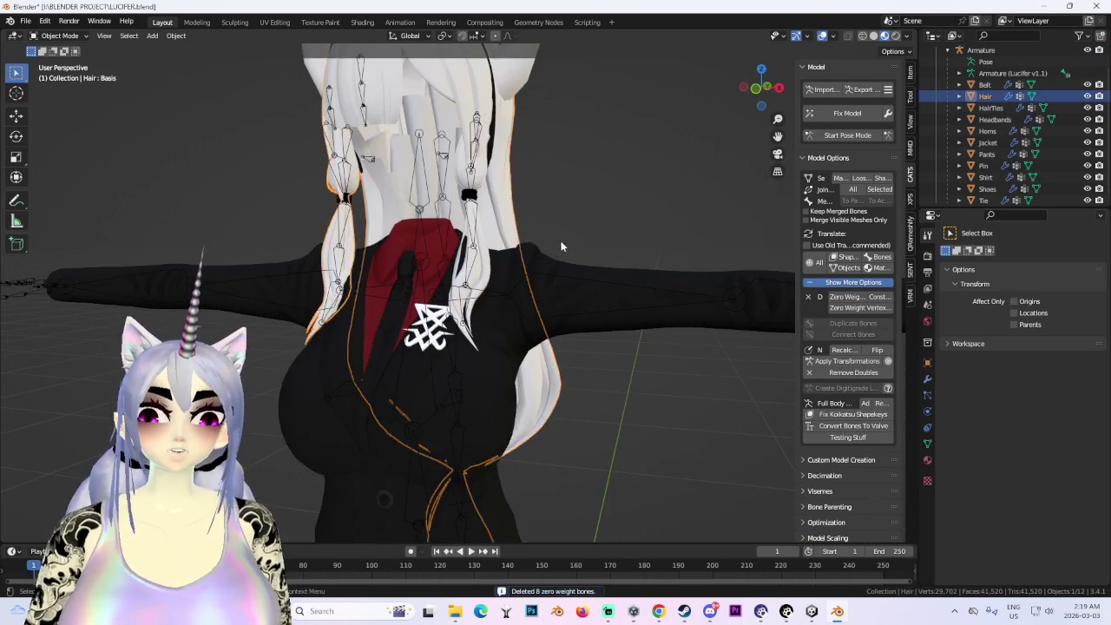
scroll(503, 328, "down", 3)
scroll(504, 328, "up", 3)
left_click(531, 132)
scroll(531, 132, "down", 3)
right_click(503, 214)
left_click(481, 255)
- Hide the Headbands object with H
scroll(514, 225, "up", 2)
left_click(509, 160)
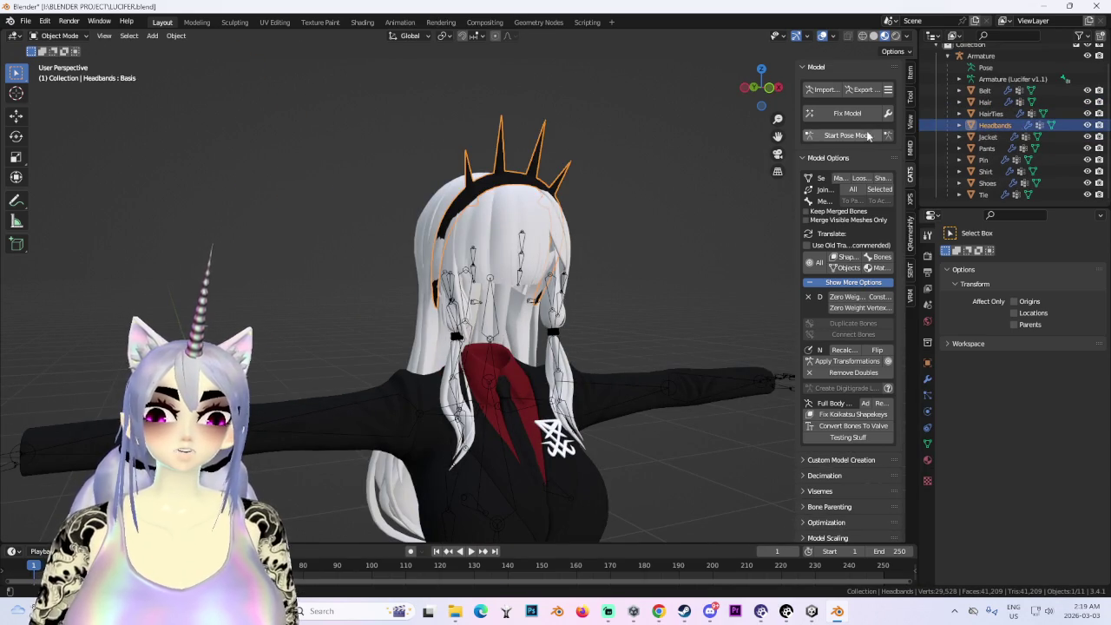
key("h")
mouse_move(598, 193)
middle_mouse_down()
mouse_move(440, 252)
mouse_move(556, 236)
mouse_move(486, 209)
middle_mouse_up()
- Hide the HairTies and Hair objects, then view the model in side orthographic
left_click(507, 227)
scroll(486, 209, "up", 5)
left_click(470, 176)
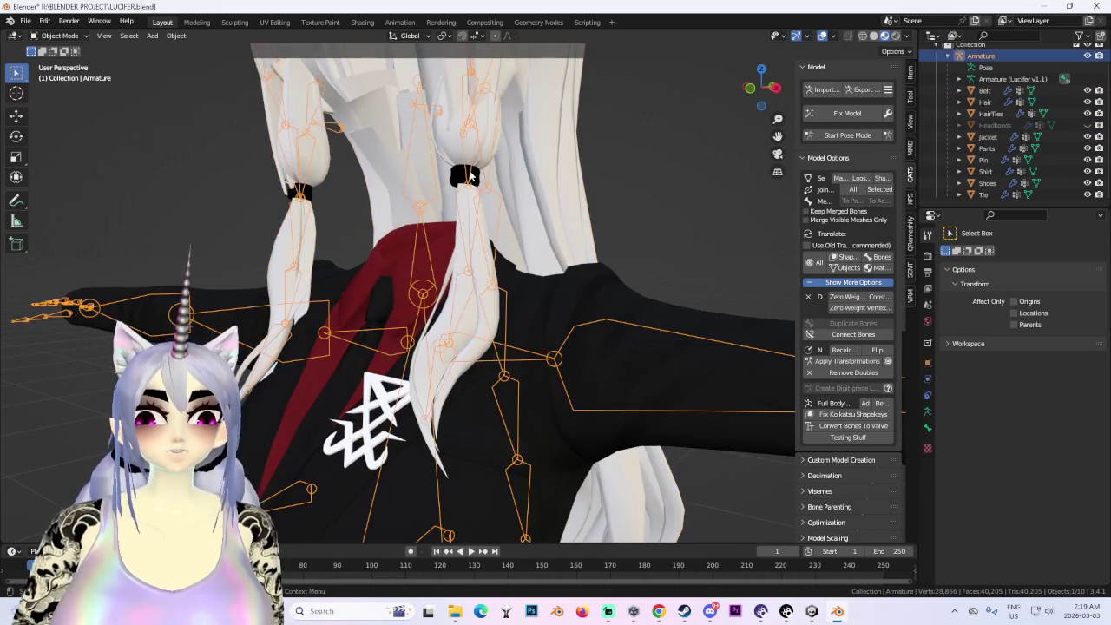
left_click(470, 176)
scroll(469, 176, "down", 6)
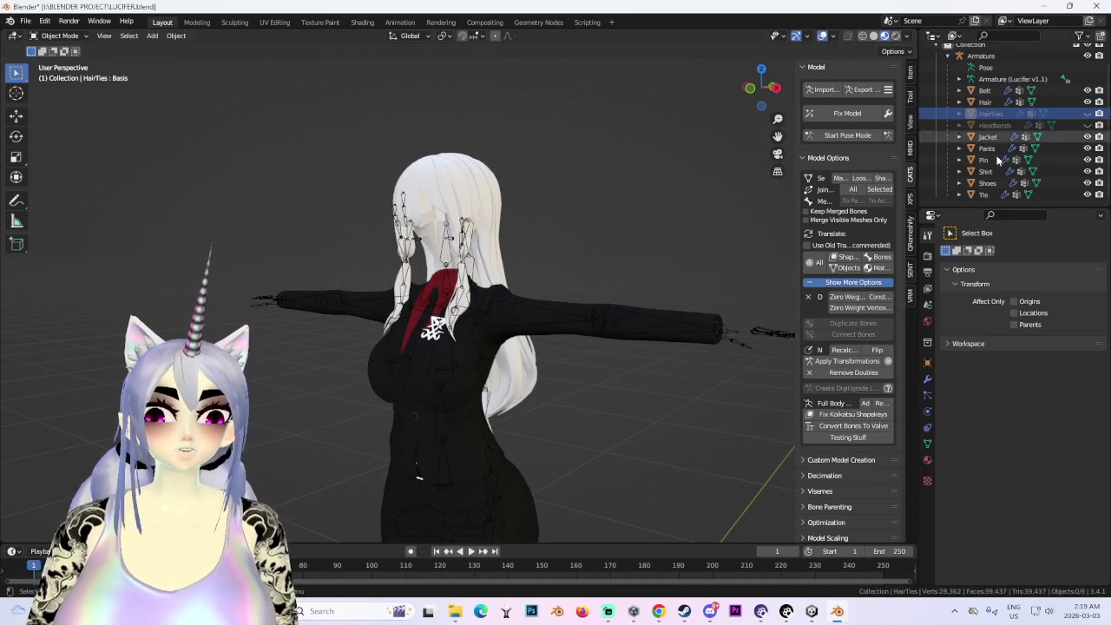
left_click(989, 101)
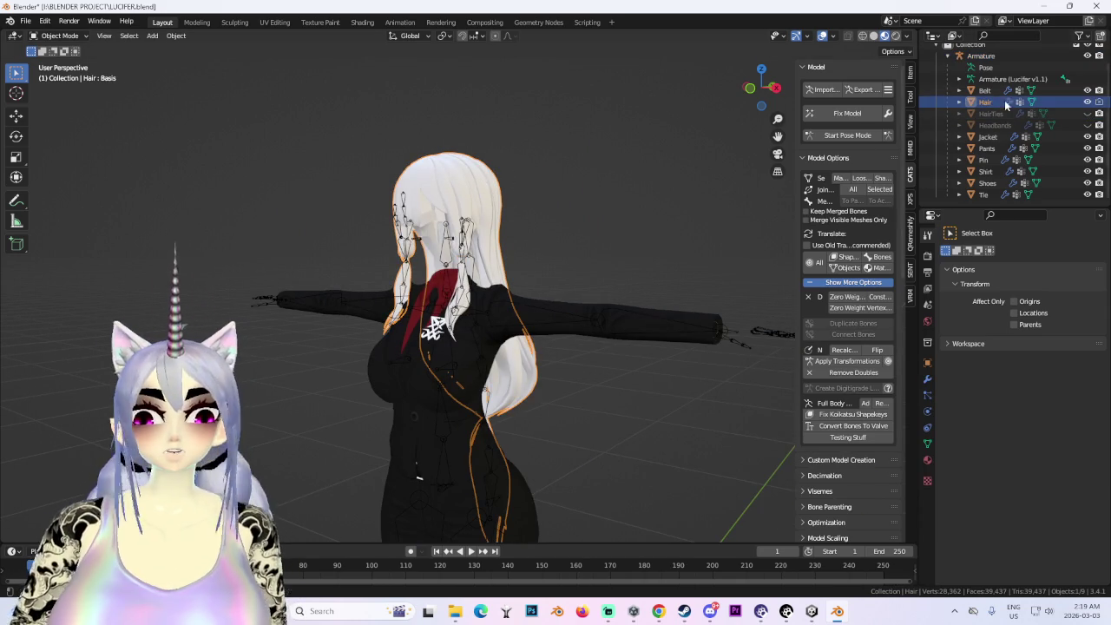
left_click(1087, 101)
mouse_move(524, 310)
middle_mouse_down()
mouse_move(471, 180)
mouse_move(548, 271)
mouse_move(625, 327)
mouse_move(405, 321)
middle_mouse_up()
key("ctrl+KP_3")
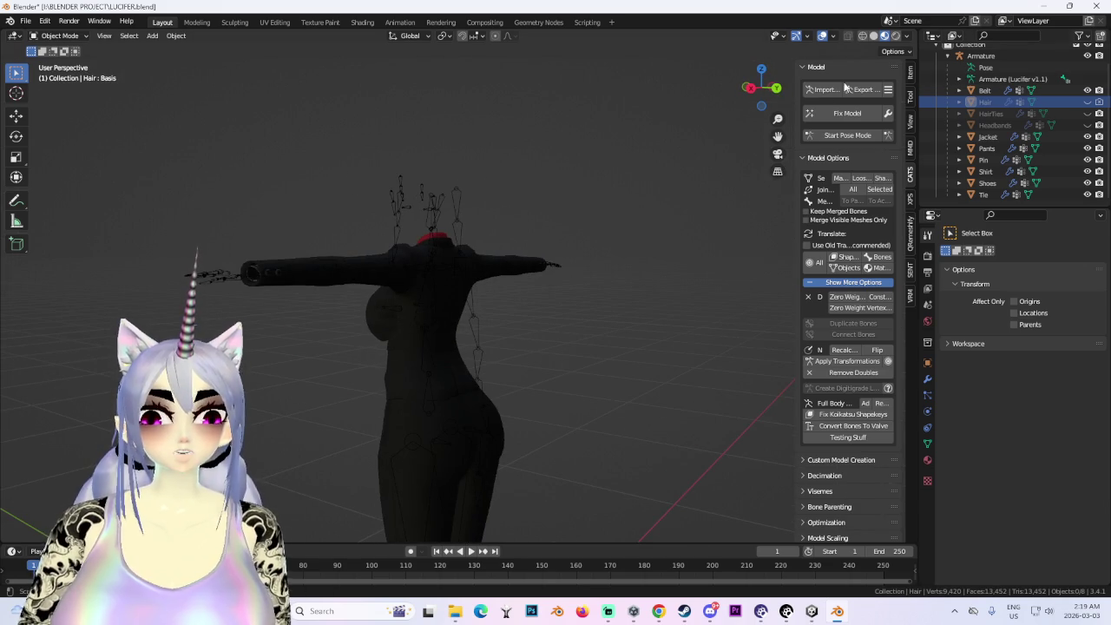
- Import MARIN UNICORN 08 Blendshape Case Change.fbx from the SUVA BLENDER & UNITY folder via CATS Import
left_click(823, 90)
left_click(269, 107)
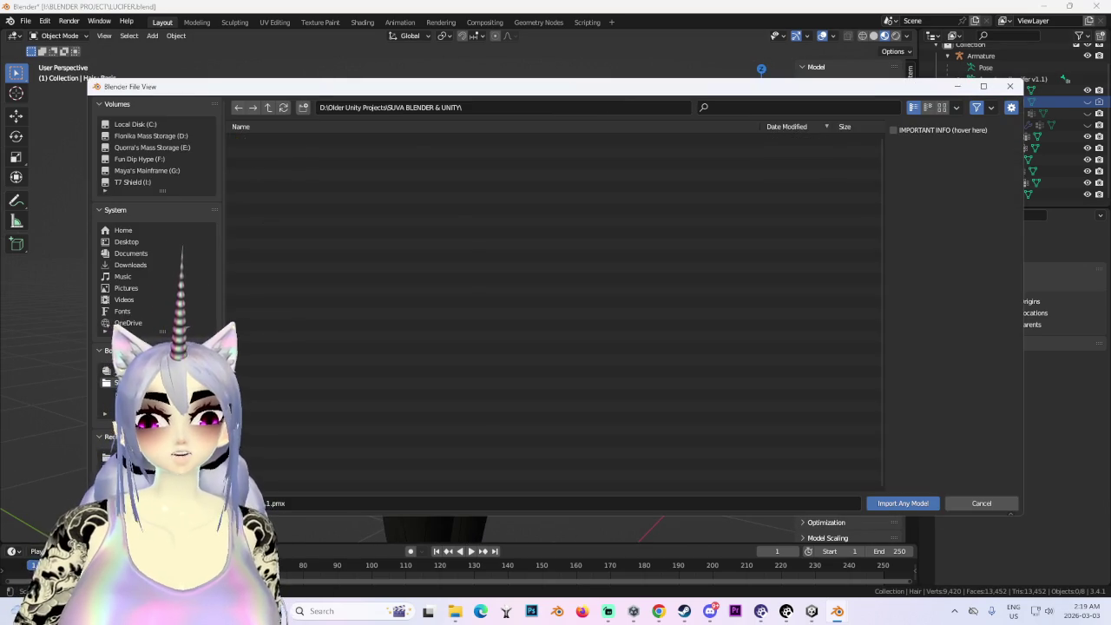
scroll(329, 416, "down", 3)
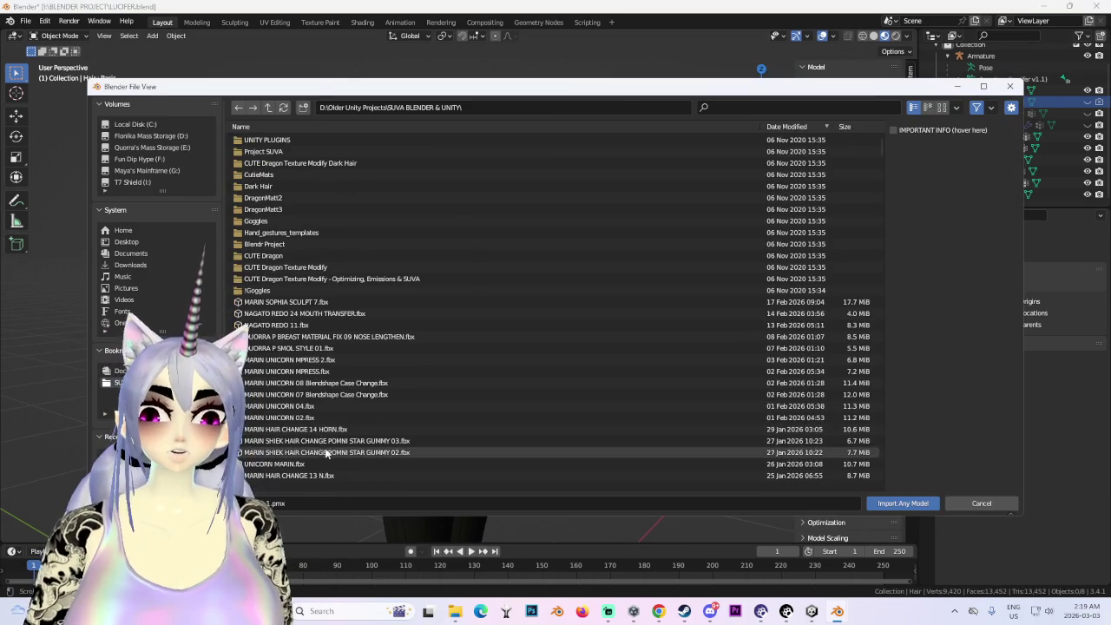
left_click(321, 385)
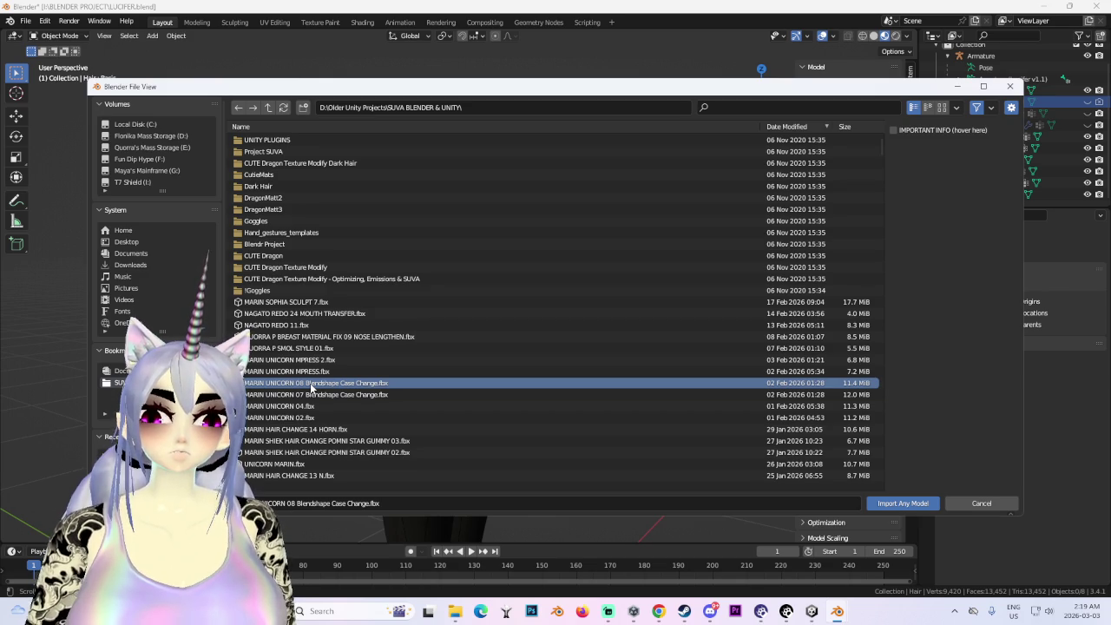
double_click(310, 384)
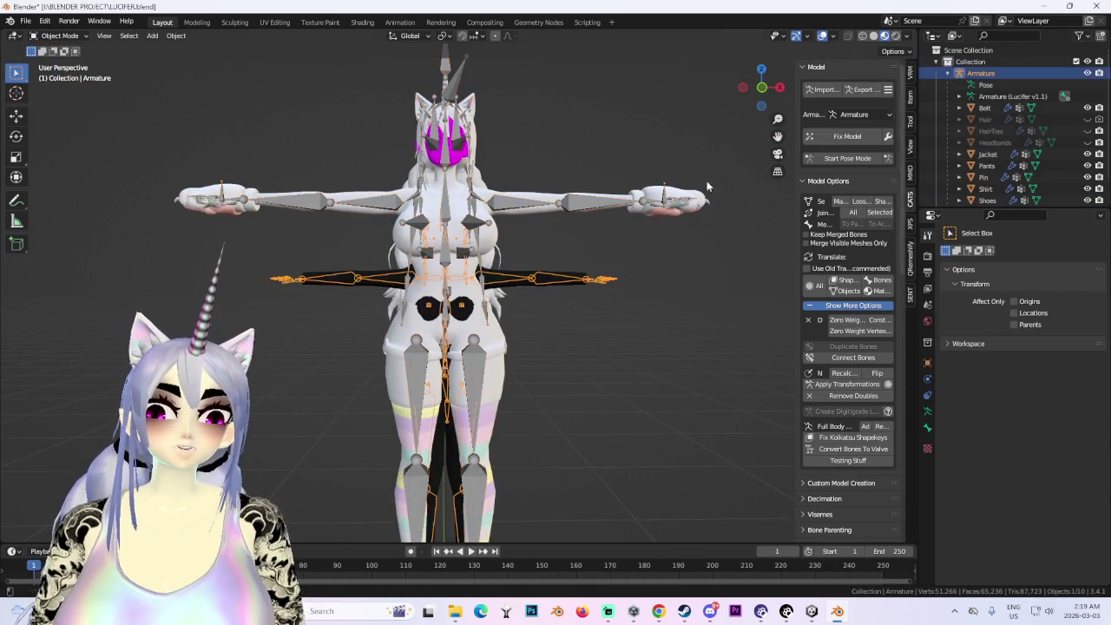
- Scale up the imported unicorn model, then cancel a second rescale
key("s")
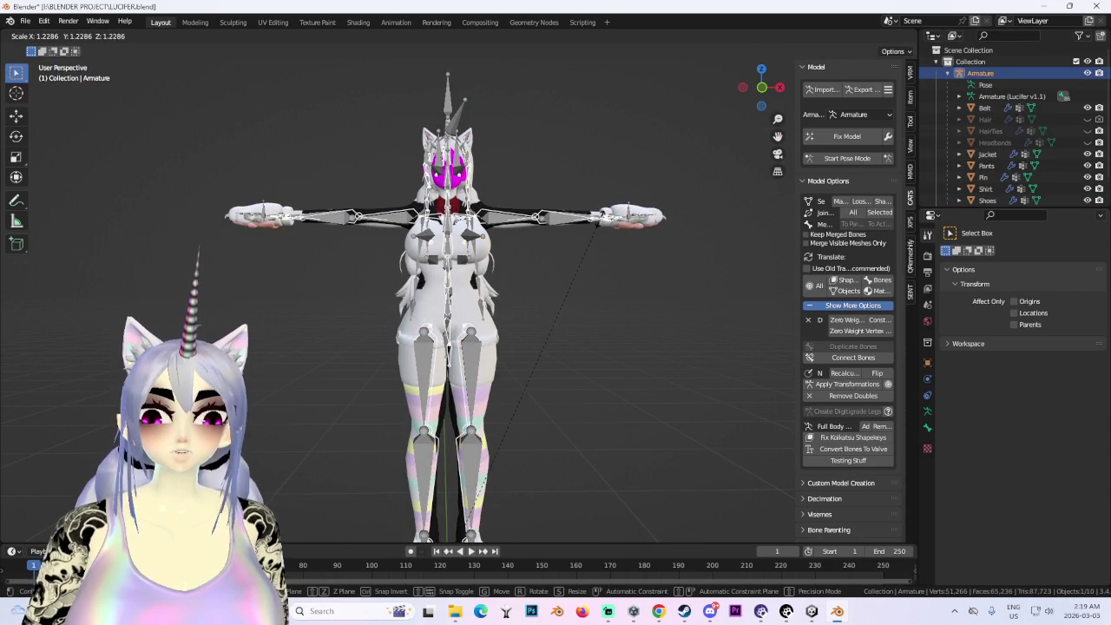
left_click(597, 222)
middle_click_drag(597, 222, 557, 255)
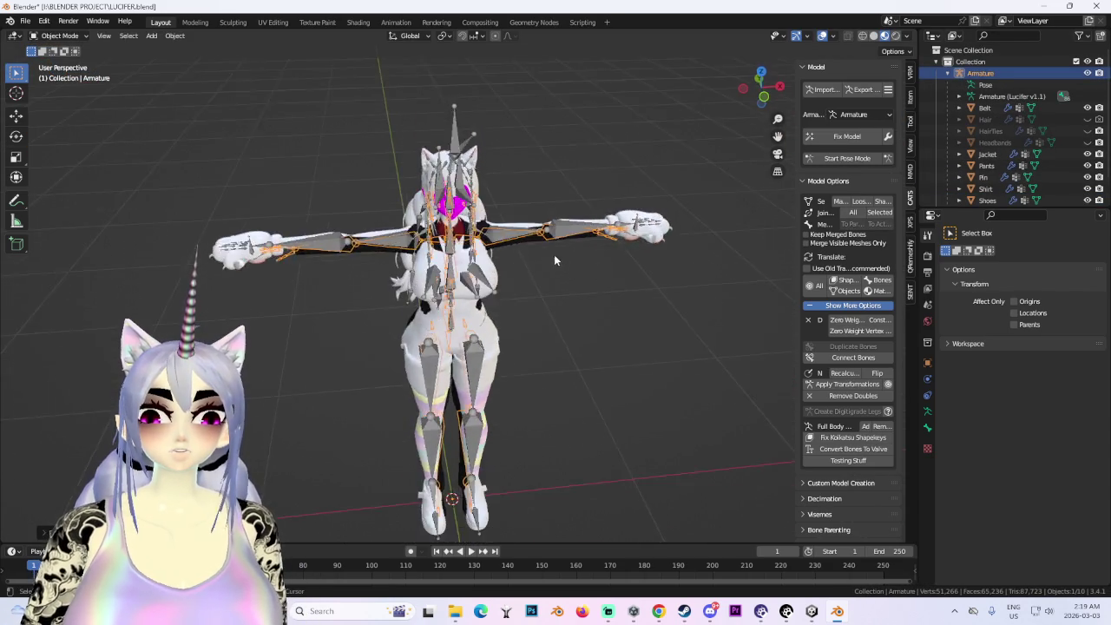
scroll(557, 255, "up", 2)
scroll(557, 255, "up", 4)
key("s")
key("Escape")
scroll(554, 260, "down", 5)
middle_click_drag(555, 260, 575, 312)
scroll(576, 312, "up", 4)
- Try a Y-axis move of the model, then check it in left orthographic view
key("g")
key("y")
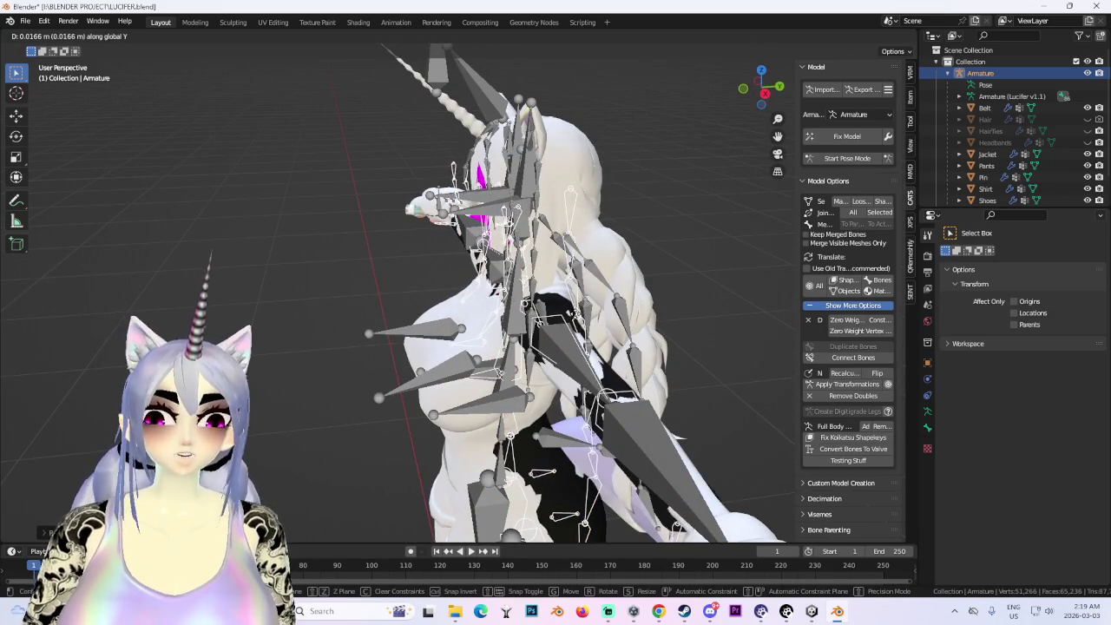
key("Escape")
middle_click_drag(501, 371, 641, 346)
scroll(600, 196, "down", 3)
middle_click_drag(600, 196, 582, 273)
scroll(569, 361, "down", 2)
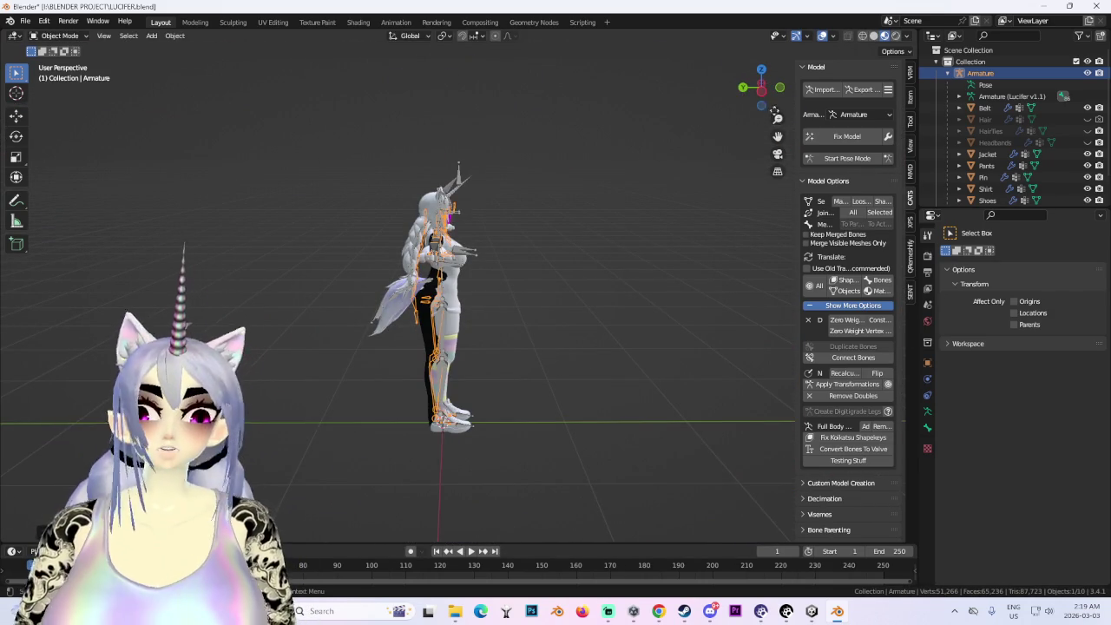
left_click(761, 88)
scroll(491, 363, "up", 3)
scroll(552, 357, "up", 3)
- Select the body mesh and inspect the character from rear and front angles
left_click(507, 394)
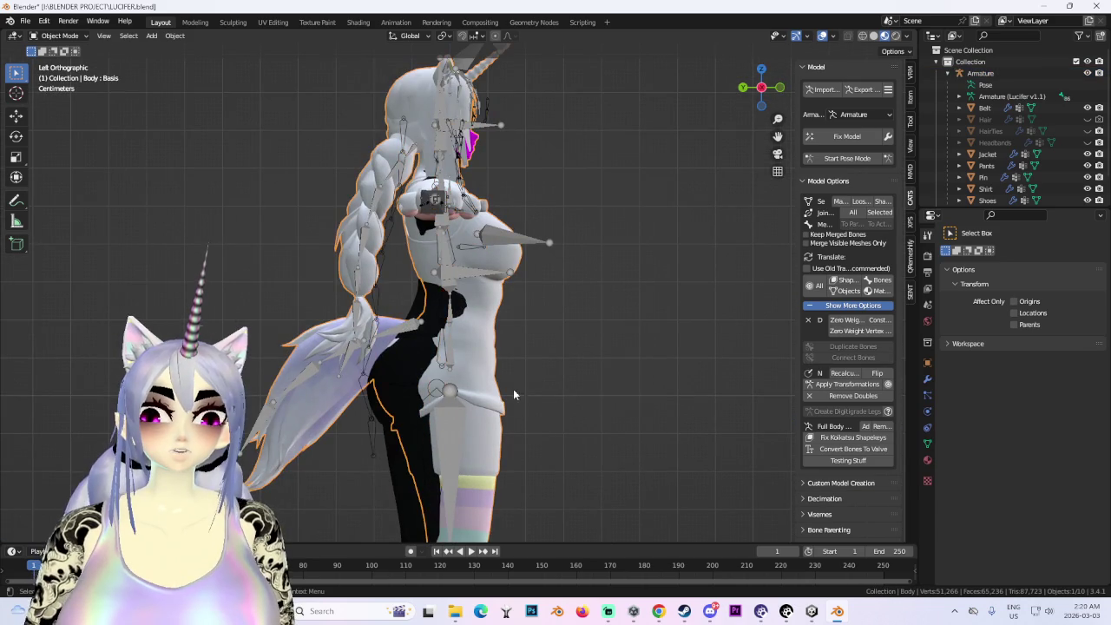
mouse_move(509, 380)
middle_mouse_down()
mouse_move(565, 384)
mouse_move(579, 400)
mouse_move(557, 346)
middle_mouse_up()
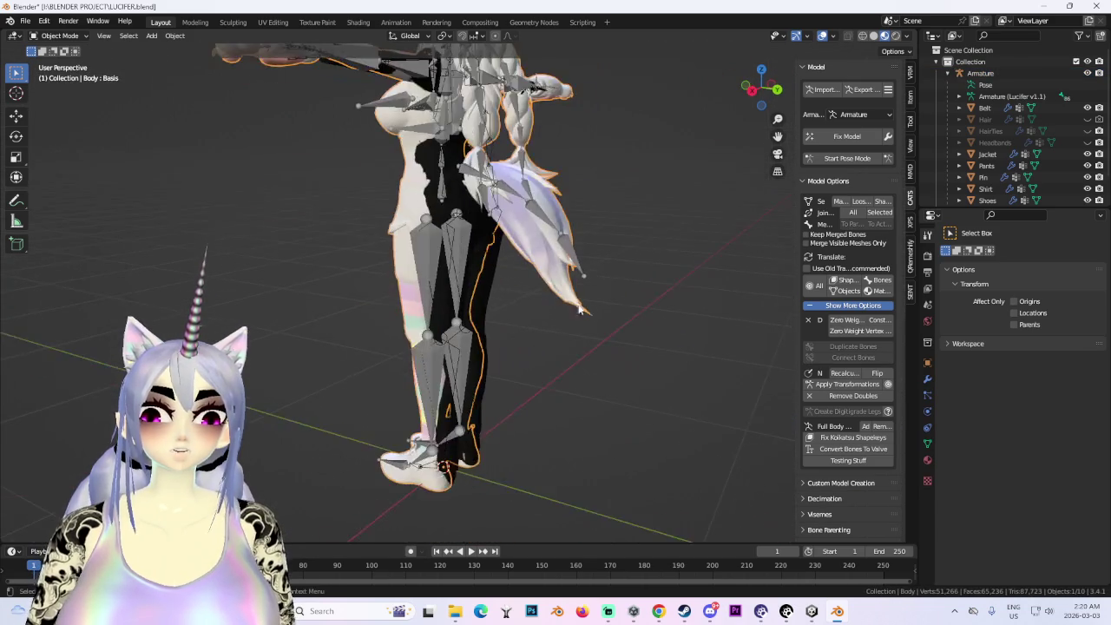
middle_click_drag(512, 293, 569, 379)
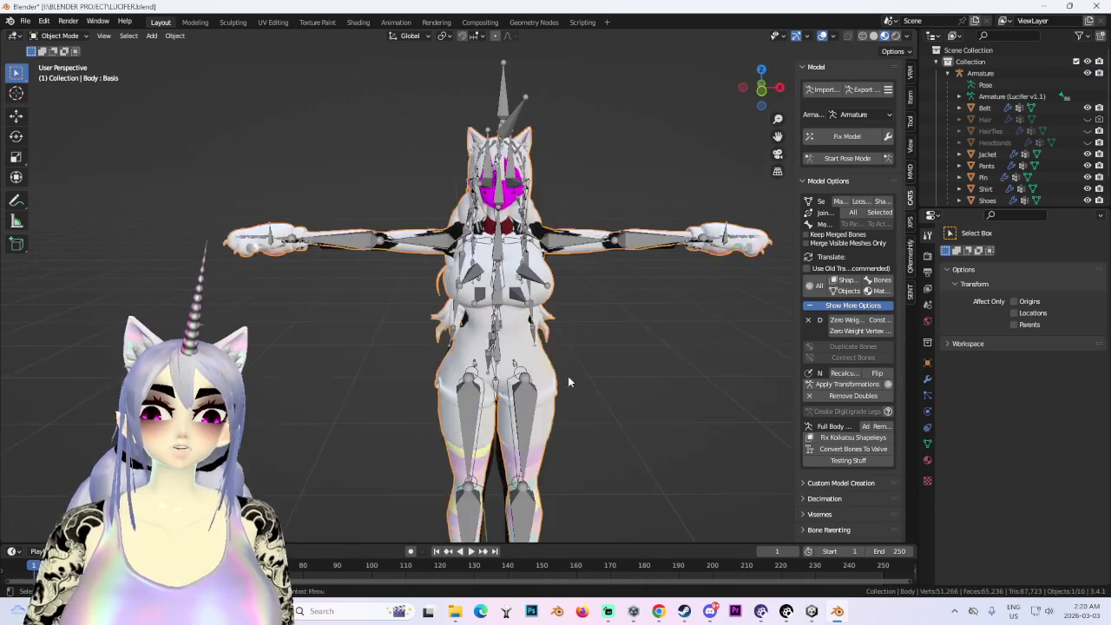
scroll(570, 380, "up", 2)
scroll(478, 333, "up", 2)
mouse_move(459, 319)
middle_mouse_down()
mouse_move(556, 295)
mouse_move(712, 291)
middle_mouse_up()
- Hide the second armature, Armature.001, in the Outliner and select the Body mesh
left_click(544, 339)
left_click(520, 287)
scroll(1034, 151, "down", 2)
left_click(1086, 195)
mouse_move(521, 287)
middle_mouse_down()
mouse_move(572, 278)
mouse_move(589, 199)
mouse_move(737, 278)
middle_mouse_up()
left_click(555, 260)
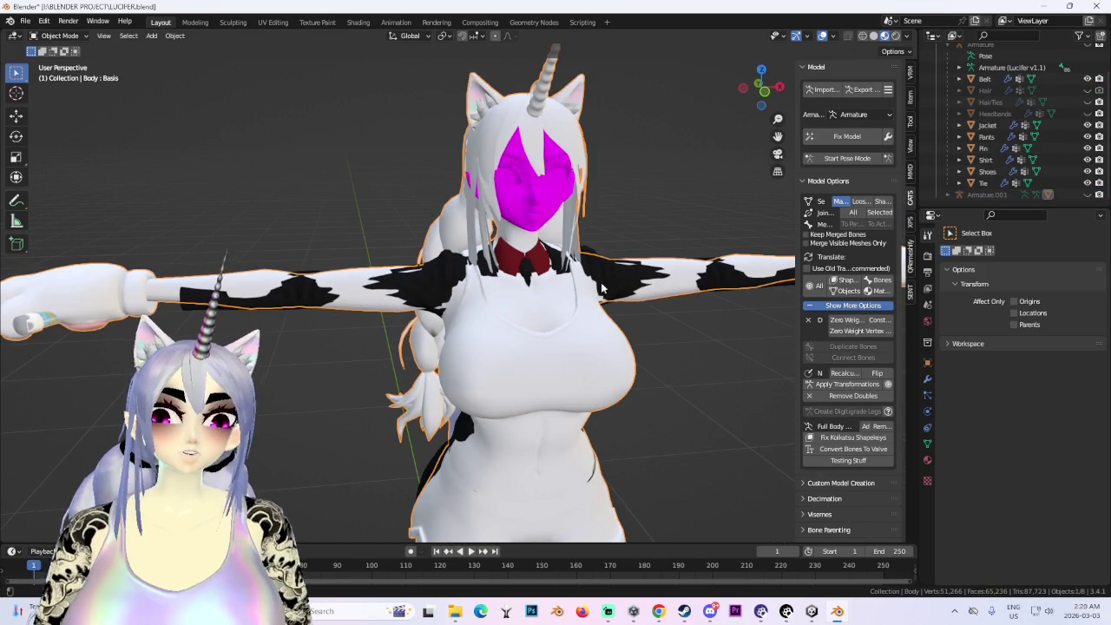
- Hide the HAIR and HAIR 2 pieces in the Outliner
mouse_move(631, 295)
middle_mouse_down()
mouse_move(579, 272)
mouse_move(572, 221)
middle_mouse_up()
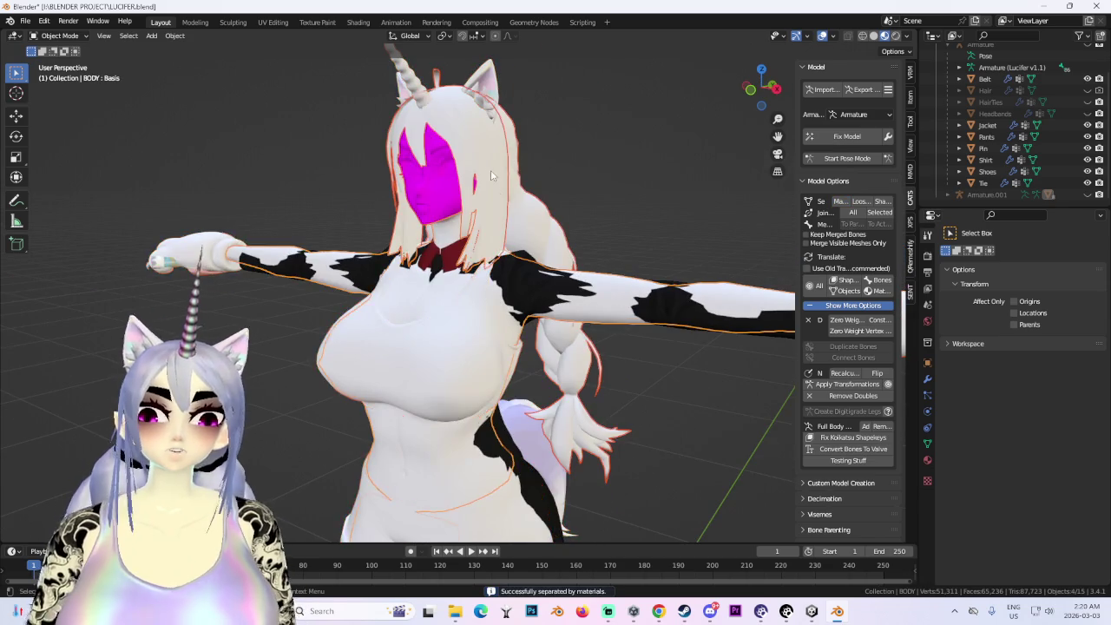
scroll(948, 186, "down", 5)
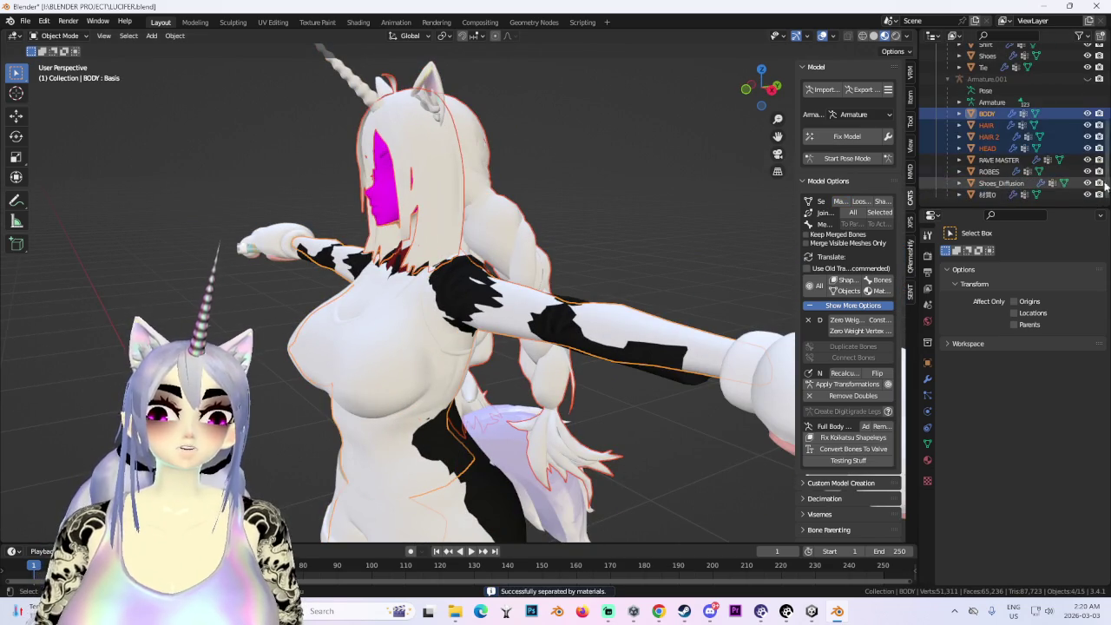
left_click_drag(1088, 125, 1088, 137)
mouse_move(491, 199)
middle_mouse_down()
mouse_move(548, 89)
mouse_move(595, 165)
mouse_move(576, 267)
mouse_move(486, 312)
mouse_move(424, 364)
mouse_move(524, 248)
mouse_move(548, 297)
mouse_move(492, 336)
middle_mouse_up()
- Select the RAVE MASTER, BODY and ROBES meshes to check the separated pieces around the arm
left_click(549, 88)
scroll(608, 155, "down", 3)
scroll(464, 328, "up", 2)
left_click(492, 336)
scroll(492, 336, "up", 3)
middle_click_drag(609, 300, 433, 267)
left_click(573, 286)
left_click(441, 269)
middle_click_drag(533, 273, 519, 268)
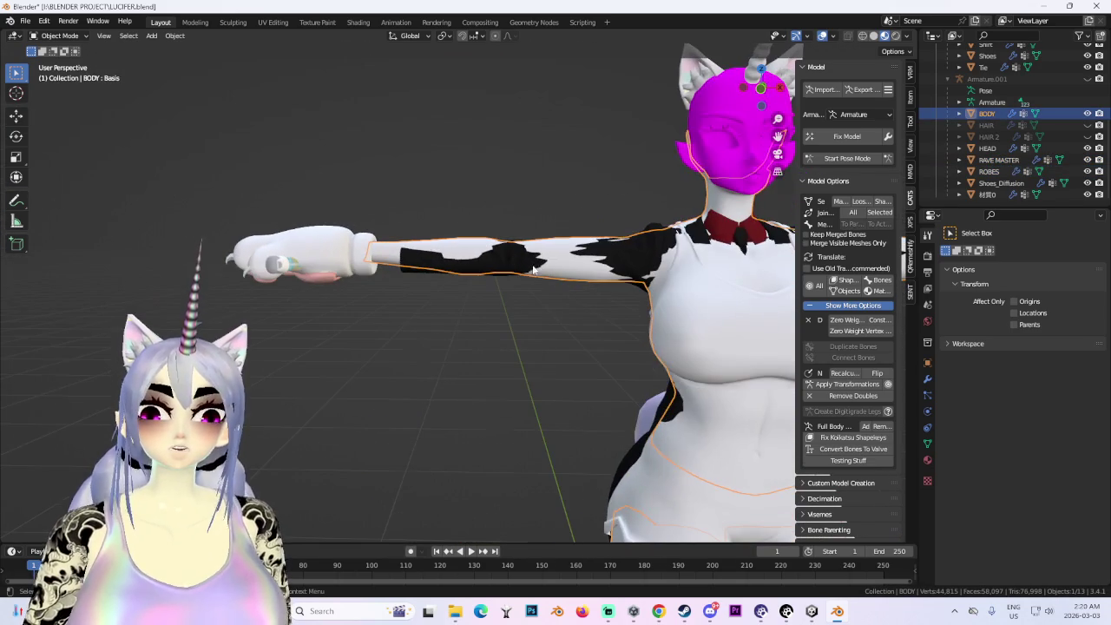
- Inspect BODY in Edit Mode with wireframe shading, then select the ROBES mesh in Object Mode
left_click(74, 61)
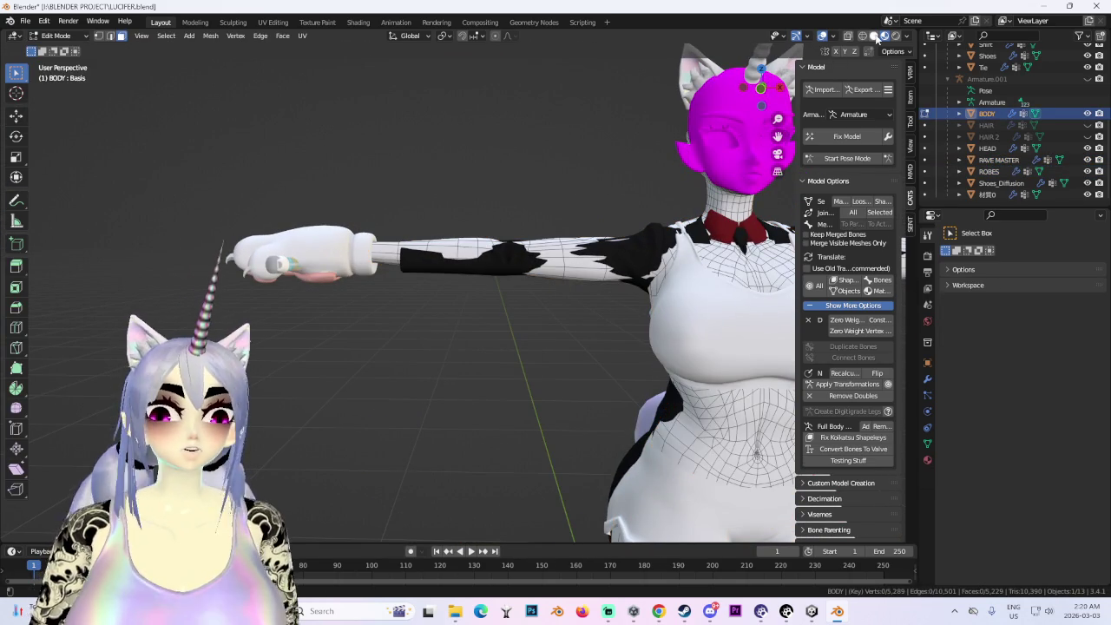
left_click(862, 35)
left_click_drag(141, 176, 292, 287)
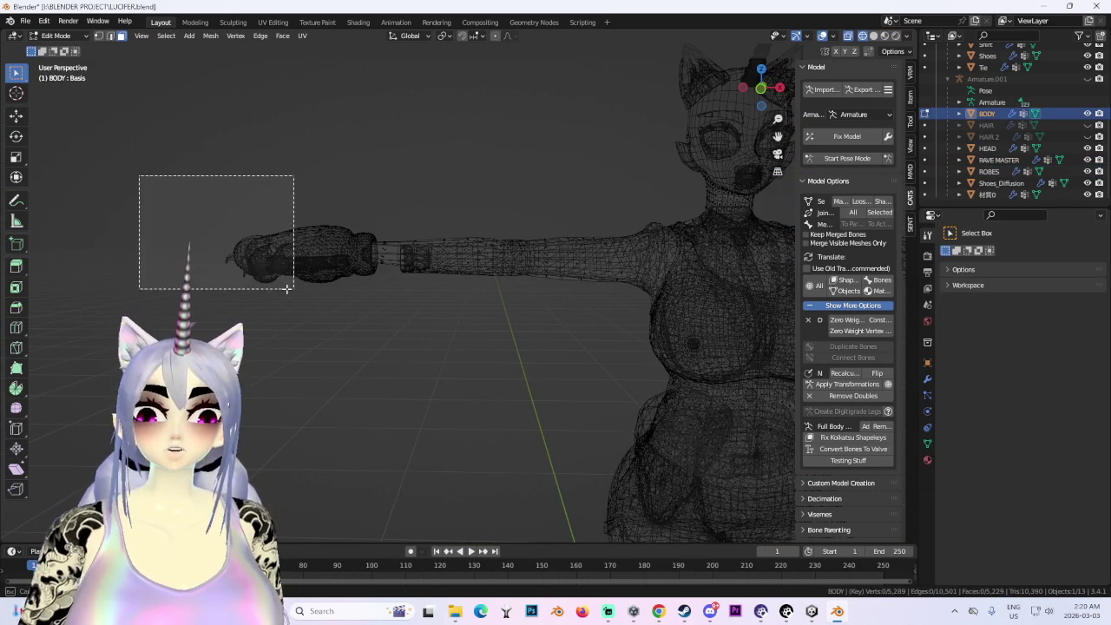
left_click(75, 49)
mouse_move(642, 301)
middle_mouse_down()
mouse_move(662, 259)
mouse_move(471, 325)
mouse_move(600, 299)
middle_mouse_up()
left_click(471, 326)
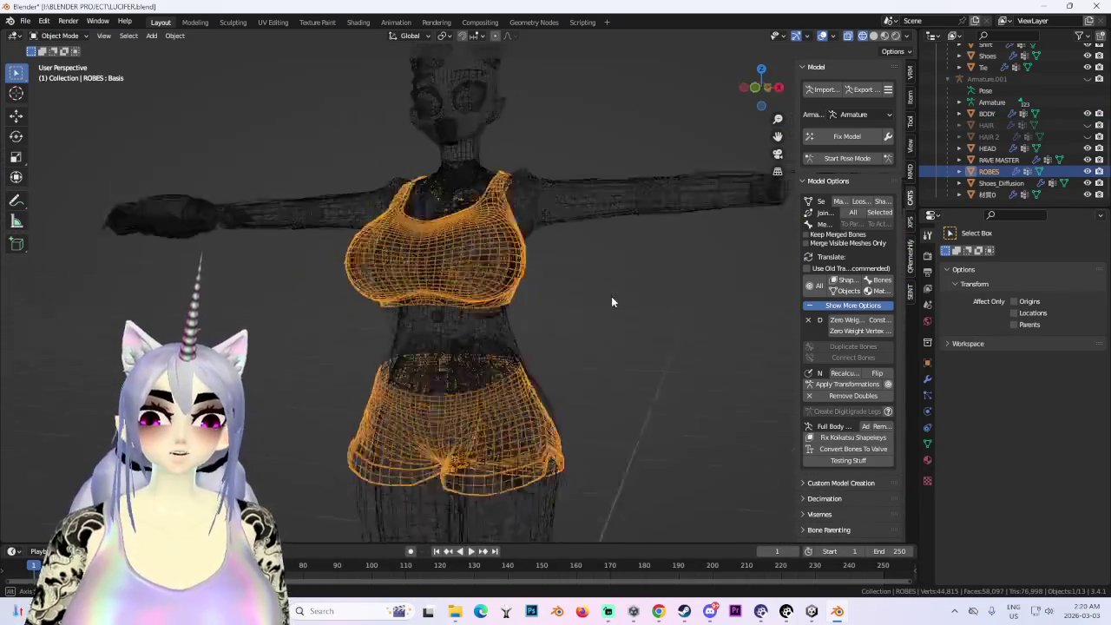
- Separate the robe top and shorts from ROBES into ROBES.001 and hide it
left_click(54, 62)
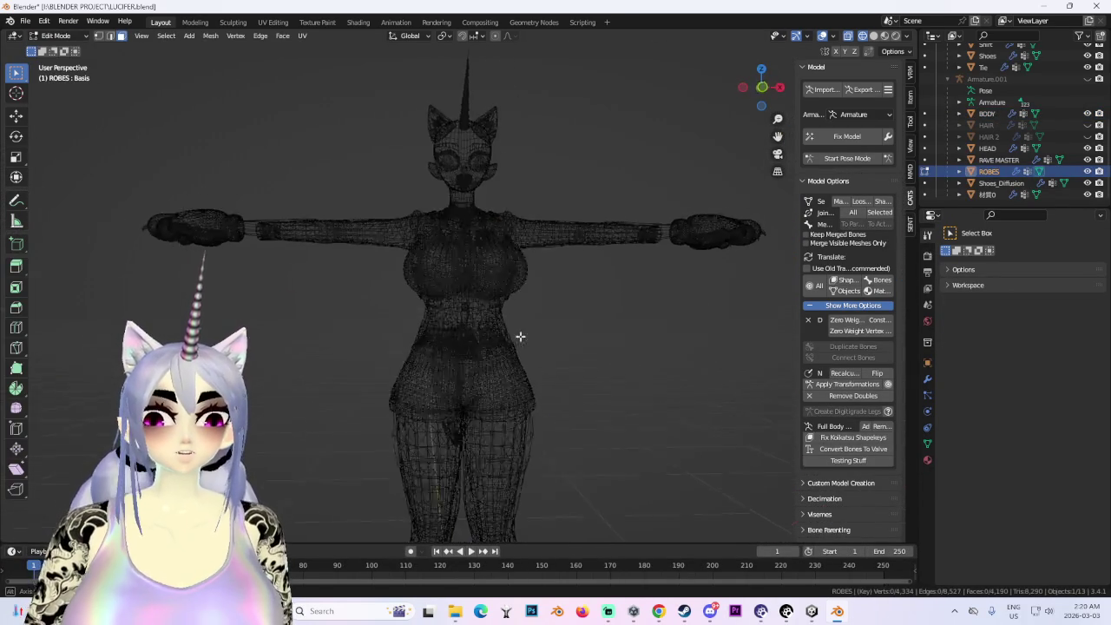
middle_click_drag(471, 335, 561, 333)
left_click_drag(390, 261, 605, 384)
mouse_move(482, 375)
middle_mouse_down()
mouse_move(521, 346)
mouse_move(478, 335)
mouse_move(519, 346)
middle_mouse_up()
key("a")
key("p")
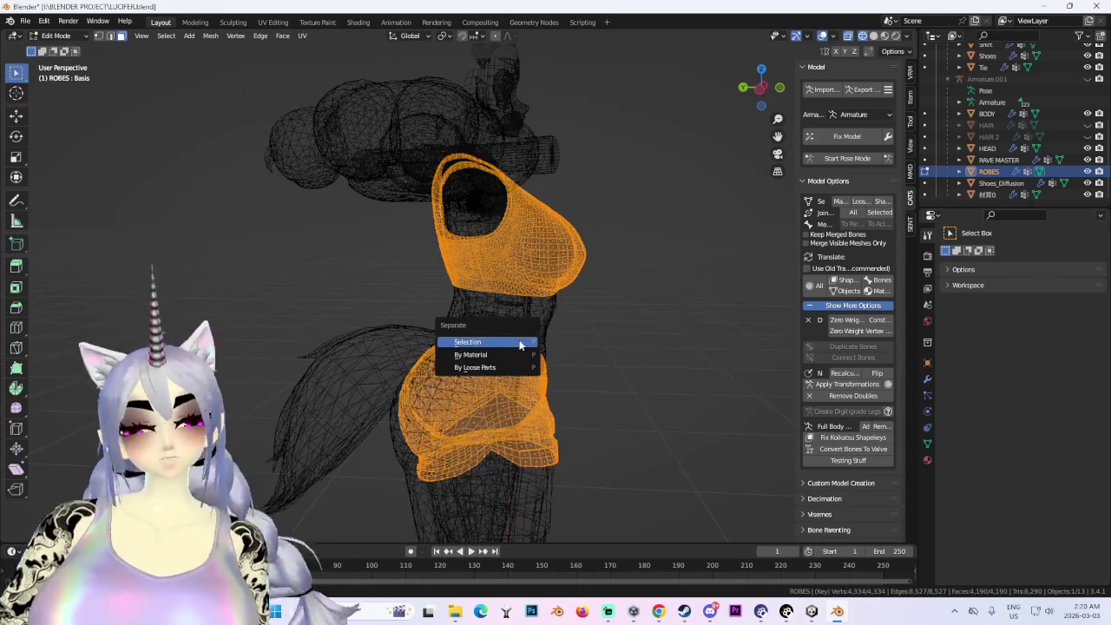
left_click(486, 342)
left_click(55, 35)
left_click(54, 50)
left_click(535, 421)
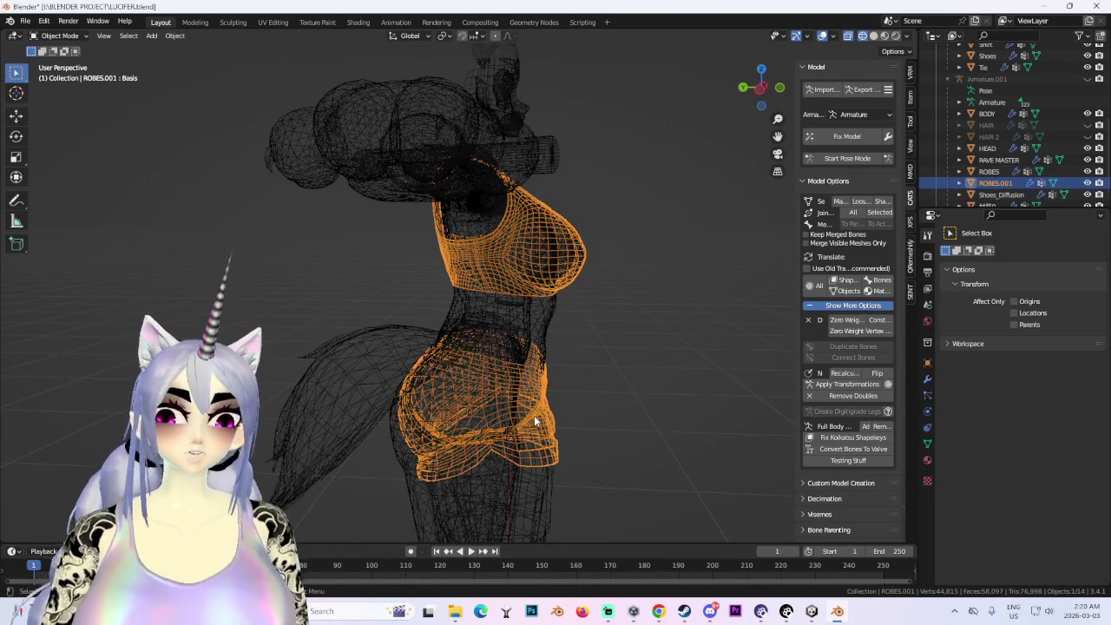
left_click(1085, 182)
- Delete the duplicate Shoes object from around the legs
mouse_move(486, 295)
middle_mouse_down()
mouse_move(463, 297)
mouse_move(666, 212)
mouse_move(543, 209)
middle_mouse_up()
left_click(436, 280)
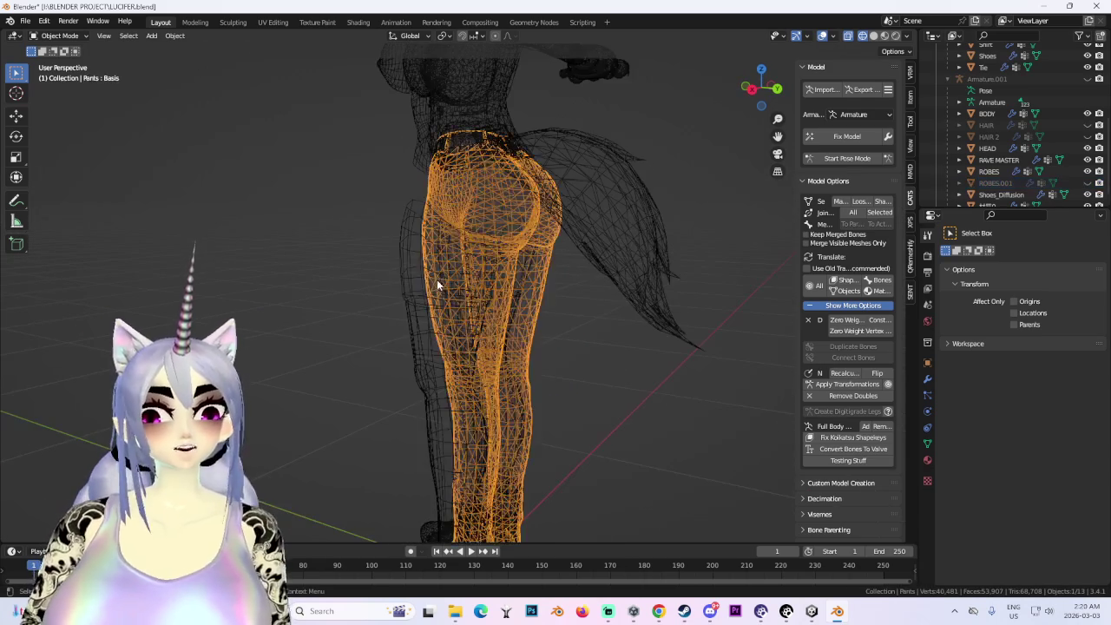
left_click(437, 279)
mouse_move(492, 327)
middle_mouse_down()
mouse_move(479, 221)
mouse_move(471, 272)
middle_mouse_up()
left_click(471, 272)
mouse_move(492, 235)
middle_mouse_down()
mouse_move(573, 275)
mouse_move(504, 432)
mouse_move(505, 339)
mouse_move(469, 361)
mouse_move(491, 292)
middle_mouse_up()
left_click(505, 431)
right_click(490, 292)
left_click(490, 292)
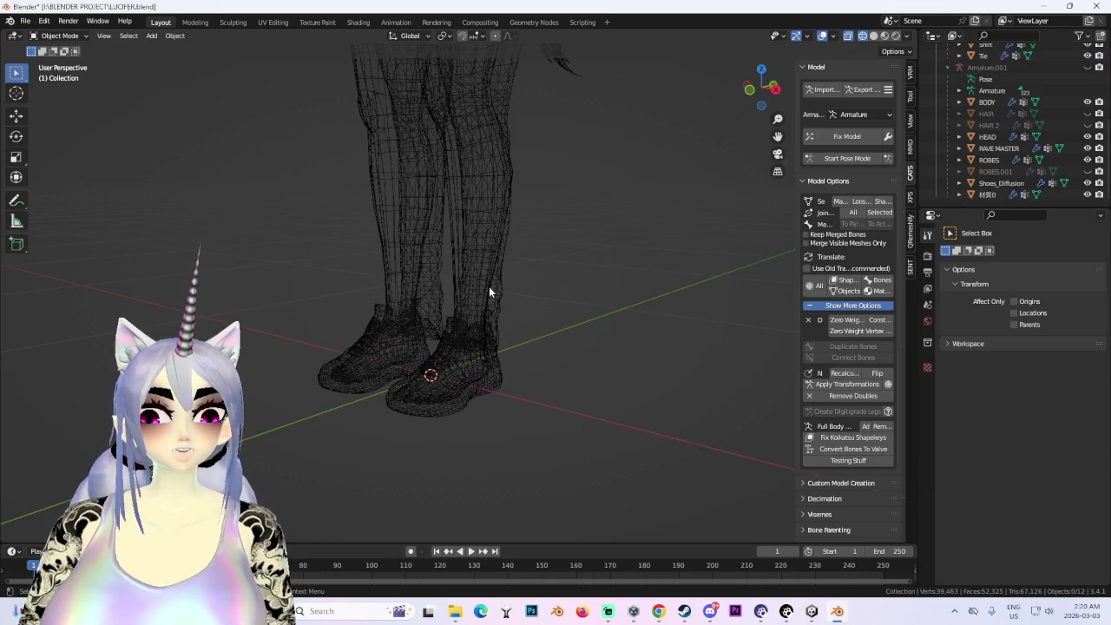
- In RAVE MASTER Edit Mode, box-select the lower legs and delete their faces
left_click_drag(775, 88, 496, 314)
left_click(496, 314)
mouse_move(496, 314)
middle_mouse_down()
mouse_move(652, 321)
mouse_move(508, 280)
mouse_move(526, 307)
mouse_move(534, 295)
middle_mouse_up()
scroll(526, 308, "down", 4)
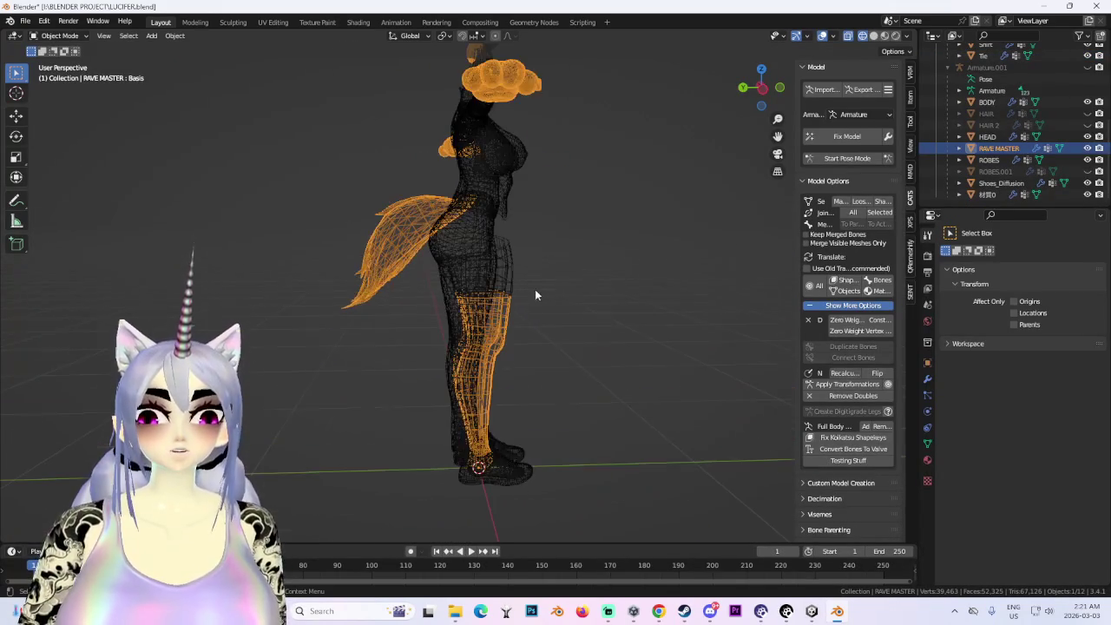
left_click(59, 62)
middle_click_drag(457, 292, 444, 271)
mouse_move(444, 270)
left_mouse_down()
mouse_move(621, 543)
mouse_move(709, 542)
left_mouse_up()
key("x")
left_click(528, 433)
- Return to solid shading, check the trimmed legs from the right side, and go back to Object Mode
middle_click_drag(527, 432, 576, 255)
key("shift+z")
mouse_move(497, 362)
middle_mouse_down()
mouse_move(547, 272)
mouse_move(441, 315)
mouse_move(488, 419)
mouse_move(659, 49)
middle_mouse_up()
scroll(547, 273, "up", 3)
scroll(488, 419, "down", 3)
left_click(769, 88)
scroll(460, 348, "up", 3)
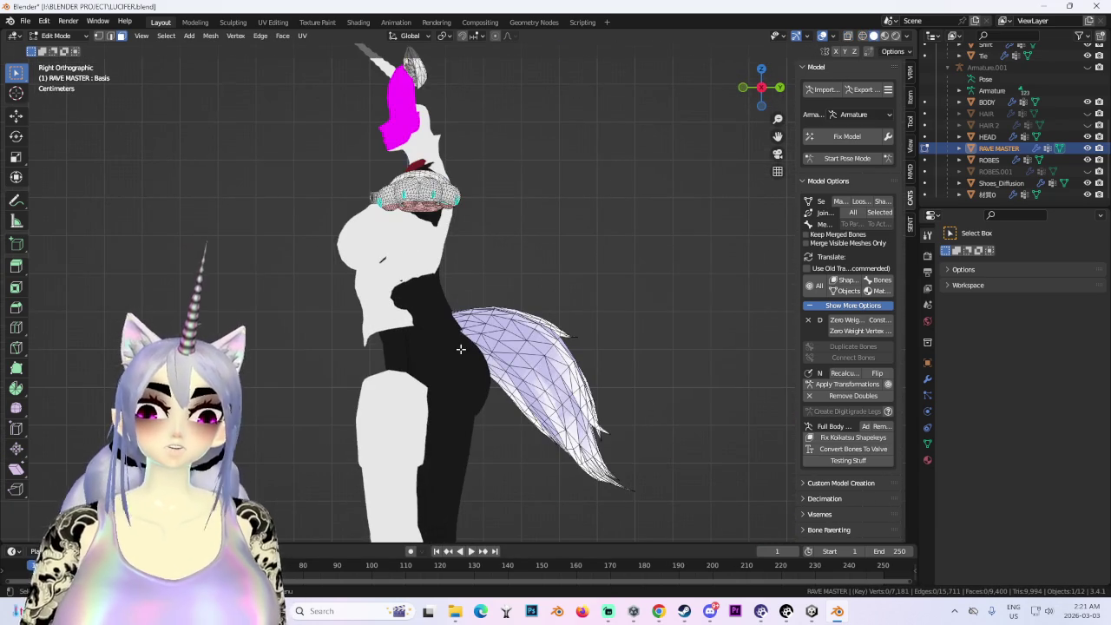
left_click(71, 50)
scroll(404, 278, "down", 3)
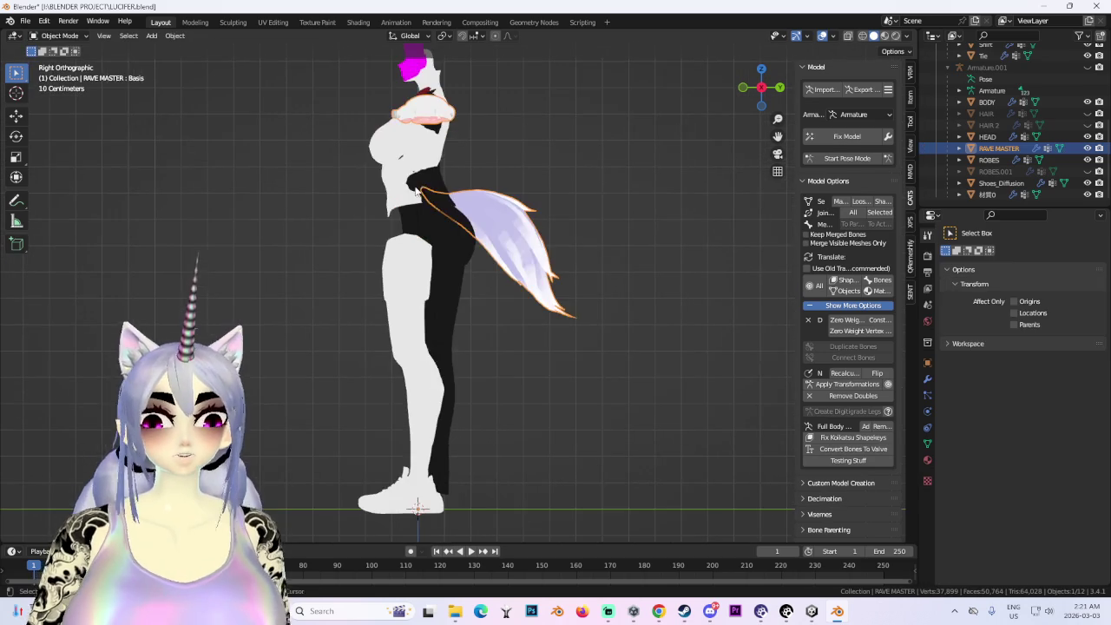
- Enable viewport overlays with wireframe shown over the shaded model
left_click(405, 279)
middle_click_drag(394, 291, 485, 297)
scroll(485, 297, "up", 2)
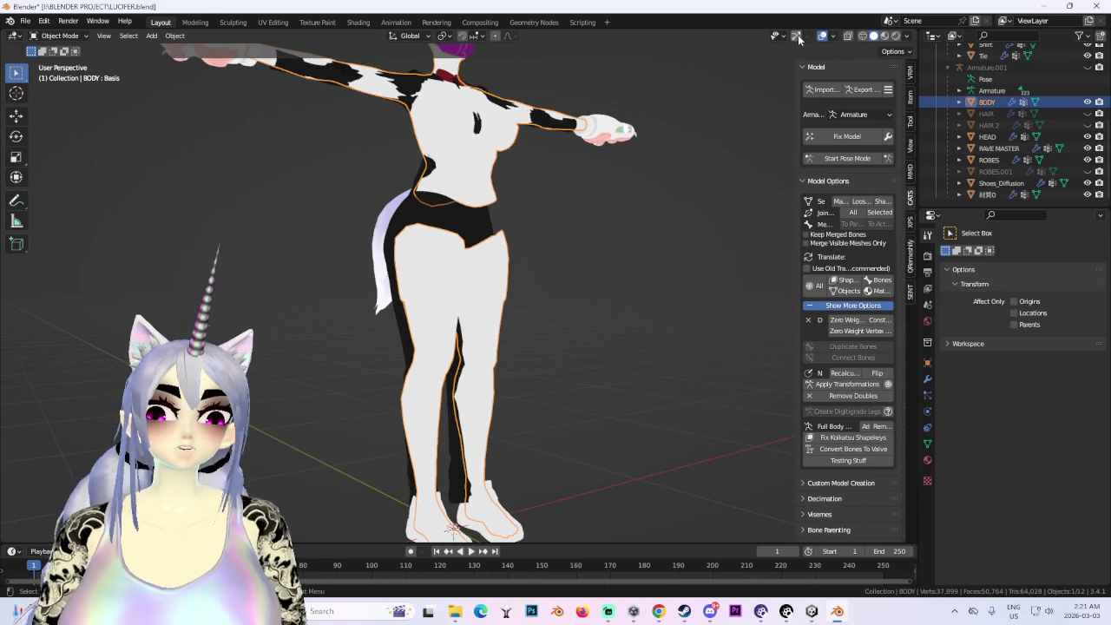
left_click(824, 36)
left_click(835, 37)
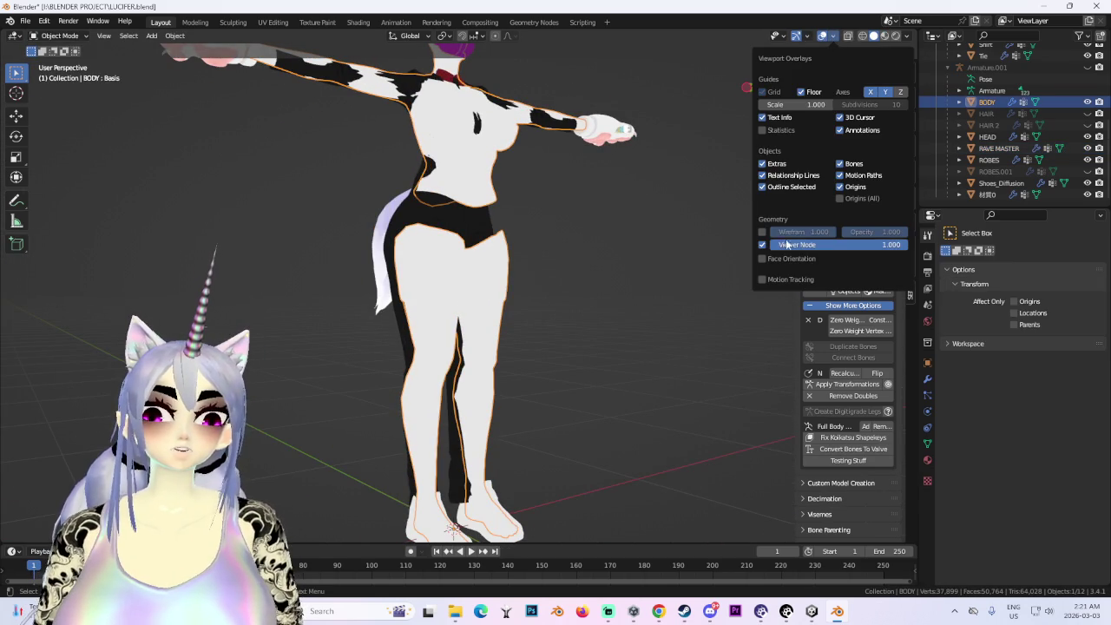
left_click(762, 231)
mouse_move(521, 312)
middle_mouse_down()
mouse_move(418, 312)
mouse_move(496, 278)
middle_mouse_up()
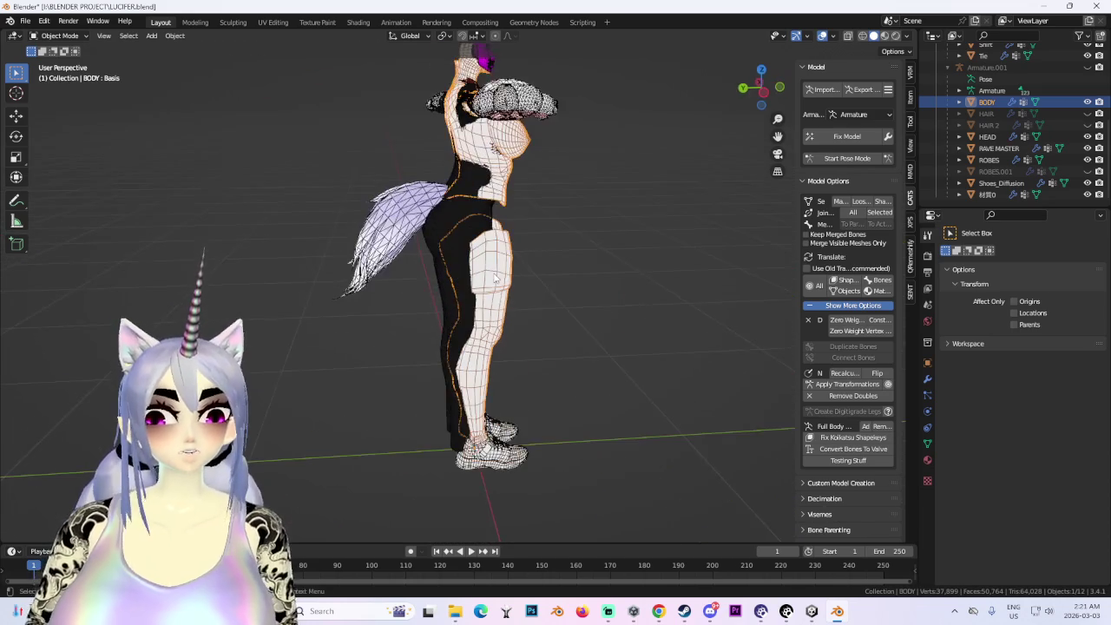
- Reopen RAVE MASTER in Edit Mode to inspect its faces, then return to Object Mode
key("alt+a")
mouse_move(493, 276)
middle_mouse_down()
mouse_move(458, 316)
mouse_move(563, 355)
mouse_move(634, 298)
mouse_move(541, 303)
mouse_move(505, 277)
mouse_move(438, 513)
middle_mouse_up()
scroll(467, 314, "up", 4)
left_click(473, 317)
key("Tab")
right_click(439, 514)
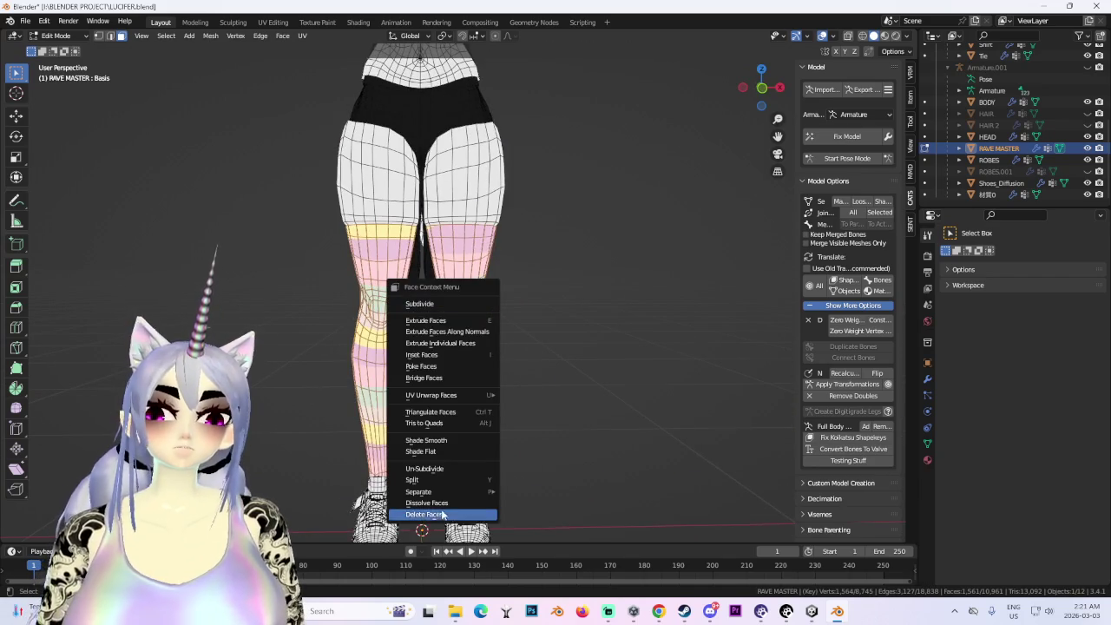
scroll(575, 303, "down", 3)
middle_click_drag(575, 303, 600, 309)
key("Tab")
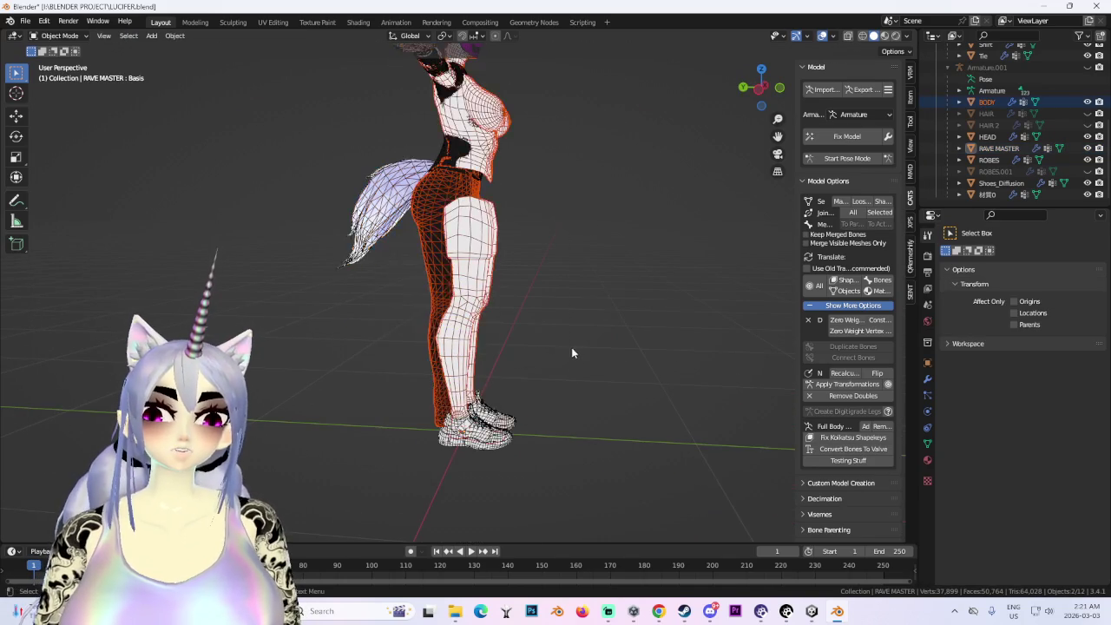
middle_click_drag(572, 352, 469, 260)
left_click(451, 241)
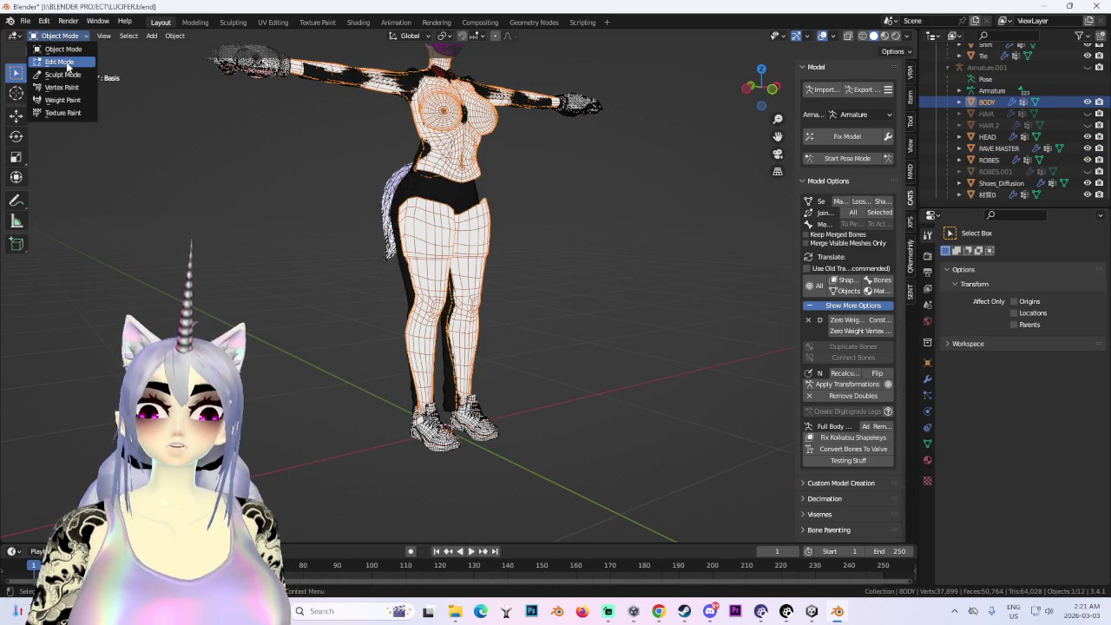
- In BODY Edit Mode, select the connected leg geometry and separate it into BODY.001
left_click(66, 63)
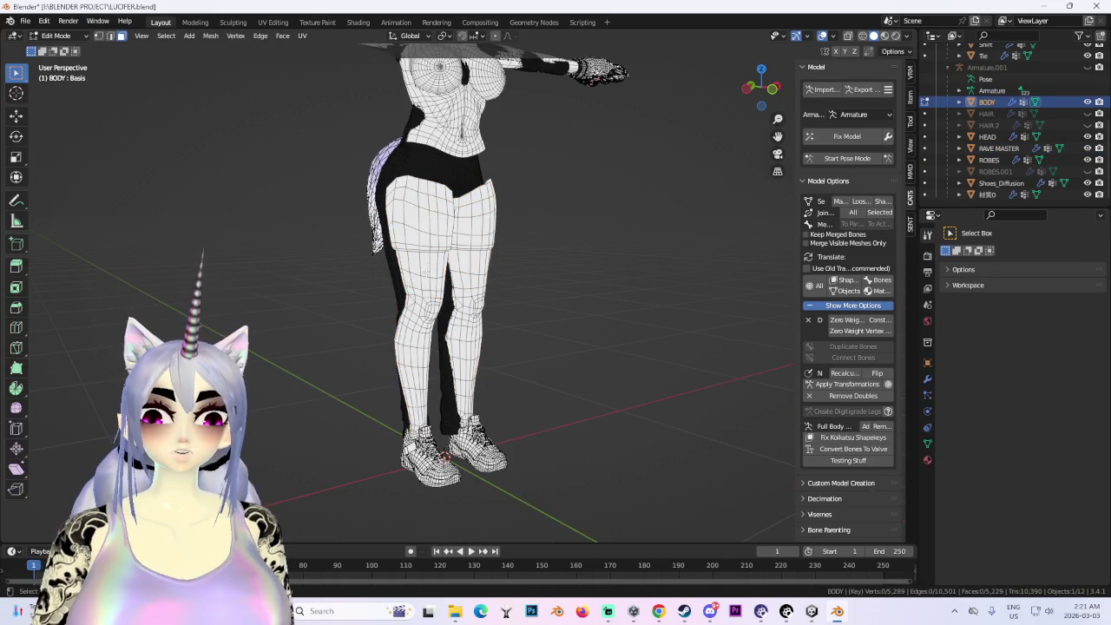
key("ctrl+l")
middle_click_drag(511, 321, 565, 298)
key("p")
left_click(568, 301)
- Return to Object Mode and review the model from left and back orthographic views
left_click(752, 98)
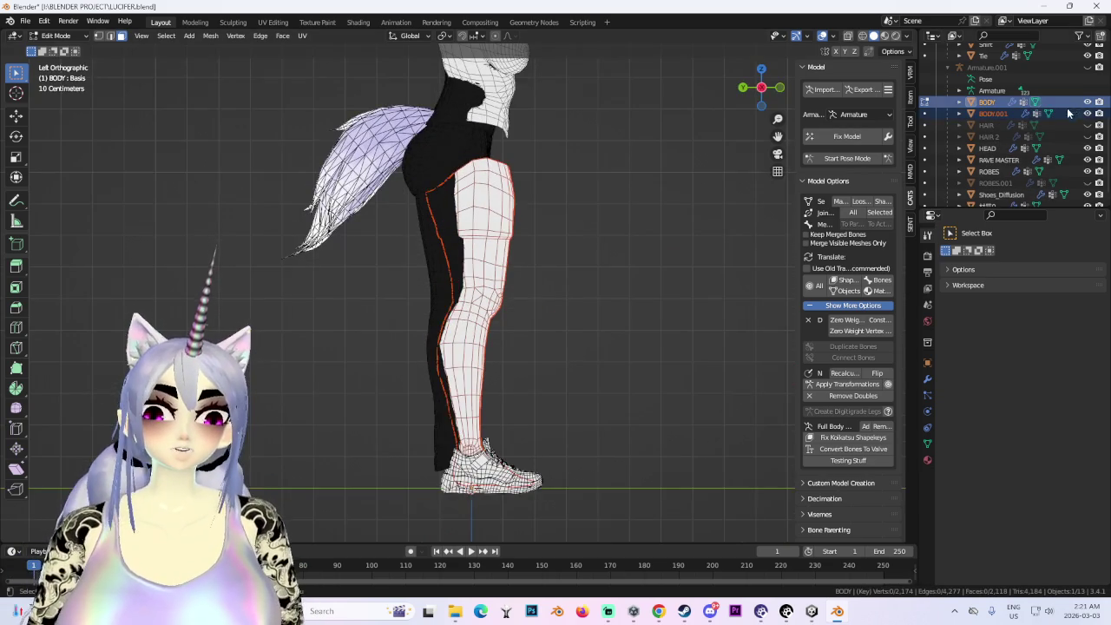
scroll(530, 330, "down", 3)
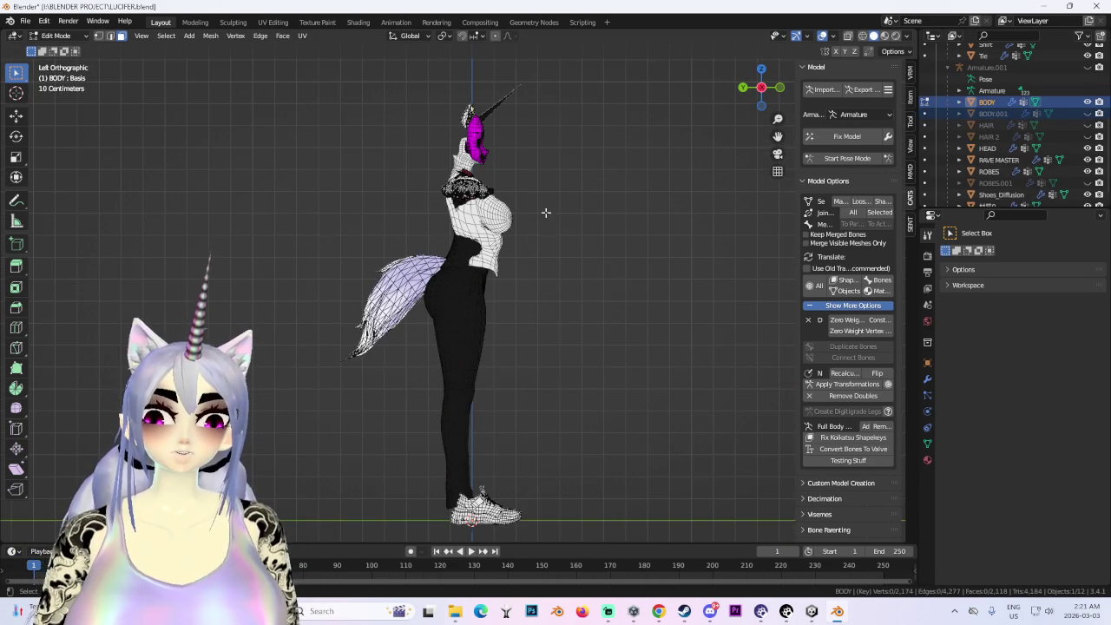
mouse_move(553, 222)
middle_mouse_down()
mouse_move(575, 251)
mouse_move(583, 355)
middle_mouse_up()
scroll(582, 355, "up", 3)
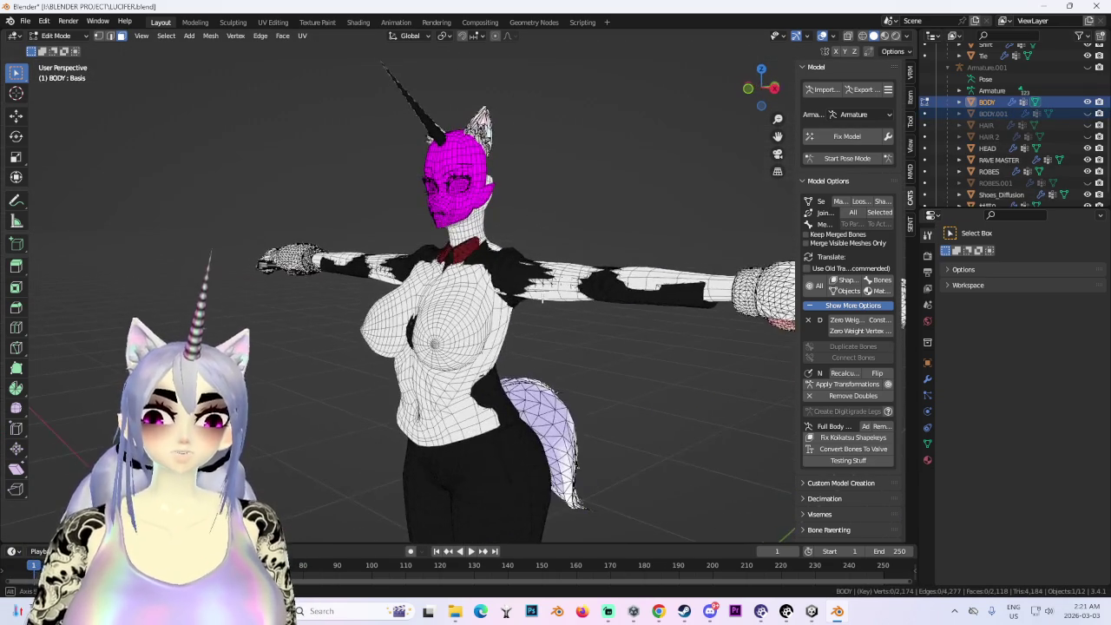
left_click(56, 36)
left_click(83, 50)
scroll(549, 298, "down", 3)
mouse_move(549, 299)
middle_mouse_down()
mouse_move(524, 261)
mouse_move(555, 260)
middle_mouse_up()
scroll(524, 261, "up", 2)
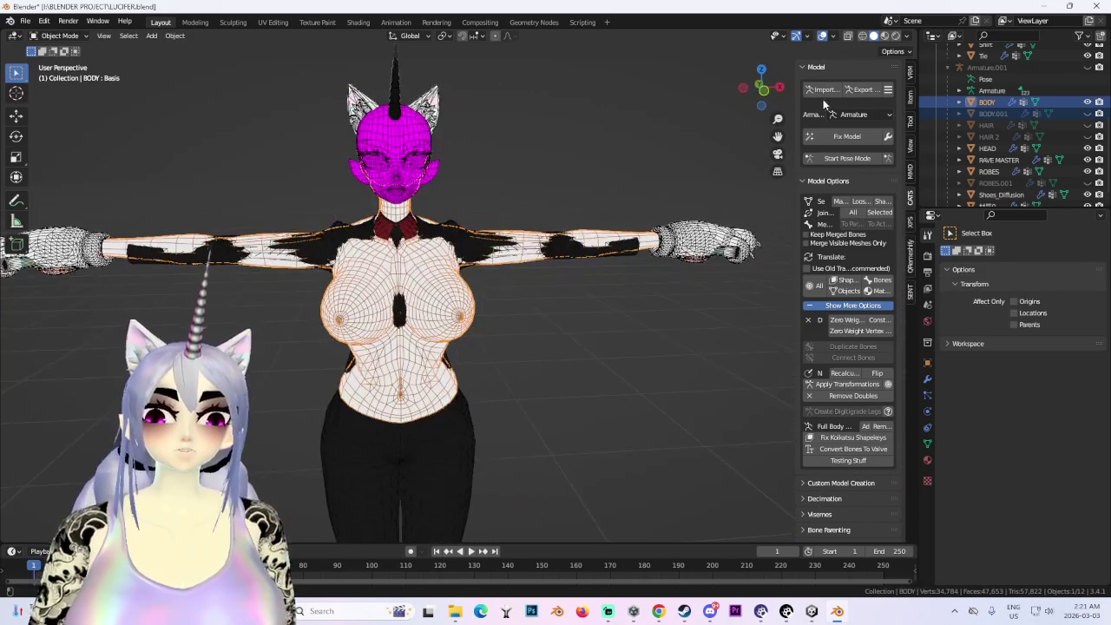
left_click_drag(761, 87, 766, 96)
left_click(767, 96)
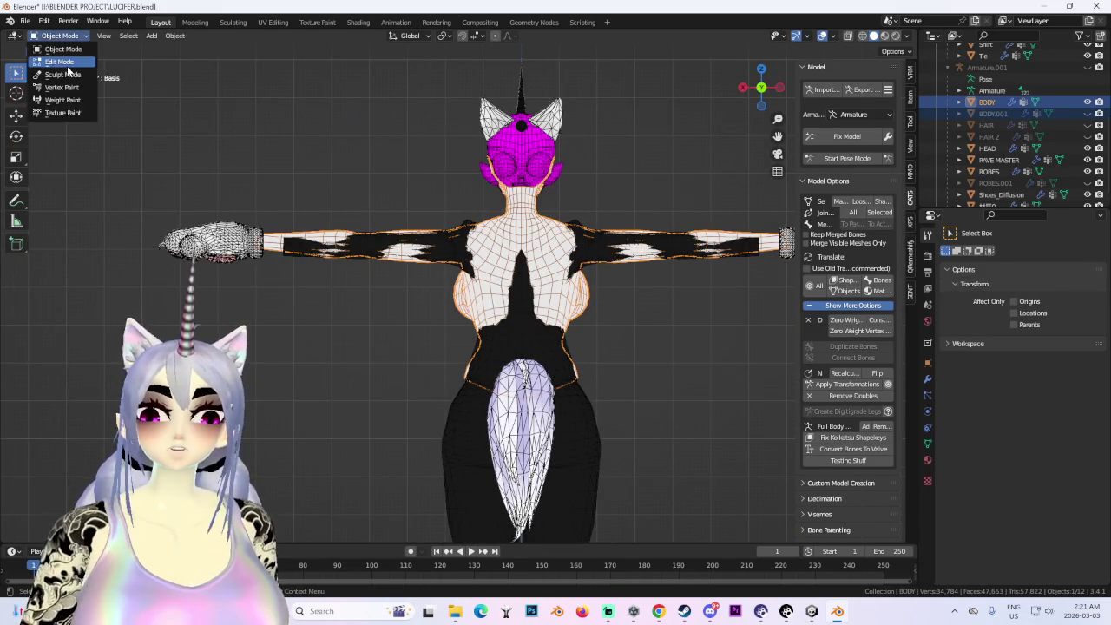
- Re-enter Edit Mode on BODY with the Select Circle tool and hide the HEAD mesh
left_click(66, 66)
scroll(512, 315, "up", 4)
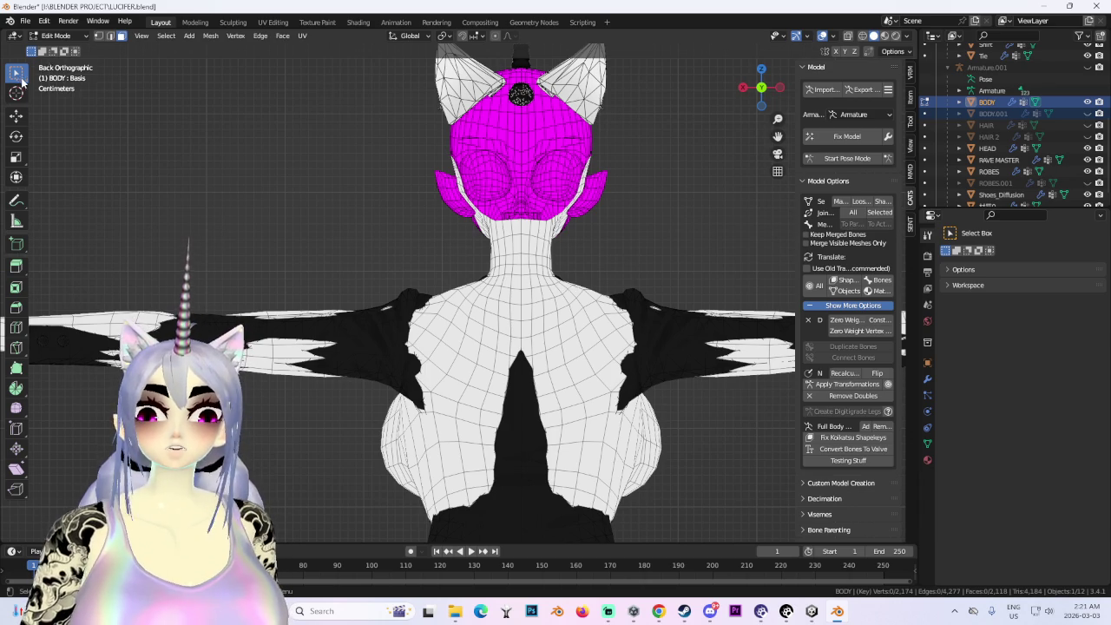
left_click_drag(17, 78, 87, 126)
mouse_move(367, 194)
middle_mouse_down()
mouse_move(466, 310)
mouse_move(533, 332)
mouse_move(458, 339)
middle_mouse_up()
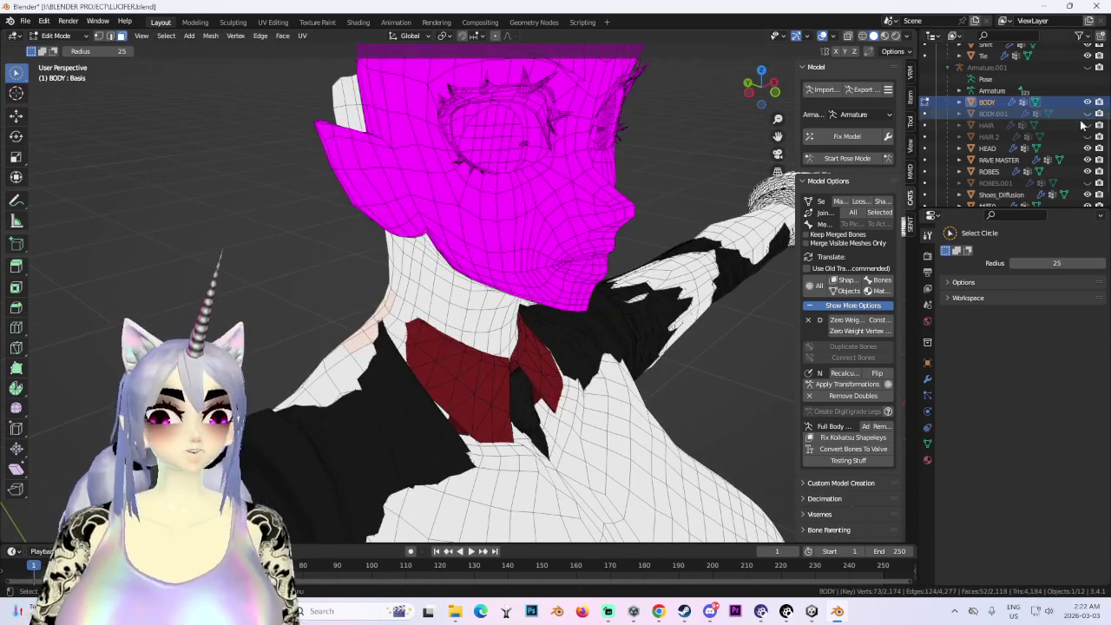
left_click(1088, 148)
- Unhide HEAD and hide the RAVE MASTER and Jacket meshes
left_click(1087, 147)
left_click(1087, 159)
mouse_move(477, 279)
middle_mouse_down()
mouse_move(345, 283)
mouse_move(299, 251)
middle_mouse_up()
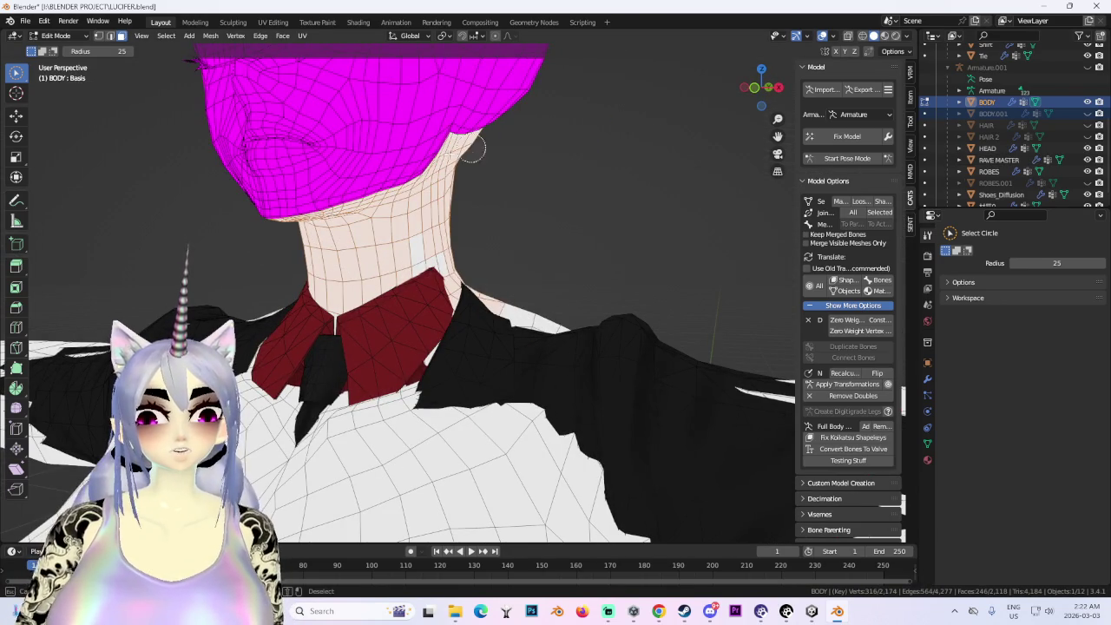
middle_click_drag(431, 276, 495, 260)
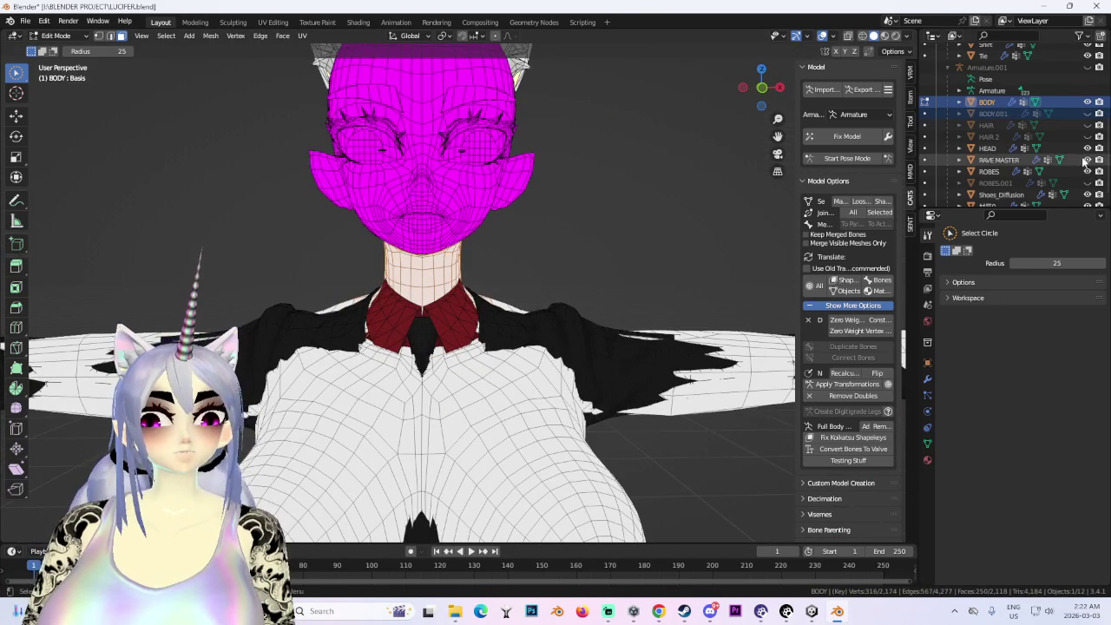
scroll(1083, 162, "up", 5)
left_click(1087, 125)
- Turn on X-ray and box-select the neck of BODY, excluding the jaw area
middle_click_drag(402, 381, 460, 369)
scroll(1085, 104, "down", 5)
scroll(1084, 81, "up", 2)
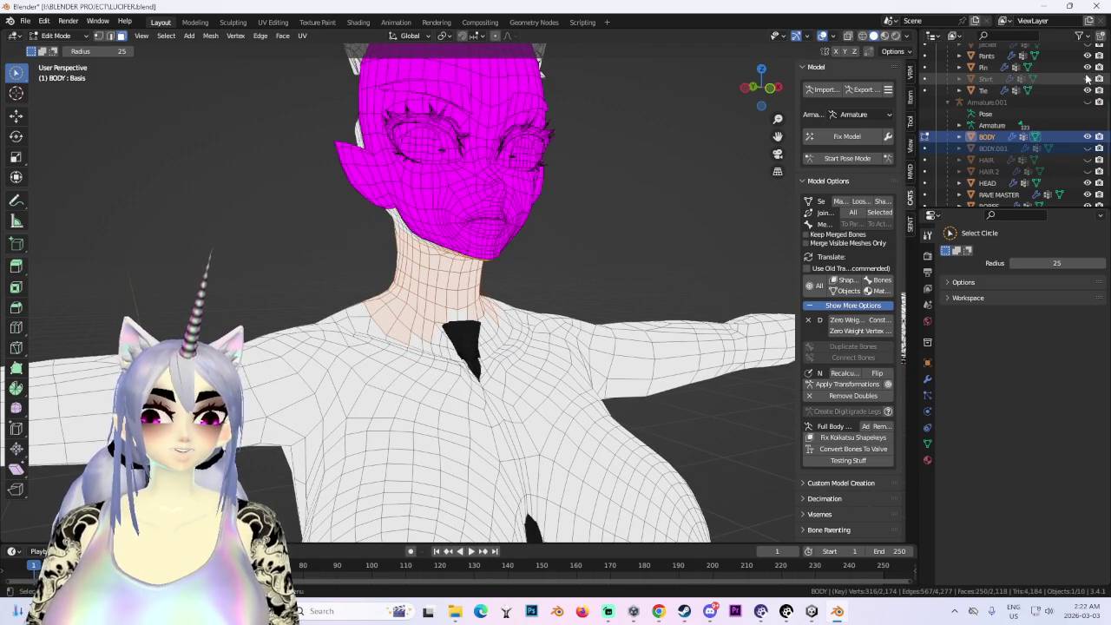
middle_click_drag(486, 323, 423, 328)
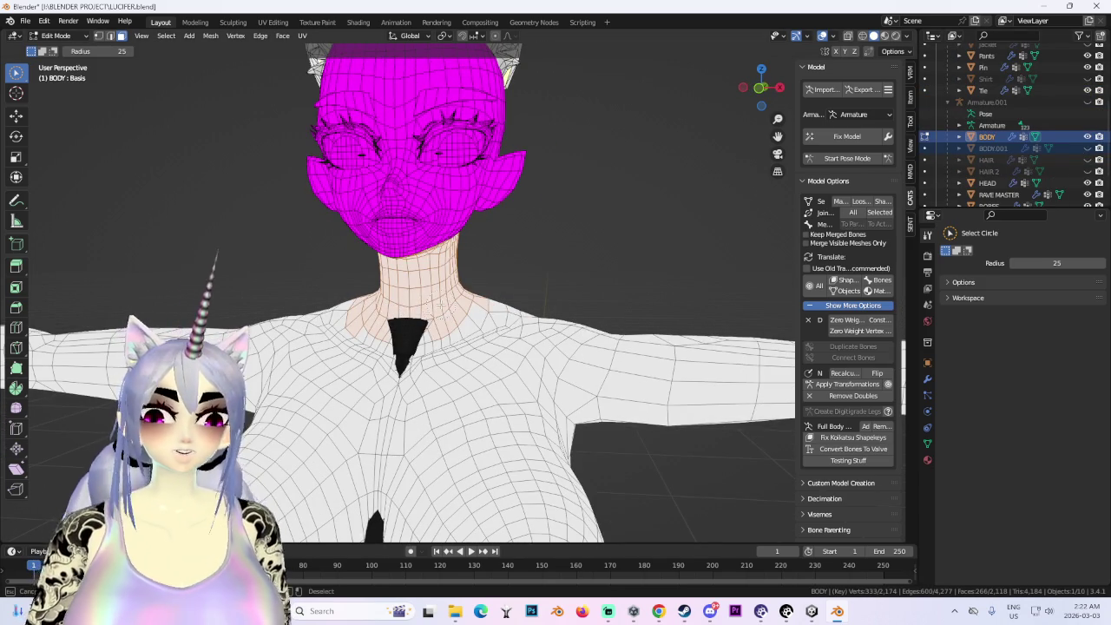
middle_click_drag(469, 312, 451, 300)
mouse_move(479, 228)
middle_mouse_down()
mouse_move(582, 246)
mouse_move(488, 257)
mouse_move(499, 252)
middle_mouse_up()
left_click(864, 36)
middle_click_drag(694, 156, 513, 210)
left_click_drag(15, 72, 78, 96)
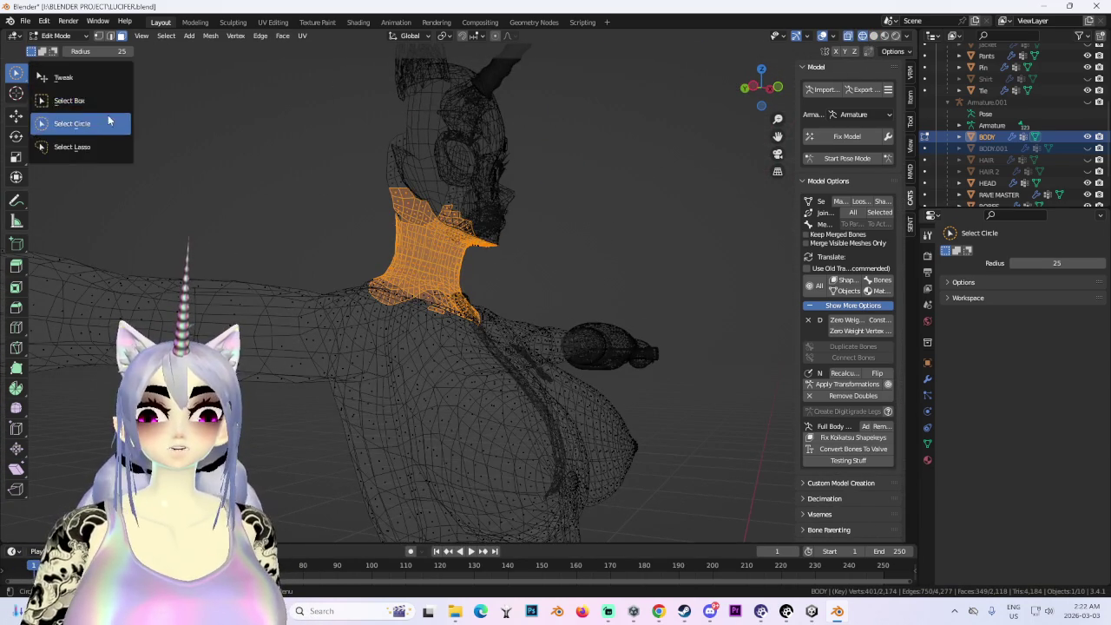
left_click_drag(286, 106, 532, 244, "ctrl")
- Separate the selected neck into BODY.002 and return to Object Mode with HEAD selected
middle_click_drag(532, 244, 398, 79)
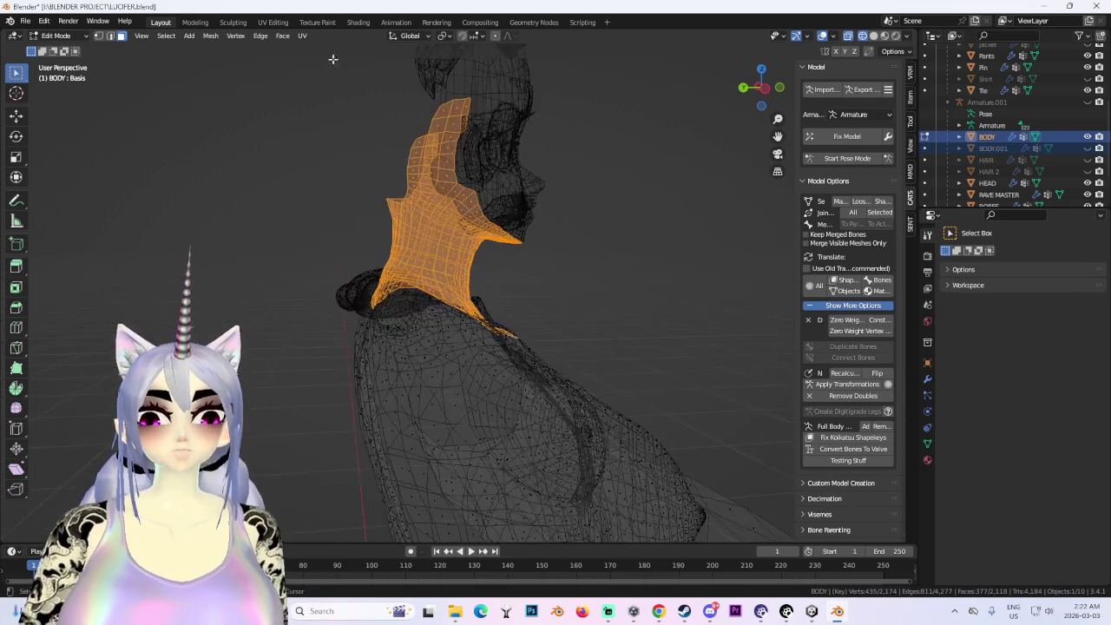
mouse_move(601, 223)
middle_mouse_down()
mouse_move(512, 321)
mouse_move(529, 290)
mouse_move(494, 257)
mouse_move(442, 308)
mouse_move(527, 257)
mouse_move(461, 258)
mouse_move(421, 307)
mouse_move(372, 298)
mouse_move(479, 305)
mouse_move(592, 348)
mouse_move(625, 310)
mouse_move(661, 298)
middle_mouse_up()
mouse_move(560, 246)
middle_mouse_down()
mouse_move(503, 260)
mouse_move(546, 252)
middle_mouse_up()
key("p")
left_click(545, 256)
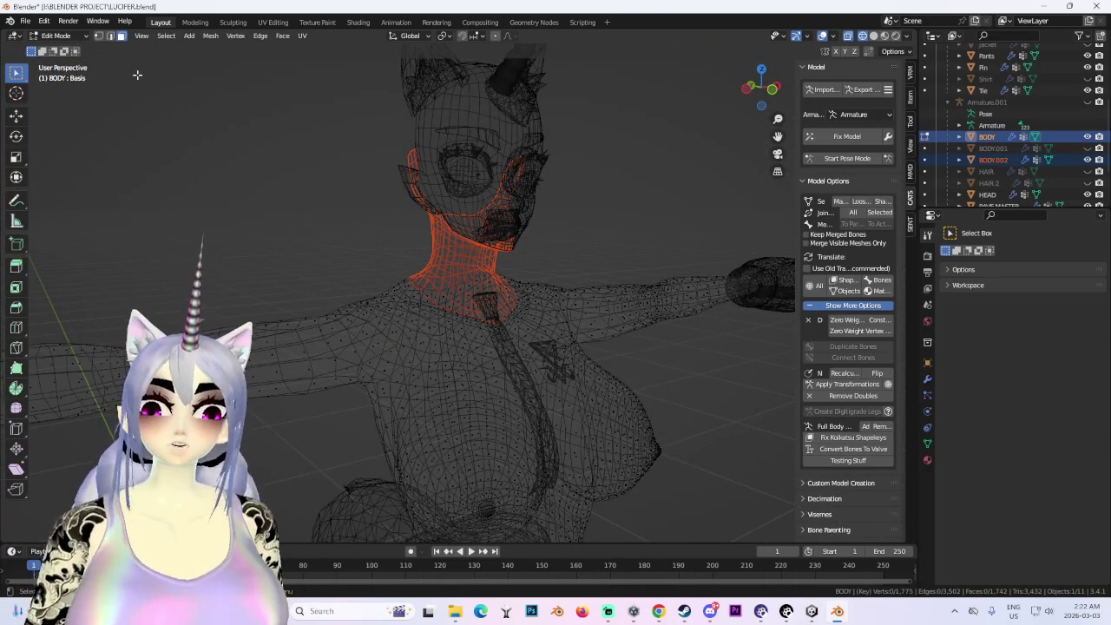
left_click(76, 50)
left_click(439, 249)
left_click(452, 246)
scroll(457, 258, "down", 3)
scroll(458, 258, "up", 2)
left_click(473, 243)
scroll(496, 238, "up", 3)
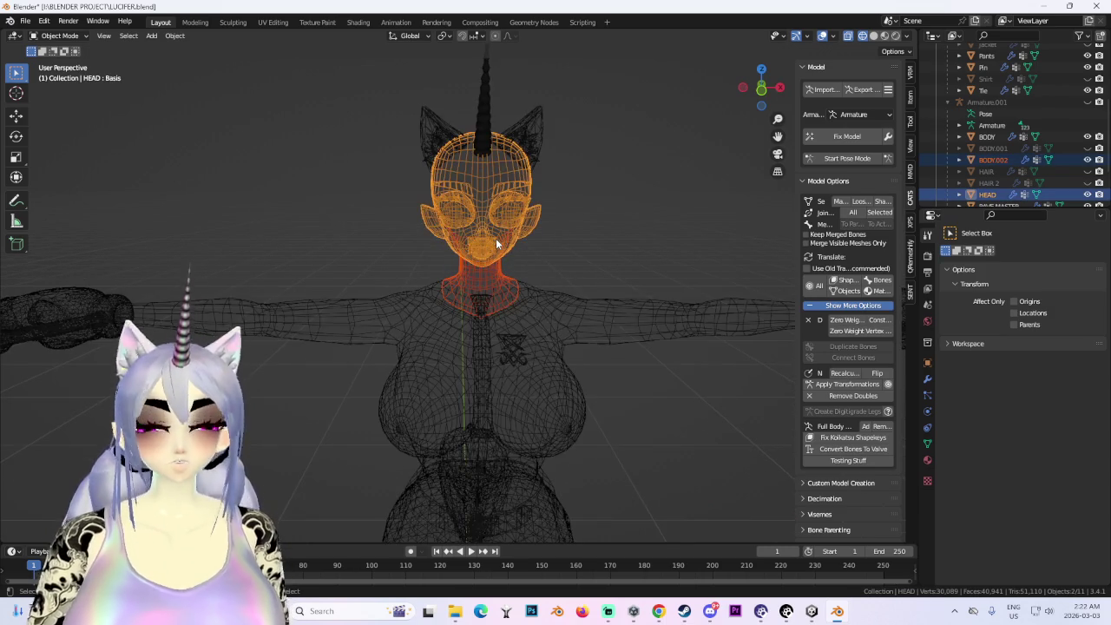
- Run Merge by Distance on HEAD, removing 45 duplicate vertices
scroll(526, 271, "up", 2)
middle_click_drag(545, 286, 486, 260)
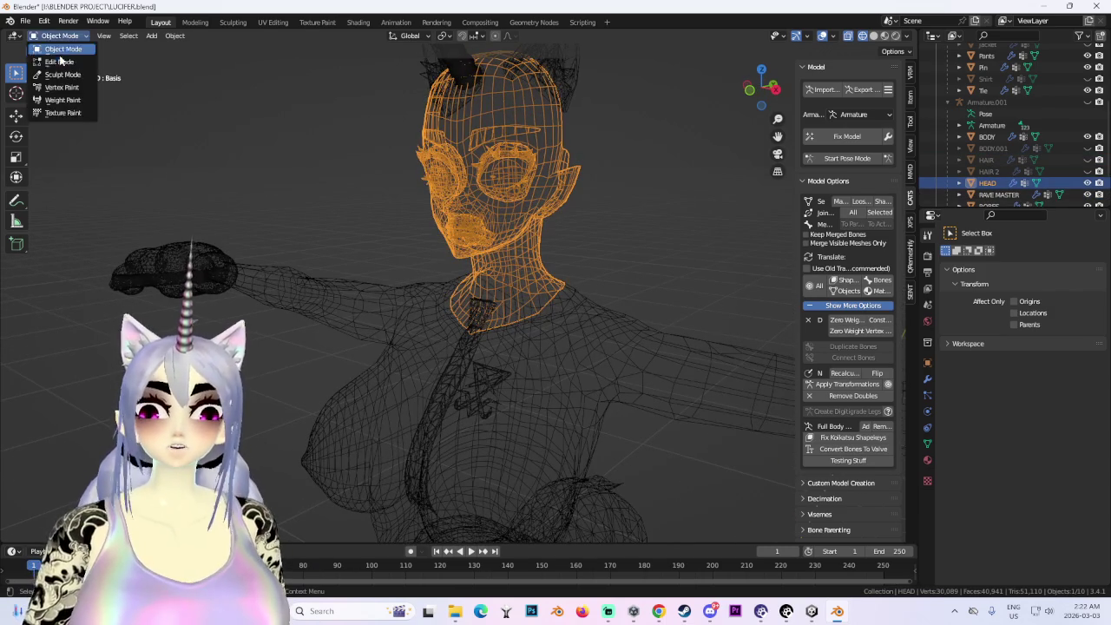
left_click(60, 61)
left_click(211, 36)
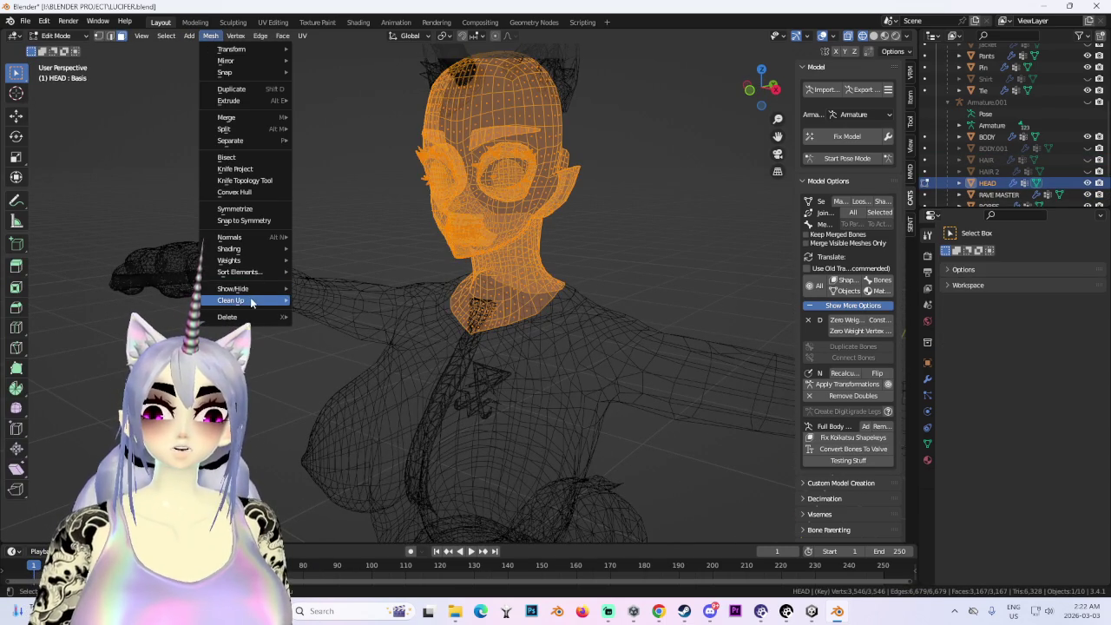
left_click(352, 392)
scroll(427, 380, "down", 3)
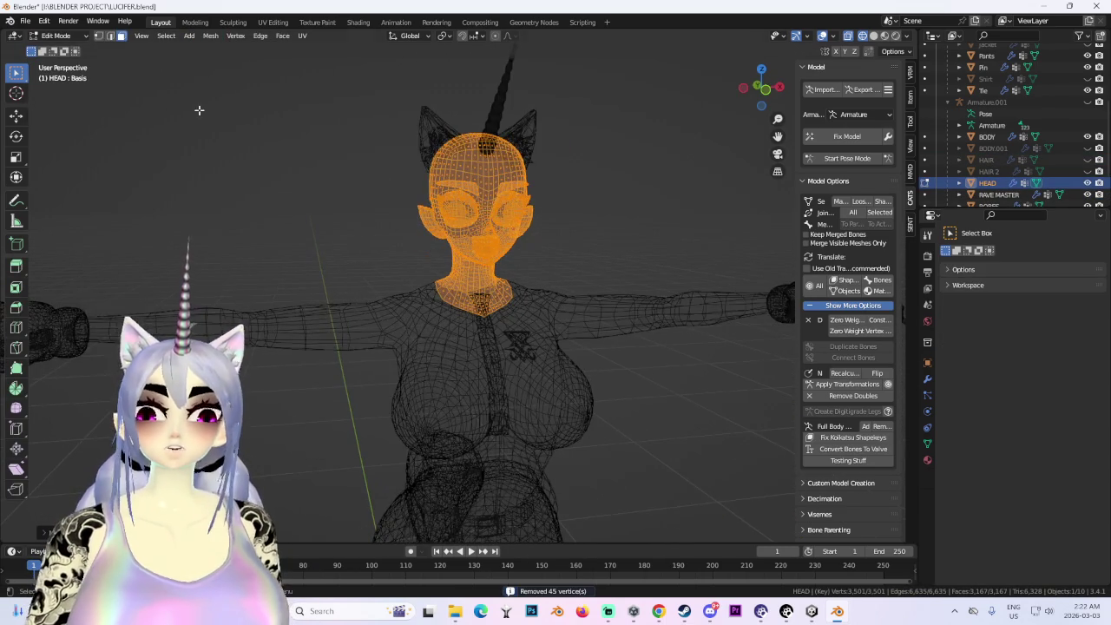
key("Tab")
- Box-select both arms of BODY and separate them into a new object
left_click(385, 324)
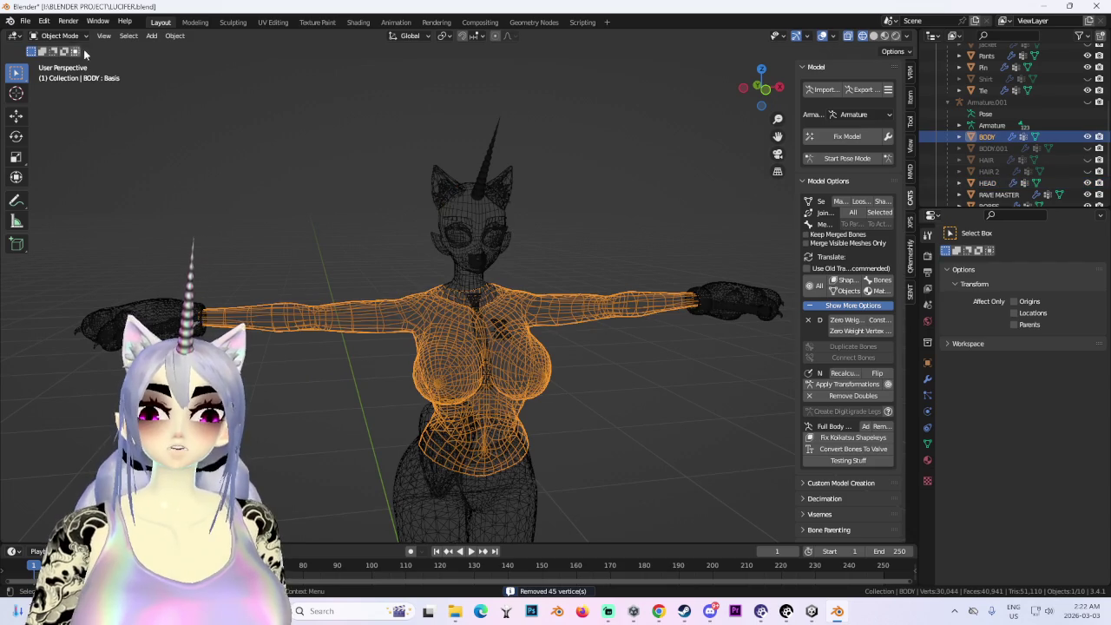
left_click(59, 62)
mouse_move(116, 221)
left_mouse_down()
mouse_move(301, 394)
mouse_move(340, 398)
left_mouse_up()
left_click(762, 90)
left_click_drag(704, 249, 469, 399)
scroll(503, 365, "down", 2)
middle_click_drag(408, 368, 480, 377)
key("p")
left_click(480, 378)
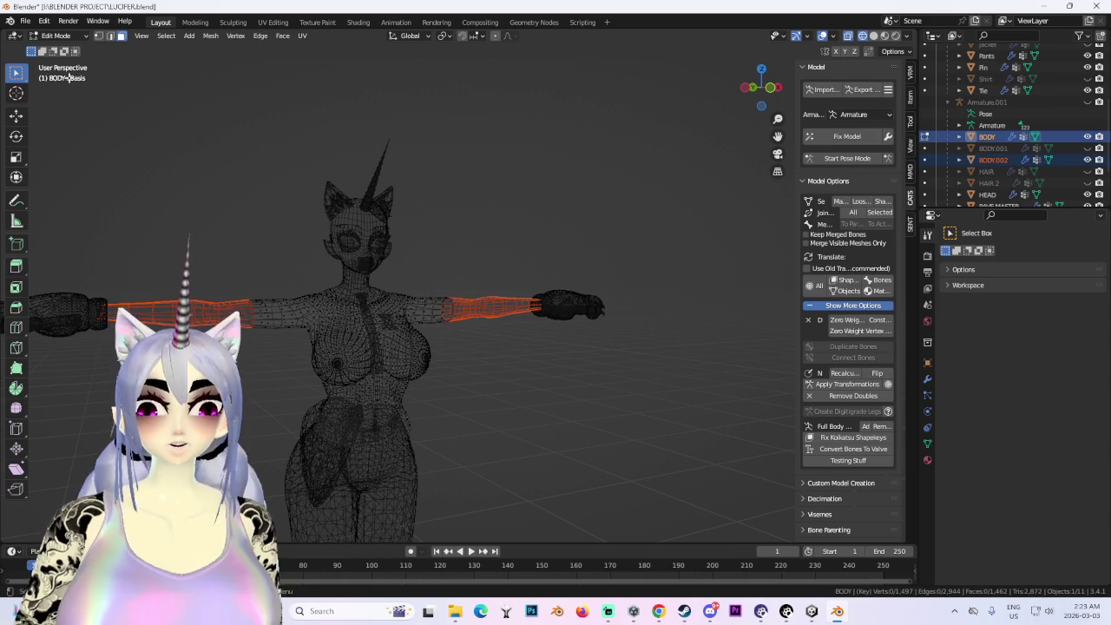
- Delete the leftover BODY torso object
key("Tab")
right_click(404, 330)
left_click(405, 330)
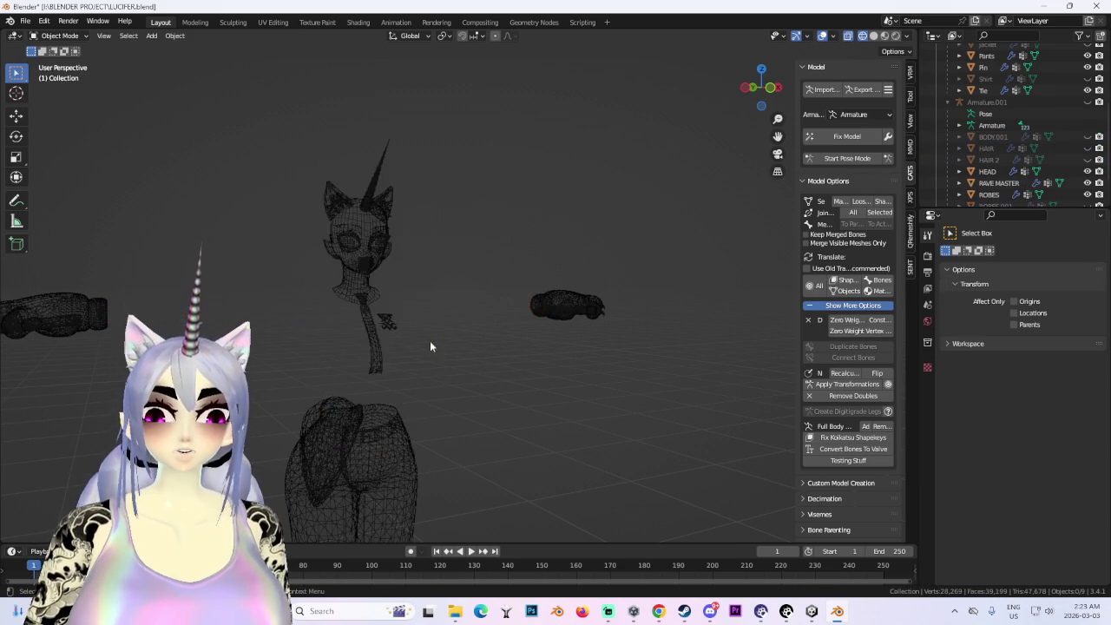
- Undo the last deletion, then delete the BODY torso object
key("ctrl+z")
key("ctrl+z")
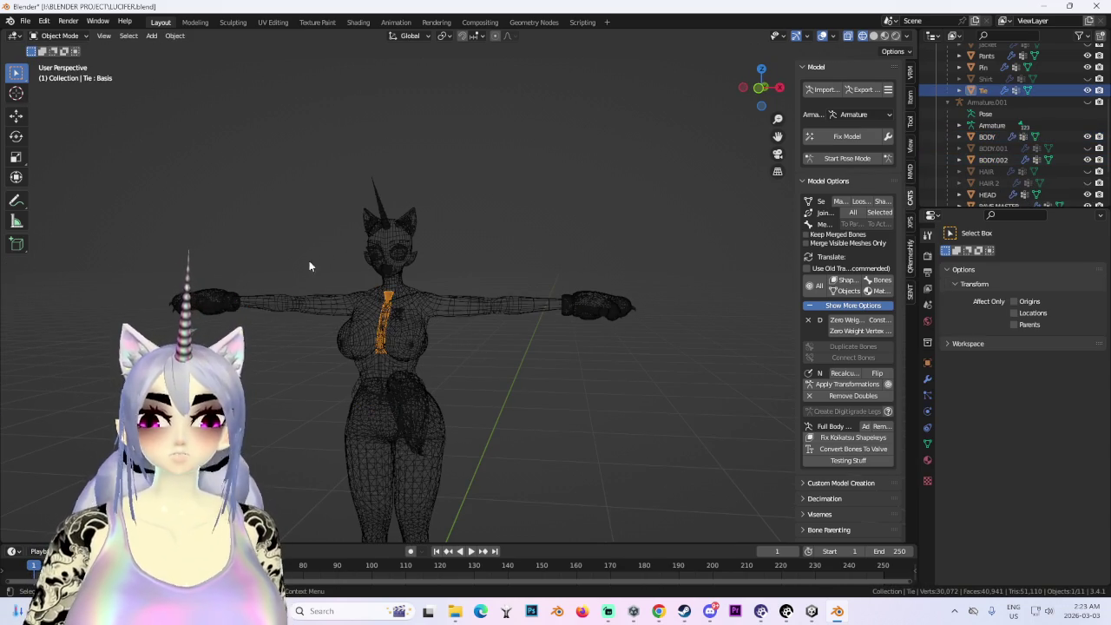
left_click(348, 319)
right_click(348, 320)
left_click(359, 322)
mouse_move(364, 322)
middle_mouse_down()
mouse_move(494, 295)
mouse_move(571, 302)
mouse_move(467, 325)
middle_mouse_up()
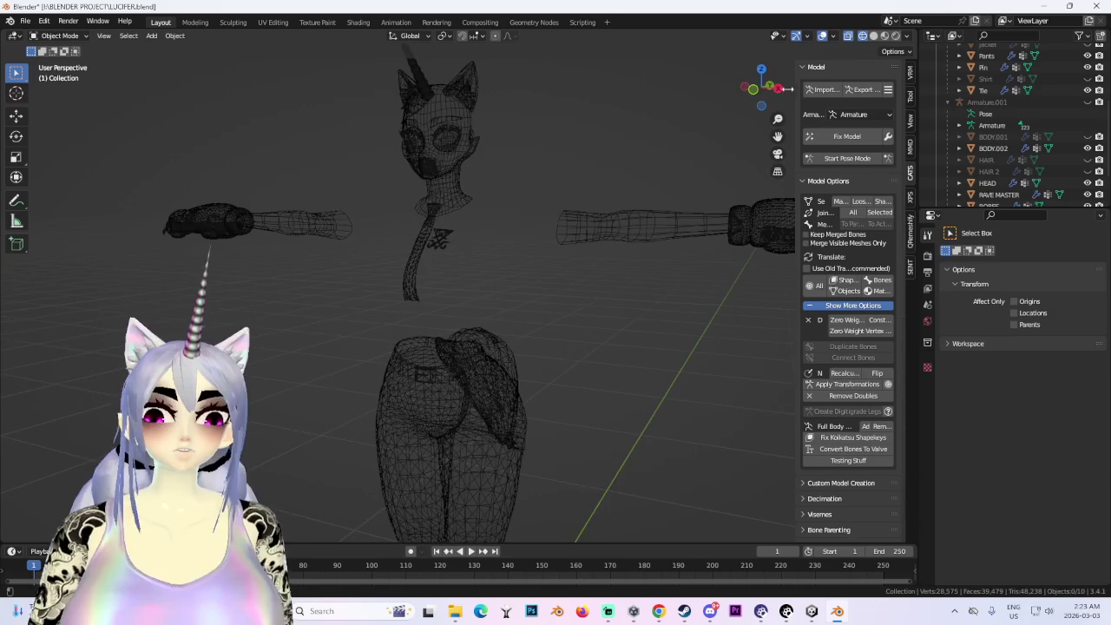
left_click(761, 87)
- Switch the viewport to Solid shading, frame the model and turn off overlays
left_click(873, 36)
scroll(481, 232, "up", 1)
middle_click_drag(481, 232, 558, 380, "shift")
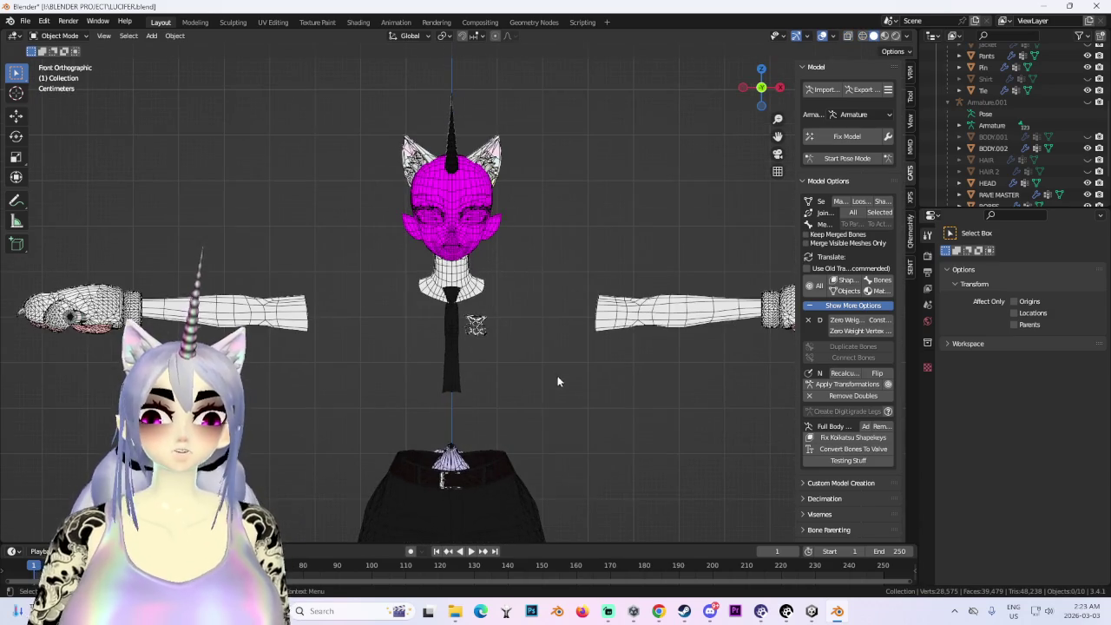
left_click(822, 36)
middle_click_drag(486, 277, 523, 289)
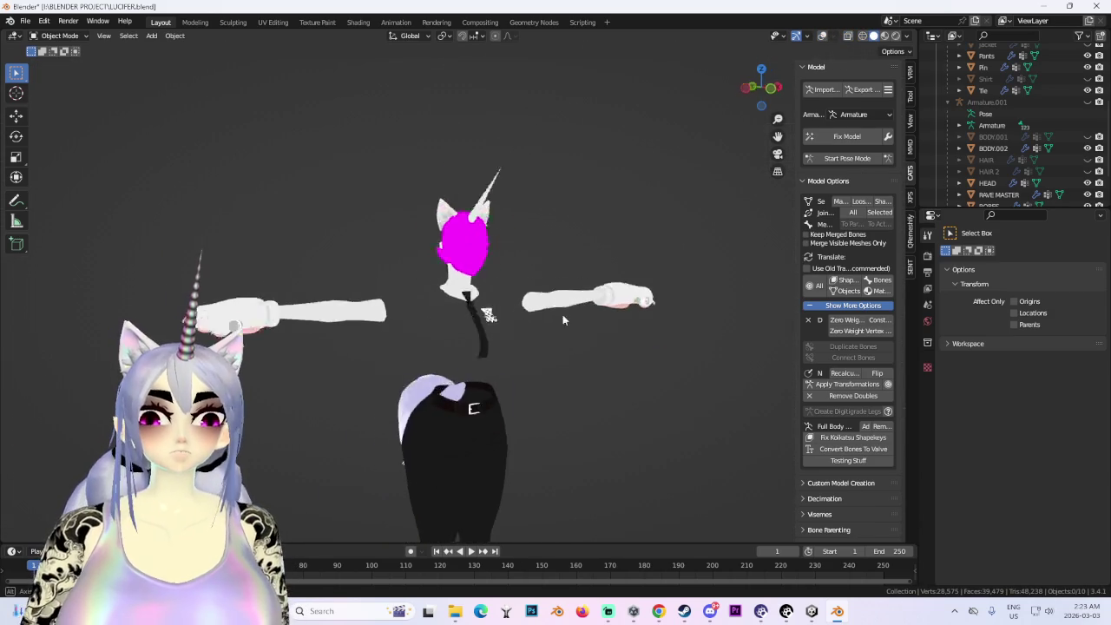
- Toggle HAIR 2 visibility, reveal BODY.001 and view it in wireframe
left_click(1088, 171)
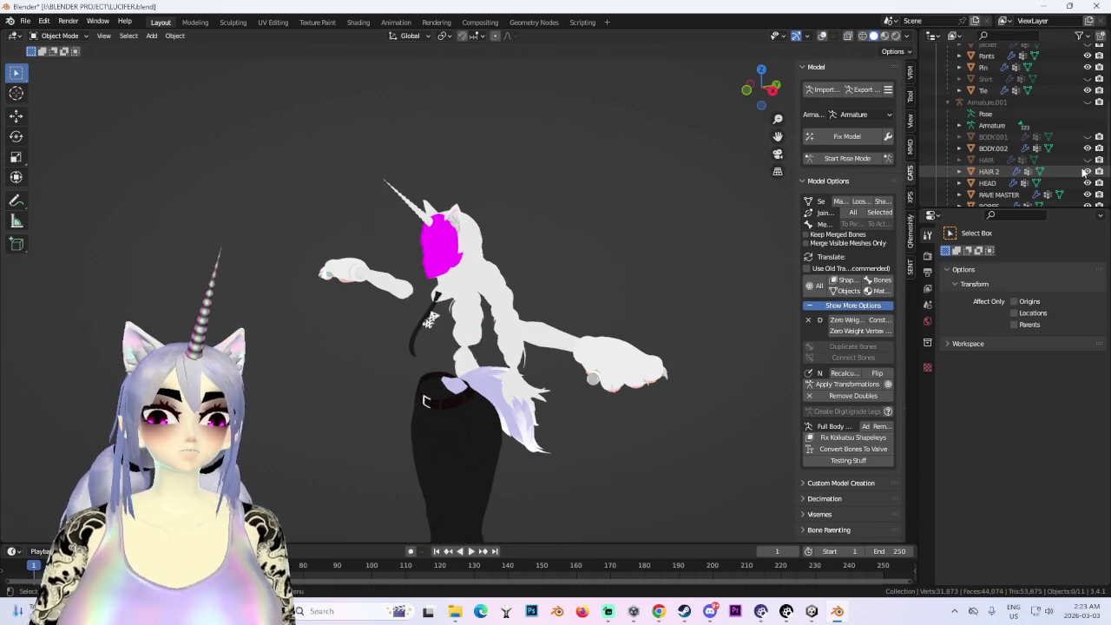
left_click(1087, 171)
left_click(1087, 136)
mouse_move(451, 312)
middle_mouse_down()
mouse_move(621, 335)
mouse_move(513, 335)
mouse_move(486, 261)
middle_mouse_up()
scroll(517, 340, "up", 2)
left_click(518, 340)
left_click(850, 38)
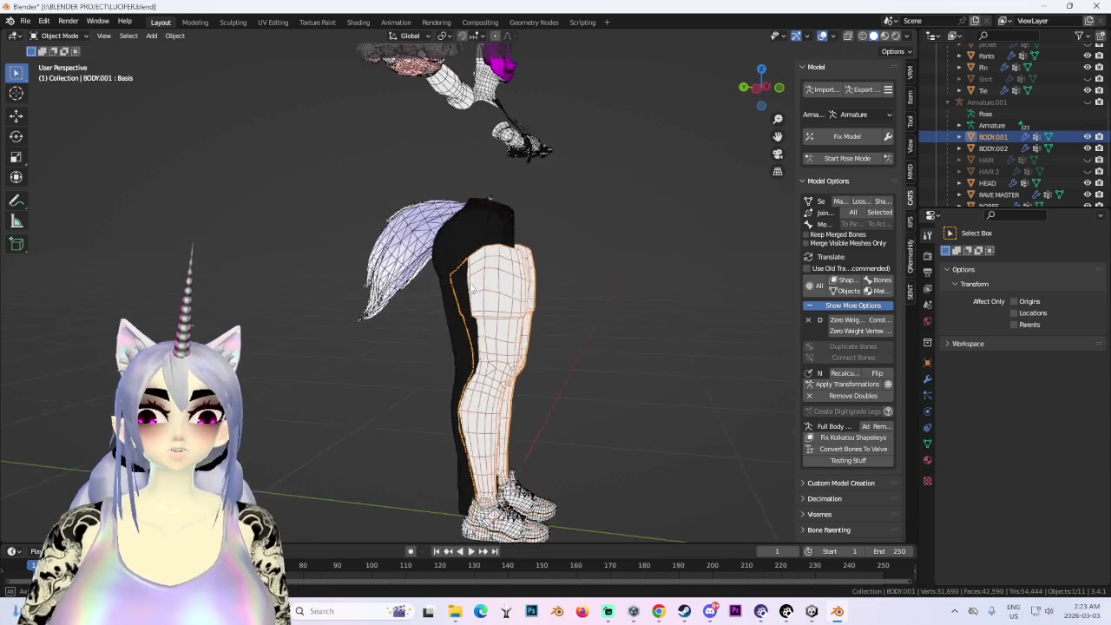
- Hide the BODY.001 legs after comparing them against the Pants
left_click(480, 245)
scroll(618, 268, "down", 2)
middle_click_drag(618, 268, 574, 313)
scroll(539, 330, "up", 2)
left_click(509, 347)
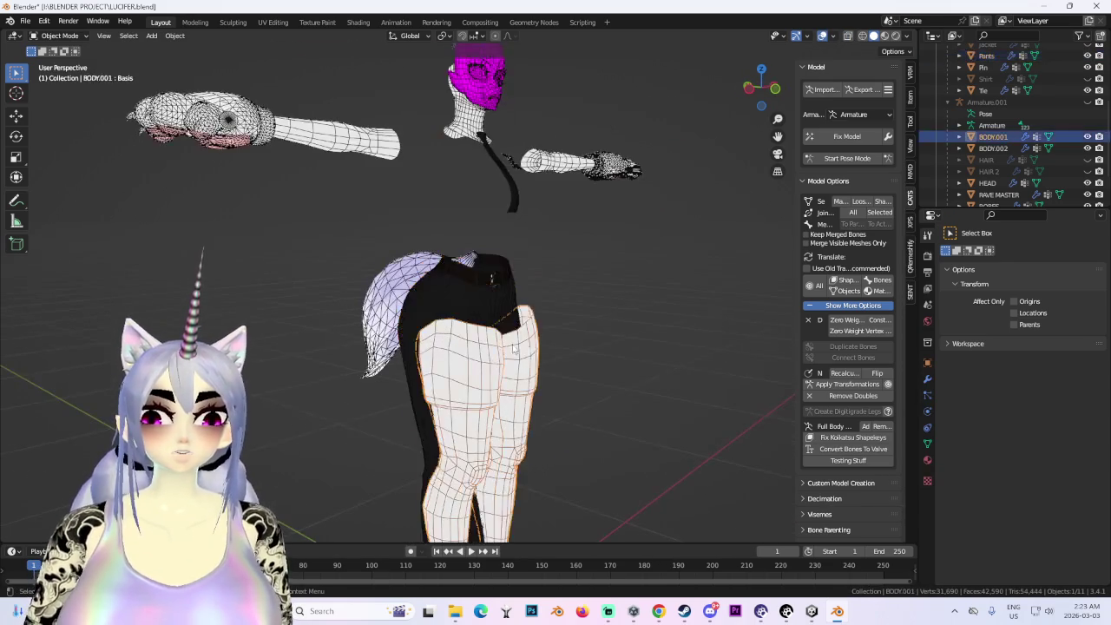
left_click(1088, 136)
- Check the HAIR, HAIR 2 and ROBES.001 meshes, leaving them all hidden
left_click(1088, 159)
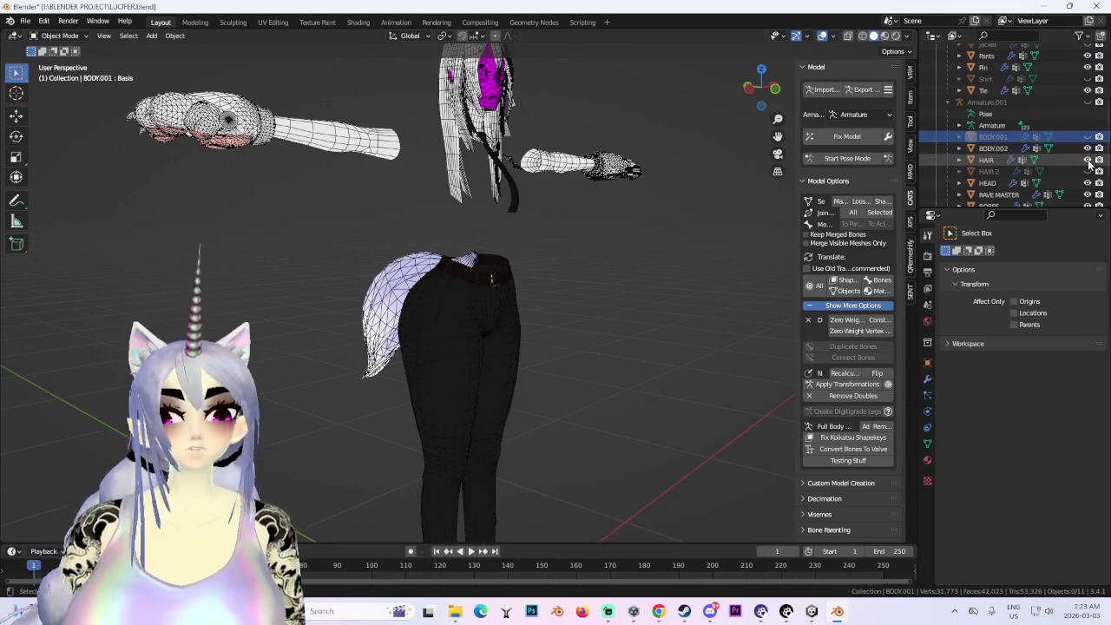
left_click(1087, 160)
left_click(1087, 171)
left_click(1087, 171)
scroll(1079, 171, "down", 2)
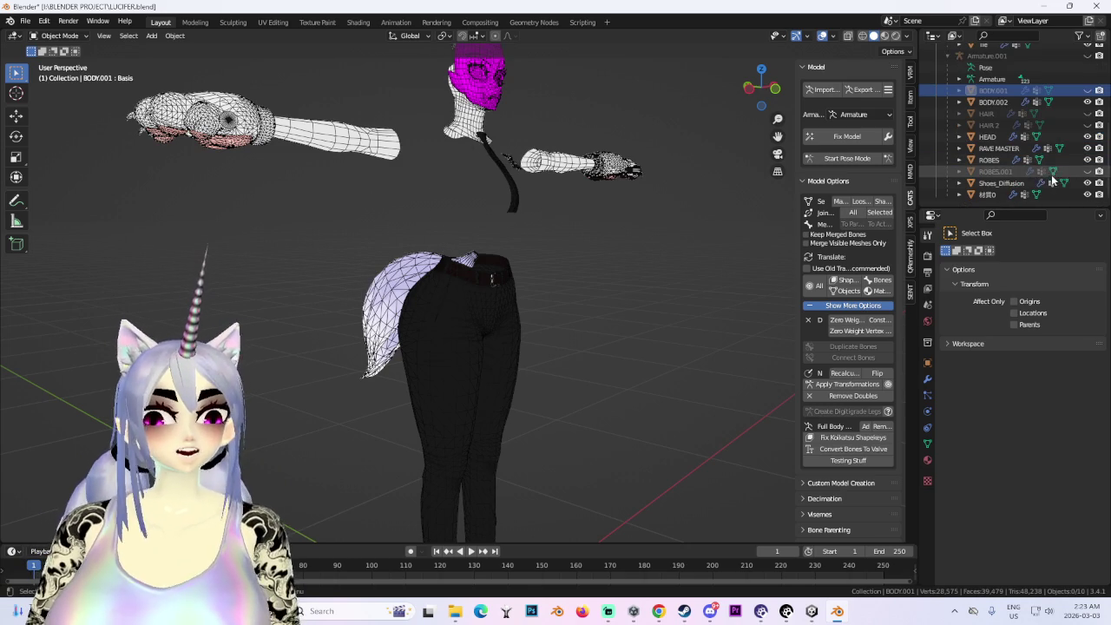
left_click(1087, 171)
left_click(1087, 171)
scroll(1093, 139, "up", 2)
scroll(1094, 114, "up", 2)
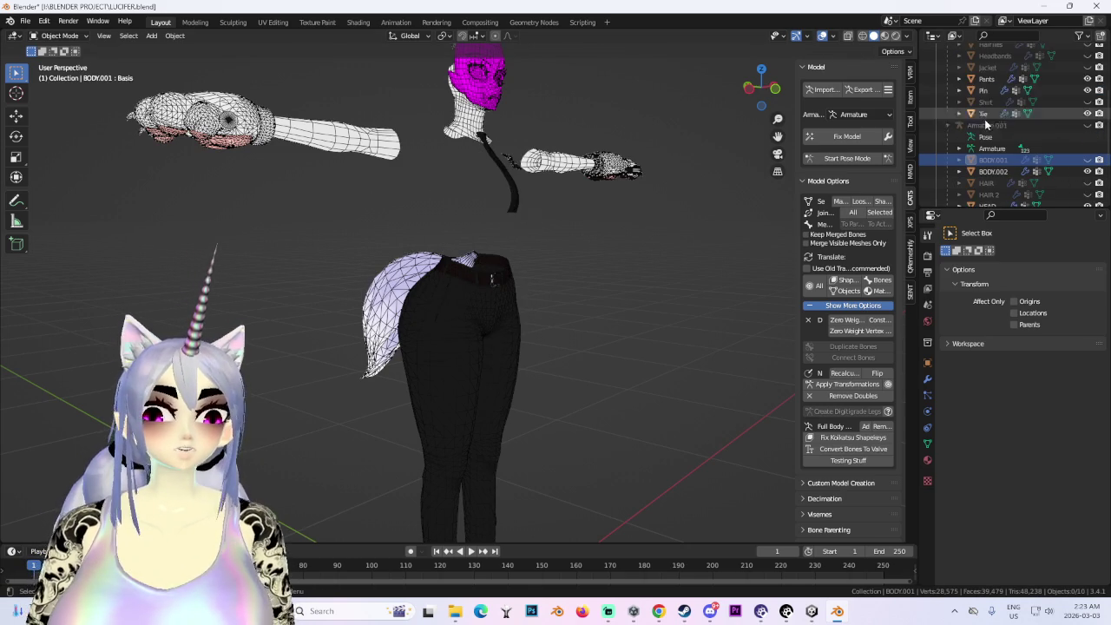
middle_click_drag(528, 209, 826, 127)
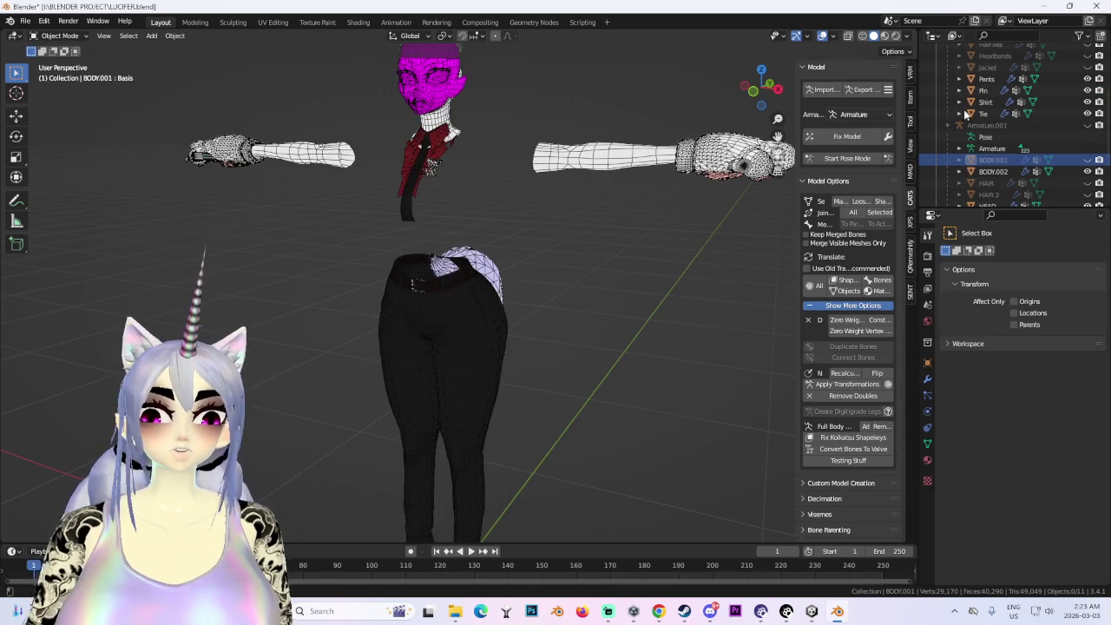
- Unhide the Jacket and orbit around the model to inspect it
left_click(1088, 67)
scroll(500, 284, "up", 3)
middle_click_drag(451, 211, 492, 227)
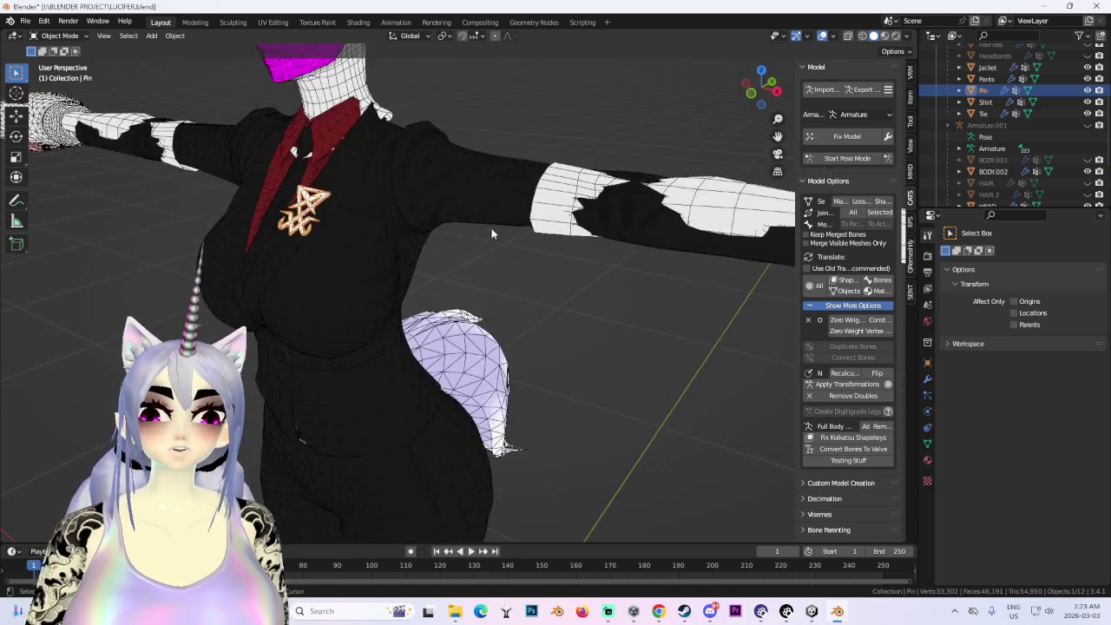
scroll(478, 278, "down", 4)
middle_click_drag(478, 278, 546, 266)
scroll(520, 323, "up", 4)
scroll(520, 323, "down", 2)
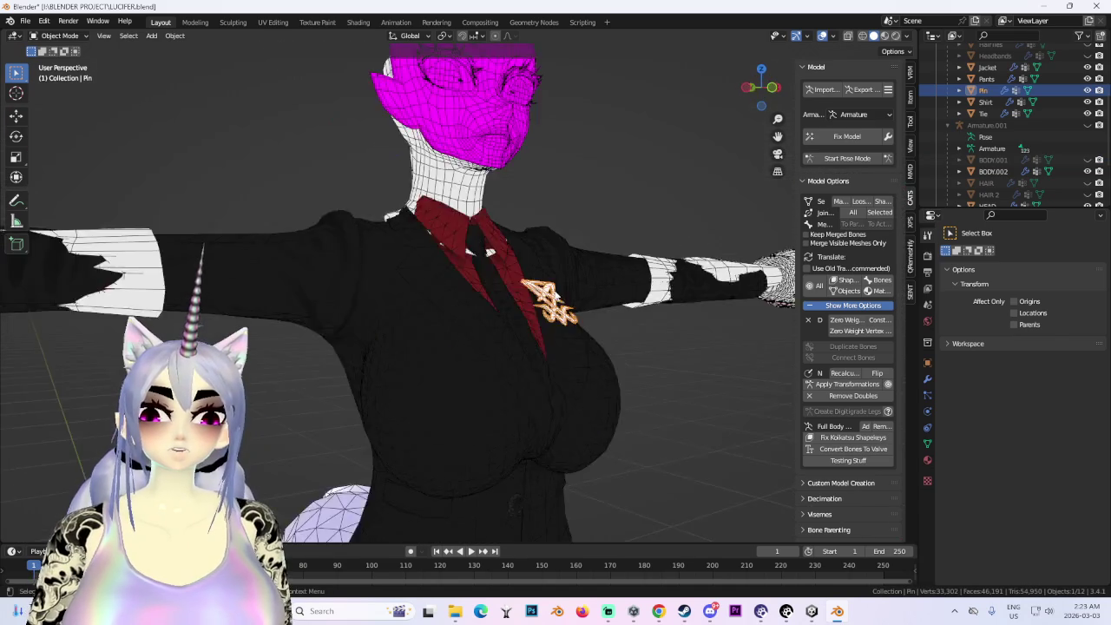
scroll(520, 323, "down", 3)
middle_click_drag(520, 323, 660, 317)
scroll(660, 317, "up", 4)
mouse_move(468, 300)
middle_mouse_down()
mouse_move(618, 287)
mouse_move(488, 257)
mouse_move(420, 222)
mouse_move(561, 232)
middle_mouse_up()
scroll(577, 231, "up", 3)
scroll(576, 225, "down", 3)
- Select the Jacket and frame it in Front Orthographic view
left_click(420, 222)
mouse_move(628, 217)
middle_mouse_down()
mouse_move(515, 292)
mouse_move(602, 251)
mouse_move(523, 258)
middle_mouse_up()
scroll(561, 299, "up", 3)
scroll(557, 277, "down", 3)
scroll(602, 252, "down", 2)
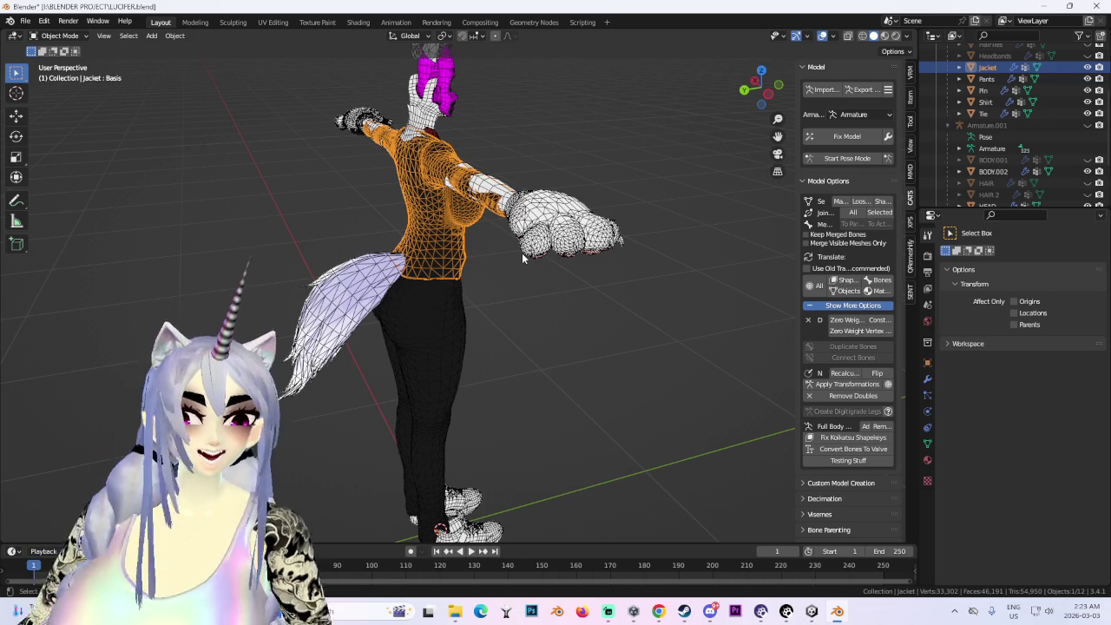
left_click(765, 102)
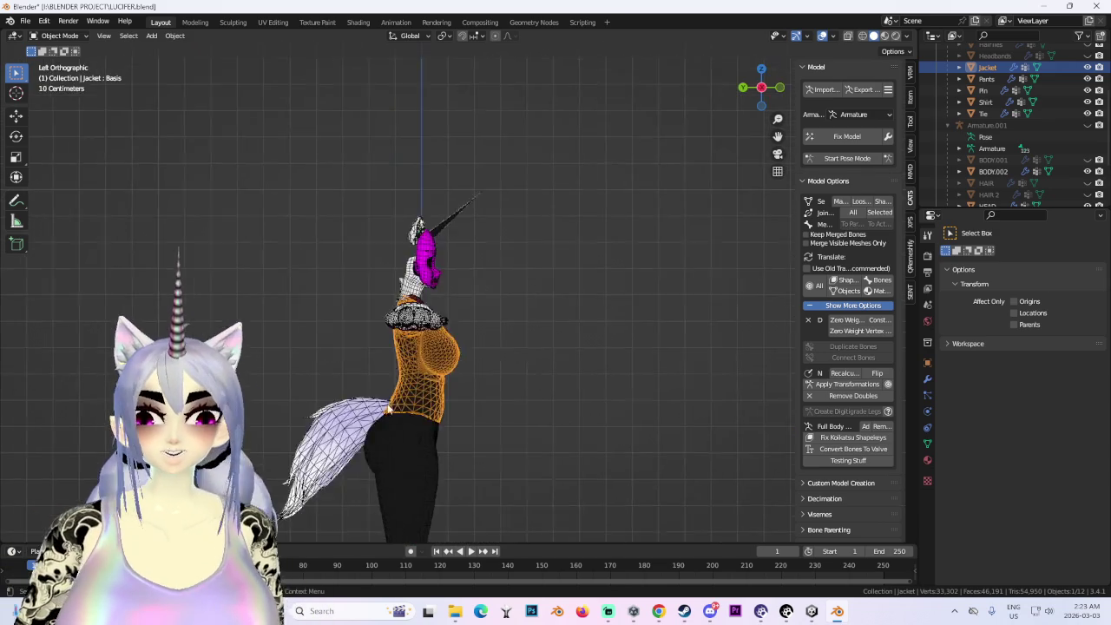
scroll(525, 300, "up", 3)
mouse_move(524, 300)
middle_mouse_down()
mouse_move(505, 382)
mouse_move(510, 349)
middle_mouse_up()
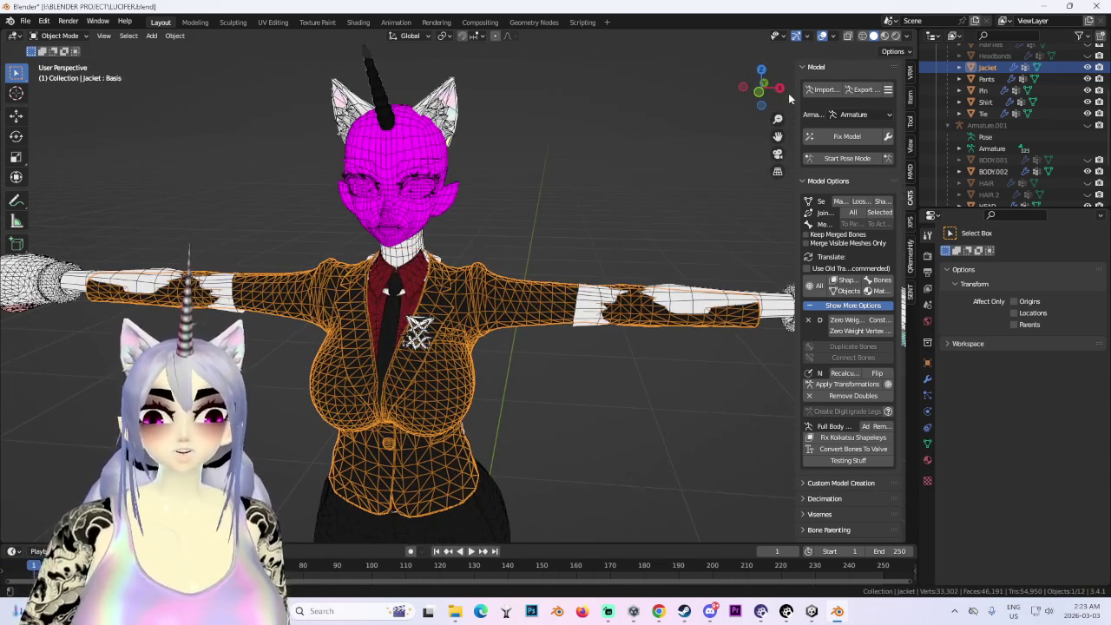
key("KP_1")
key("KP_Decimal")
- In Pose Mode, select the Left_Breast bone and make the Lucifer armature active
left_click(847, 158)
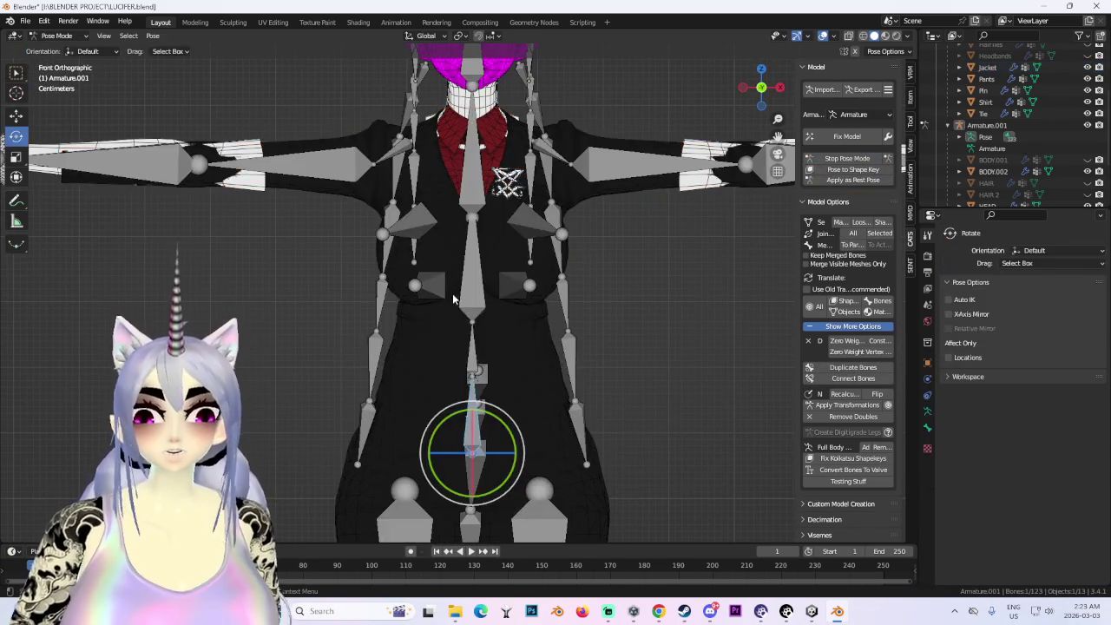
left_click(537, 224)
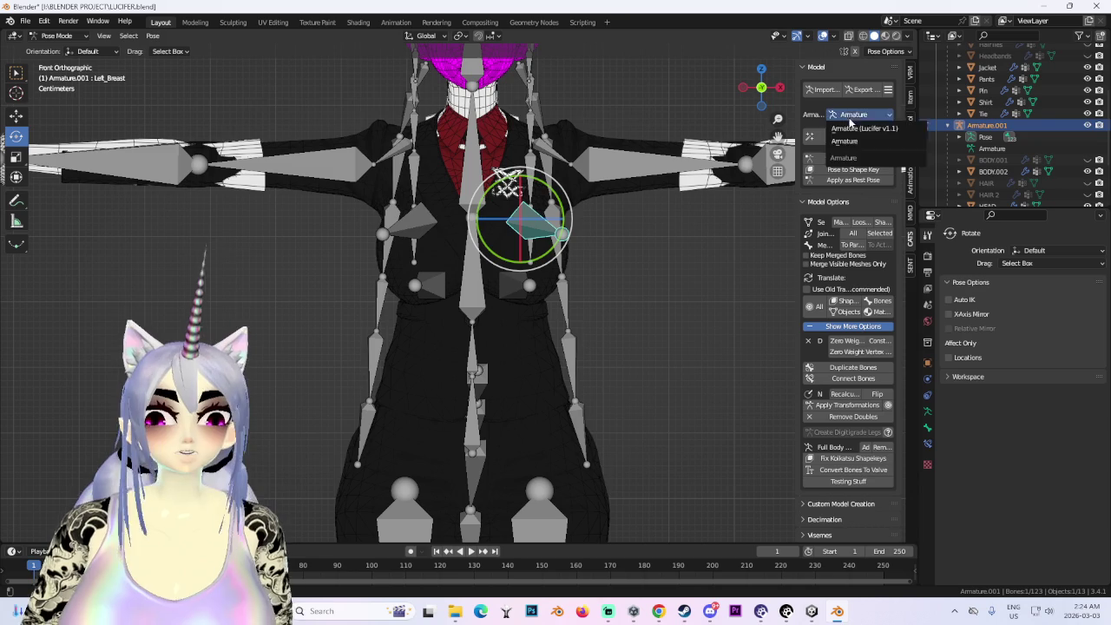
left_click(862, 128)
left_click(553, 226)
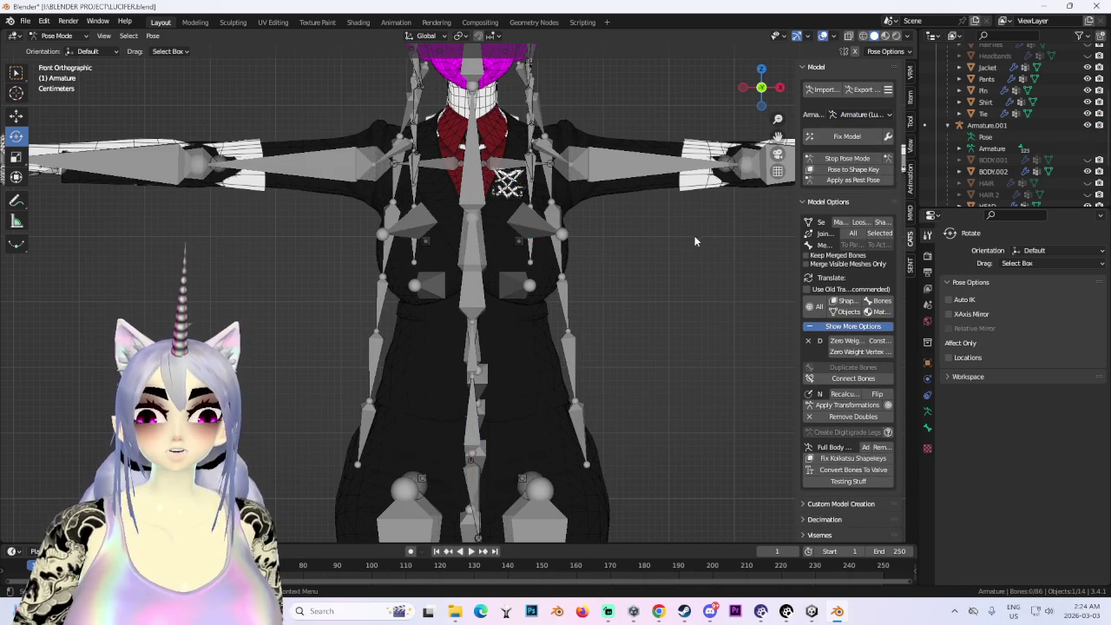
mouse_move(533, 250)
middle_mouse_down()
mouse_move(655, 229)
mouse_move(572, 255)
mouse_move(612, 259)
mouse_move(556, 240)
mouse_move(576, 296)
middle_mouse_up()
left_click(848, 158)
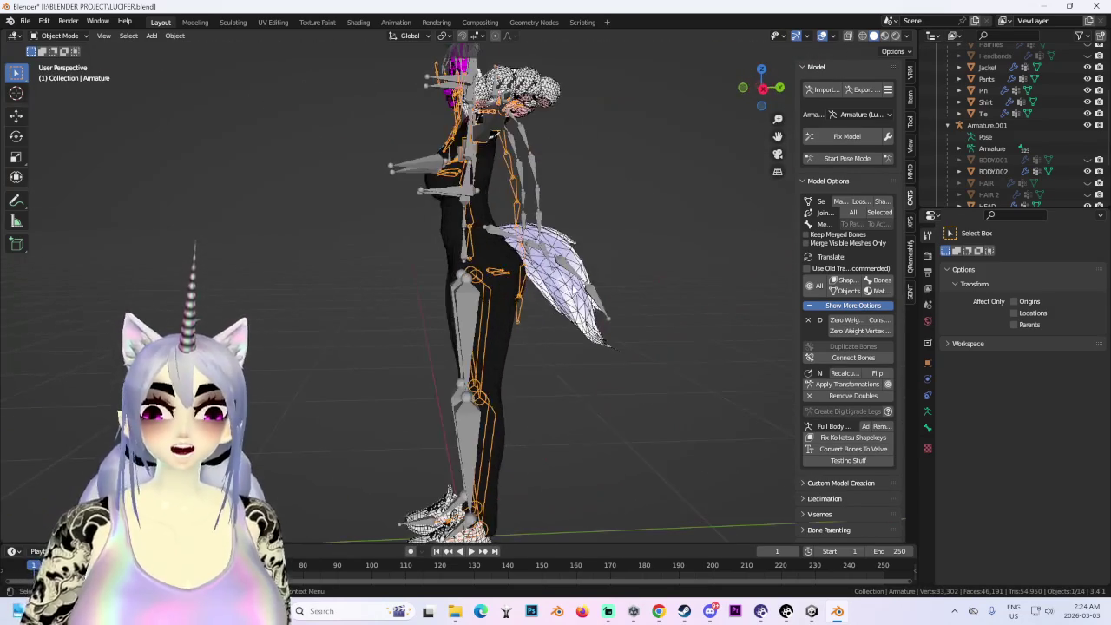
- Select Armature.001, then the Jacket mesh, in Front Orthographic view
left_click(576, 296)
scroll(538, 247, "up", 2)
mouse_move(538, 247)
middle_mouse_down()
mouse_move(459, 373)
mouse_move(312, 392)
middle_mouse_up()
left_click(390, 382)
left_click(74, 49)
middle_click_drag(431, 340, 686, 341)
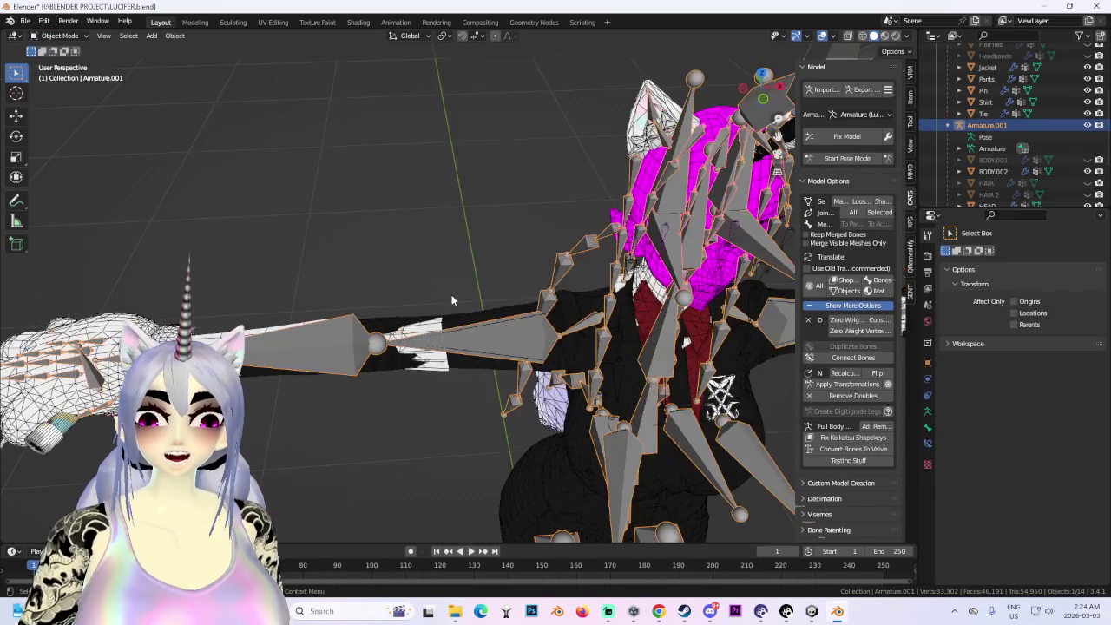
left_click(685, 341)
left_click(762, 99)
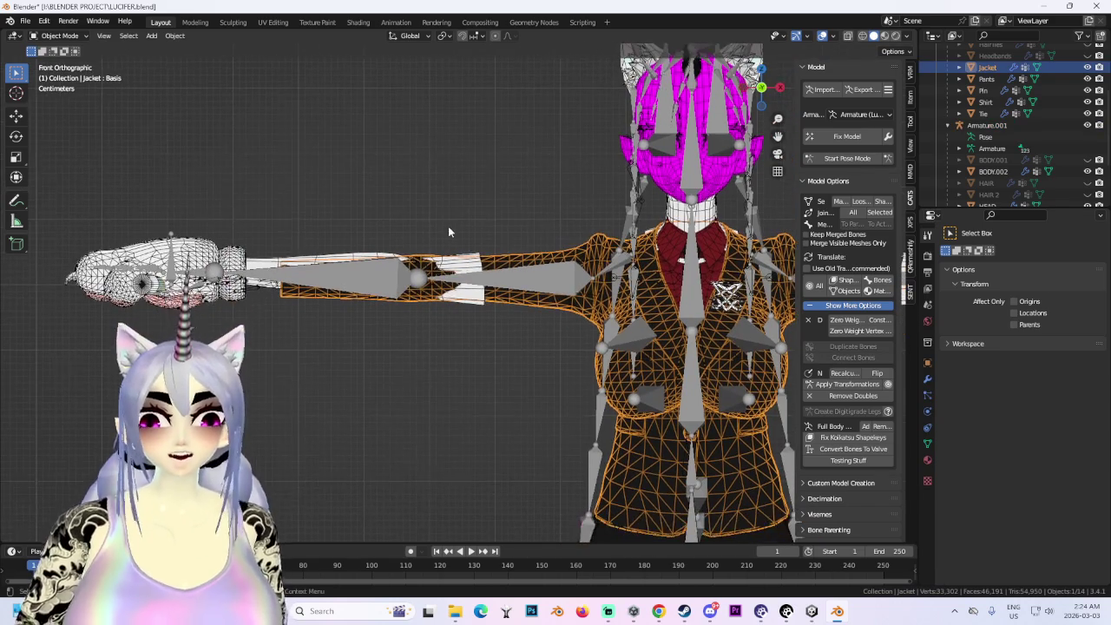
- Enter Edit Mode on the Jacket and box-select the faces along the arm
left_click(83, 38)
left_click(61, 64)
scroll(348, 261, "down", 1)
scroll(347, 261, "down", 1)
left_click_drag(322, 240, 469, 394)
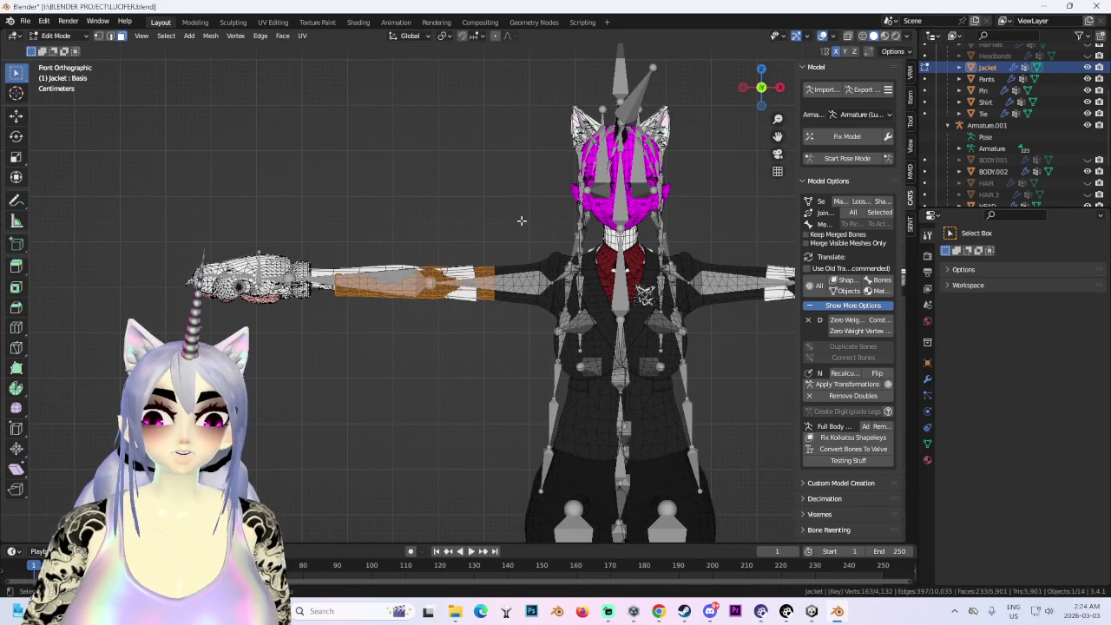
key("s")
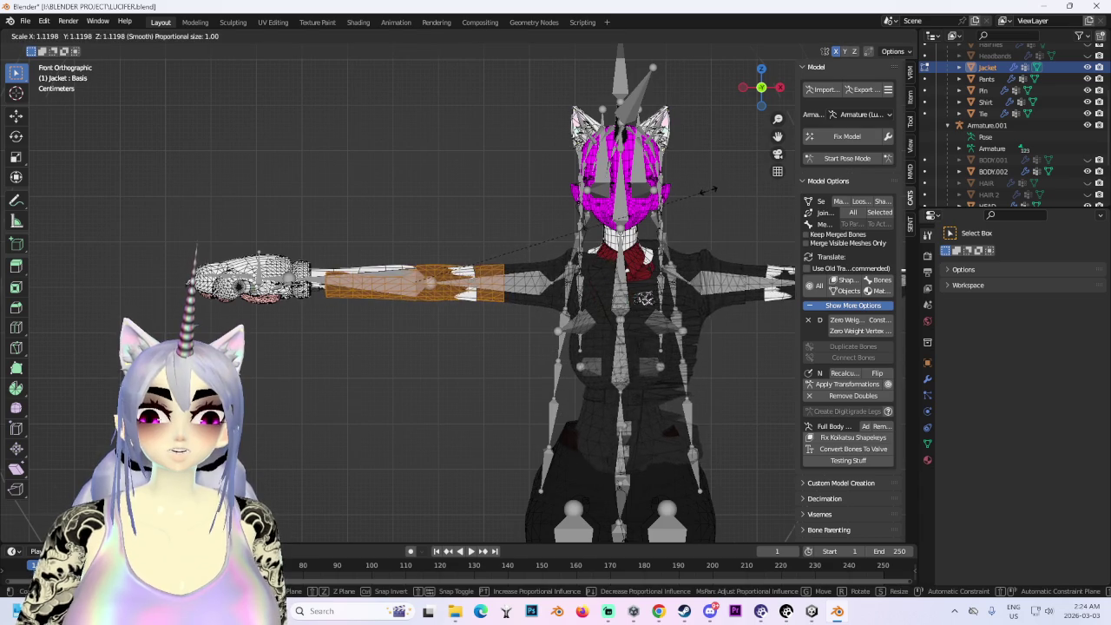
key("Escape")
- Move the selected jacket faces along the Y axis
scroll(697, 205, "up", 4, "ctrl")
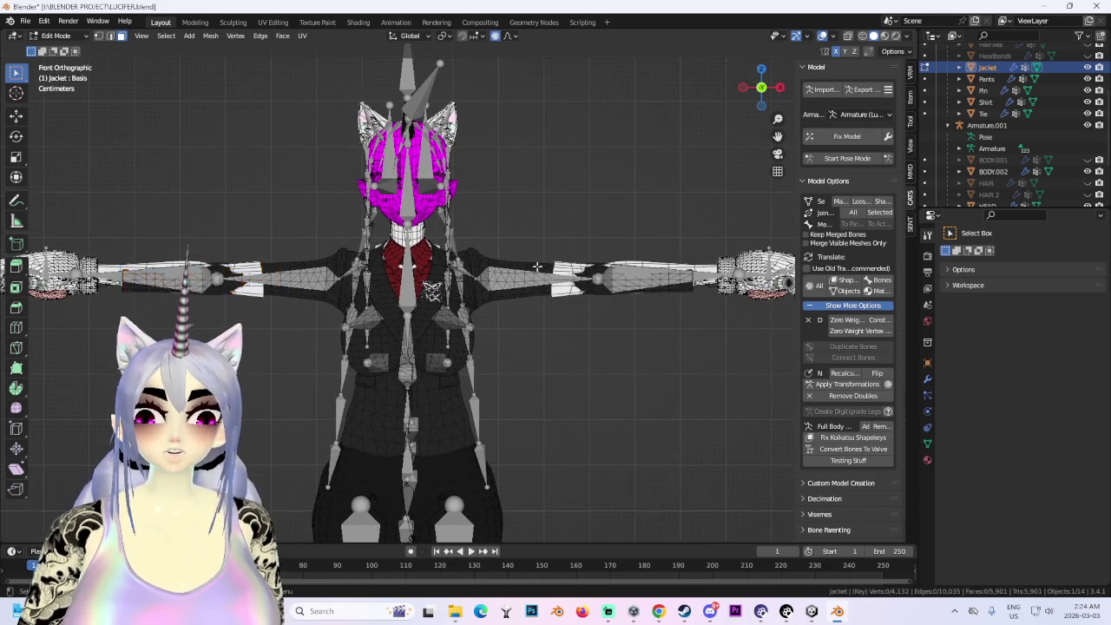
middle_click_drag(539, 264, 547, 302)
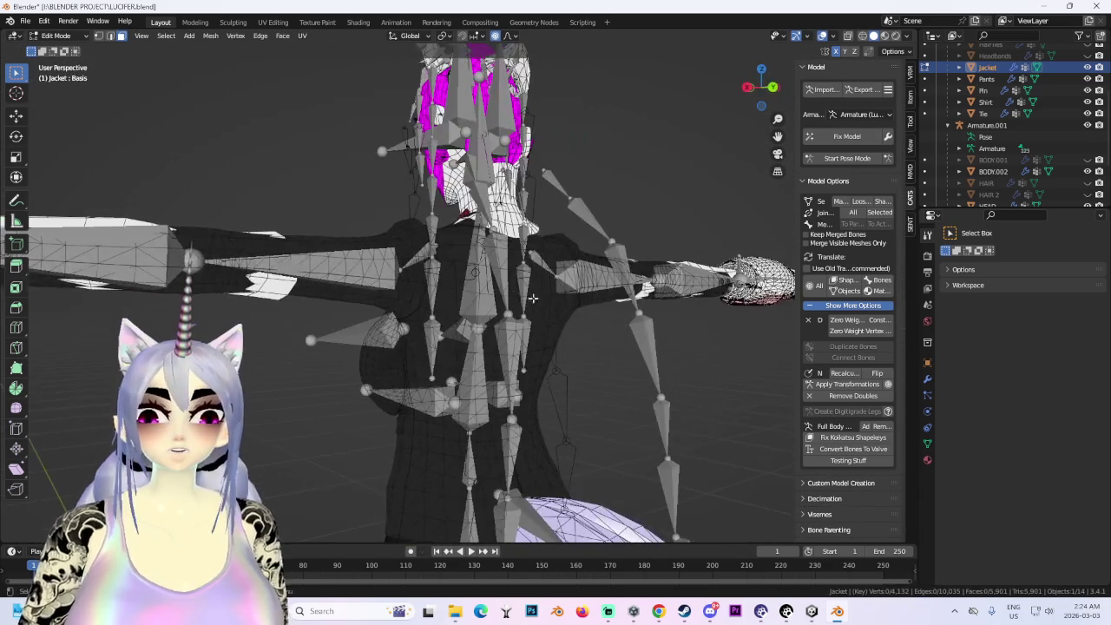
left_click(822, 36)
middle_click_drag(556, 260, 578, 193)
left_click(823, 36)
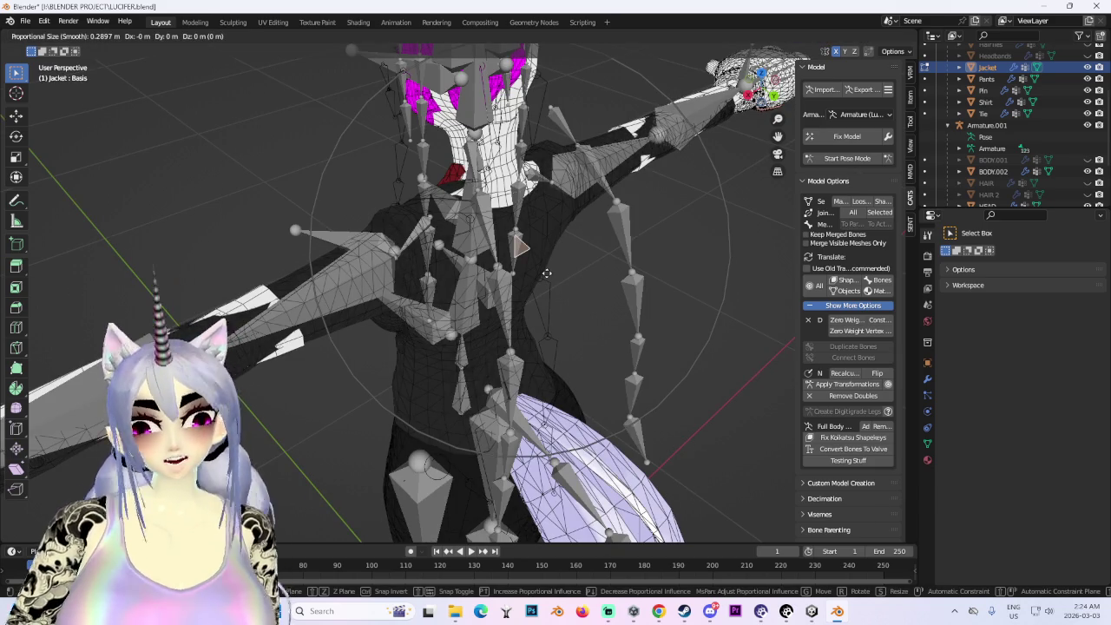
key("y")
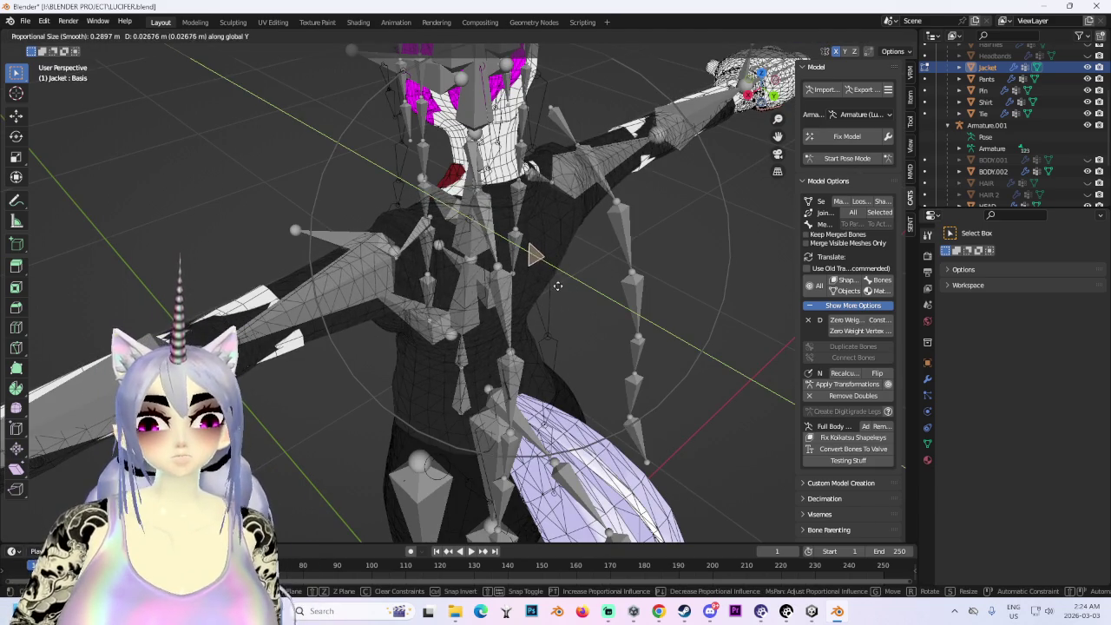
left_click(558, 285)
- Rotate the selected shoulder and collar faces into place
mouse_move(555, 283)
middle_mouse_down()
mouse_move(516, 165)
mouse_move(585, 259)
middle_mouse_up()
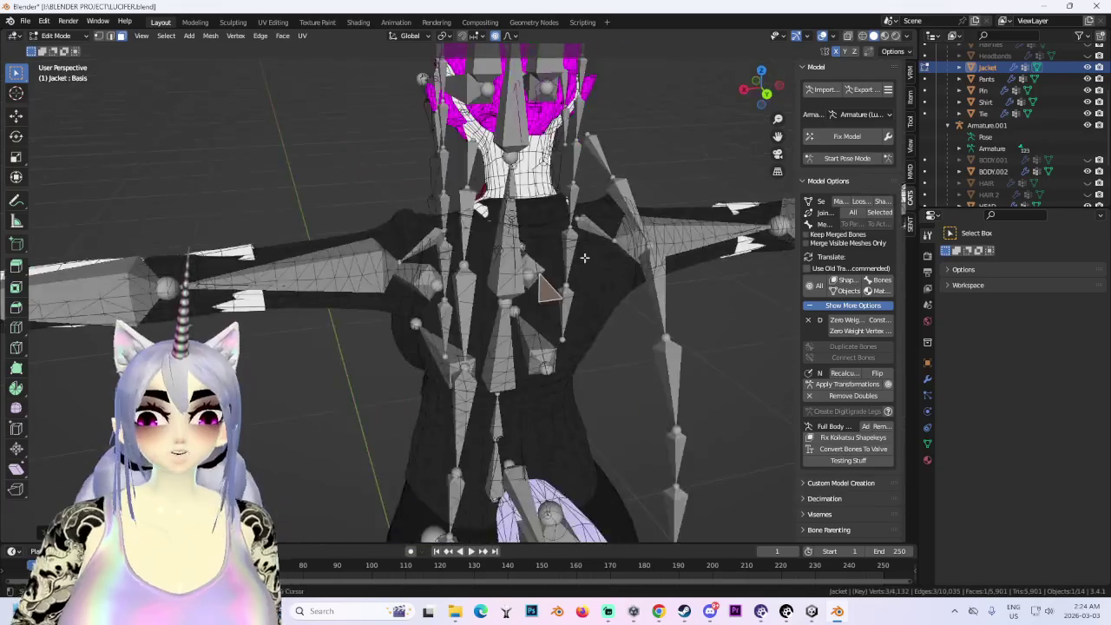
scroll(585, 258, "up", 3)
middle_click_drag(625, 260, 585, 203)
scroll(652, 205, "up", 2)
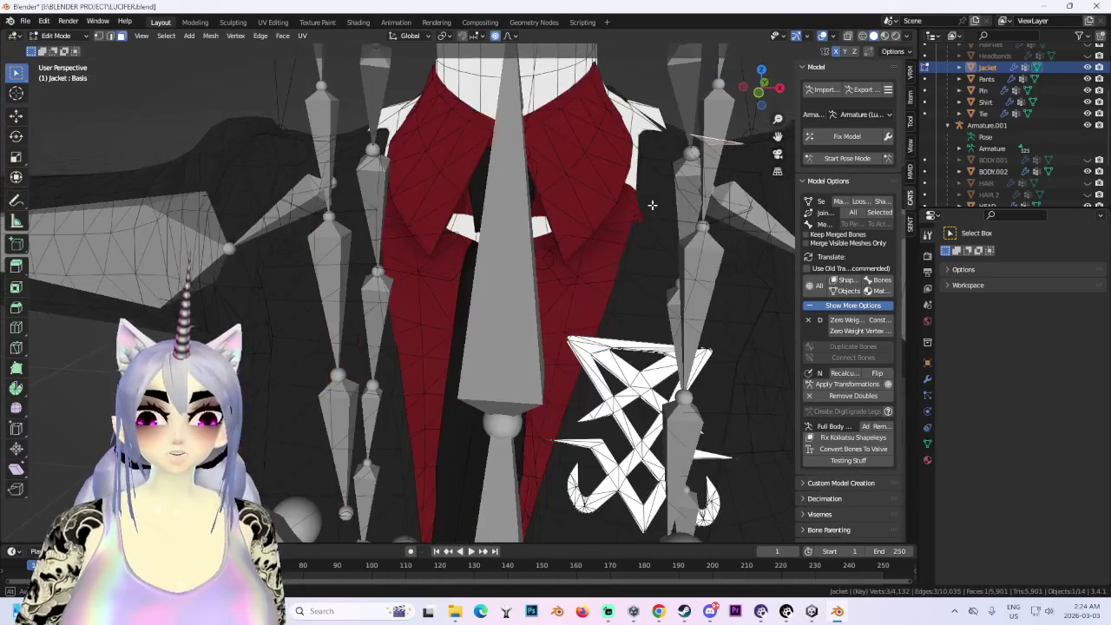
mouse_move(652, 205)
middle_mouse_down()
mouse_move(632, 221)
mouse_move(689, 165)
mouse_move(610, 256)
middle_mouse_up()
key("r")
key("Escape")
scroll(689, 165, "down", 4)
scroll(609, 256, "up", 3)
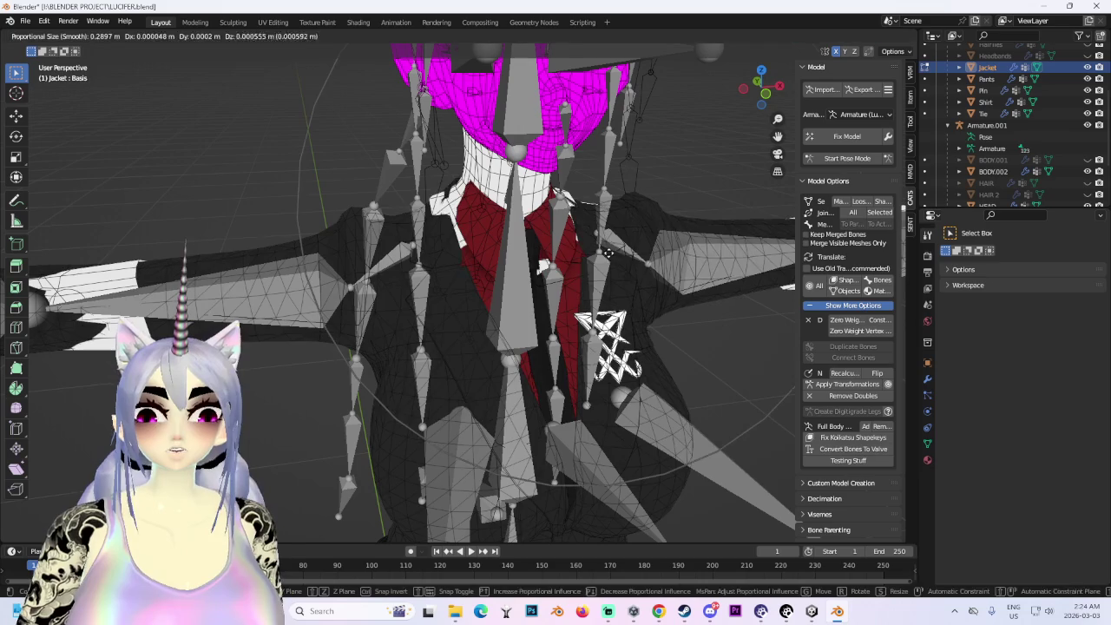
key("Escape")
middle_click_drag(609, 256, 573, 262)
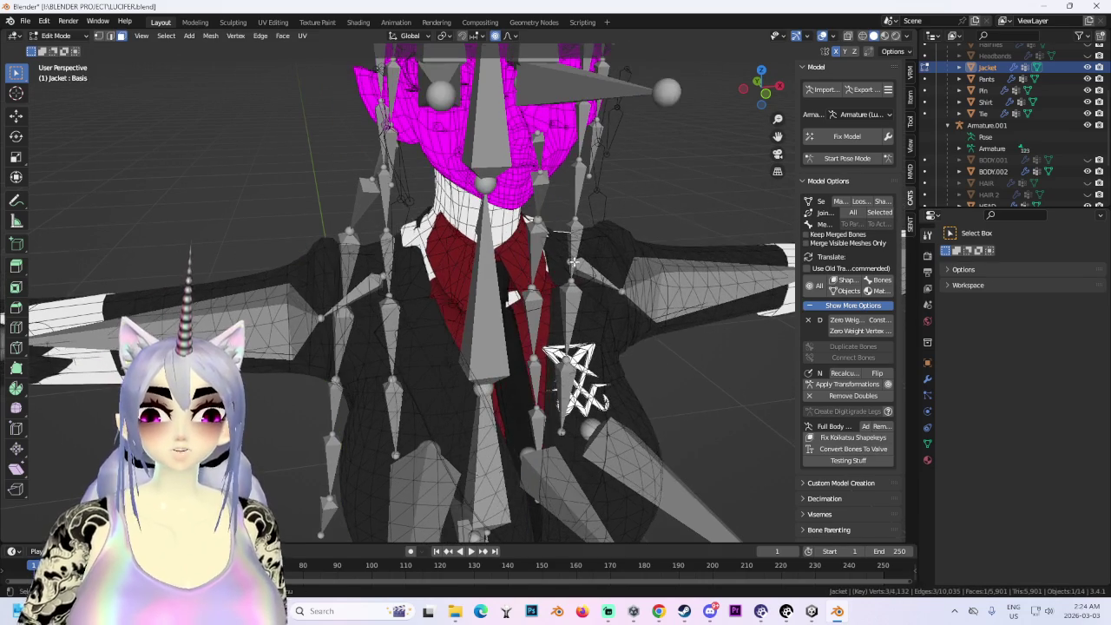
key("r")
left_click(581, 242)
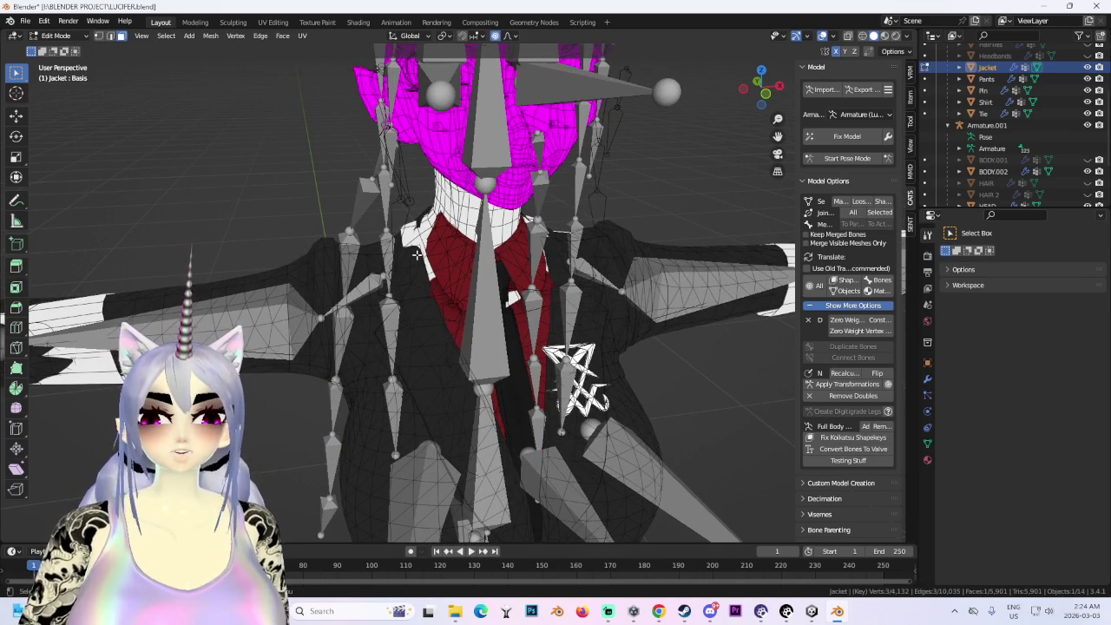
- Raise the collar part along Z with proportional editing, then check the front view
key("g")
key("z")
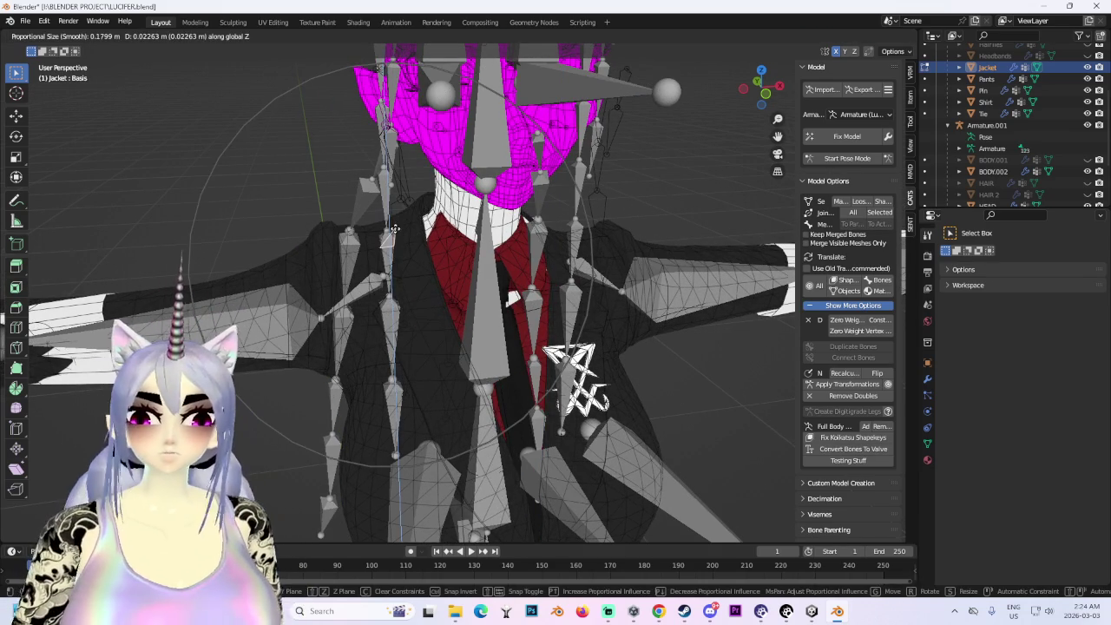
left_click(394, 228)
scroll(521, 269, "down", 6)
key("KP_1")
scroll(474, 386, "up", 2)
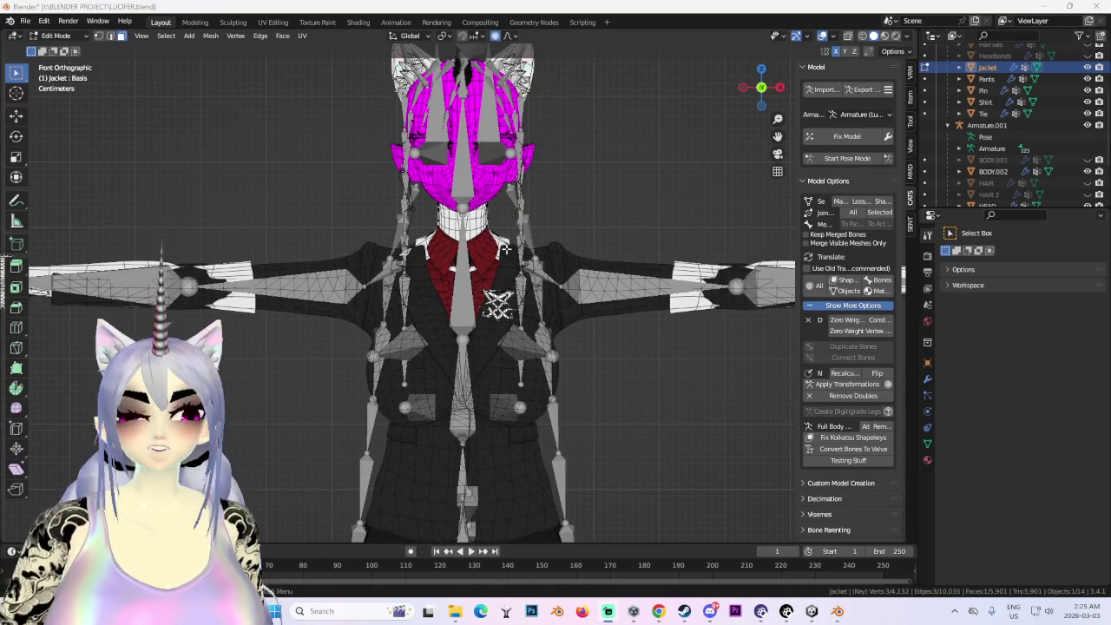
scroll(531, 257, "up", 2)
middle_click_drag(394, 253, 579, 355)
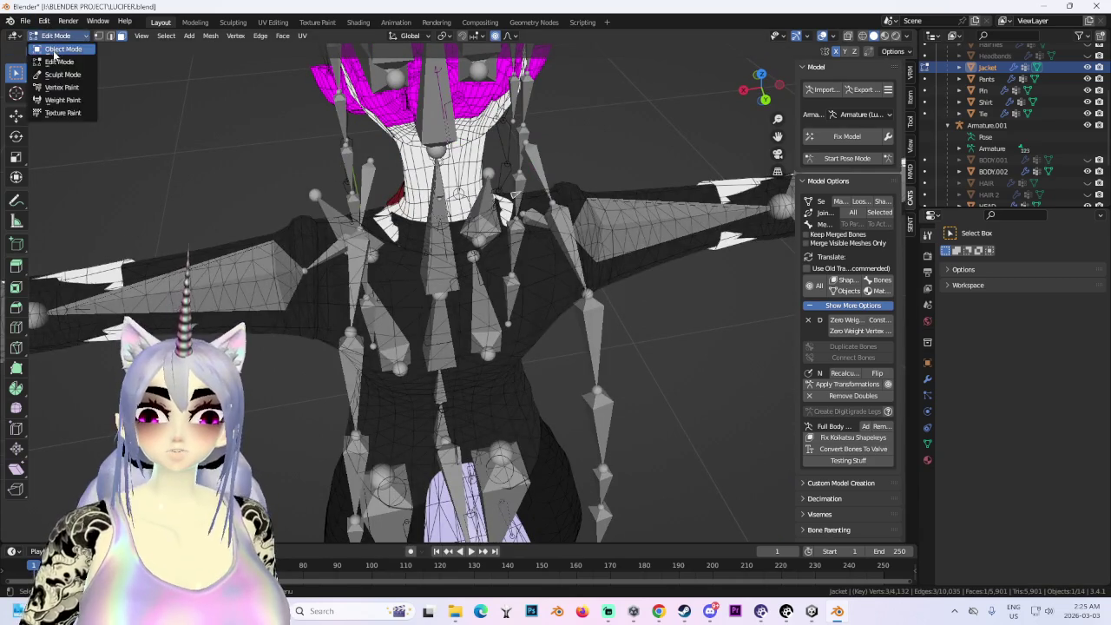
- Switch the Jacket from Edit Mode to Sculpt Mode and choose the Grab brush
left_click(54, 50)
left_click(63, 75)
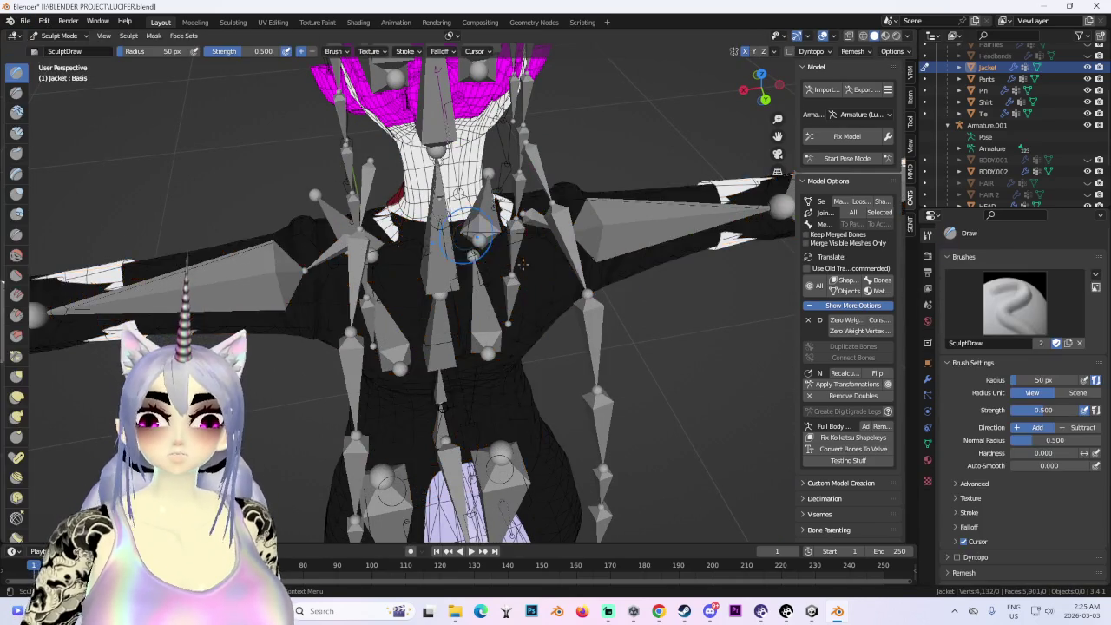
middle_click_drag(95, 339, 80, 260)
left_click(17, 397)
middle_click_drag(17, 397, 13, 388)
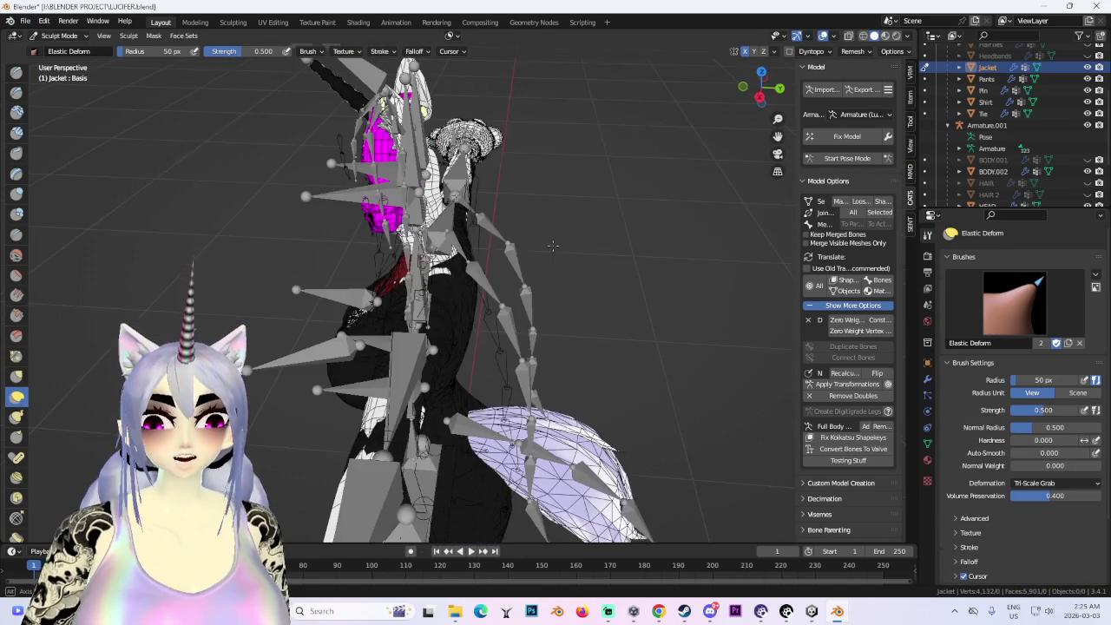
left_click(16, 376)
middle_click_drag(421, 284, 486, 217)
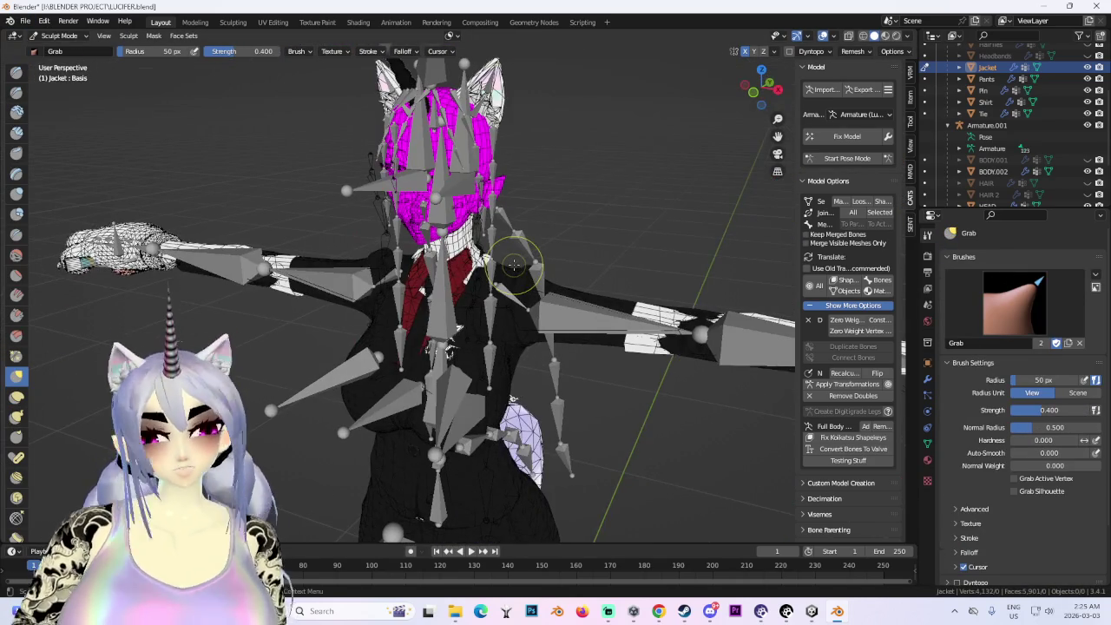
- Enlarge the brush radius to 206 px and hide Armature.001 in the outliner
key("f")
left_click(781, 99)
scroll(1084, 71, "up", 4)
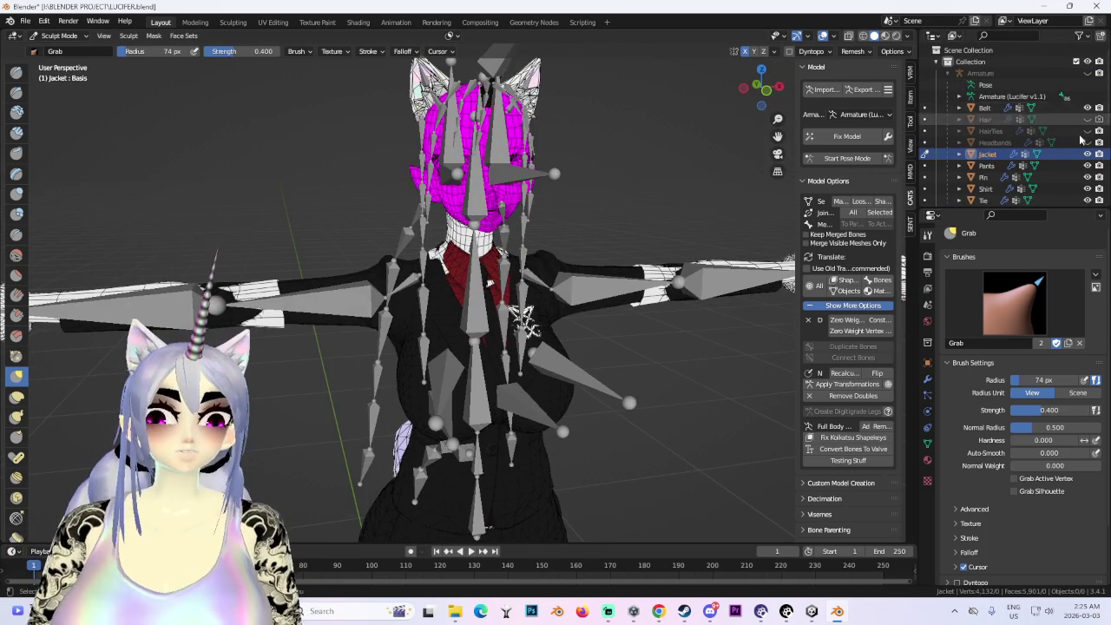
scroll(1081, 116, "down", 5)
left_click(1087, 79)
- Shape the jacket around the shoulder and collar, then return to Object Mode
middle_click_drag(454, 278, 451, 247)
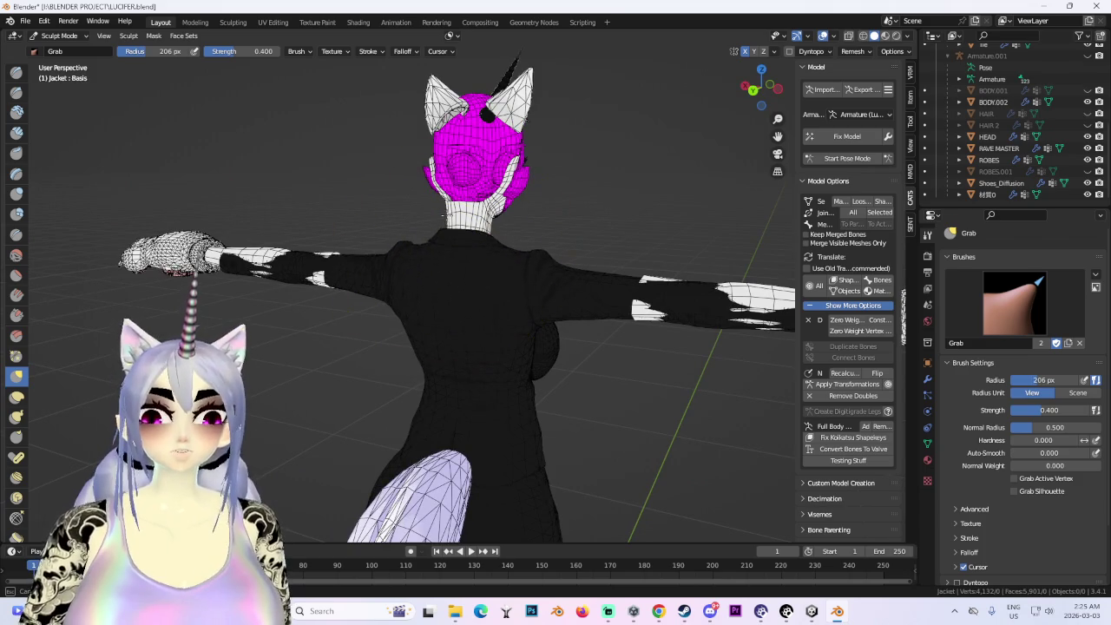
middle_click_drag(644, 223, 546, 223)
scroll(546, 223, "up", 3)
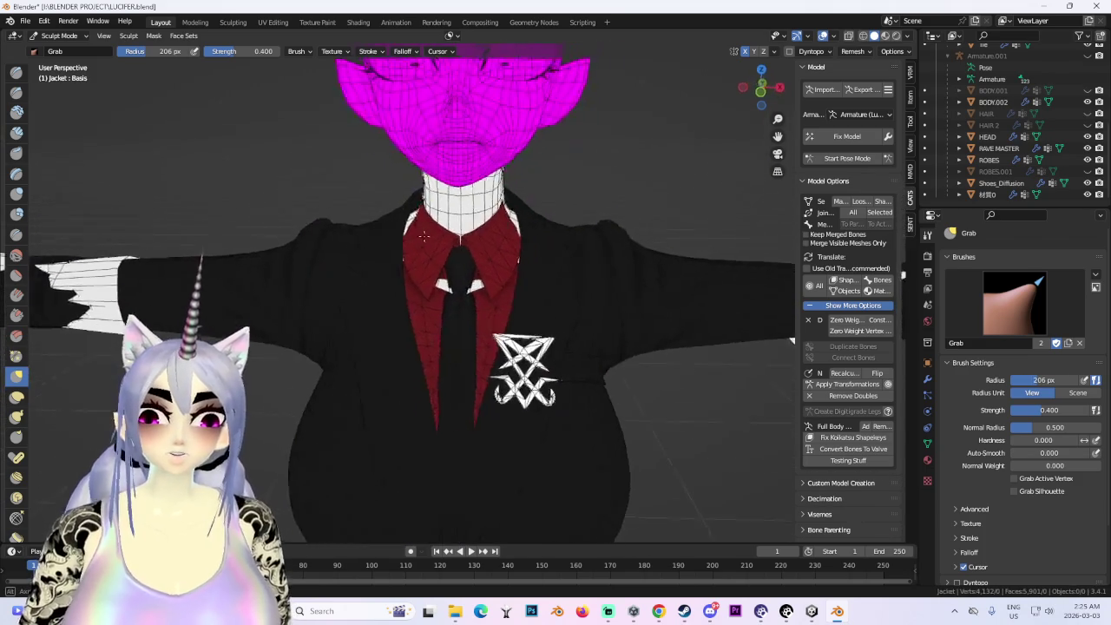
middle_click_drag(404, 262, 441, 269)
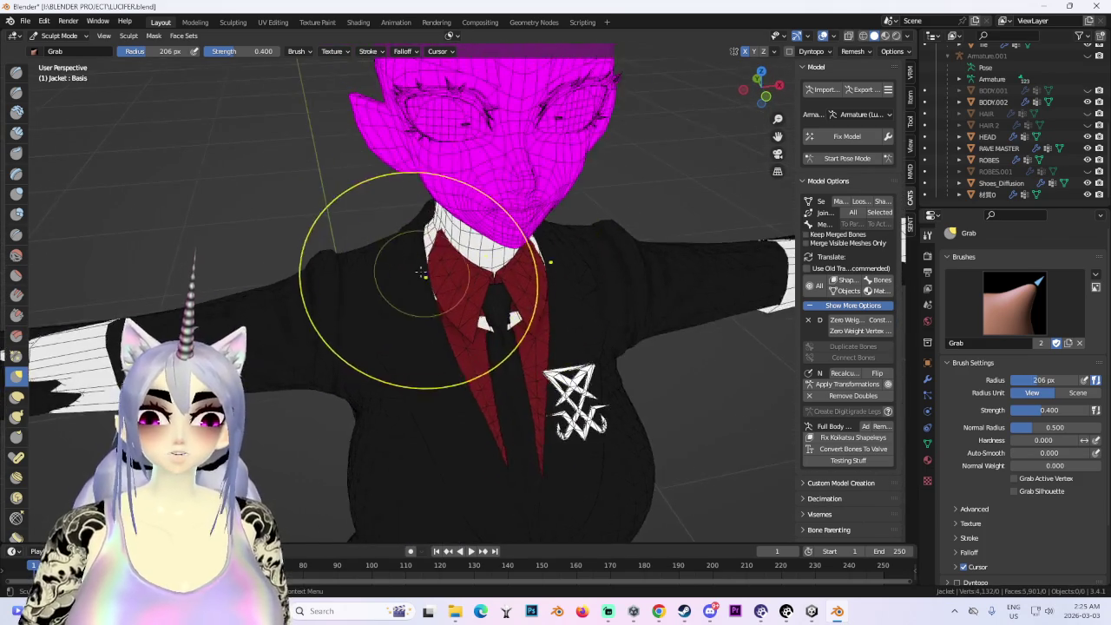
scroll(441, 269, "up", 1)
scroll(463, 278, "down", 2)
middle_click_drag(400, 321, 423, 269)
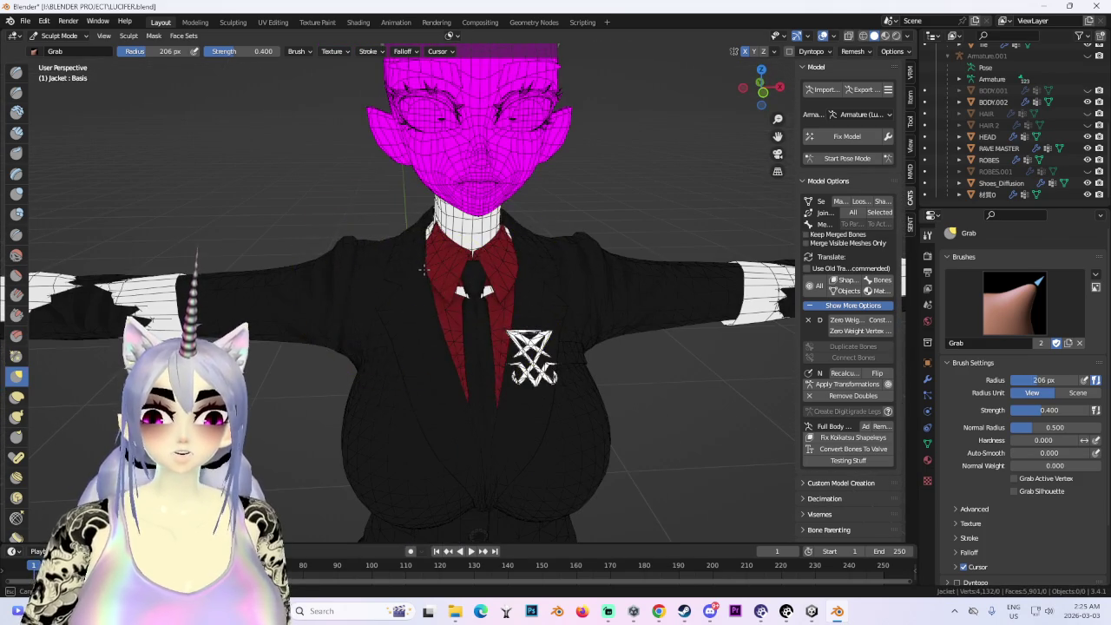
middle_click_drag(500, 252, 475, 252)
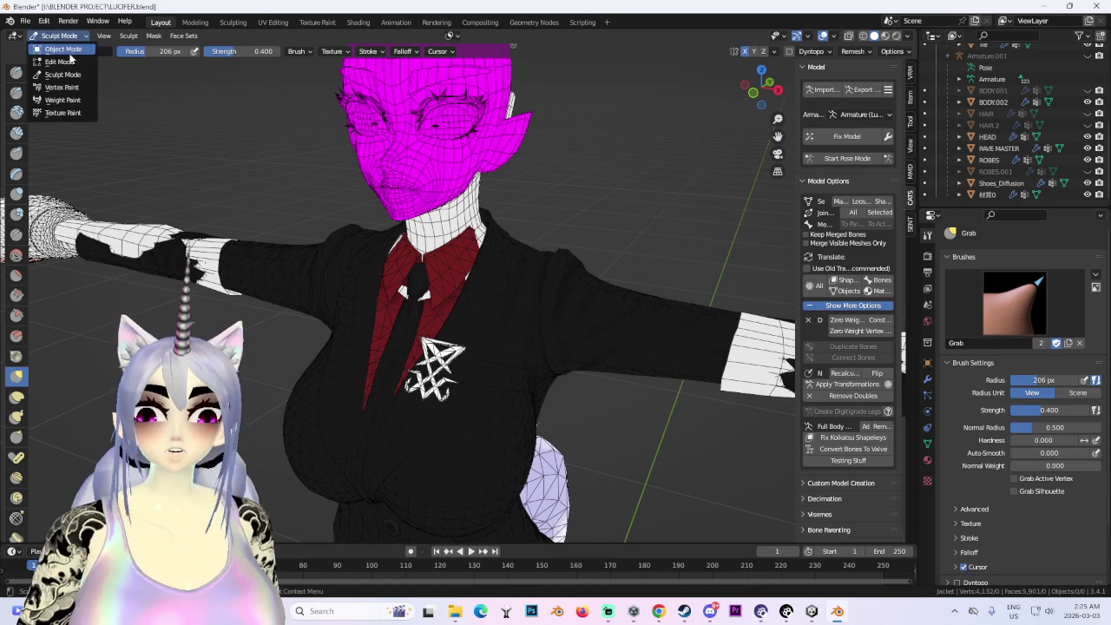
left_click(67, 51)
middle_click_drag(530, 278, 565, 279)
scroll(491, 282, "up", 2)
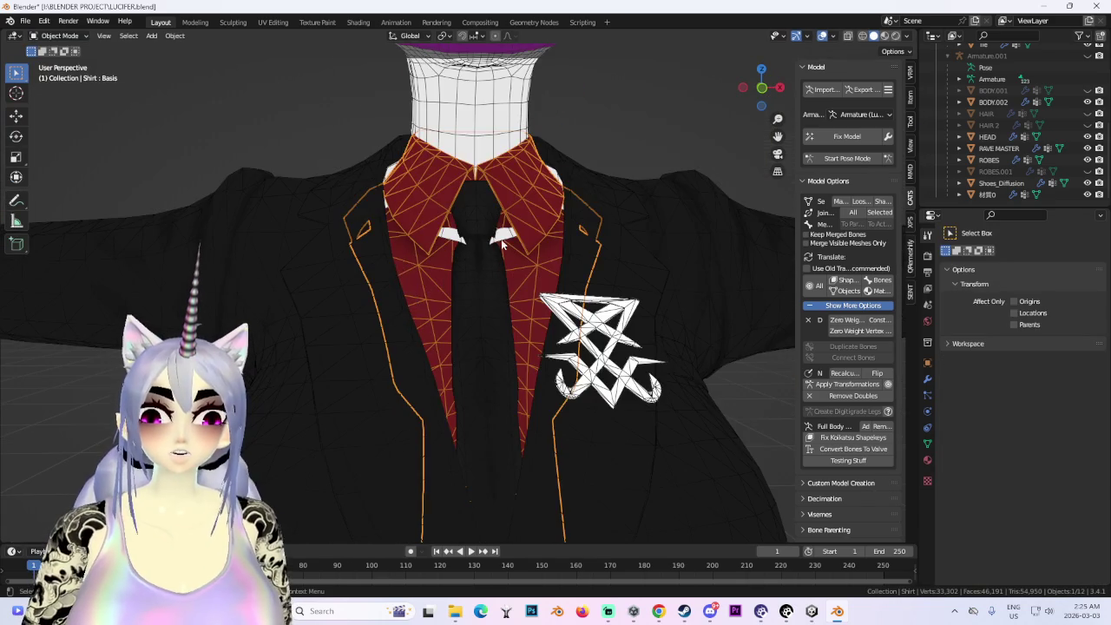
- Hide the Jacket mesh and select the Shirt underneath it
left_click(501, 238)
mouse_move(501, 238)
middle_mouse_down()
mouse_move(396, 266)
mouse_move(370, 301)
mouse_move(335, 276)
mouse_move(421, 292)
mouse_move(472, 286)
middle_mouse_up()
left_click(335, 276)
scroll(1041, 130, "up", 4)
key("h")
left_click(473, 285)
mouse_move(531, 310)
middle_mouse_down()
mouse_move(571, 306)
mouse_move(591, 271)
middle_mouse_up()
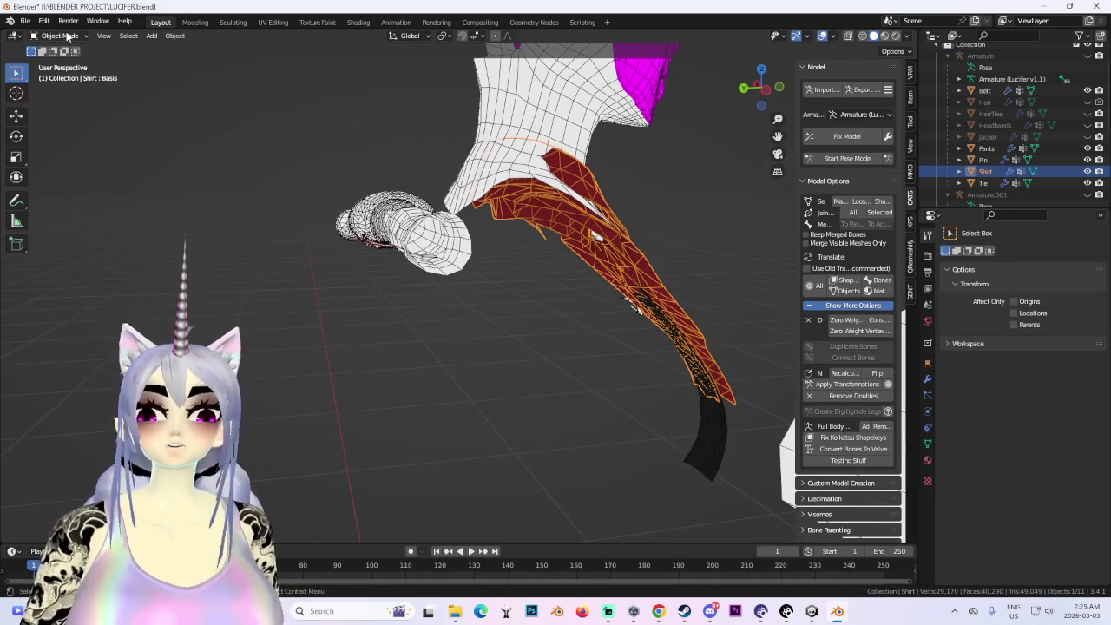
- Put the Shirt into Edit Mode and frame the collar from the front
left_click(59, 62)
left_click_drag(765, 97, 604, 218)
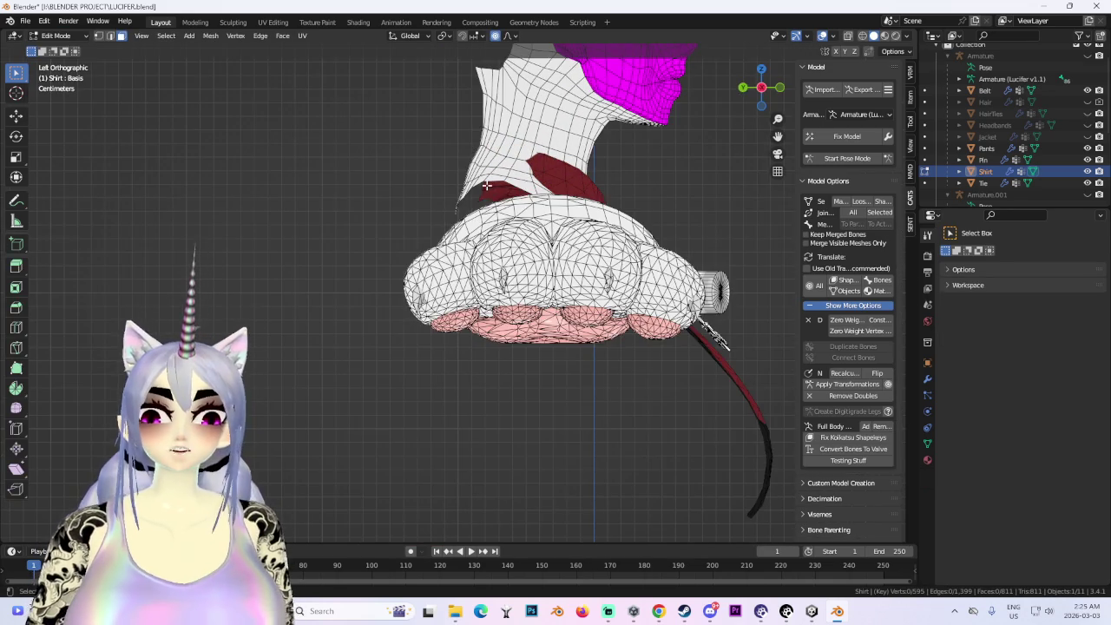
mouse_move(462, 241)
middle_mouse_down()
mouse_move(508, 227)
mouse_move(700, 44)
middle_mouse_up()
left_click(779, 97)
mouse_move(486, 260)
middle_mouse_down()
mouse_move(440, 254)
mouse_move(481, 197)
mouse_move(522, 220)
mouse_move(348, 264)
mouse_move(582, 283)
mouse_move(631, 263)
middle_mouse_up()
- Try moving the selected collar along Y three times, cancelling each attempt
key("g")
key("y")
key("Escape")
key("g")
key("y")
key("Escape")
key("g")
key("y")
key("Escape")
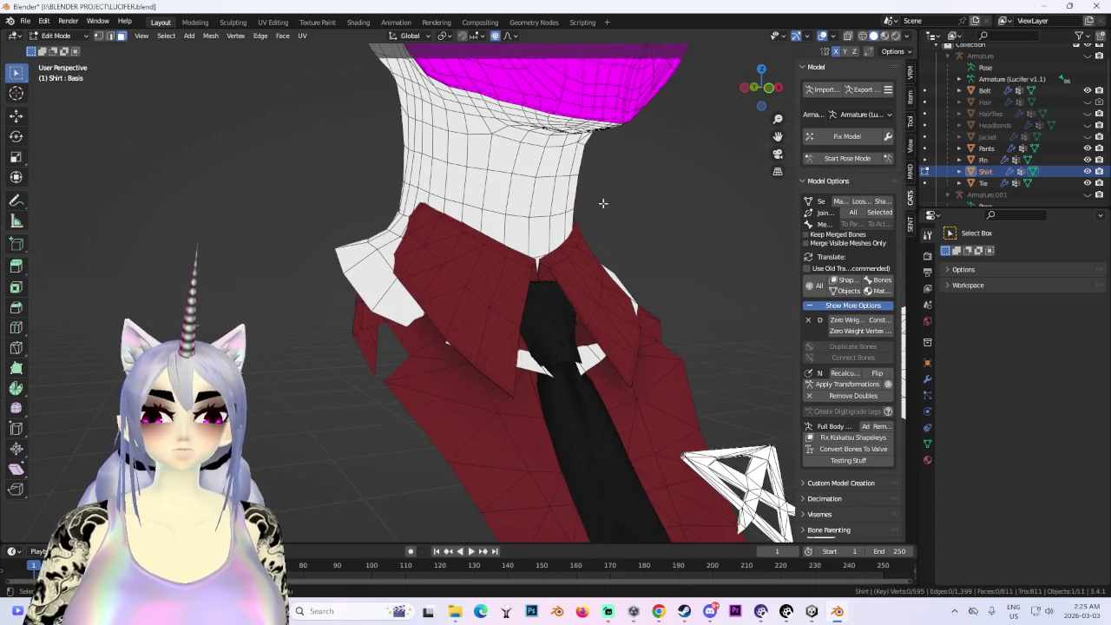
- Move the collar vertices along Y with proportional falloff toward the neck
middle_click_drag(599, 201, 515, 228)
middle_click_drag(660, 391, 785, 536)
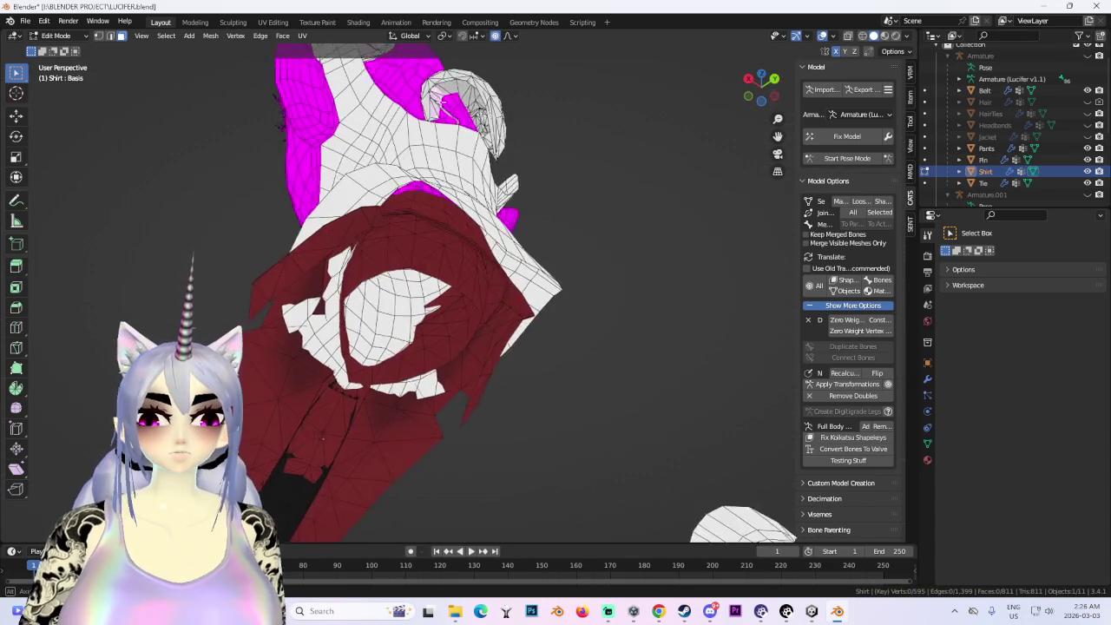
middle_click_drag(580, 218, 489, 212)
key("g")
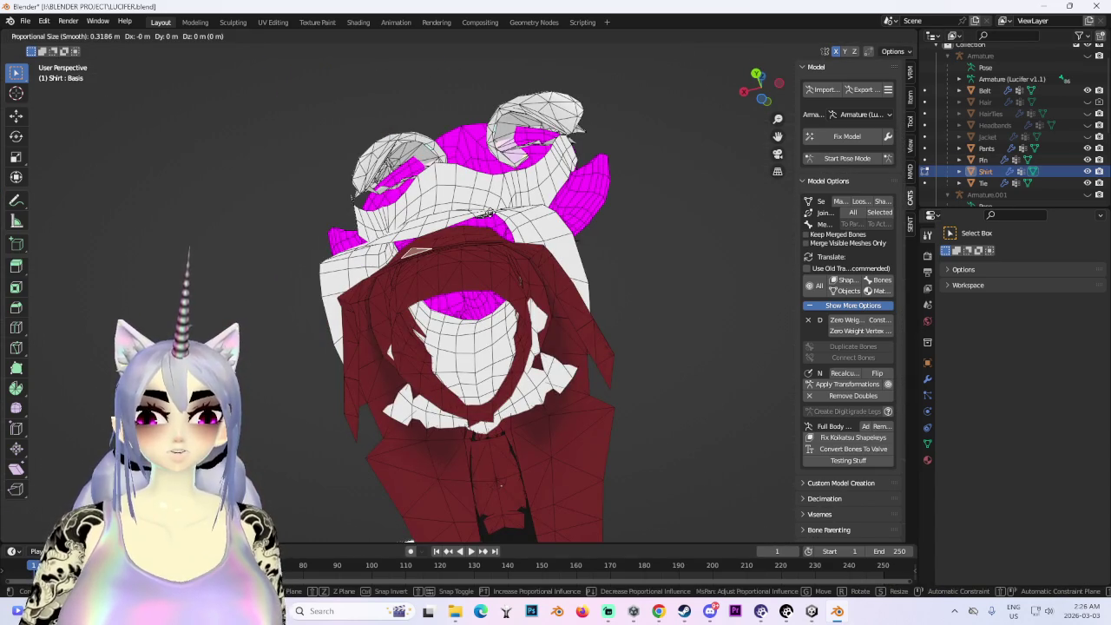
key("y")
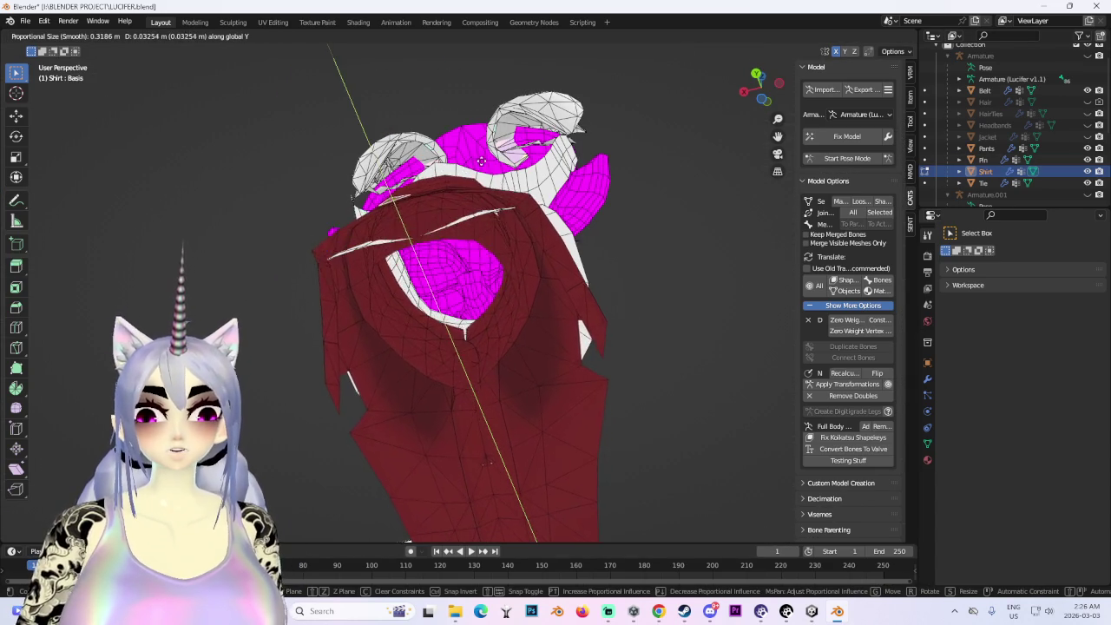
left_click(493, 170)
middle_click_drag(493, 170, 541, 227)
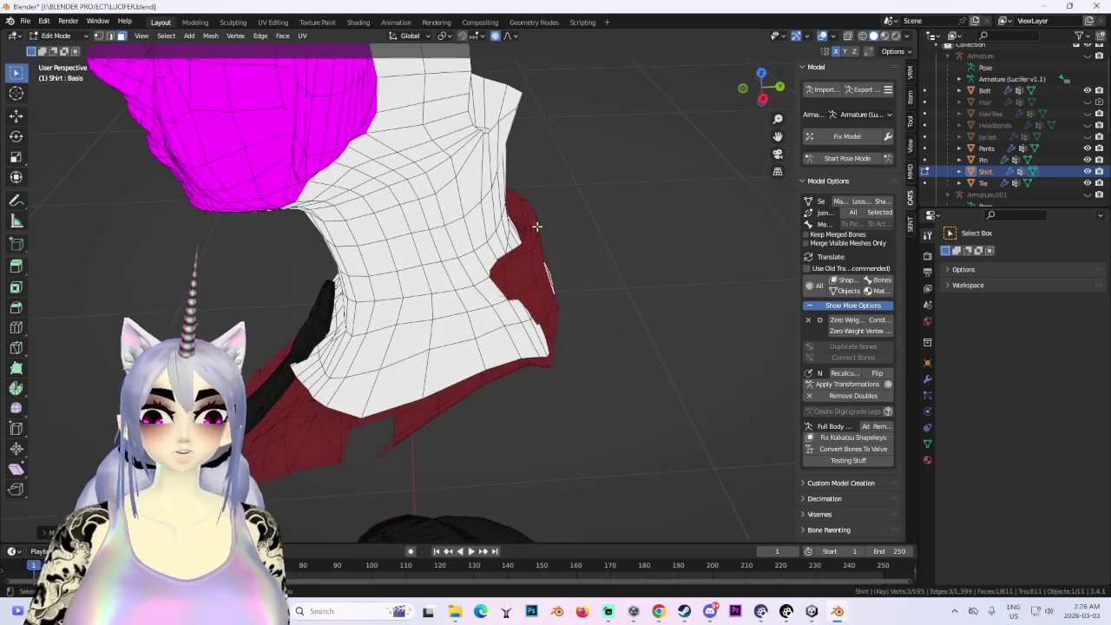
left_click(514, 224)
mouse_move(556, 241)
middle_mouse_down()
mouse_move(483, 236)
mouse_move(603, 268)
mouse_move(652, 184)
middle_mouse_up()
- Turn on X-ray and shift the collar proportionally along the X axis
left_click(862, 35)
mouse_move(489, 315)
middle_mouse_down()
mouse_move(573, 241)
mouse_move(674, 218)
mouse_move(553, 235)
mouse_move(581, 269)
middle_mouse_up()
key("g")
key("x")
left_click(514, 258)
- Return to solid shading, finish scaling the collar, and switch the Shirt to Sculpt Mode
left_click(85, 37)
mouse_move(687, 255)
middle_mouse_down()
mouse_move(655, 247)
mouse_move(660, 315)
mouse_move(727, 213)
middle_mouse_up()
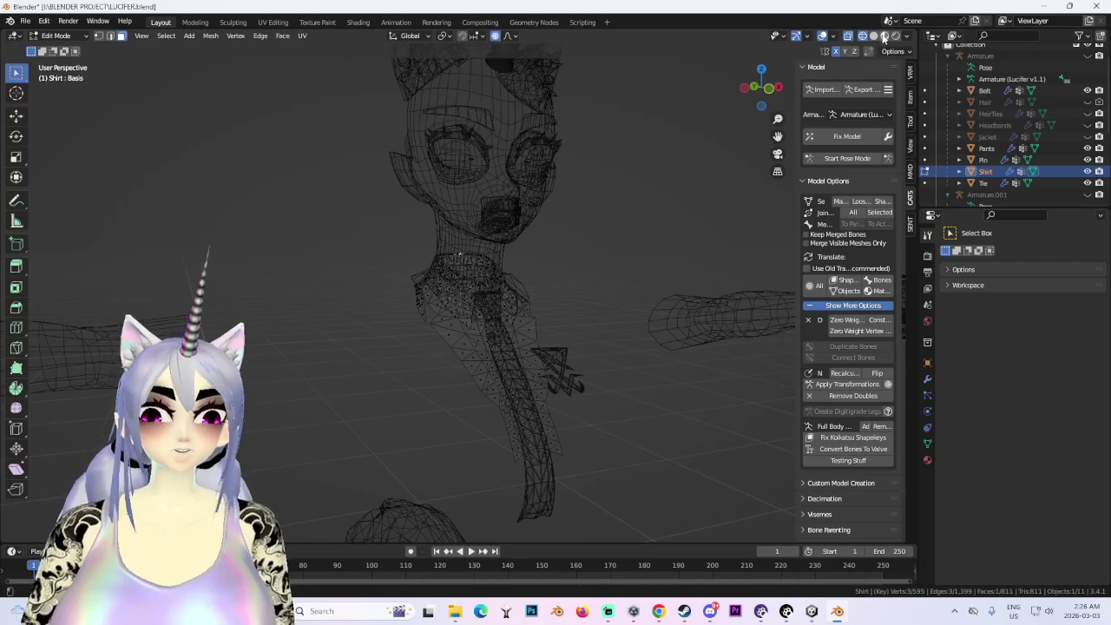
left_click(883, 37)
middle_click_drag(576, 265, 557, 273)
mouse_move(629, 270)
middle_mouse_down()
mouse_move(568, 265)
mouse_move(509, 280)
mouse_move(538, 304)
mouse_move(422, 330)
mouse_move(462, 331)
mouse_move(512, 274)
mouse_move(570, 240)
mouse_move(386, 285)
middle_mouse_up()
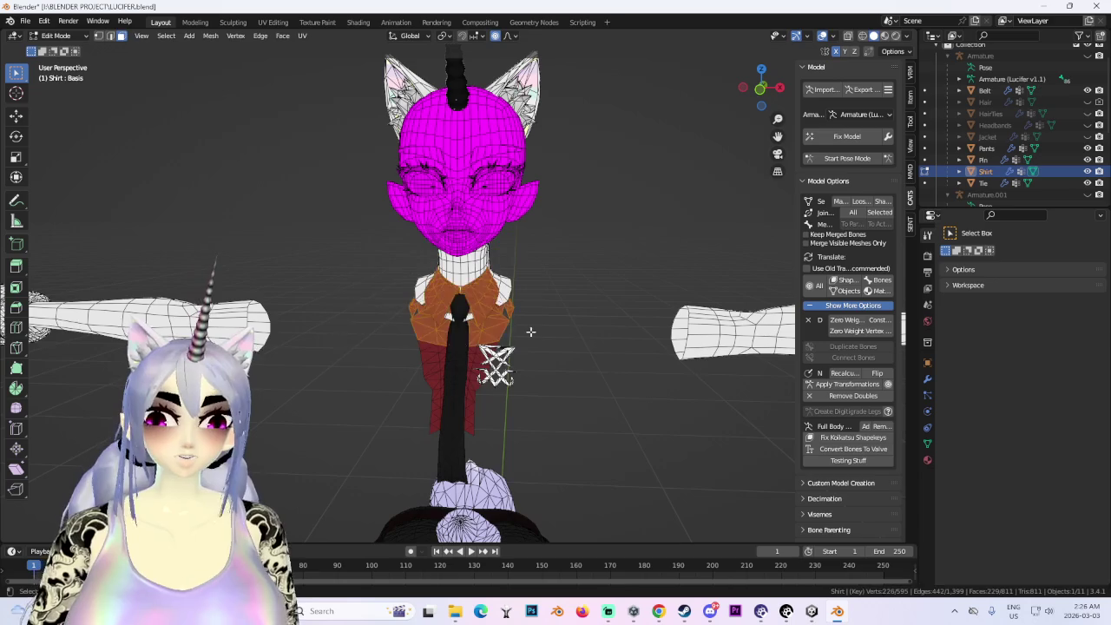
key("Escape")
mouse_move(587, 298)
middle_mouse_down()
mouse_move(486, 292)
mouse_move(558, 292)
middle_mouse_up()
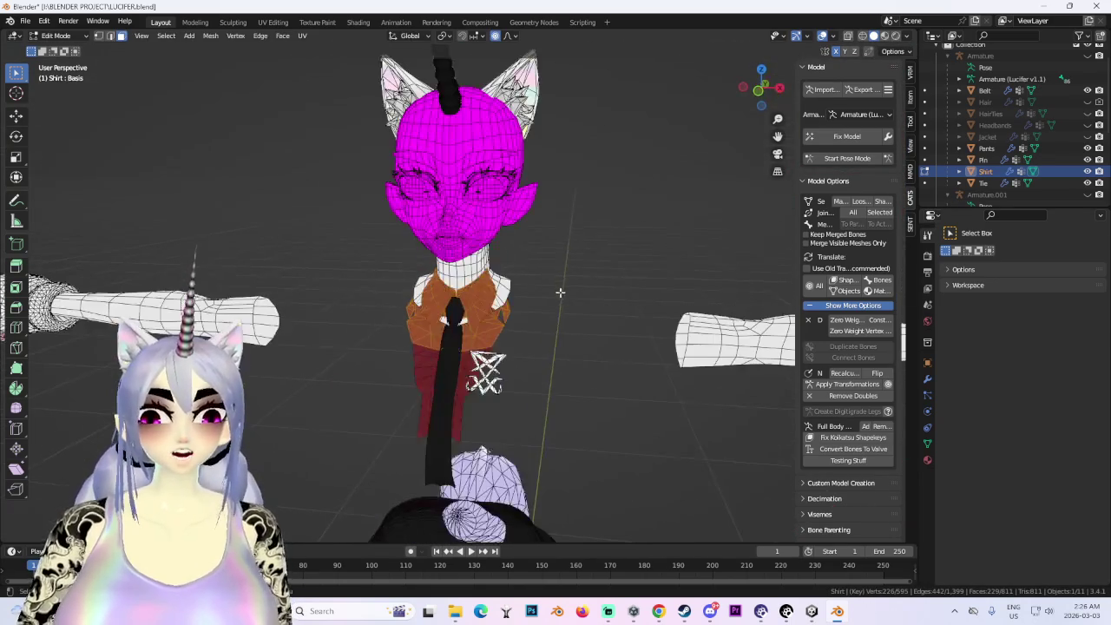
left_click(56, 35)
mouse_move(589, 297)
middle_mouse_down()
mouse_move(471, 248)
mouse_move(459, 263)
mouse_move(490, 261)
mouse_move(466, 269)
mouse_move(515, 322)
mouse_move(396, 322)
mouse_move(489, 313)
middle_mouse_up()
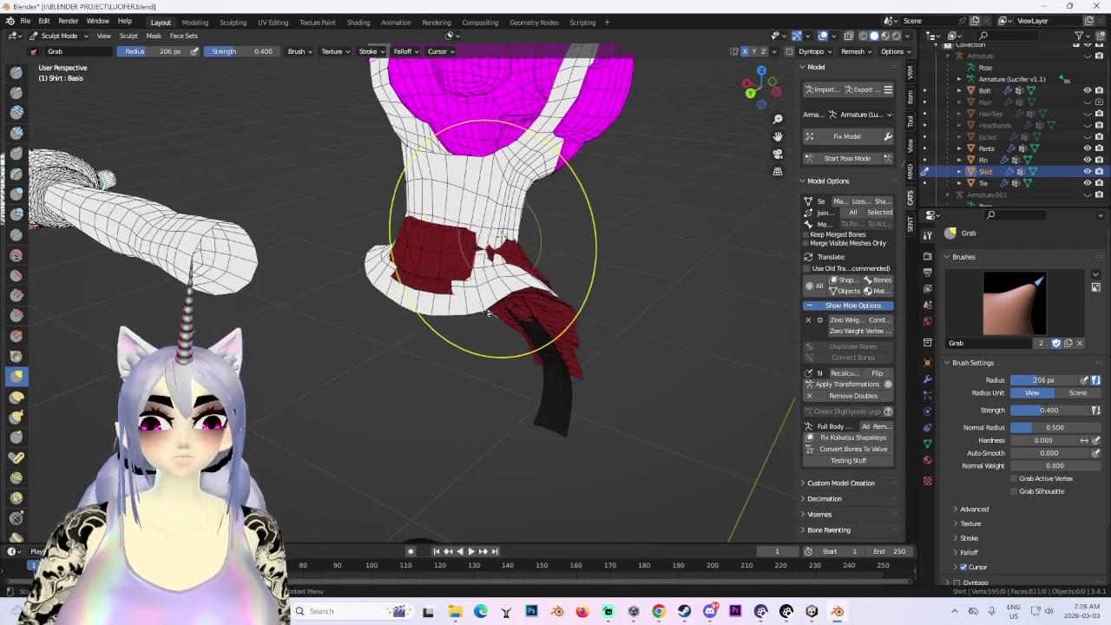
mouse_move(565, 242)
middle_mouse_down()
mouse_move(488, 269)
mouse_move(512, 266)
mouse_move(474, 260)
mouse_move(510, 269)
mouse_move(490, 259)
middle_mouse_up()
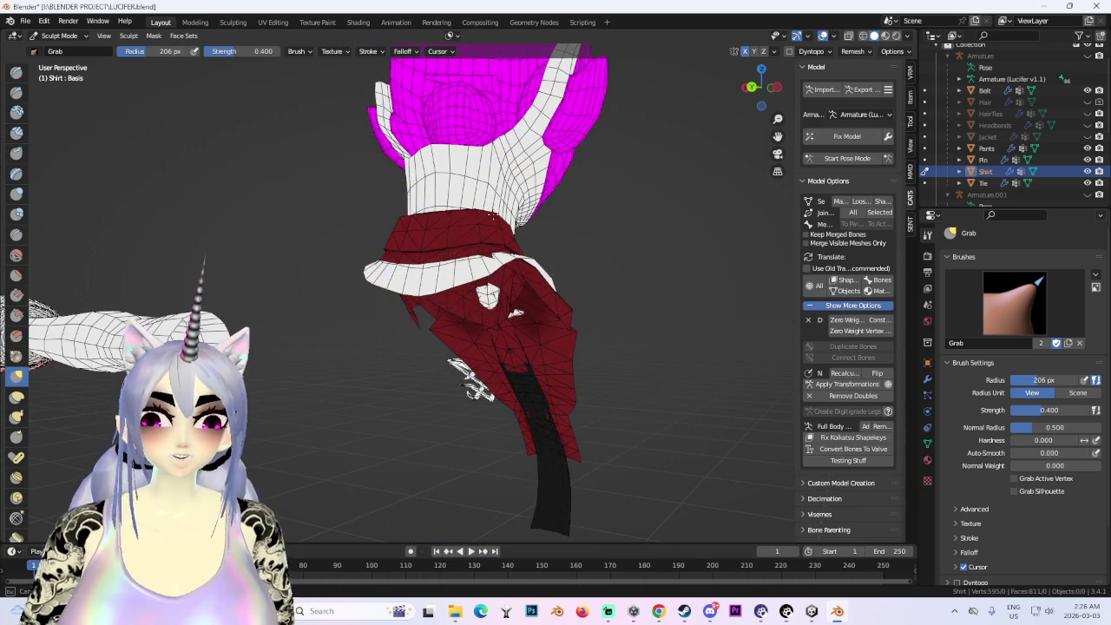
middle_click_drag(556, 280, 380, 286)
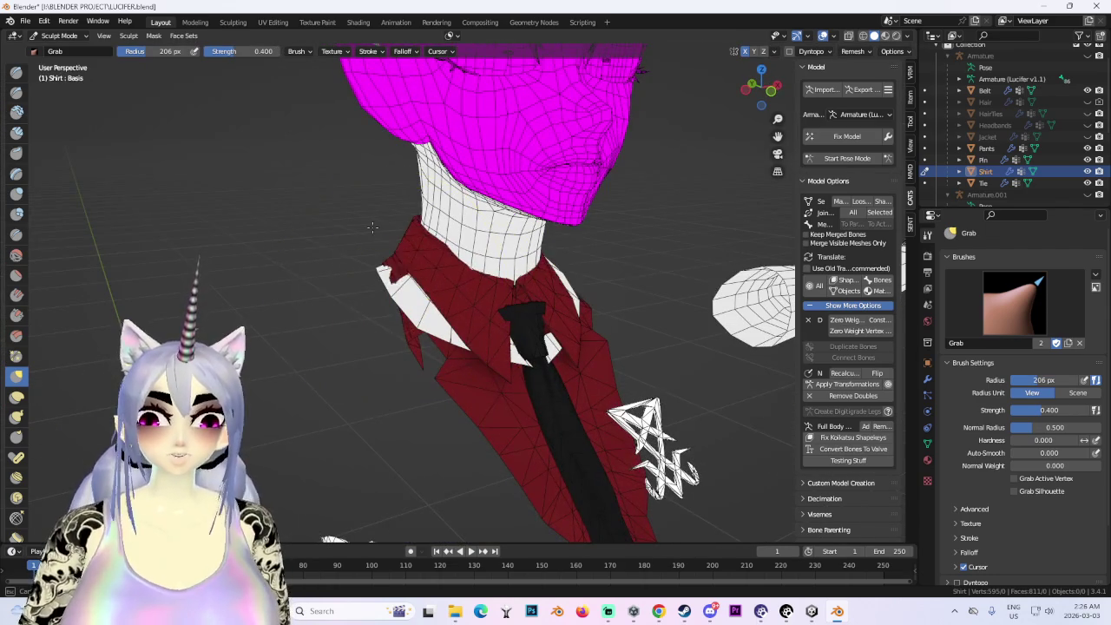
middle_click_drag(374, 220, 525, 306)
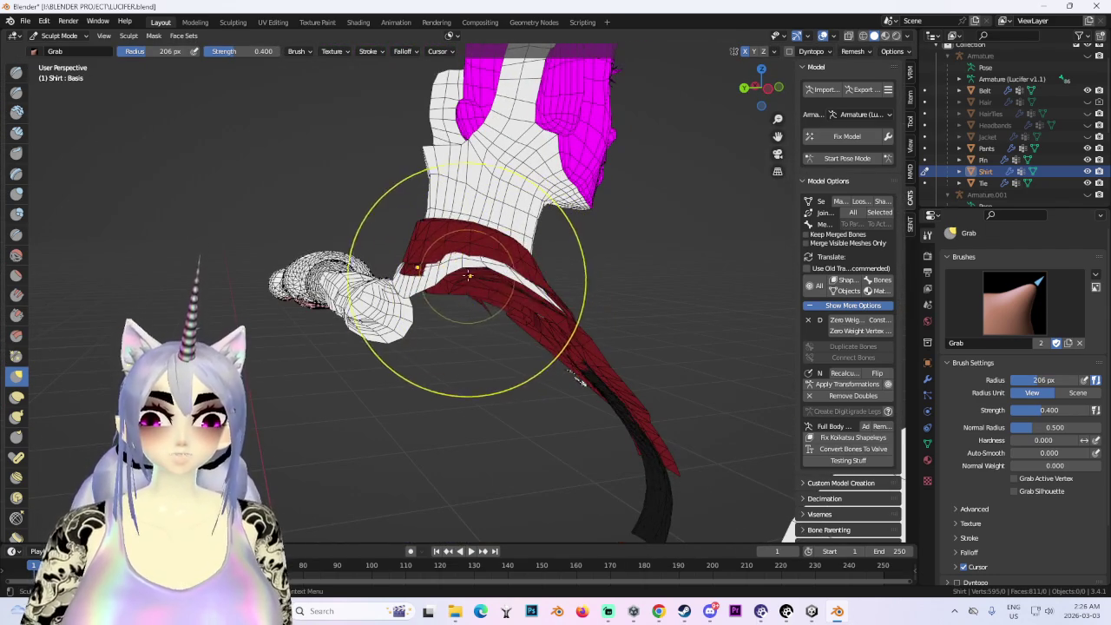
mouse_move(619, 274)
middle_mouse_down()
mouse_move(509, 286)
mouse_move(526, 298)
mouse_move(541, 295)
mouse_move(440, 286)
mouse_move(583, 347)
mouse_move(640, 317)
mouse_move(466, 377)
mouse_move(568, 407)
middle_mouse_up()
scroll(440, 285, "up", 1)
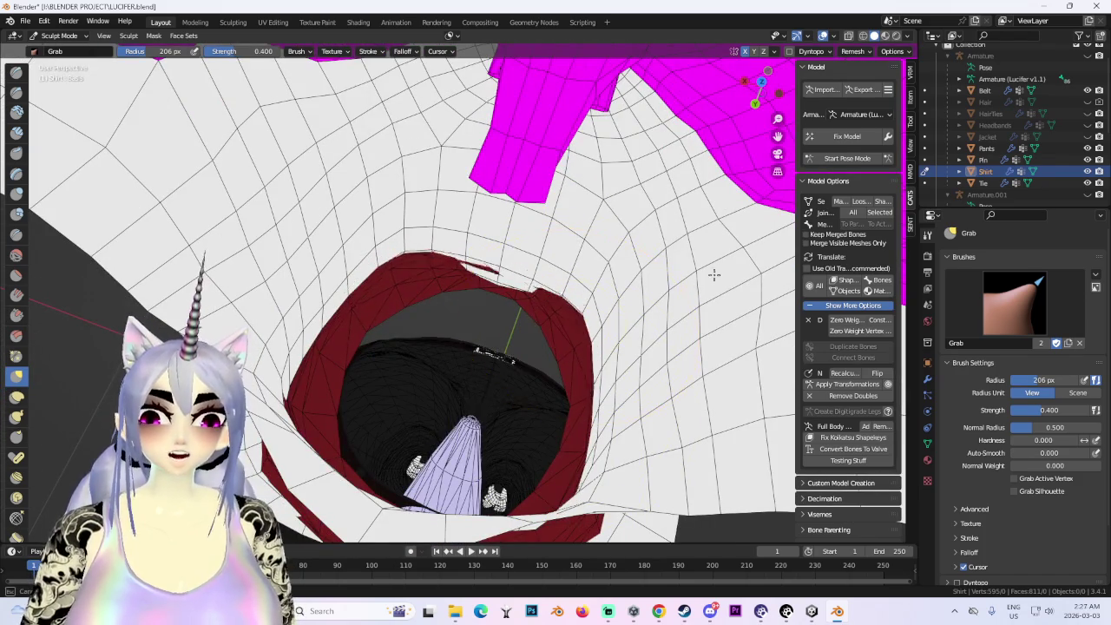
mouse_move(625, 281)
middle_mouse_down()
mouse_move(571, 273)
mouse_move(545, 323)
middle_mouse_up()
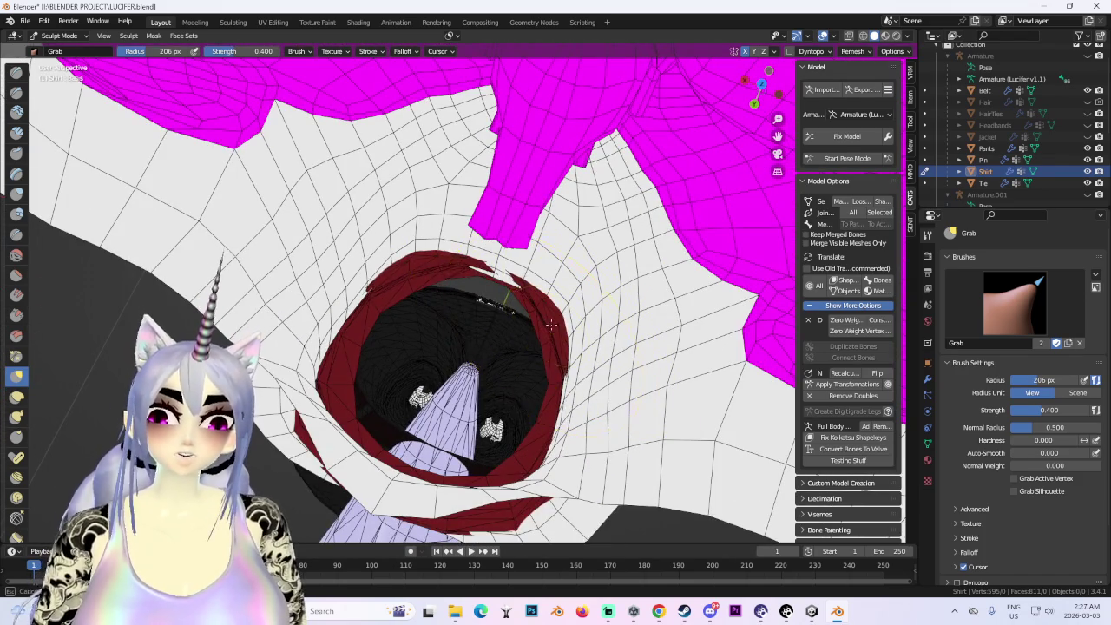
mouse_move(649, 302)
middle_mouse_down()
mouse_move(682, 373)
mouse_move(284, 308)
mouse_move(359, 248)
mouse_move(458, 317)
mouse_move(519, 303)
mouse_move(595, 223)
mouse_move(570, 359)
mouse_move(415, 293)
mouse_move(329, 278)
middle_mouse_up()
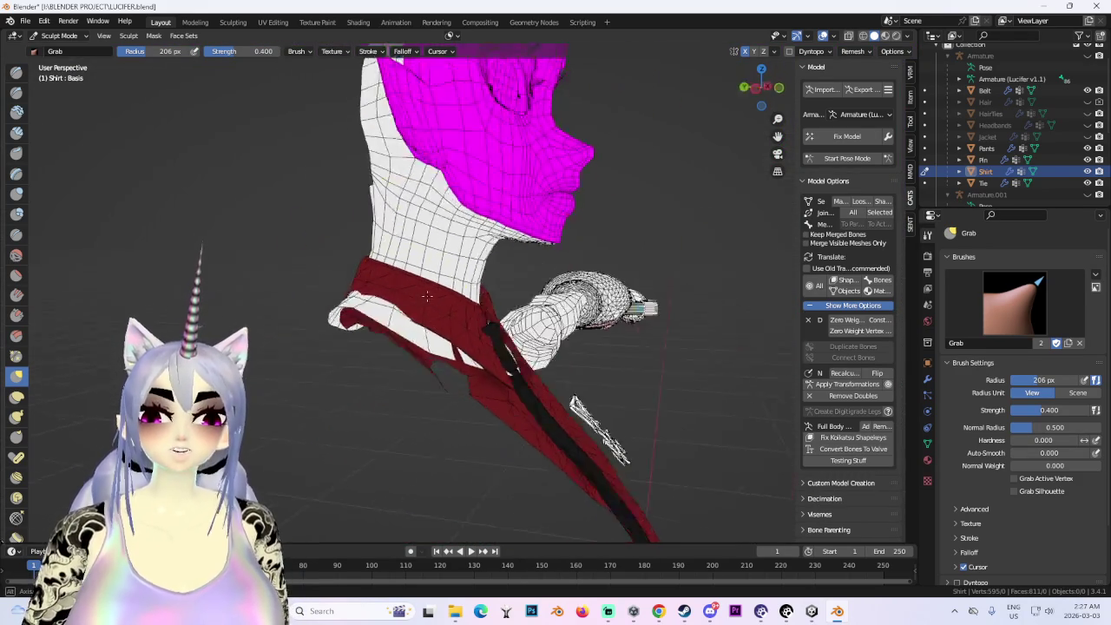
left_click(75, 51)
- Edit the HEAD mesh in wireframe and box-select the head vertices
mouse_move(451, 252)
middle_mouse_down()
mouse_move(500, 247)
mouse_move(500, 292)
mouse_move(370, 277)
middle_mouse_up()
left_click(59, 36)
left_click(52, 59)
left_click(862, 37)
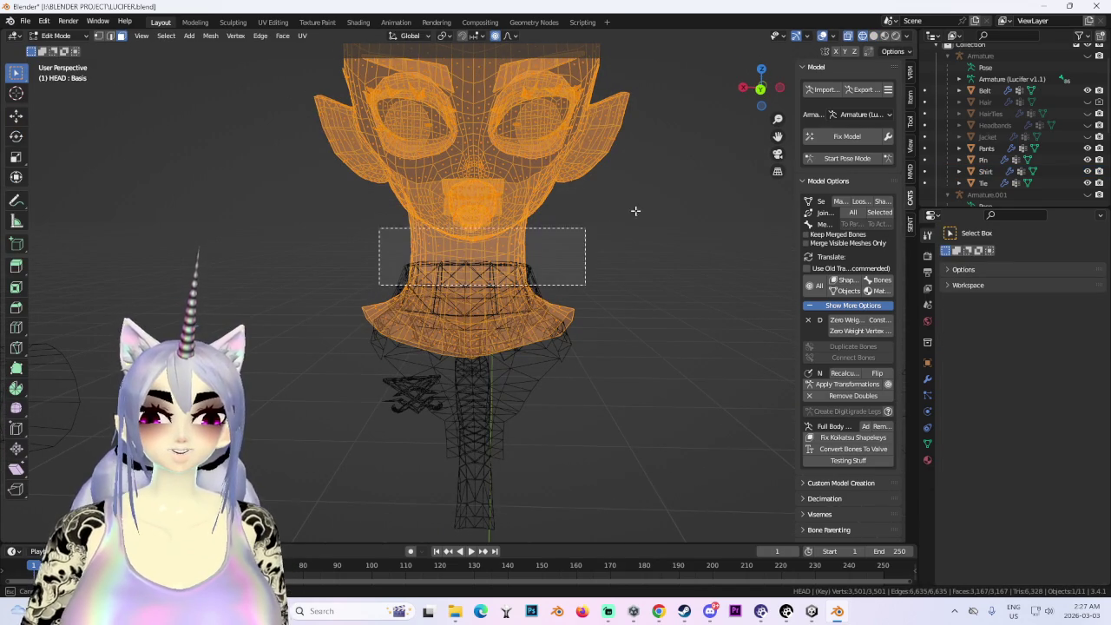
left_click_drag(562, 234, 694, 99)
scroll(614, 224, "down", 3)
left_click_drag(632, 273, 310, 37)
- Extend the selection down to the neck vertices from several angles
mouse_move(637, 203)
middle_mouse_down()
mouse_move(583, 284)
mouse_move(329, 320)
middle_mouse_up()
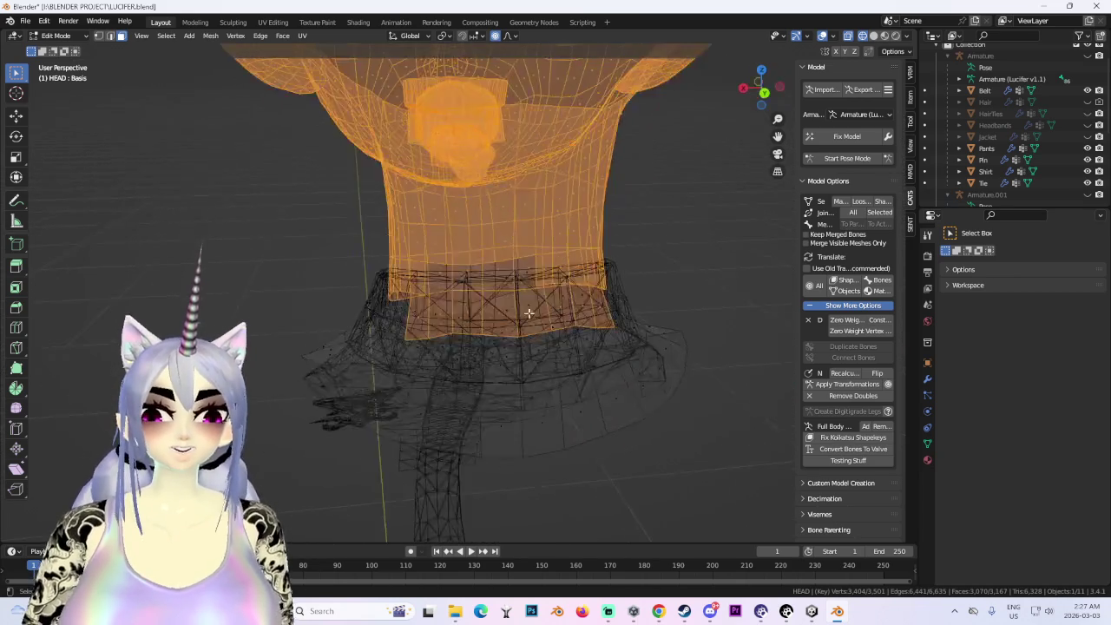
mouse_move(767, 412)
middle_mouse_down()
mouse_move(394, 282)
mouse_move(340, 228)
middle_mouse_up()
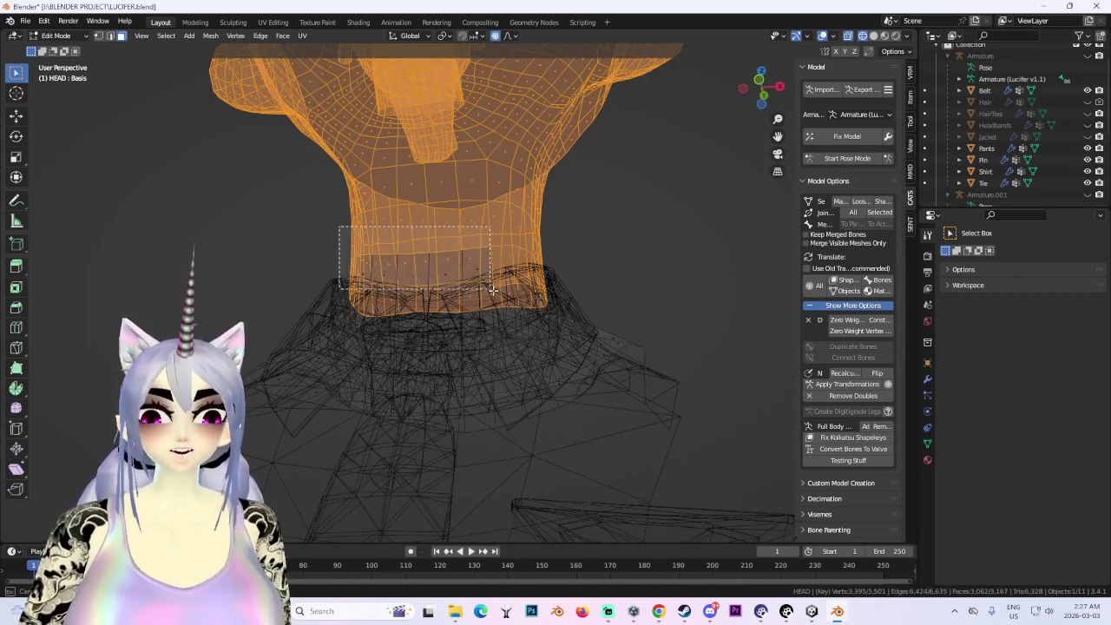
left_click_drag(339, 226, 359, 286, "shift")
middle_click_drag(359, 286, 464, 291)
left_click(884, 35)
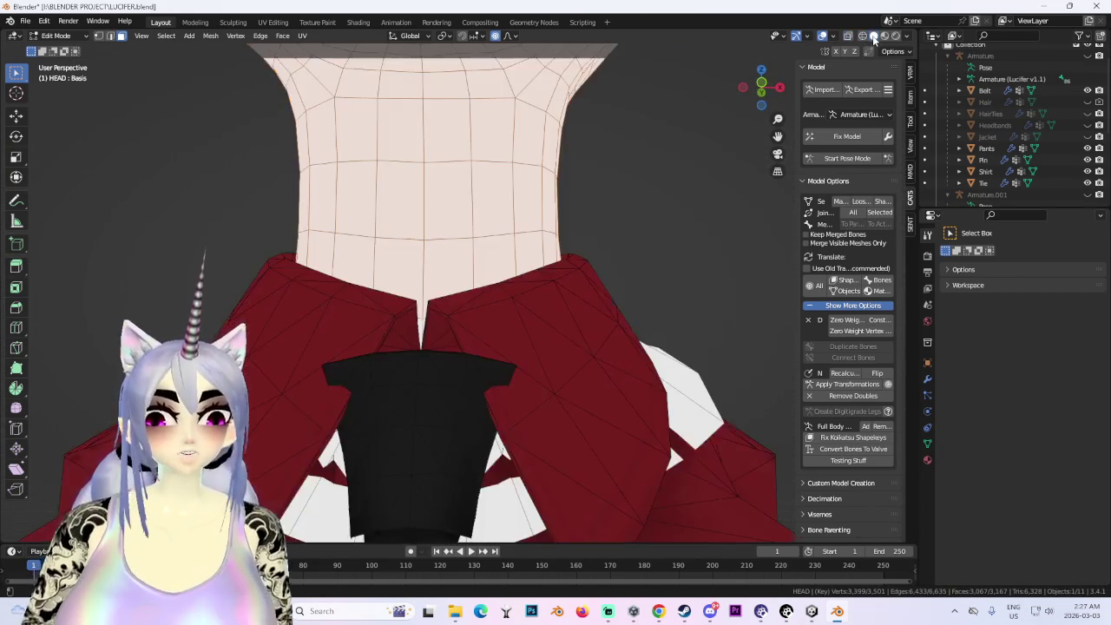
mouse_move(555, 304)
middle_mouse_down()
mouse_move(522, 295)
mouse_move(397, 315)
mouse_move(422, 350)
mouse_move(341, 344)
middle_mouse_up()
key("shift+z")
mouse_move(471, 374)
middle_mouse_down()
mouse_move(484, 330)
mouse_move(397, 335)
middle_mouse_up()
left_click_drag(397, 335, 486, 363, "shift")
middle_click_drag(486, 363, 478, 331)
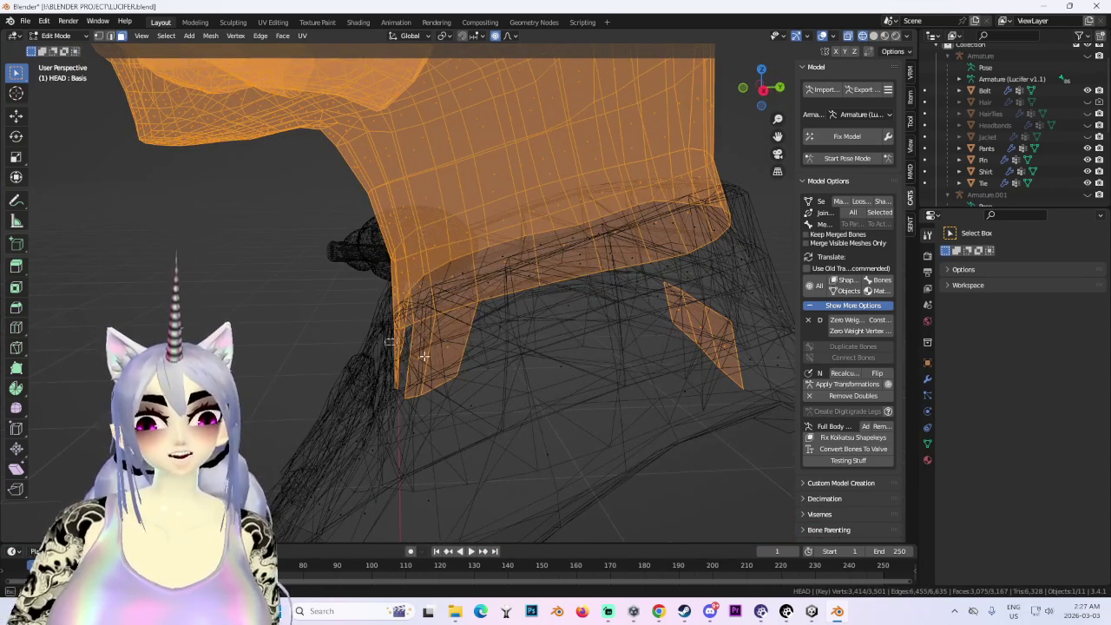
middle_click_drag(402, 348, 502, 334)
left_click_drag(556, 329, 557, 329, "shift")
- Refine the selection at the collar, deselecting stray patches below the neck
middle_click_drag(556, 329, 463, 306)
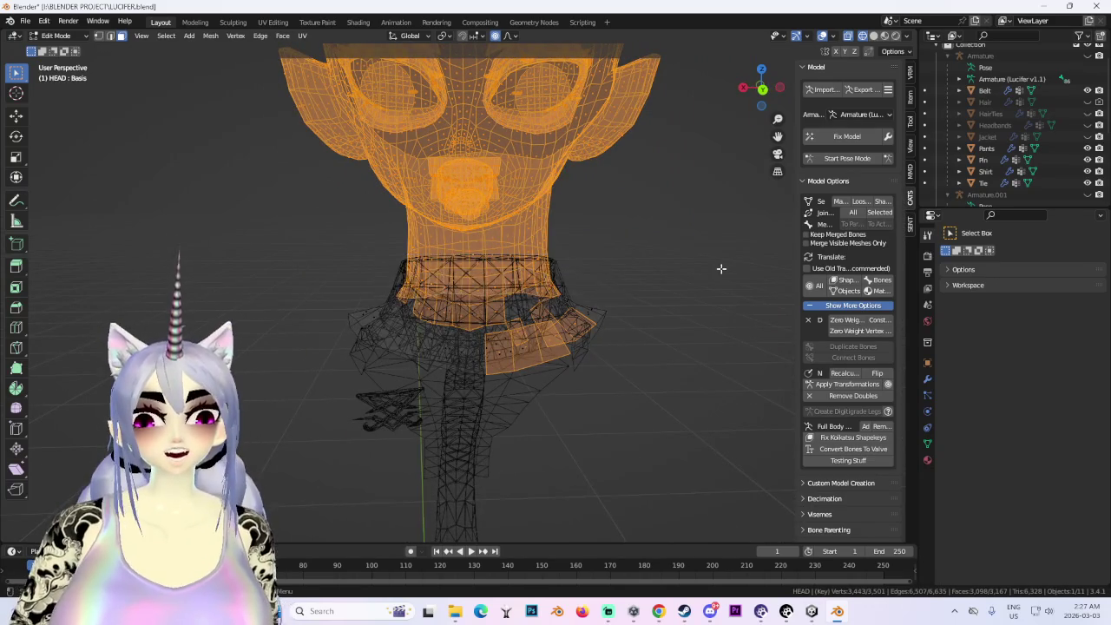
middle_click_drag(675, 276, 382, 292)
left_click_drag(383, 291, 449, 317, "shift")
mouse_move(450, 317)
middle_mouse_down()
mouse_move(420, 317)
mouse_move(496, 510)
middle_mouse_up()
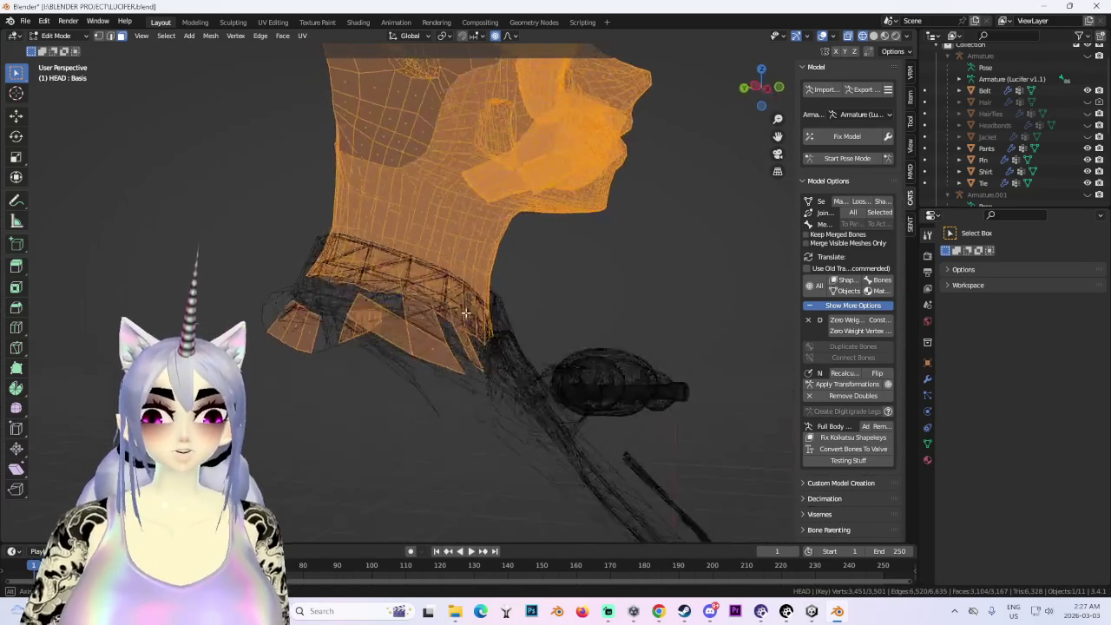
left_click_drag(495, 511, 255, 345, "ctrl")
middle_click_drag(356, 353, 448, 426)
left_click_drag(449, 426, 409, 372, "ctrl")
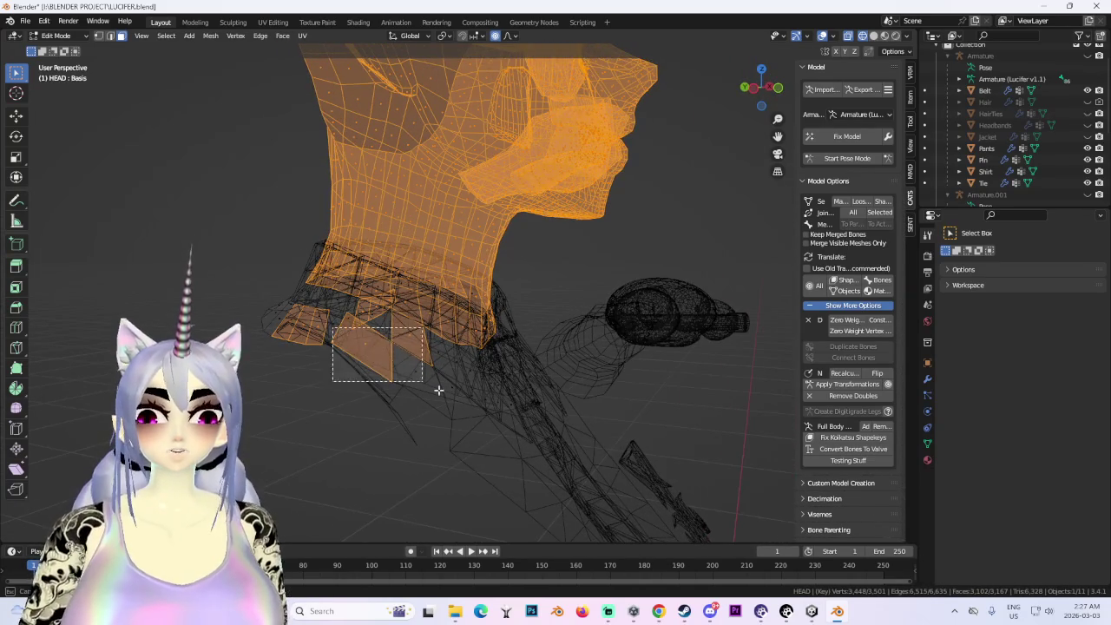
middle_click_drag(409, 373, 600, 395)
left_click_drag(351, 322, 665, 416, "ctrl")
- Inspect the neck close-up and the head profile to check the selection
mouse_move(665, 417)
middle_mouse_down()
mouse_move(551, 439)
mouse_move(561, 453)
mouse_move(490, 366)
middle_mouse_up()
scroll(491, 366, "up", 4)
mouse_move(550, 389)
middle_mouse_down()
mouse_move(641, 363)
mouse_move(516, 384)
mouse_move(535, 396)
mouse_move(565, 285)
mouse_move(585, 327)
middle_mouse_up()
scroll(641, 393, "down", 5)
left_click_drag(292, 95, 639, 318, "shift")
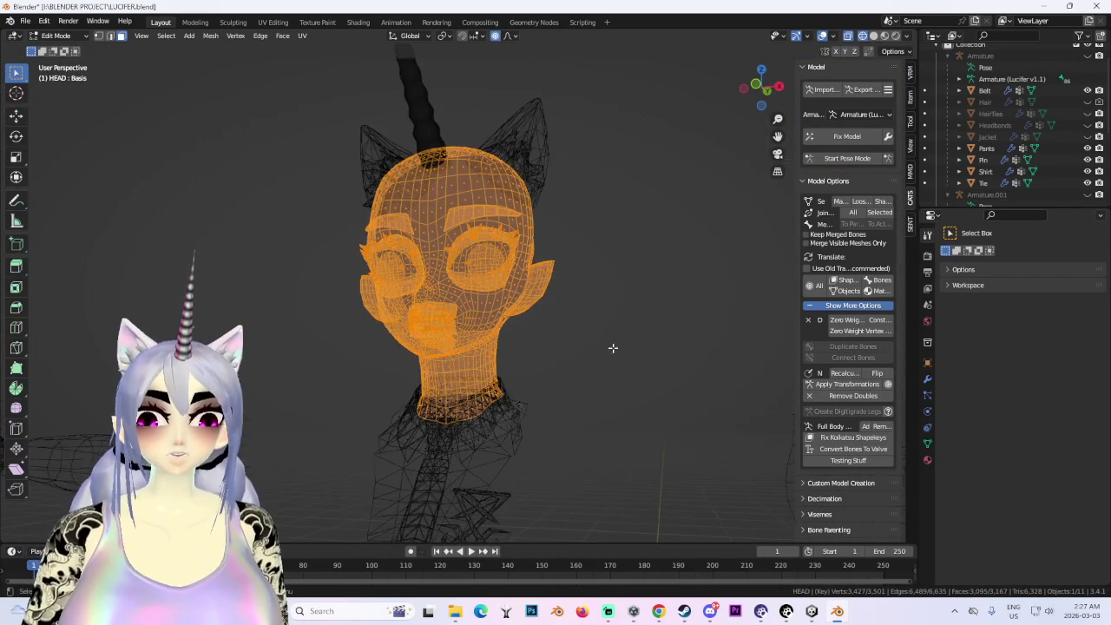
scroll(489, 324, "up", 3)
mouse_move(488, 324)
middle_mouse_down()
mouse_move(591, 342)
mouse_move(564, 343)
middle_mouse_up()
- Invert the selection and separate the collar part into its own object
left_click(166, 37)
left_click(200, 76)
mouse_move(556, 295)
middle_mouse_down()
mouse_move(570, 290)
mouse_move(561, 303)
middle_mouse_up()
key("p")
left_click(563, 301)
left_click(56, 36)
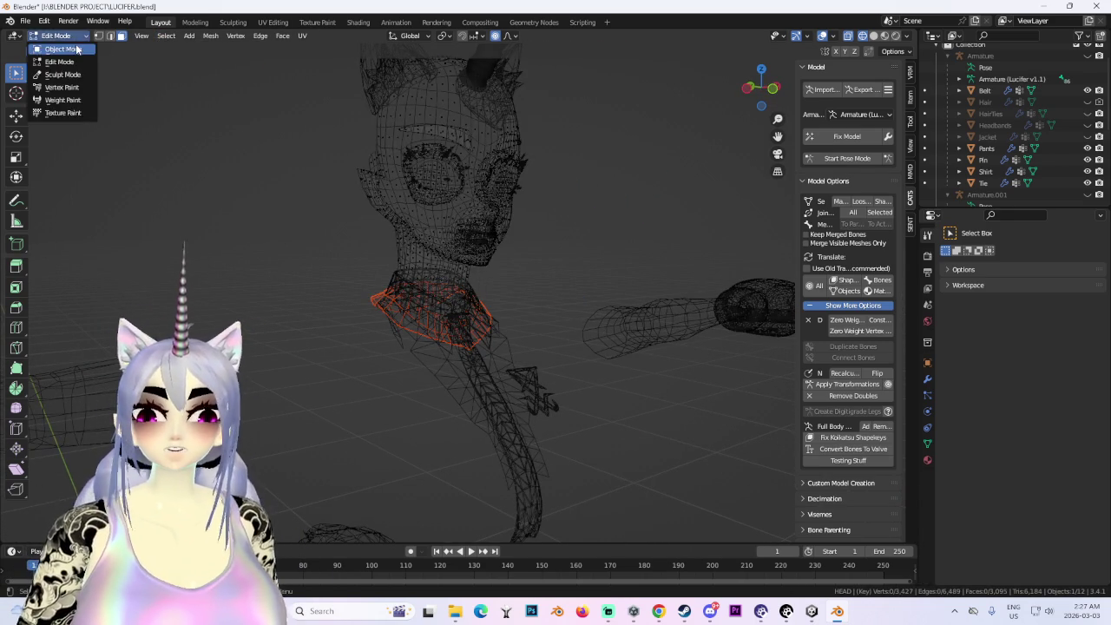
- Return to Object Mode, clear the selection, and show Material Preview shading
left_click(53, 38)
left_click(398, 314)
left_click(458, 299)
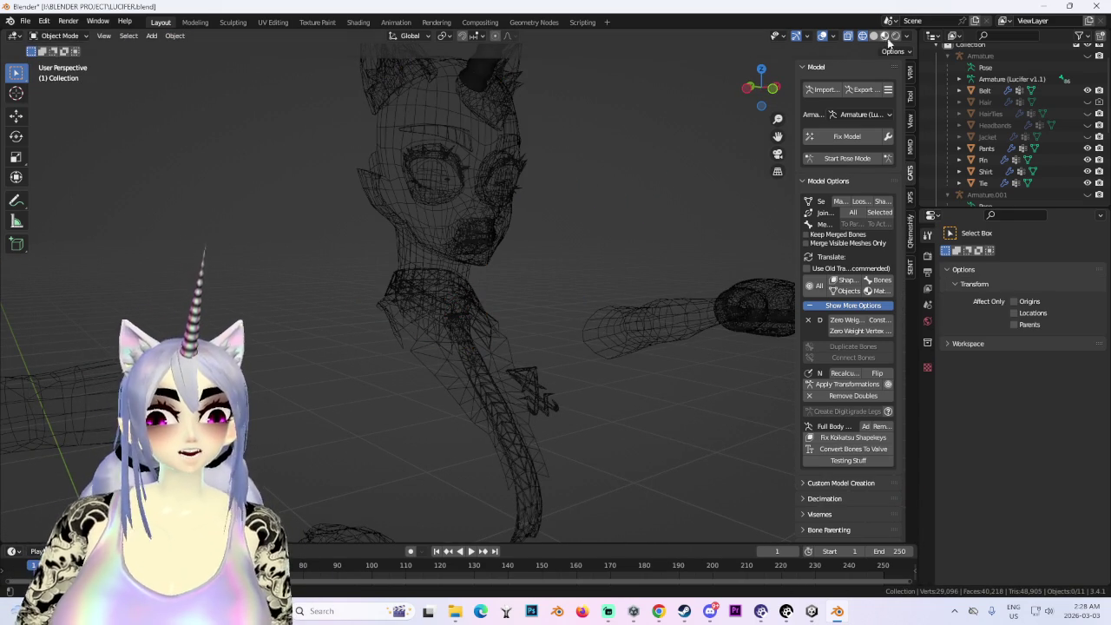
left_click(894, 39)
middle_click_drag(650, 253, 573, 308)
scroll(565, 314, "up", 2)
scroll(562, 316, "down", 3)
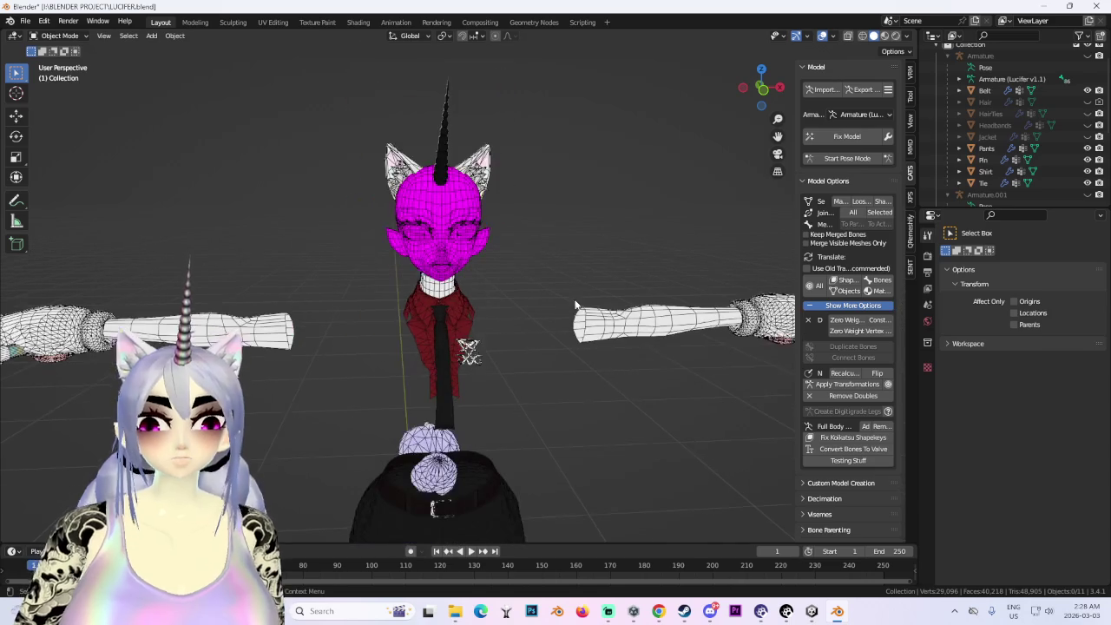
- Unhide and select the Jacket, viewing the full suit from several angles
left_click(1087, 136)
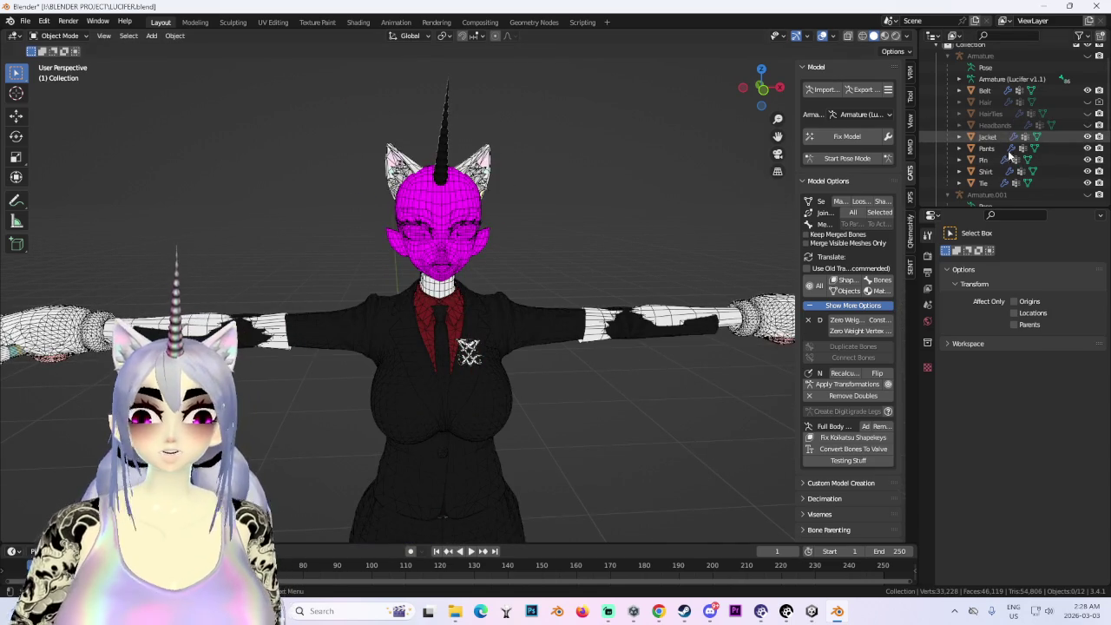
scroll(518, 321, "up", 4)
scroll(568, 333, "down", 3)
middle_click_drag(604, 321, 491, 321)
scroll(521, 330, "down", 2)
mouse_move(547, 345)
middle_mouse_down()
mouse_move(600, 255)
mouse_move(514, 350)
middle_mouse_up()
left_click(600, 255)
scroll(513, 351, "up", 2)
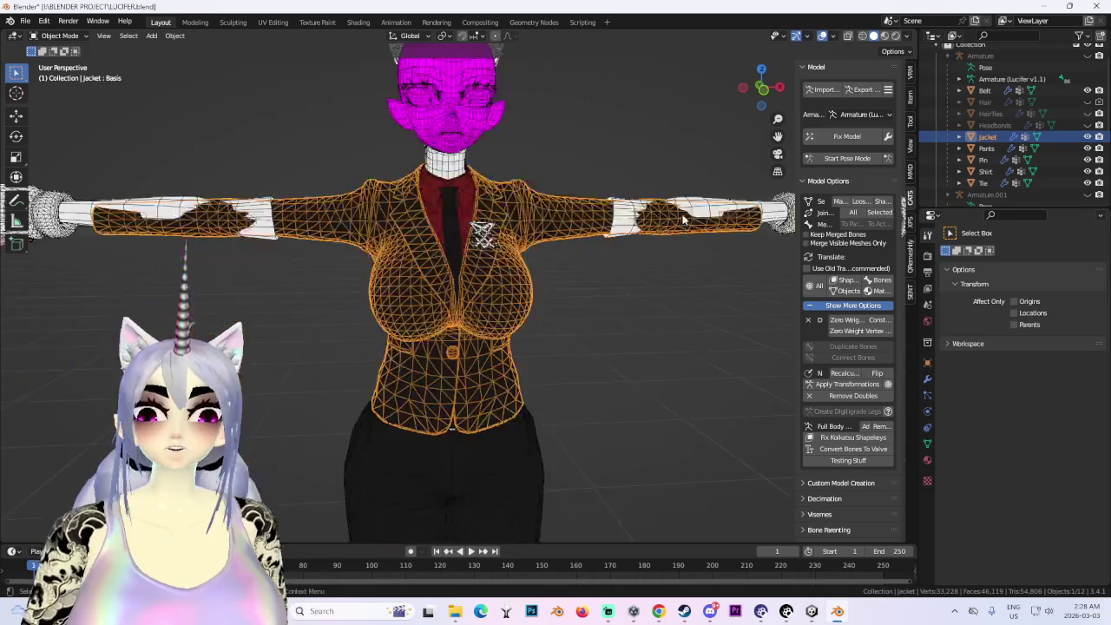
scroll(571, 307, "down", 2)
mouse_move(571, 308)
middle_mouse_down()
mouse_move(595, 363)
mouse_move(555, 382)
mouse_move(492, 250)
middle_mouse_up()
- Toggle viewport overlays off and back on while inspecting the shoes and front
left_click(822, 35)
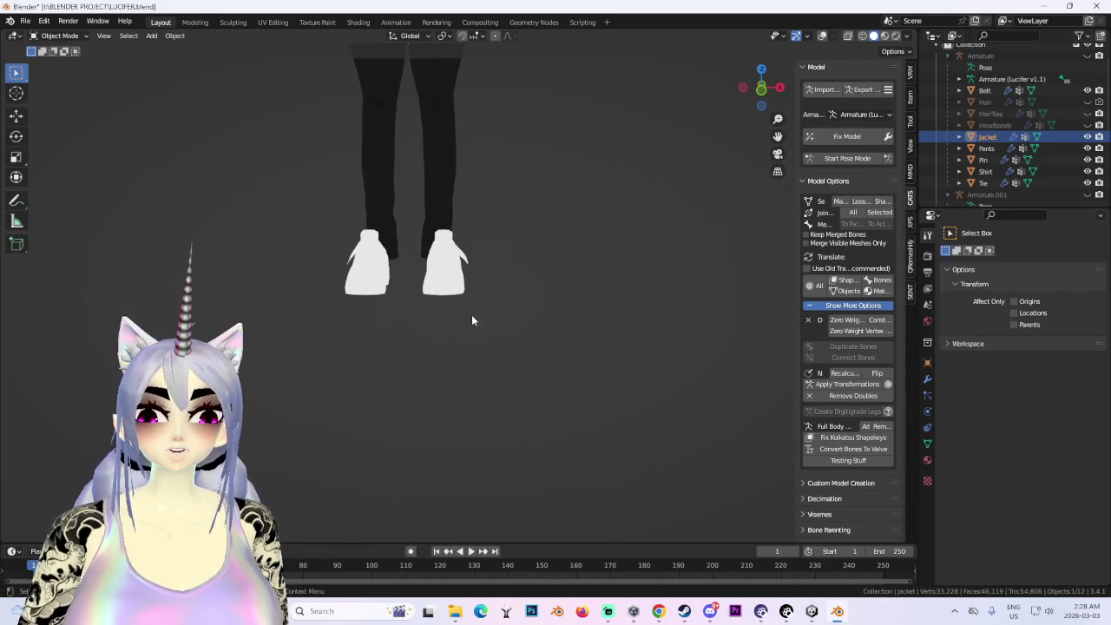
left_click(822, 36)
mouse_move(533, 300)
middle_mouse_down()
mouse_move(492, 300)
mouse_move(499, 240)
middle_mouse_up()
scroll(491, 300, "up", 2)
scroll(499, 240, "down", 3)
scroll(529, 379, "down", 2)
mouse_move(510, 428)
middle_mouse_down()
mouse_move(521, 387)
mouse_move(580, 330)
mouse_move(567, 404)
mouse_move(582, 417)
middle_mouse_up()
scroll(521, 387, "up", 2)
scroll(579, 324, "down", 3)
scroll(582, 416, "up", 3)
- Select the HEAD object and orbit in close around the head
middle_click_drag(643, 393, 602, 446)
scroll(602, 446, "up", 2)
left_click(527, 249)
mouse_move(526, 249)
middle_mouse_down()
mouse_move(567, 368)
mouse_move(464, 357)
mouse_move(546, 363)
mouse_move(610, 338)
middle_mouse_up()
scroll(567, 369, "down", 1)
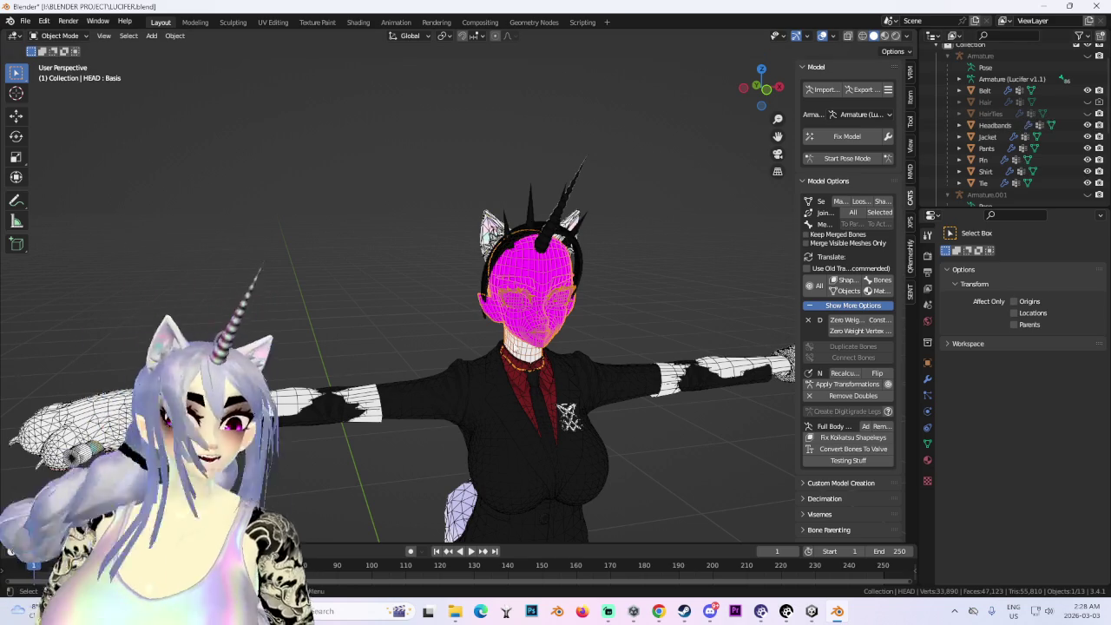
- Select the Headbands object, select its whole mesh in Edit Mode, then return to Object Mode
middle_click_drag(429, 233, 605, 226)
left_click(585, 220)
left_click(59, 35)
left_click(61, 63)
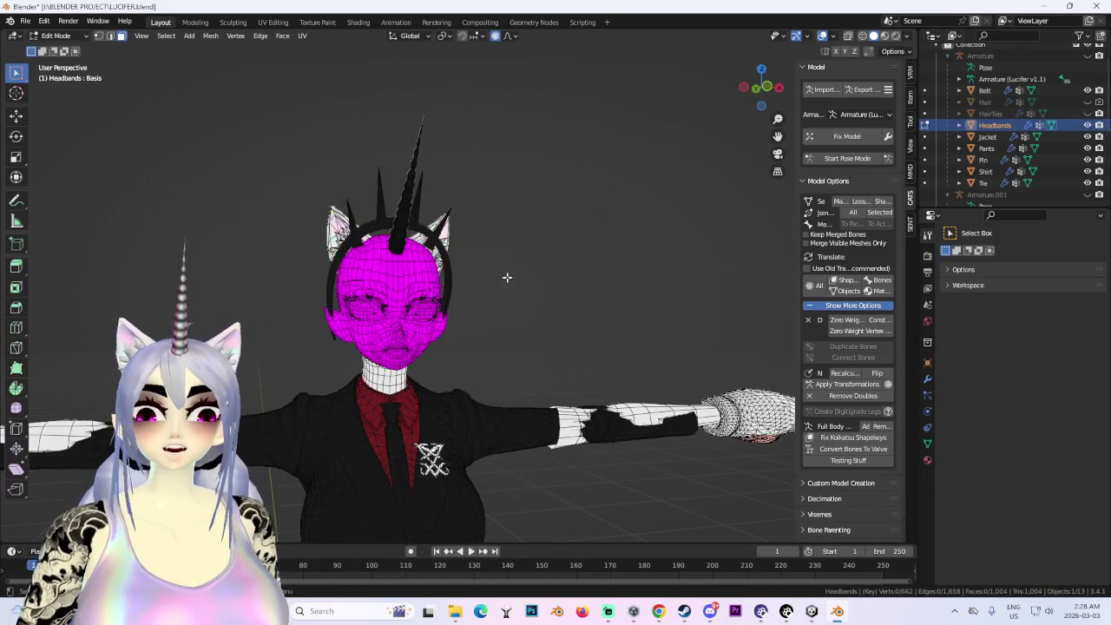
middle_click_drag(483, 249, 521, 282)
key("a")
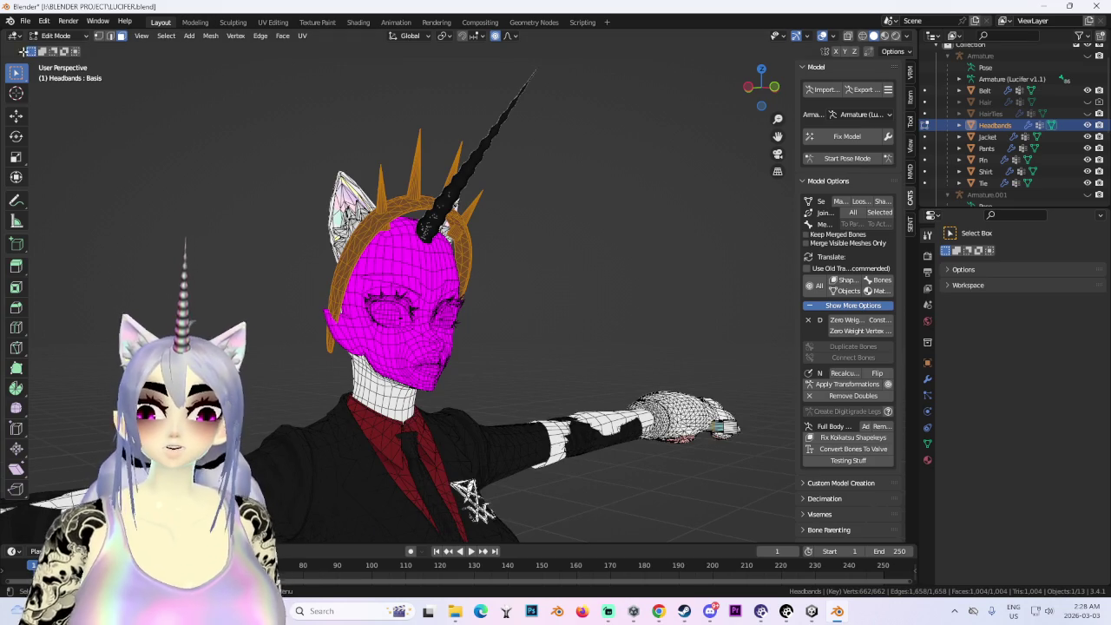
left_click(59, 35)
left_click(61, 50)
- Pick out the 材质0 horn mesh and hide it in the outliner
left_click(490, 156)
middle_click_drag(491, 156, 504, 202)
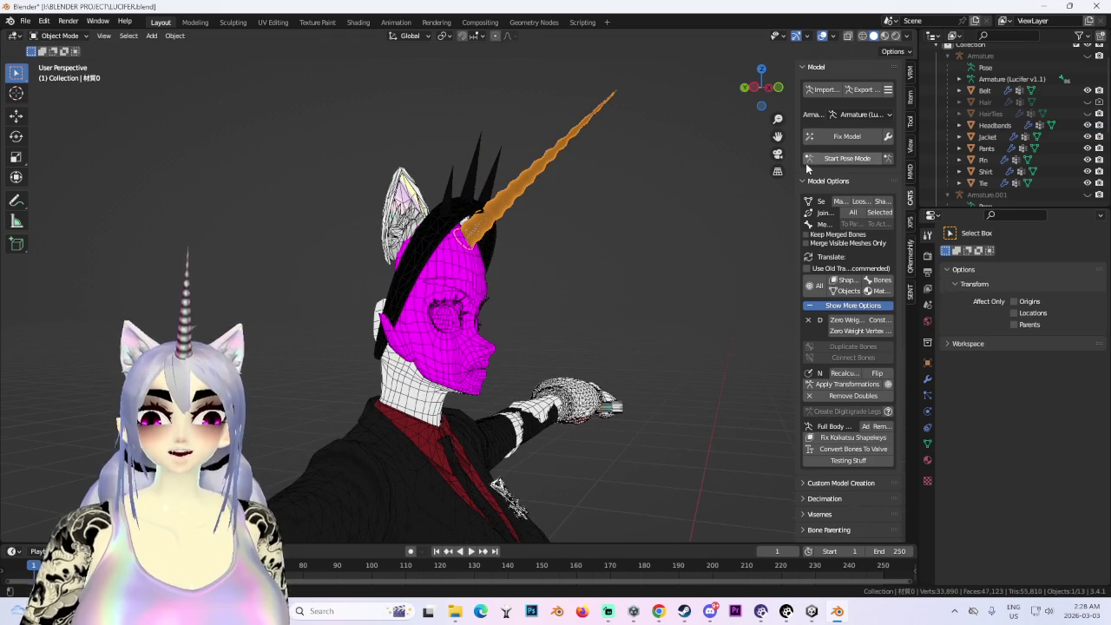
scroll(1018, 160, "down", 2)
scroll(1018, 161, "down", 3)
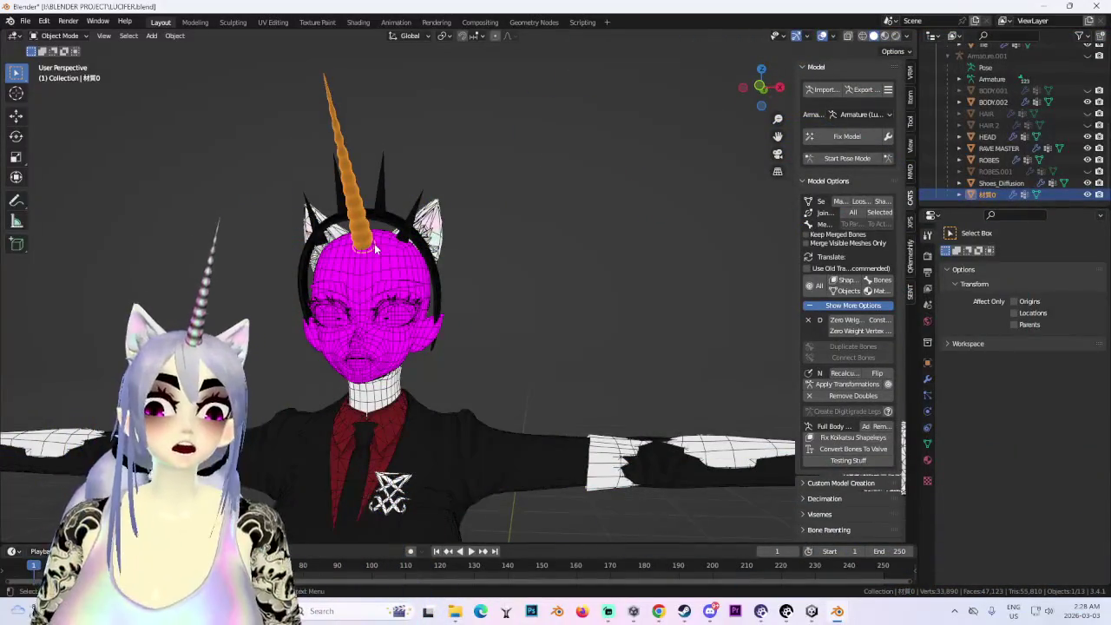
mouse_move(464, 267)
middle_mouse_down()
mouse_move(486, 278)
mouse_move(442, 299)
mouse_move(502, 246)
middle_mouse_up()
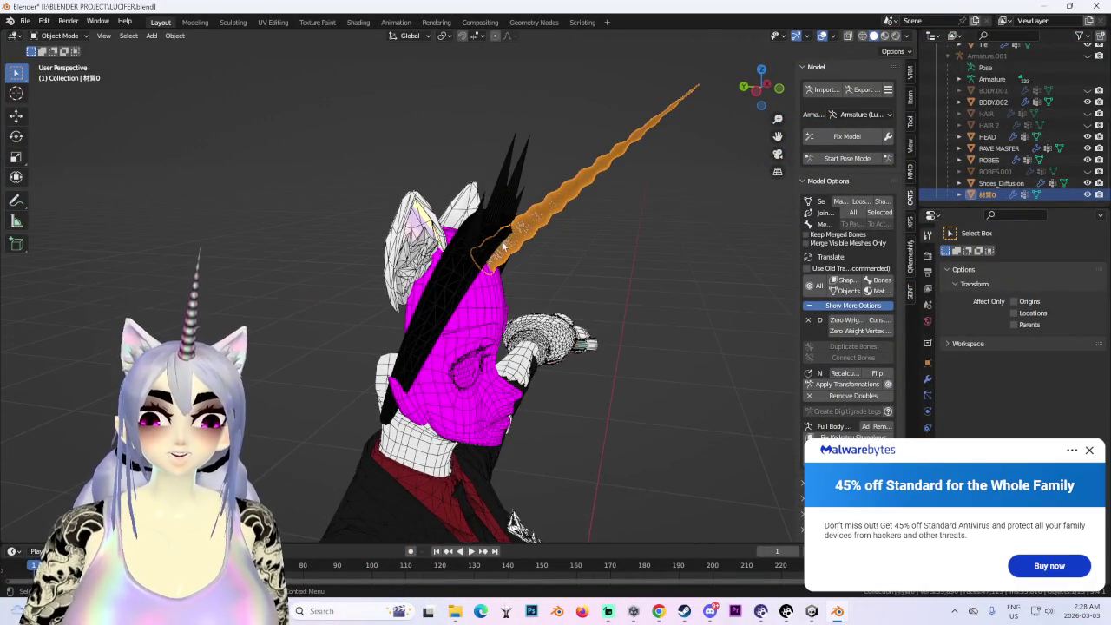
left_click(1087, 198)
- Edit the Headbands mesh from the front and scale it down to about 0.85
key("KP_1")
left_click(401, 212)
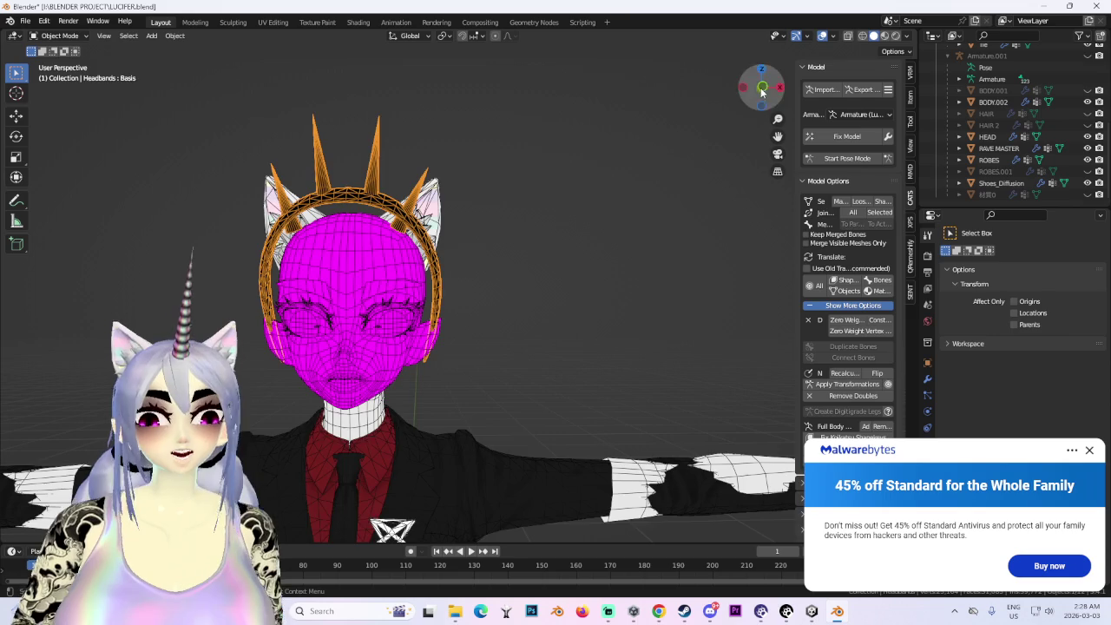
left_click(761, 89)
left_click(30, 37)
left_click(54, 62)
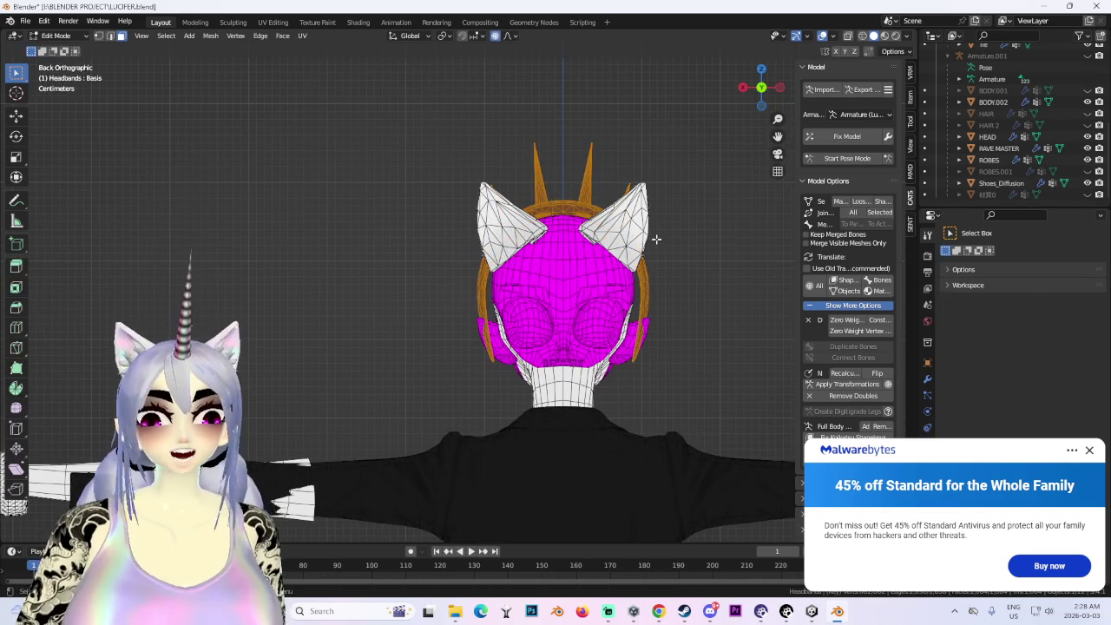
key("KP_1")
key("s")
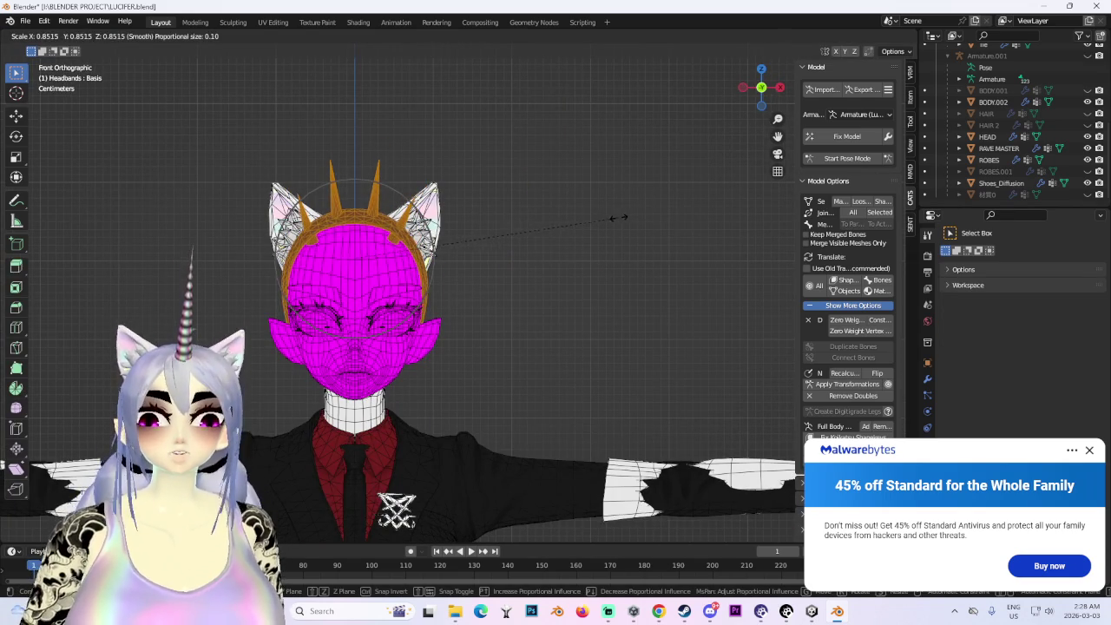
left_click(617, 218)
mouse_move(620, 218)
middle_mouse_down()
mouse_move(513, 258)
mouse_move(515, 292)
mouse_move(578, 269)
mouse_move(516, 263)
mouse_move(550, 251)
mouse_move(515, 255)
middle_mouse_up()
- Move the headband along Y so it hugs the head between the ears
key("g")
key("y")
left_click(528, 257)
scroll(516, 254, "up", 2)
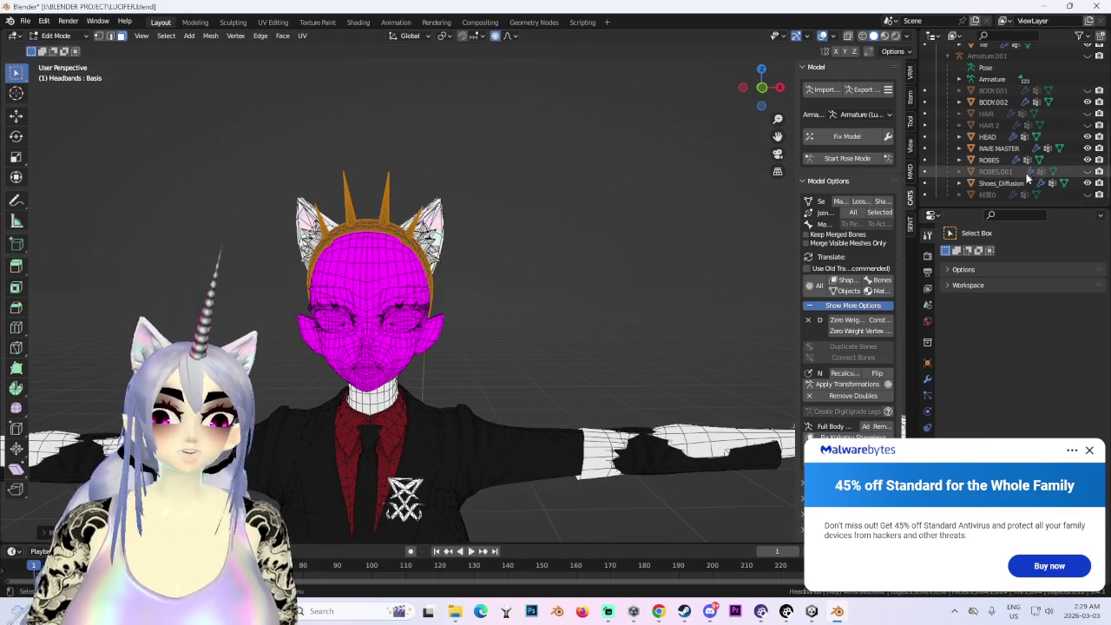
scroll(1041, 165, "up", 5)
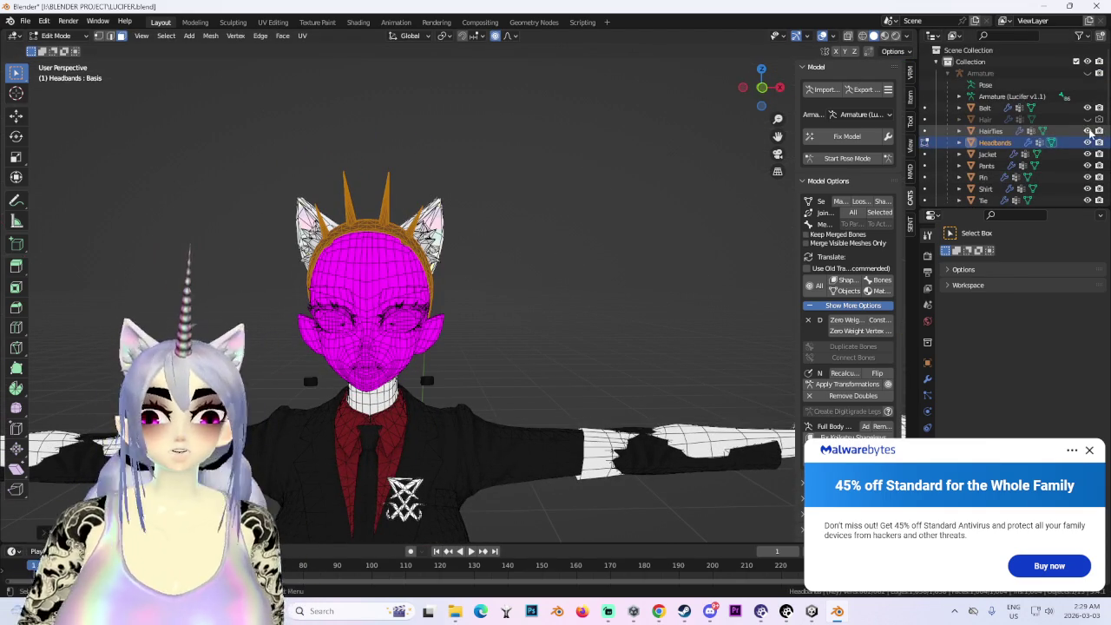
- Make the Hair object visible again over the headband
middle_click_drag(425, 366, 397, 406)
left_click(1088, 120)
mouse_move(590, 200)
middle_mouse_down()
mouse_move(522, 192)
mouse_move(485, 253)
mouse_move(665, 251)
mouse_move(550, 238)
mouse_move(388, 178)
mouse_move(639, 189)
mouse_move(369, 192)
middle_mouse_up()
- Return to Object Mode and switch over to the Unity editor
left_click(822, 36)
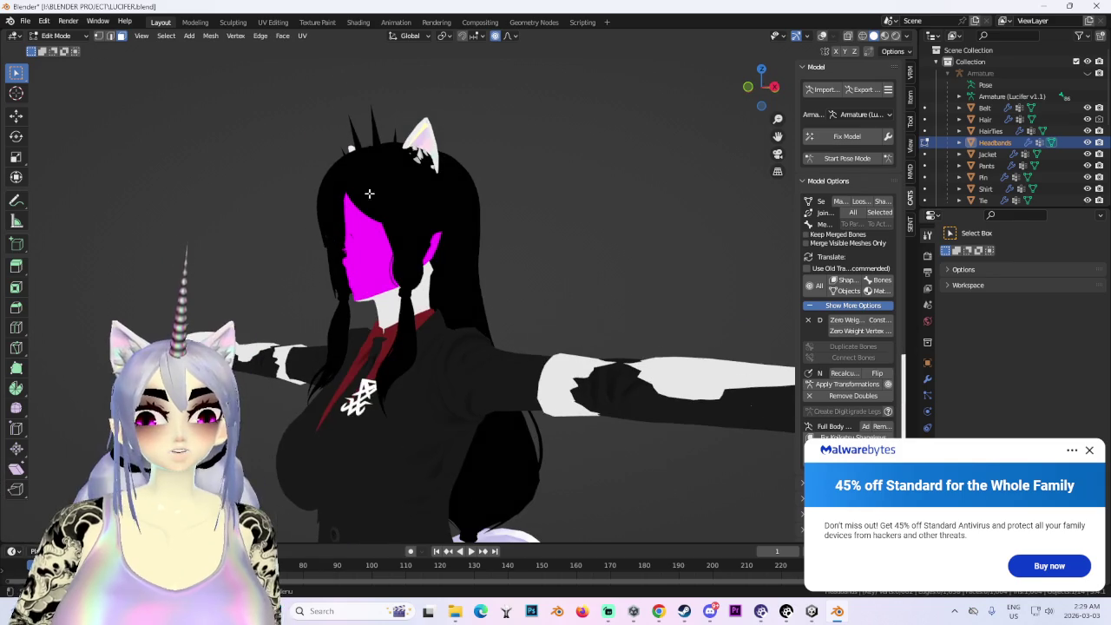
left_click(77, 52)
middle_click_drag(372, 256, 590, 403)
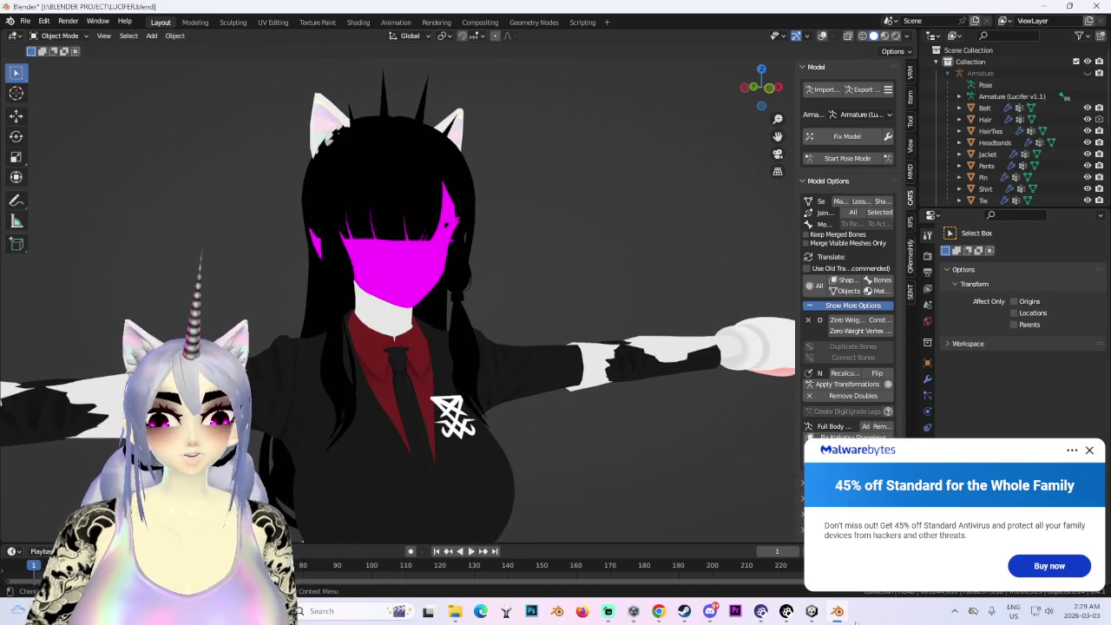
left_click(811, 612)
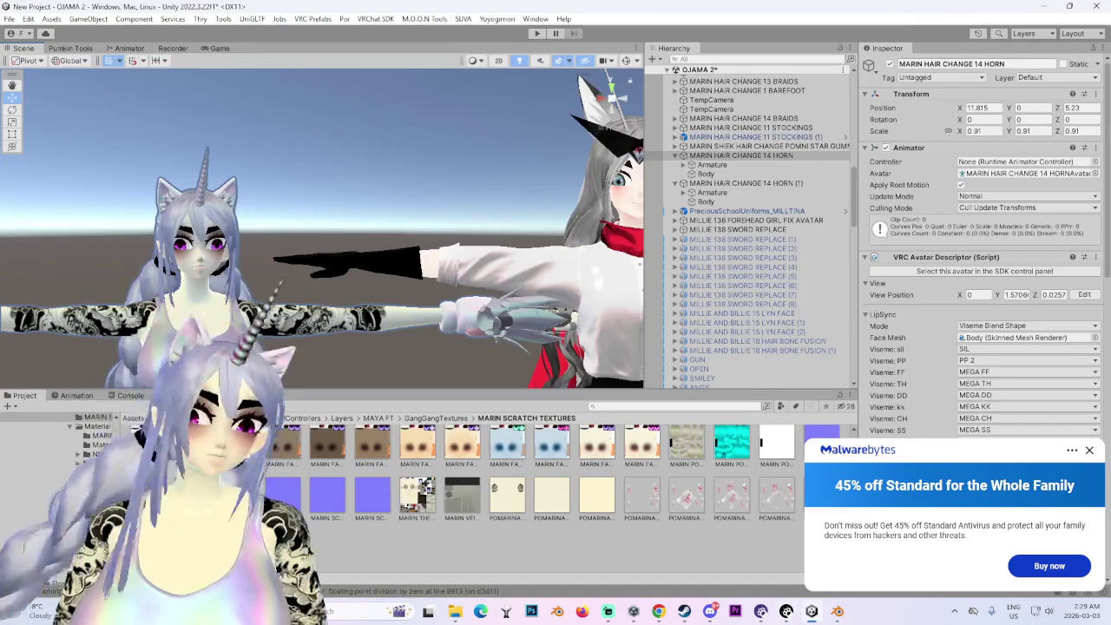
- Select the horn avatar's Body mesh and scroll the Inspector to its MARIN FACE material
left_click(705, 174)
scroll(1043, 360, "down", 5)
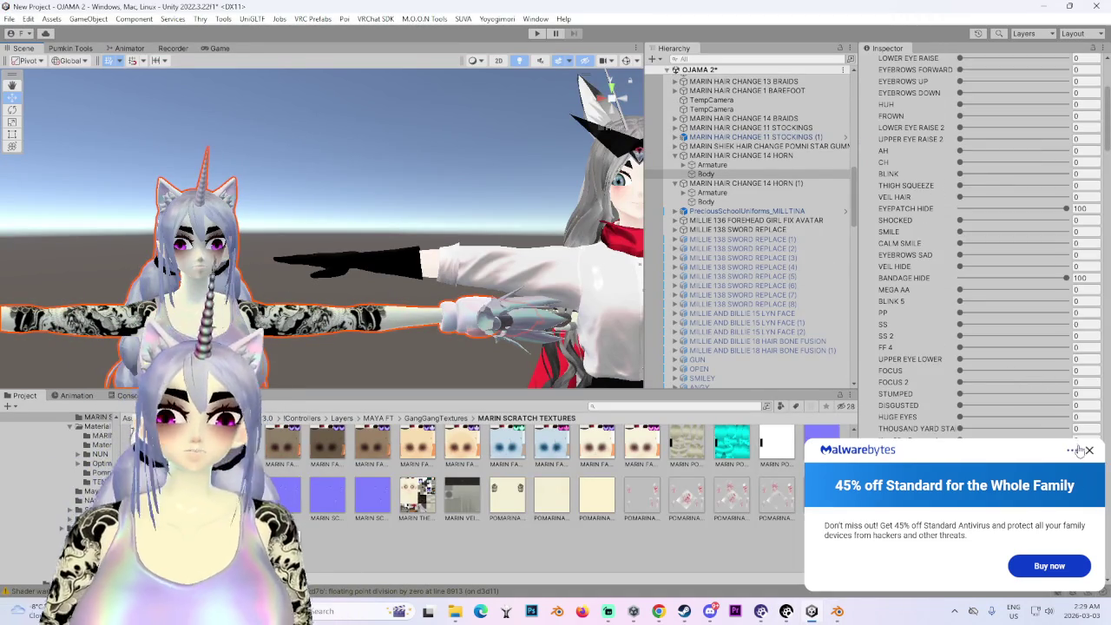
scroll(972, 400, "down", 5)
scroll(937, 437, "down", 5)
scroll(938, 437, "down", 5)
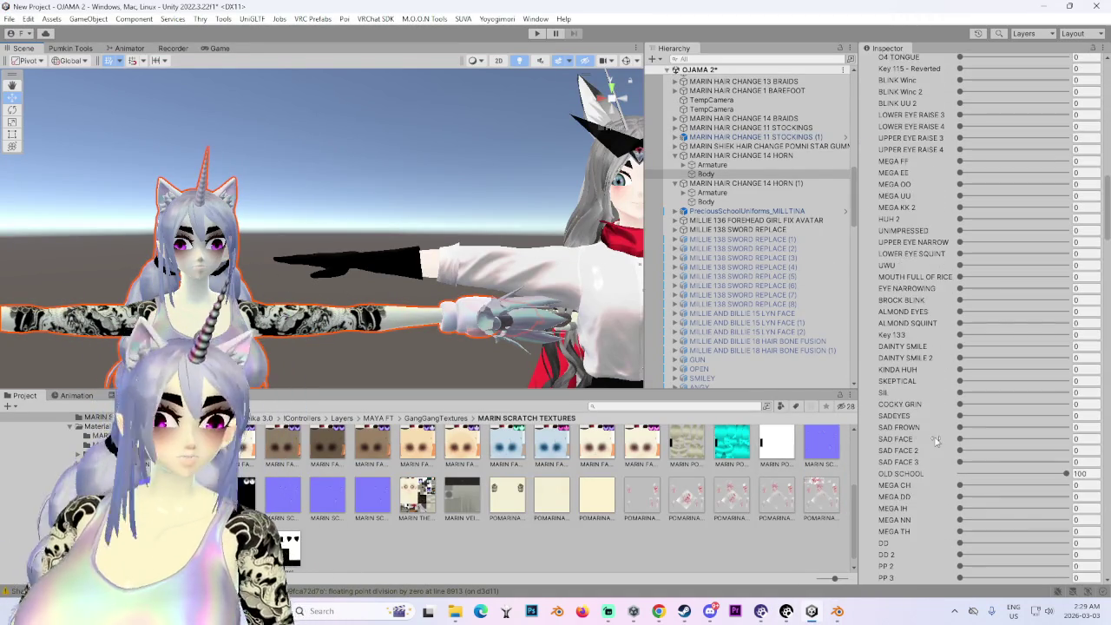
scroll(933, 438, "down", 5)
scroll(929, 438, "down", 5)
scroll(923, 440, "down", 5)
scroll(923, 440, "down", 5)
scroll(921, 441, "down", 5)
scroll(919, 442, "down", 5)
scroll(917, 443, "down", 5)
scroll(918, 445, "down", 5)
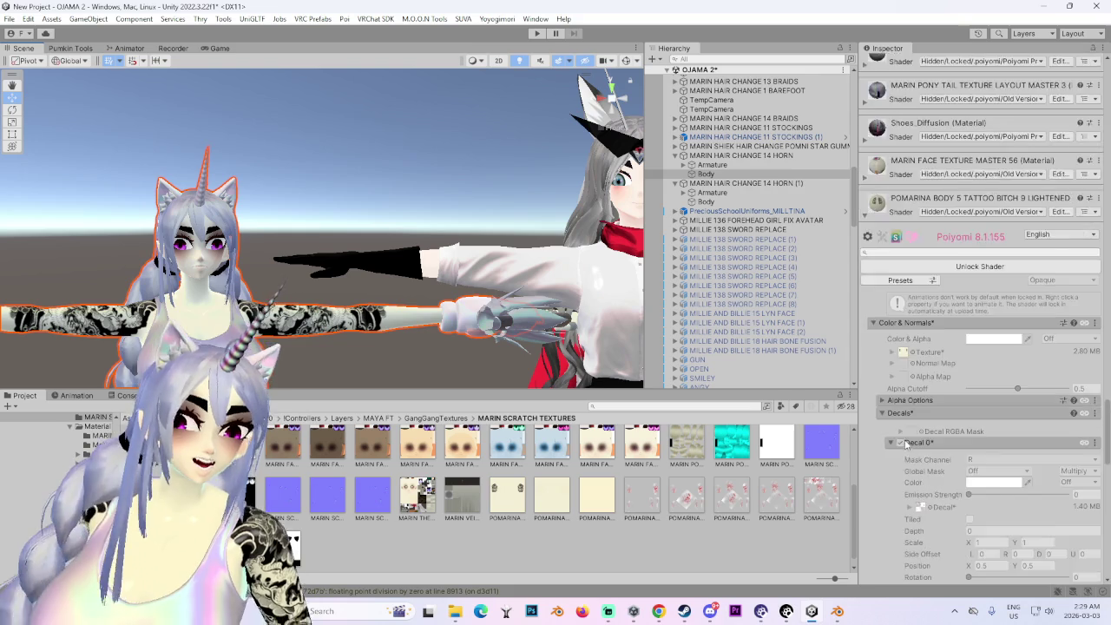
scroll(911, 446, "down", 5)
scroll(911, 439, "down", 5)
scroll(914, 430, "down", 5)
scroll(913, 417, "up", 5)
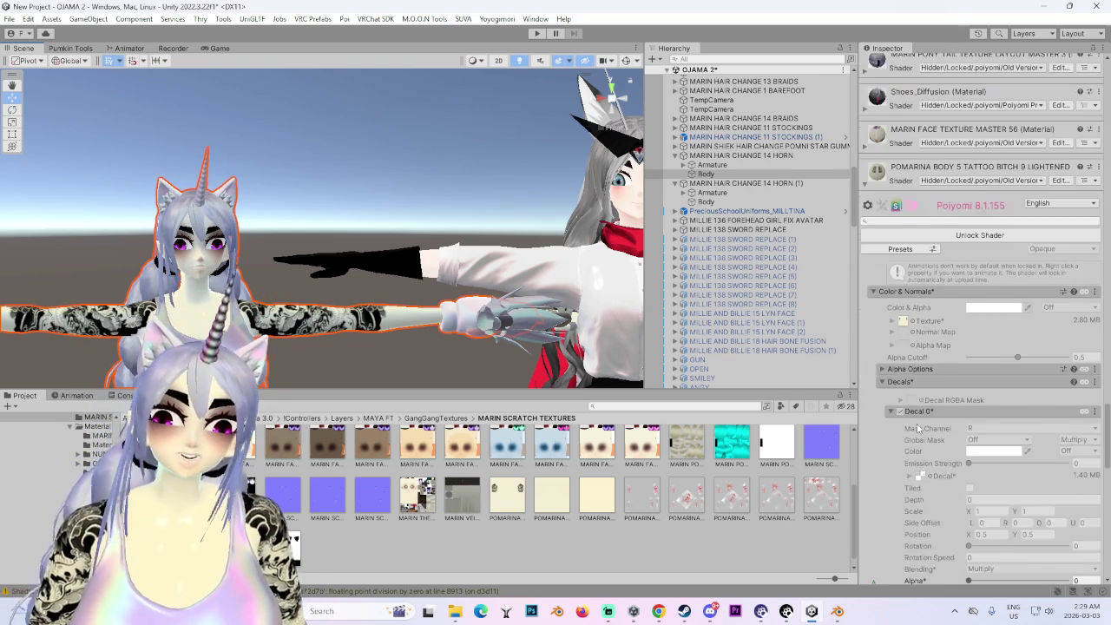
scroll(906, 304, "up", 2)
- Locate the MARIN FACE TEXTURE MASTER 58 texture from the material, then go back to Blender
left_click(864, 304)
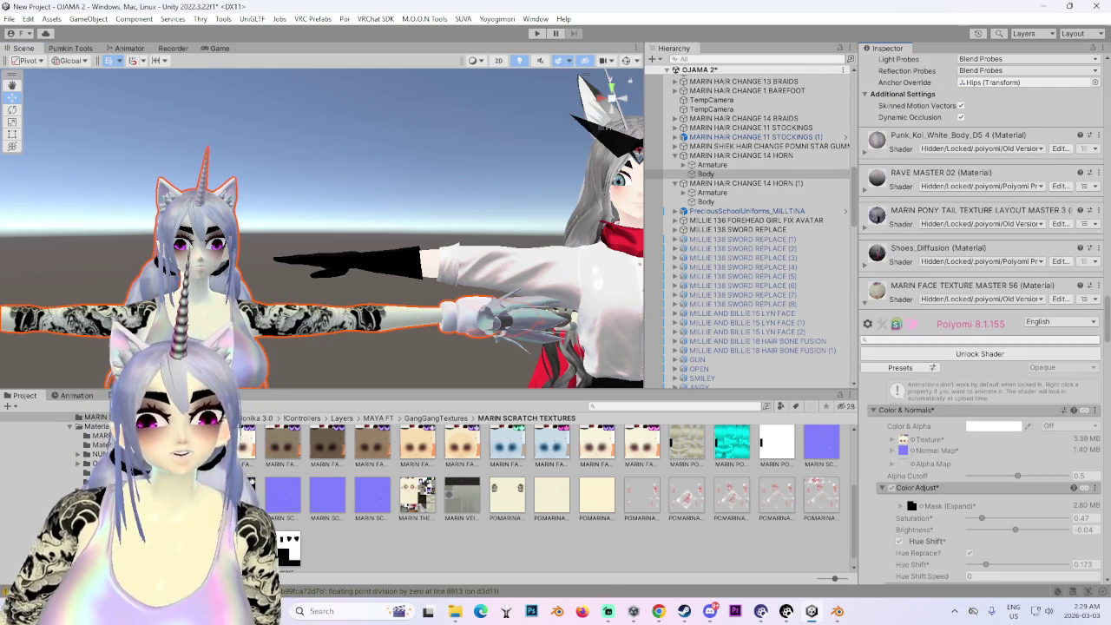
scroll(910, 434, "down", 2)
scroll(903, 373, "down", 3)
scroll(895, 321, "up", 3)
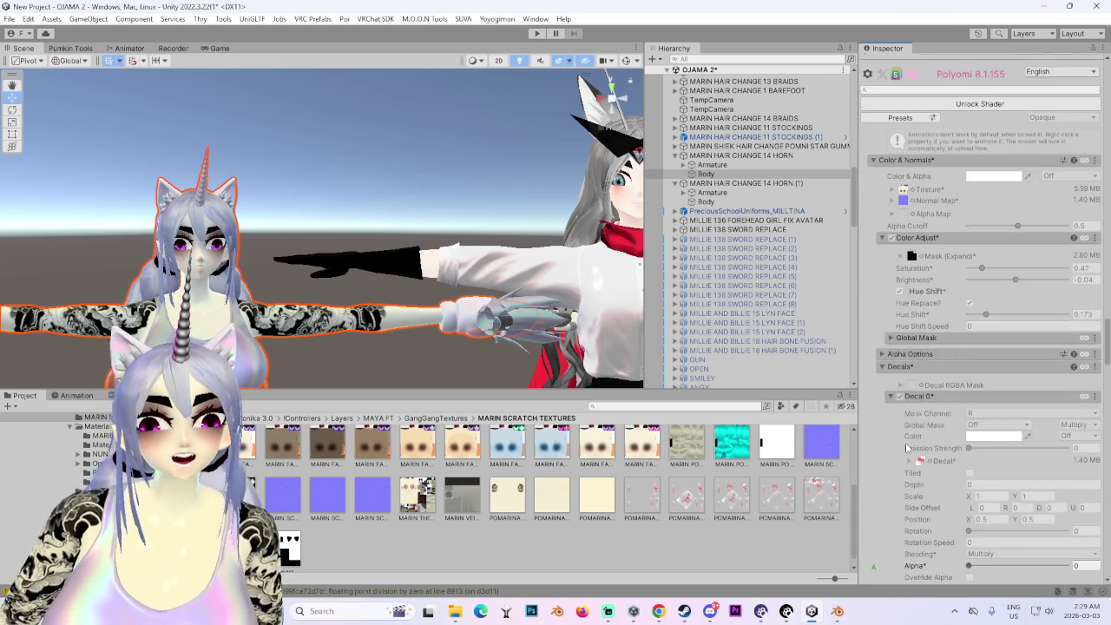
scroll(891, 285, "up", 1)
left_click(904, 345)
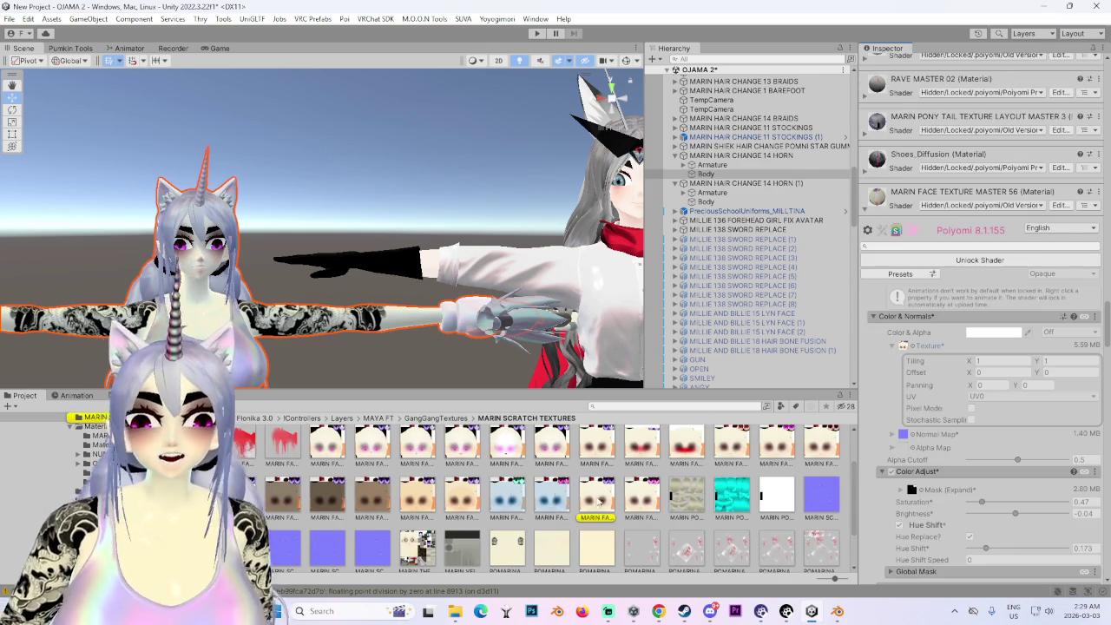
right_click(589, 498)
left_click(649, 101)
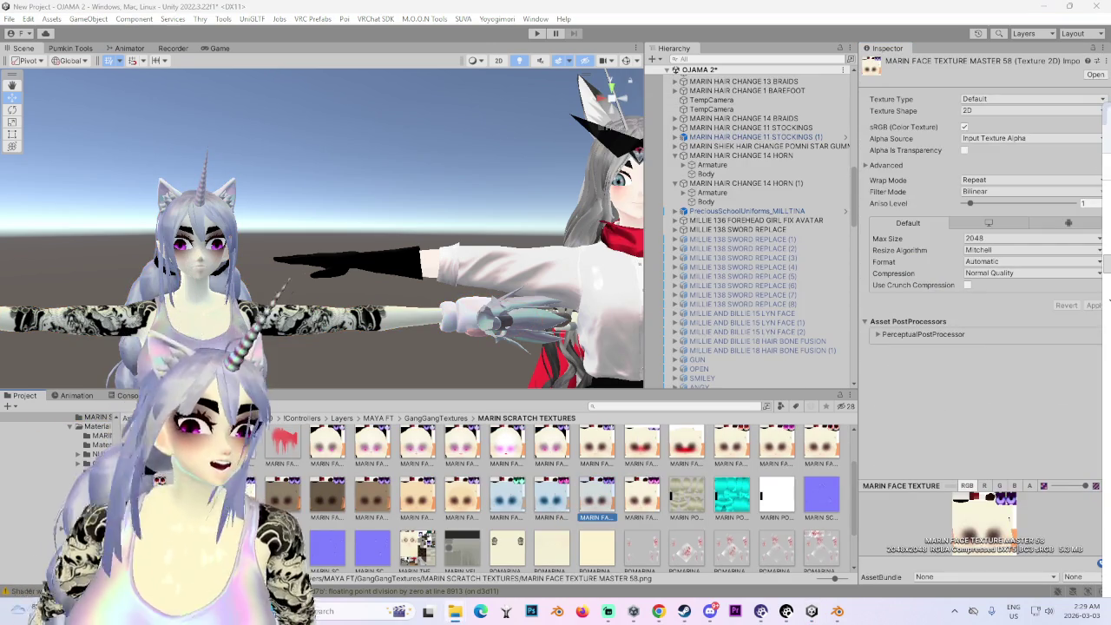
left_click(836, 611)
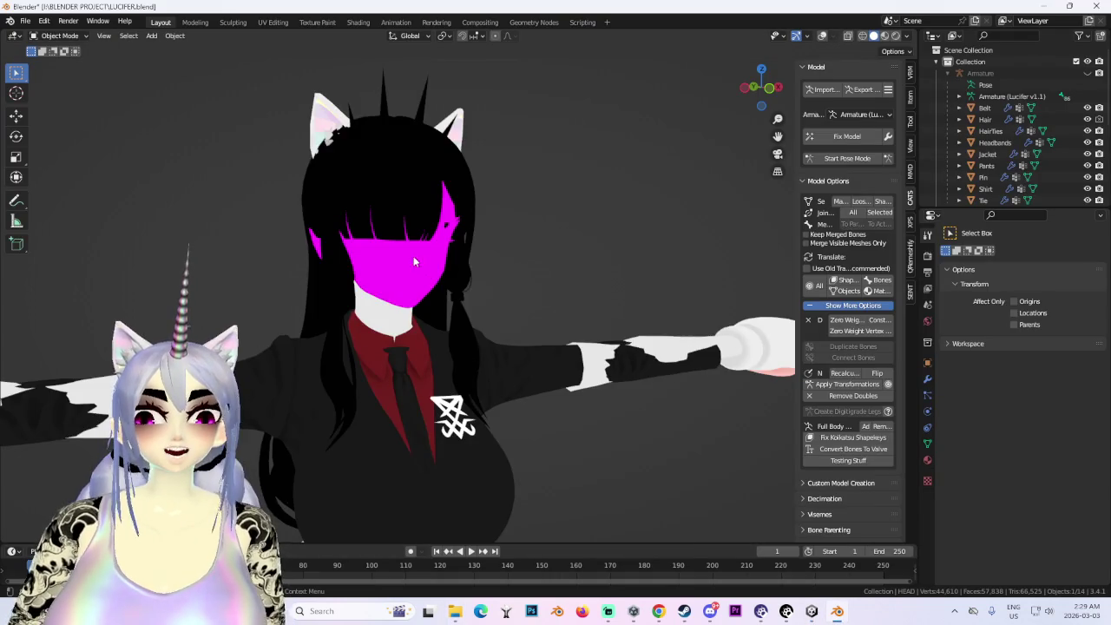
- Zoom onto the face, show the HEAD material nodes in Shading, then leave Blender
scroll(476, 297, "up", 3)
left_click(357, 22)
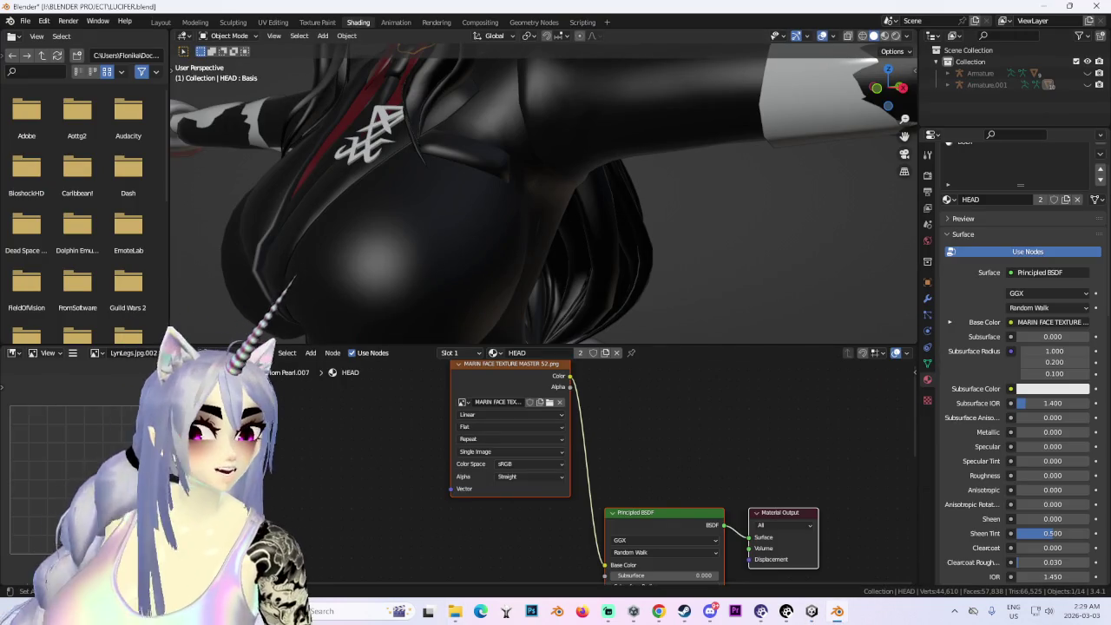
key("alt+Tab")
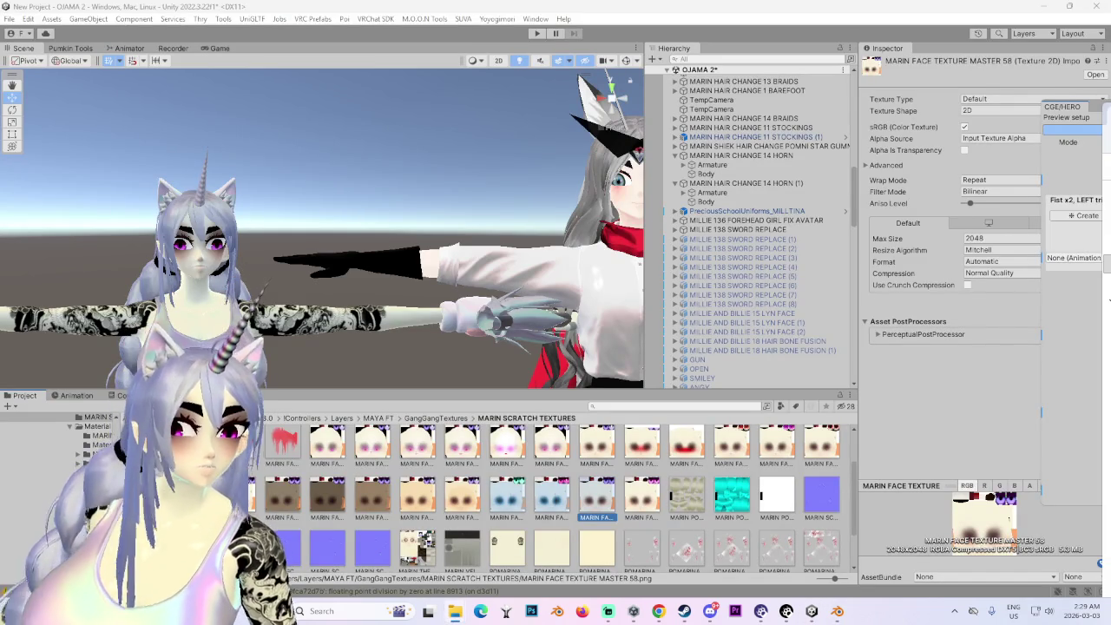
mouse_move(573, 450)
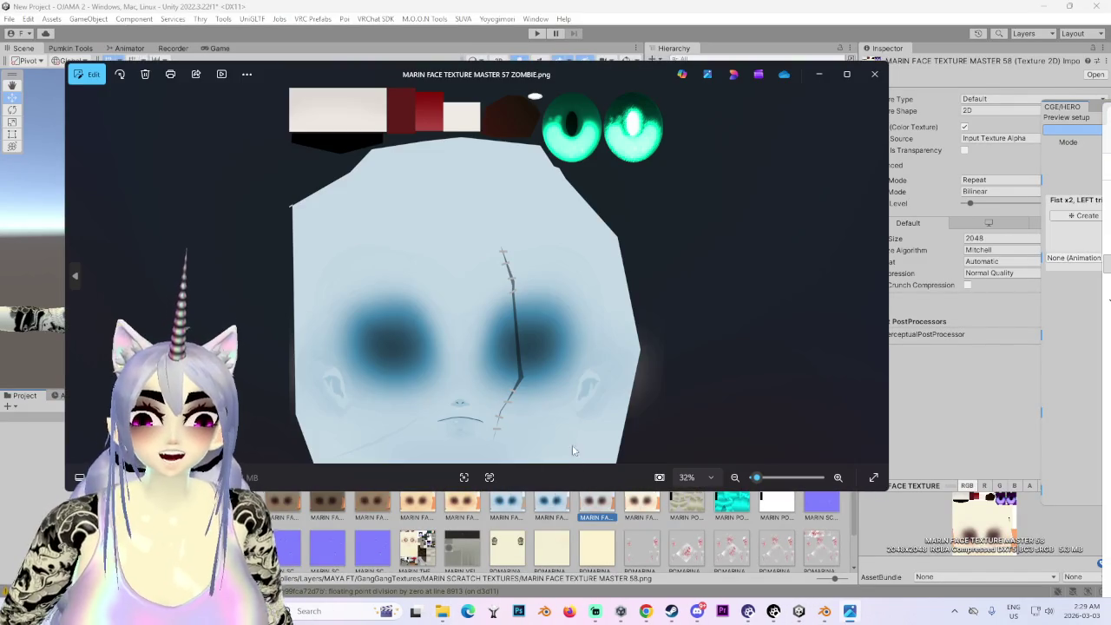
- Compare the green-eyed texture with MARIN FACE TEXTURE MASTER 57 ZOMBIE 2.png, then return to Blender
left_click(875, 73)
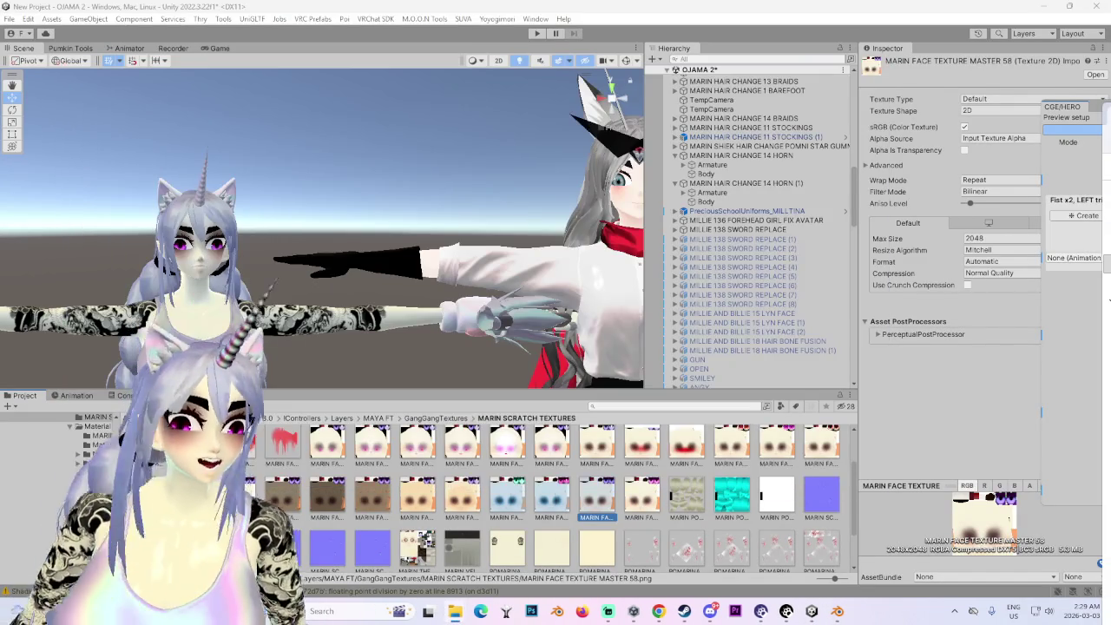
double_click(597, 495)
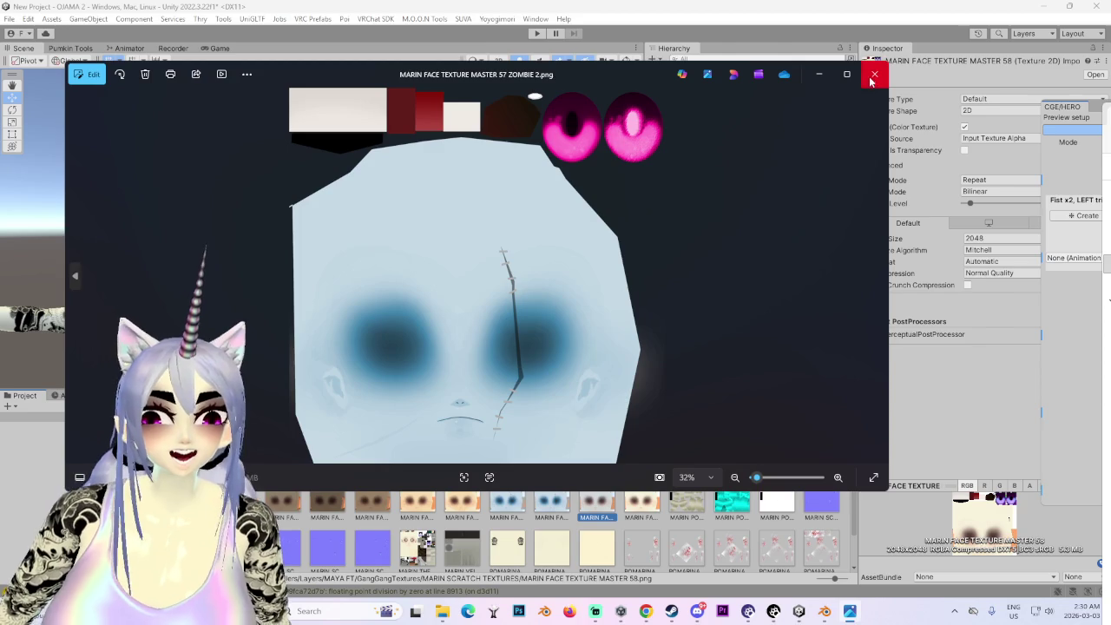
left_click(874, 74)
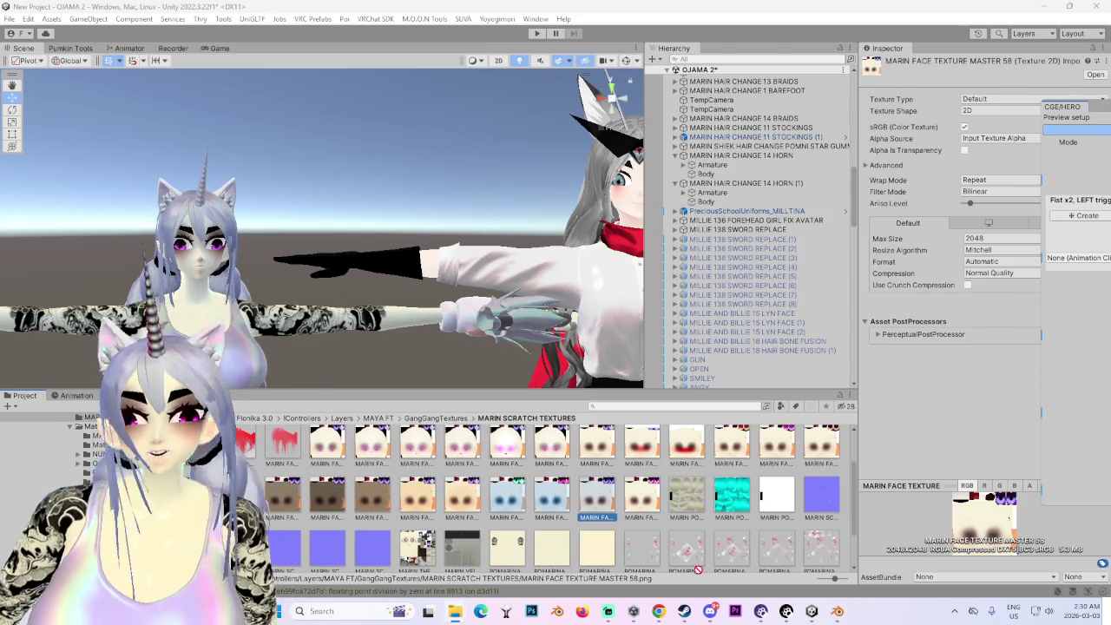
left_click(838, 611)
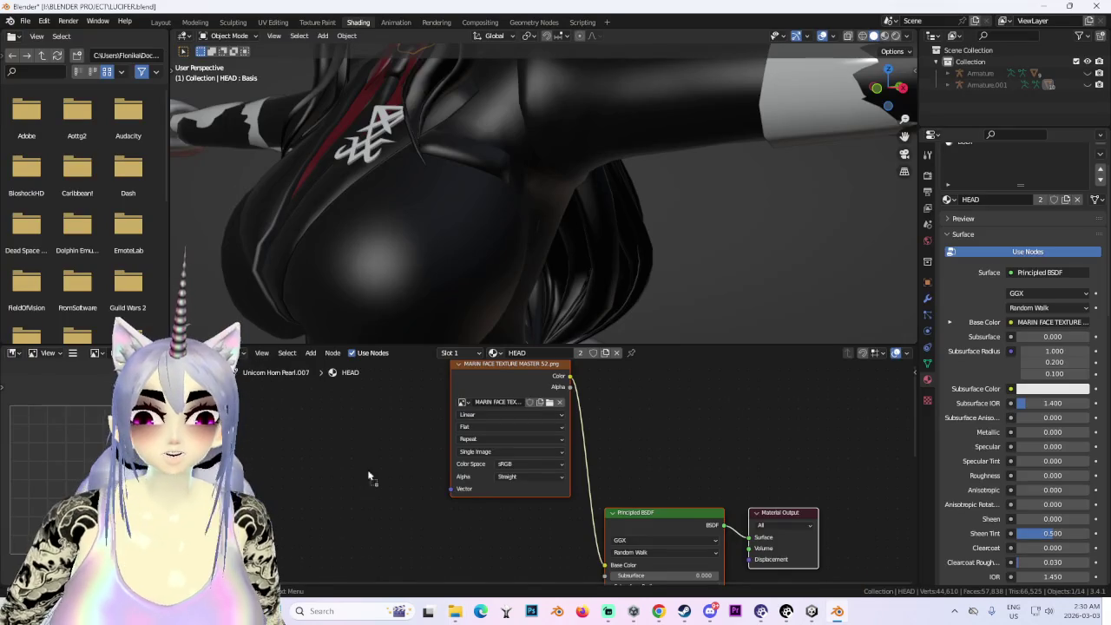
- Paste in the zombie face texture node and delete the old face texture node
key("ctrl+v")
key("Delete")
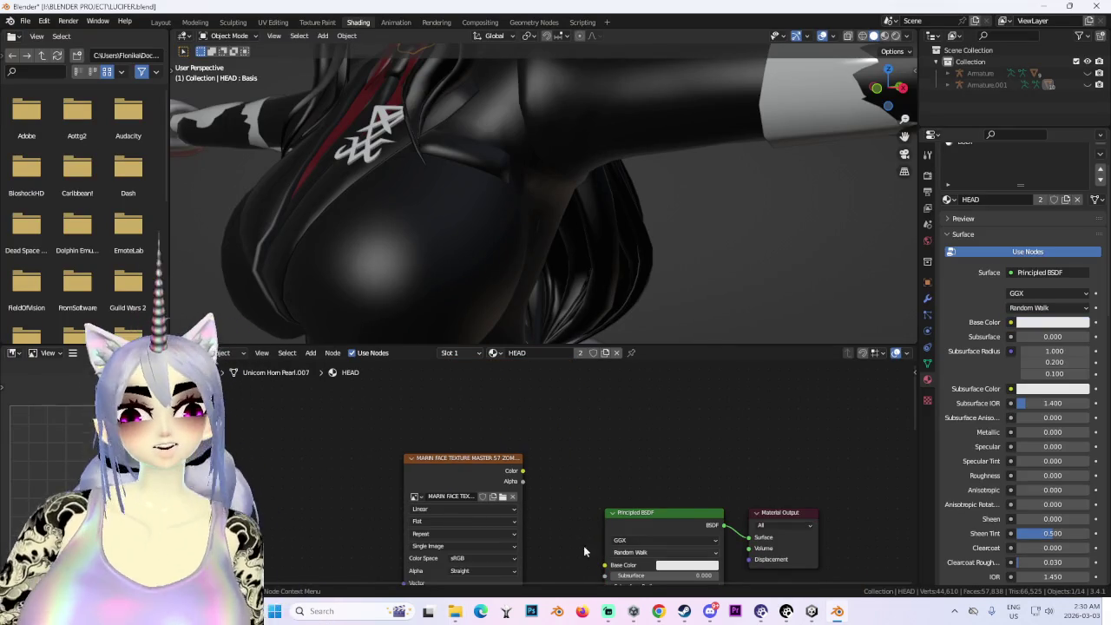
mouse_move(608, 260)
middle_mouse_down()
mouse_move(630, 292)
mouse_move(608, 252)
middle_mouse_up()
scroll(598, 240, "up", 2)
- Select the hair and hide it to inspect the new face
left_click(643, 214)
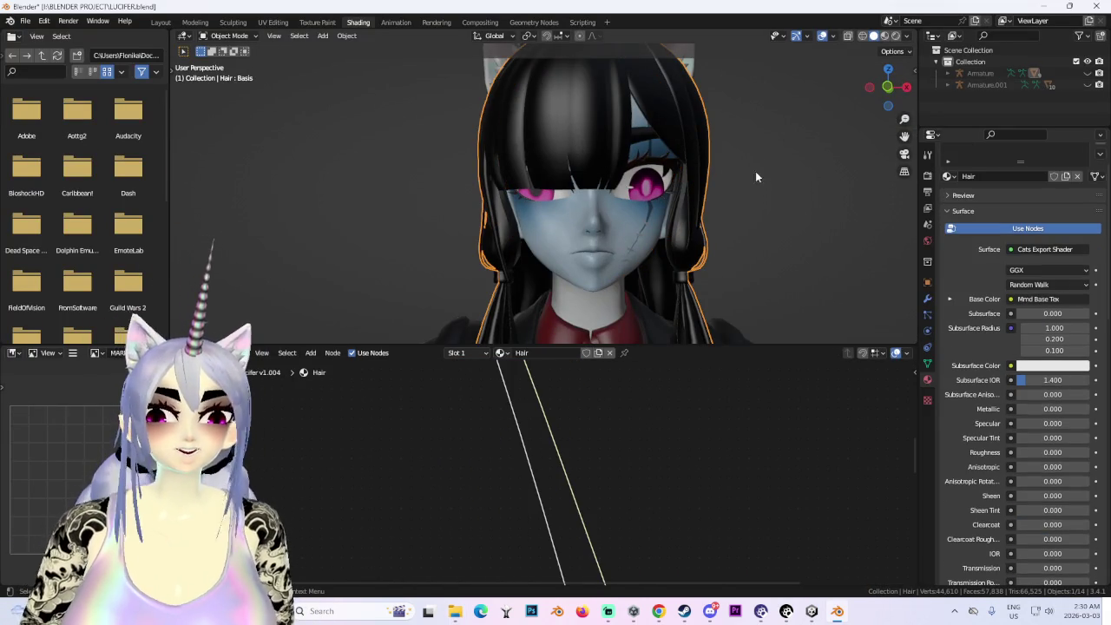
scroll(619, 158, "down", 2)
scroll(575, 156, "down", 3)
mouse_move(576, 156)
middle_mouse_down()
mouse_move(595, 186)
mouse_move(575, 184)
middle_mouse_up()
scroll(972, 85, "down", 3)
key("h")
scroll(634, 201, "up", 3)
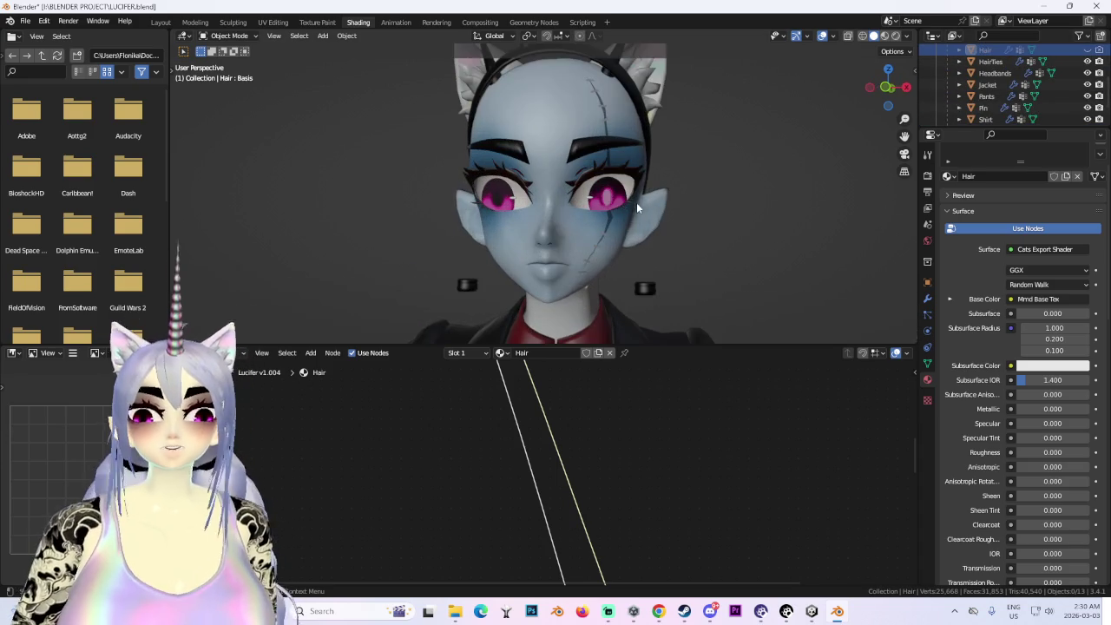
- In the Layout workspace, view the head from the front and three-quarter angle
left_click(161, 21)
scroll(551, 281, "down", 2)
scroll(551, 281, "down", 1)
scroll(550, 282, "down", 1)
left_click(746, 90)
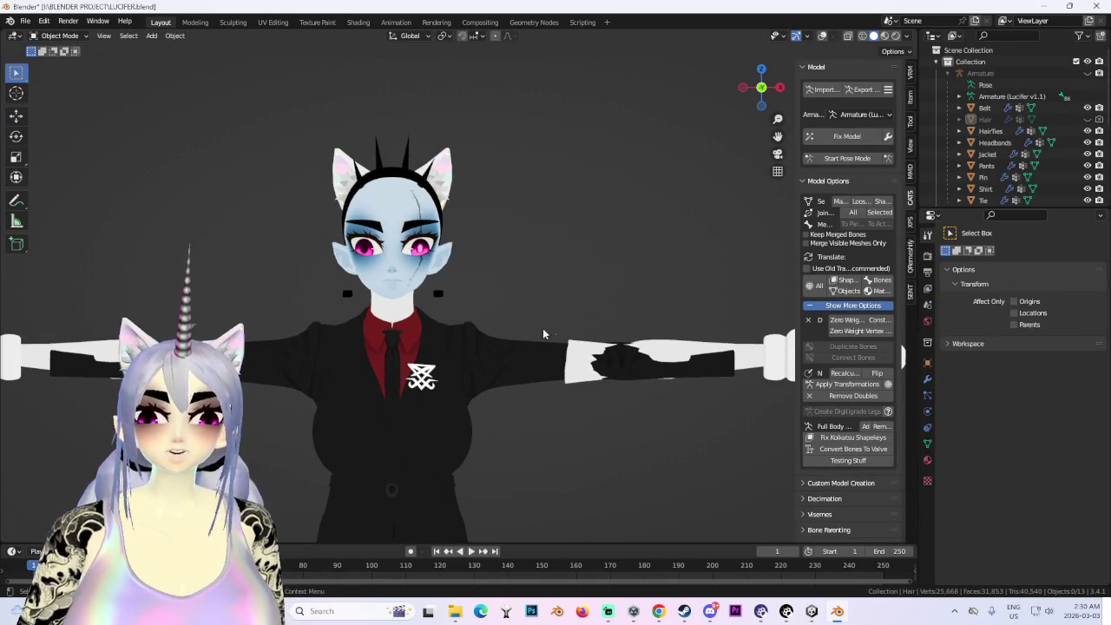
mouse_move(484, 291)
middle_mouse_down()
mouse_move(475, 317)
mouse_move(585, 313)
mouse_move(460, 311)
middle_mouse_up()
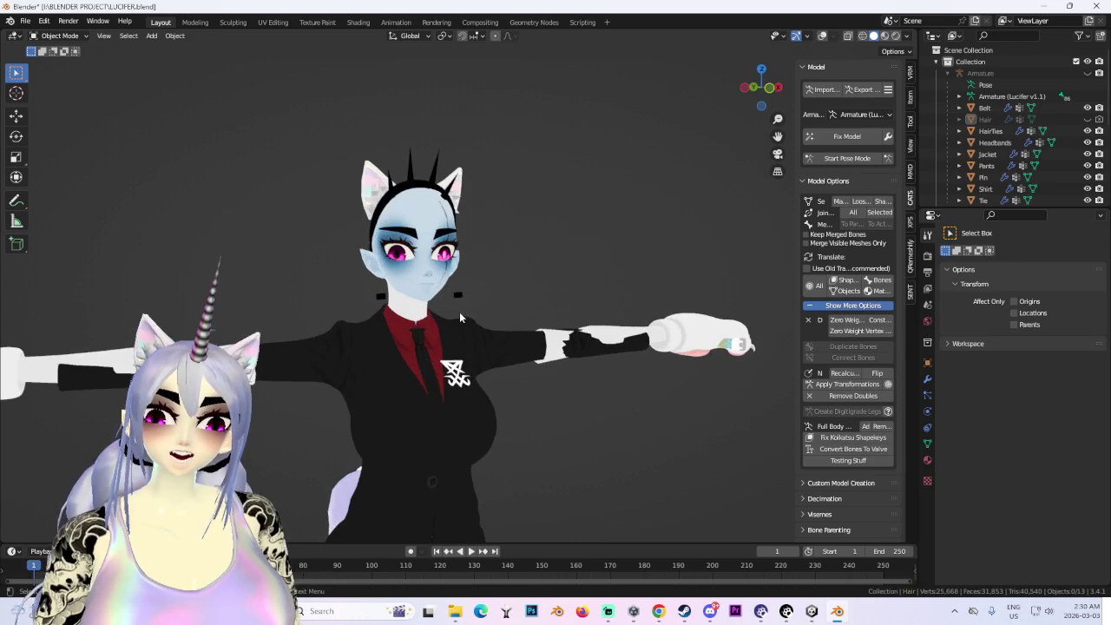
scroll(437, 326, "up", 5)
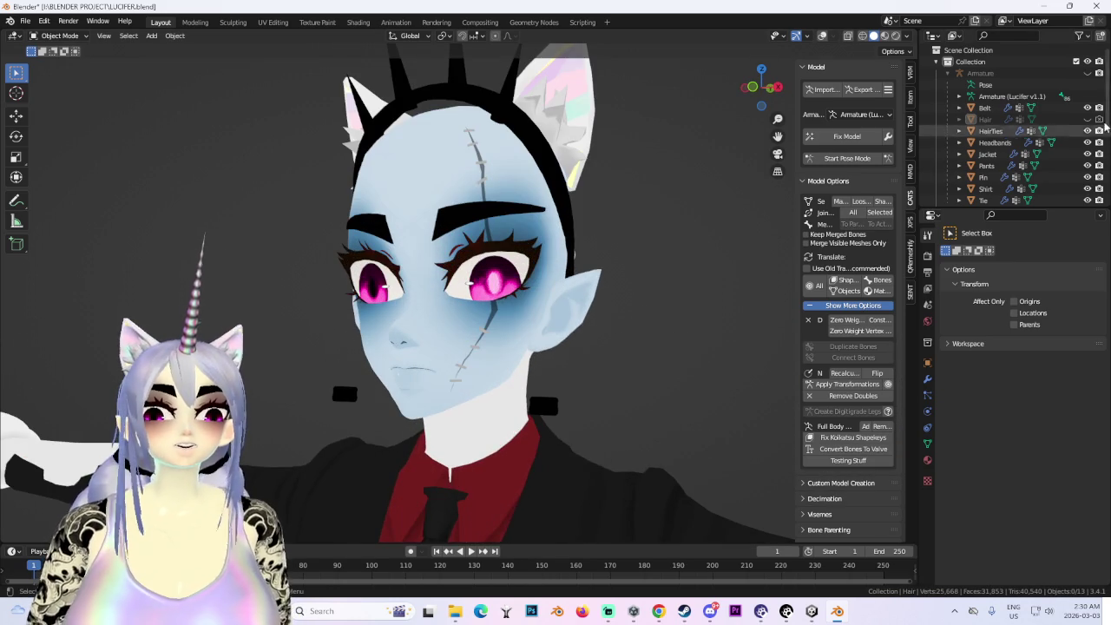
- Unhide the hair and inspect the textured model in Material Preview shading
left_click(1088, 119)
scroll(560, 328, "down", 2)
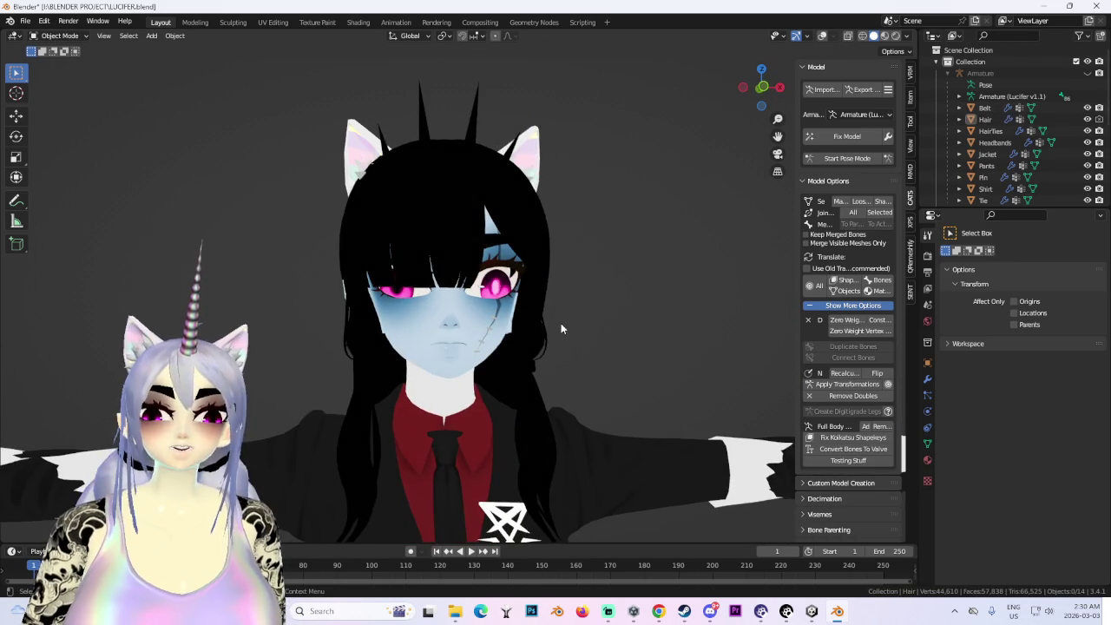
left_click(908, 36)
left_click(884, 35)
middle_click_drag(486, 286, 550, 276)
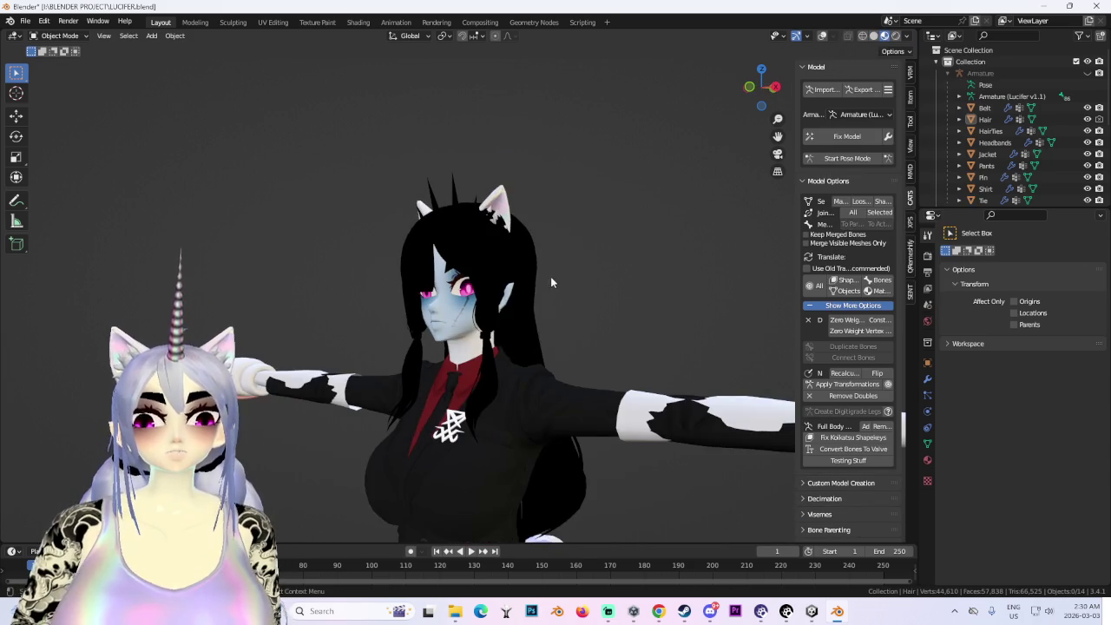
middle_click_drag(542, 336, 589, 236)
scroll(553, 320, "down", 3)
middle_click_drag(532, 214, 567, 197)
scroll(581, 243, "up", 3)
scroll(521, 277, "up", 2)
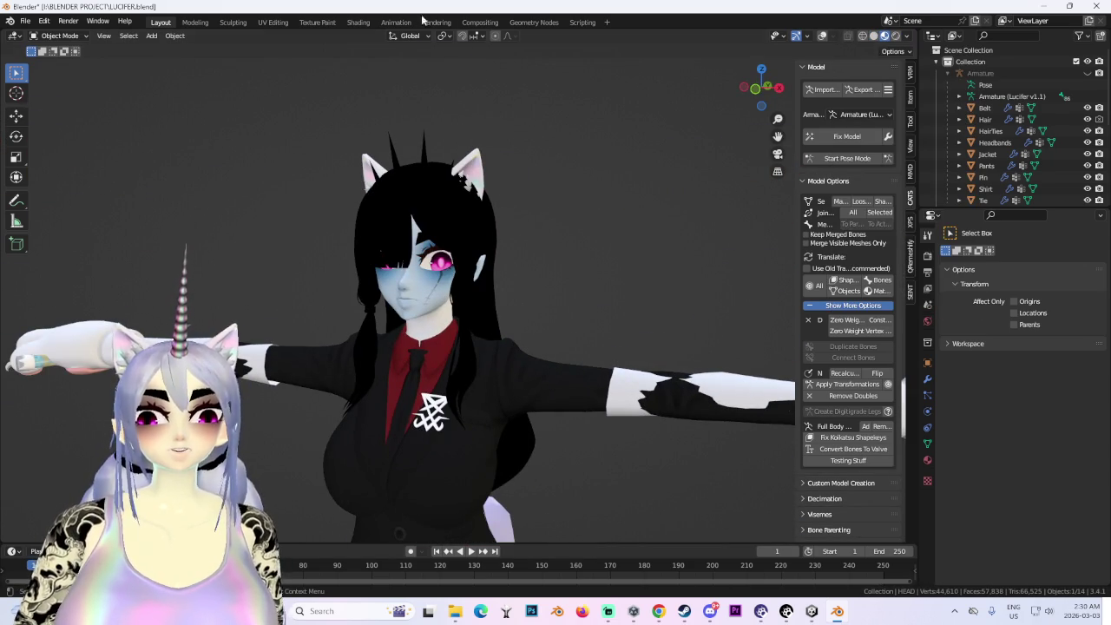
left_click(360, 22)
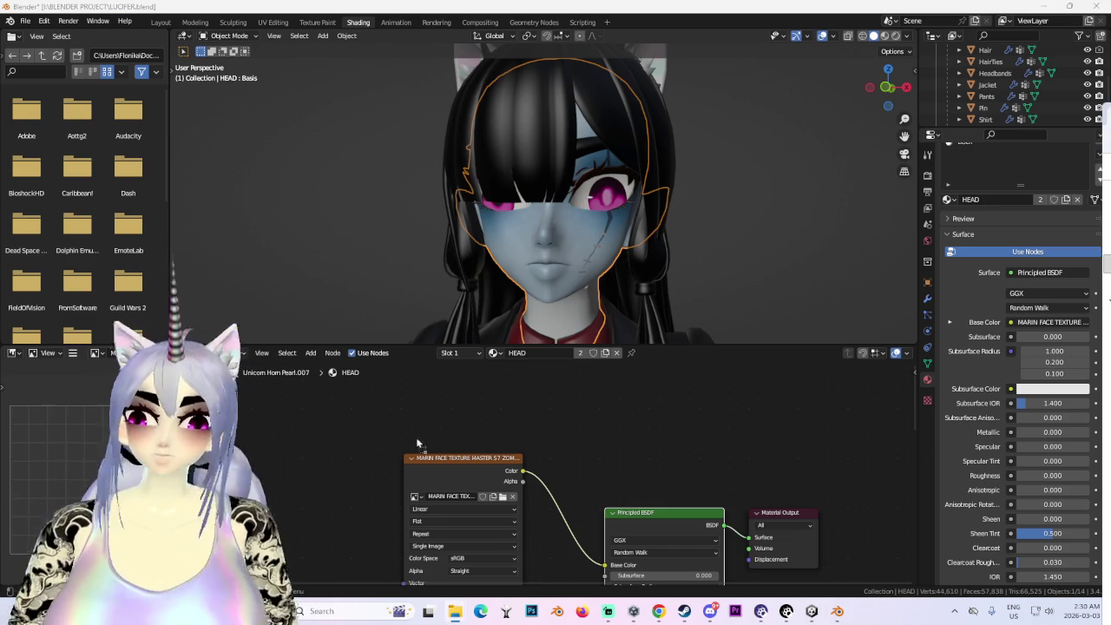
- Replace the old face texture node with MARIN FACE TEXTURE MASTER 59.png linked to Base Color
key("ctrl+v")
left_click(488, 460)
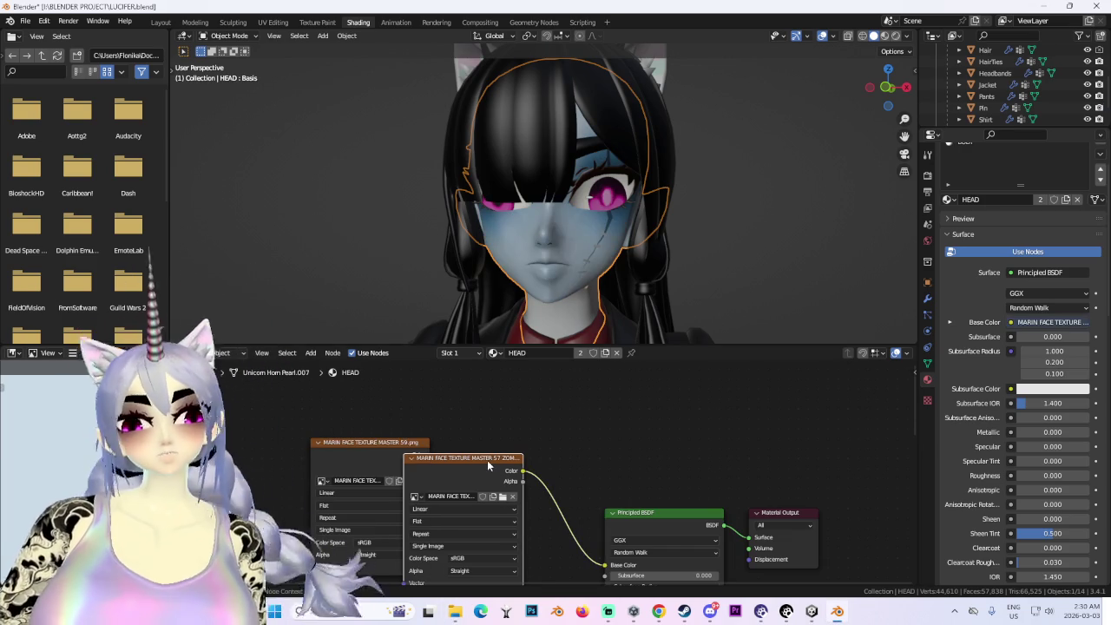
key("Delete")
left_click_drag(429, 461, 429, 457)
- Return to the Layout workspace and hide the hair
middle_click_drag(609, 215, 599, 233)
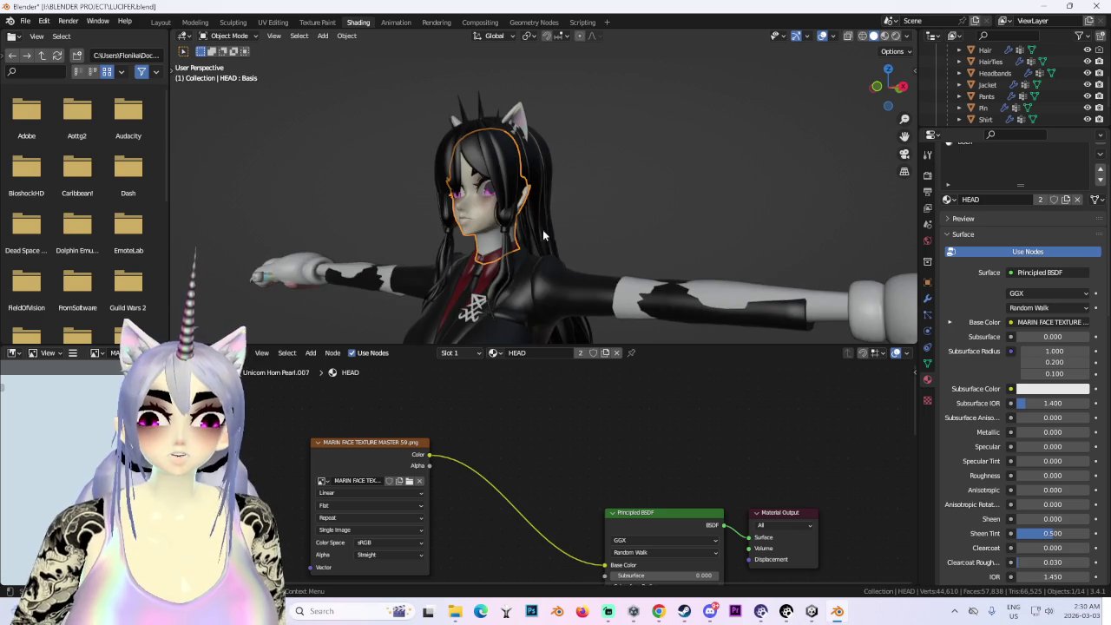
left_click(161, 21)
middle_click_drag(527, 235, 476, 160)
left_click(1089, 119)
middle_click_drag(586, 196, 509, 191)
scroll(1041, 139, "down", 3)
scroll(1066, 167, "down", 3)
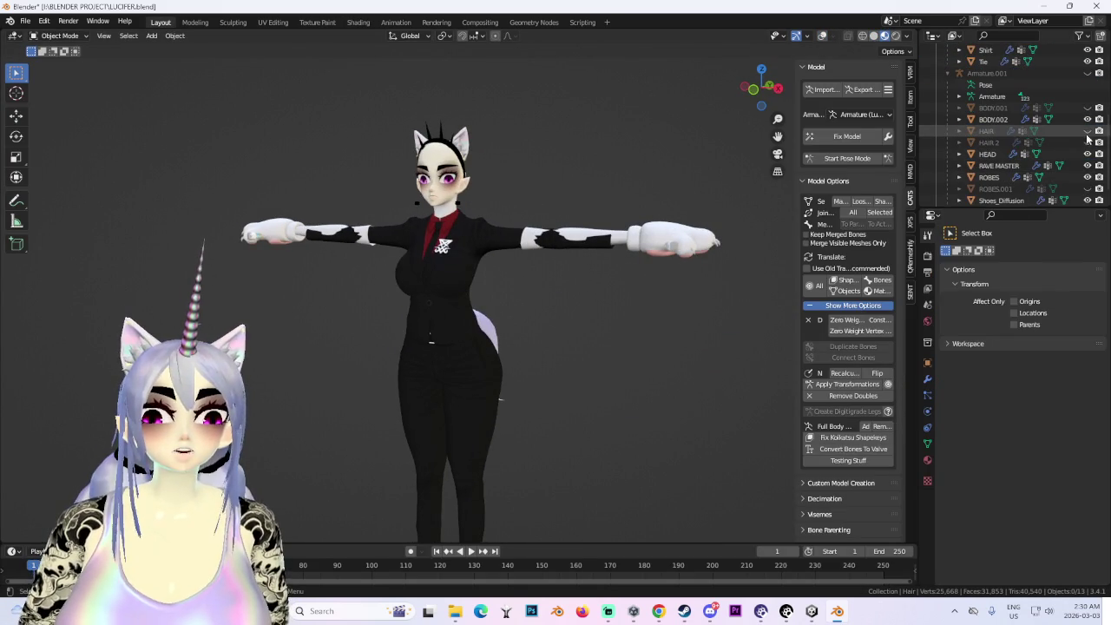
- Unhide the white hair and orbit around the head to check it
left_click(1088, 132)
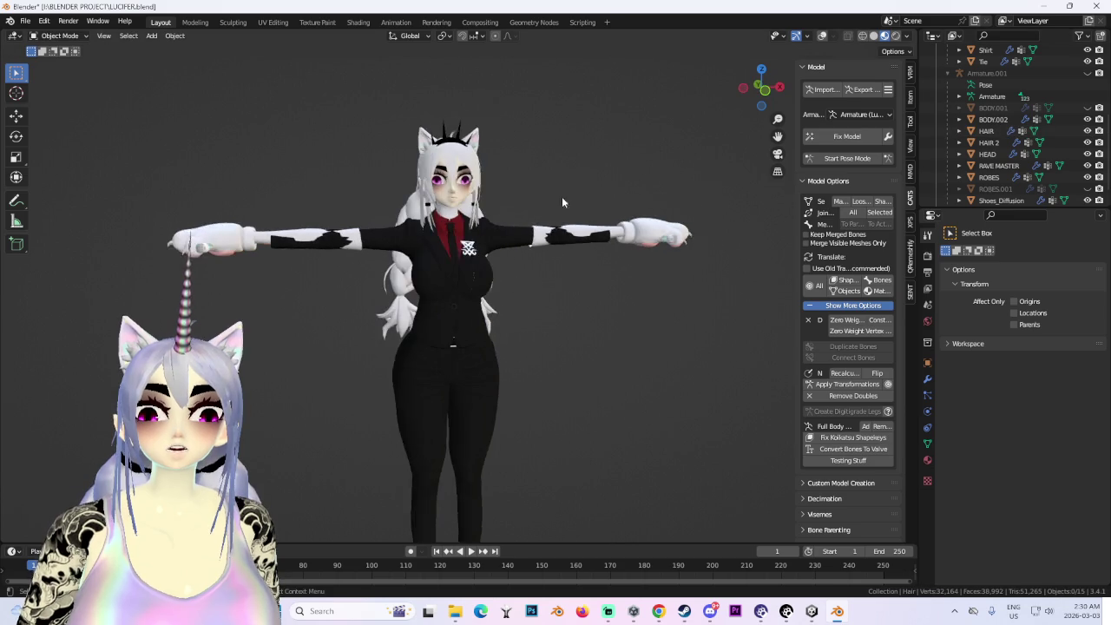
scroll(561, 249, "up", 3)
mouse_move(560, 249)
middle_mouse_down()
mouse_move(538, 239)
mouse_move(590, 223)
mouse_move(622, 257)
middle_mouse_up()
scroll(531, 234, "up", 2)
middle_click_drag(528, 227, 649, 277)
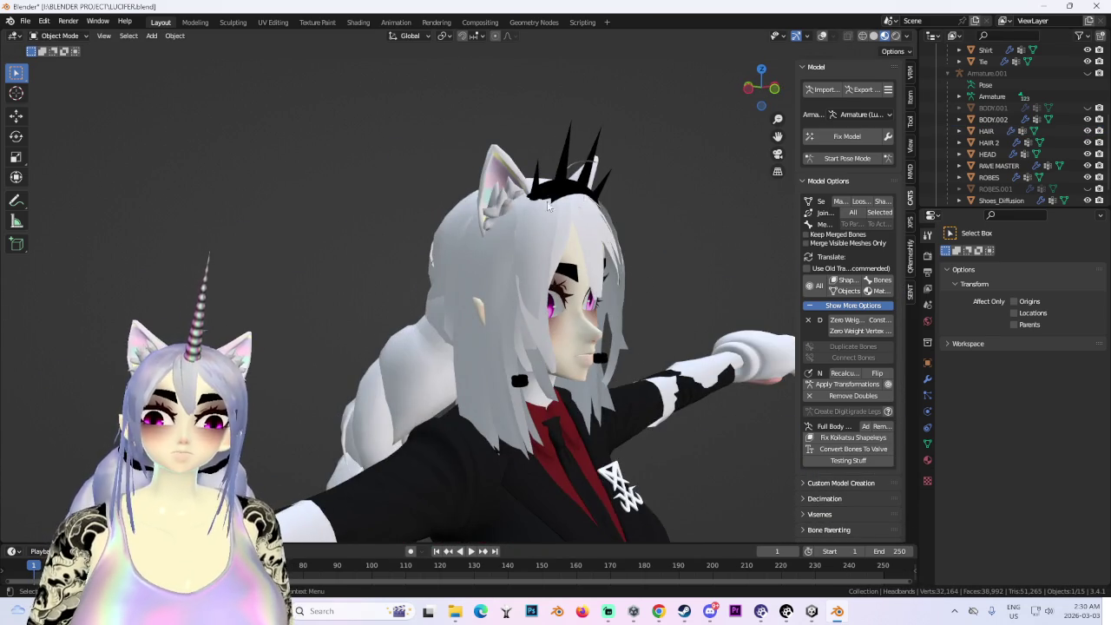
middle_click_drag(581, 198, 518, 191)
- Widen the Headbands mesh along X with proportional editing in Edit Mode
left_click(59, 62)
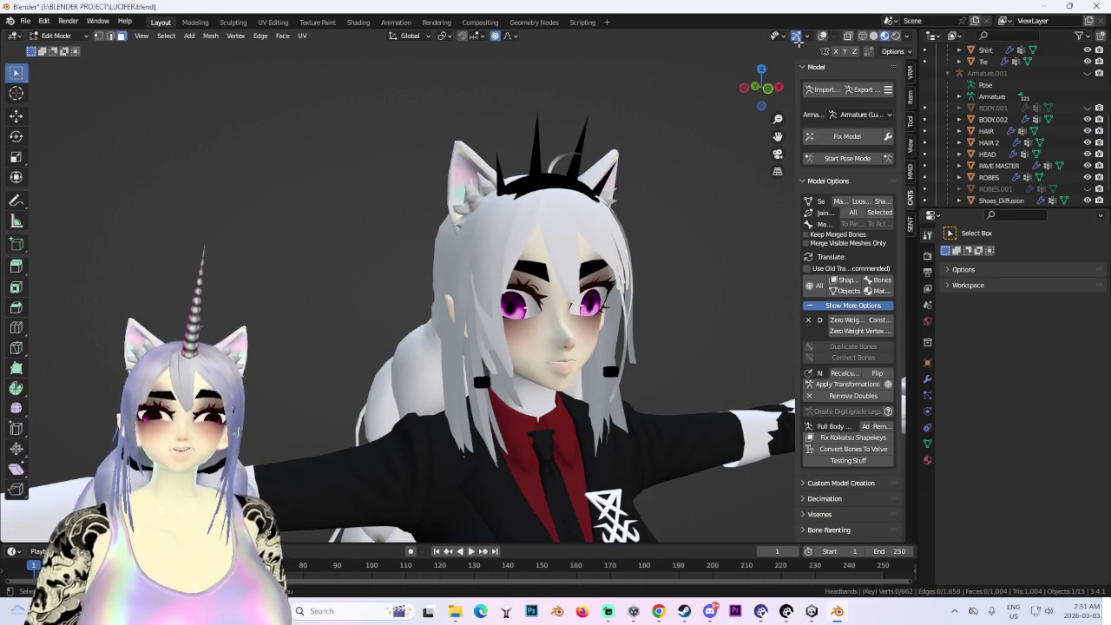
left_click(823, 36)
middle_click_drag(652, 166, 515, 171)
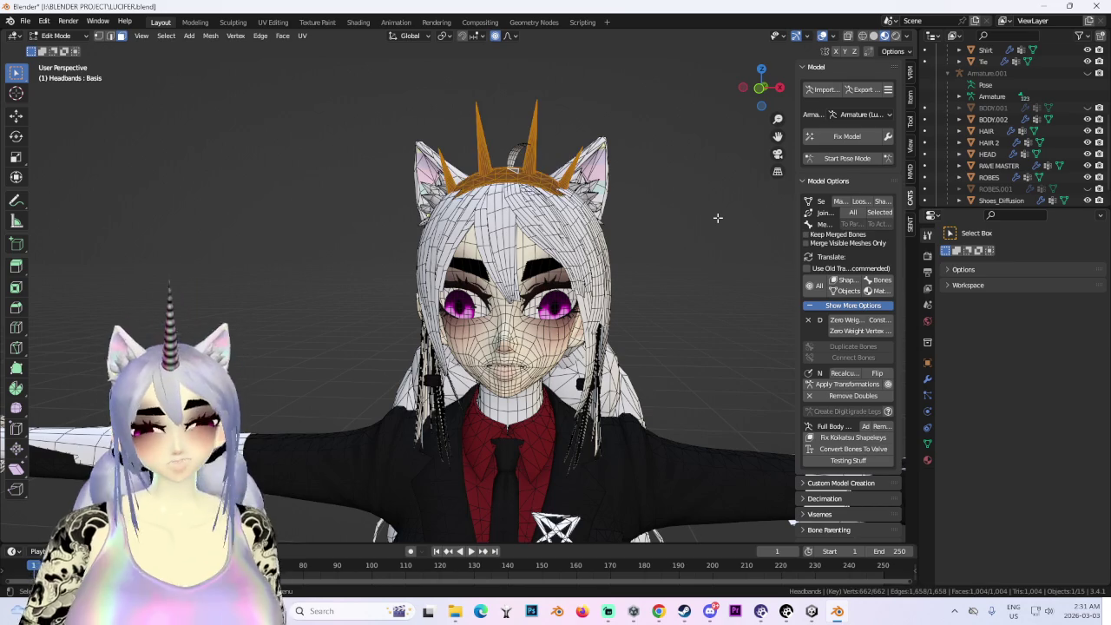
key("s")
key("x")
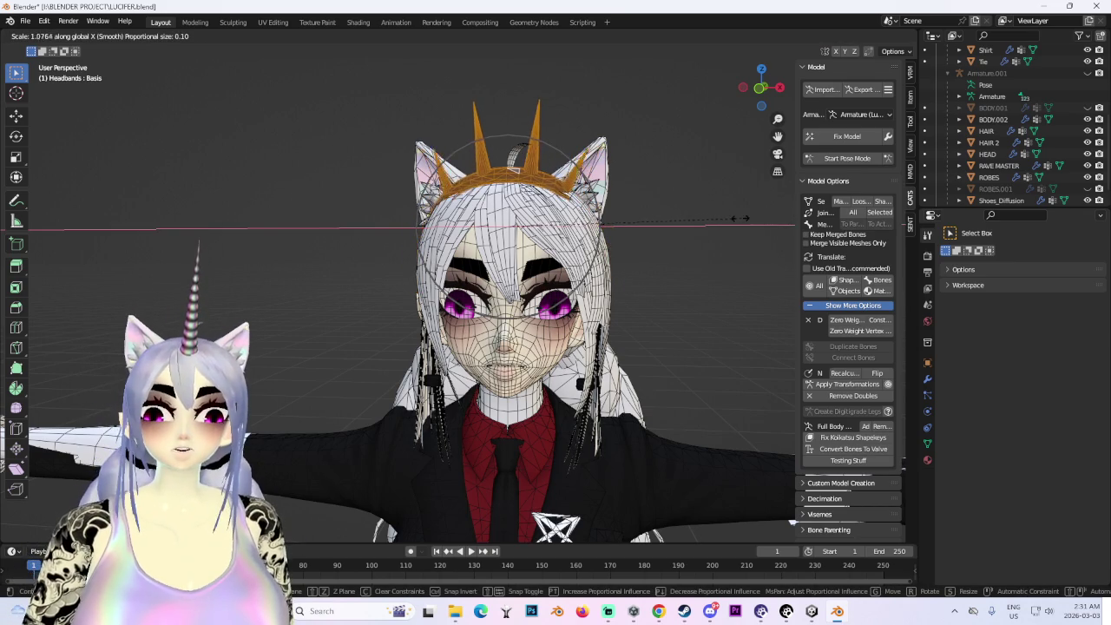
left_click(733, 223)
mouse_move(732, 223)
middle_mouse_down()
mouse_move(633, 272)
mouse_move(697, 268)
mouse_move(685, 275)
mouse_move(608, 292)
mouse_move(674, 281)
middle_mouse_up()
- Stretch the headband further along X so it sits around the head
scroll(674, 280, "up", 2)
right_click(631, 264)
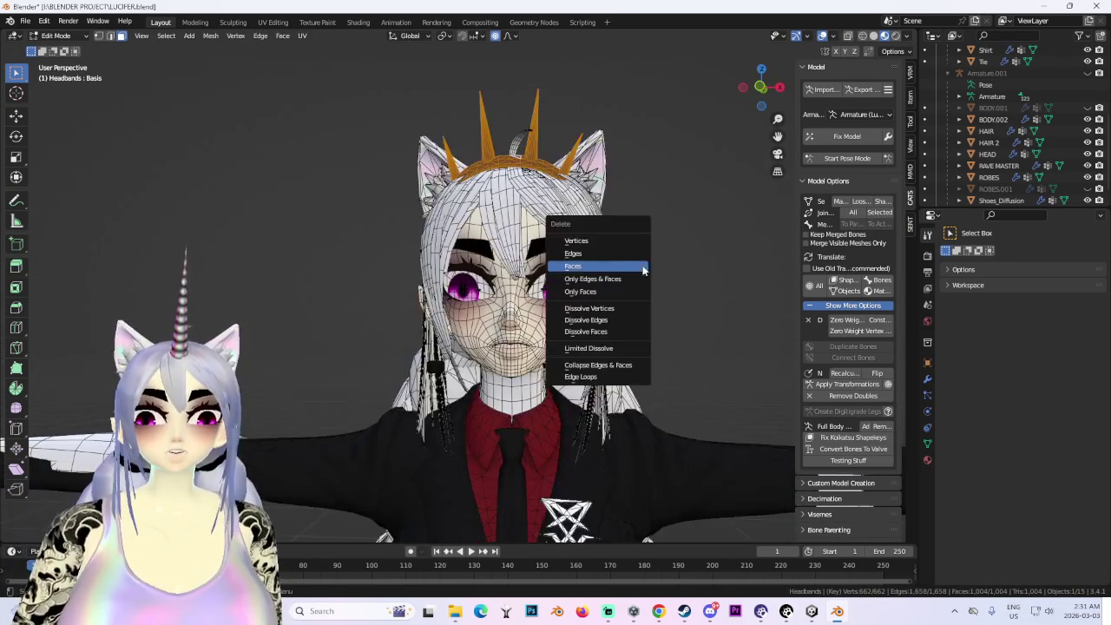
key("s")
key("x")
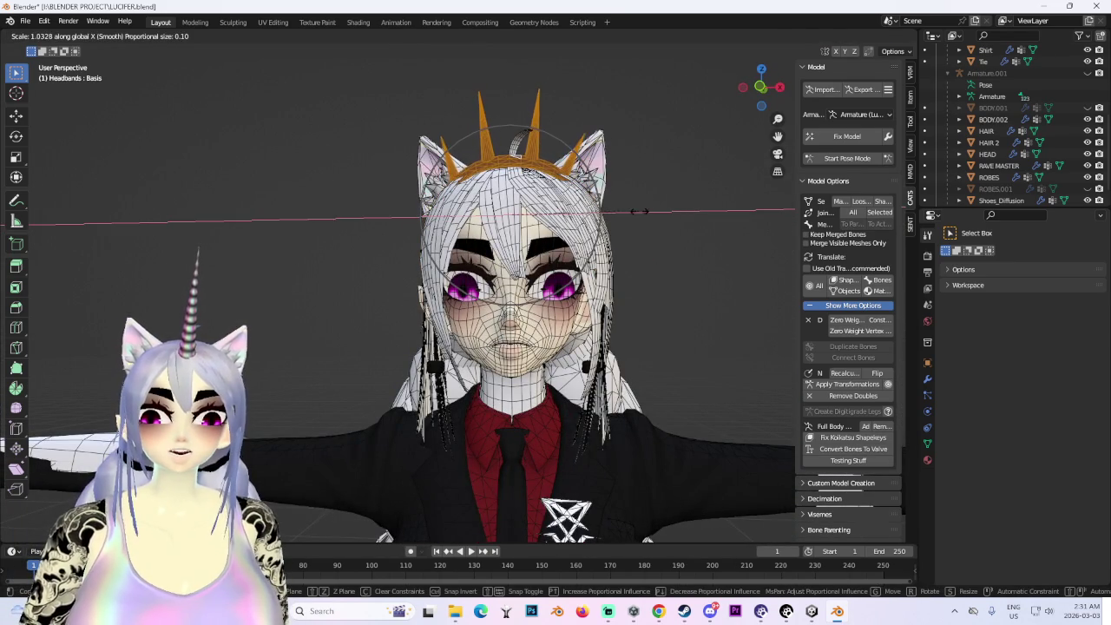
left_click(637, 211)
scroll(590, 275, "down", 3)
mouse_move(590, 276)
middle_mouse_down()
mouse_move(687, 278)
mouse_move(551, 153)
mouse_move(716, 328)
mouse_move(577, 247)
middle_mouse_up()
- Leave Edit Mode and select the HAIR mesh
left_click(55, 35)
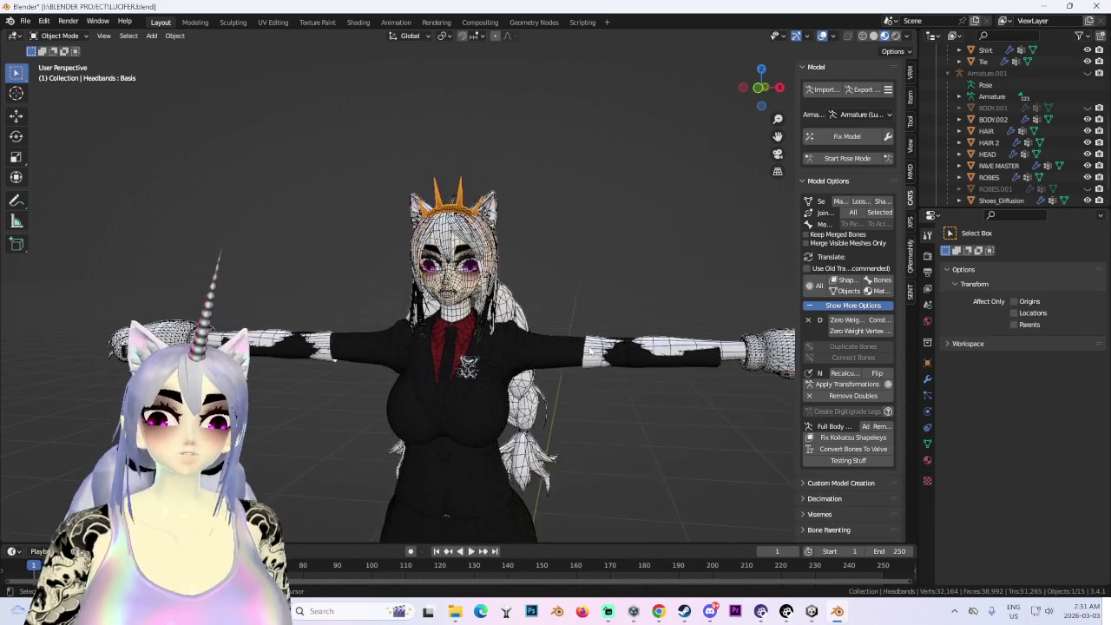
scroll(506, 295, "up", 3)
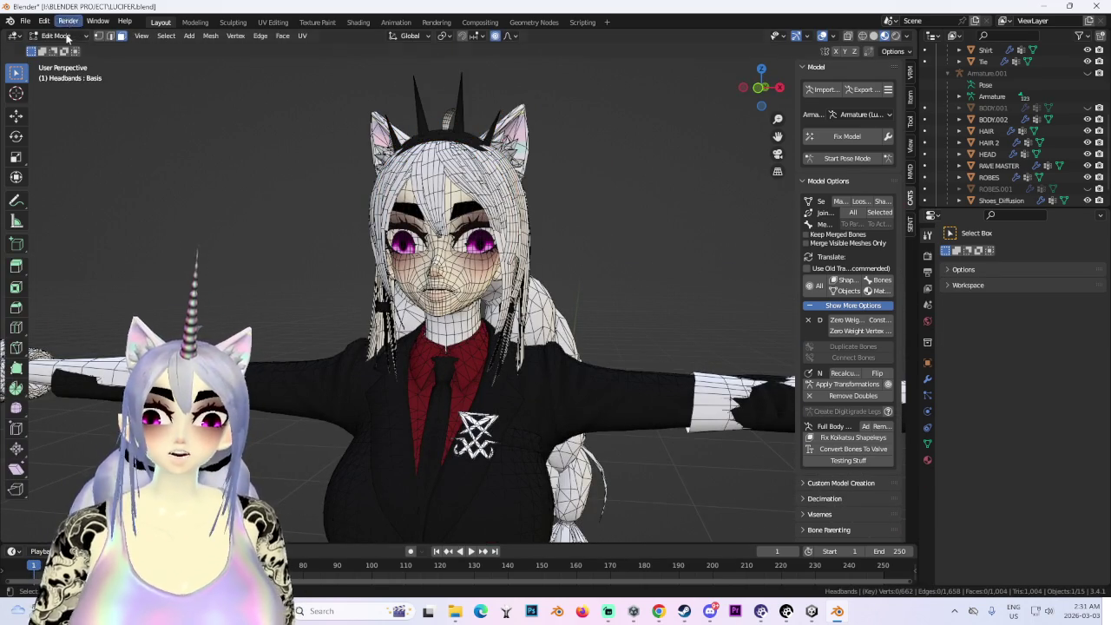
key("Tab")
left_click(486, 174)
- Add HAIR 2, HEAD and RAVE MASTER to the selection and frame them from the front
middle_click_drag(486, 173, 583, 190)
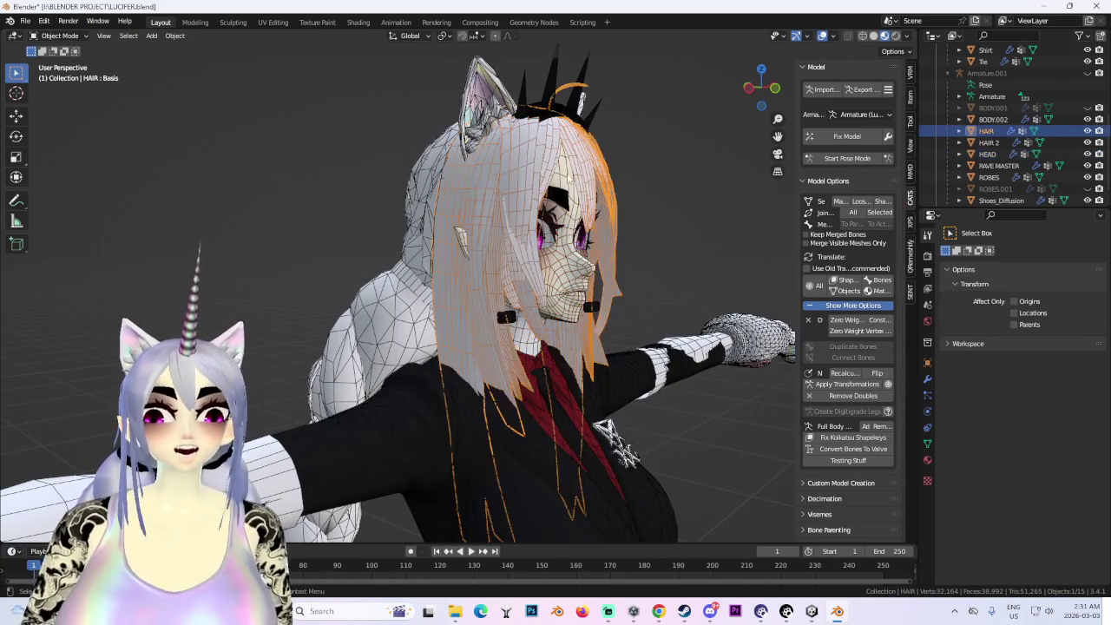
left_click(540, 177, "shift")
left_click(440, 169, "shift")
left_click(484, 102, "shift")
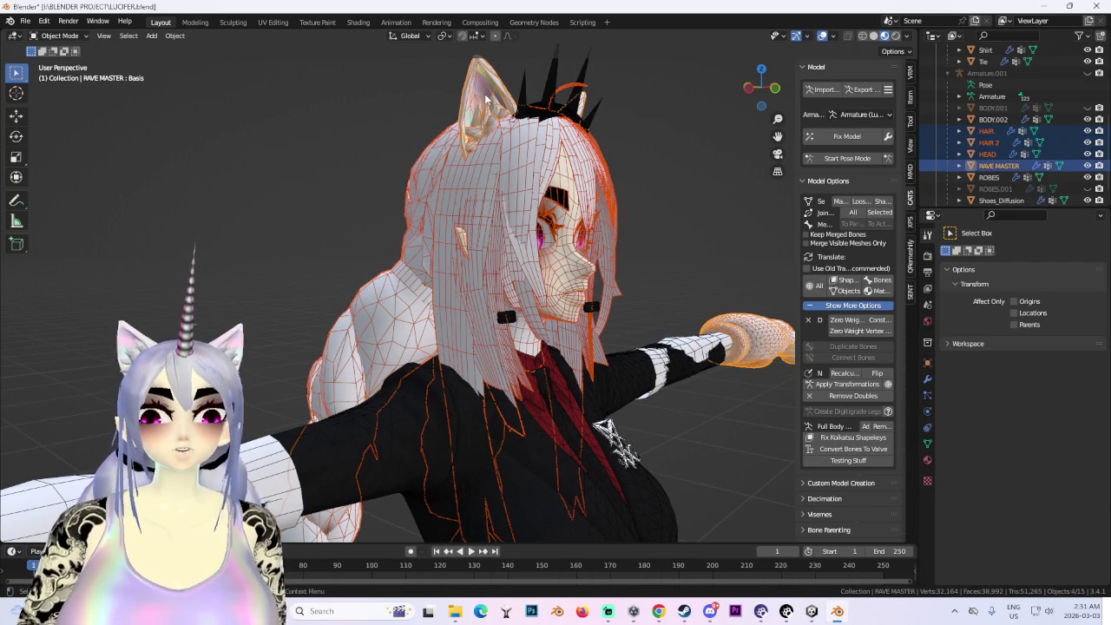
scroll(486, 100, "down", 4)
middle_click_drag(575, 221, 546, 191)
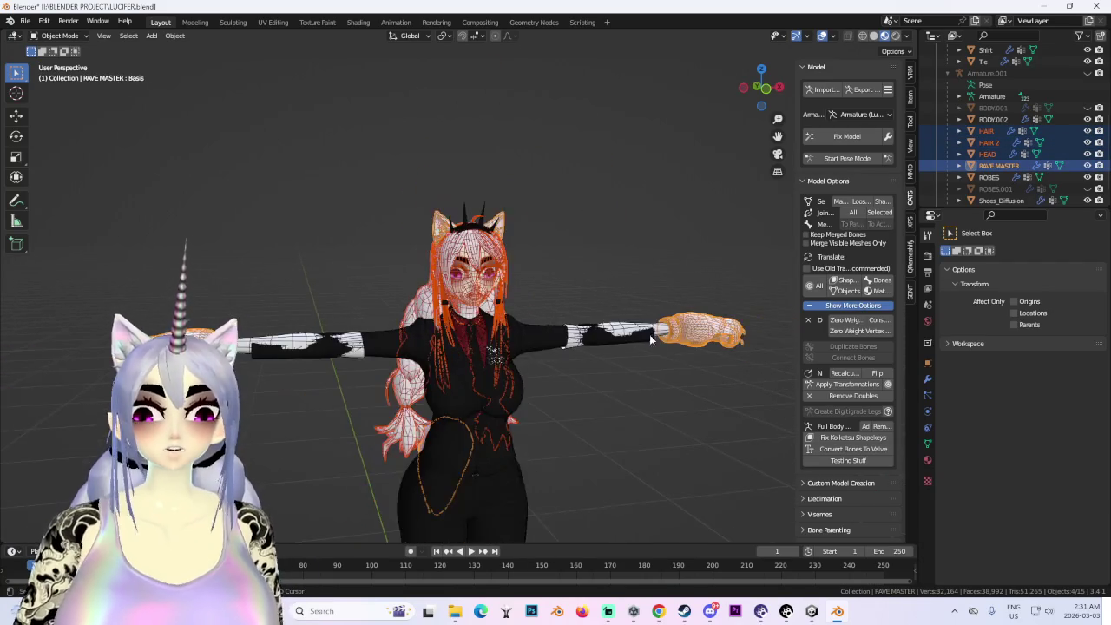
key("KP_Decimal")
left_click(762, 87)
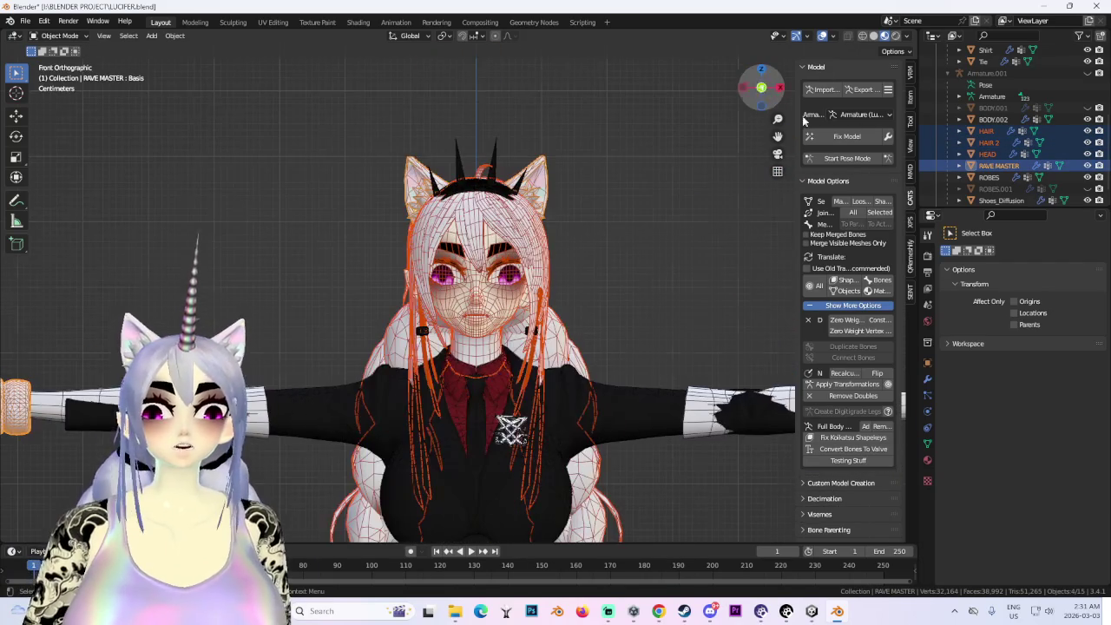
- Unhide Armature.001 and try CATS pose mode on 'Armature', then return to object mode
left_click(1087, 73)
left_click(862, 114)
left_click(866, 141)
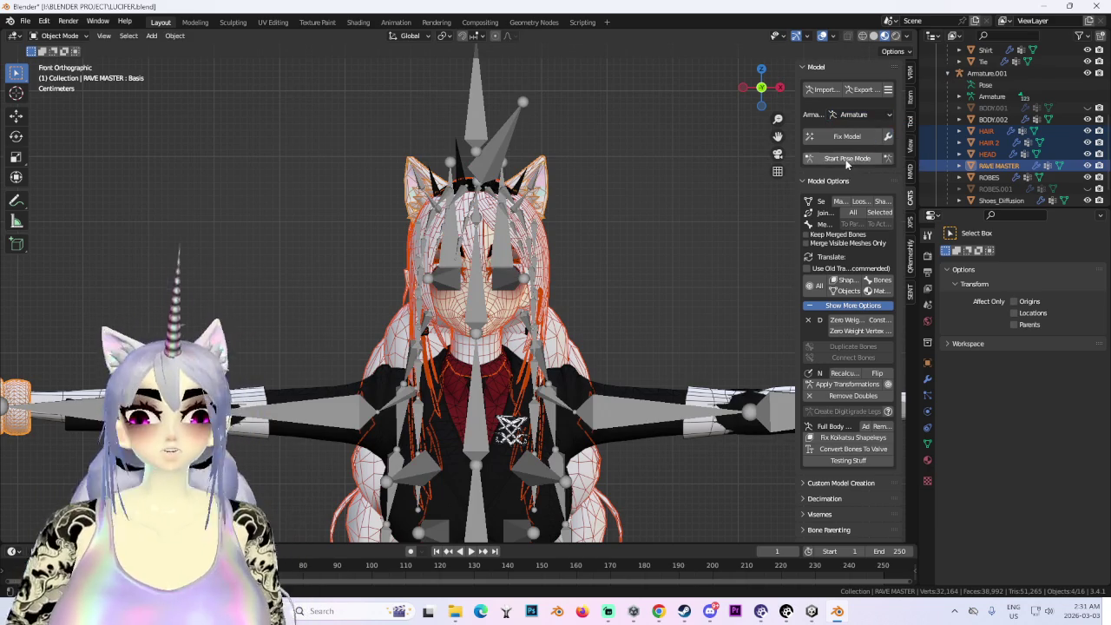
left_click(846, 158)
scroll(596, 511, "up", 3)
scroll(596, 511, "up", 1)
middle_click_drag(596, 512, 542, 331)
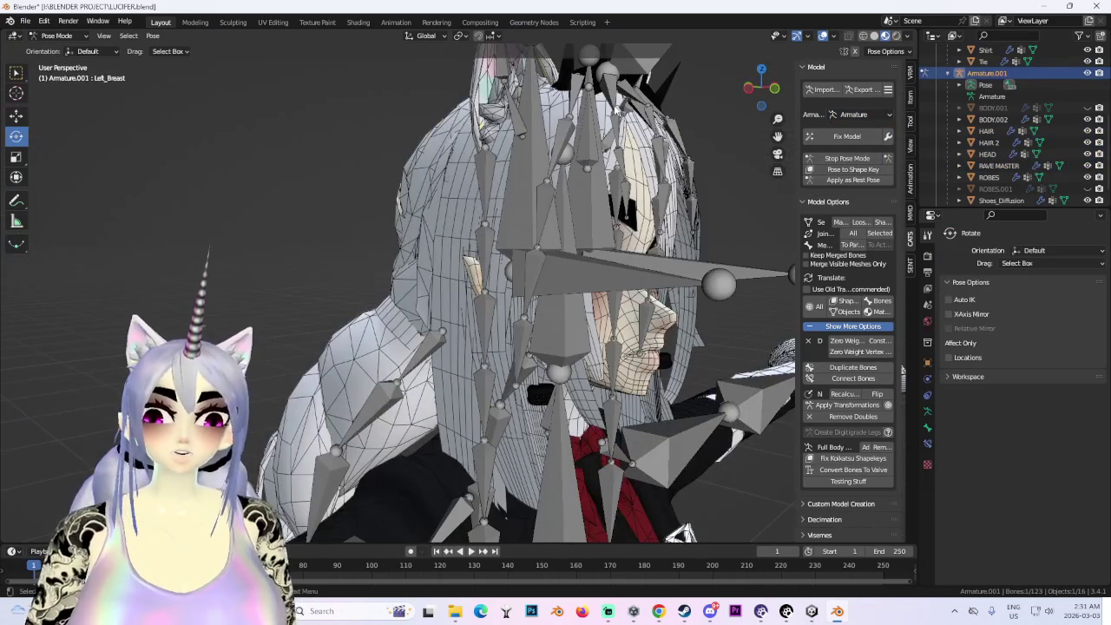
left_click(846, 158)
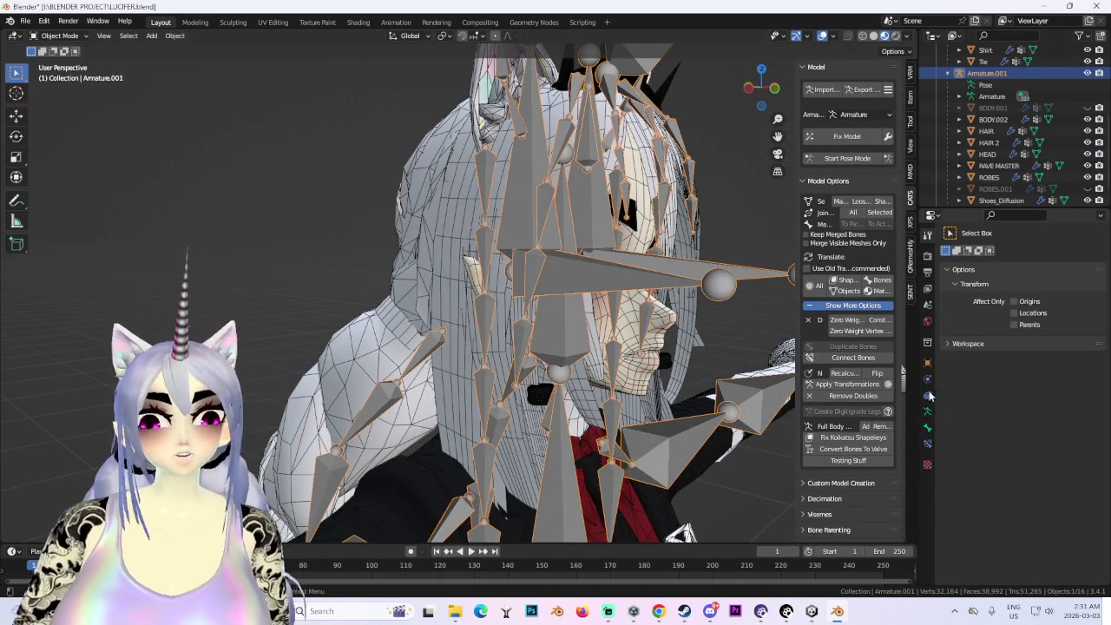
- Set the armature's Viewport Display 'Display As' to Wire
left_click(927, 362)
left_click(989, 437)
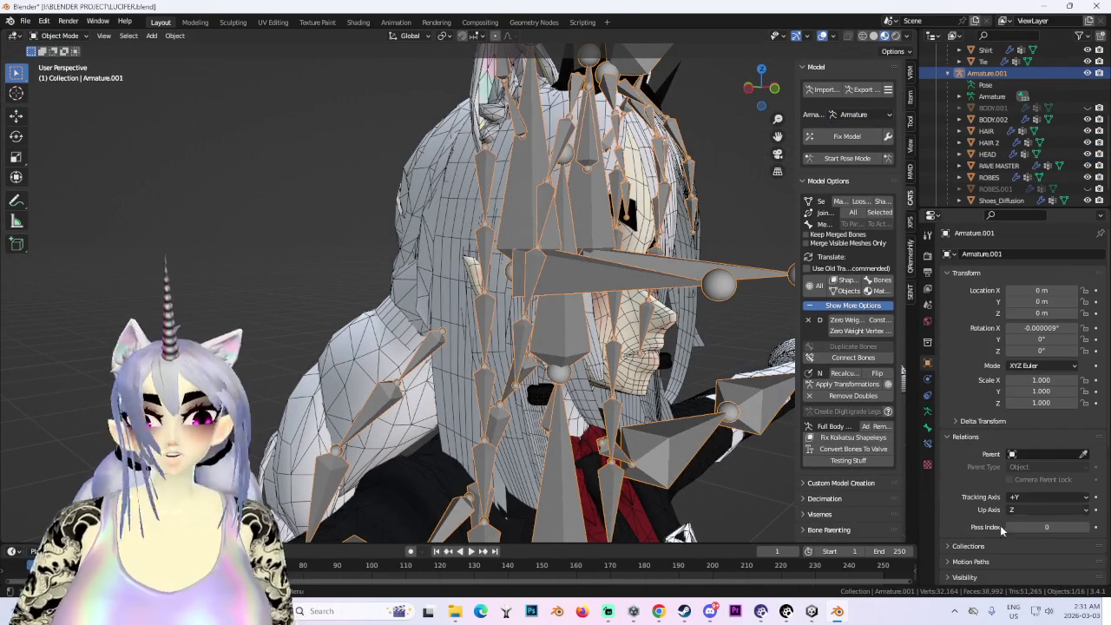
scroll(957, 529, "down", 2)
left_click(926, 428)
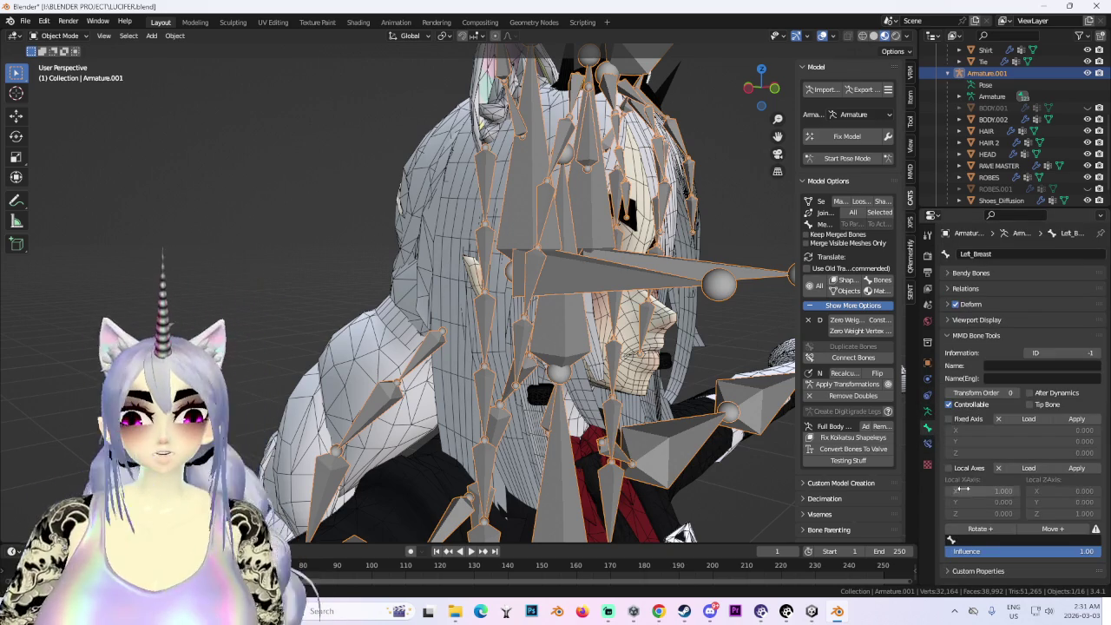
left_click(926, 363)
scroll(986, 560, "down", 6)
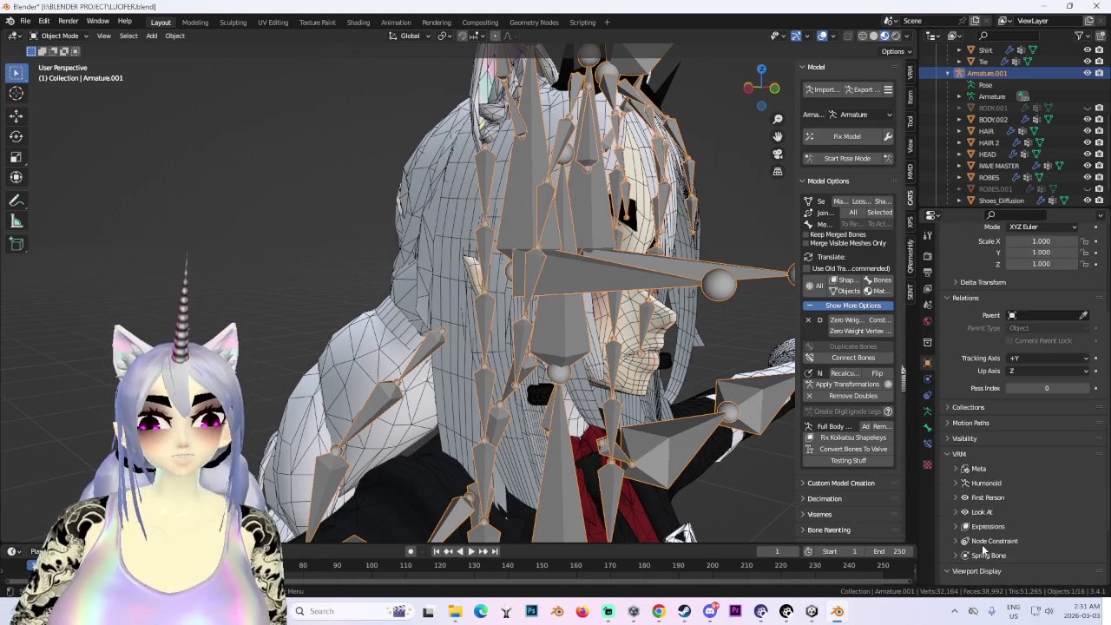
scroll(984, 547, "down", 4)
left_click(1046, 544)
left_click(1026, 517)
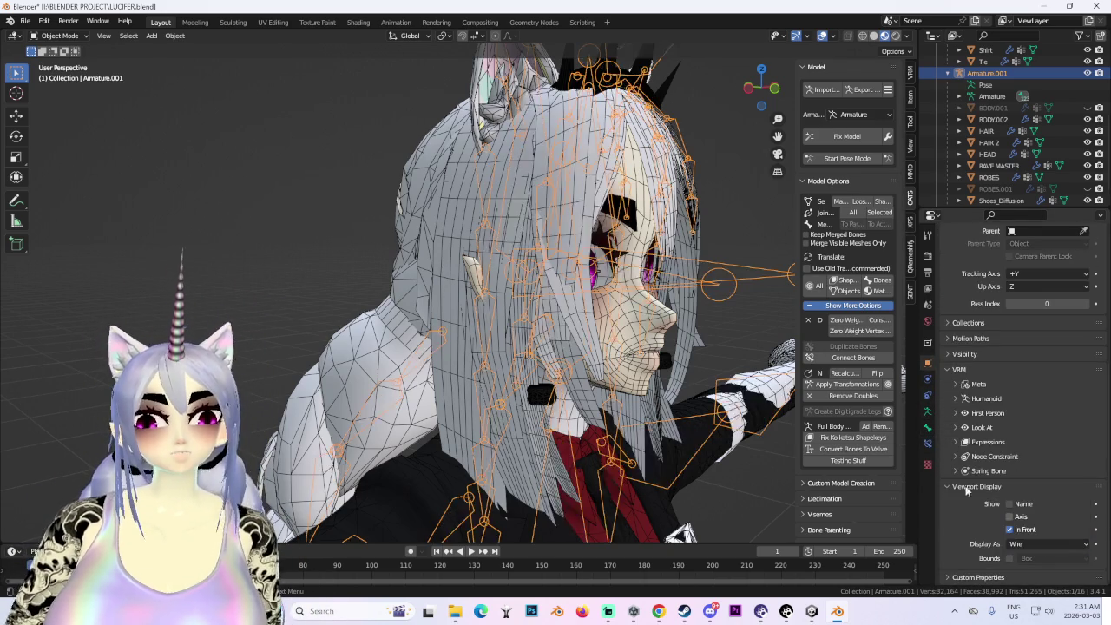
scroll(621, 316, "down", 4)
- Select HAIR 2, start CATS pose mode and zoom in on the face and neck
left_click(429, 220)
mouse_move(430, 221)
middle_mouse_down()
mouse_move(533, 382)
mouse_move(660, 286)
middle_mouse_up()
scroll(532, 382, "up", 4)
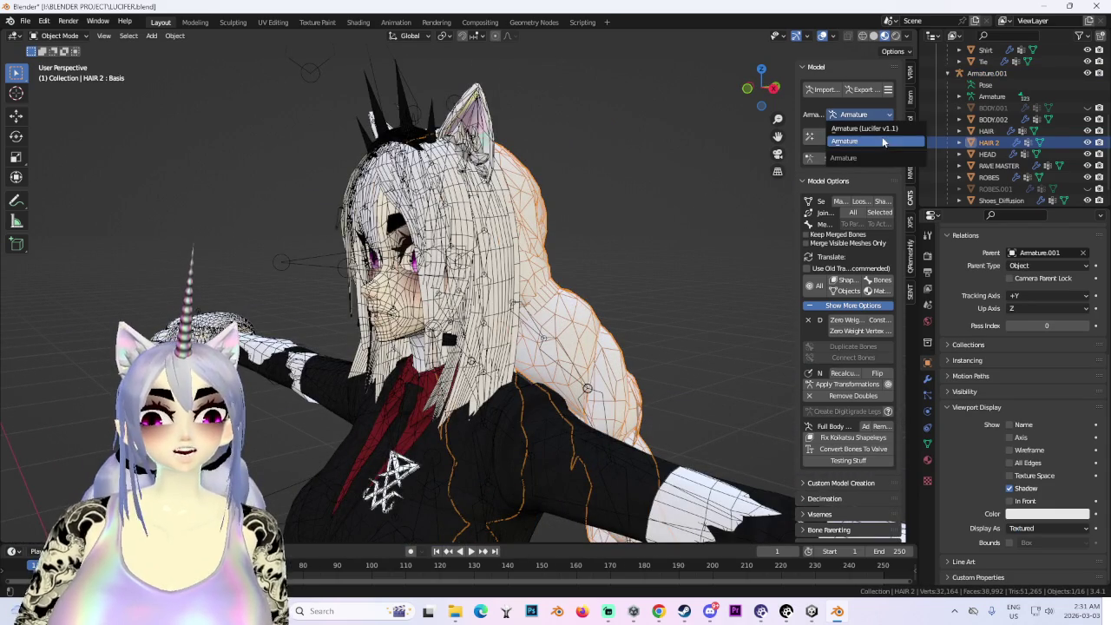
left_click(847, 158)
mouse_move(499, 358)
middle_mouse_down()
mouse_move(496, 328)
mouse_move(518, 349)
middle_mouse_up()
scroll(496, 328, "up", 3)
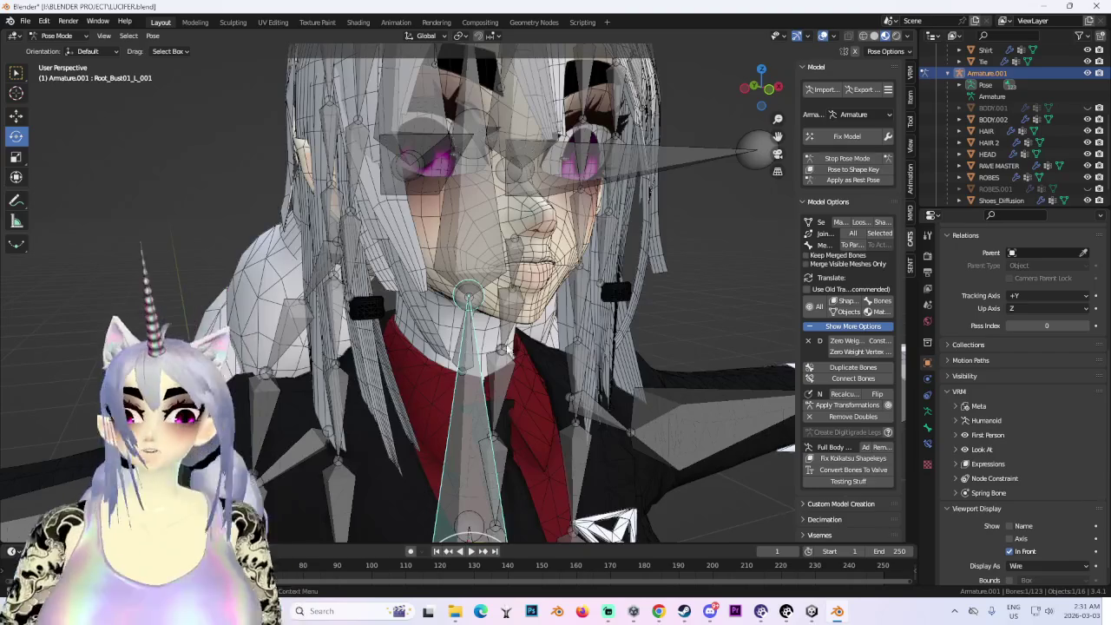
- Select the Neck bone and scale it to resize the head
left_click(480, 344)
key("s")
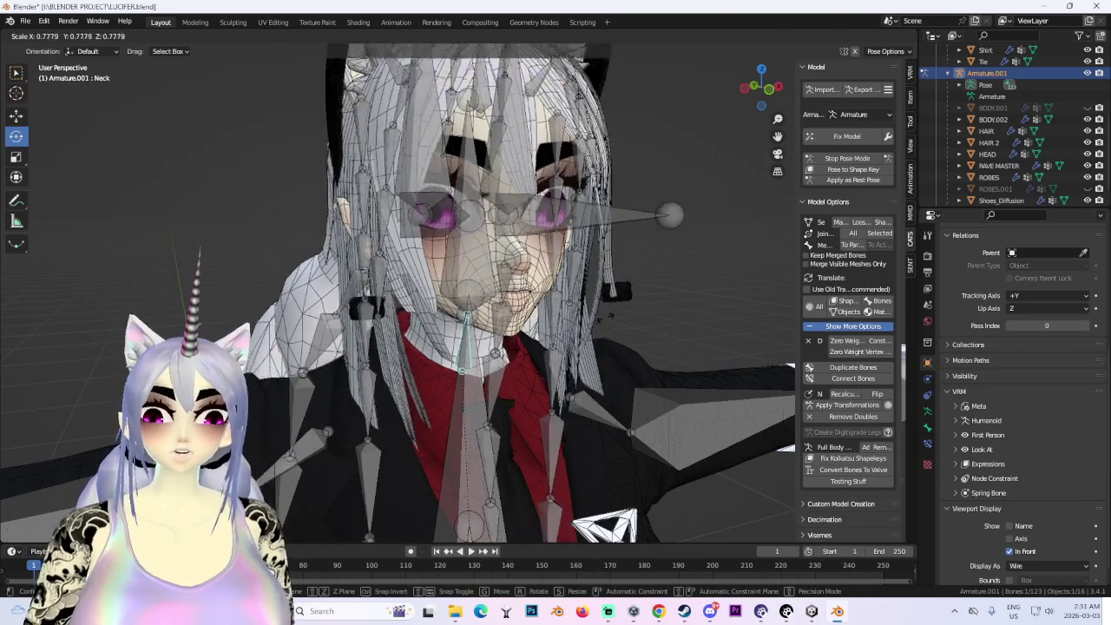
right_click(629, 321)
scroll(629, 322, "down", 3)
middle_click_drag(629, 322, 633, 325)
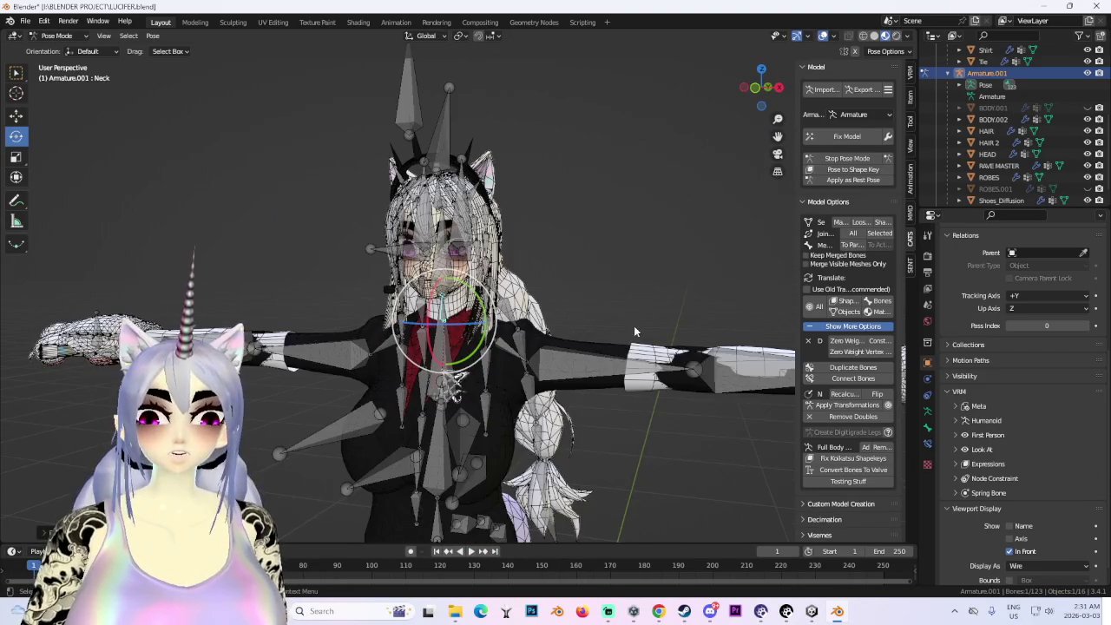
scroll(655, 283, "up", 2)
scroll(655, 279, "down", 3)
scroll(616, 299, "down", 2)
scroll(667, 323, "down", 1)
scroll(668, 324, "up", 1)
scroll(635, 333, "up", 2)
scroll(634, 332, "down", 1)
scroll(635, 333, "down", 1)
left_click(761, 88)
key("s")
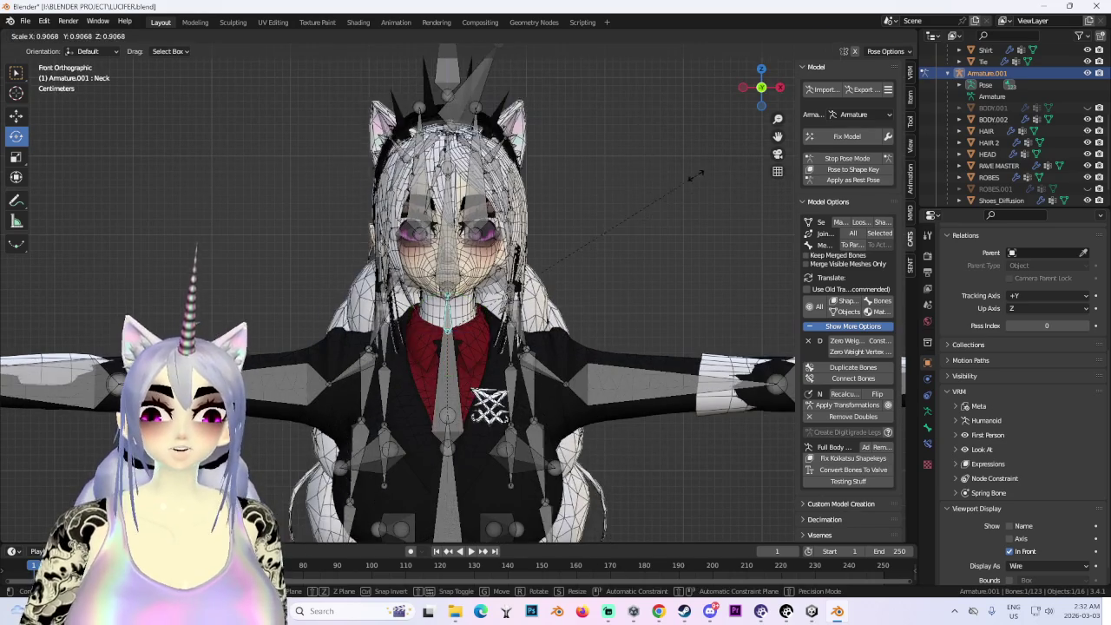
left_click(682, 185)
- Hide the armature bones and inspect the resized head from the front and side
scroll(686, 186, "down", 3)
middle_click_drag(685, 186, 600, 301)
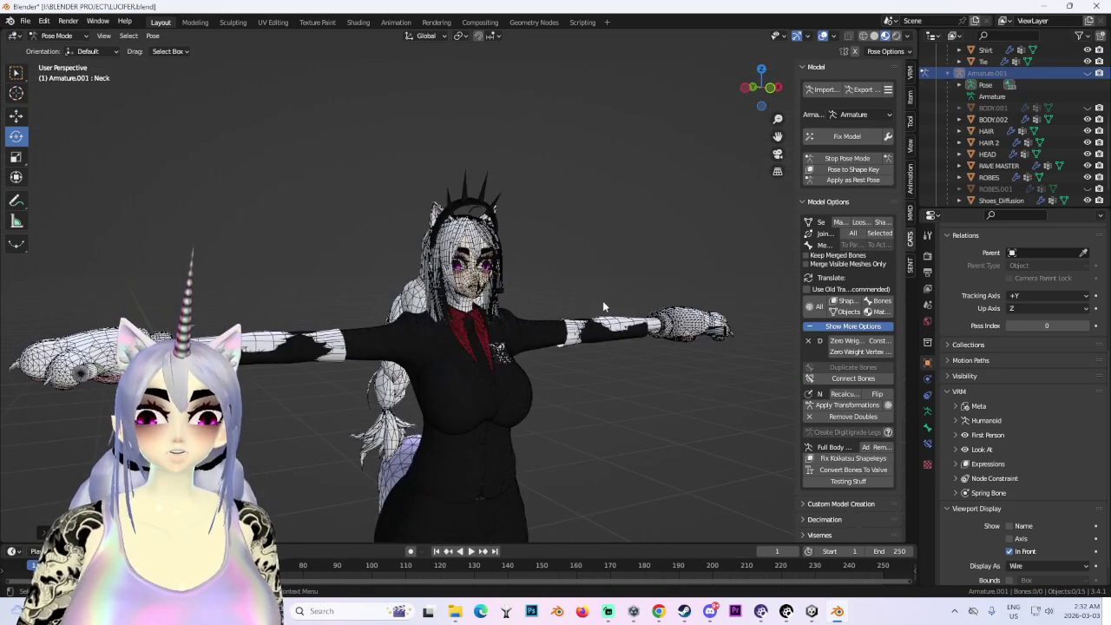
scroll(617, 293, "up", 2)
scroll(643, 260, "up", 3)
scroll(672, 243, "up", 3)
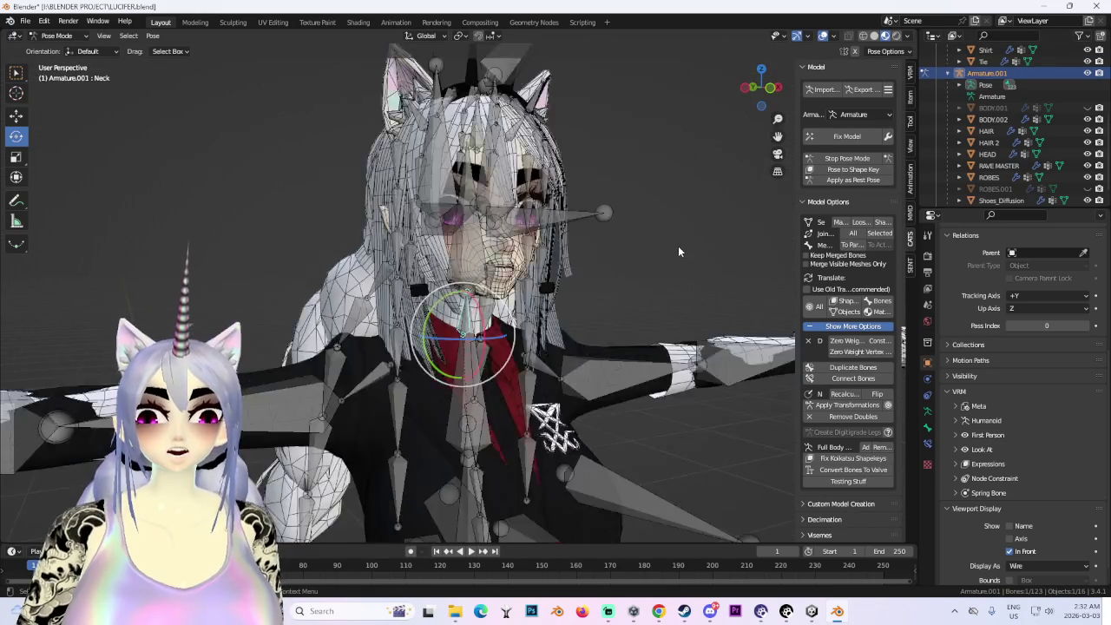
scroll(677, 246, "down", 4)
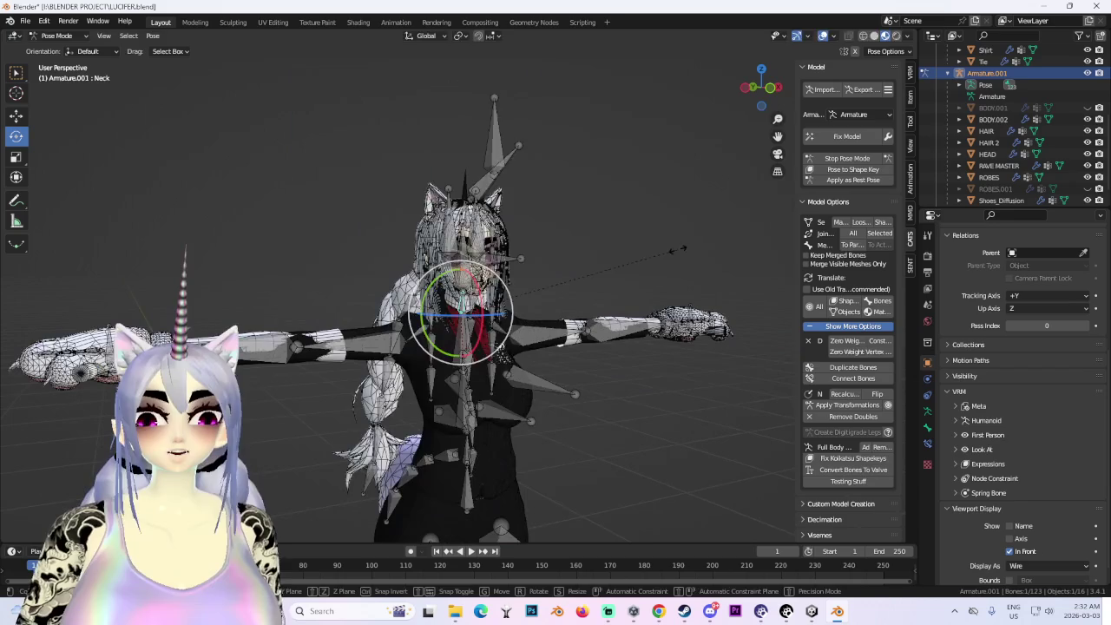
left_click(1087, 73)
middle_click_drag(571, 194, 514, 241)
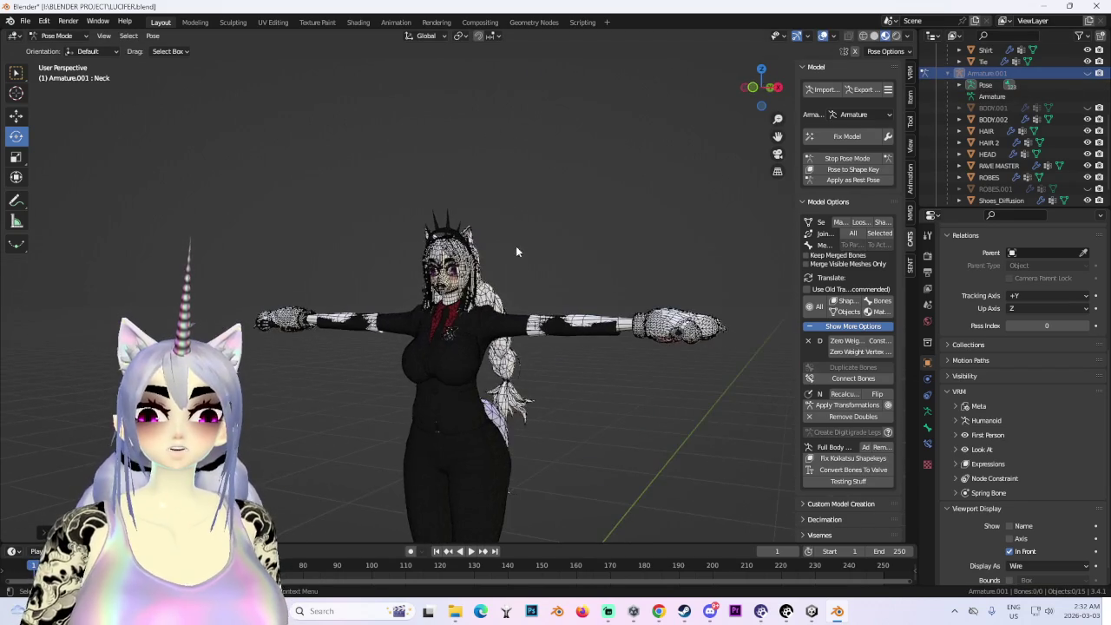
scroll(595, 278, "up", 2)
scroll(595, 278, "up", 1)
middle_click_drag(595, 278, 591, 209)
key("KP_1")
scroll(607, 186, "up", 1)
mouse_move(566, 250)
middle_mouse_down()
mouse_move(568, 171)
mouse_move(591, 287)
mouse_move(553, 263)
mouse_move(624, 257)
middle_mouse_up()
scroll(558, 298, "up", 3)
scroll(624, 257, "up", 2)
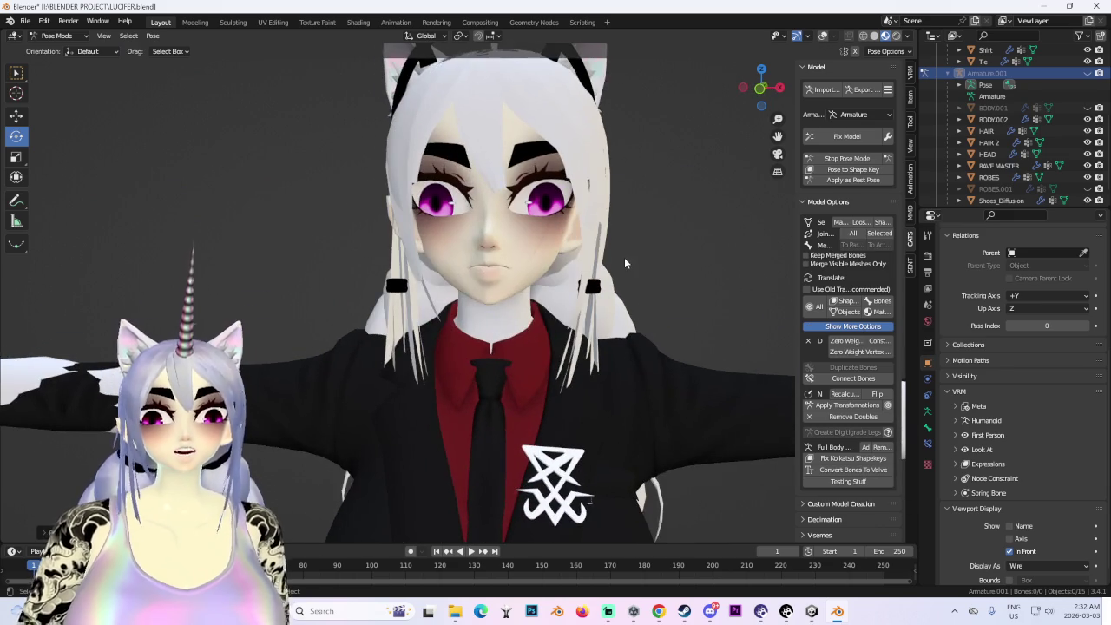
- Lower the head bone along Z onto the neck
key("g")
key("z")
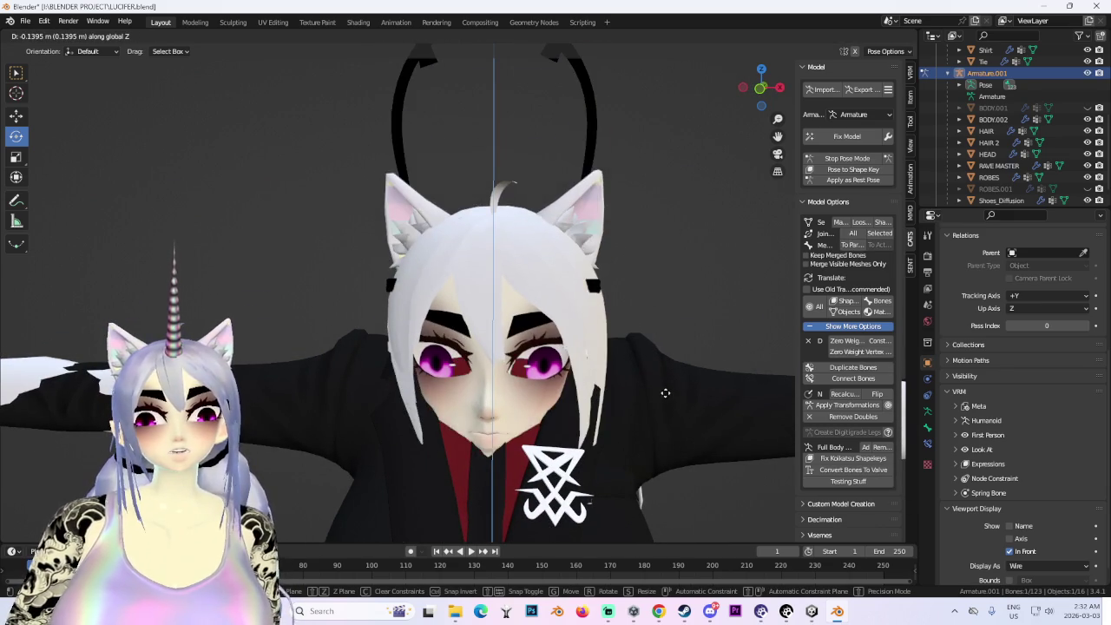
left_click(660, 352)
scroll(661, 351, "down", 4)
mouse_move(661, 352)
middle_mouse_down()
mouse_move(709, 315)
mouse_move(686, 321)
middle_mouse_up()
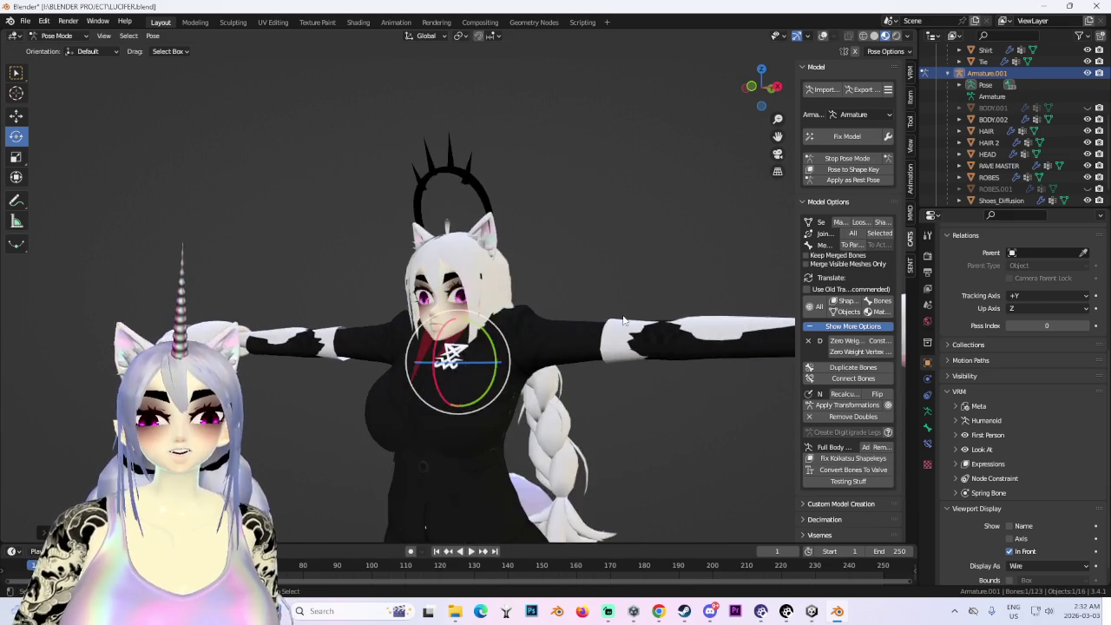
scroll(660, 321, "up", 3)
key("g")
key("z")
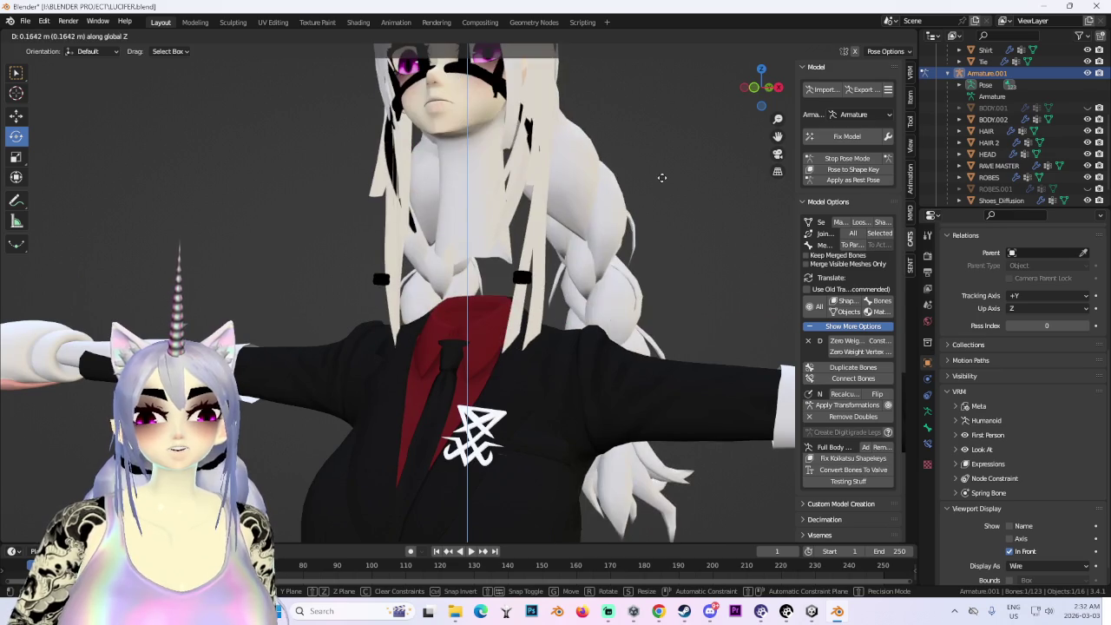
right_click(658, 280)
scroll(658, 280, "down", 2)
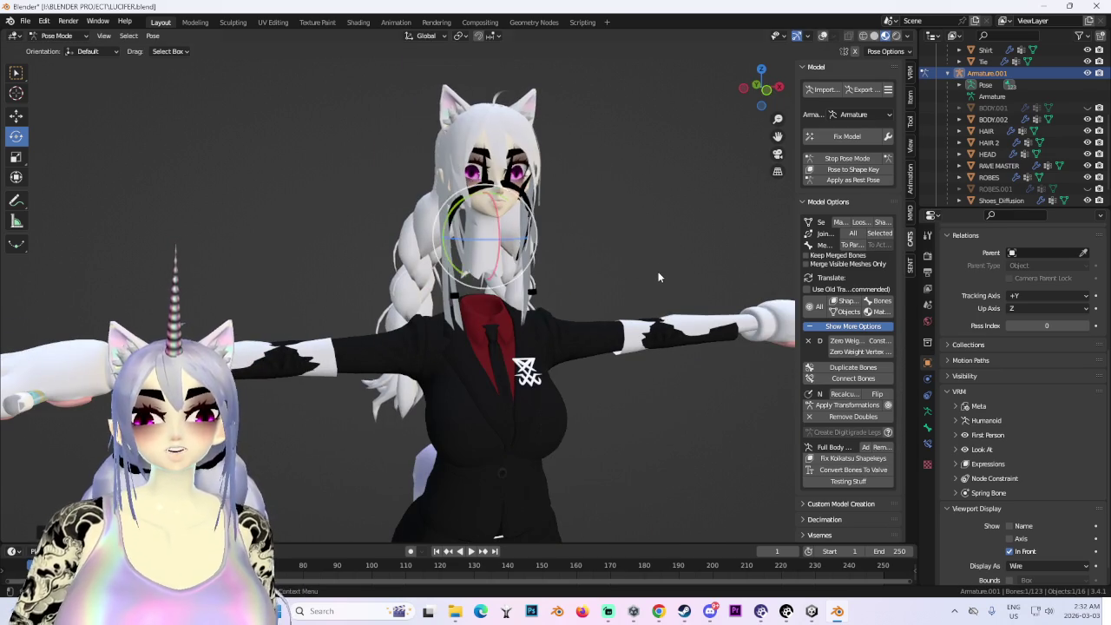
key("z")
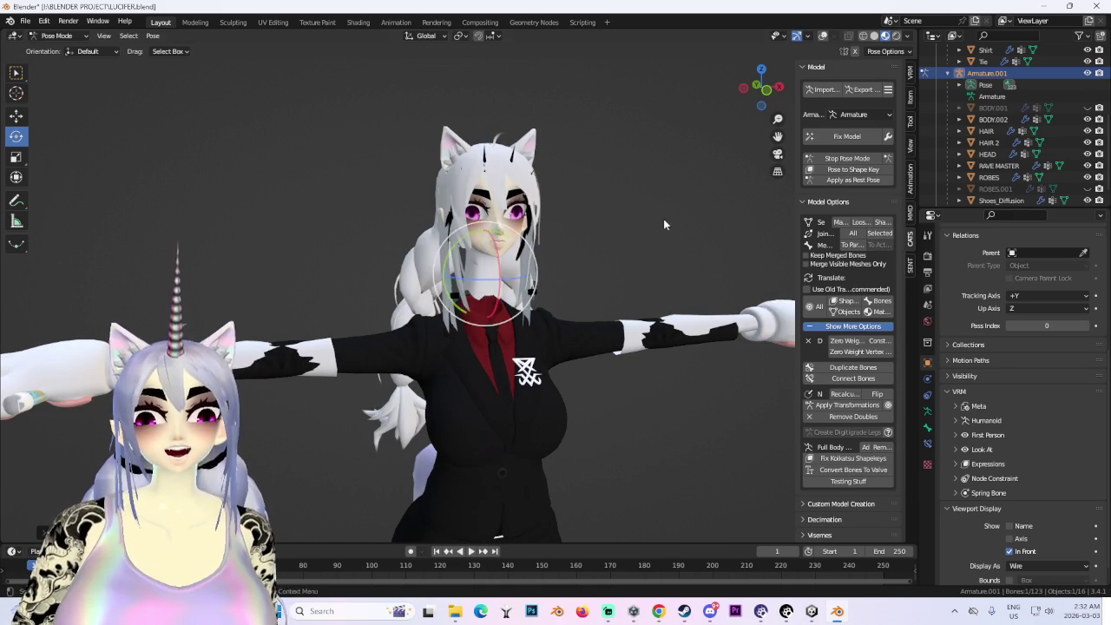
right_click(663, 224)
scroll(608, 250, "down", 2)
scroll(585, 261, "up", 3)
mouse_move(622, 270)
middle_mouse_down()
mouse_move(660, 271)
mouse_move(549, 296)
middle_mouse_up()
- Tilt the head bone around X and apply the pose as the rest pose
left_click_drag(533, 305, 613, 441)
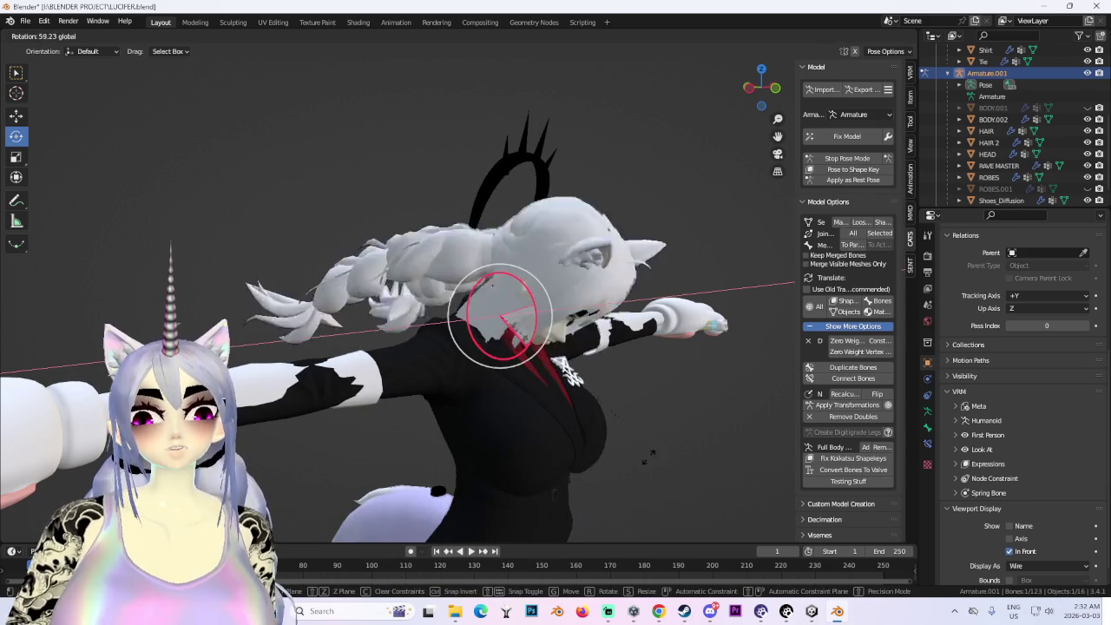
left_click_drag(613, 441, 533, 234)
key("KP_1")
mouse_move(532, 236)
middle_mouse_down()
mouse_move(572, 231)
mouse_move(563, 219)
mouse_move(578, 226)
mouse_move(842, 193)
middle_mouse_up()
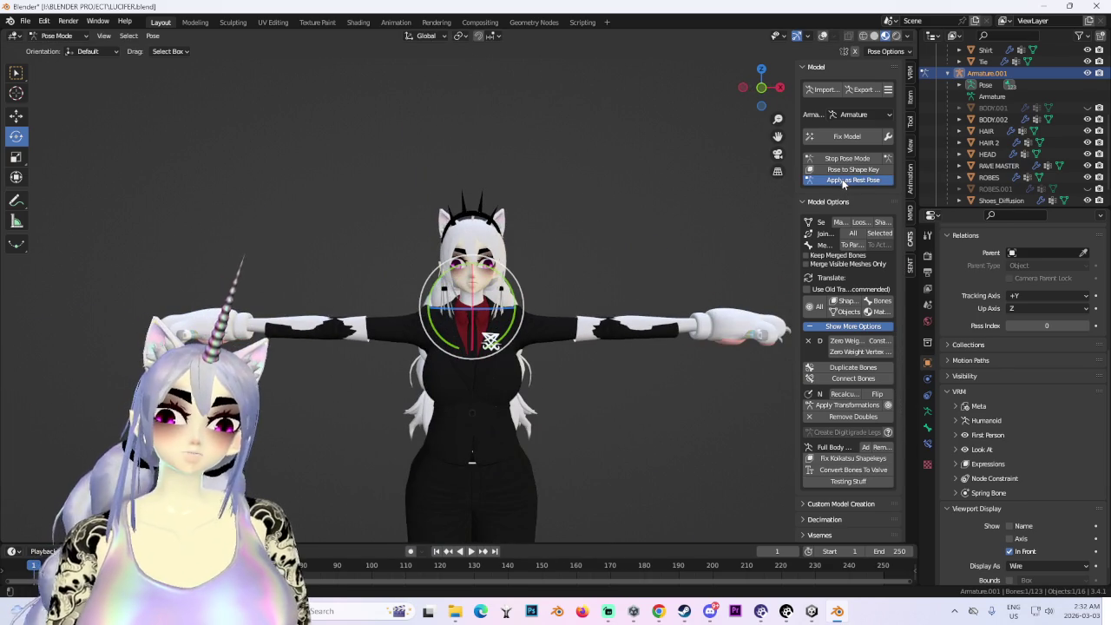
left_click(842, 179)
- Show the wireframe overlay, select the head bone and view its inherit scale relations setting
mouse_move(677, 330)
middle_mouse_down()
mouse_move(565, 327)
mouse_move(469, 251)
middle_mouse_up()
scroll(469, 251, "up", 3)
key("shift+alt+z")
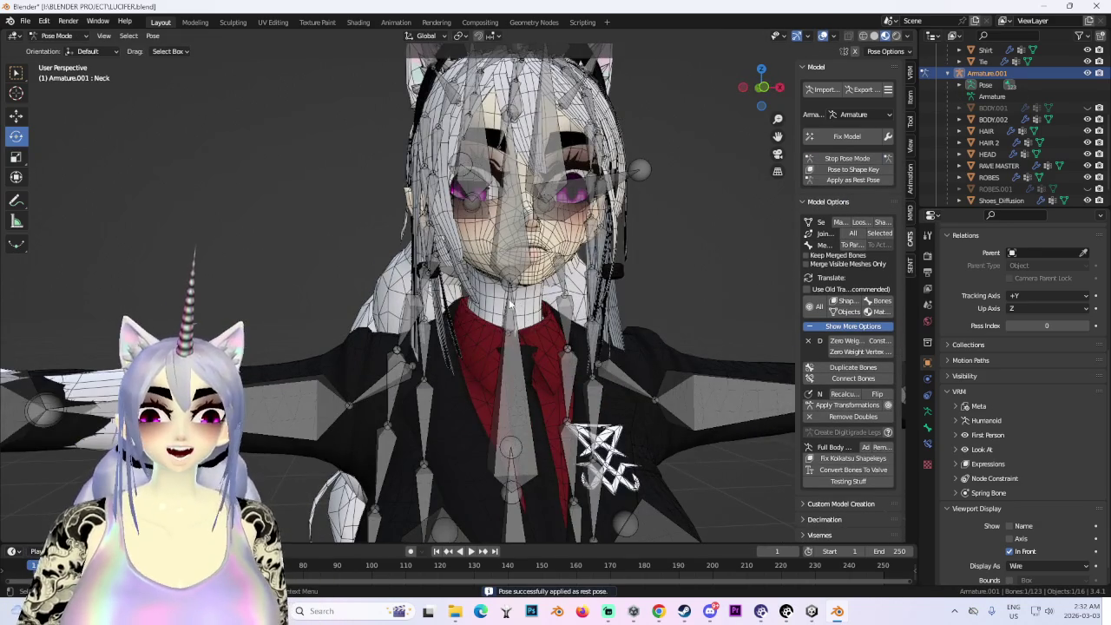
left_click(510, 303)
middle_click_drag(511, 303, 670, 303)
left_click(521, 261)
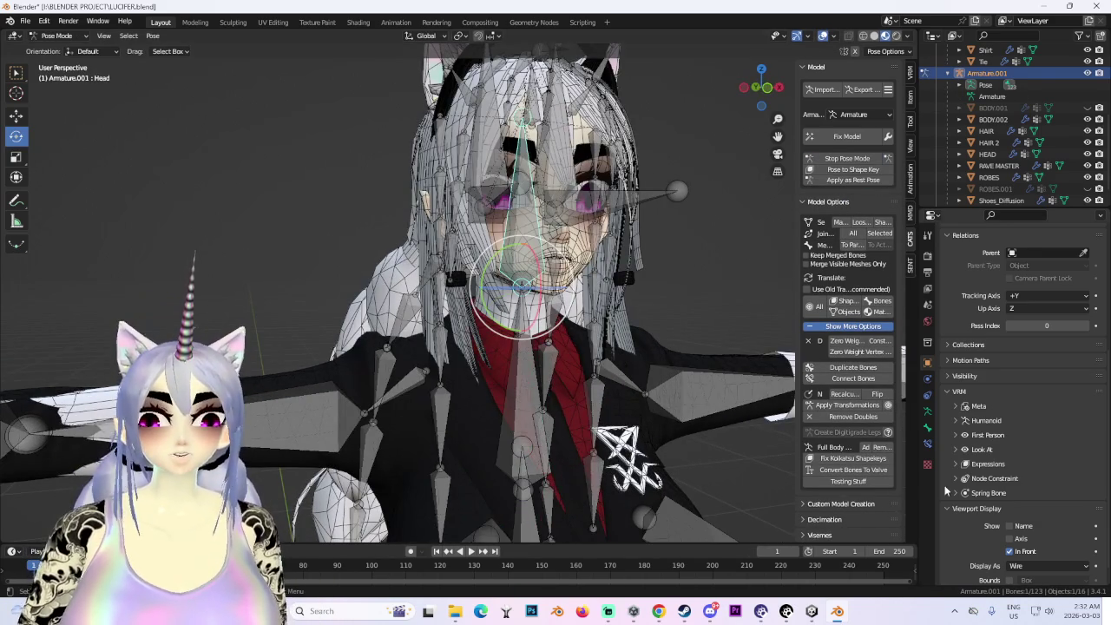
left_click(928, 429)
scroll(971, 491, "up", 4)
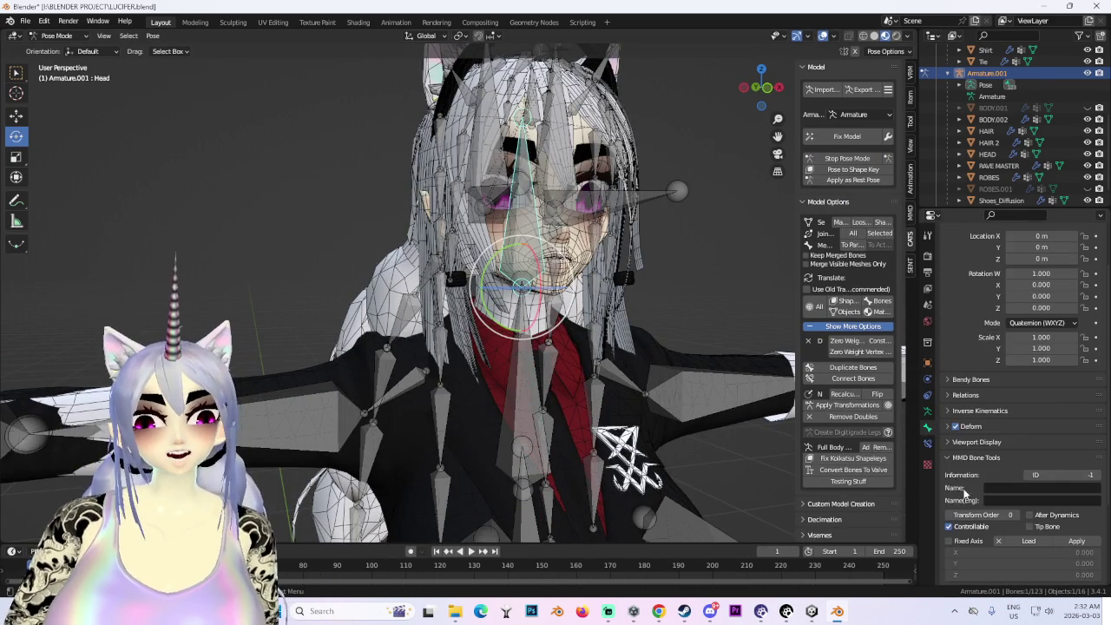
left_click(950, 395)
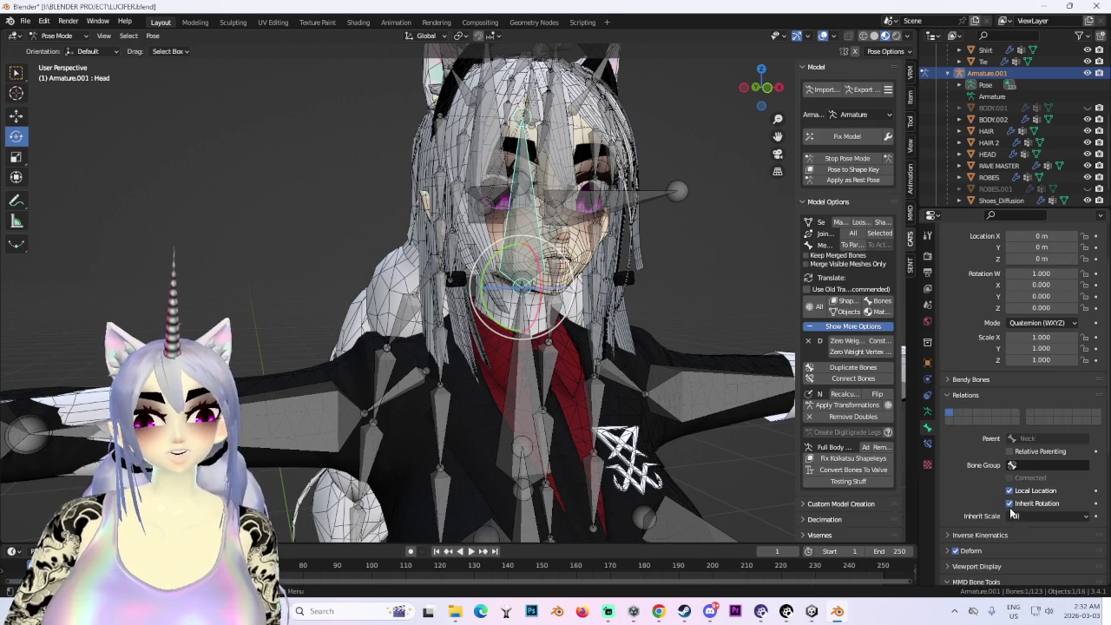
left_click(1037, 515)
- Stretch the neck bone along Z so the neck meets the collar
middle_click_drag(607, 365, 580, 338)
left_click(580, 338)
left_click(581, 338)
scroll(581, 339, "down", 5)
key("s")
key("z")
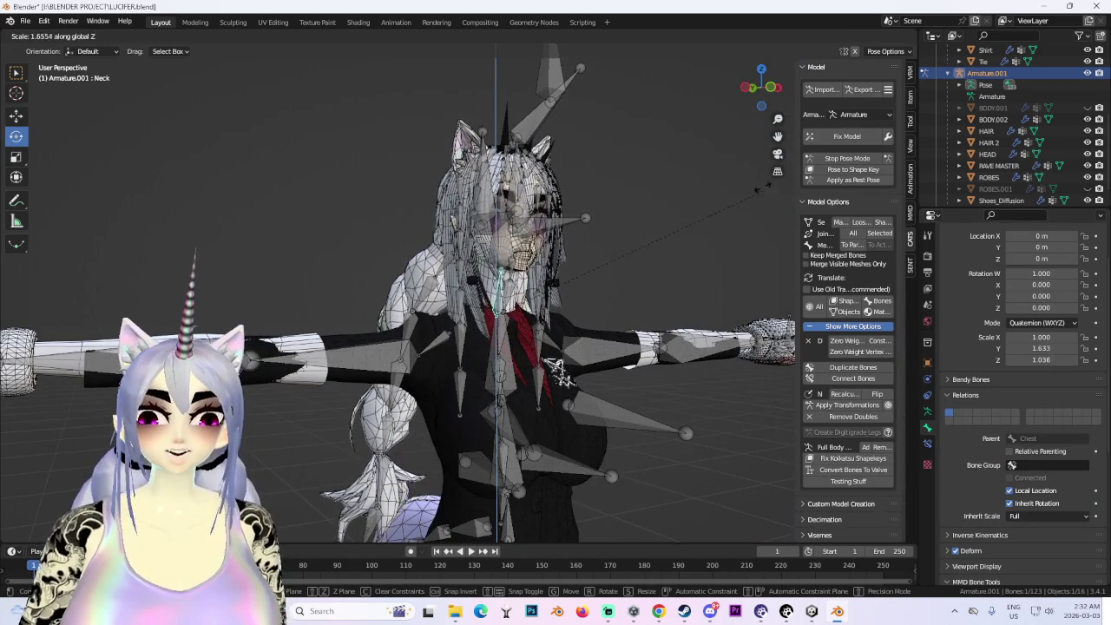
left_click(628, 222)
- Hide the armature bones and inspect the chest and head fit
middle_click_drag(751, 190, 570, 277)
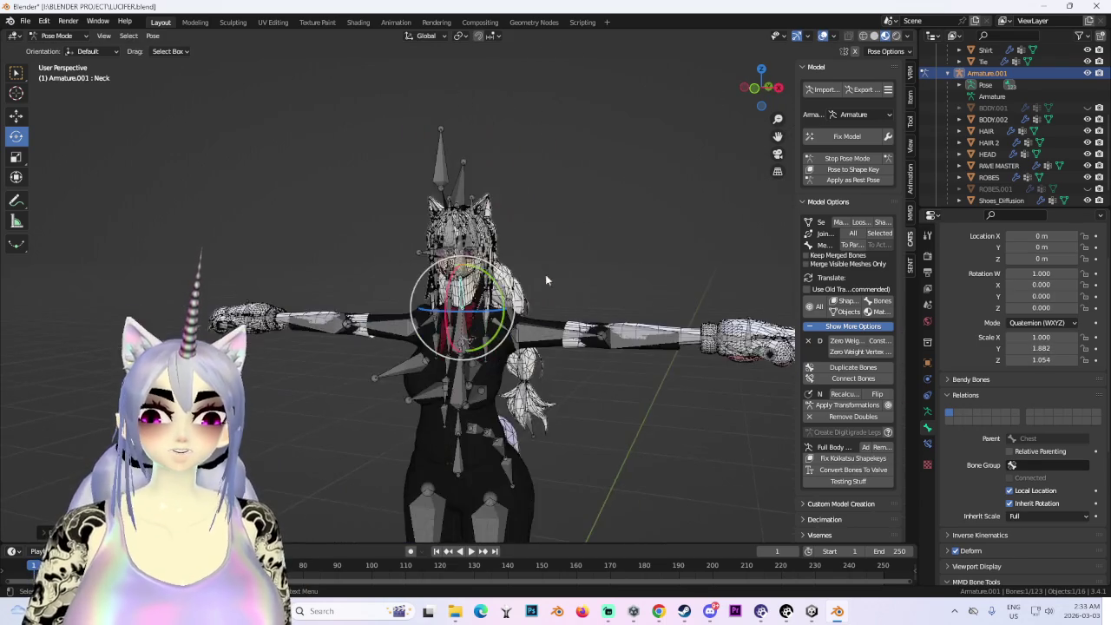
left_click(1086, 73)
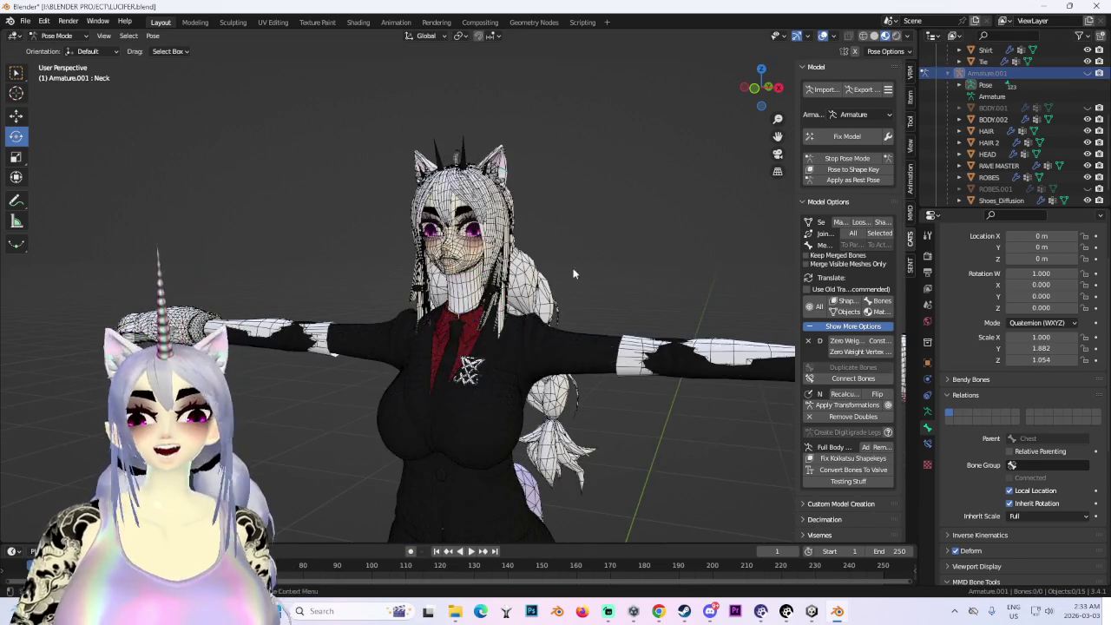
scroll(626, 266, "down", 2)
scroll(604, 238, "down", 2)
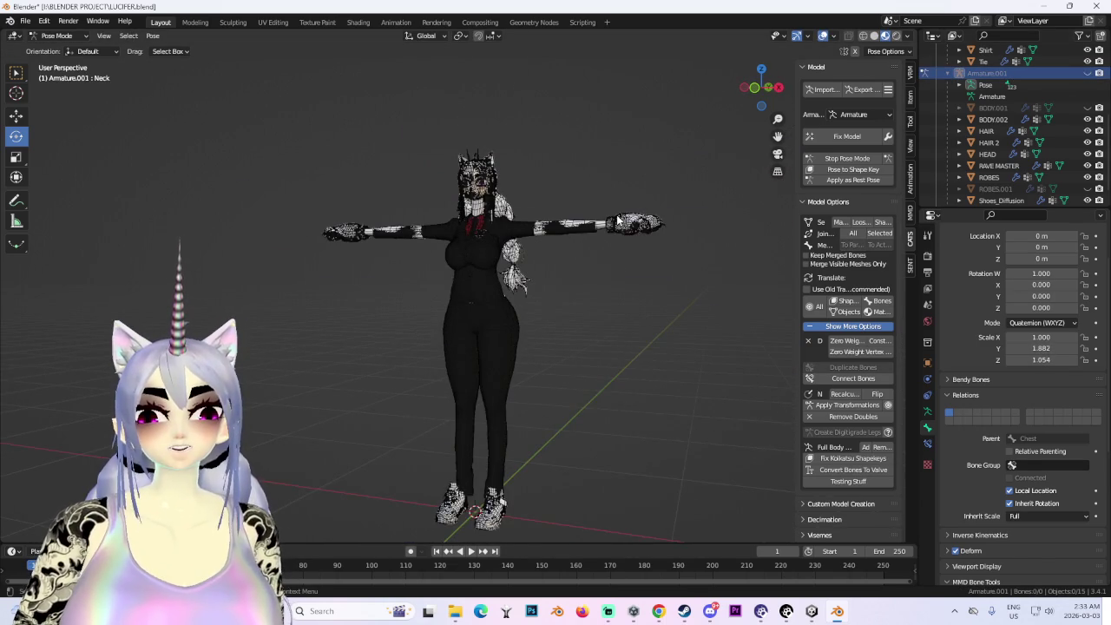
scroll(612, 230, "up", 2)
scroll(607, 243, "up", 1)
scroll(605, 204, "up", 2)
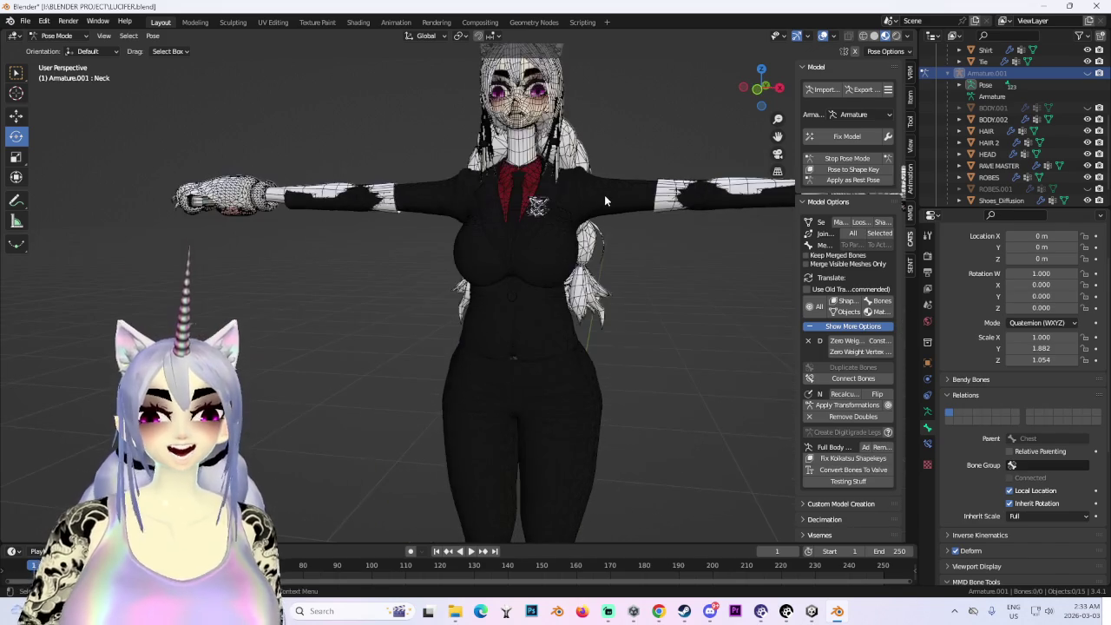
mouse_move(604, 195)
middle_mouse_down()
mouse_move(642, 202)
mouse_move(570, 212)
middle_mouse_up()
scroll(649, 201, "up", 2)
scroll(608, 217, "down", 1)
scroll(570, 212, "down", 2)
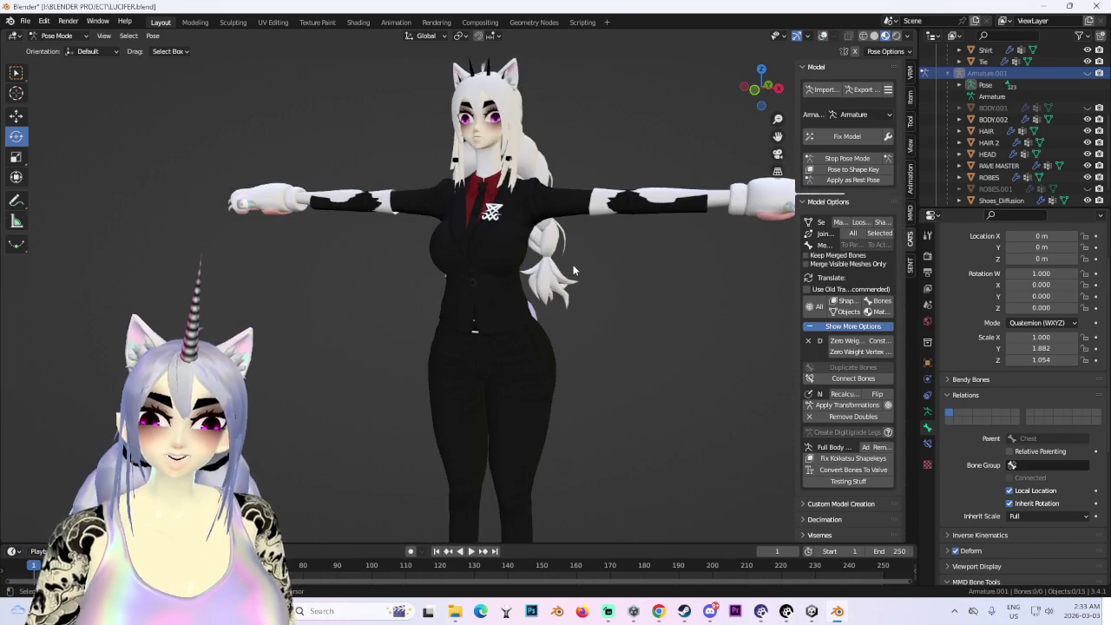
scroll(577, 278, "down", 3)
mouse_move(603, 304)
middle_mouse_down()
mouse_move(565, 255)
mouse_move(603, 230)
middle_mouse_up()
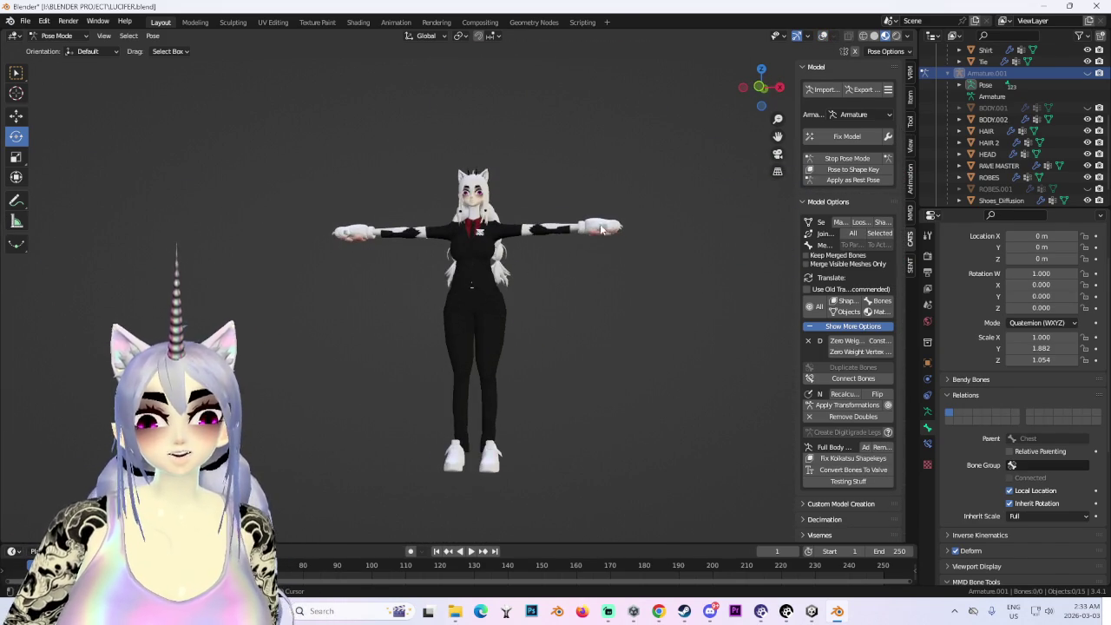
scroll(608, 260, "up", 1)
scroll(604, 278, "up", 3)
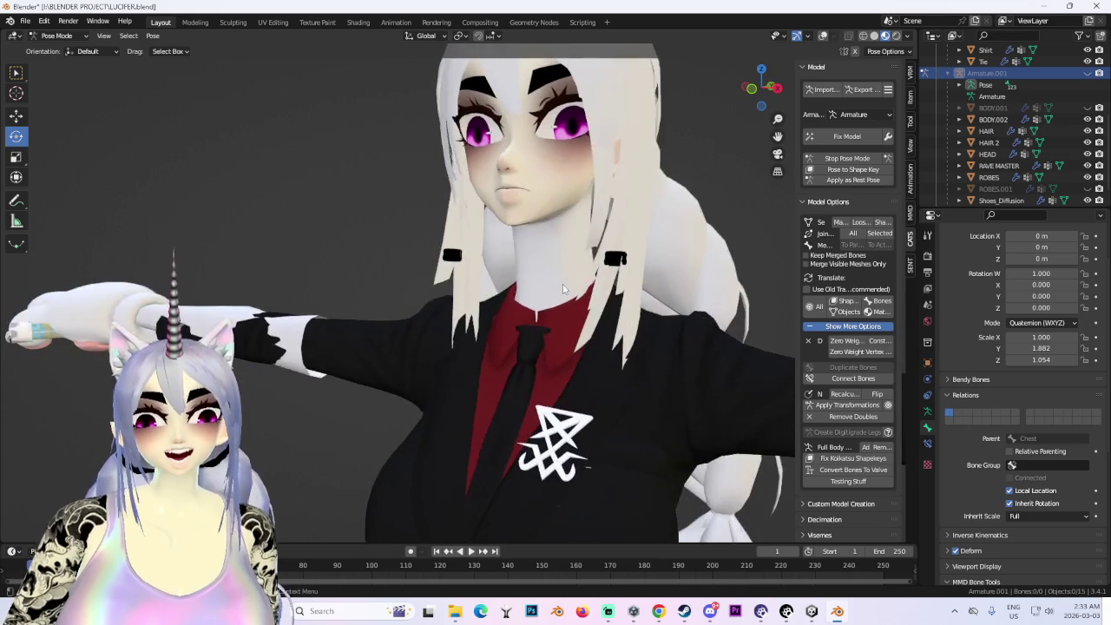
- Reset the neck bone scale and restretch it along Z by a smaller amount
key("alt+s")
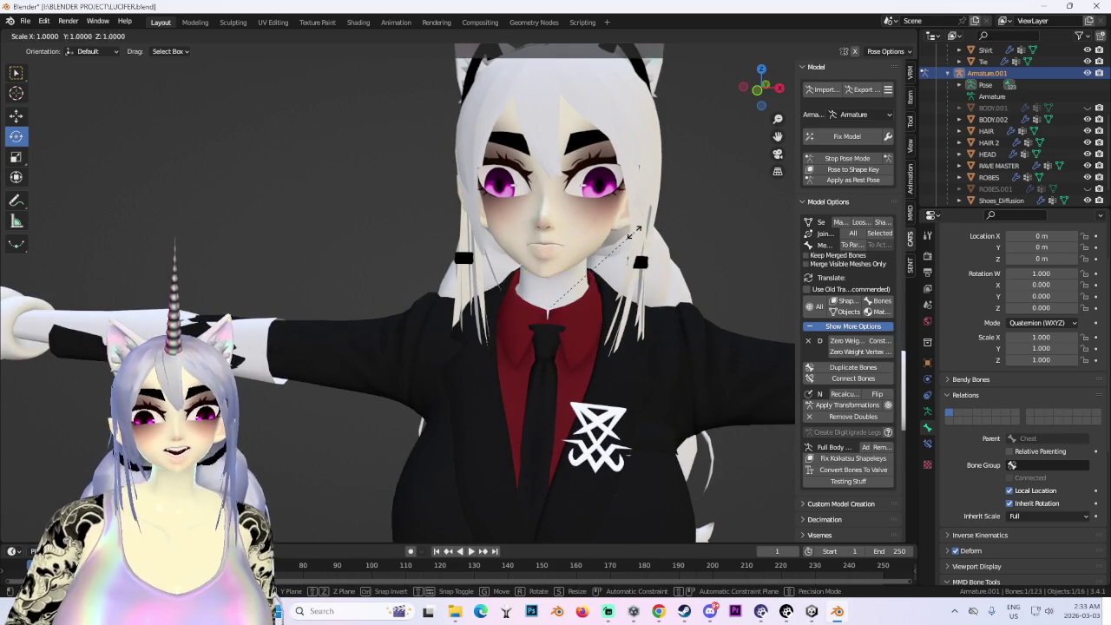
key("z")
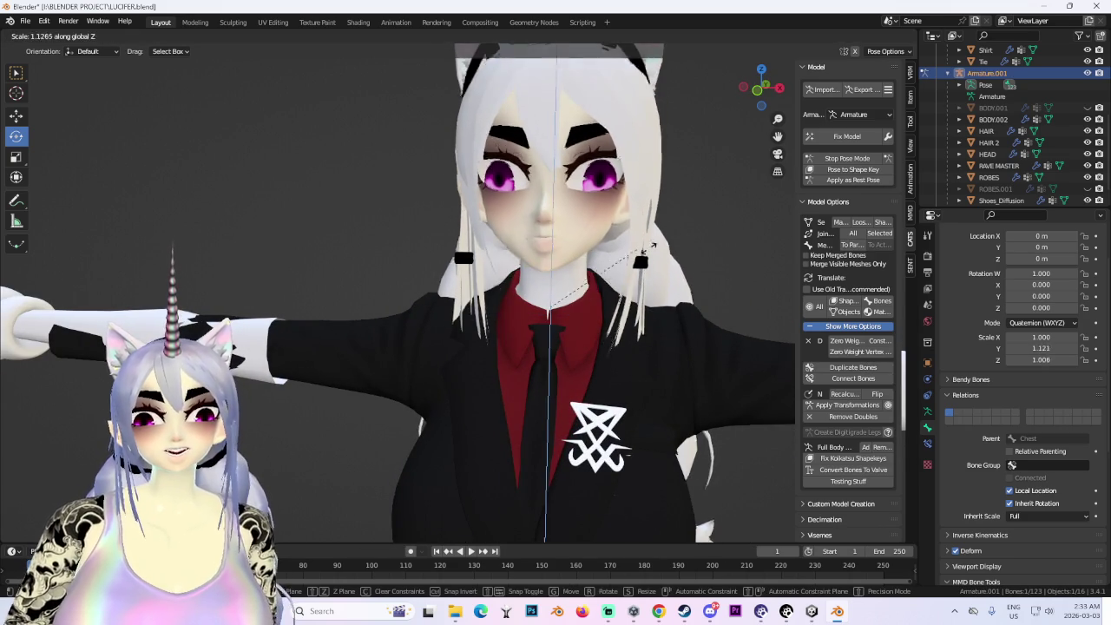
left_click(462, 232)
scroll(521, 208, "down", 4)
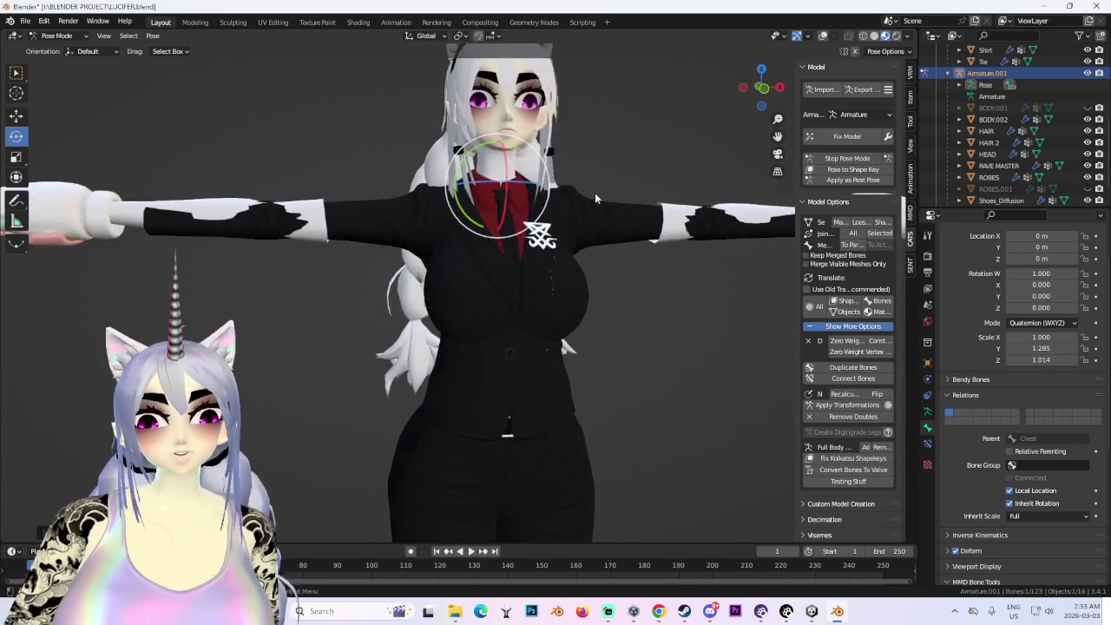
scroll(595, 264, "down", 3)
mouse_move(595, 263)
middle_mouse_down()
mouse_move(575, 199)
mouse_move(621, 185)
mouse_move(671, 194)
mouse_move(526, 217)
middle_mouse_up()
scroll(526, 217, "up", 3)
scroll(490, 234, "up", 2)
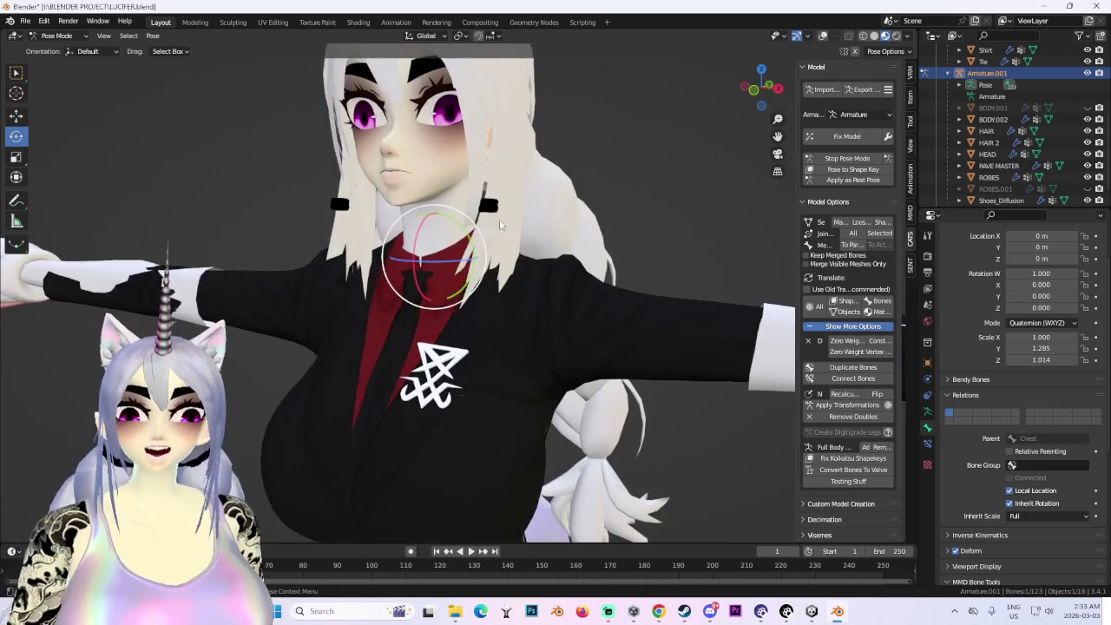
scroll(490, 338, "down", 4)
scroll(490, 324, "down", 1)
- Try rotating the head bone, cancel, and start moving it instead
left_click_drag(460, 269, 624, 180)
right_click(624, 180)
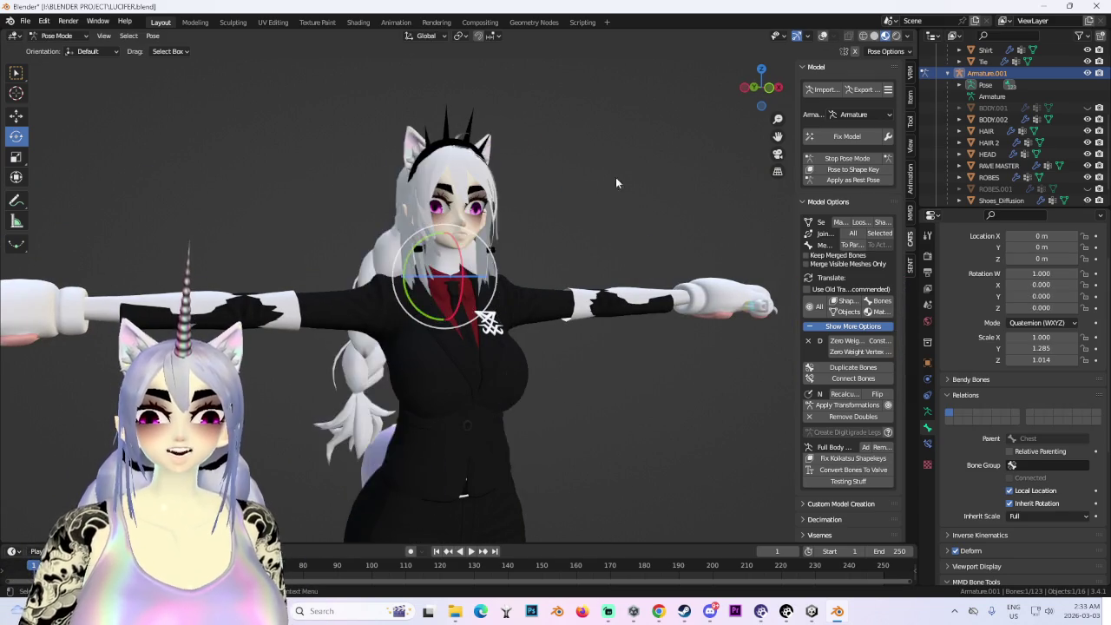
key("g")
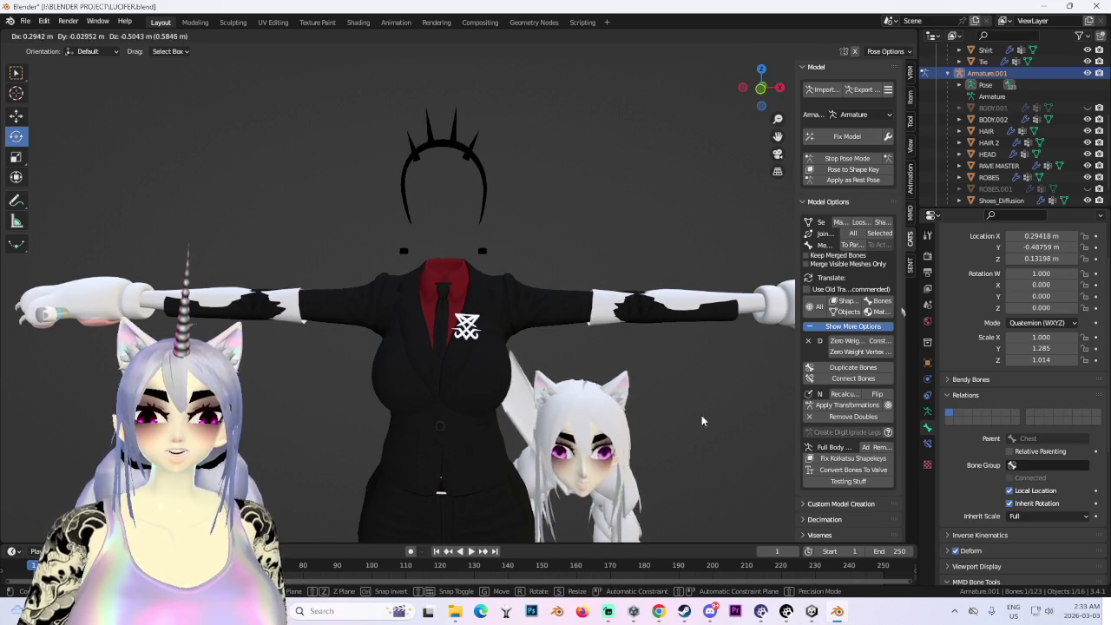
- Clear the head bone's rotation, location and scale so it returns to the neck
left_click(686, 391)
scroll(611, 290, "up", 5)
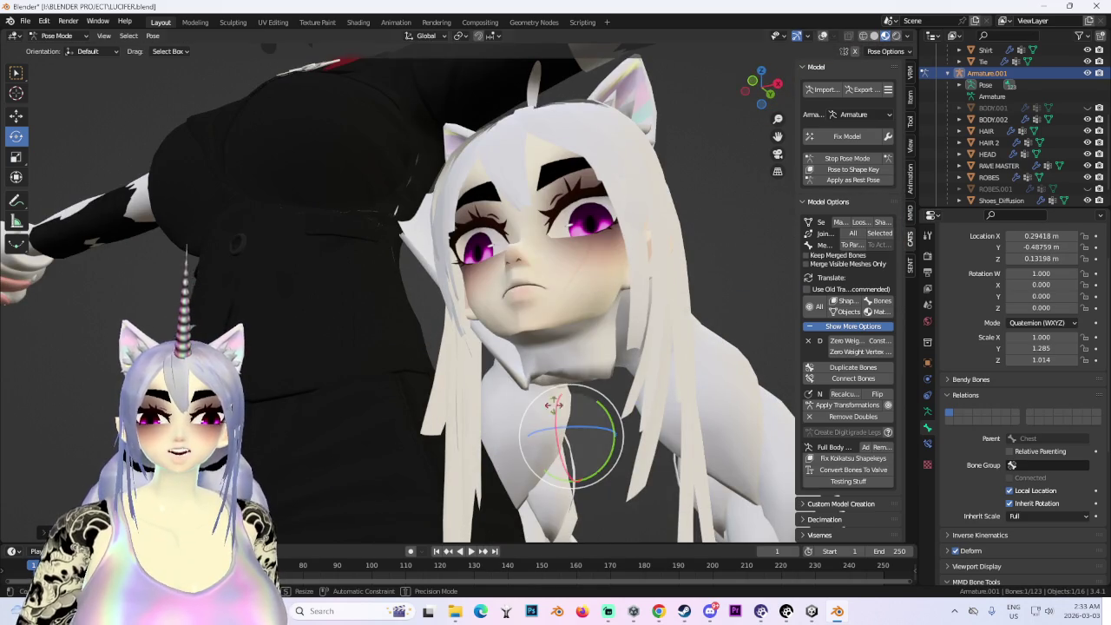
left_click_drag(568, 438, 555, 364)
scroll(554, 282, "down", 4)
scroll(553, 282, "down", 1)
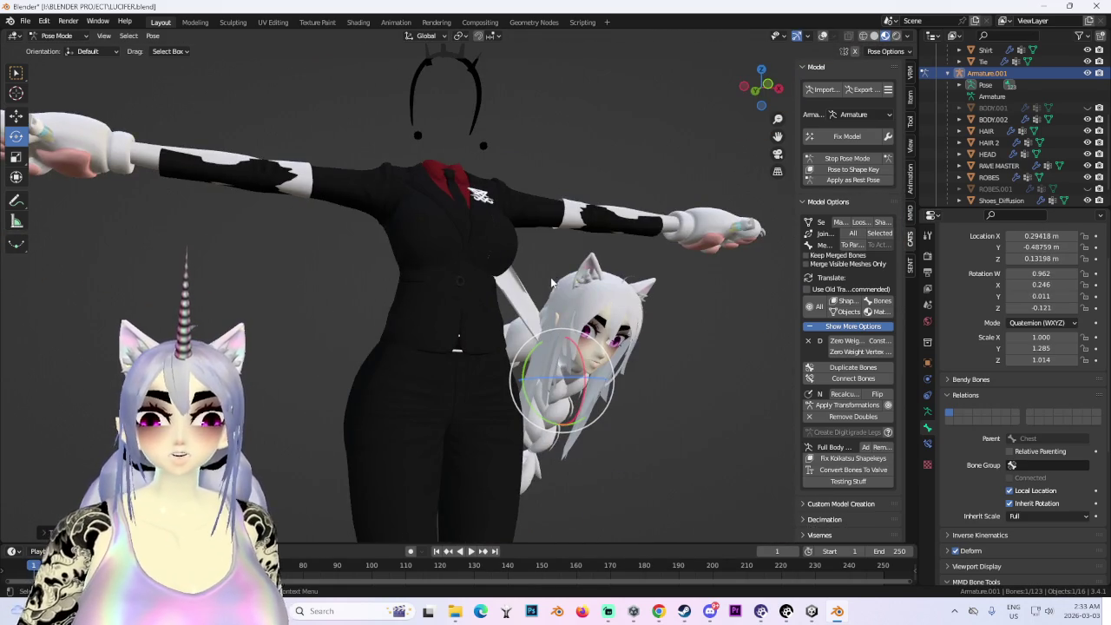
middle_click_drag(554, 282, 572, 260)
key("alt+r")
key("alt+g")
key("alt+s")
- Move the head bone off to the left of the body and orbit to inspect it
key("KP_1")
scroll(495, 211, "up", 2)
key("g")
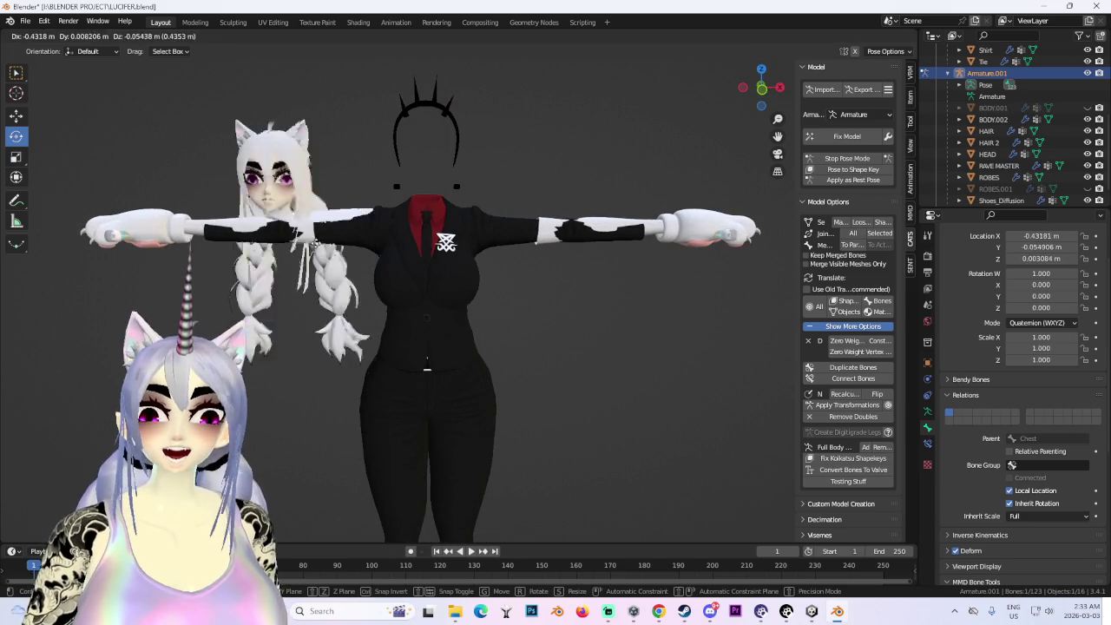
left_click(200, 243)
mouse_move(261, 261)
middle_mouse_down()
mouse_move(416, 330)
mouse_move(451, 304)
mouse_move(499, 373)
mouse_move(601, 401)
middle_mouse_up()
scroll(425, 336, "up", 4)
scroll(425, 337, "up", 3)
scroll(434, 322, "down", 2)
scroll(458, 301, "up", 2)
scroll(458, 301, "down", 3)
scroll(584, 318, "up", 2)
mouse_move(584, 317)
middle_mouse_down()
mouse_move(667, 309)
mouse_move(513, 295)
mouse_move(513, 220)
mouse_move(541, 276)
middle_mouse_up()
- Snap the head back onto the neck, trying a smaller bone scale then undoing it
key("alt+g")
scroll(499, 291, "up", 1)
scroll(485, 284, "up", 2)
scroll(526, 304, "up", 1)
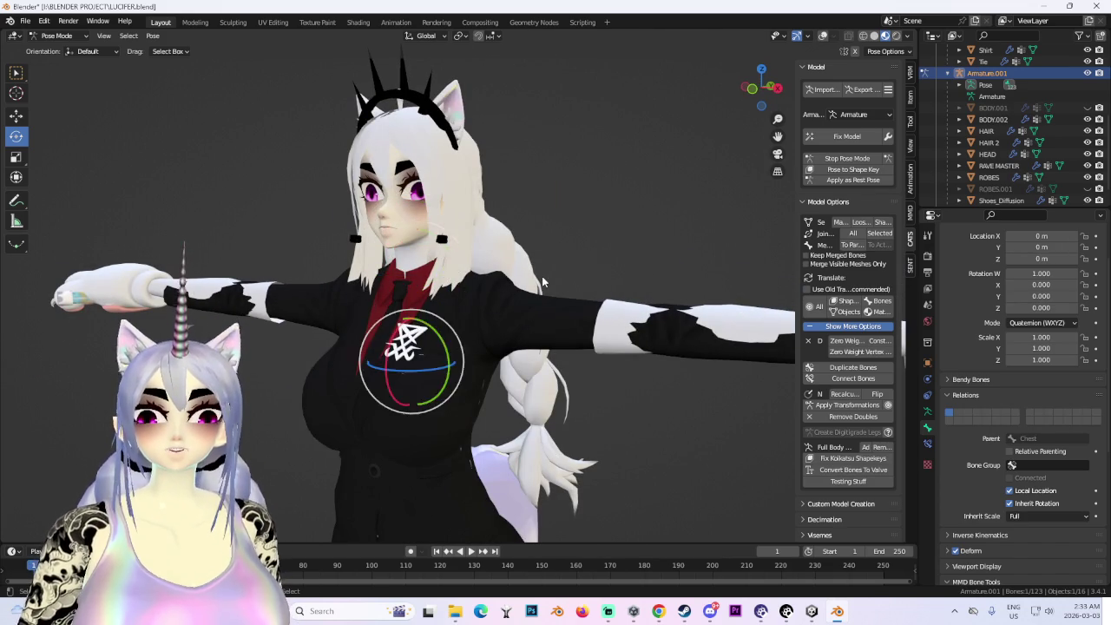
key("s")
left_click(542, 276)
key("ctrl+z")
- Deselect the bone, view the full figure from the front, and switch to Object Mode
key("KP_1")
scroll(553, 277, "down", 2)
left_click(641, 222)
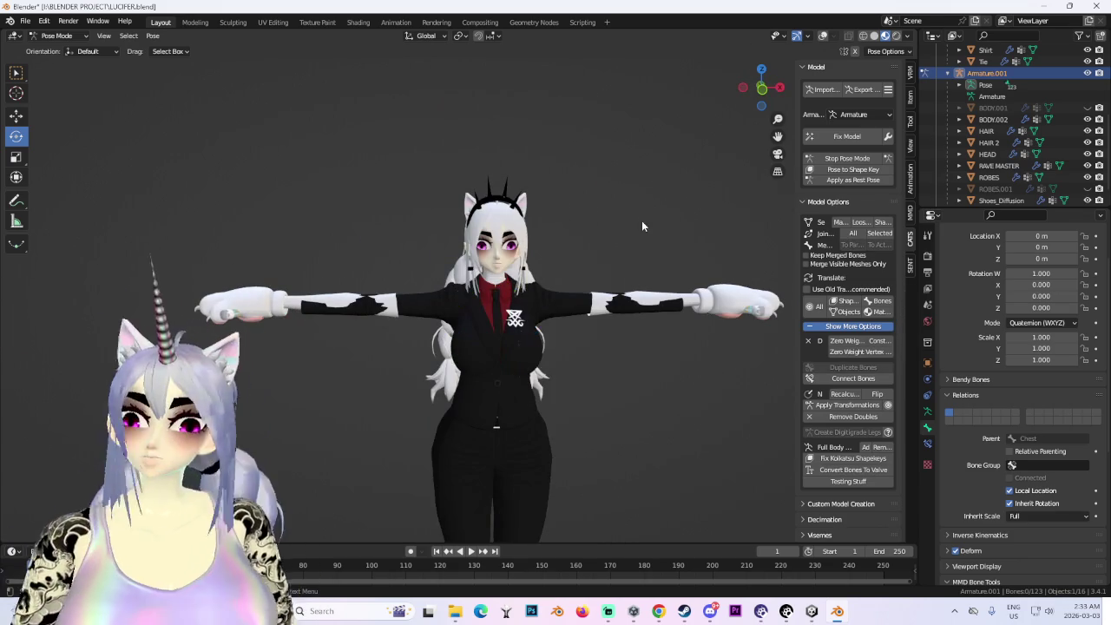
mouse_move(643, 227)
middle_mouse_down()
mouse_move(551, 257)
mouse_move(643, 221)
middle_mouse_up()
scroll(580, 226, "up", 3)
key("KP_1")
scroll(599, 223, "down", 3)
left_click(63, 49)
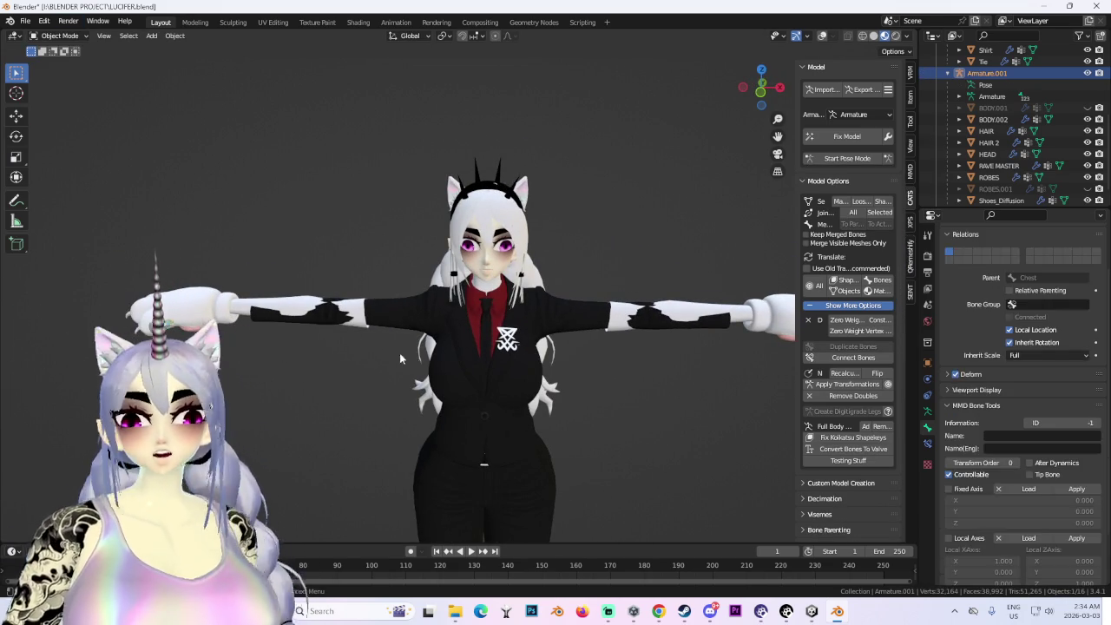
- Select the BODY.002 and Pants meshes and view the torso and legs from the side
left_click(365, 308)
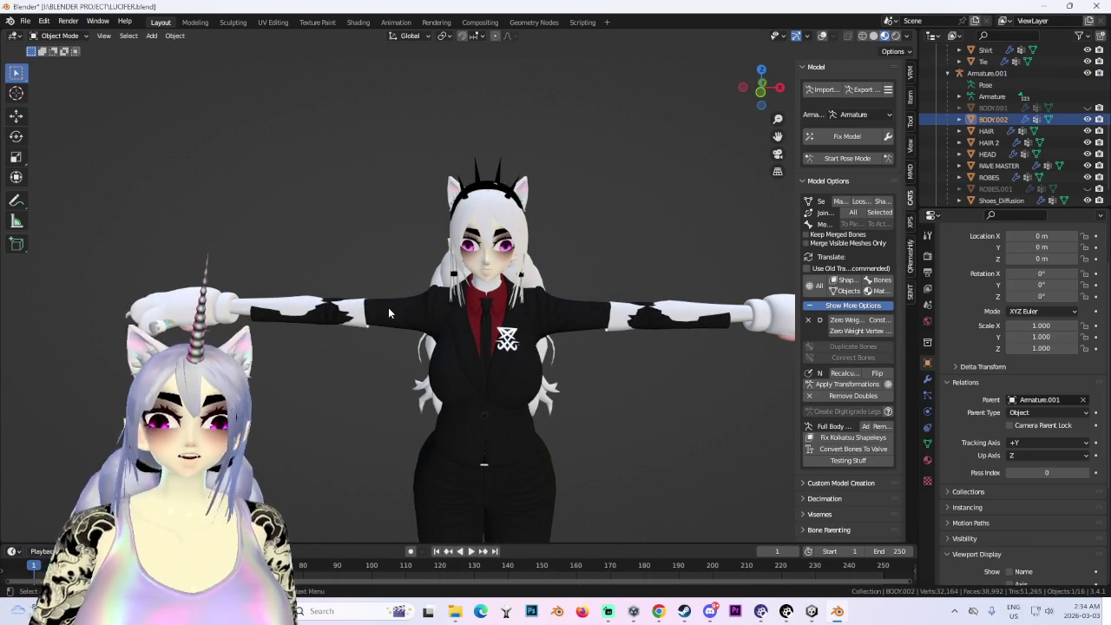
scroll(542, 224, "up", 1)
mouse_move(542, 224)
middle_mouse_down("shift")
mouse_move(477, 185)
mouse_move(646, 223)
mouse_move(406, 178)
mouse_move(403, 337)
middle_mouse_up("shift")
scroll(477, 184, "down", 3)
scroll(628, 232, "up", 3)
left_click(405, 178)
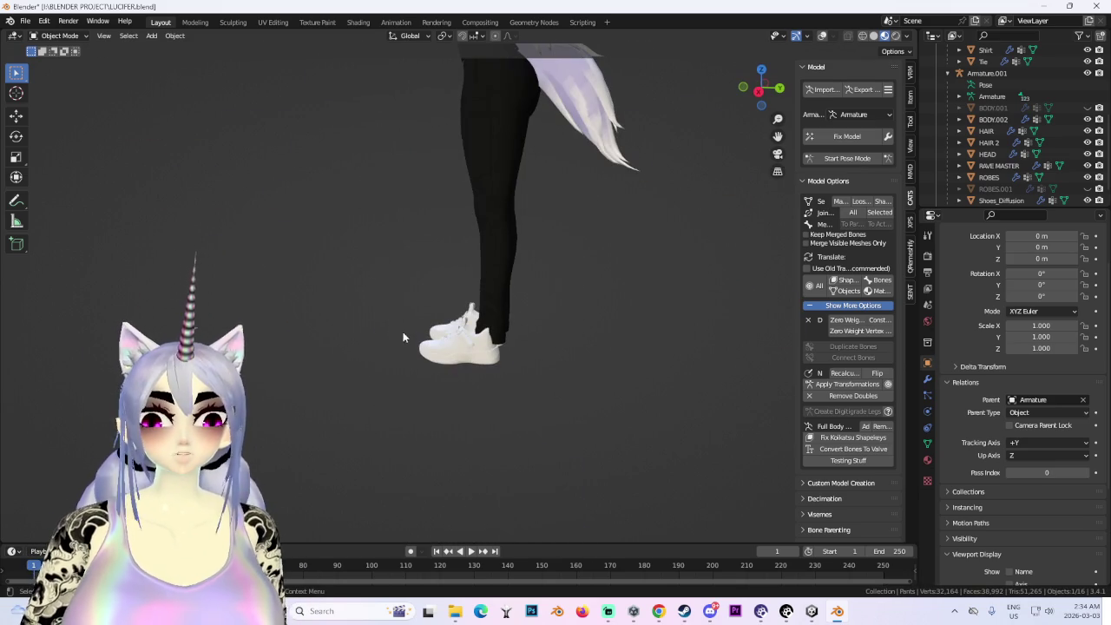
left_click(759, 93)
scroll(1016, 149, "up", 2)
scroll(1016, 149, "up", 1)
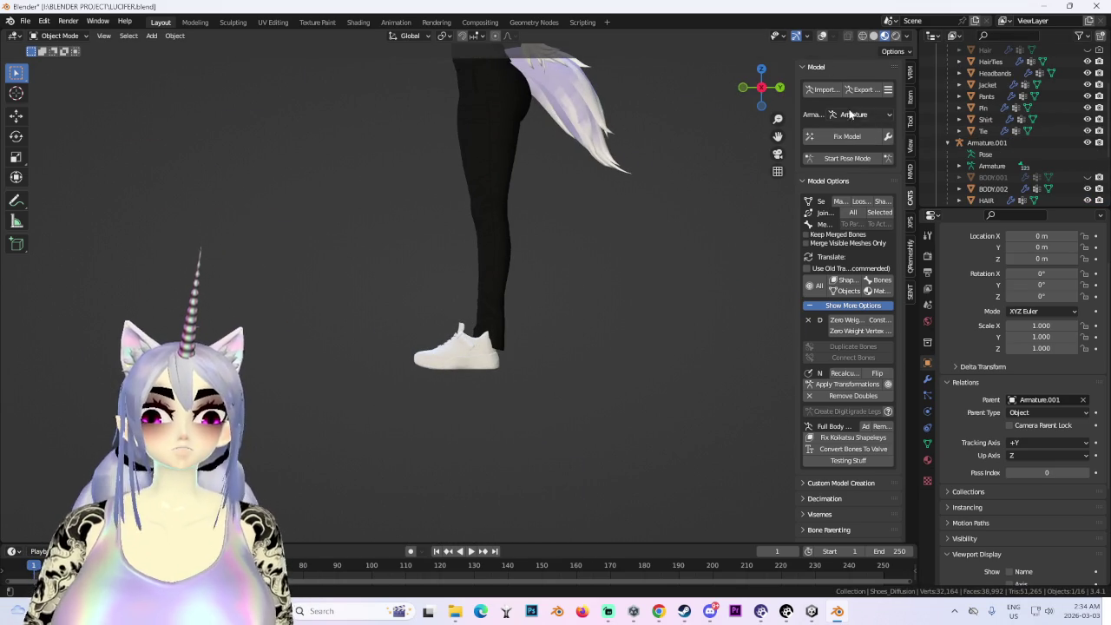
middle_click_drag(611, 109, 610, 309, "shift")
- Open the interaction mode list and orbit to a near-front view of the torso
left_click(8, 73)
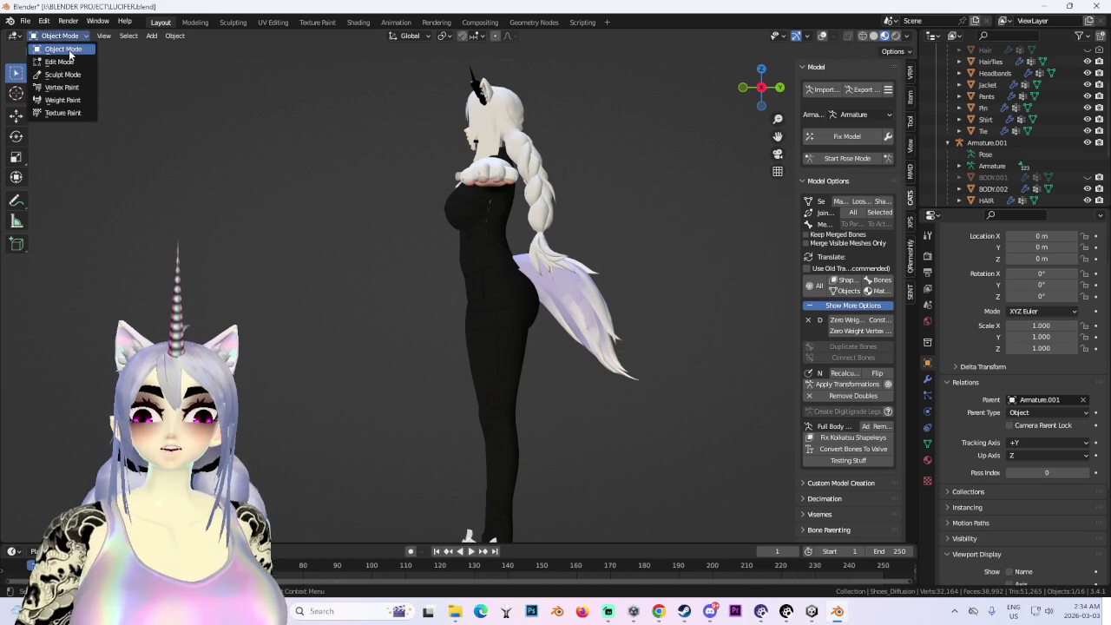
middle_click_drag(664, 218, 526, 309)
scroll(526, 309, "up", 3)
scroll(440, 192, "up", 3)
mouse_move(440, 192)
middle_mouse_down()
mouse_move(404, 261)
mouse_move(451, 130)
mouse_move(624, 181)
mouse_move(586, 200)
middle_mouse_up()
scroll(586, 200, "down", 3)
scroll(1053, 162, "down", 2)
- Select the HAIR 2 mesh and the Armature.001 armature, then view the model from the side
left_click(1053, 162)
scroll(998, 138, "up", 2)
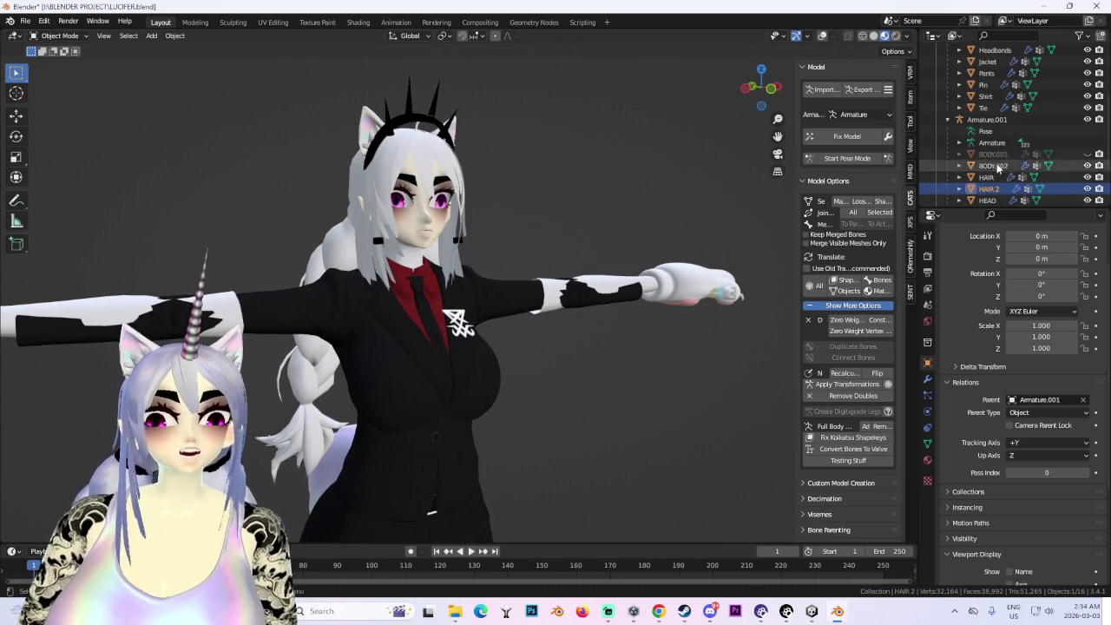
left_click(982, 121)
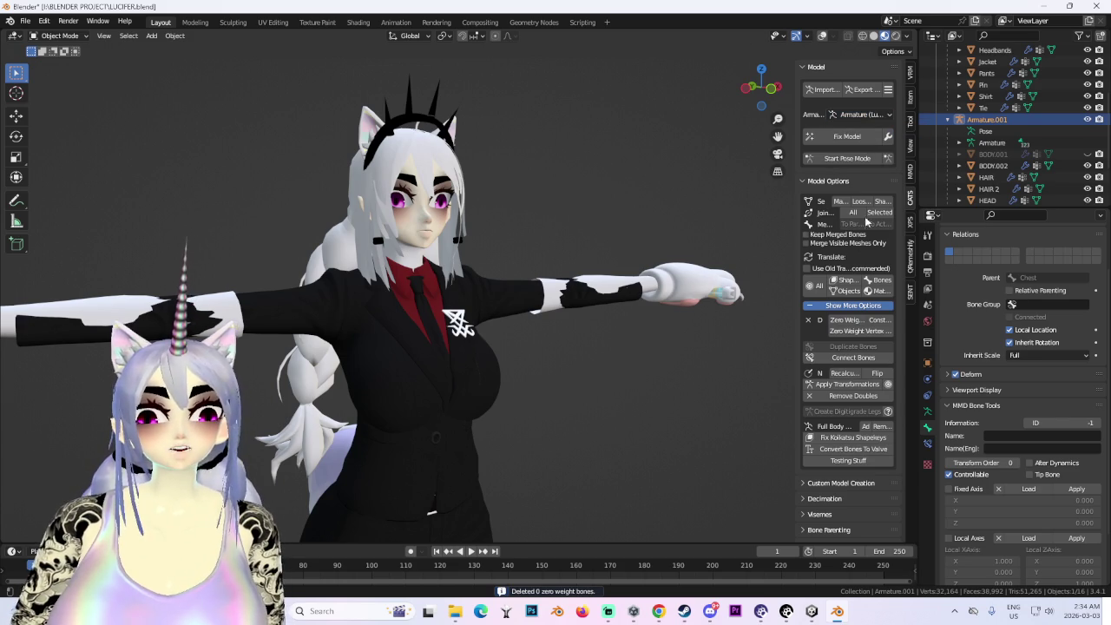
middle_click_drag(701, 337, 414, 296)
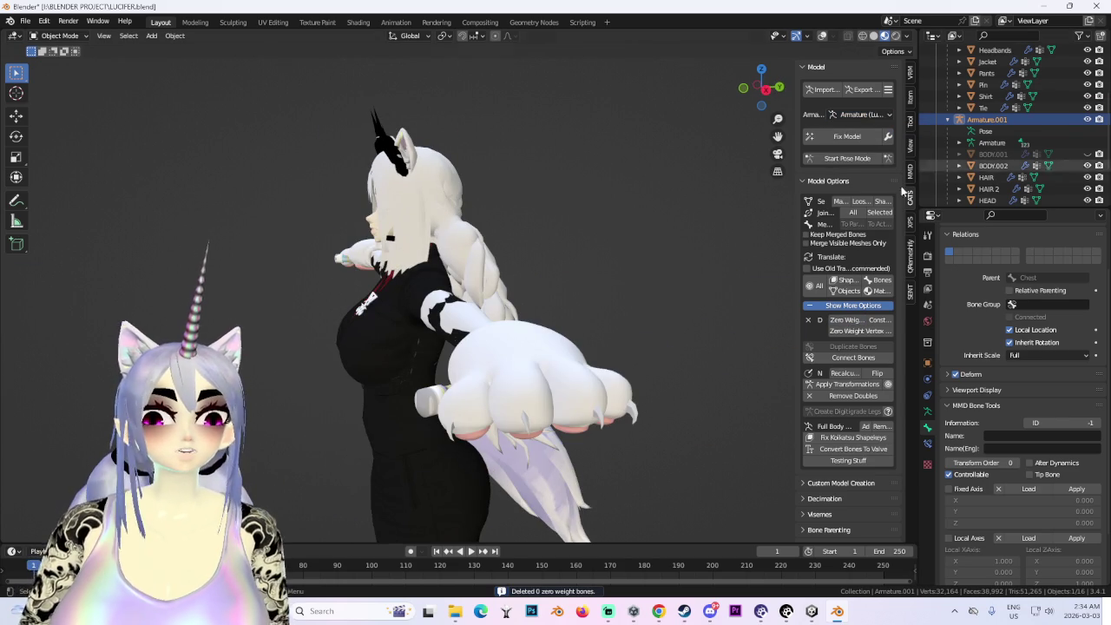
scroll(962, 157, "up", 6)
- Turn on X-ray, then unhide and select the BODY.001 lower-body mesh
left_click(822, 35)
middle_click_drag(556, 286, 711, 277)
mouse_move(640, 360)
middle_mouse_down()
mouse_move(573, 304)
mouse_move(694, 304)
middle_mouse_up()
scroll(568, 295, "down", 3)
scroll(1003, 99, "up", 2)
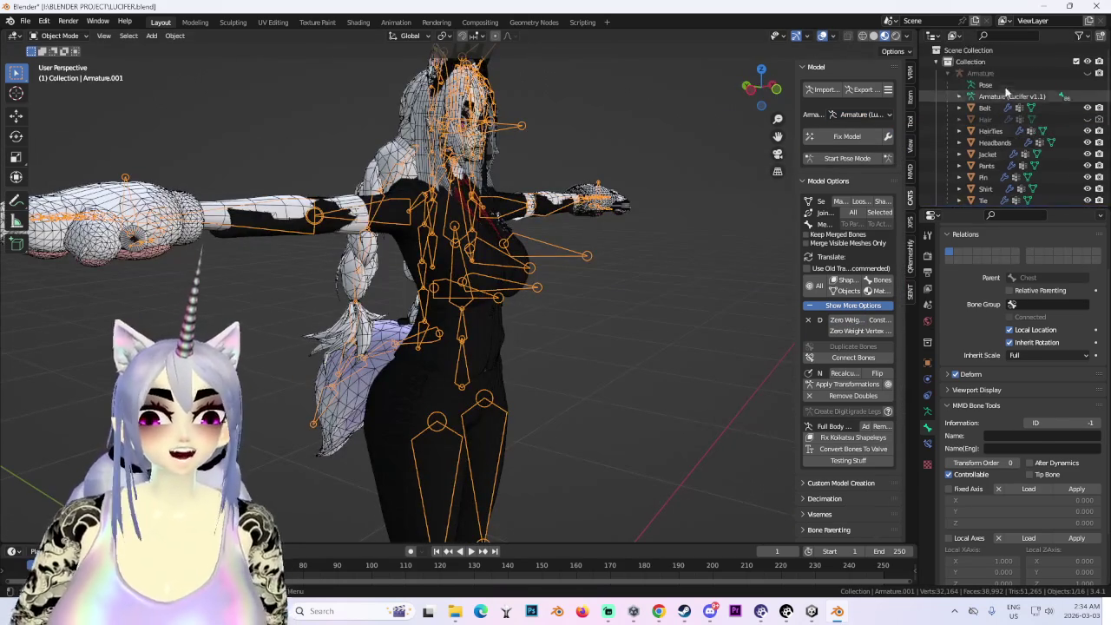
scroll(989, 96, "down", 2)
scroll(963, 78, "down", 4)
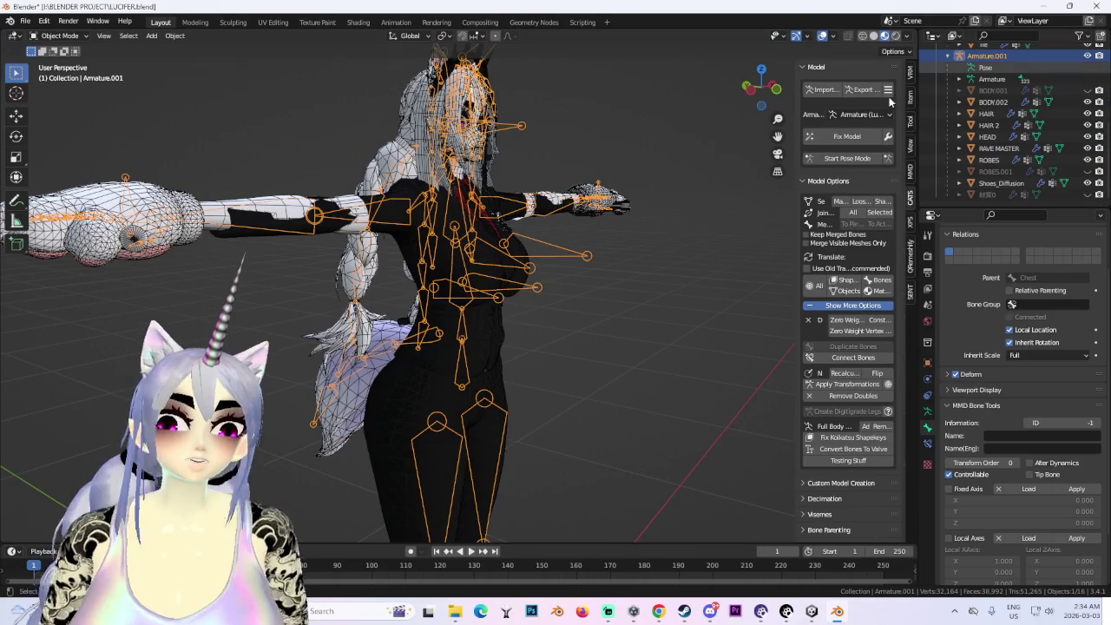
left_click(1087, 90)
left_click(989, 91)
- Frame the legs in right-side view, then centre the view on the selected shoe
key("KP_Decimal")
left_click(763, 91)
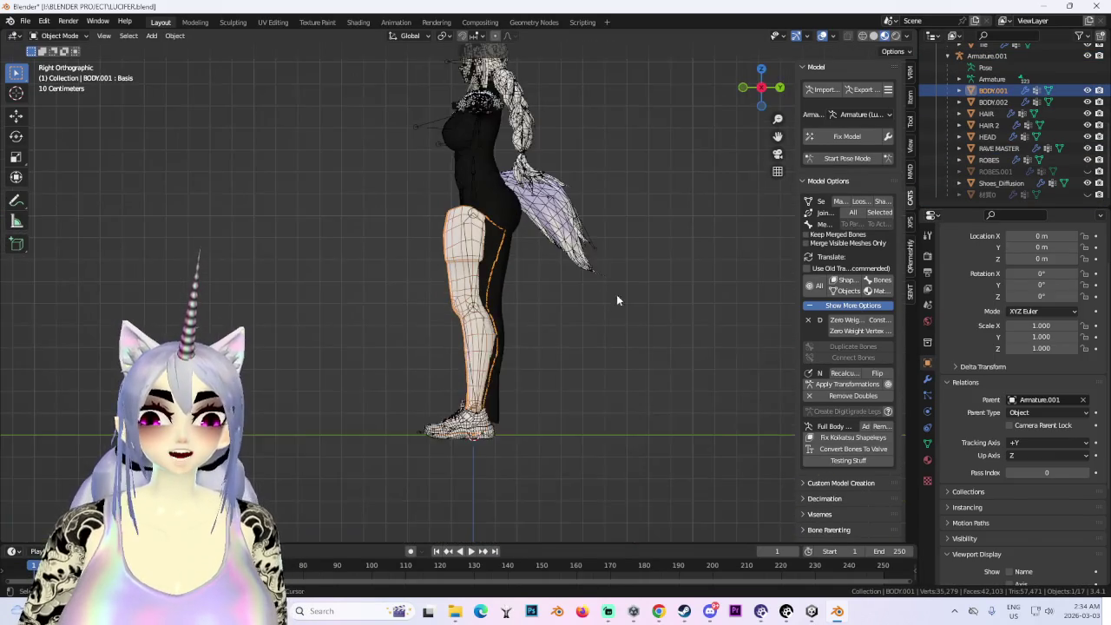
left_click(455, 432)
scroll(519, 391, "up", 4)
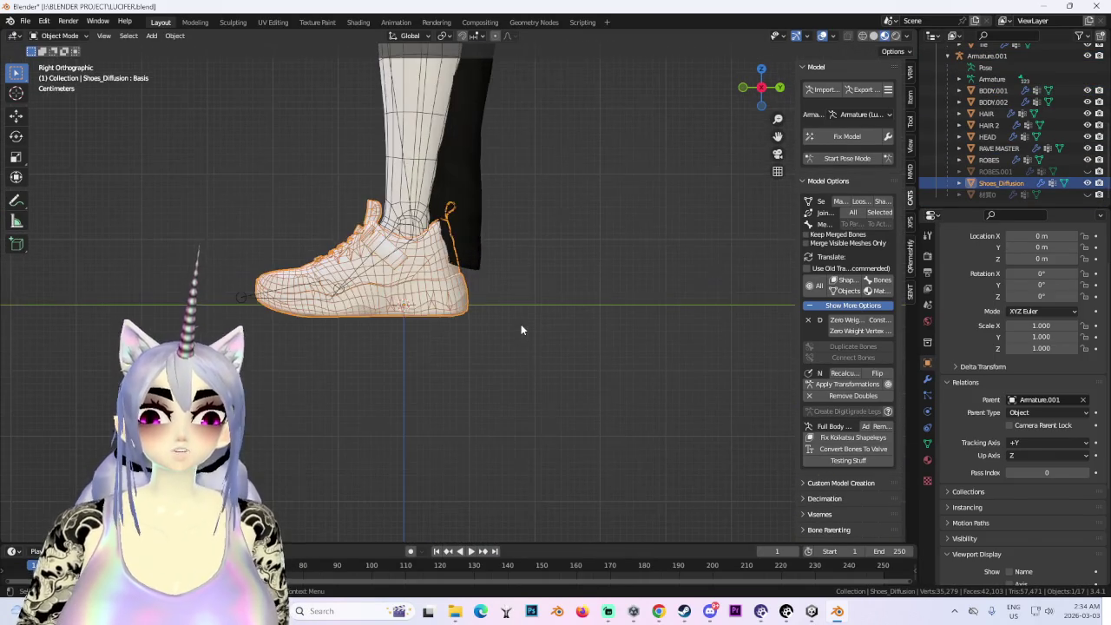
key("KP_Decimal")
scroll(534, 385, "up", 3)
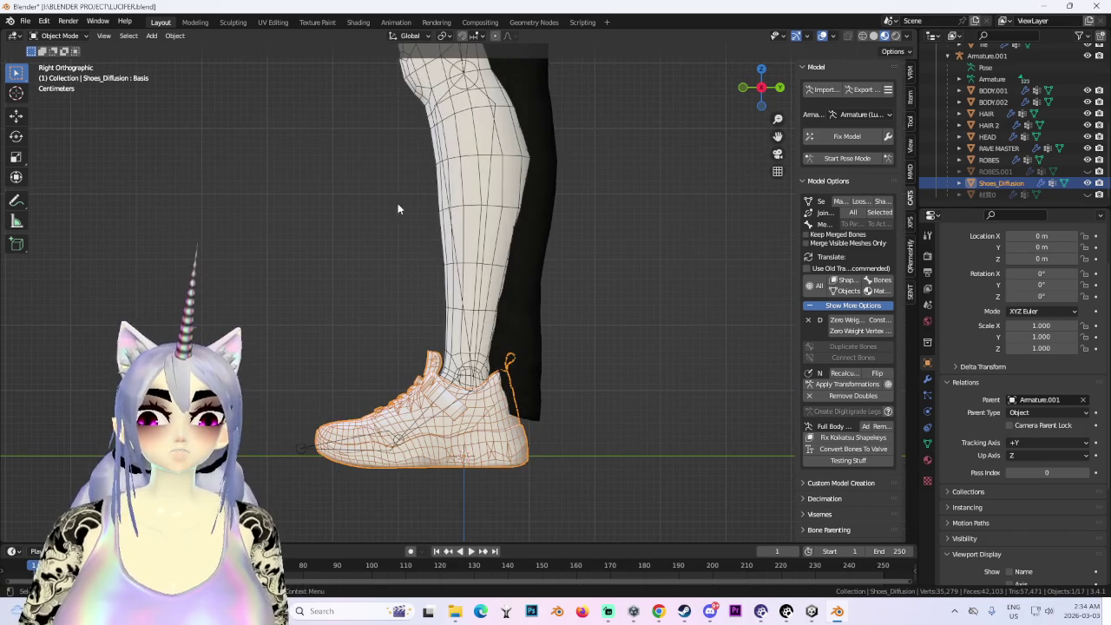
scroll(398, 208, "down", 4)
middle_click_drag(576, 160, 545, 248, "shift")
scroll(545, 247, "up", 4)
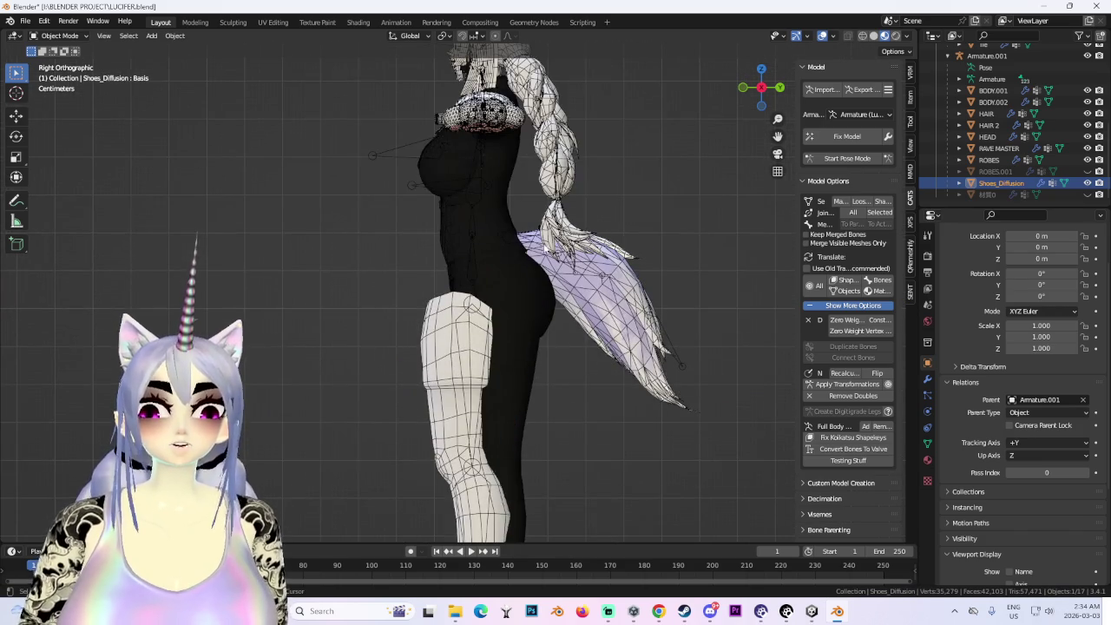
- Unhide, select and delete the duplicate ROBES.001 mesh
left_click(1087, 172)
left_click(998, 172)
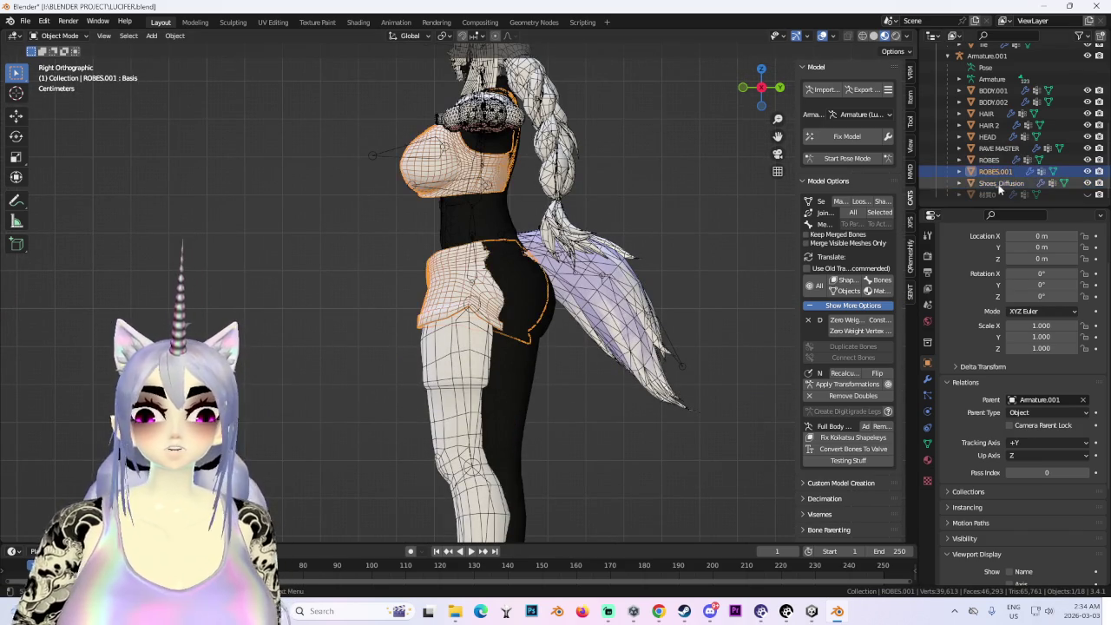
right_click(997, 174)
left_click(969, 202)
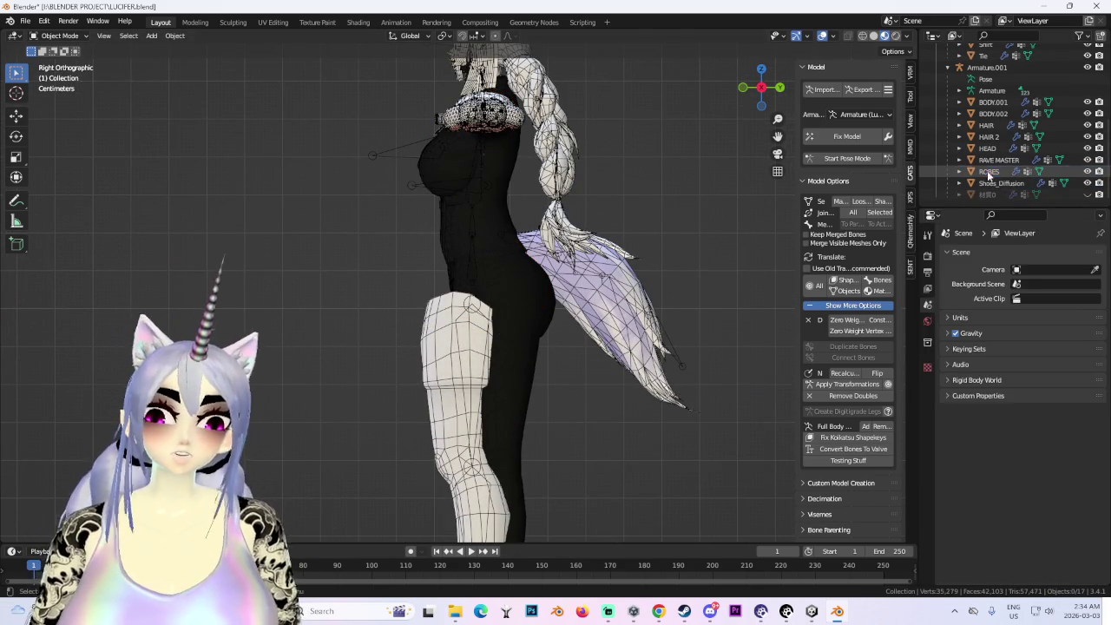
- Select and delete the duplicate BODY.001 legs mesh
left_click(993, 101)
mouse_move(626, 294)
middle_mouse_down()
mouse_move(541, 320)
mouse_move(524, 368)
middle_mouse_up()
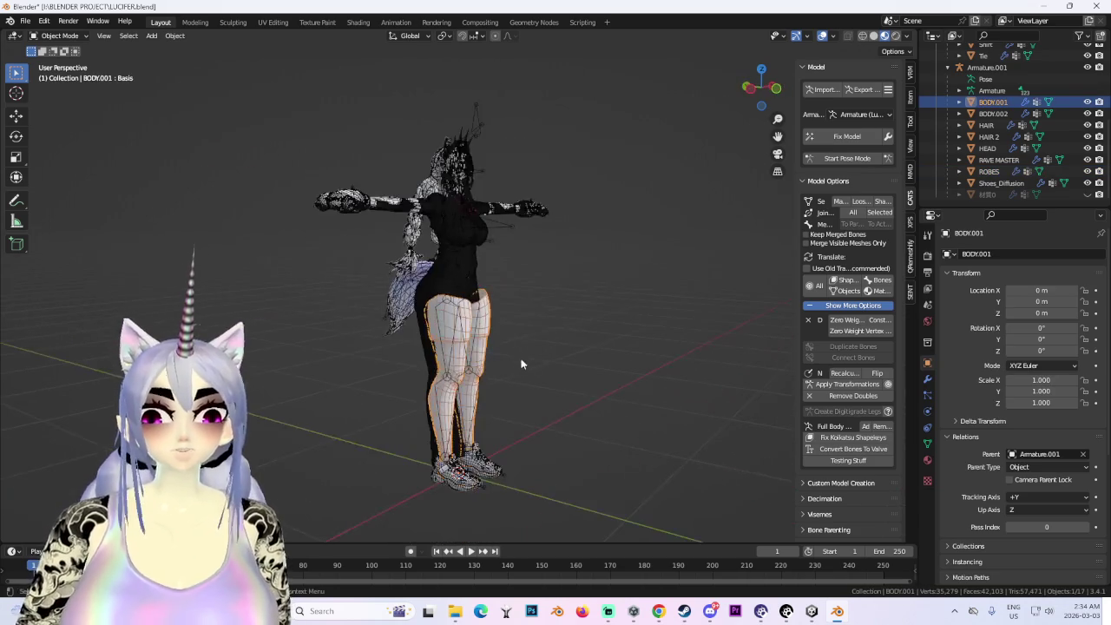
middle_click_drag(489, 327, 575, 364)
scroll(590, 338, "up", 3)
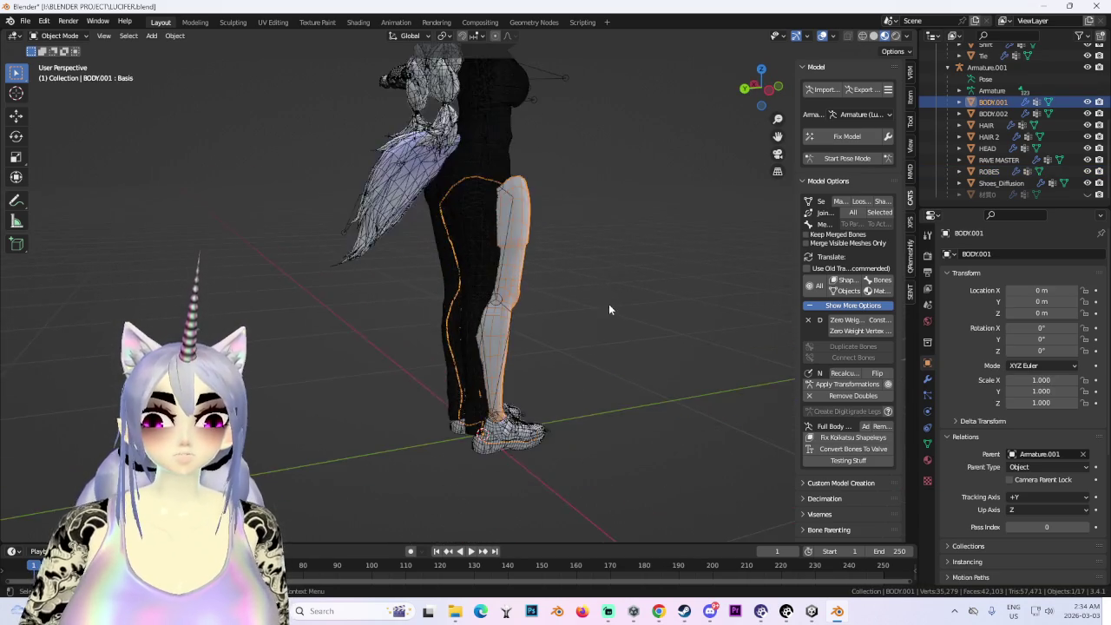
middle_click_drag(598, 309, 517, 240)
right_click(516, 240)
left_click(517, 253)
scroll(590, 330, "down", 3)
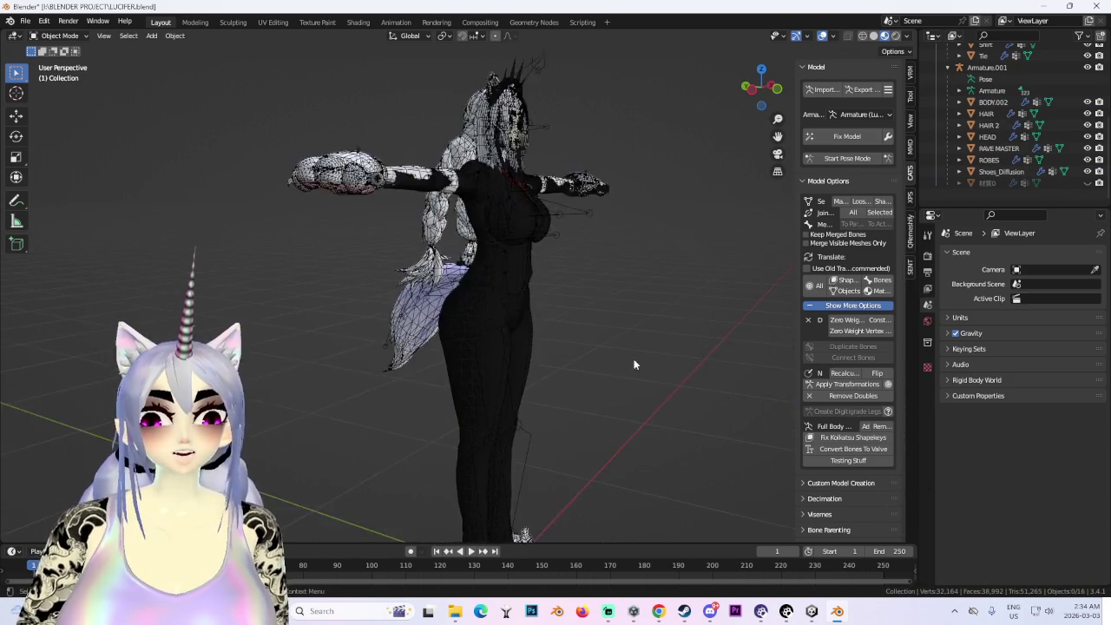
middle_click_drag(633, 359, 684, 239)
- Turn X-ray off so the avatar displays solid again
left_click(822, 36)
mouse_move(538, 226)
middle_mouse_down()
mouse_move(563, 216)
mouse_move(572, 181)
mouse_move(560, 225)
middle_mouse_up()
scroll(575, 183, "down", 3)
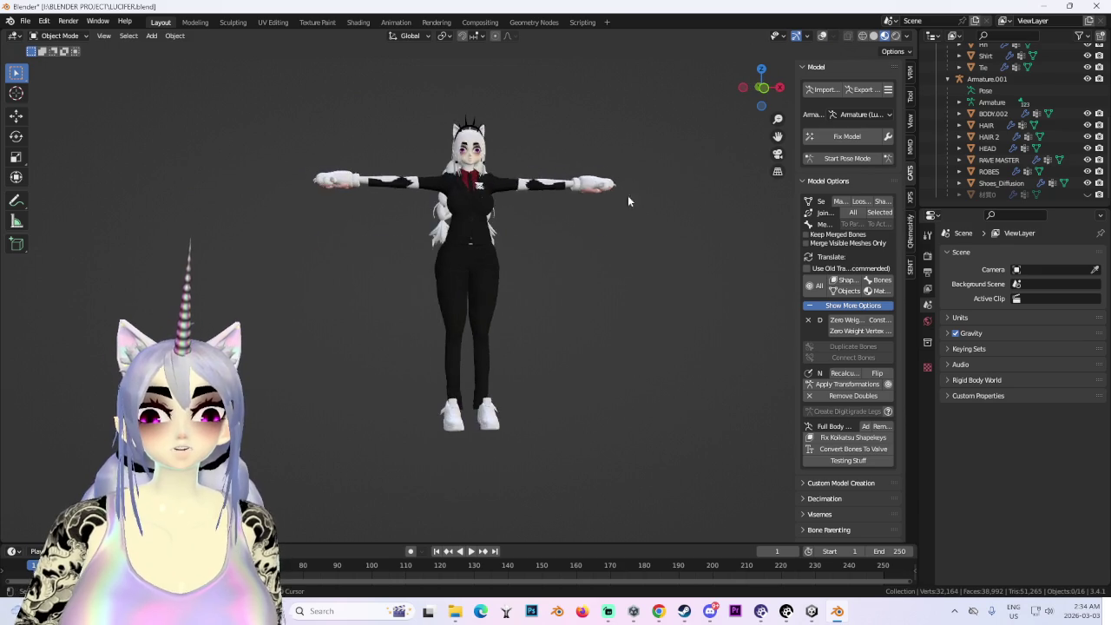
scroll(548, 278, "up", 3)
scroll(547, 278, "up", 2)
- Delete the Pin object from the chest and inspect the avatar from the front
left_click(487, 295)
right_click(490, 286)
left_click(490, 286)
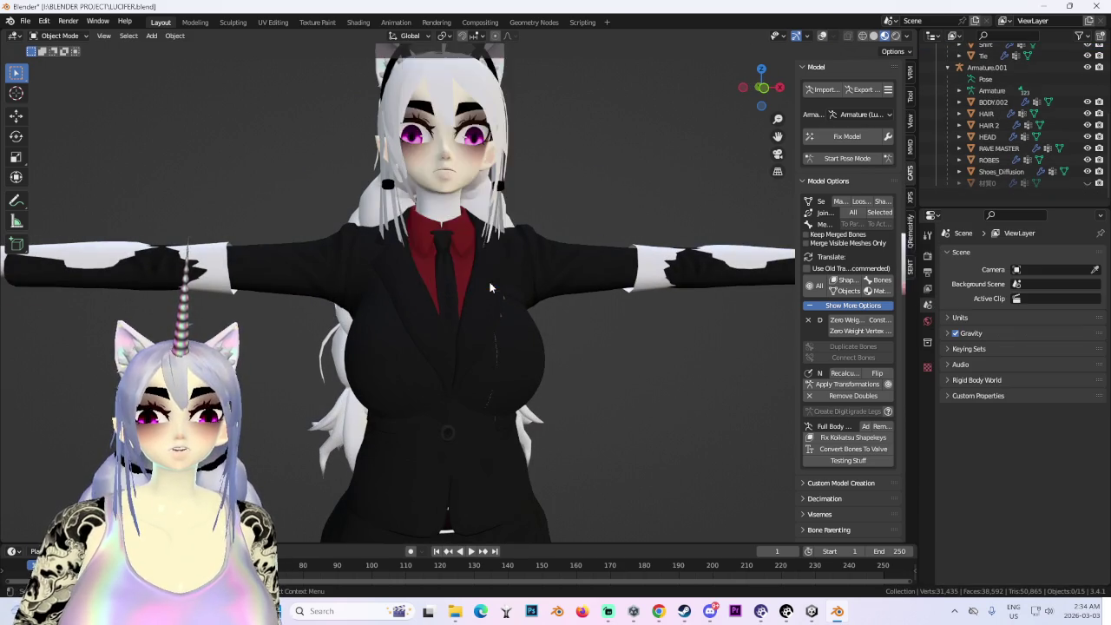
scroll(599, 273, "down", 3)
middle_click_drag(599, 273, 638, 252)
scroll(609, 276, "up", 3)
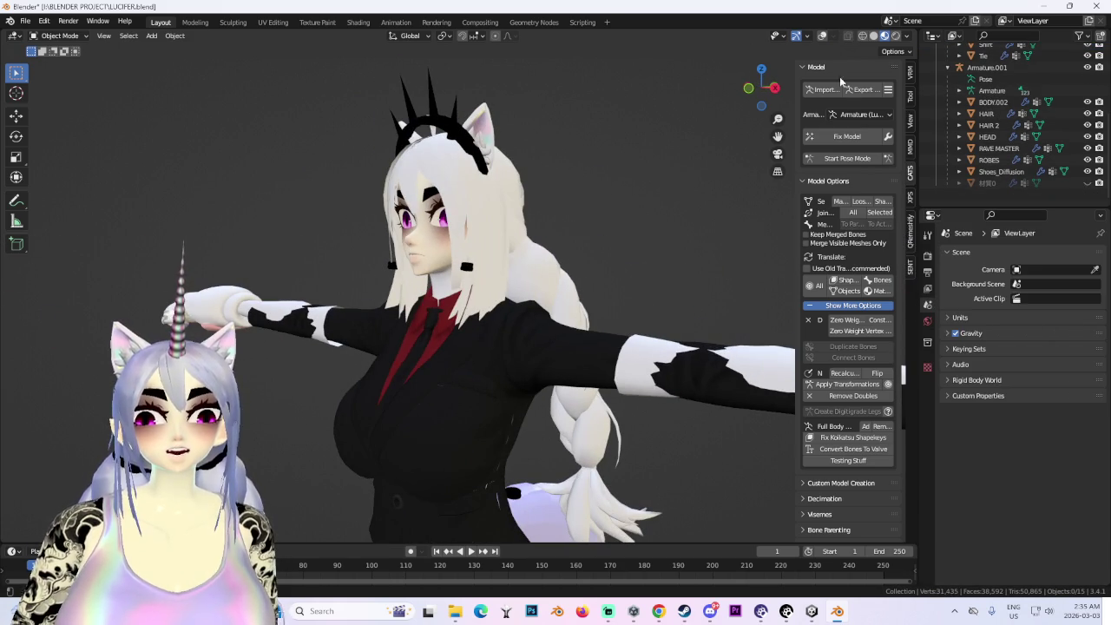
left_click(748, 88)
scroll(618, 134, "up", 3)
scroll(596, 261, "down", 5)
scroll(592, 263, "up", 2)
middle_click_drag(592, 267, 689, 270)
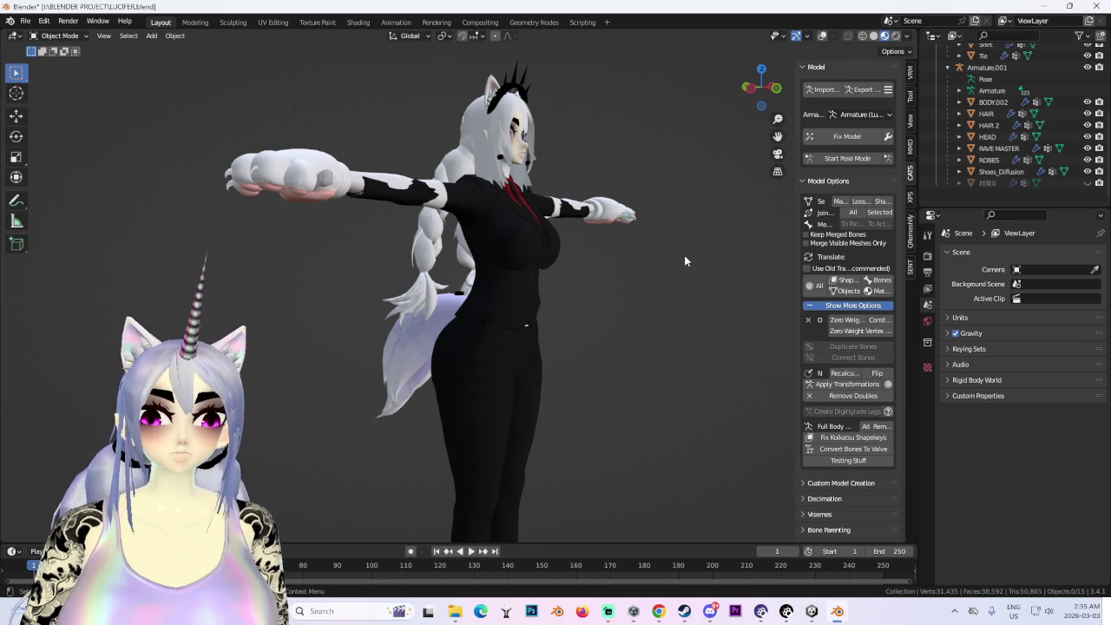
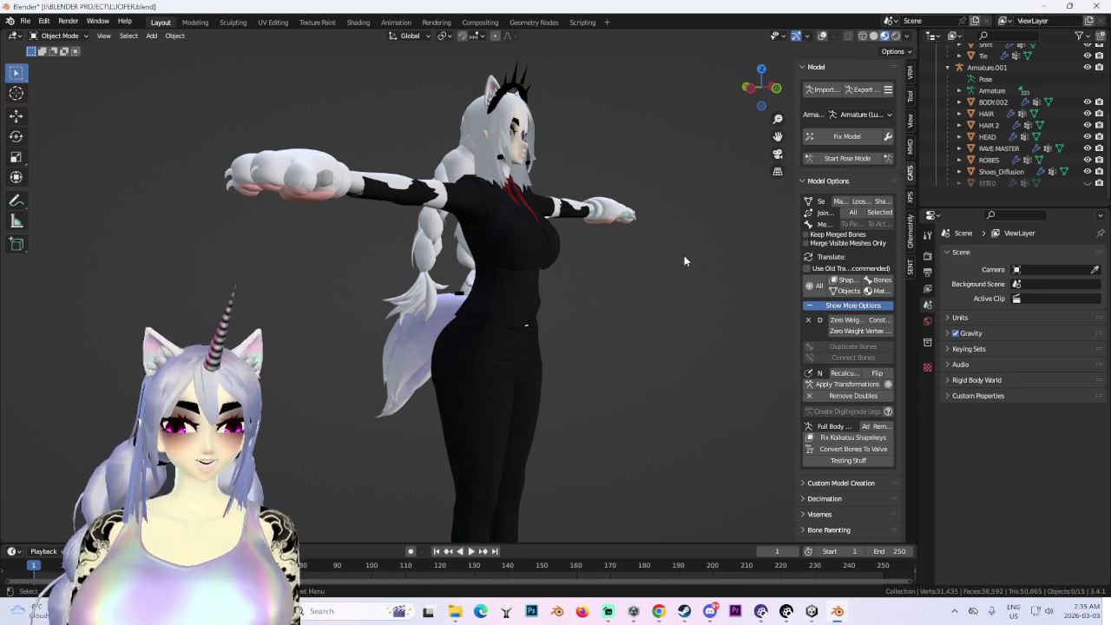
- Enter Pose Mode with X-ray on and scale the Right arm bone slightly
key("KP_1")
middle_click_drag(546, 216, 625, 165)
key("KP_1")
left_click(462, 321)
key("KP_Decimal")
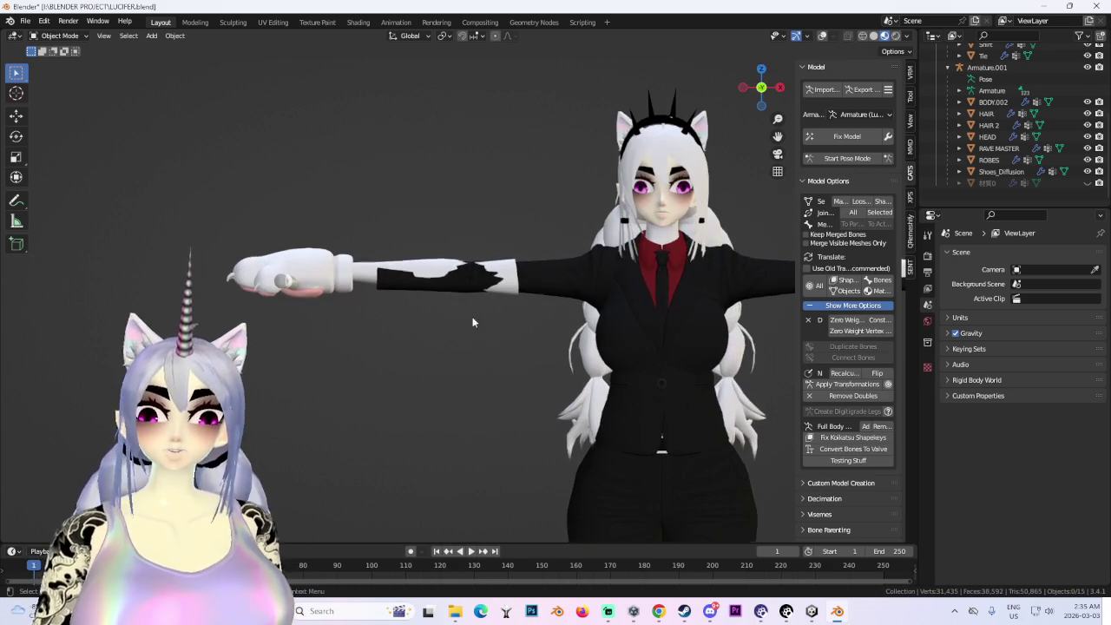
left_click(847, 158)
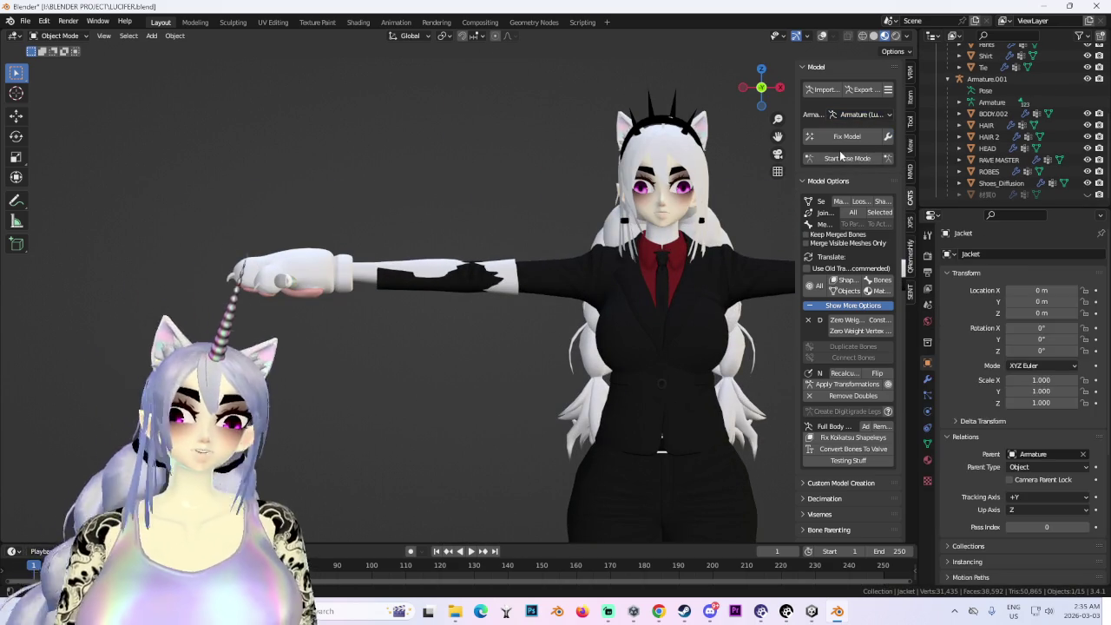
left_click(823, 36)
left_click(530, 276)
key("s")
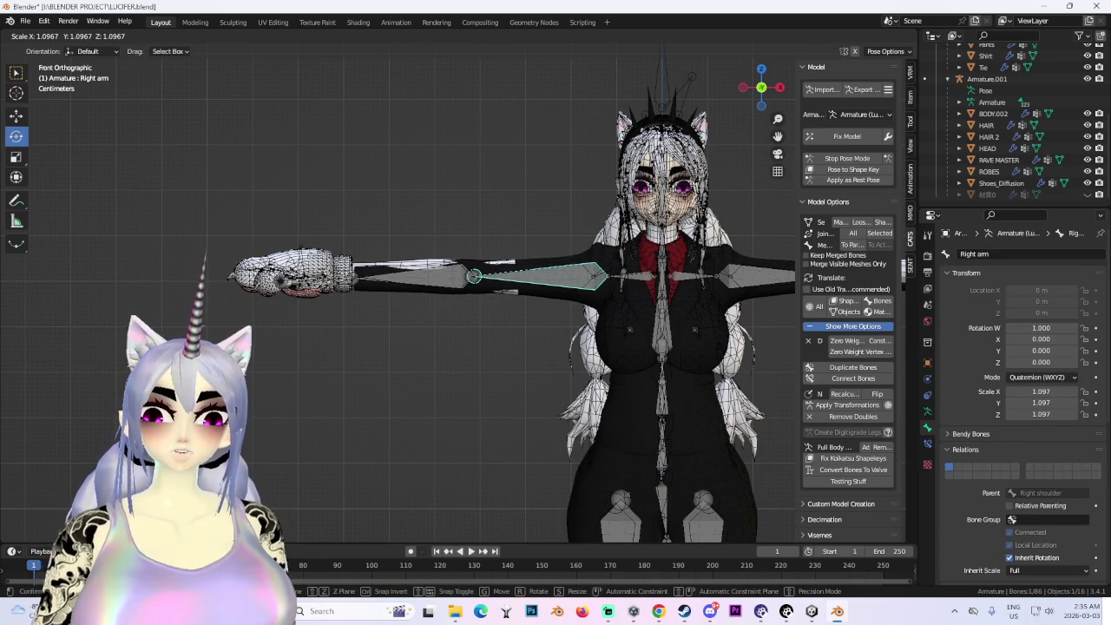
key("Return")
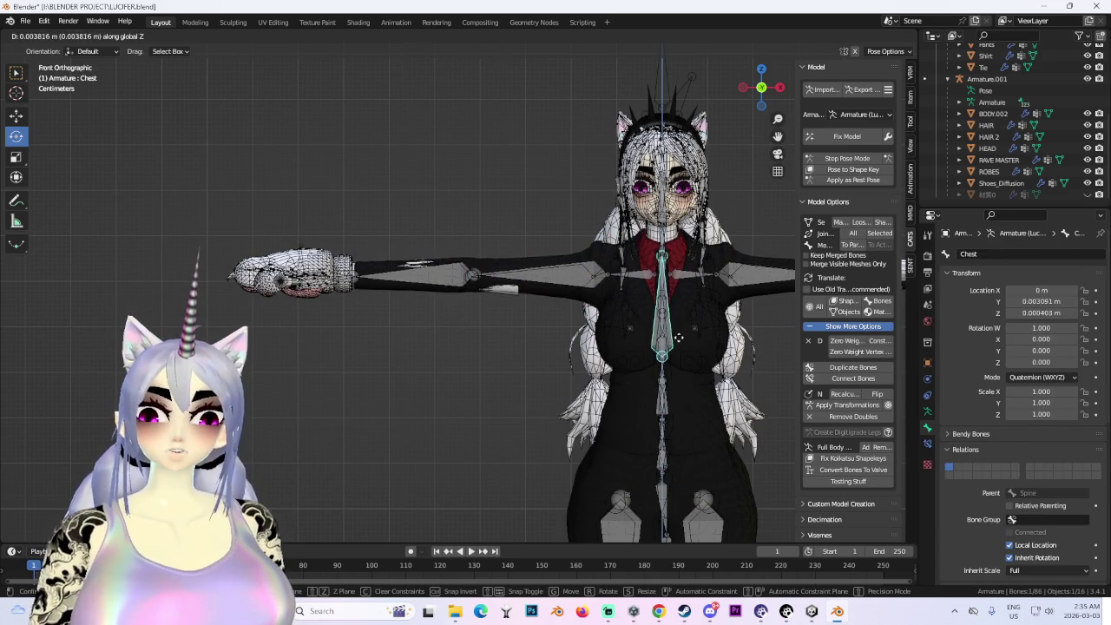
- Frame both shoulders and give the Right arm bone a slight rotation
left_click(680, 342)
mouse_move(681, 342)
middle_mouse_down()
mouse_move(613, 340)
mouse_move(595, 354)
middle_mouse_up()
key("KP_1")
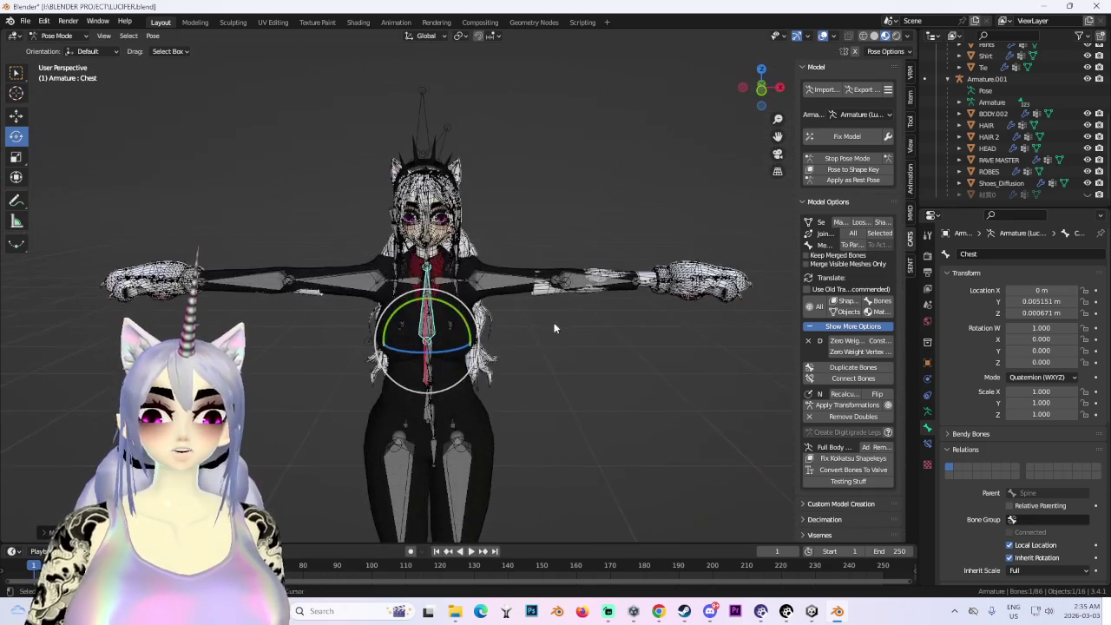
scroll(620, 334, "up", 5)
middle_click_drag(635, 295, 576, 254, "shift")
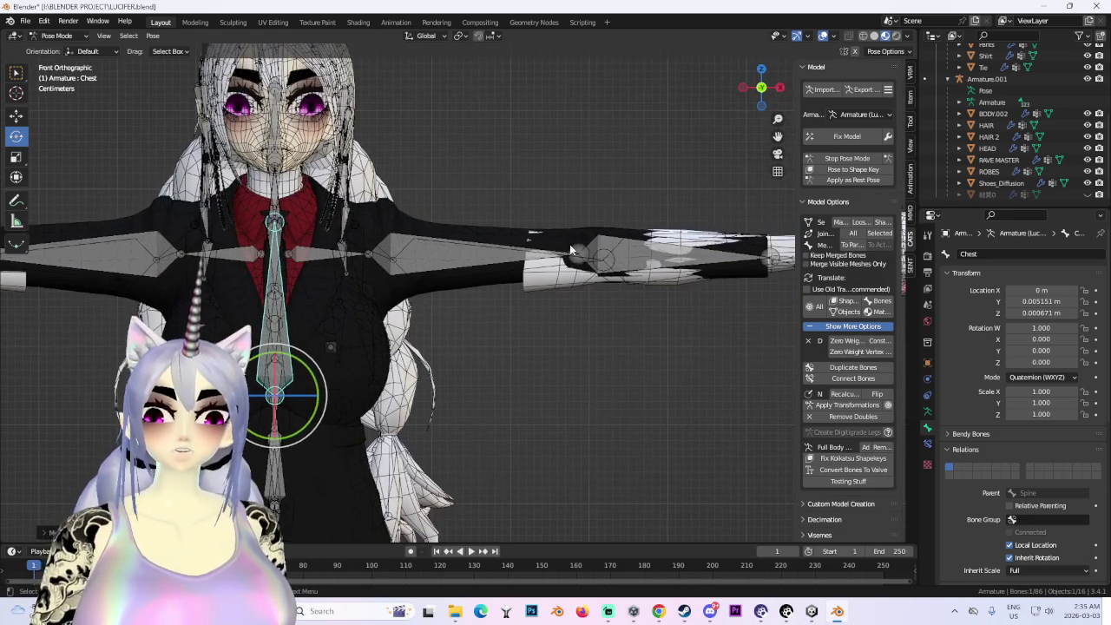
left_click(130, 258)
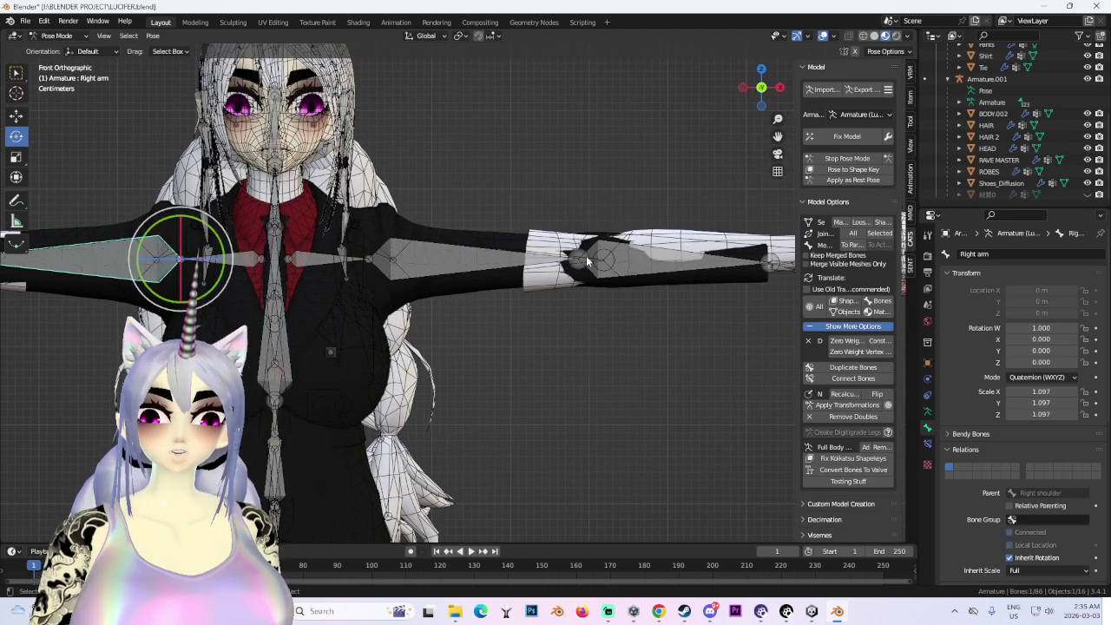
scroll(305, 300, "up", 2)
middle_click_drag(305, 301, 696, 304, "shift")
middle_click_drag(592, 252, 275, 250, "shift")
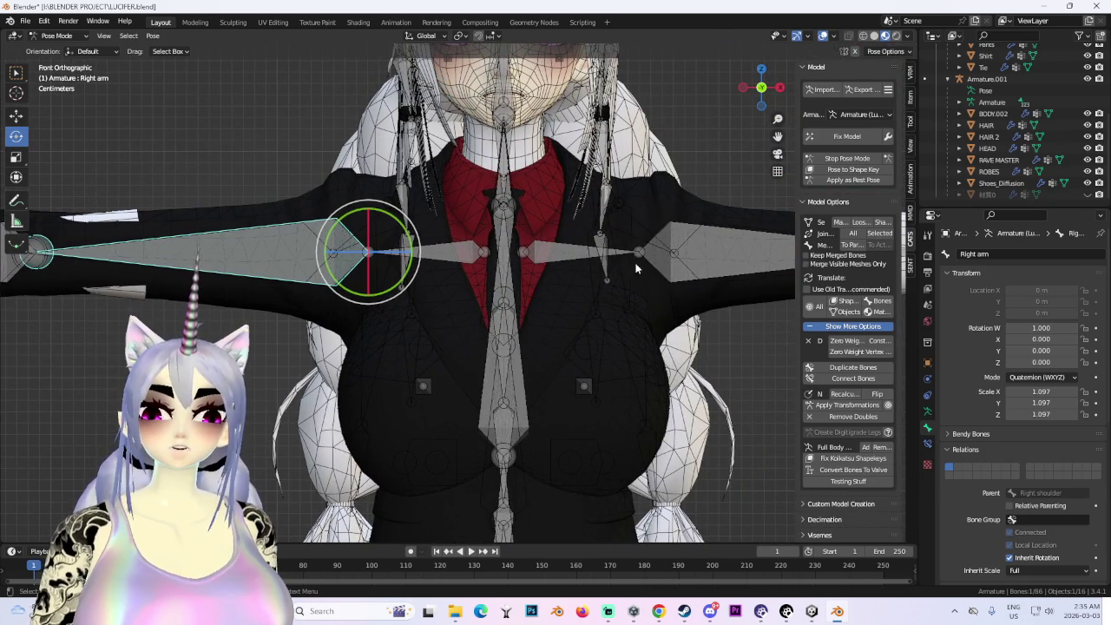
left_click(665, 259)
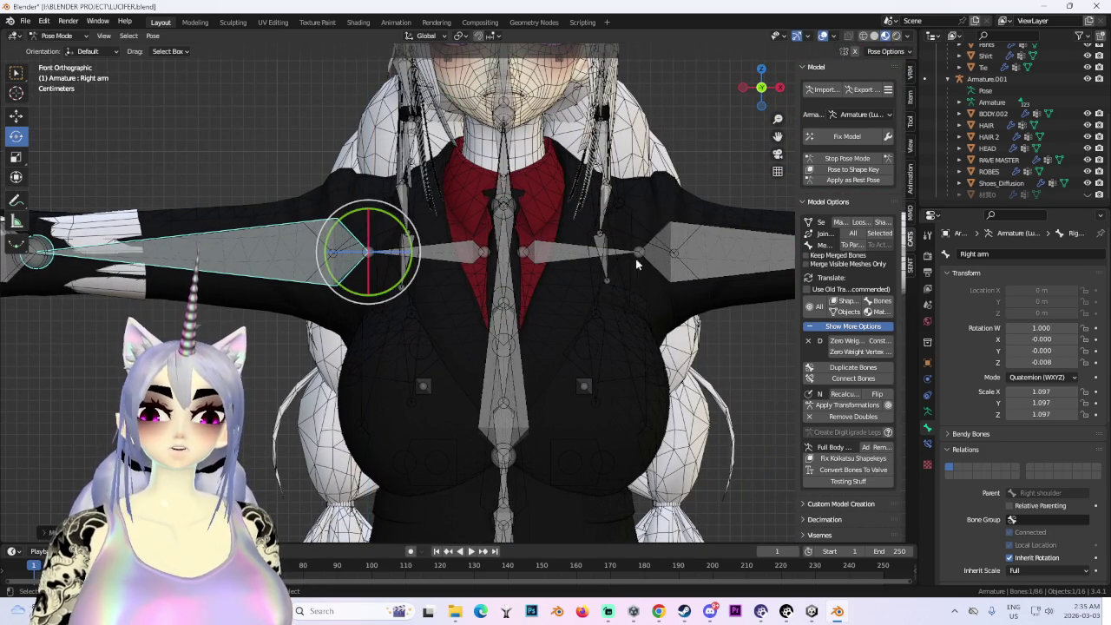
- Try moving the Right shoulder bone vertically, cancelling both attempts
left_click(478, 247)
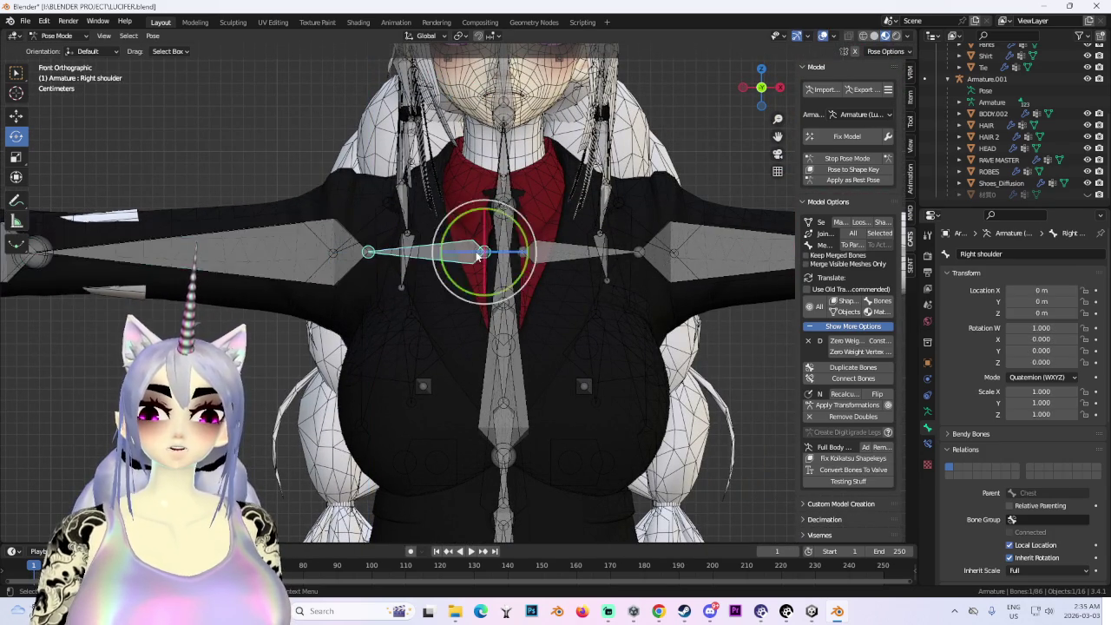
key("g")
key("z")
key("Escape")
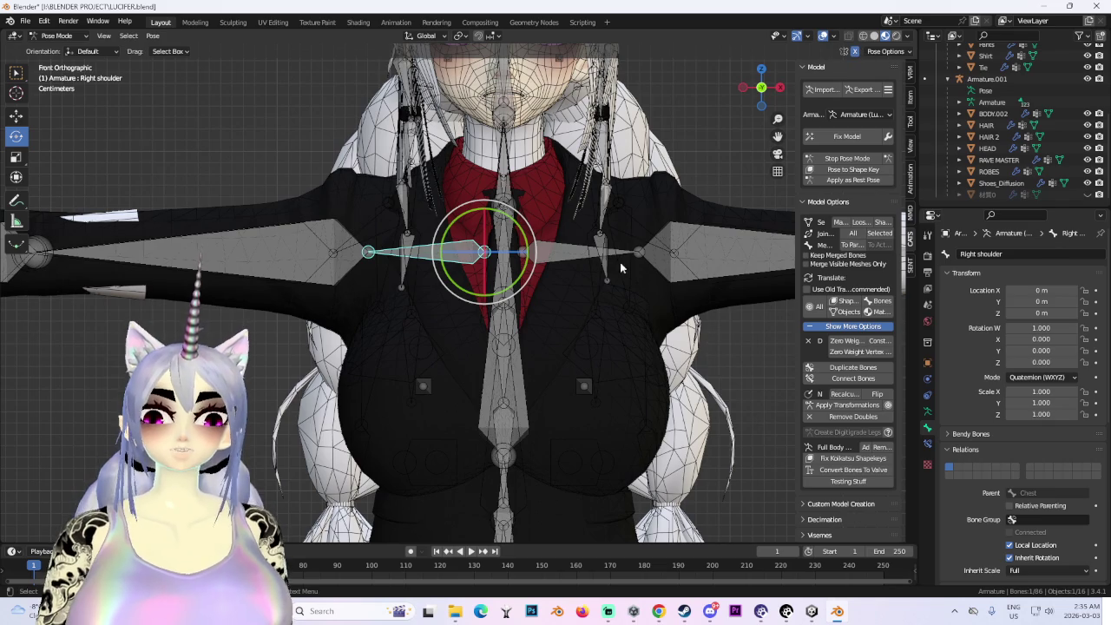
middle_click_drag(716, 203, 580, 247, "shift")
key("g")
key("z")
key("Escape")
- Stretch the Right arm bone to a 1.066 scale, then return to Object Mode
left_click(295, 240)
key("Home")
key("s")
key("x")
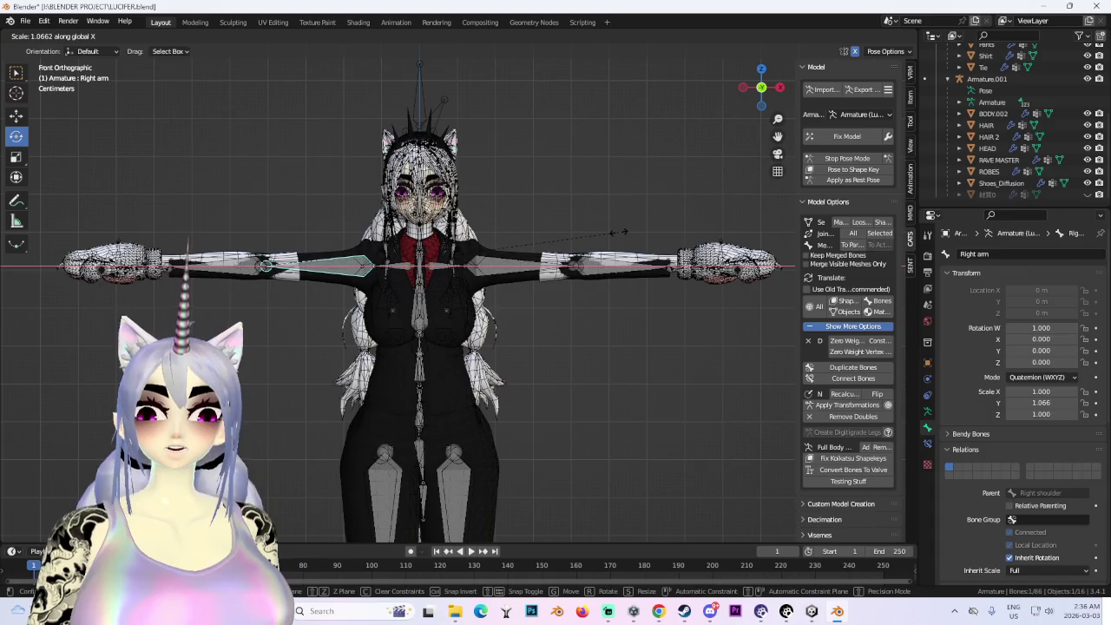
left_click(618, 232)
mouse_move(494, 242)
middle_mouse_down()
mouse_move(665, 288)
mouse_move(597, 343)
mouse_move(578, 232)
mouse_move(566, 338)
mouse_move(475, 328)
mouse_move(245, 149)
middle_mouse_up()
left_click(59, 38)
left_click(60, 50)
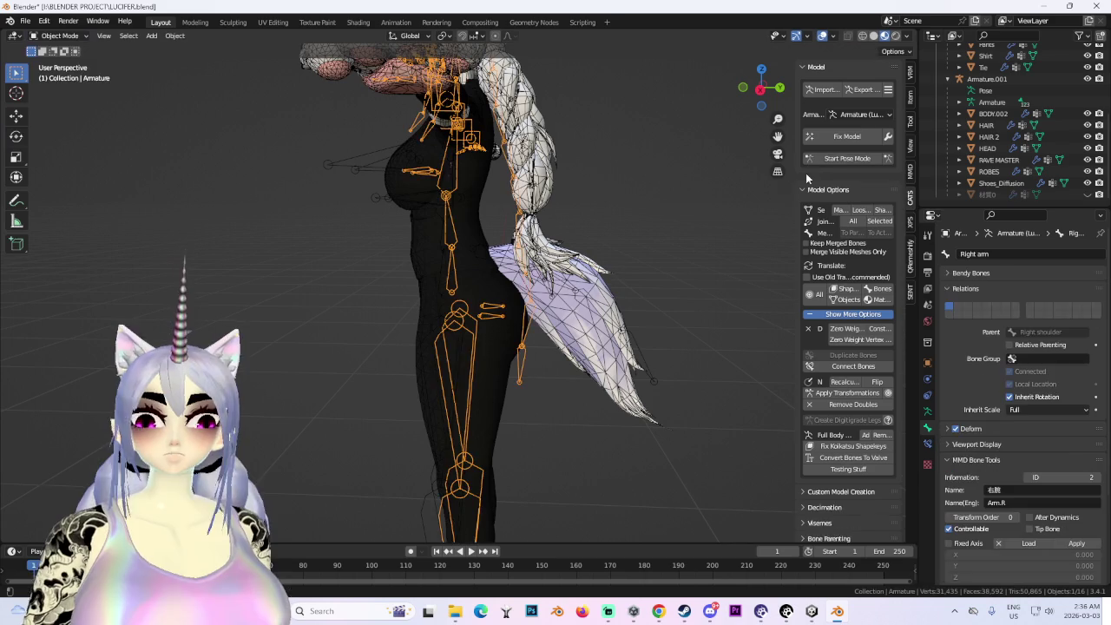
- In Pose Mode's side view, move the Left leg bone along Y and Z
left_click(858, 159)
left_click_drag(778, 136, 740, 95)
left_click(741, 95)
left_click(424, 142)
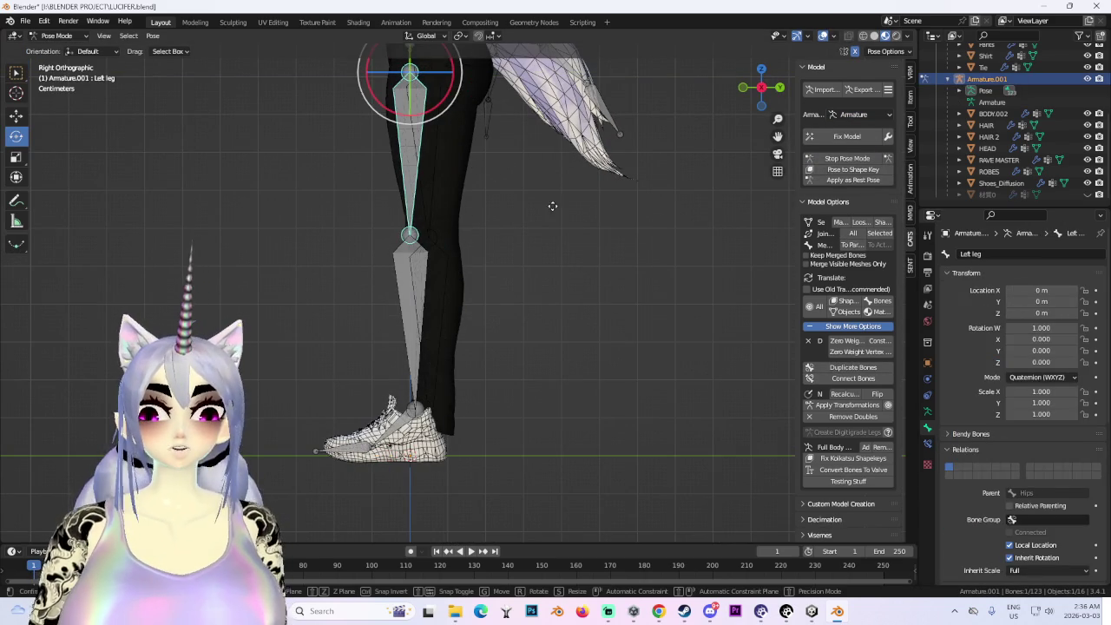
key("y")
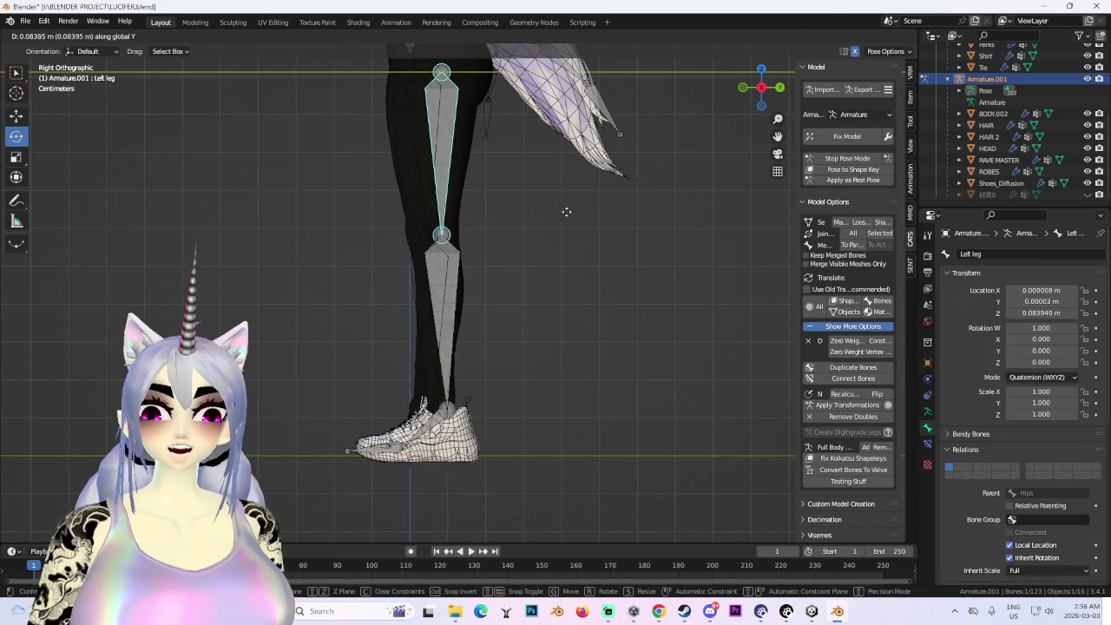
key("z")
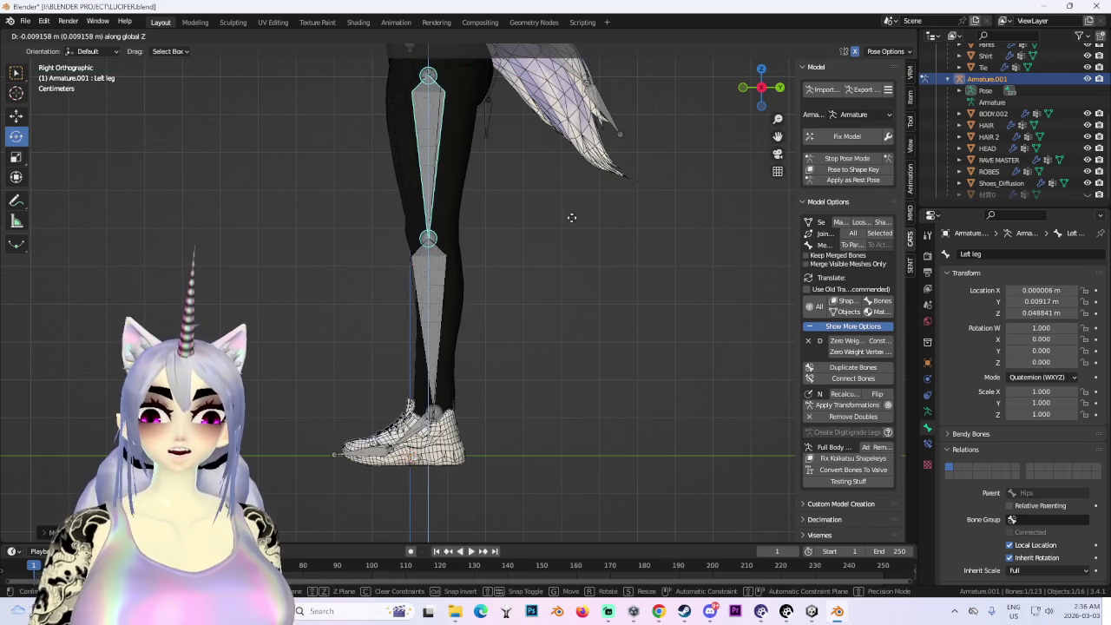
scroll(571, 243, "up", 2)
scroll(569, 278, "up", 2)
scroll(566, 313, "up", 2)
left_click(564, 318)
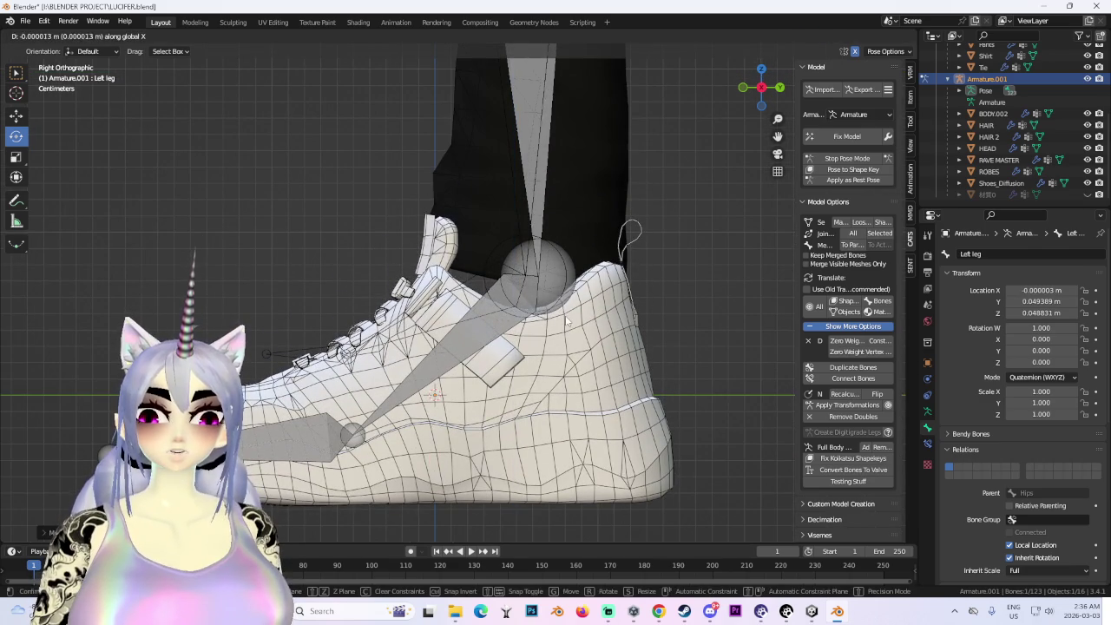
- Shift the Left leg bone sideways along X to center it in the shoe
key("g")
key("y")
middle_click_drag(554, 314, 596, 298)
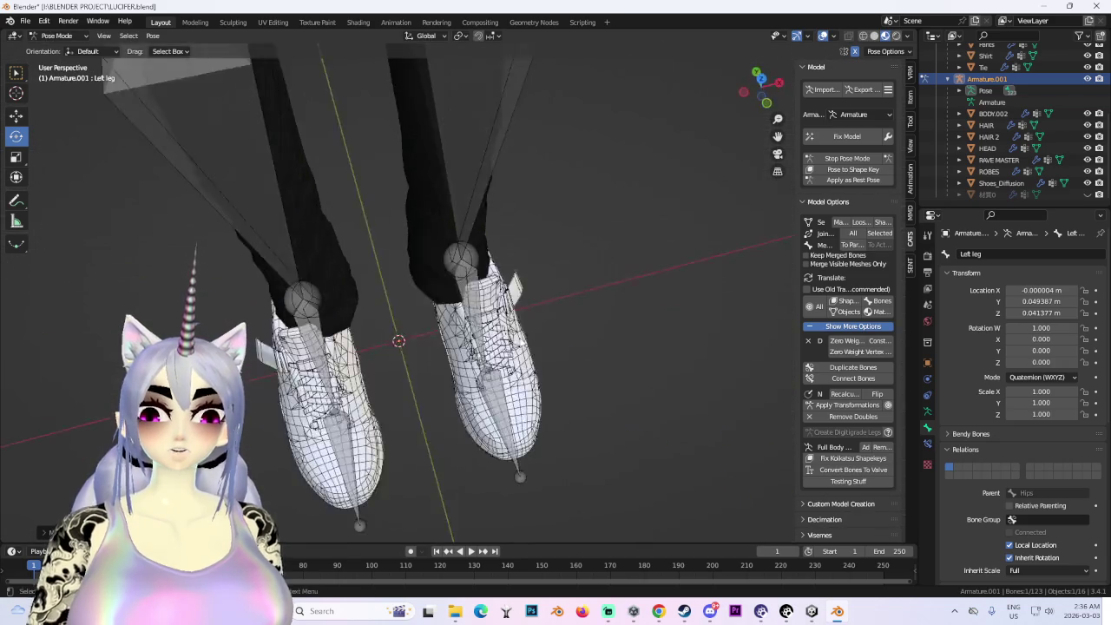
key("x")
key("g")
key("x")
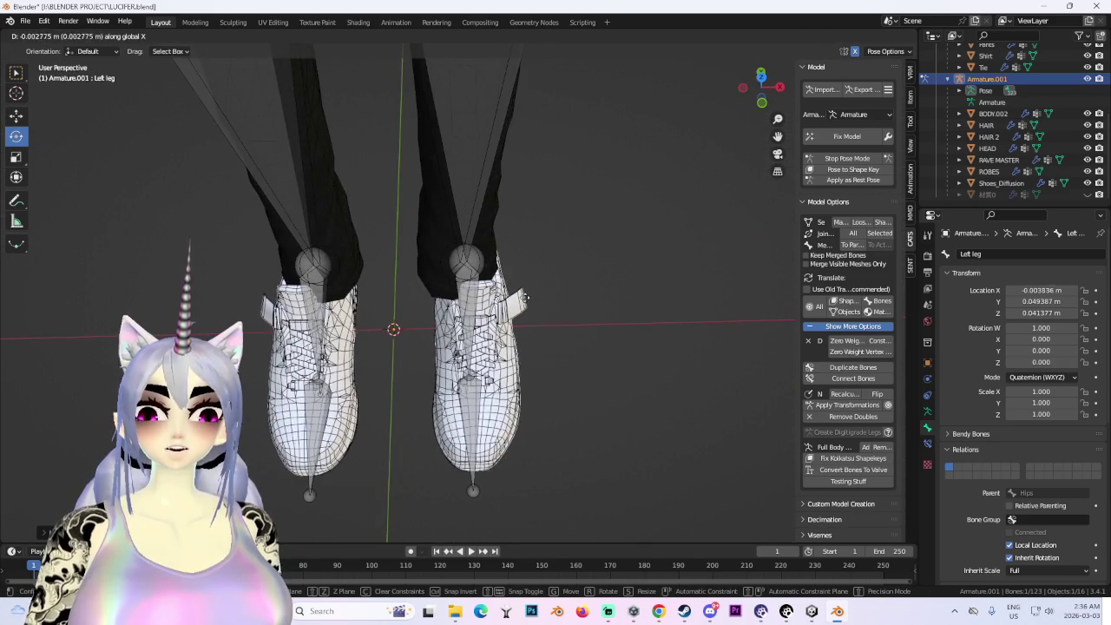
key("Return")
- From the side view, adjust the Left leg bone's height in the shoe along Z
middle_click_drag(469, 313, 524, 309)
left_click(762, 90)
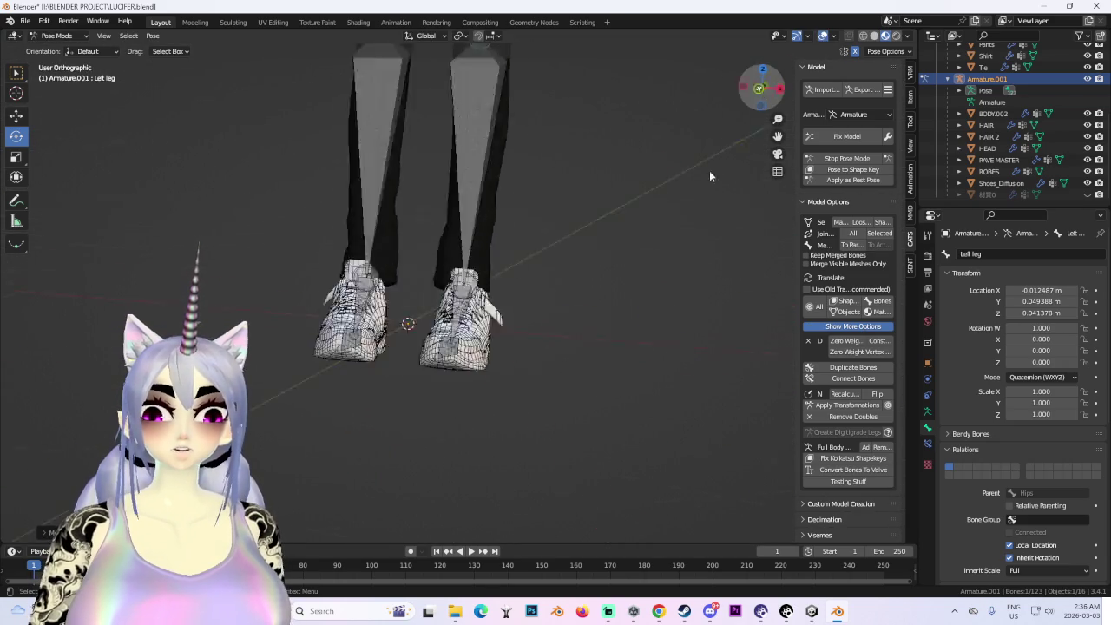
key("g")
key("z")
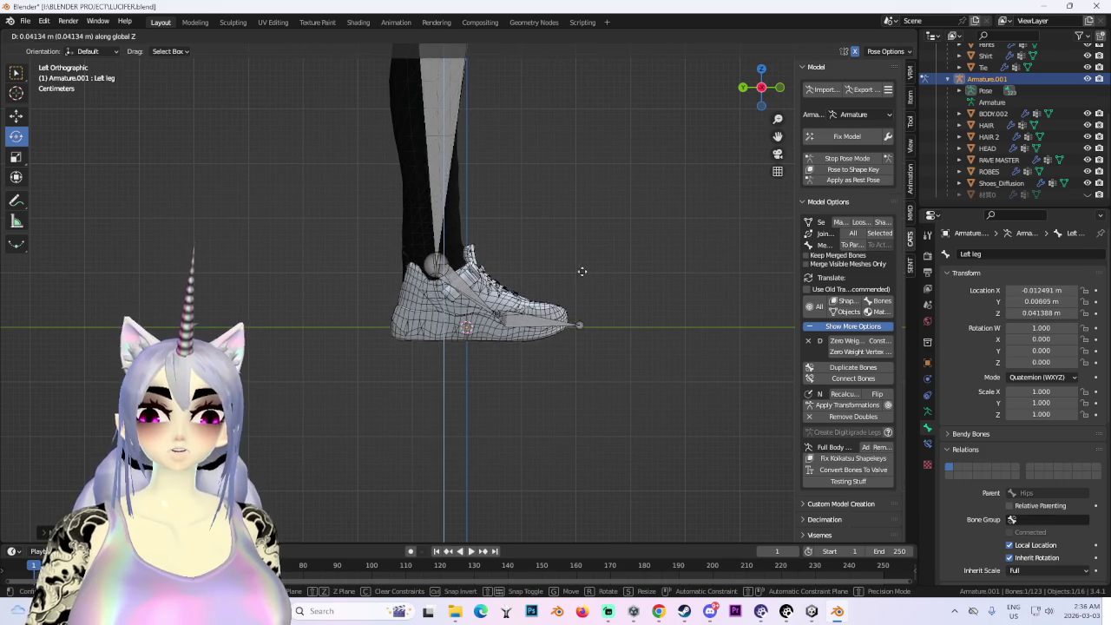
key("Return")
- Check the legs from the front and nudge the Left leg bone sideways again
mouse_move(583, 263)
middle_mouse_down()
mouse_move(538, 266)
mouse_move(549, 294)
middle_mouse_up()
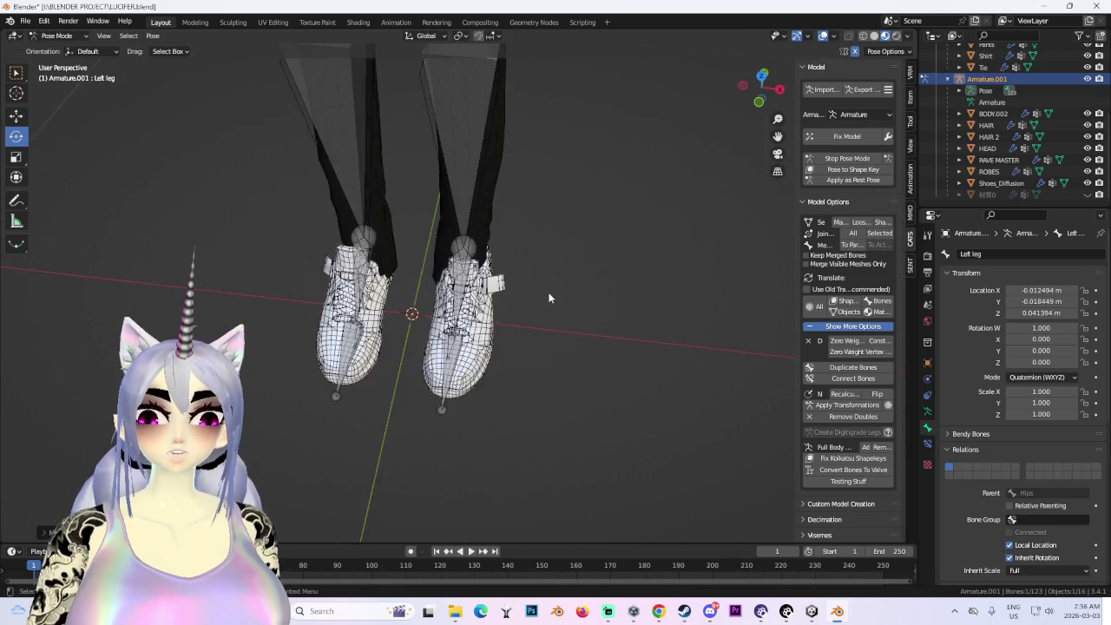
scroll(573, 227, "up", 2)
middle_click_drag(458, 257, 503, 223)
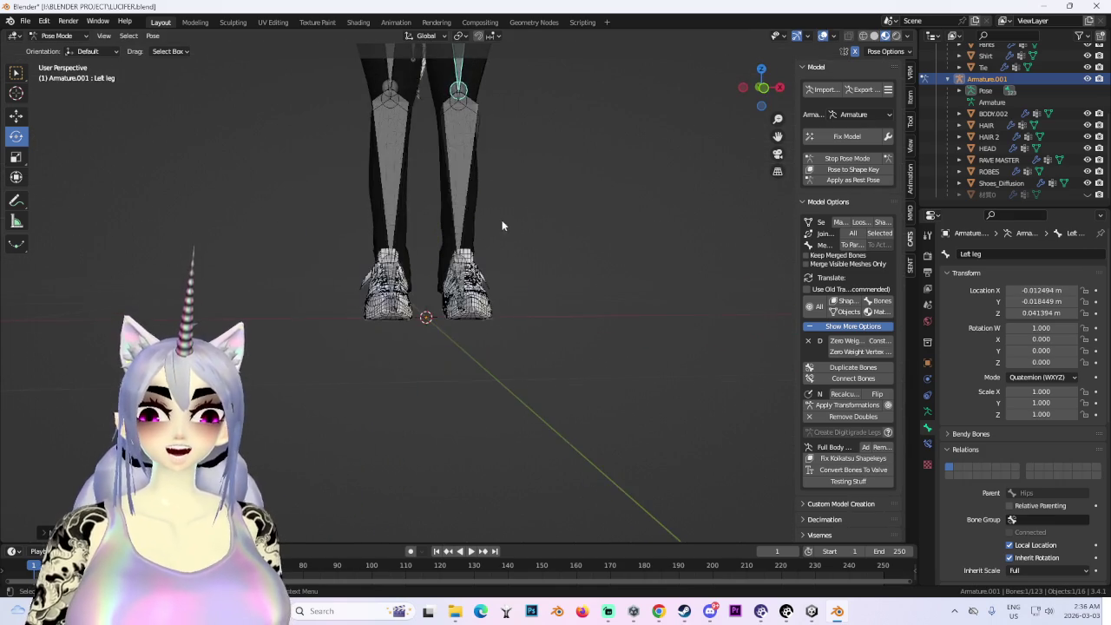
scroll(449, 199, "up", 3)
scroll(449, 200, "up", 2)
scroll(601, 254, "down", 3)
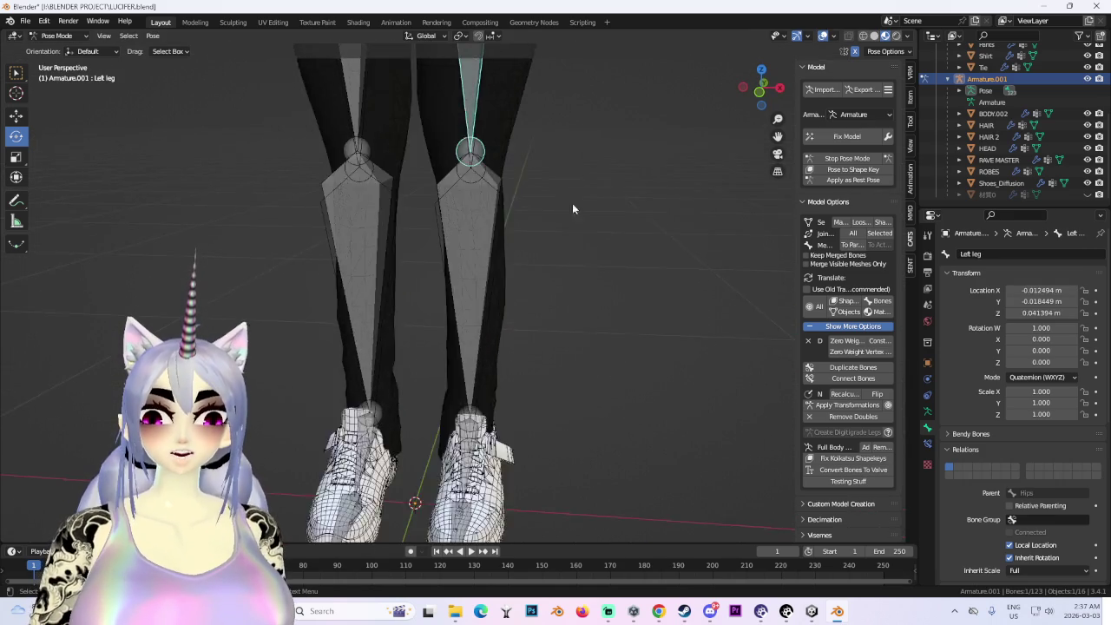
scroll(576, 172, "up", 1)
key("g")
key("x")
left_click(565, 261)
- Inspect the leg and apply the current pose as the new rest pose
scroll(546, 312, "down", 2)
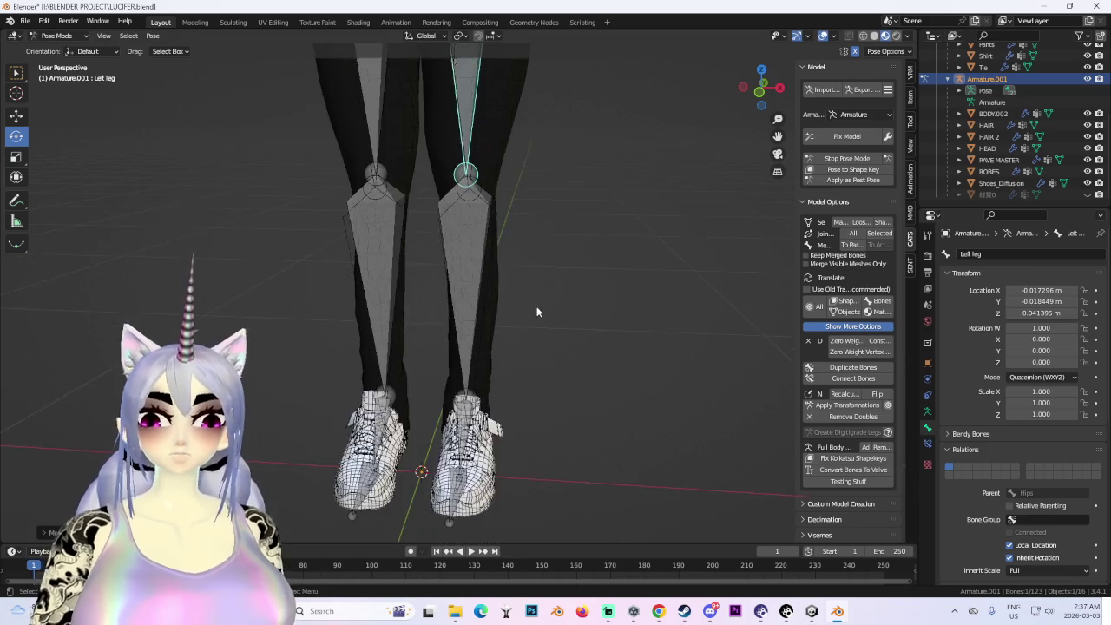
mouse_move(576, 319)
middle_mouse_down()
mouse_move(568, 295)
mouse_move(513, 367)
middle_mouse_up()
scroll(513, 367, "down", 3)
middle_click_drag(575, 337, 653, 288)
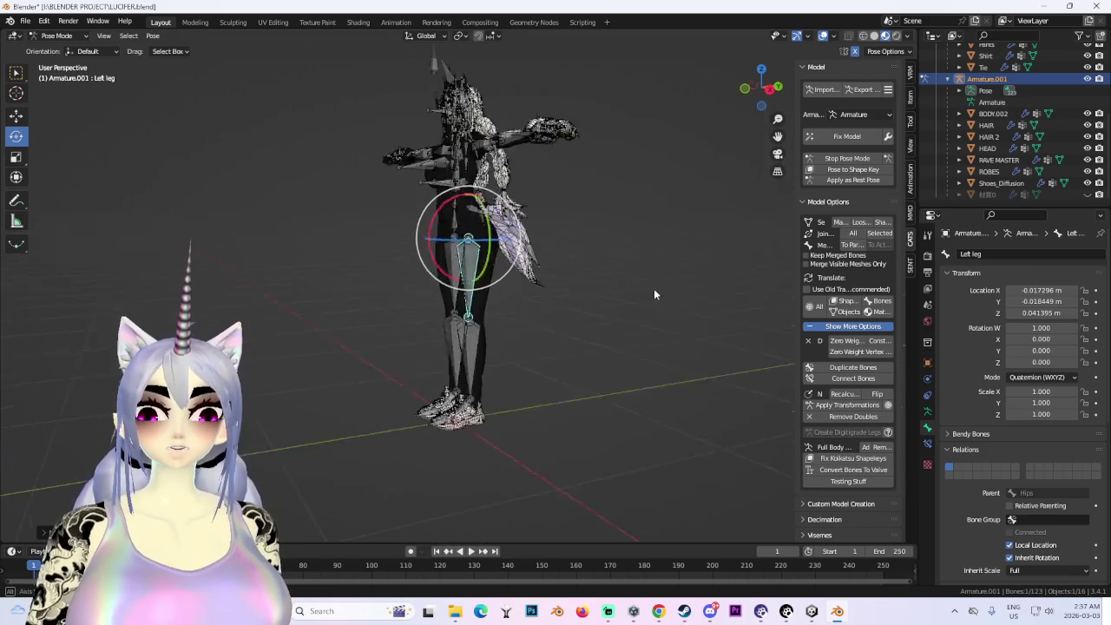
left_click(854, 179)
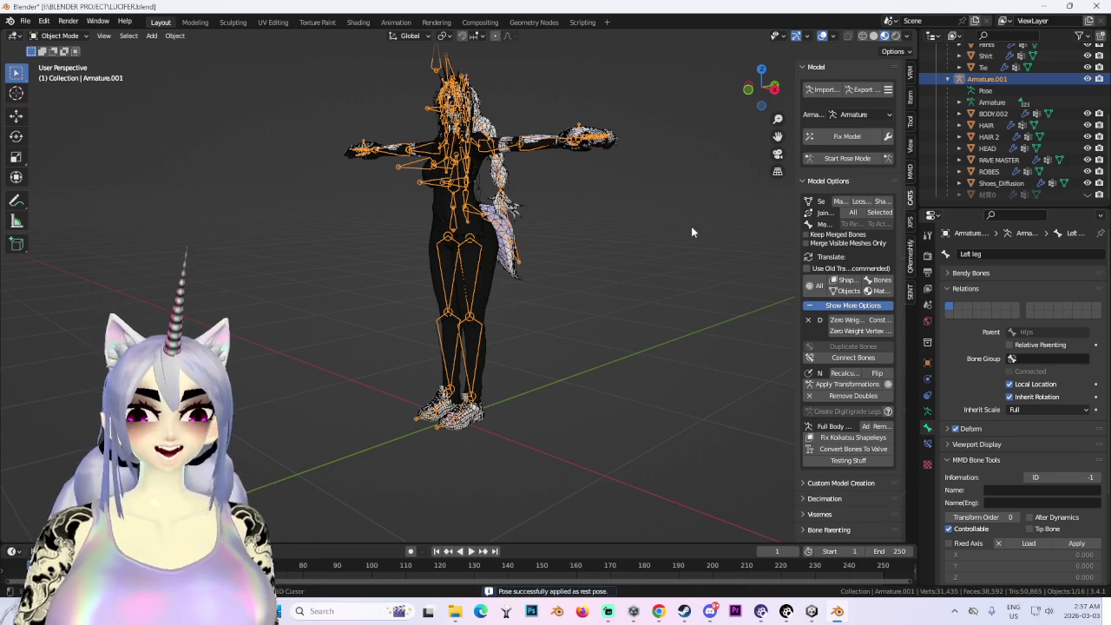
- Select the BODY.002 arm mesh and enter Edit Mode
scroll(621, 278, "up", 2)
scroll(614, 372, "up", 2)
scroll(521, 282, "up", 2)
mouse_move(520, 282)
middle_mouse_down()
mouse_move(382, 234)
mouse_move(438, 314)
mouse_move(379, 258)
mouse_move(449, 201)
middle_mouse_up()
left_click(382, 234)
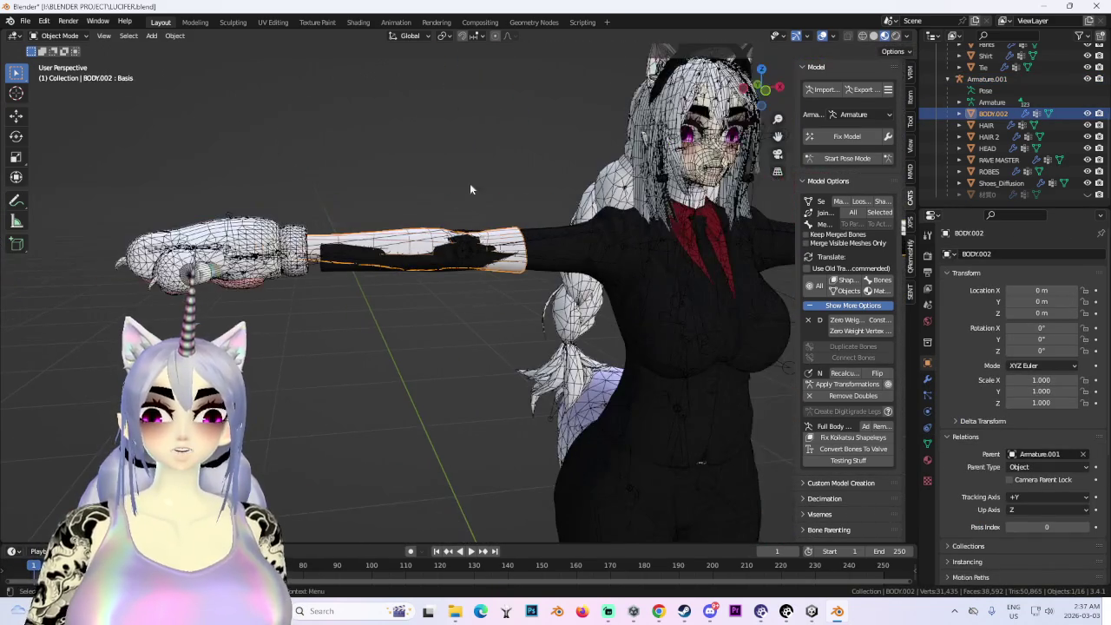
left_click(52, 36)
left_click(52, 63)
- In wireframe view, select both forearm sections of the mesh
middle_click_drag(365, 217, 398, 203)
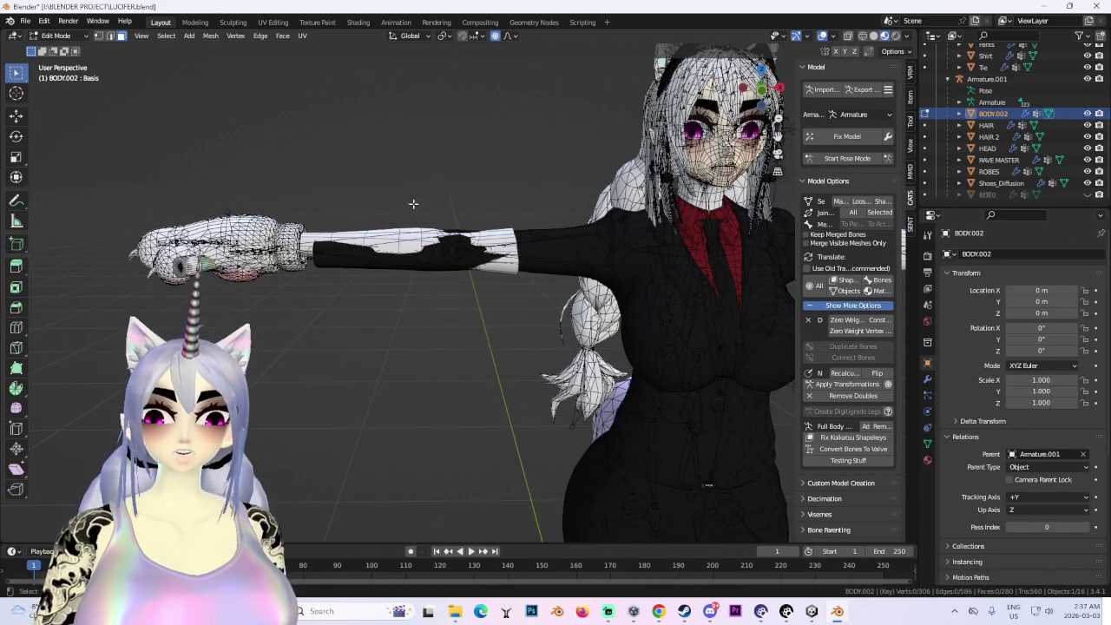
key("shift+z")
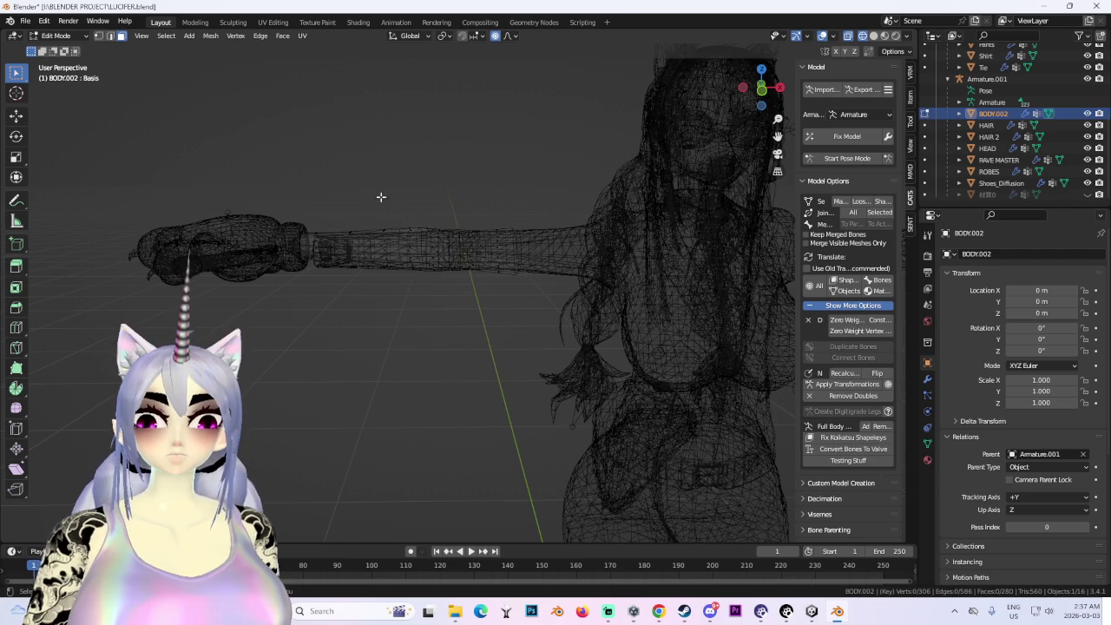
key("l")
middle_click_drag(381, 196, 313, 215)
left_click_drag(312, 215, 504, 454)
middle_click_drag(504, 454, 307, 307)
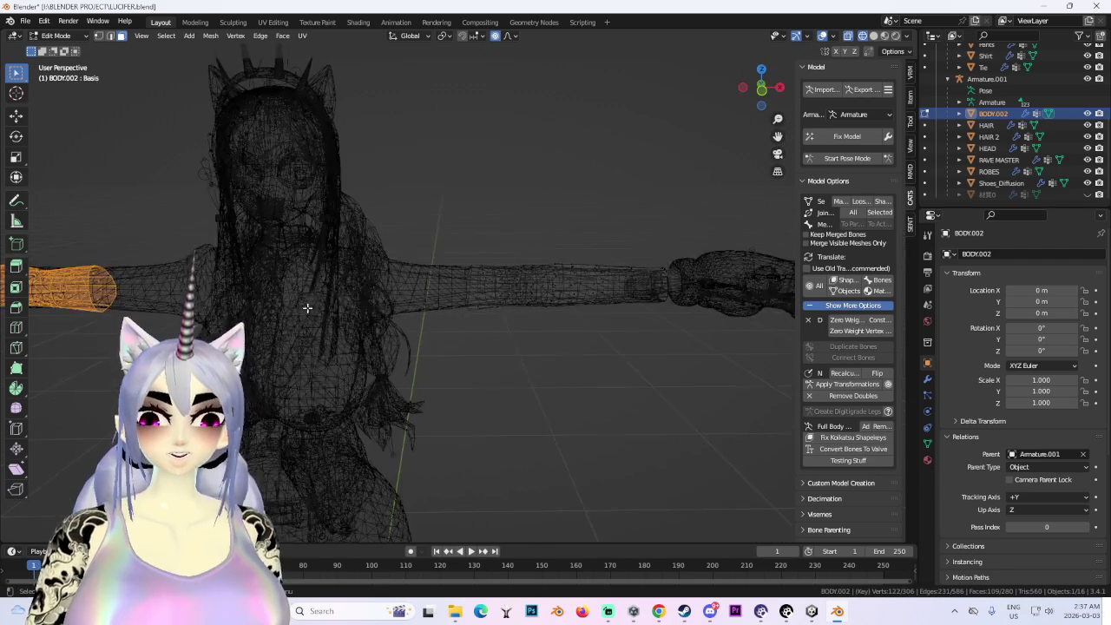
left_click_drag(429, 210, 582, 402, "shift")
middle_click_drag(582, 402, 759, 104)
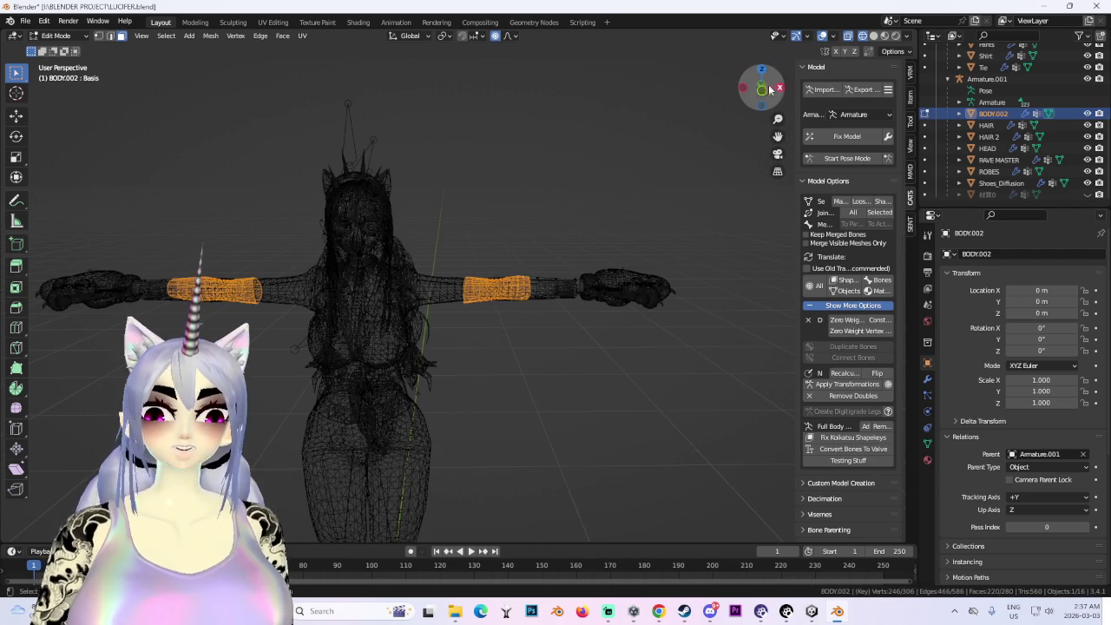
left_click(762, 90)
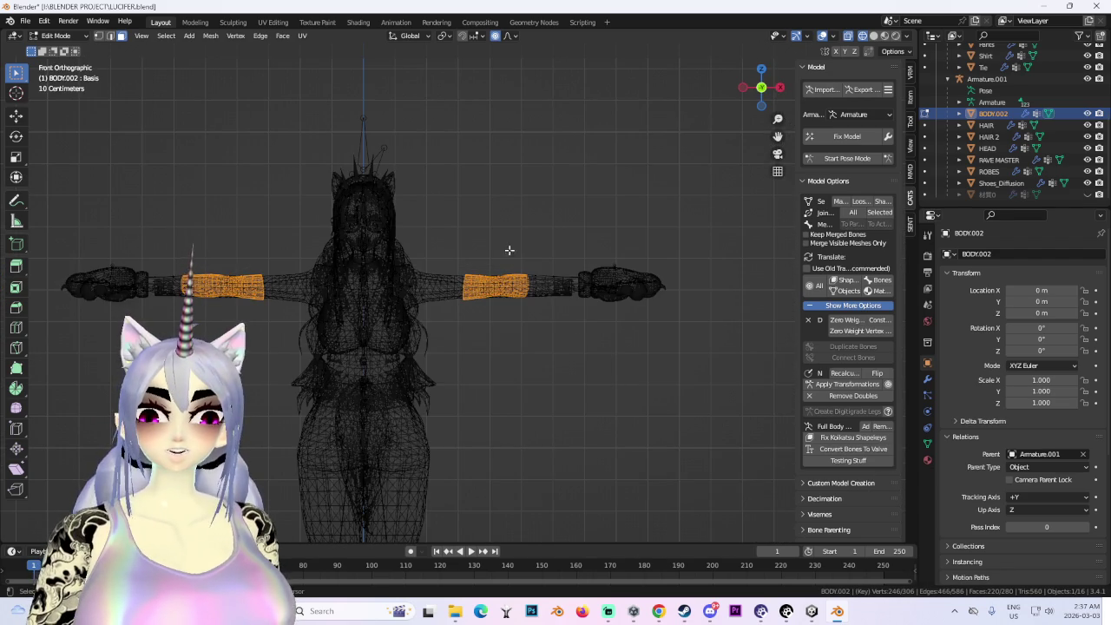
- Delete the selected forearm sections and return to Object Mode via Armature.001
mouse_move(604, 382)
middle_mouse_down()
mouse_move(620, 322)
mouse_move(637, 384)
mouse_move(588, 369)
mouse_move(665, 345)
middle_mouse_up()
key("x")
left_click(621, 380)
left_click(776, 87)
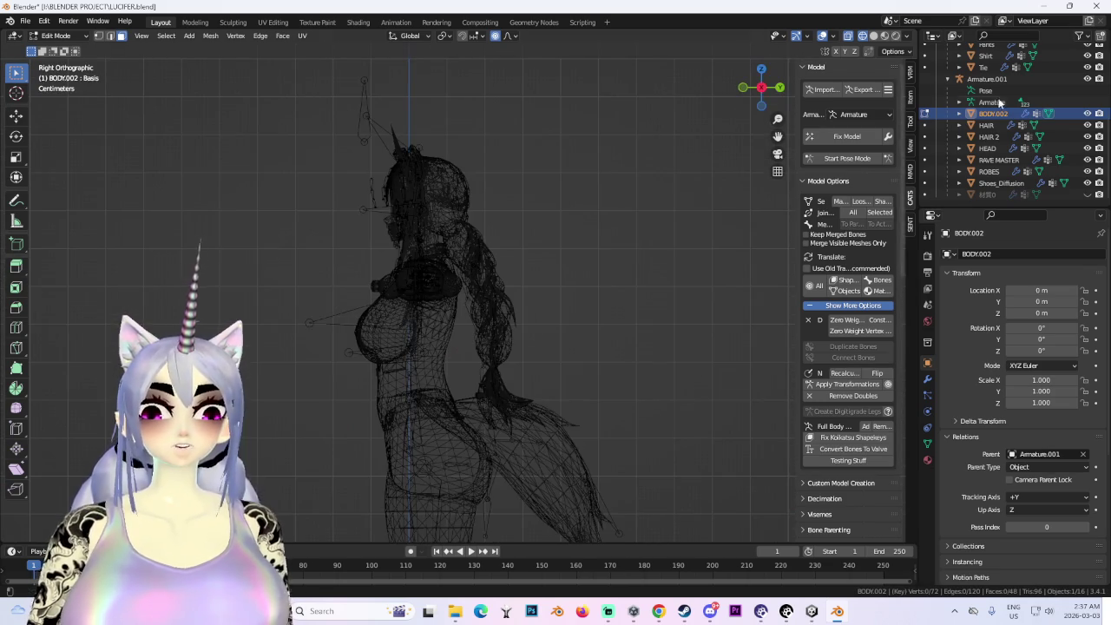
left_click(987, 79)
key("Tab")
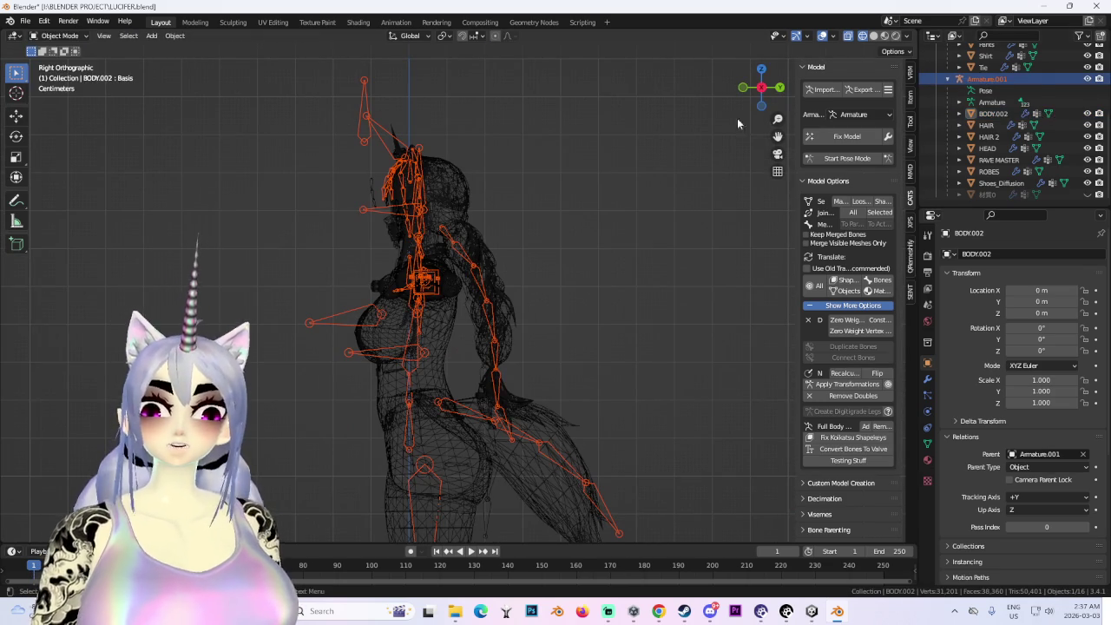
- Delete Armature.001's zero-weight bones with the CATS tool
left_click(365, 83)
middle_click_drag(725, 241, 764, 171, "shift")
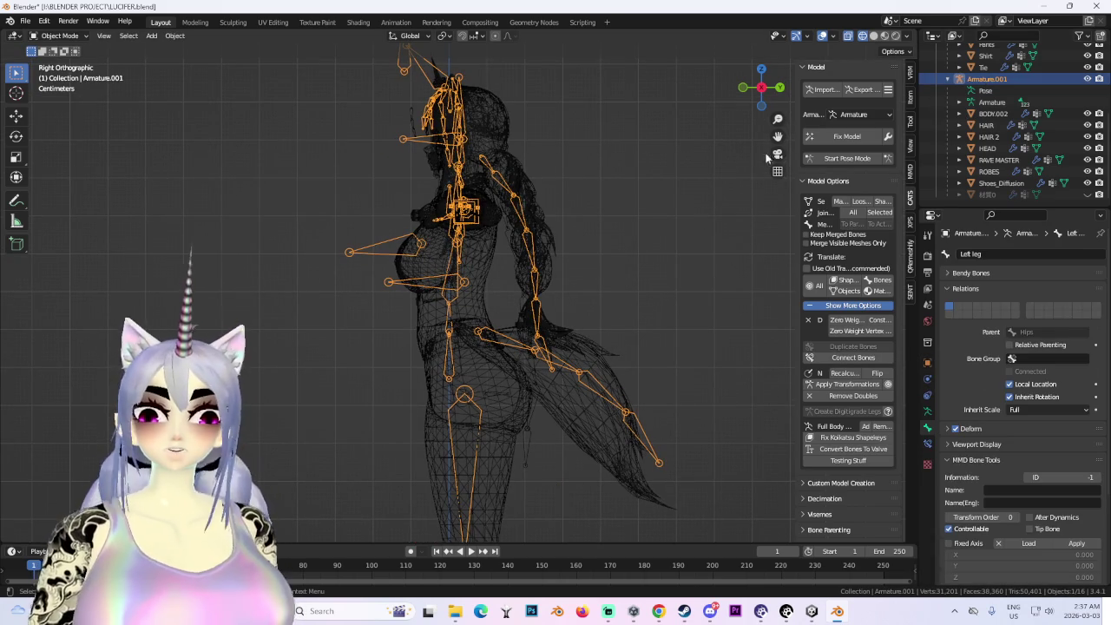
left_click(857, 119)
left_click(863, 142)
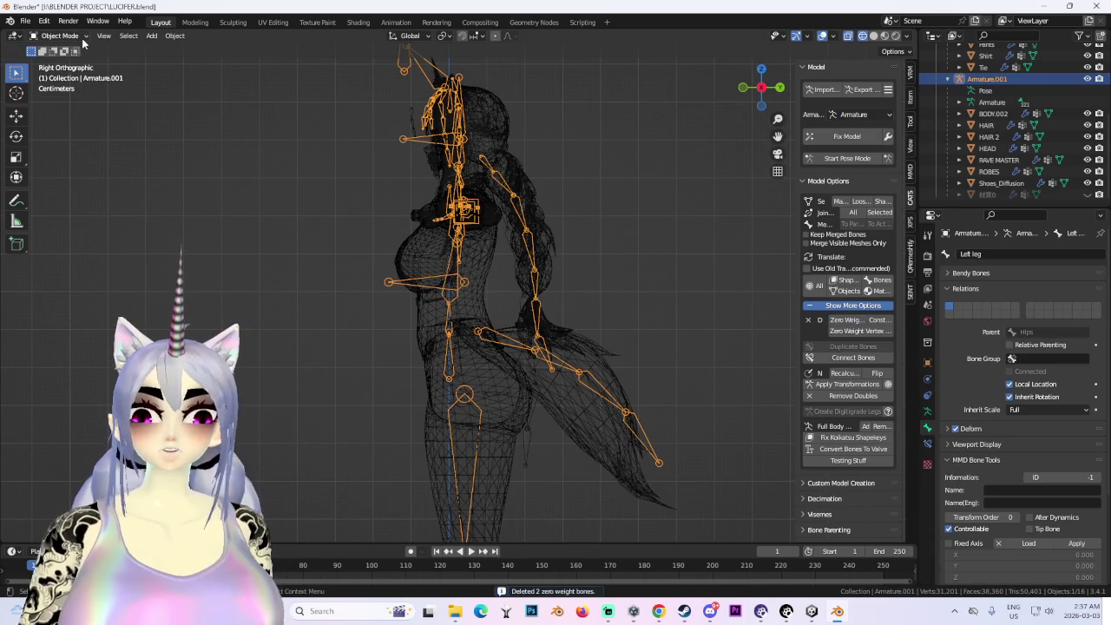
- Save the project as LUCIFER FLOJN 01blend.blend in the BLENDER PROJECT folder
left_click(26, 21)
left_click(52, 114)
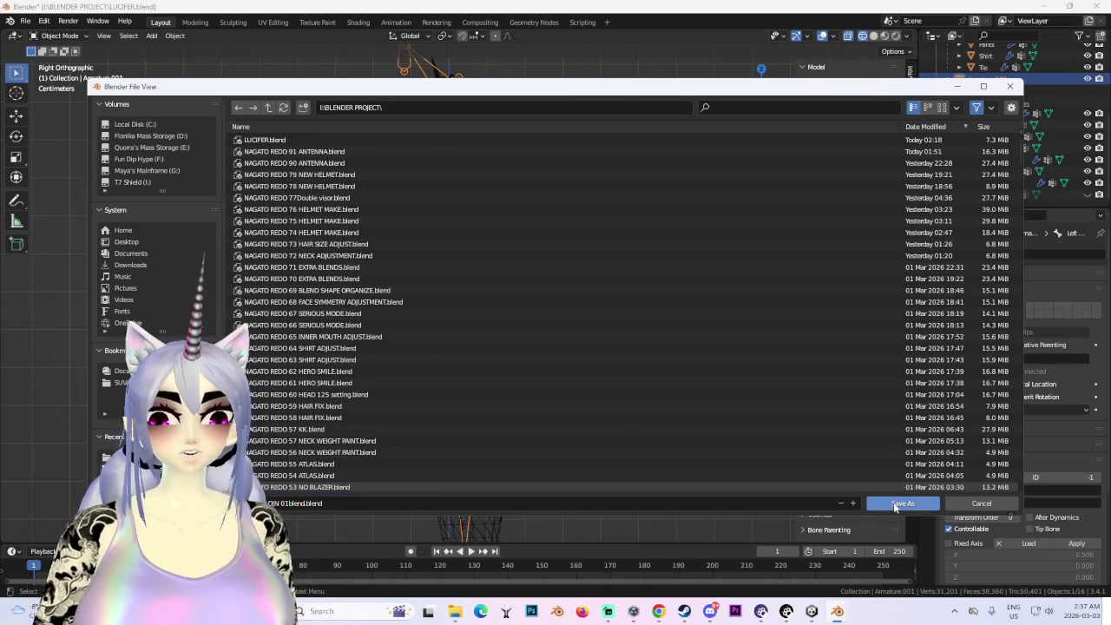
key("Escape")
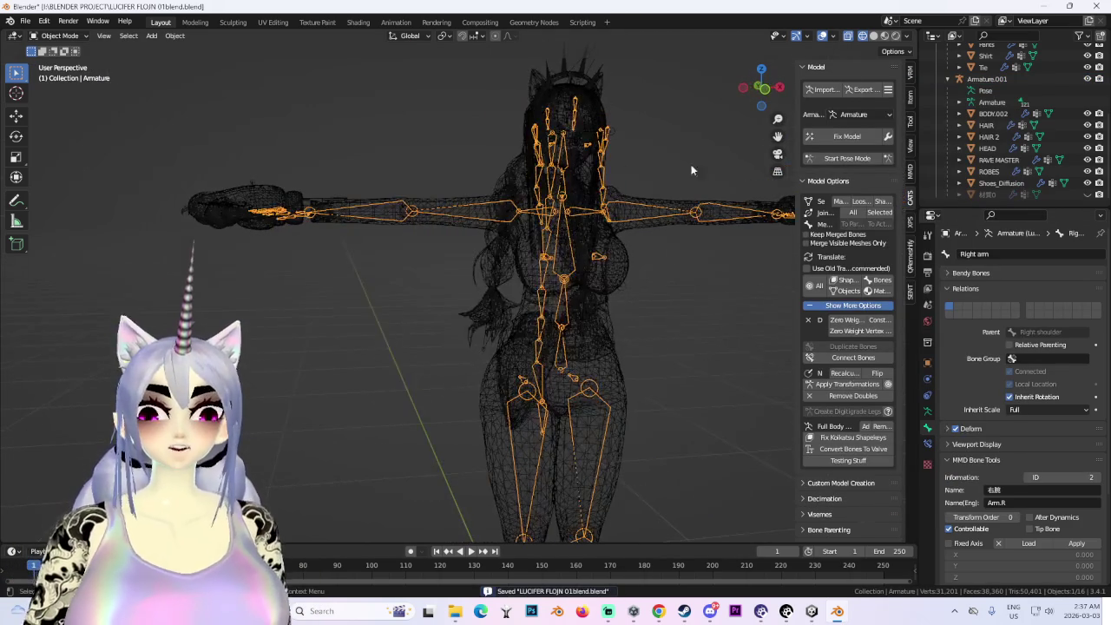
left_click(762, 87)
- Delete the HairTies mesh
key("alt+z")
scroll(483, 311, "up", 3)
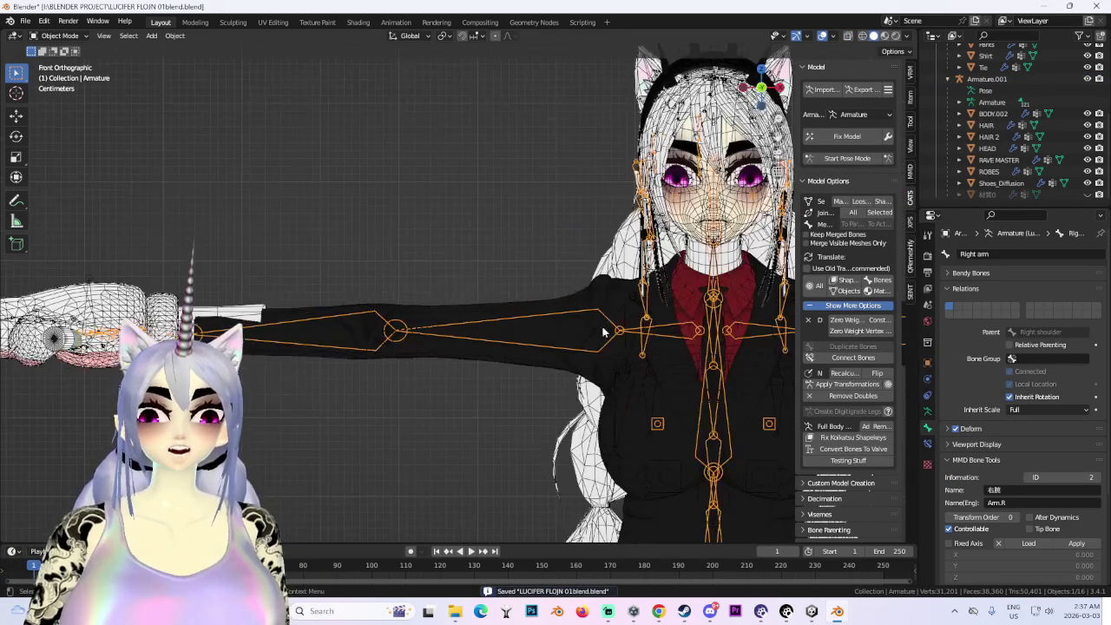
scroll(482, 311, "up", 2)
left_click(482, 311)
middle_click_drag(613, 318, 573, 330)
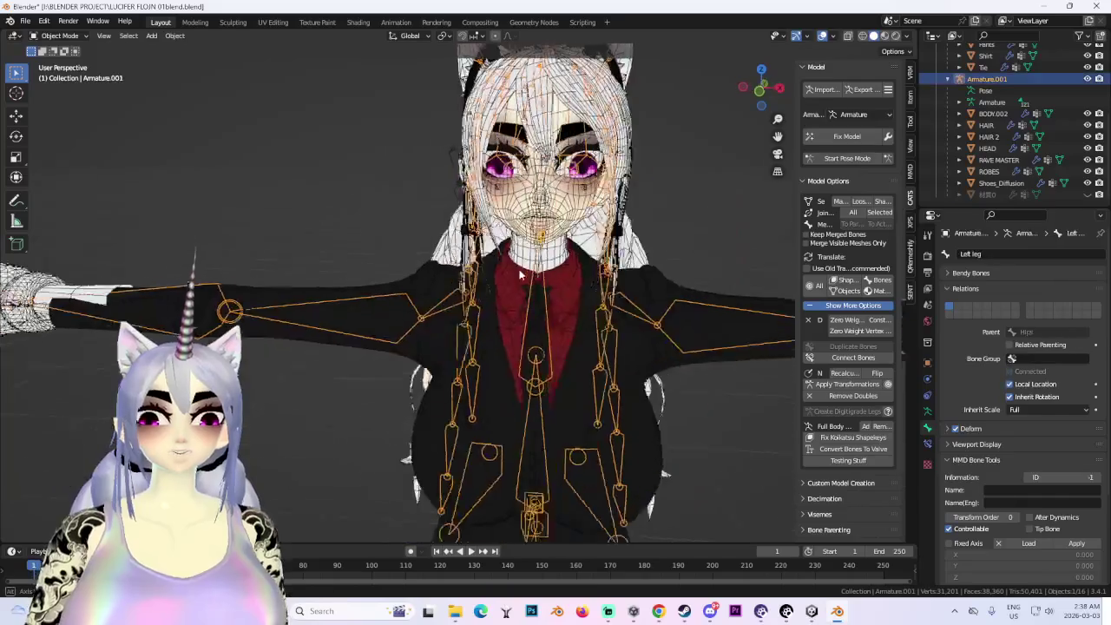
left_click(439, 281)
right_click(439, 281)
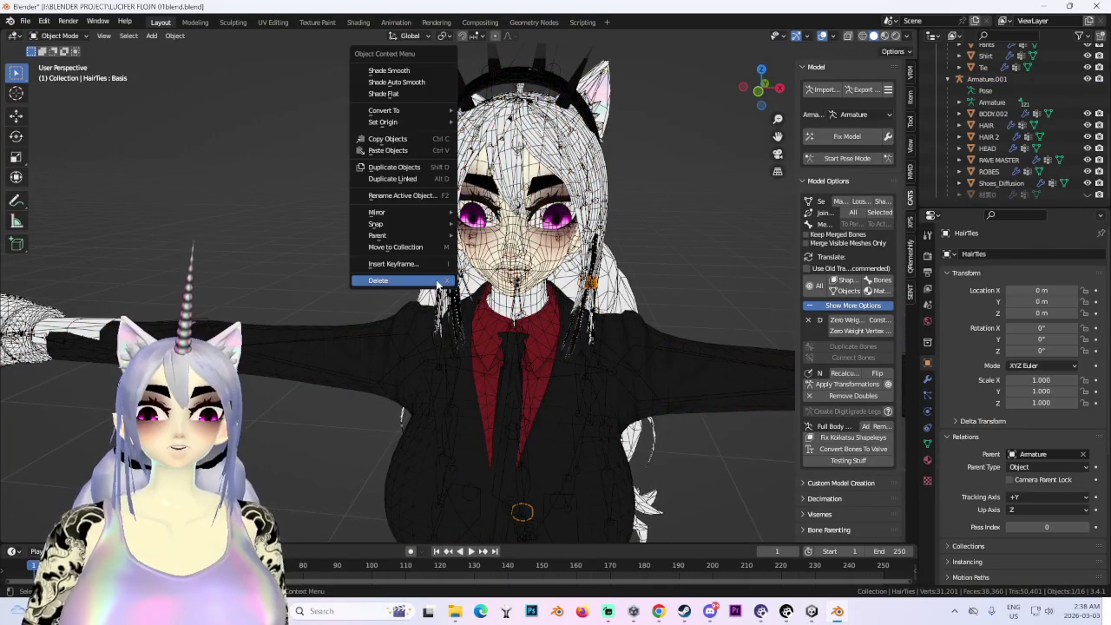
left_click(440, 279)
middle_click_drag(439, 279, 574, 296)
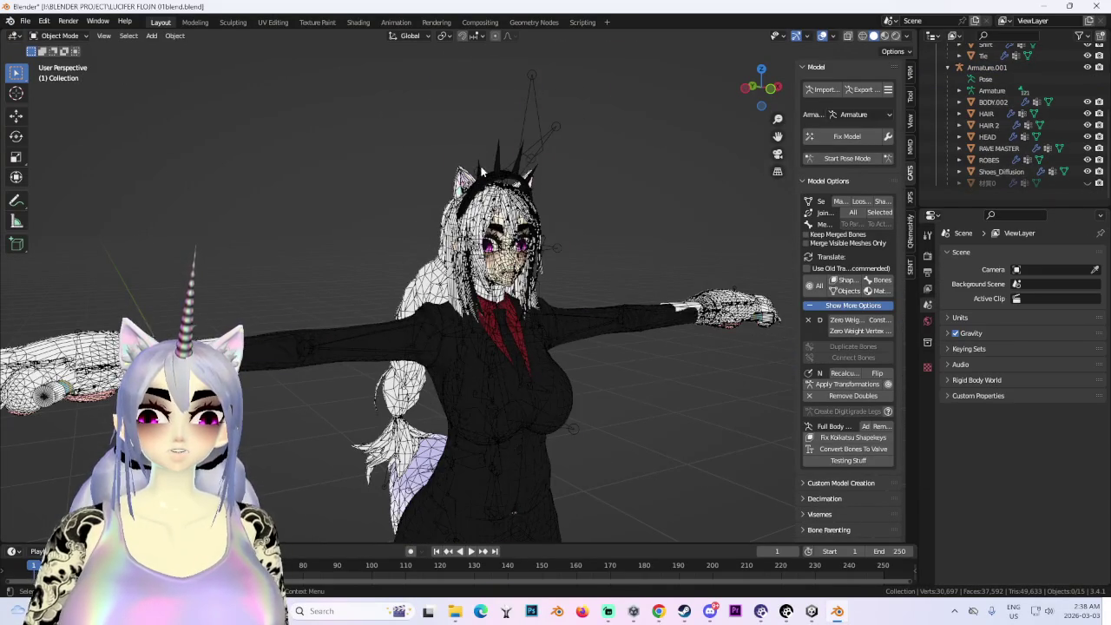
- Hide the RAVE MASTER, ROBES, shoe, HEAD, HAIR 2, HAIR and BODY.002 meshes
left_click(555, 196)
mouse_move(554, 196)
middle_mouse_down()
mouse_move(476, 245)
mouse_move(592, 253)
mouse_move(499, 260)
middle_mouse_up()
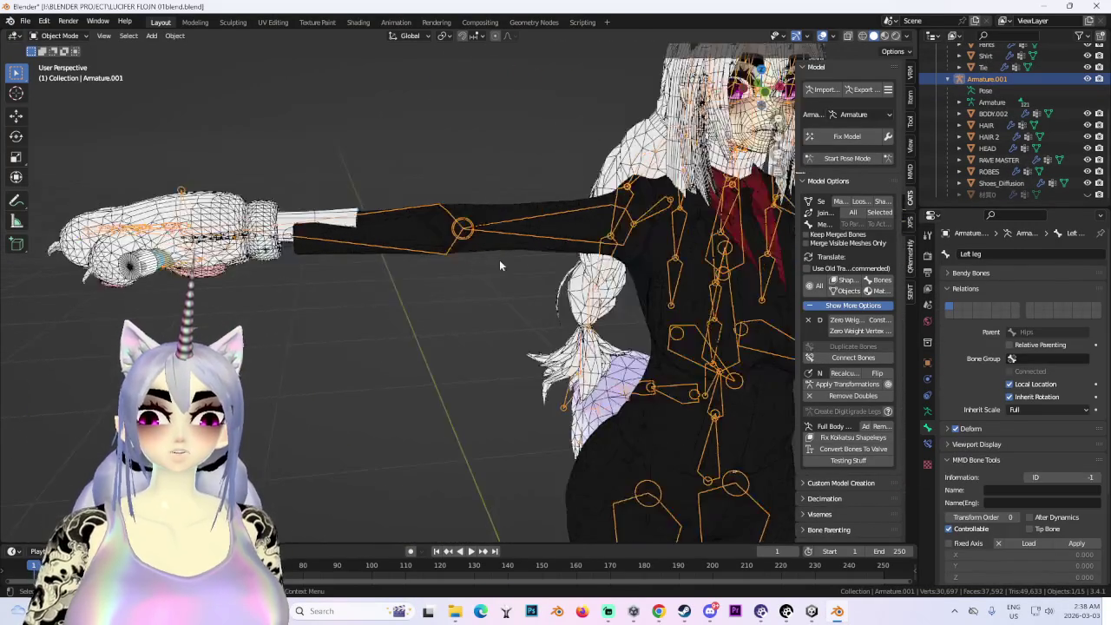
scroll(500, 259, "down", 2)
left_click(764, 93)
scroll(544, 209, "up", 3)
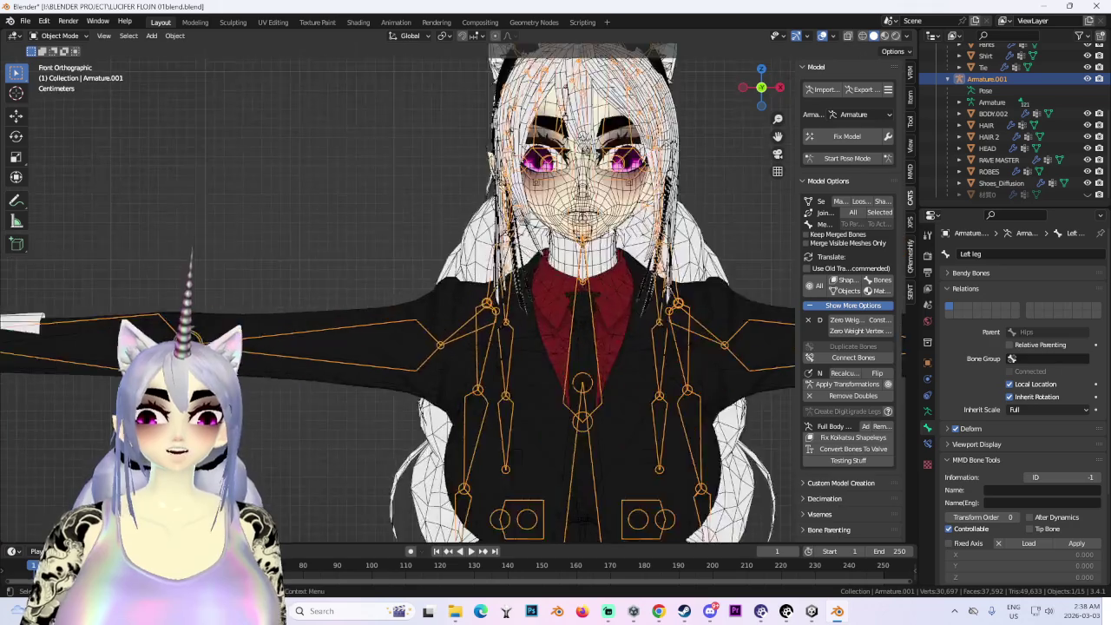
middle_click_drag(544, 209, 544, 209)
left_click_drag(1088, 194, 1087, 110)
mouse_move(736, 92)
middle_mouse_down()
mouse_move(676, 218)
mouse_move(700, 267)
mouse_move(775, 104)
middle_mouse_up()
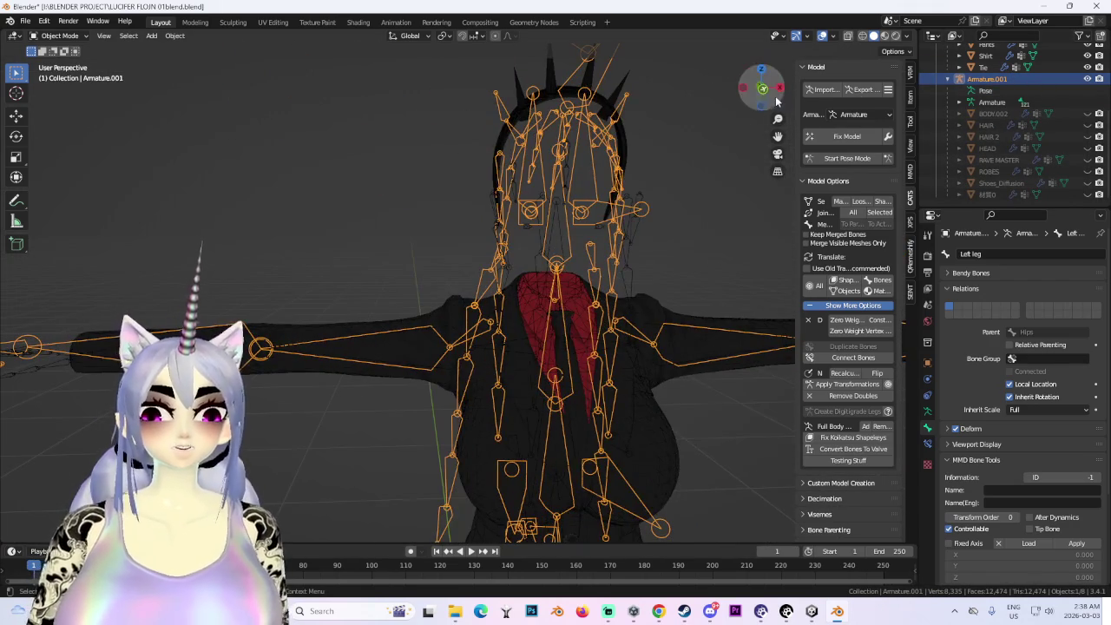
- Delete the Hair mesh
left_click(780, 88)
scroll(1007, 121, "up", 5)
left_click(981, 73)
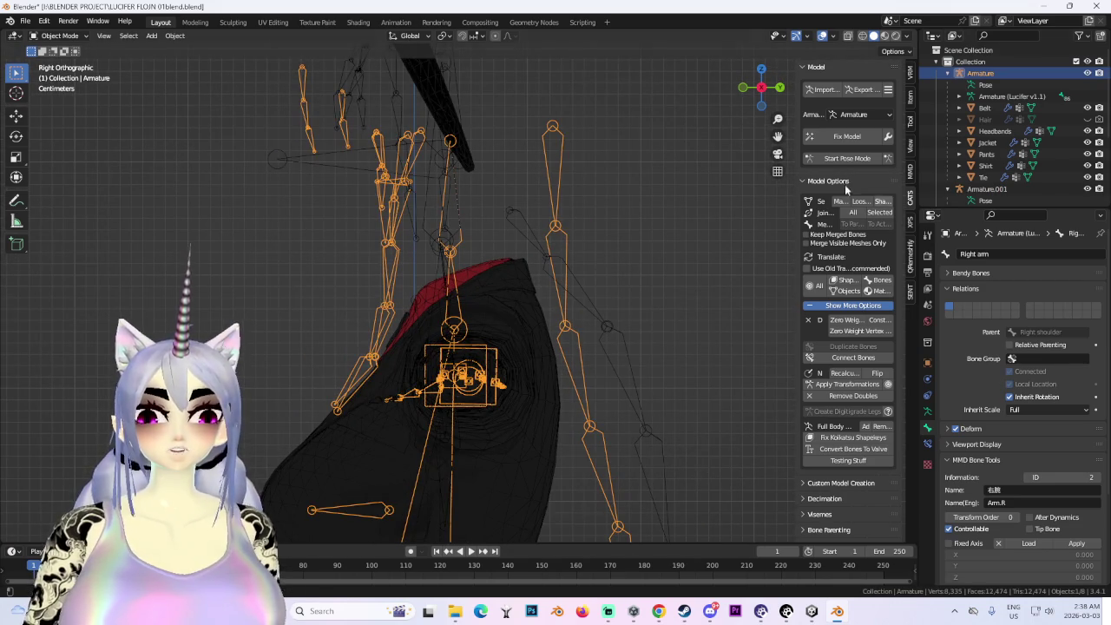
left_click(1086, 119)
right_click(993, 119)
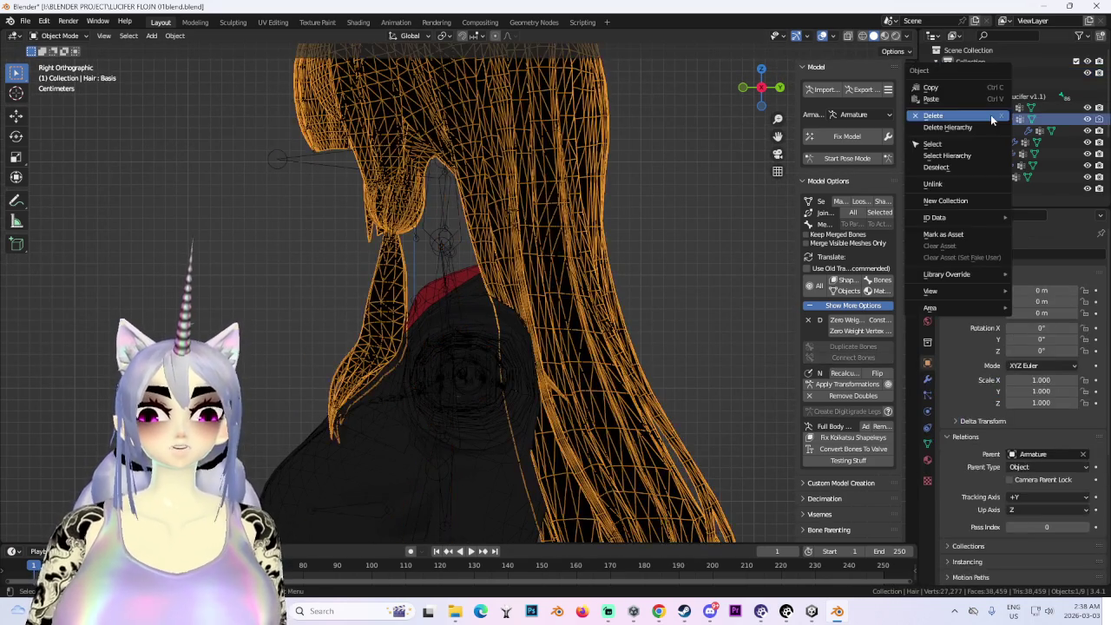
left_click(992, 116)
- Delete 29 zero-weight bones from the Armature (Lucifer v1.1) rig
left_click(852, 115)
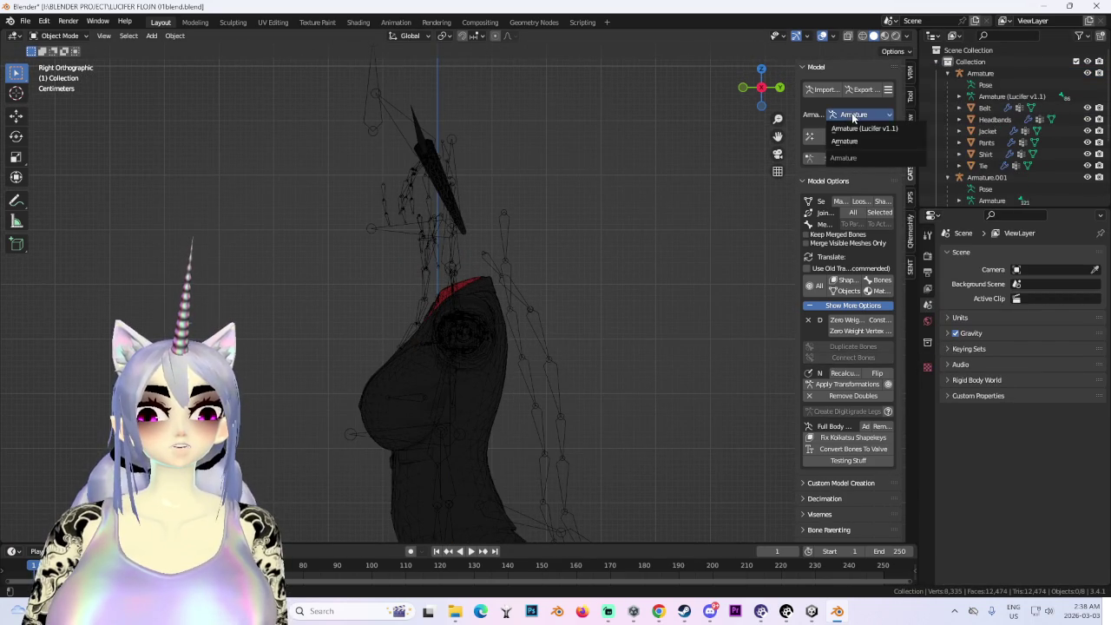
left_click(864, 129)
left_click(840, 324)
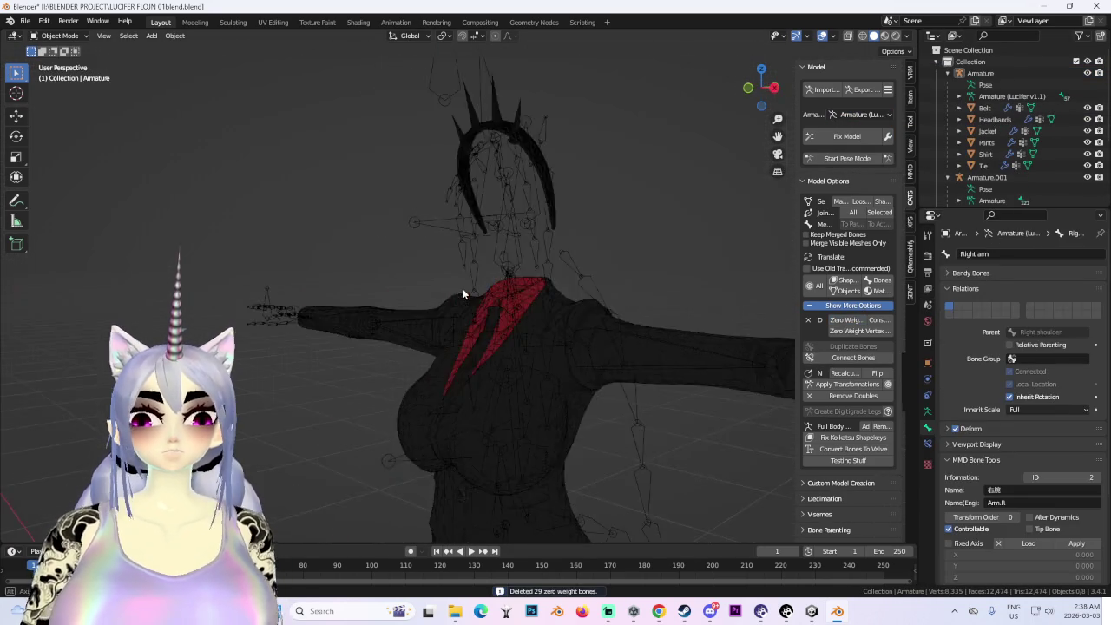
middle_click_drag(462, 288, 551, 292)
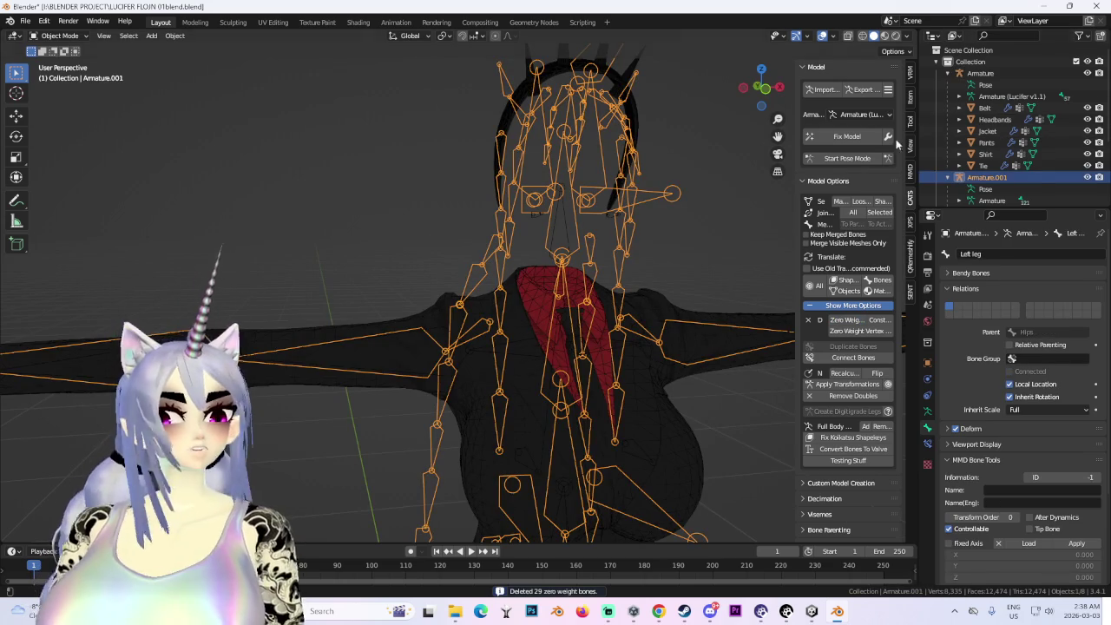
mouse_move(673, 203)
middle_mouse_down()
mouse_move(597, 179)
mouse_move(777, 117)
middle_mouse_up()
left_click(598, 178)
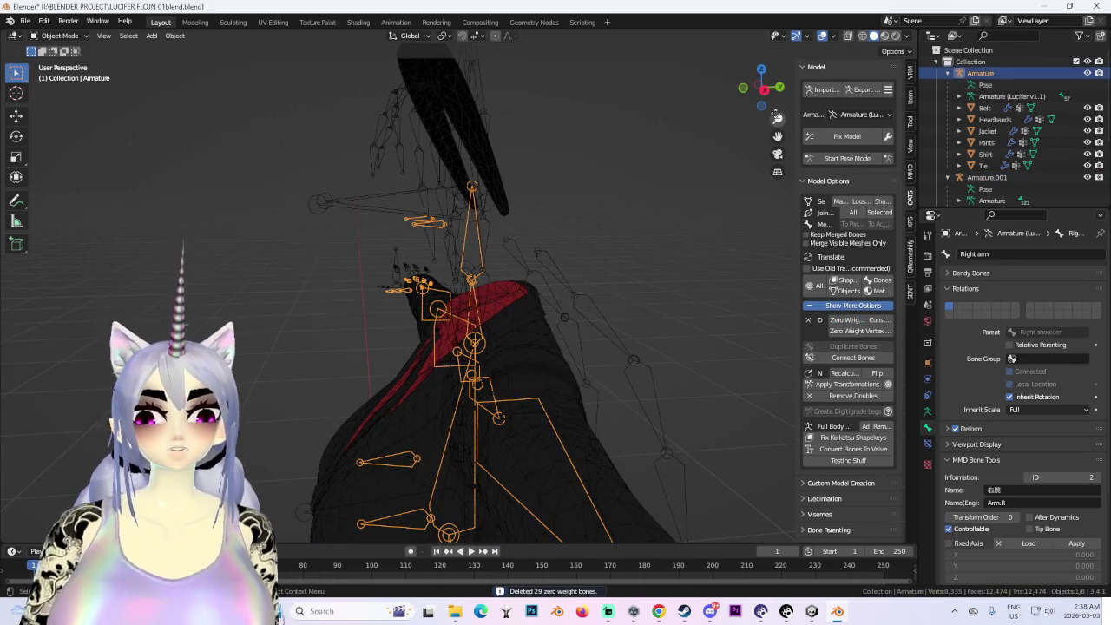
left_click(765, 89)
- Put the Lucifer v1.1 armature in Edit Mode and select its Head bone in side view
left_click(59, 35)
left_click(54, 63)
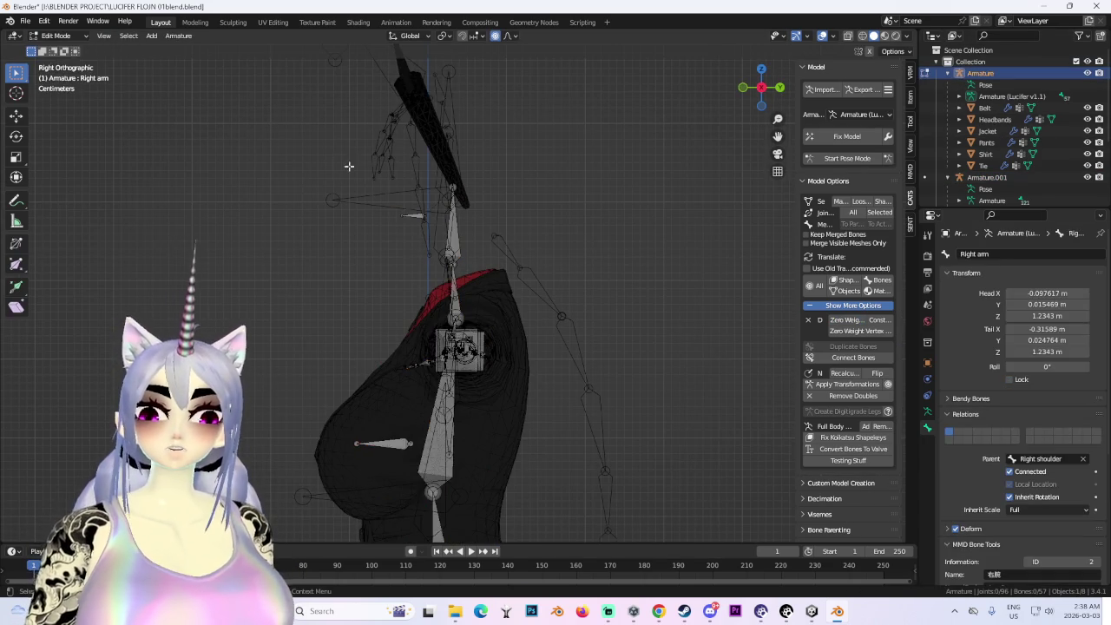
middle_click_drag(416, 224, 515, 270)
left_click(486, 244, "alt")
left_click(486, 255)
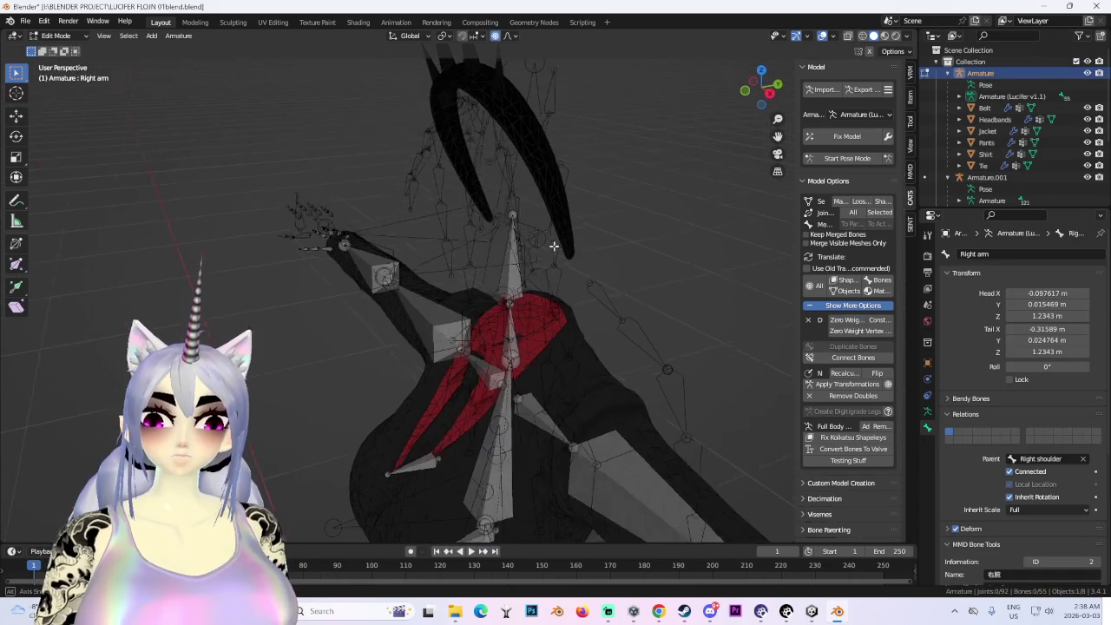
left_click(767, 93)
scroll(482, 230, "up", 3)
- Raise the Head bone straight up along Z, undoing an earlier free move
key("g")
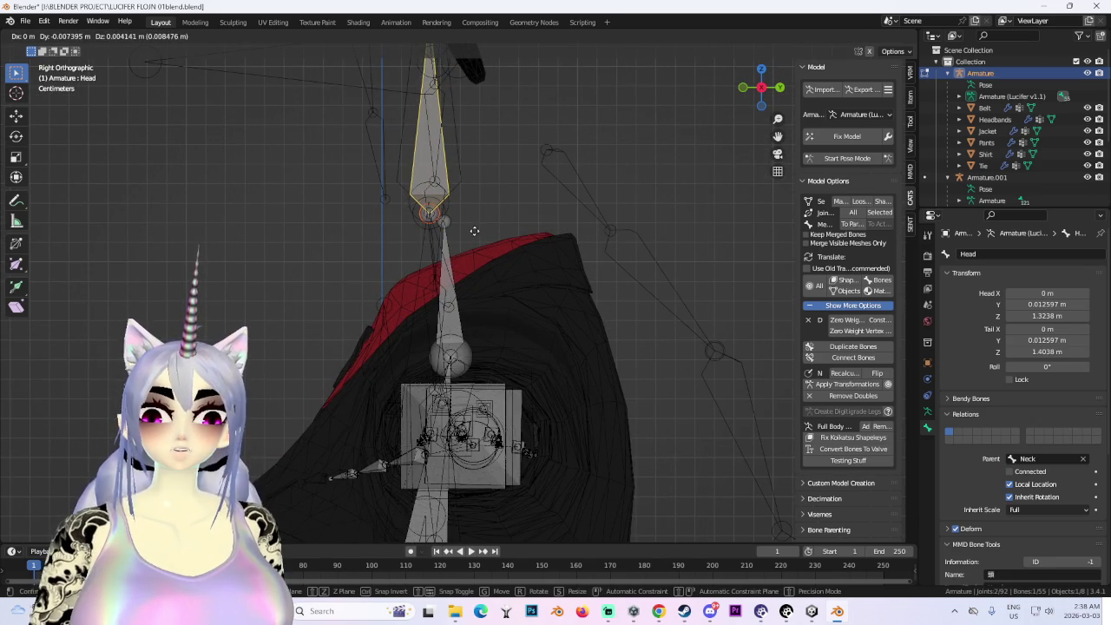
left_click(471, 182)
scroll(471, 181, "up", 3)
key("ctrl+z")
key("ctrl+z")
mouse_move(421, 257)
middle_mouse_down()
mouse_move(567, 257)
mouse_move(404, 273)
mouse_move(543, 156)
mouse_move(495, 284)
middle_mouse_up()
key("g")
key("z")
left_click(421, 245)
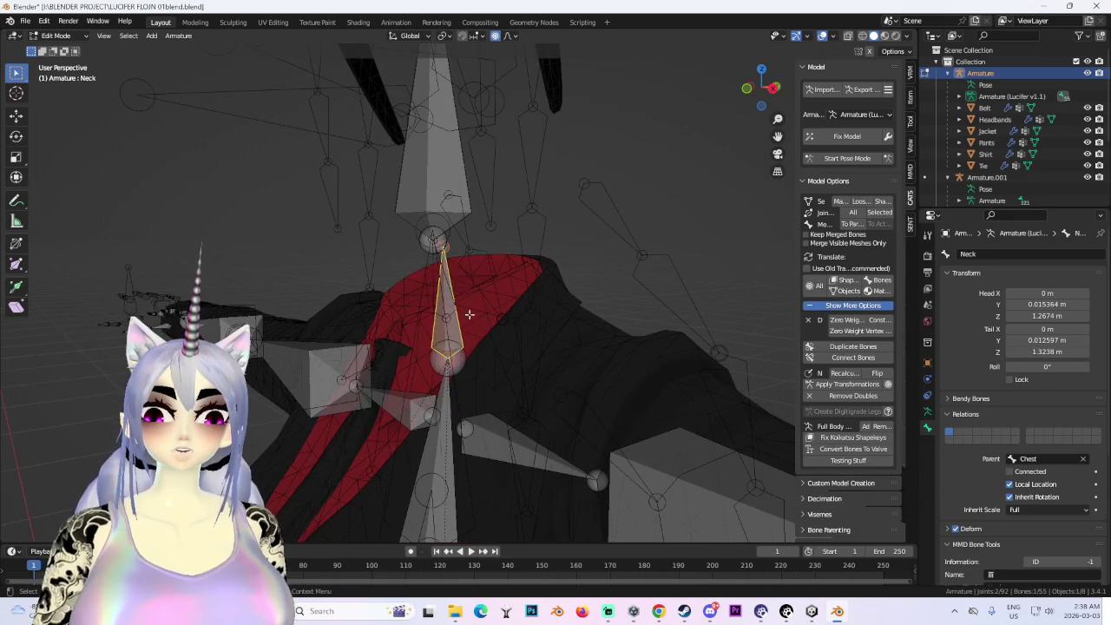
- Reposition the Neck bone: head at Z 1.2884 m, tail at Y 0.006444 m, Z 1.3271 m
left_click(771, 88)
key("g")
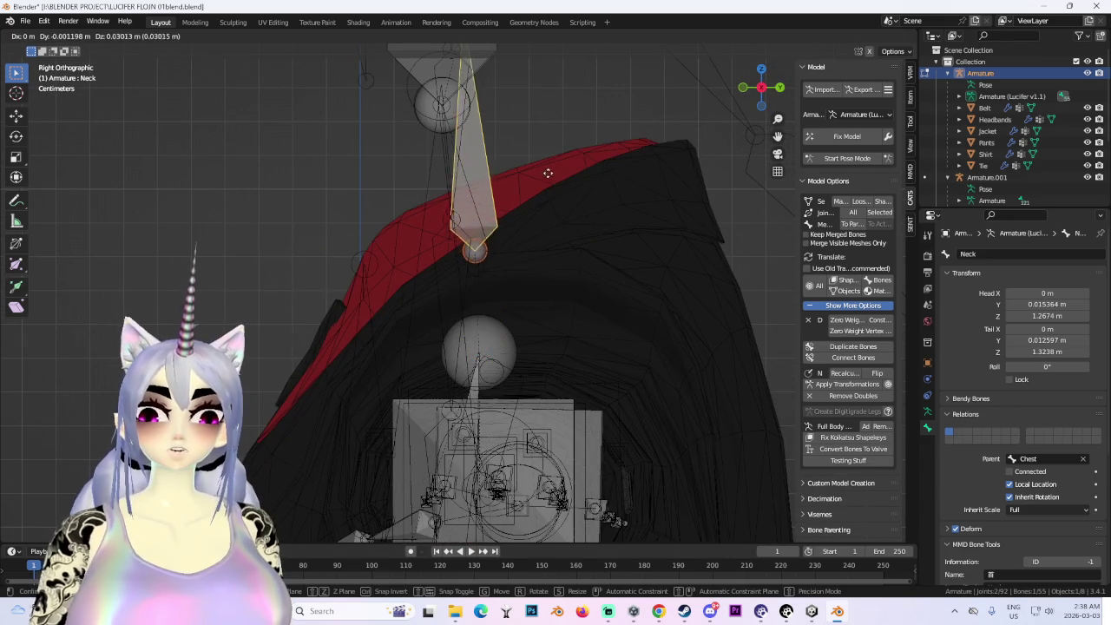
left_click(512, 154)
middle_click_drag(512, 155, 520, 279, "shift")
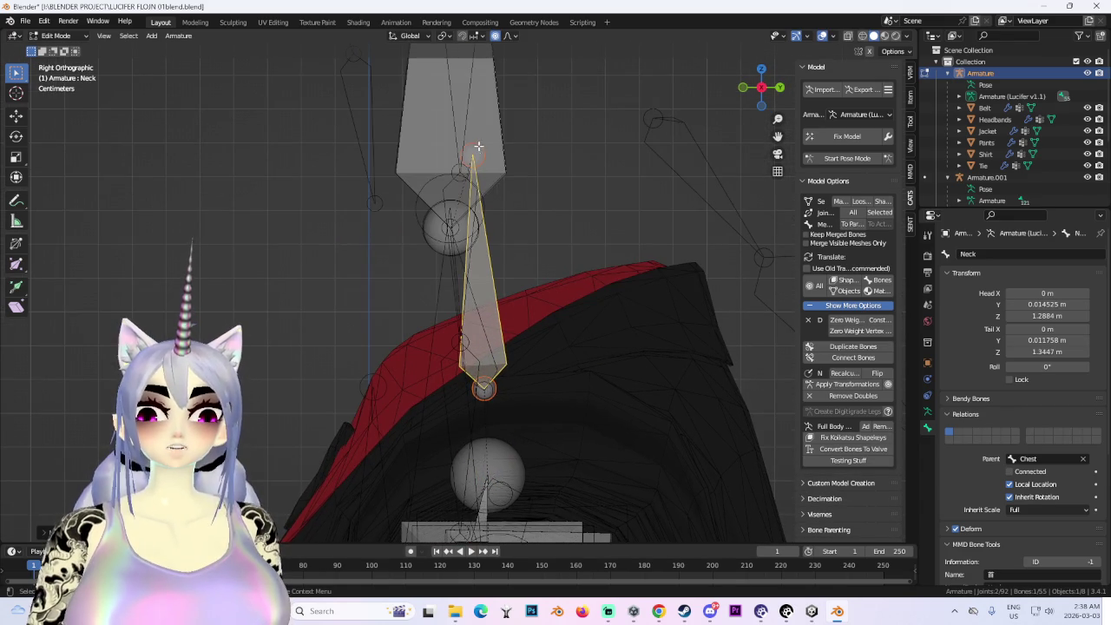
key("g")
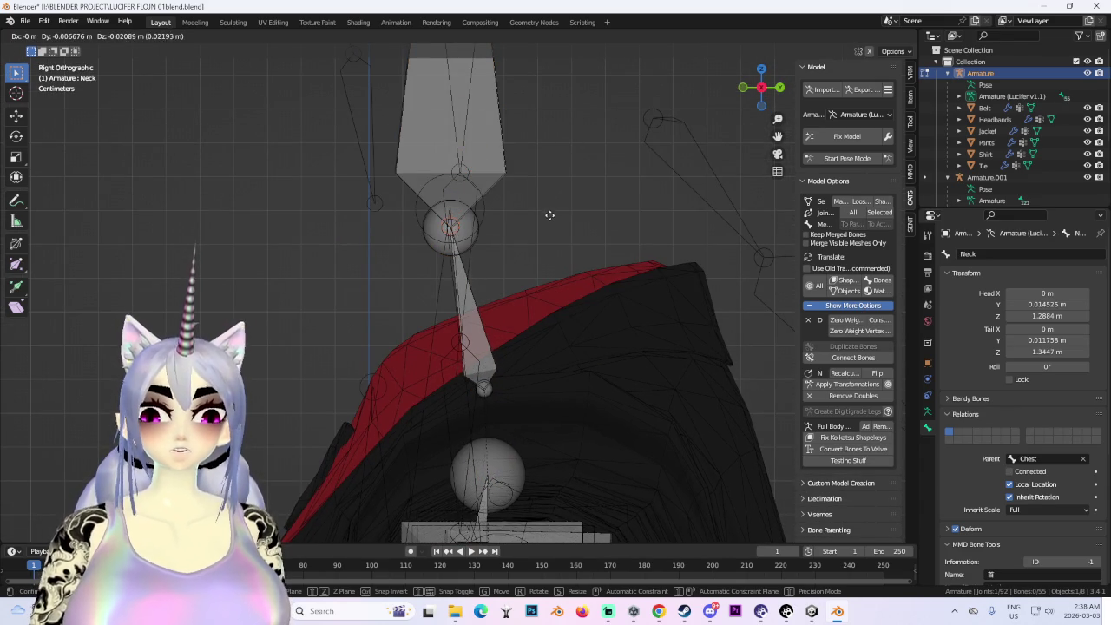
left_click(550, 217)
mouse_move(546, 226)
middle_mouse_down()
mouse_move(620, 222)
mouse_move(551, 215)
mouse_move(595, 303)
mouse_move(496, 298)
mouse_move(486, 238)
mouse_move(681, 88)
middle_mouse_up()
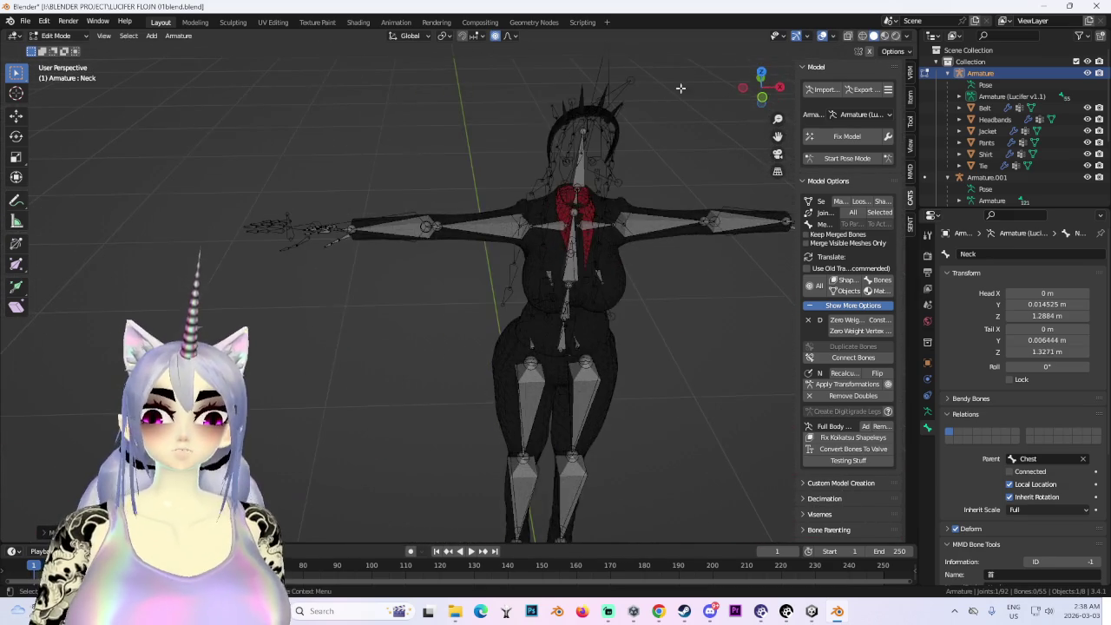
left_click(761, 102)
- Box-select and delete the finger bones of both hands, leaving 23 bones
key("KP_Decimal")
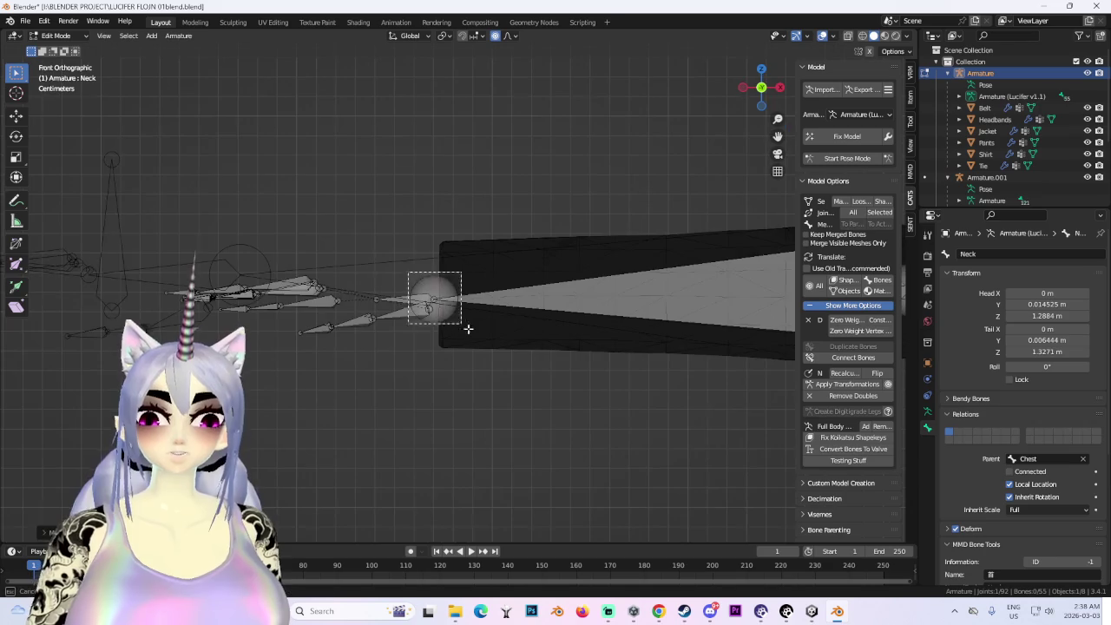
mouse_move(481, 300)
middle_mouse_down()
mouse_move(526, 278)
mouse_move(365, 226)
mouse_move(243, 156)
middle_mouse_up()
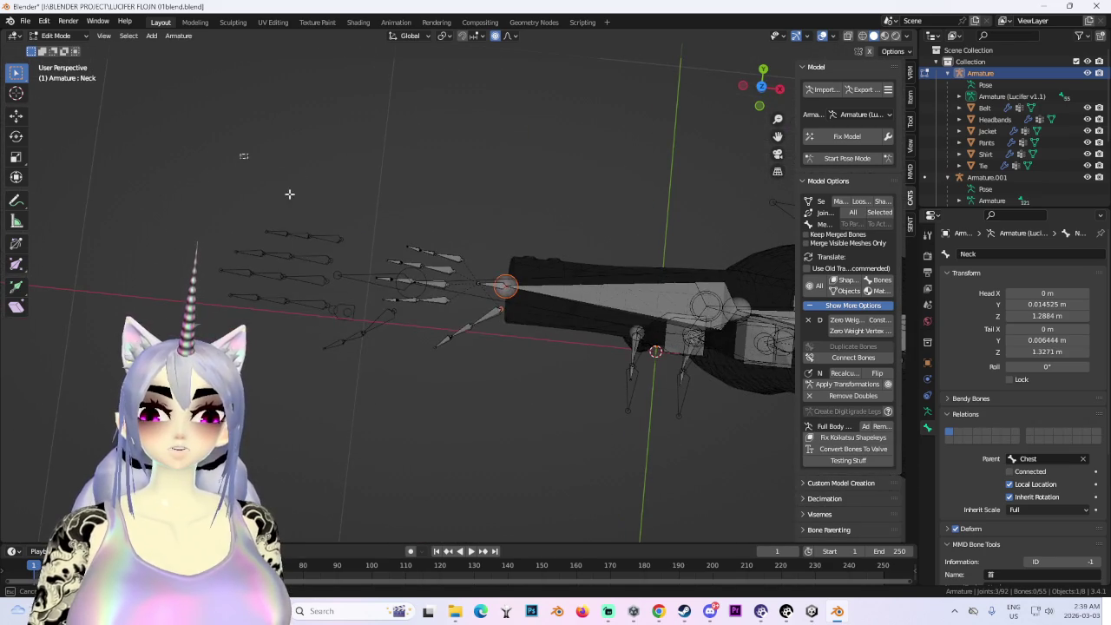
left_click_drag(243, 156, 532, 410)
mouse_move(532, 410)
middle_mouse_down()
mouse_move(457, 280)
mouse_move(469, 291)
mouse_move(218, 168)
mouse_move(555, 243)
middle_mouse_up()
key("x")
left_click(425, 269)
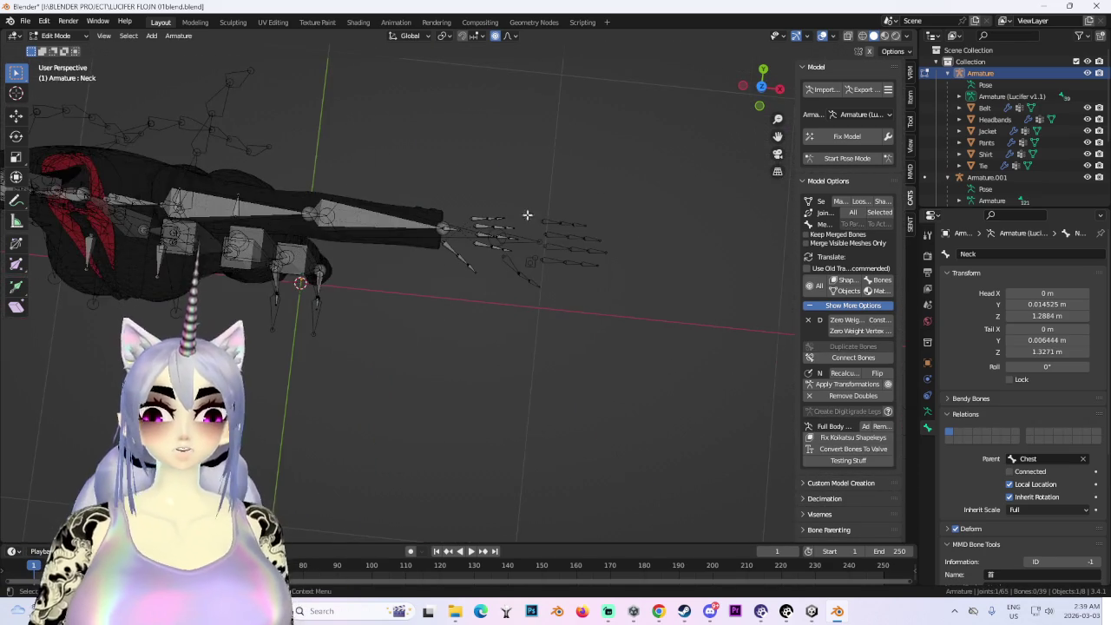
key("x")
left_click(660, 398)
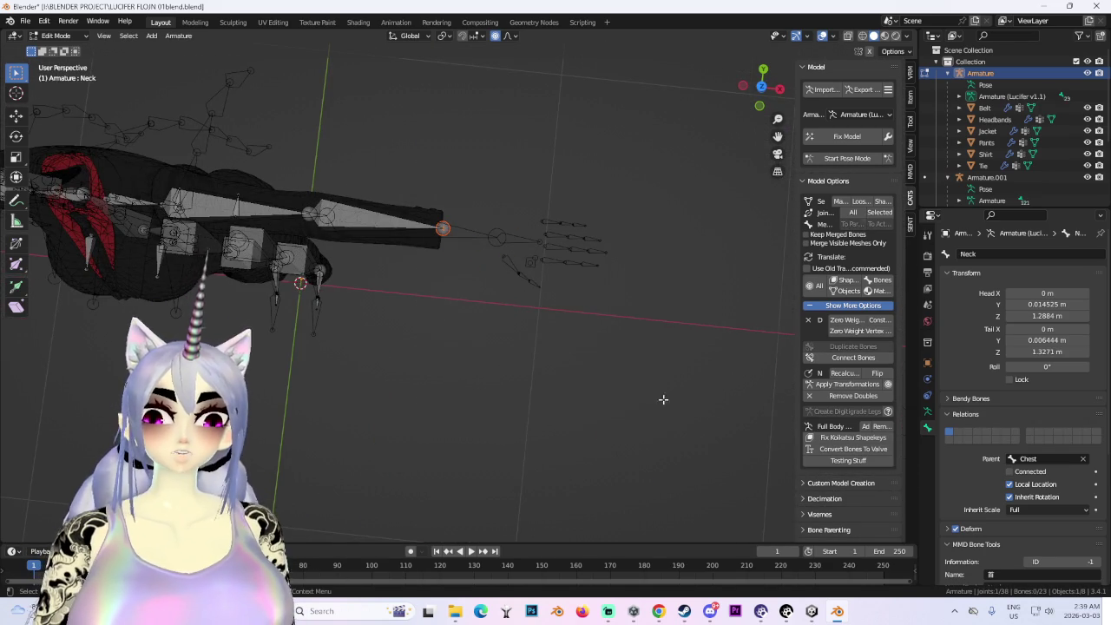
- Trial-move the left arm joint and forearm end outward along the X axis
left_click(759, 106)
mouse_move(426, 251)
middle_mouse_down("shift")
mouse_move(483, 286)
mouse_move(501, 316)
middle_mouse_up("shift")
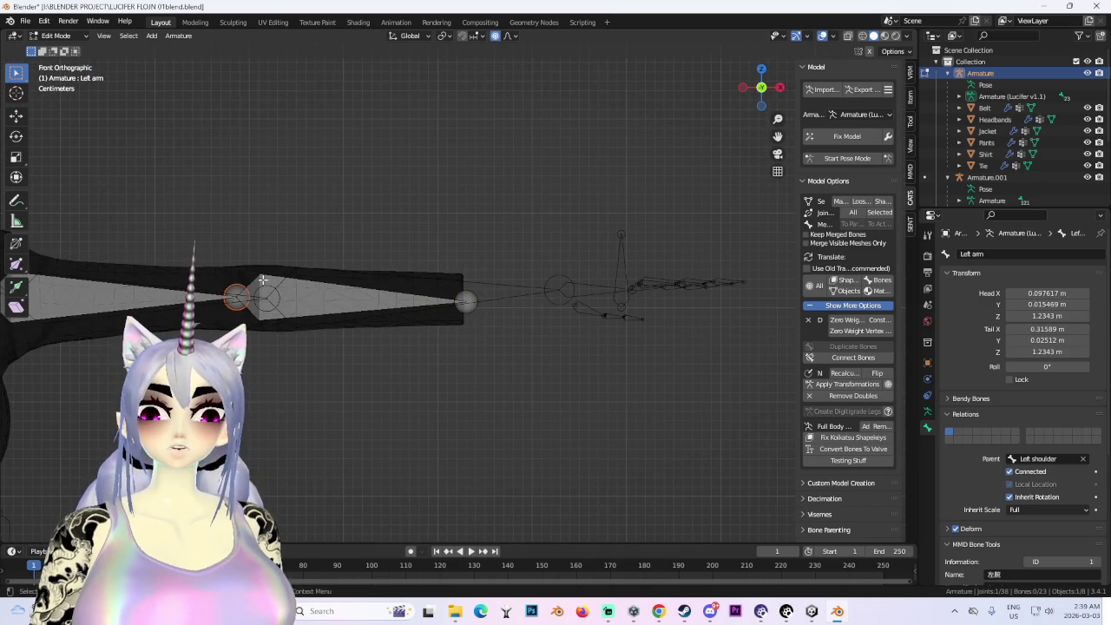
key("g")
key("x")
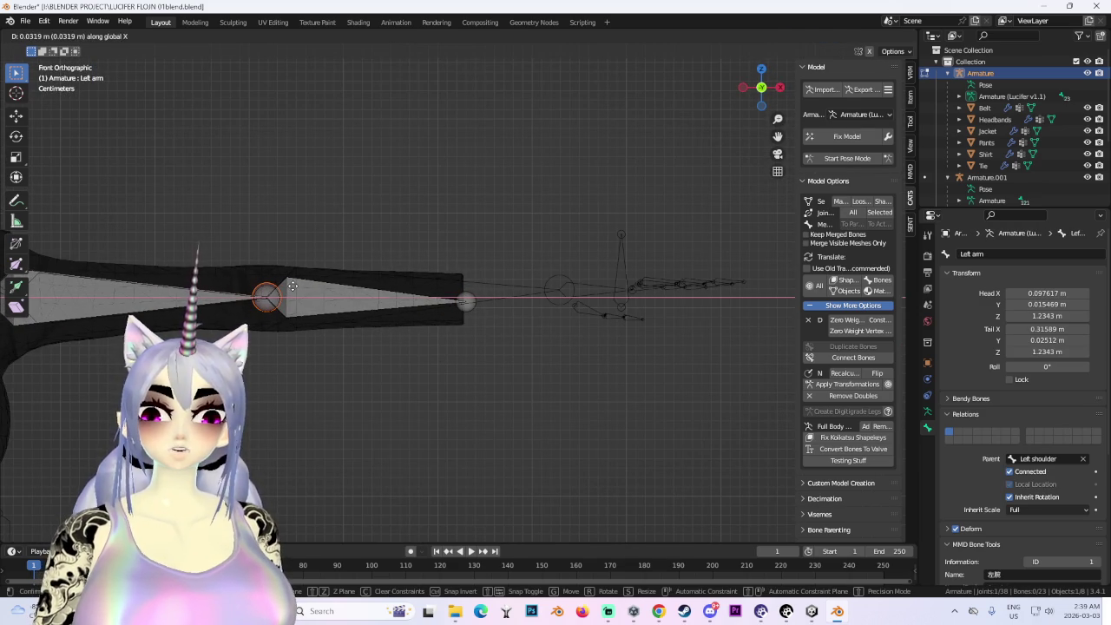
left_click(462, 297)
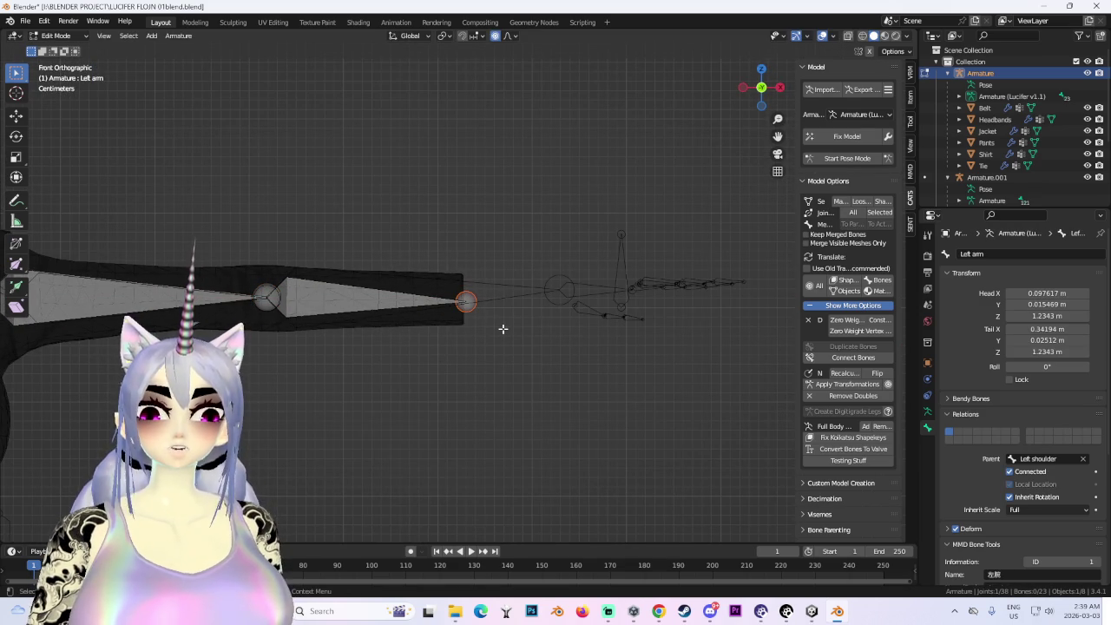
scroll(503, 329, "down", 3)
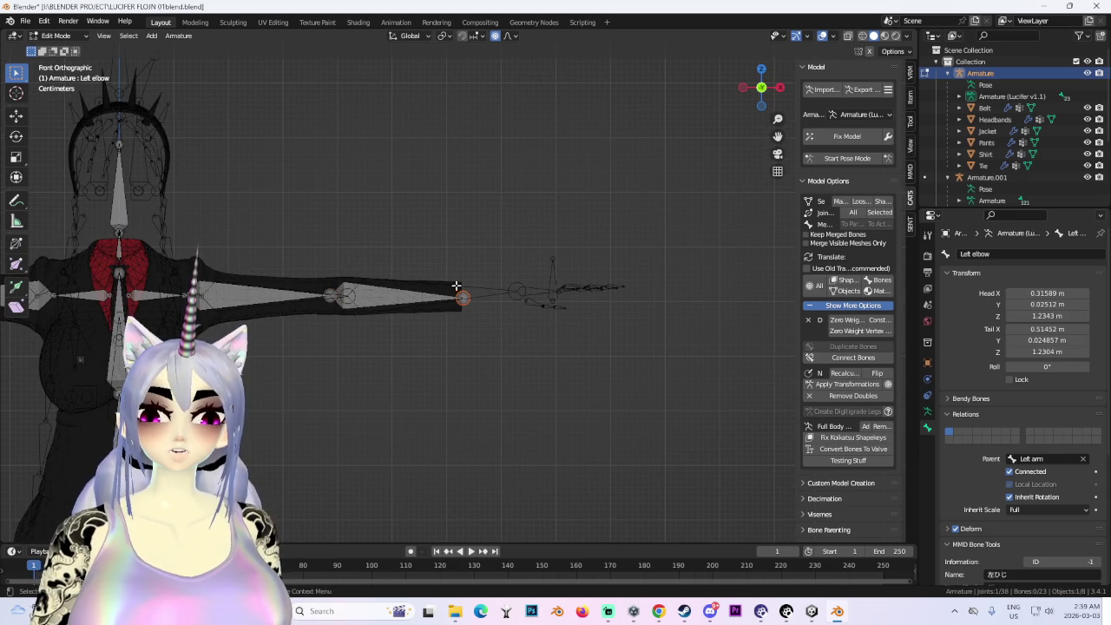
key("g")
key("x")
left_click(552, 324)
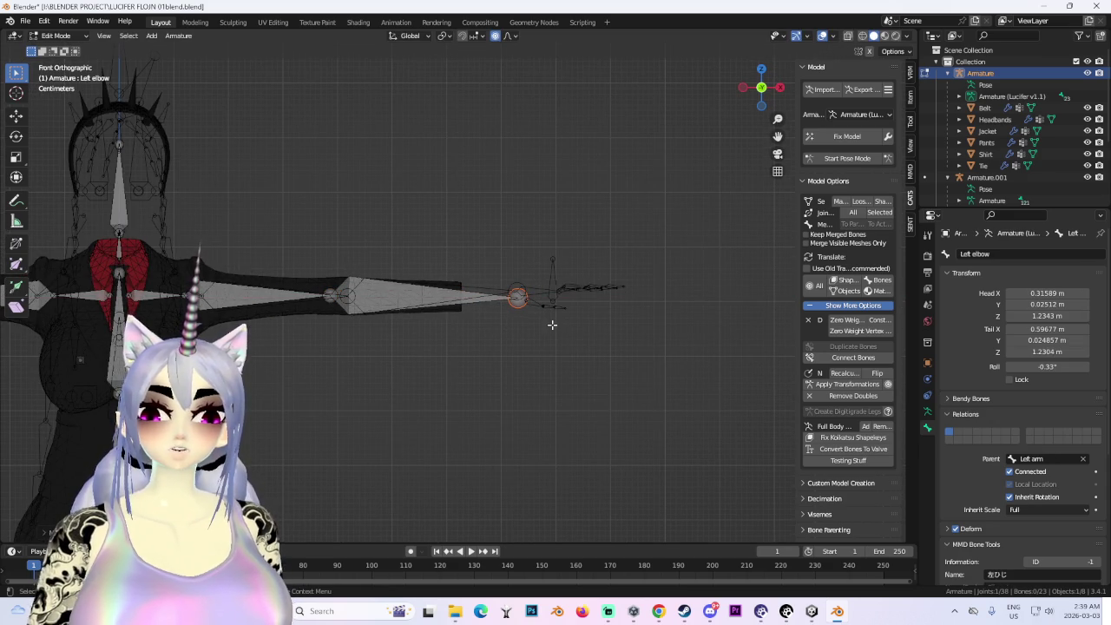
- Nudge the forearm's end joint vertically, then undo the forearm adjustments
scroll(559, 327, "up", 2)
scroll(590, 326, "up", 3)
key("g")
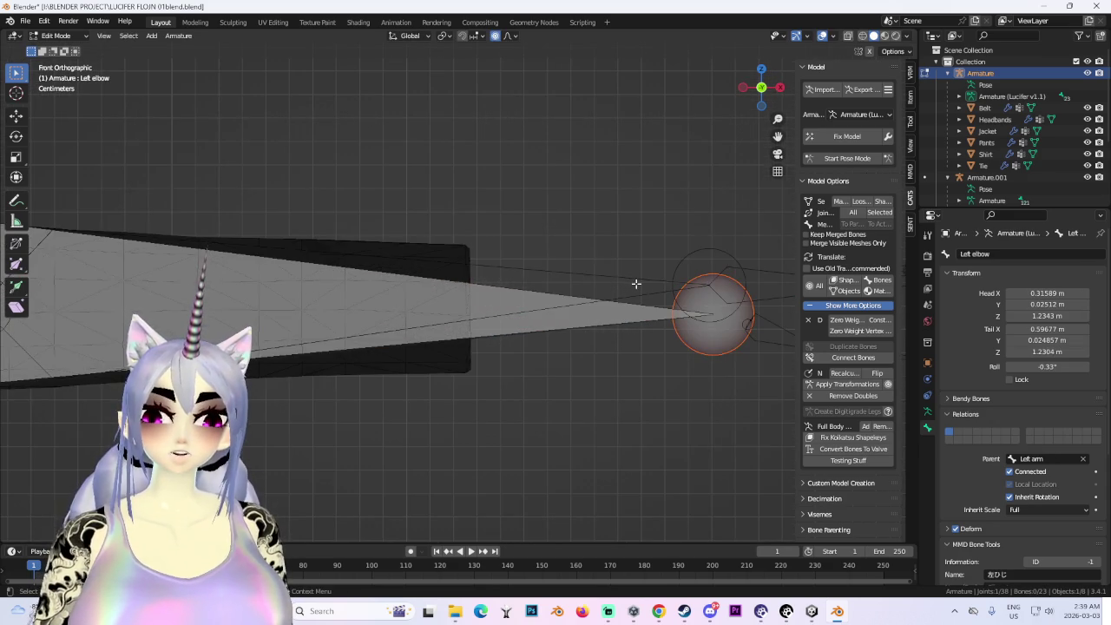
scroll(633, 278, "down", 3)
key("z")
left_click(637, 282)
scroll(500, 325, "up", 2)
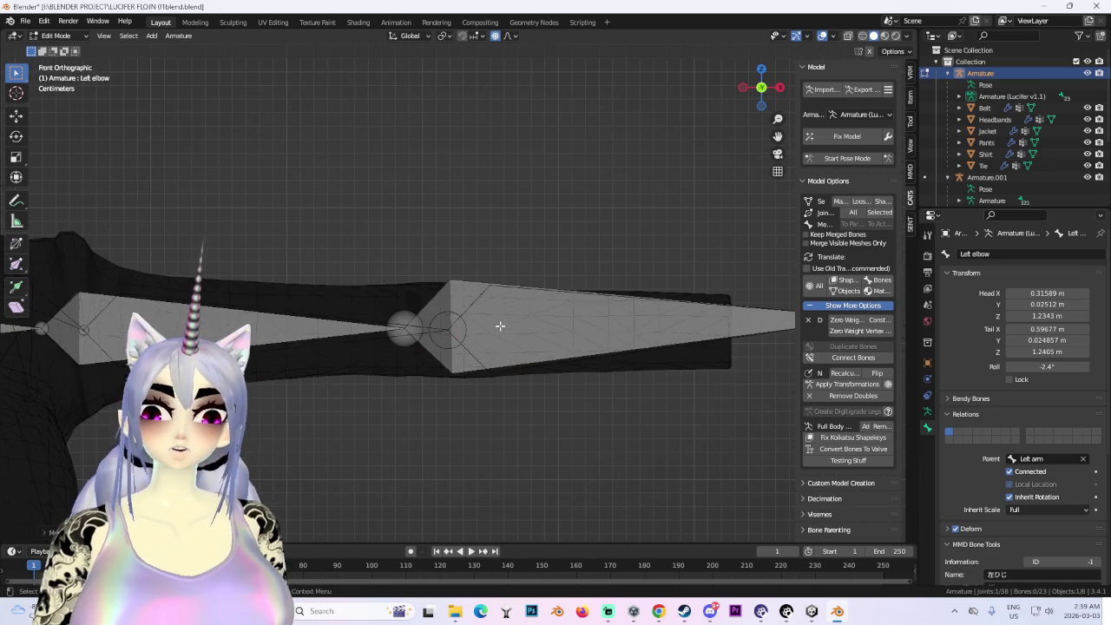
scroll(503, 325, "down", 3)
scroll(469, 347, "down", 2)
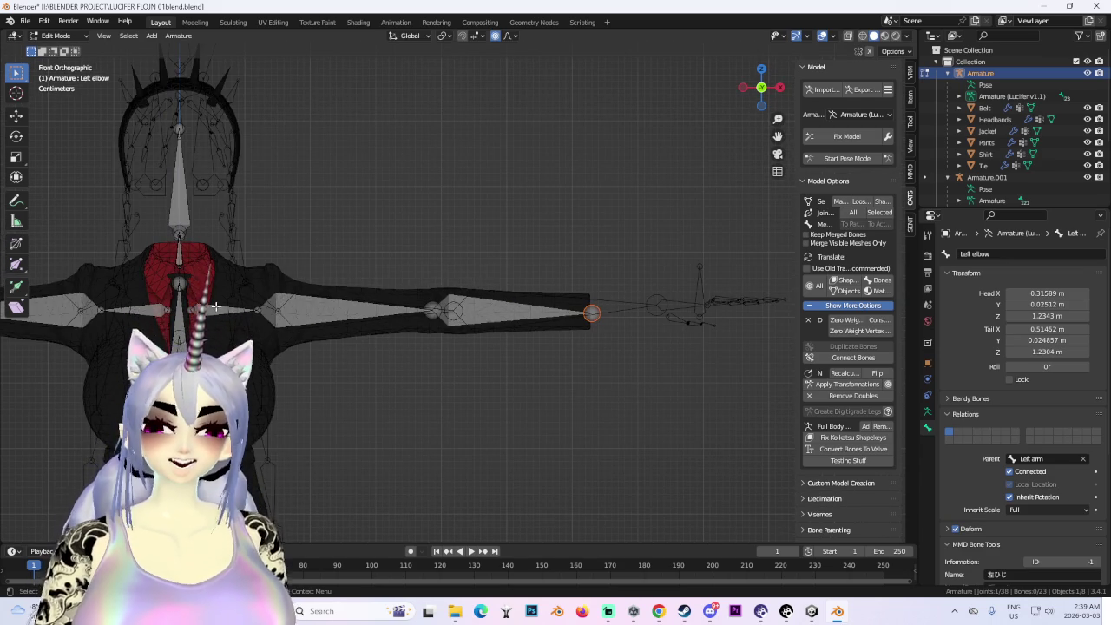
key("ctrl+z")
- Select the left shoulder bone, spanning X 0.013918 to 0.097617 m at Z 1.2343 m
left_click_drag(258, 294, 616, 390)
middle_click_drag(368, 347, 493, 373, "shift")
left_click_drag(335, 311, 397, 389)
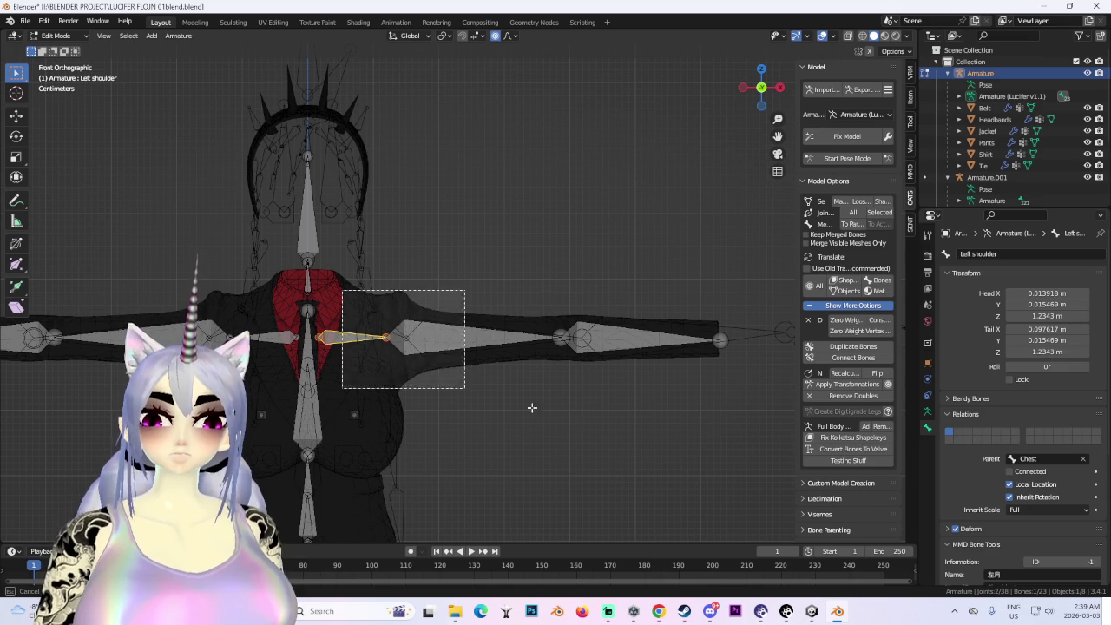
- Shift the left upper-arm bone vertically along Z
left_click(447, 363)
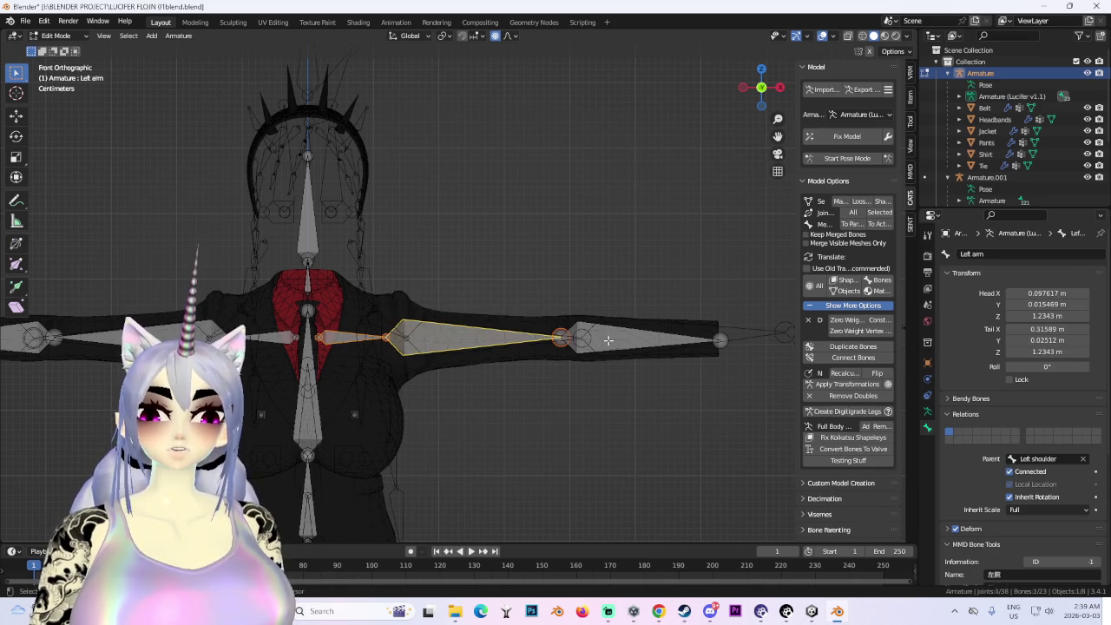
key("g")
key("z")
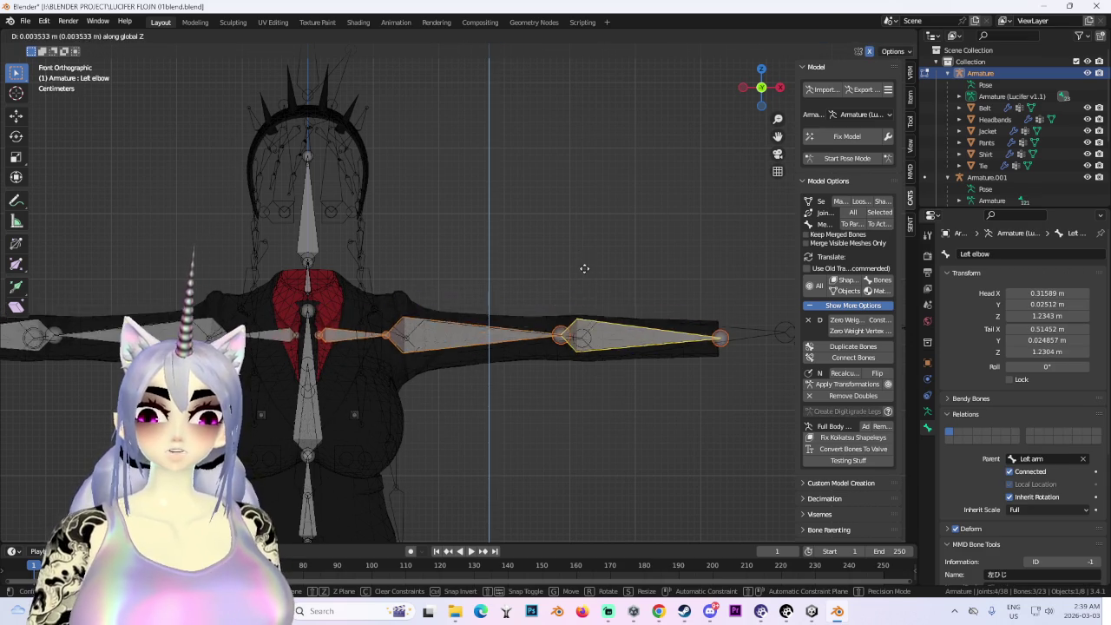
left_click(592, 271)
scroll(488, 241, "up", 2)
scroll(550, 249, "up", 2)
left_click_drag(425, 323, 404, 321)
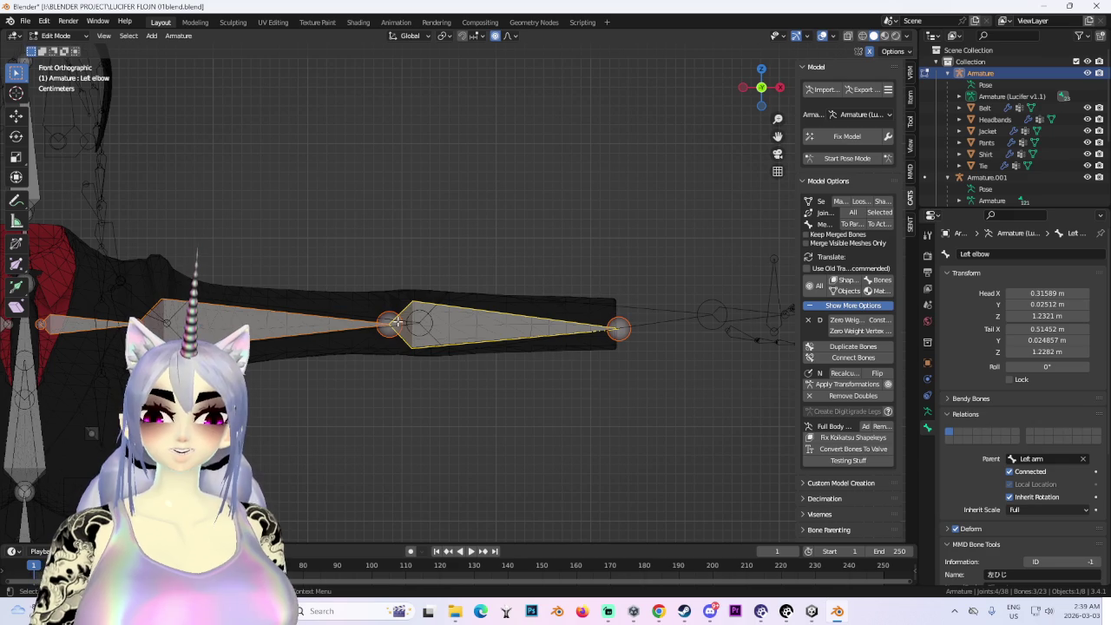
- Move the elbow joint along X and extend the forearm's end joint outward toward the hand
key("g")
key("x")
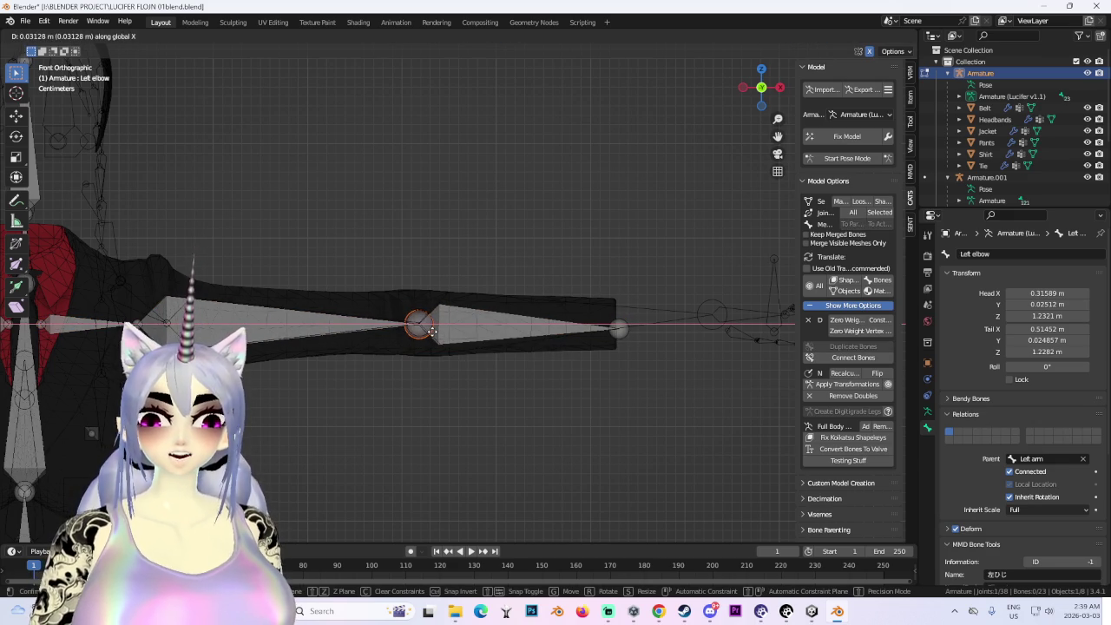
left_click(434, 332)
scroll(525, 335, "down", 3, "ctrl")
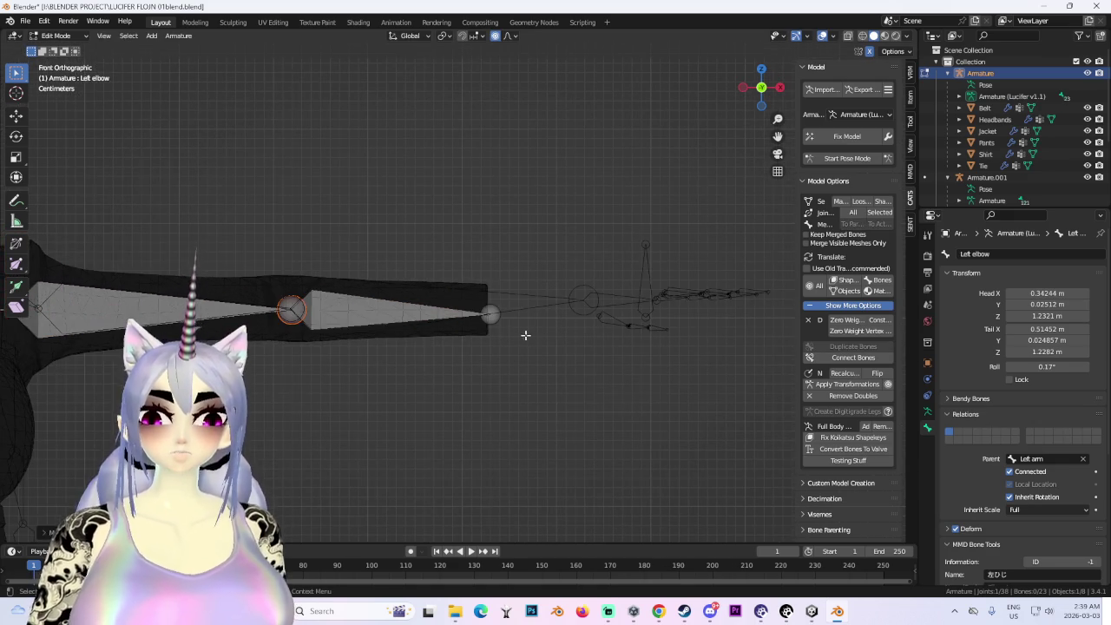
left_click(489, 312)
key("g")
key("x")
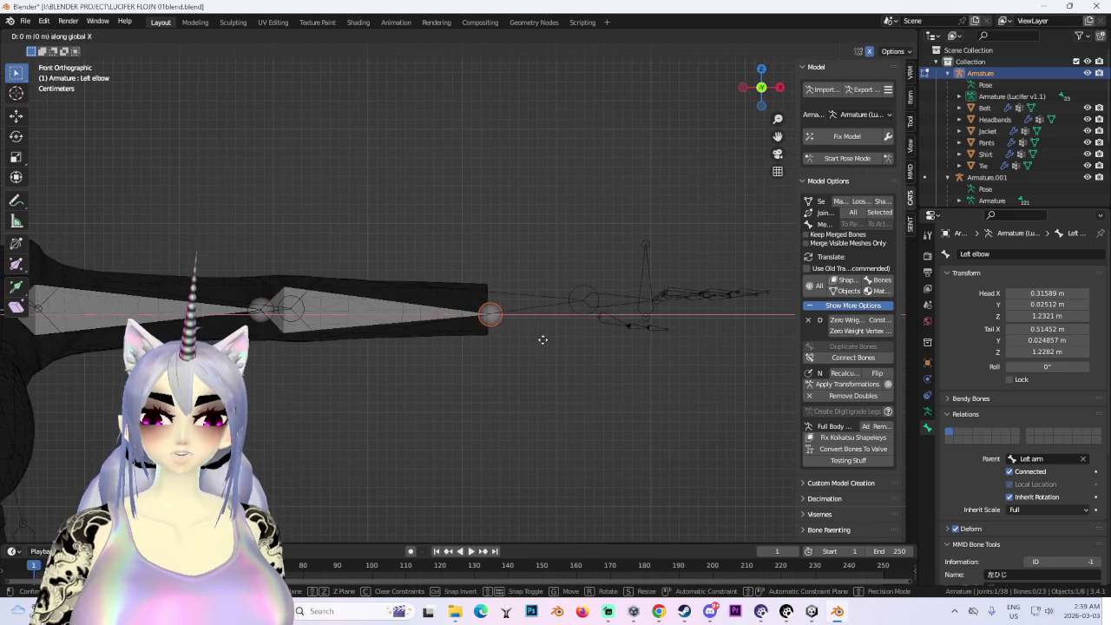
left_click(639, 329)
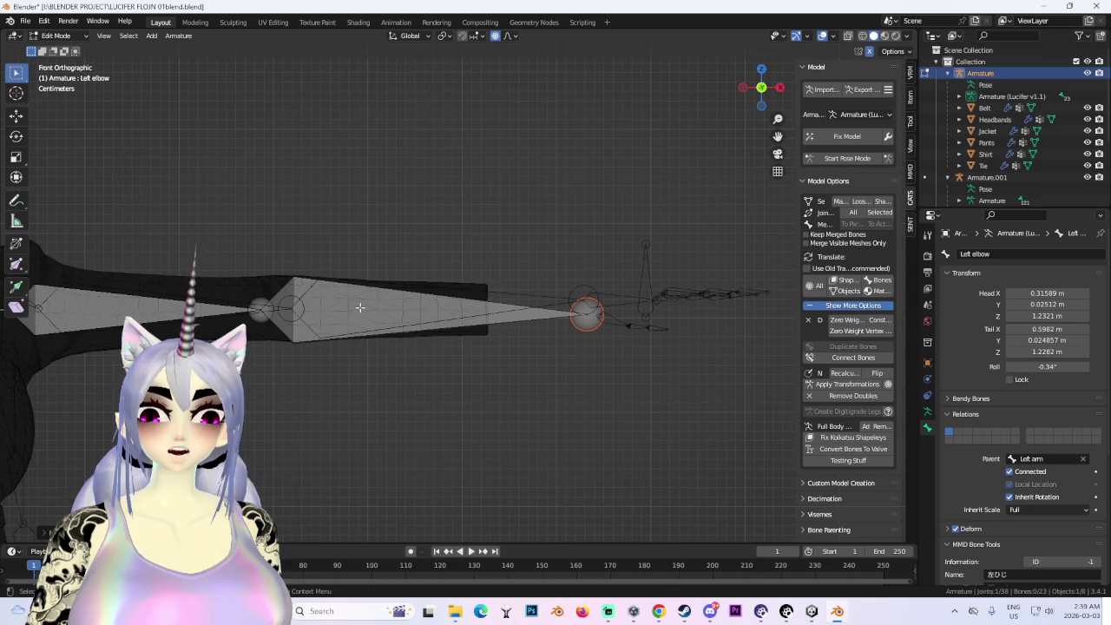
scroll(444, 320, "down", 3)
- Raise, then lower, the selected upper-arm and forearm bones along Z
left_click_drag(649, 363, 222, 257)
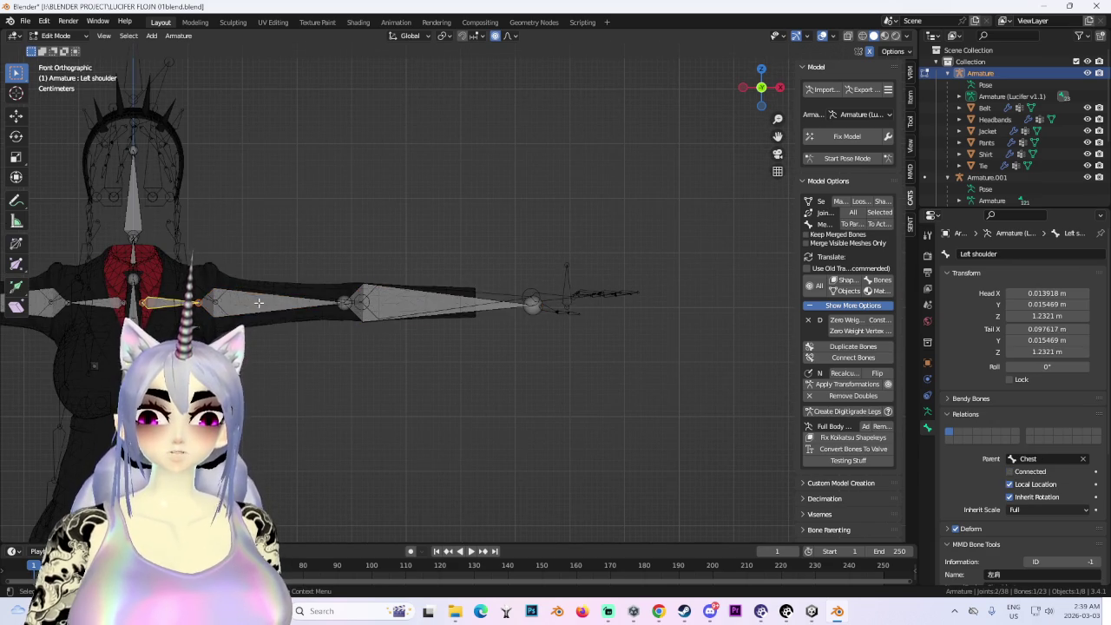
key("g")
key("z")
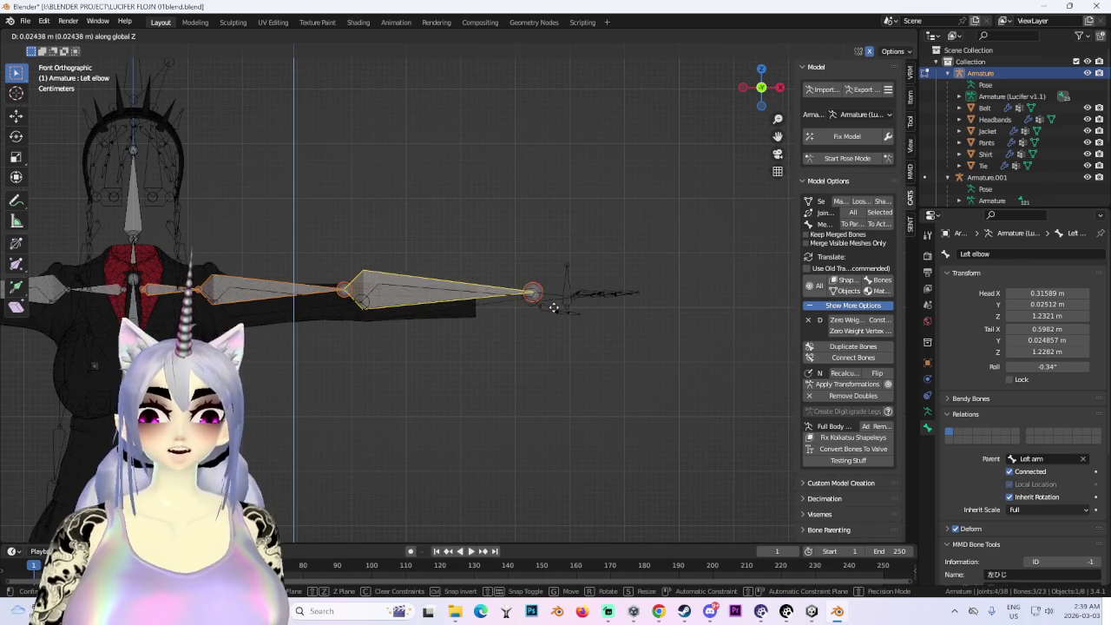
left_click(555, 314)
scroll(548, 315, "down", 3)
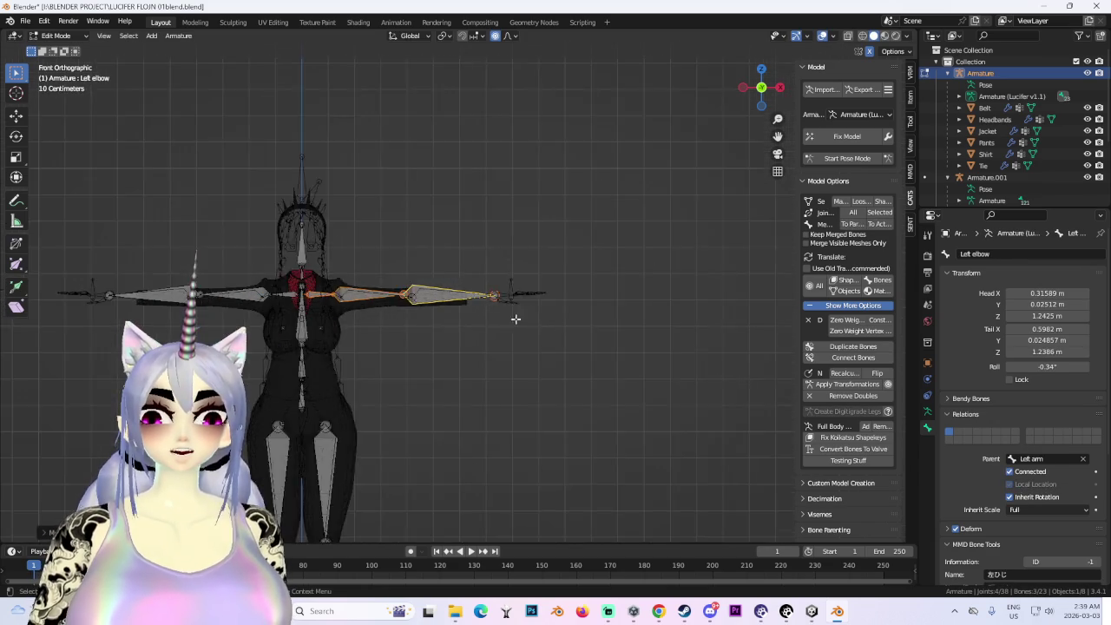
scroll(430, 328, "up", 2)
scroll(544, 287, "up", 1)
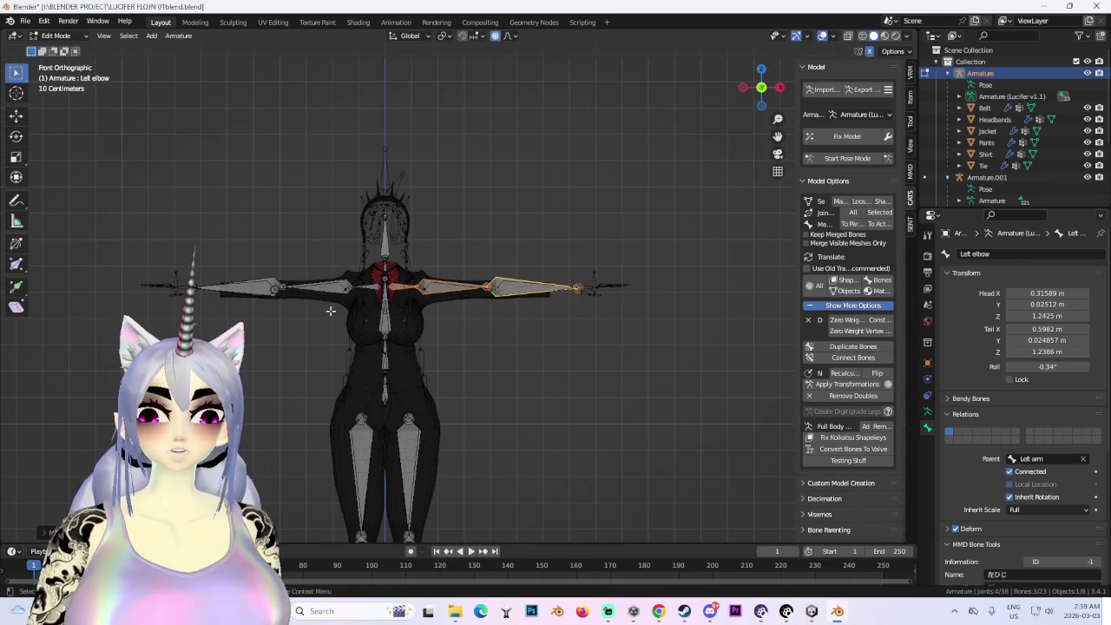
scroll(582, 302, "up", 1)
scroll(582, 303, "up", 2)
key("g")
key("z")
key("Escape")
key("g")
key("z")
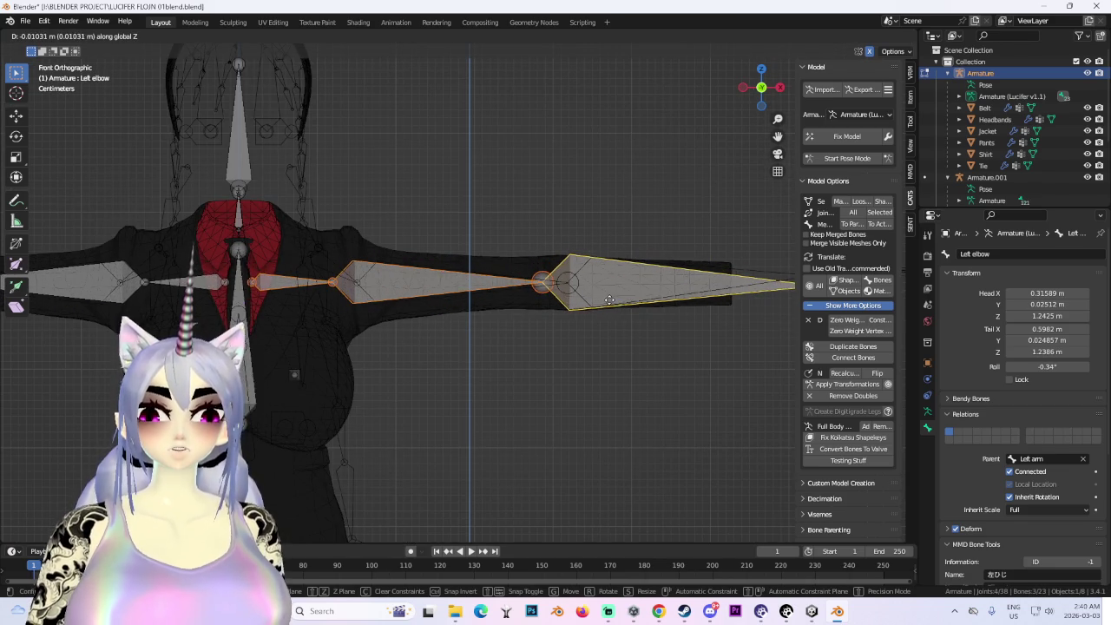
left_click(593, 299)
- Settle the Left elbow bone from X 0.31589, Z 1.2341 m to X 0.5982, Z 1.2302 m
middle_click_drag(720, 269, 450, 259, "shift")
key("g")
key("z")
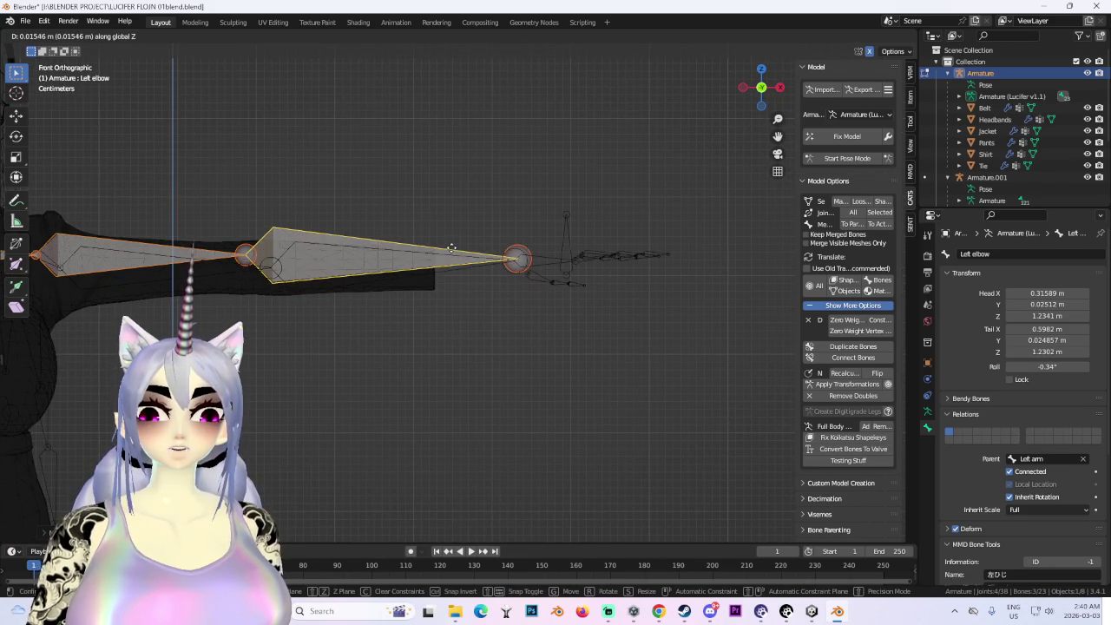
left_click(453, 251)
scroll(447, 278, "down", 3)
scroll(590, 290, "down", 2)
scroll(585, 307, "down", 1)
scroll(488, 307, "up", 4)
key("ctrl+z")
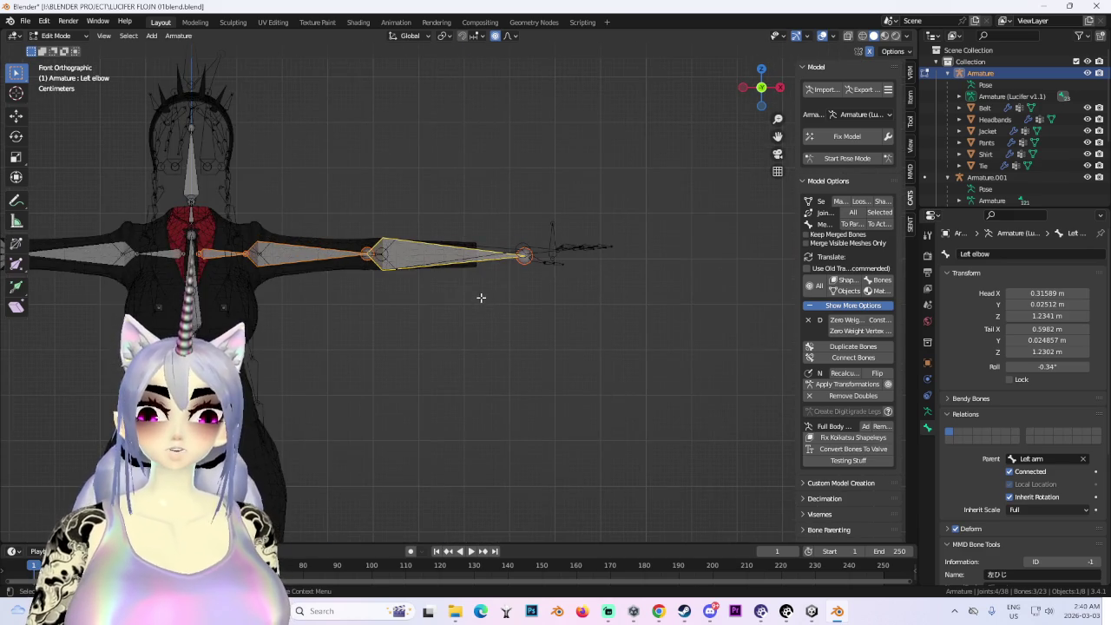
scroll(481, 297, "down", 3)
scroll(489, 240, "down", 1)
scroll(588, 265, "up", 4)
scroll(508, 127, "down", 2, "ctrl")
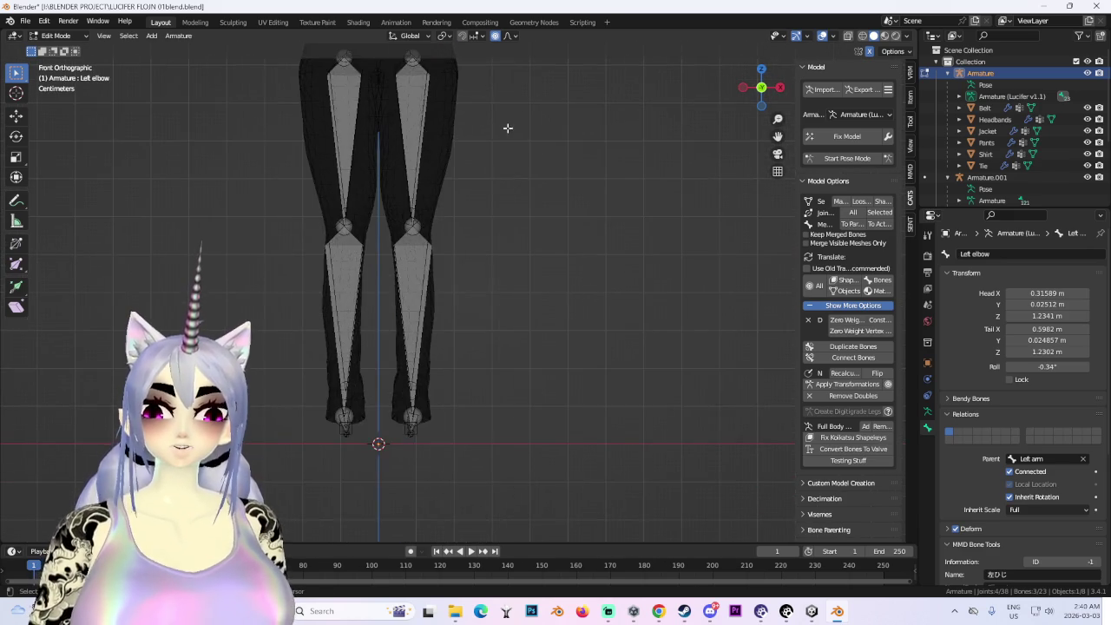
scroll(508, 128, "down", 3)
- Expand CATS Custom Model Creation and disable zero-weight bone removal and shape key cleanup
mouse_move(437, 255)
middle_mouse_down()
mouse_move(540, 280)
mouse_move(533, 275)
mouse_move(568, 270)
mouse_move(474, 301)
mouse_move(577, 295)
middle_mouse_up()
scroll(577, 294, "up", 3)
scroll(521, 317, "down", 3)
scroll(521, 317, "up", 2)
left_click(841, 483)
scroll(857, 482, "down", 2)
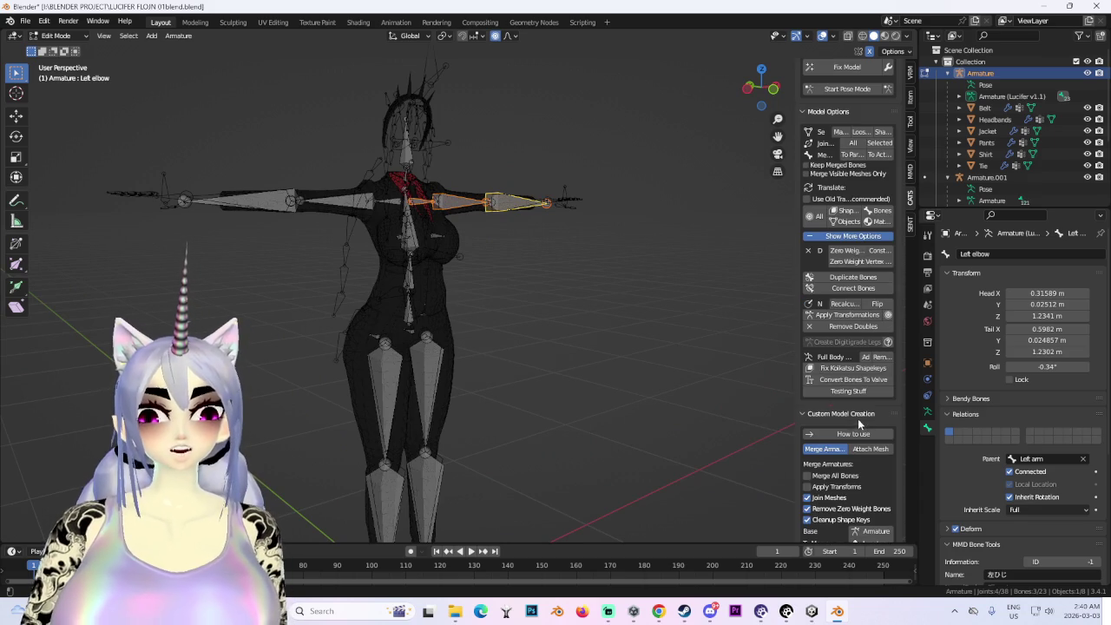
left_click_drag(838, 506, 838, 519)
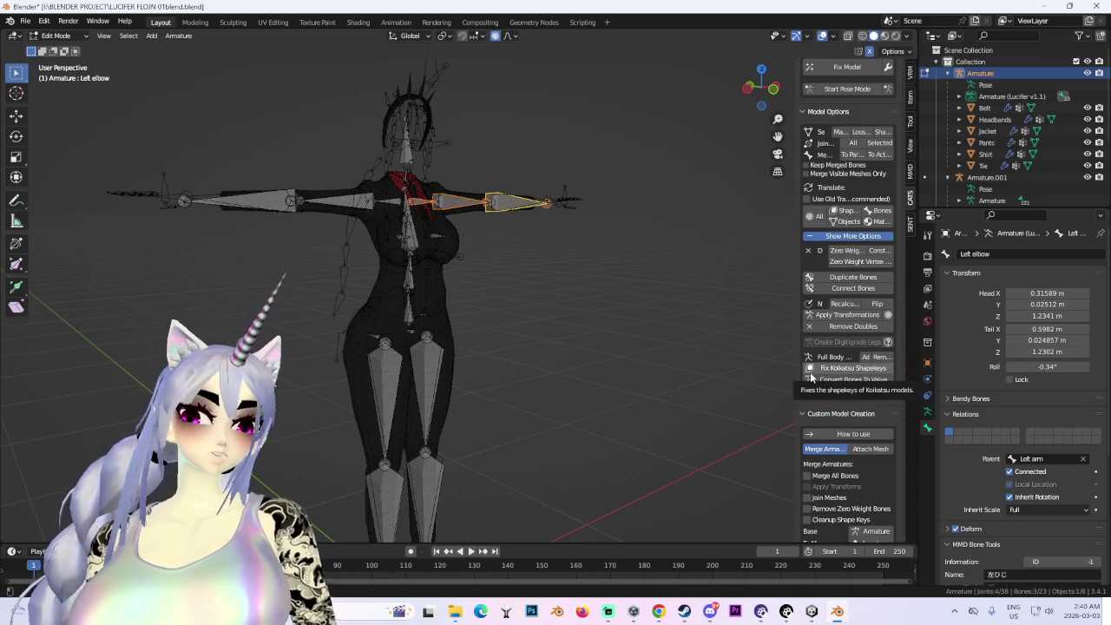
- In CATS Merge Armatures, keep Armature as base and merge Armature.001 into it
scroll(863, 495, "down", 2)
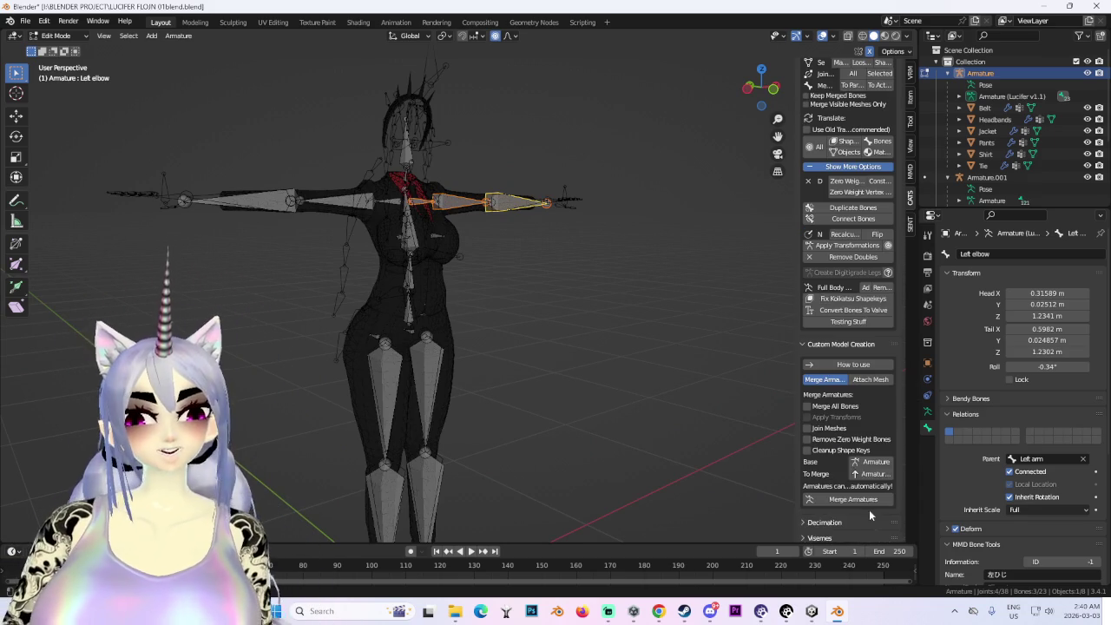
left_click_drag(793, 464, 720, 465)
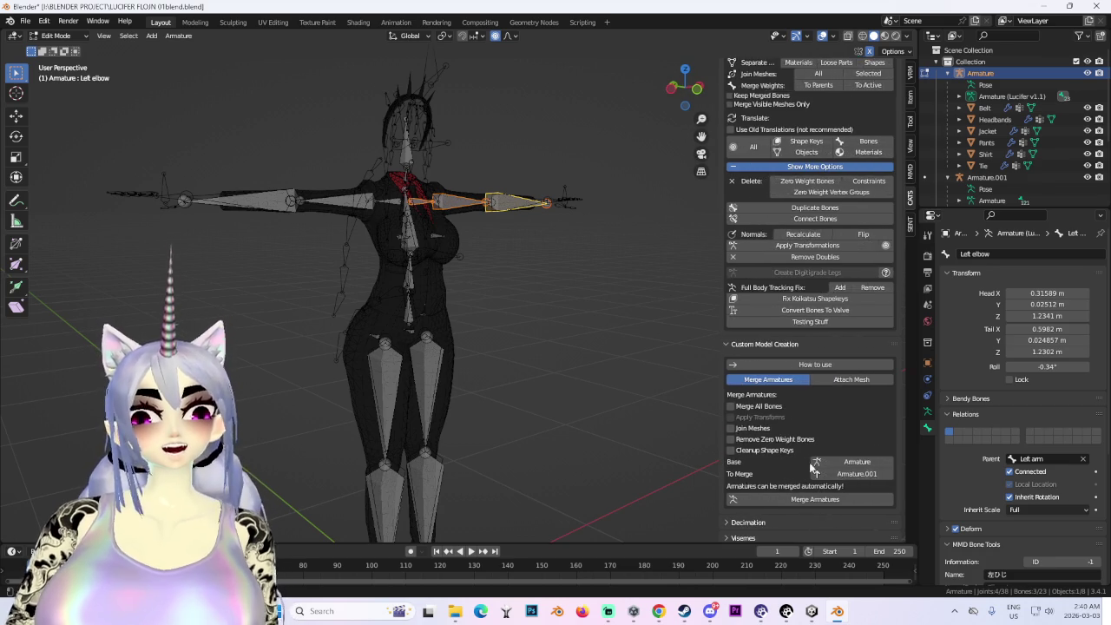
scroll(858, 391, "down", 2)
scroll(983, 127, "down", 5)
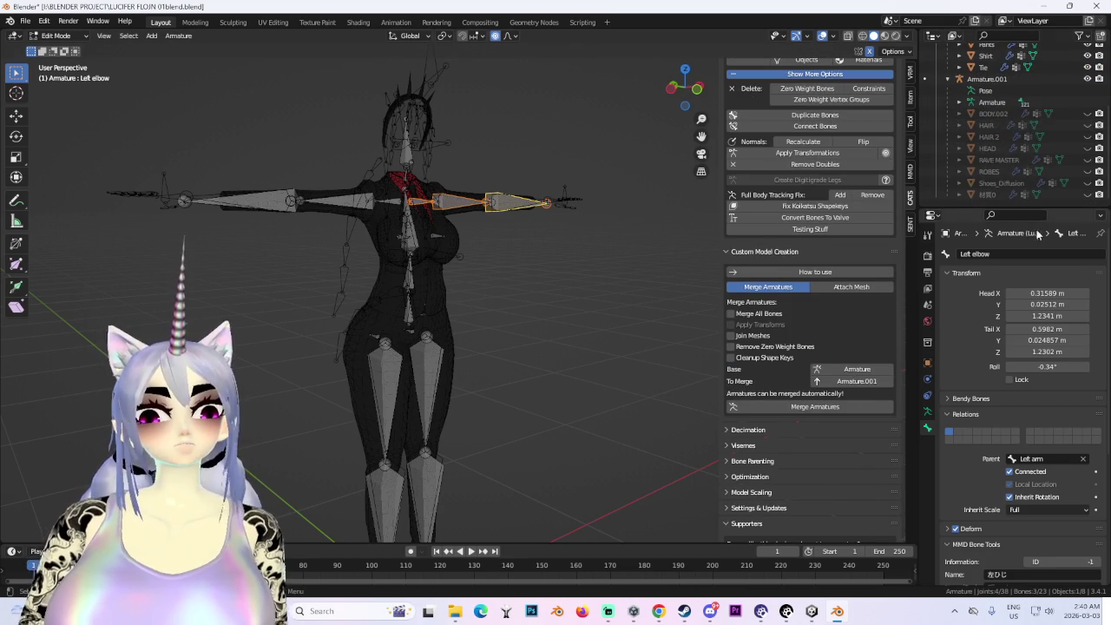
scroll(998, 114, "up", 5)
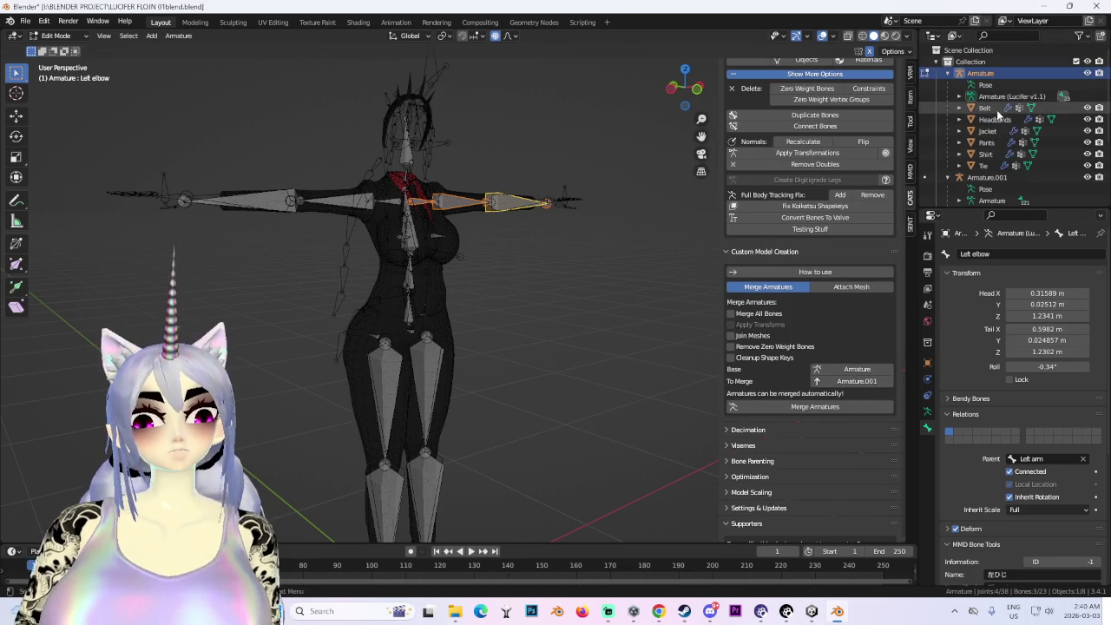
left_click(860, 370)
left_click(880, 390)
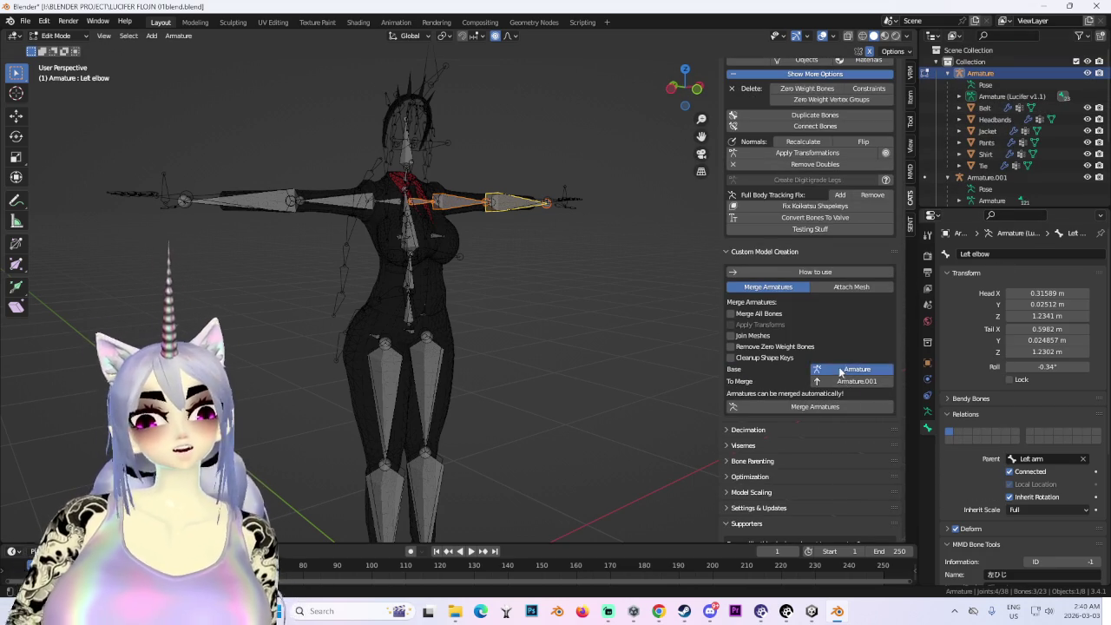
left_click(860, 368)
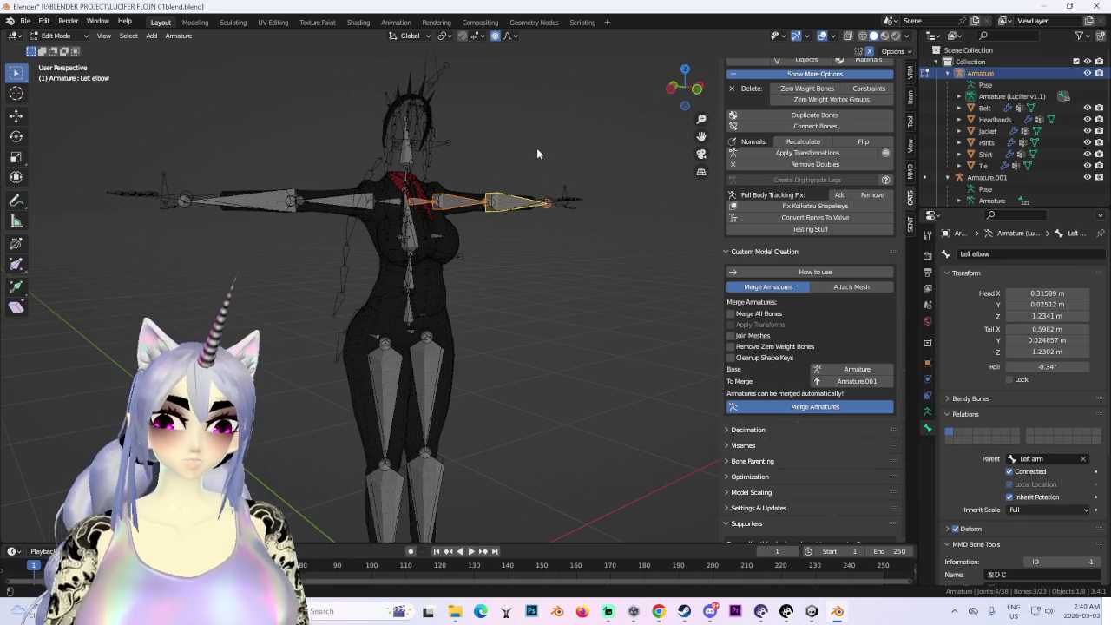
left_click(815, 407)
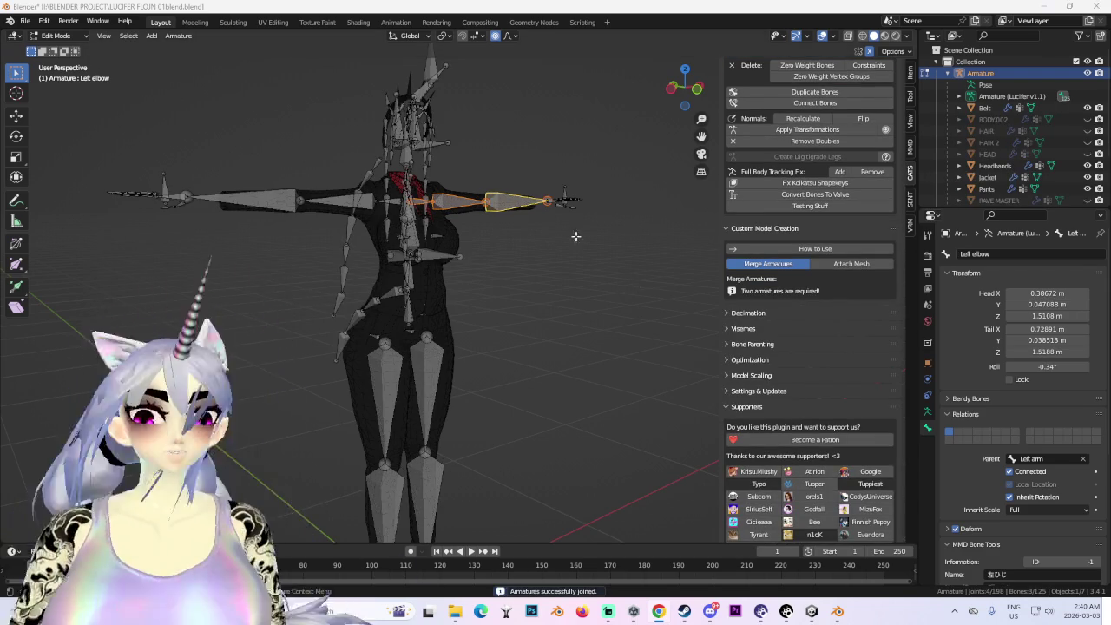
- Hide the Belt mesh in the outliner from a front view of the merged model
middle_click_drag(578, 240, 665, 93)
left_click(667, 91)
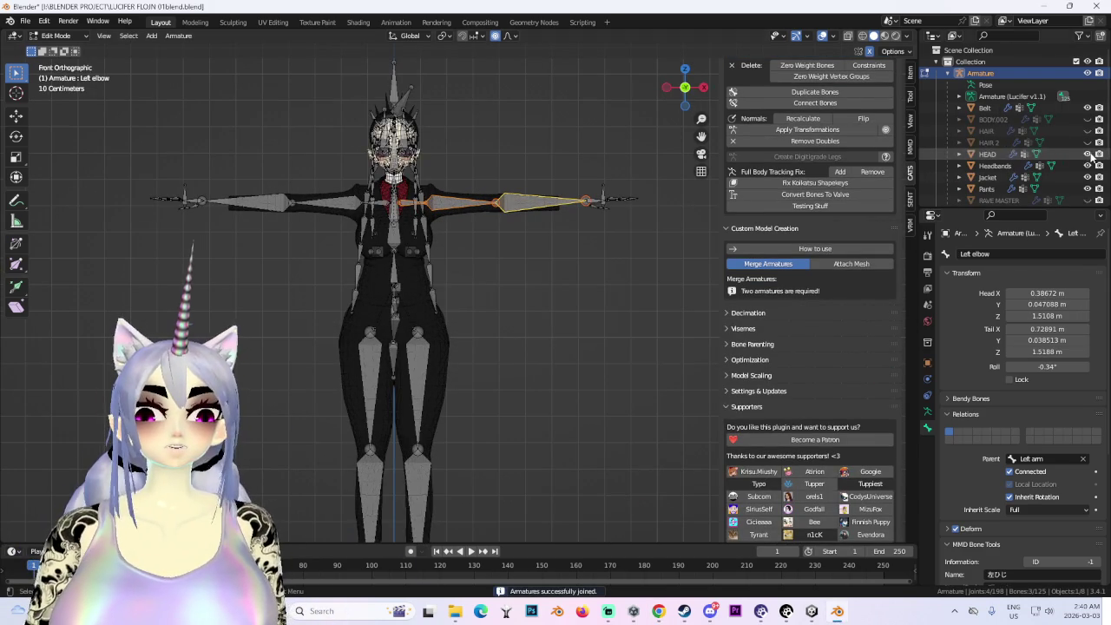
left_click(1086, 107)
scroll(545, 315, "up", 2)
scroll(519, 246, "up", 6)
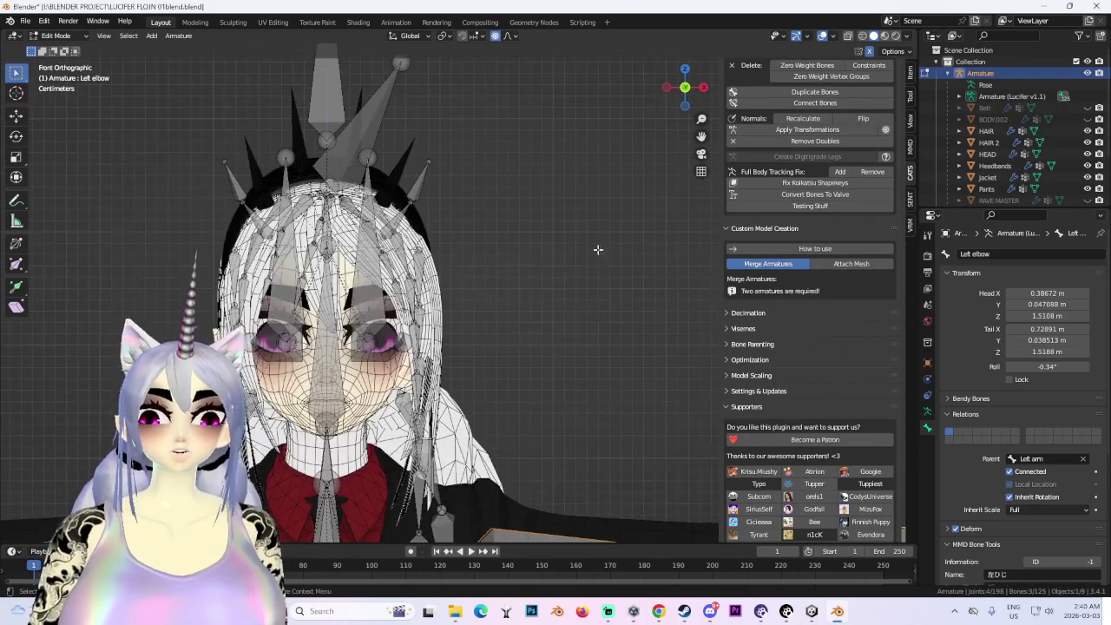
scroll(1089, 130, "down", 3)
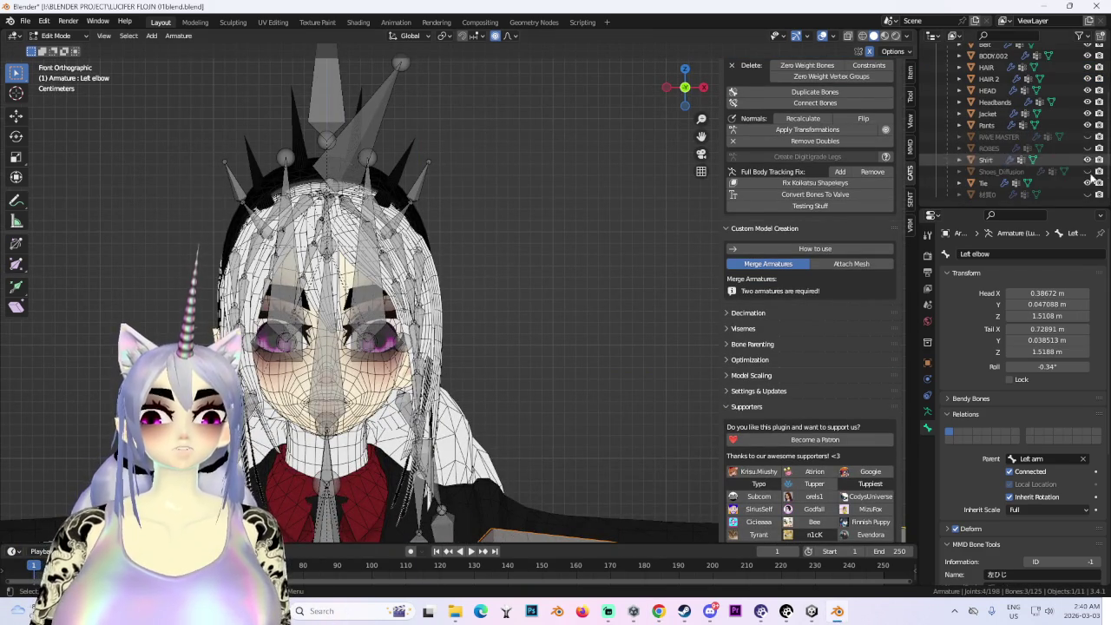
- Unhide the RAVE MASTER mesh and frame a side view of the leg and shoe
left_click(1086, 136)
scroll(434, 260, "down", 5)
mouse_move(434, 261)
middle_mouse_down()
mouse_move(538, 243)
mouse_move(590, 217)
middle_mouse_up()
scroll(590, 216, "up", 4)
scroll(565, 97, "up", 3)
scroll(565, 96, "up", 2)
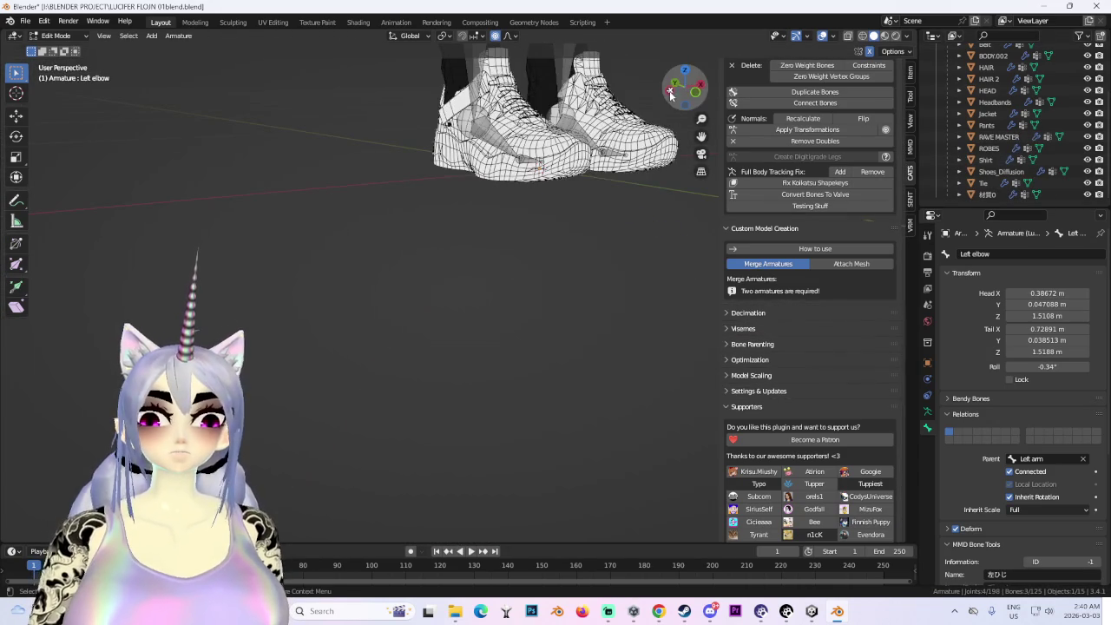
left_click(673, 85)
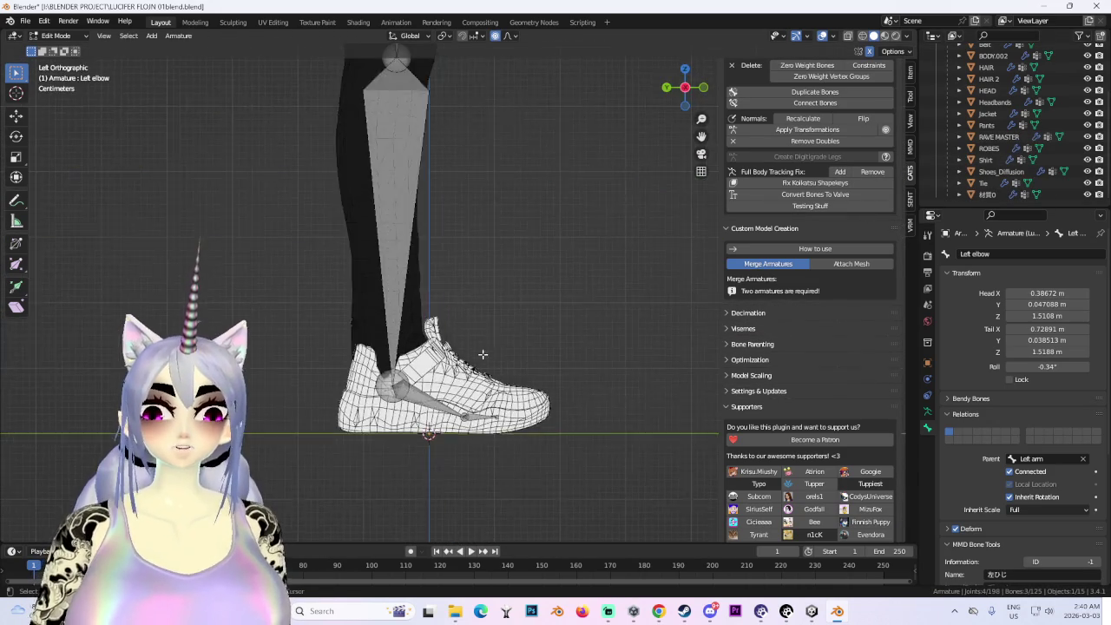
scroll(677, 95, "down", 3)
scroll(807, 136, "up", 3)
scroll(807, 135, "up", 3)
scroll(807, 135, "up", 3)
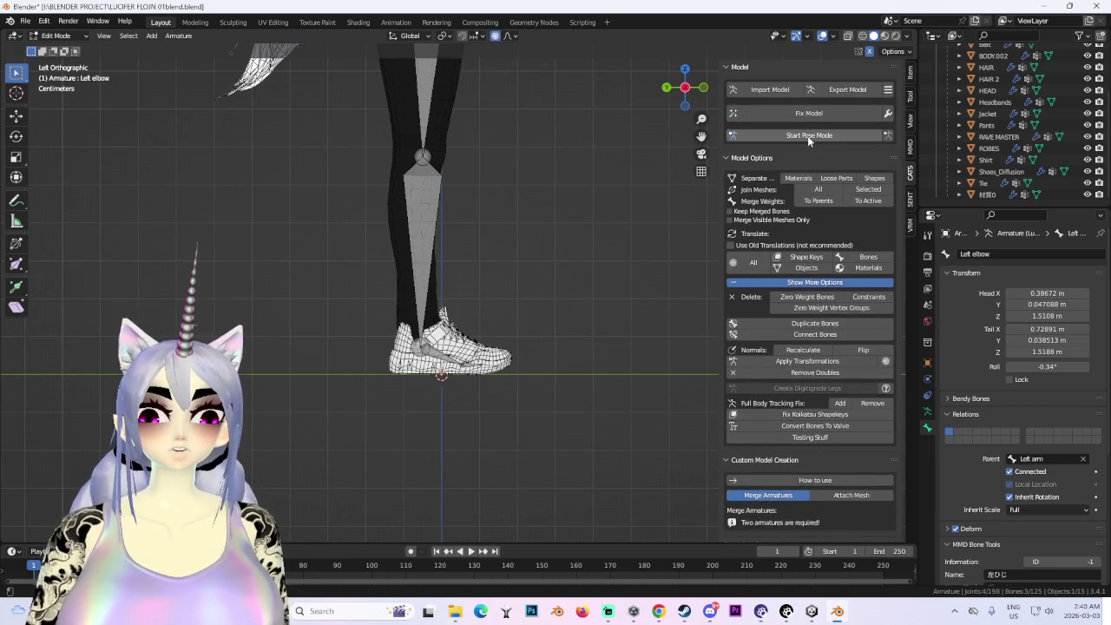
- In Pose Mode, swing the right leg forward at the hip and bend the right knee
left_click(807, 135)
left_click_drag(426, 263, 521, 206)
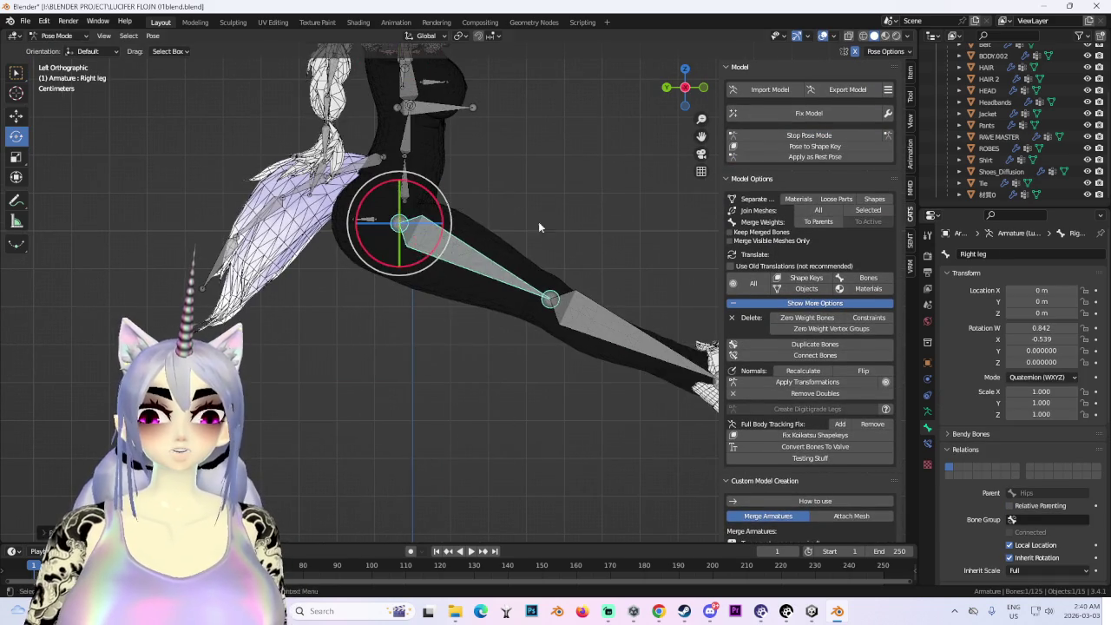
middle_click_drag(521, 206, 425, 140, "shift")
left_click(516, 260)
mouse_move(490, 261)
left_mouse_down()
mouse_move(458, 299)
mouse_move(408, 286)
left_mouse_up()
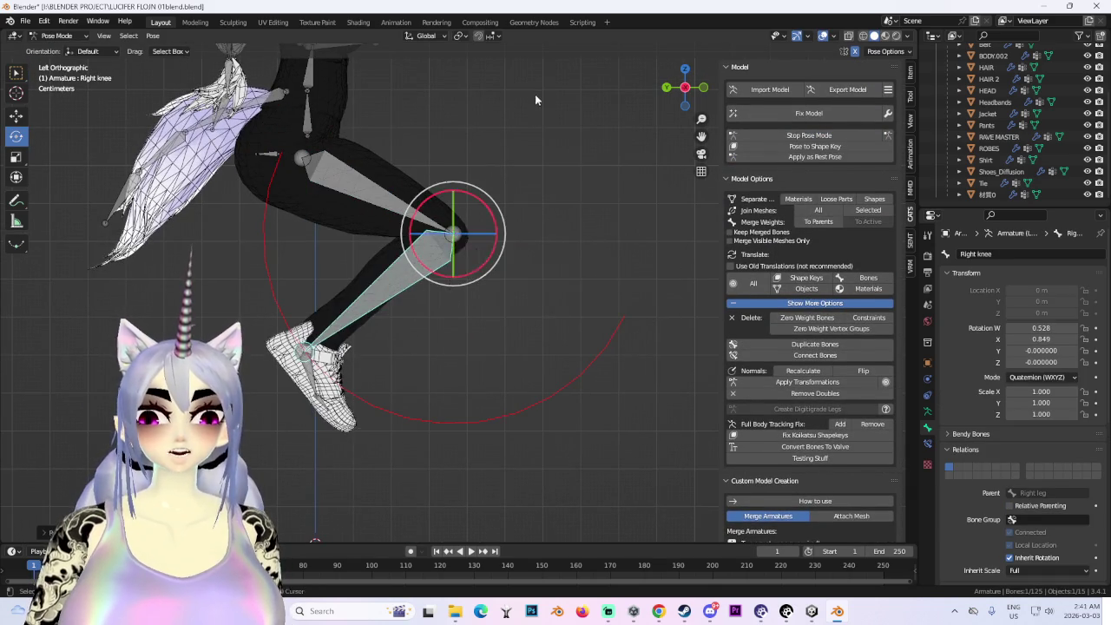
scroll(501, 246, "up", 5, "shift")
- Test-tilt the upper body with the Chest bone, then cancel the rotation
left_click(305, 335)
middle_click_drag(515, 287, 468, 287)
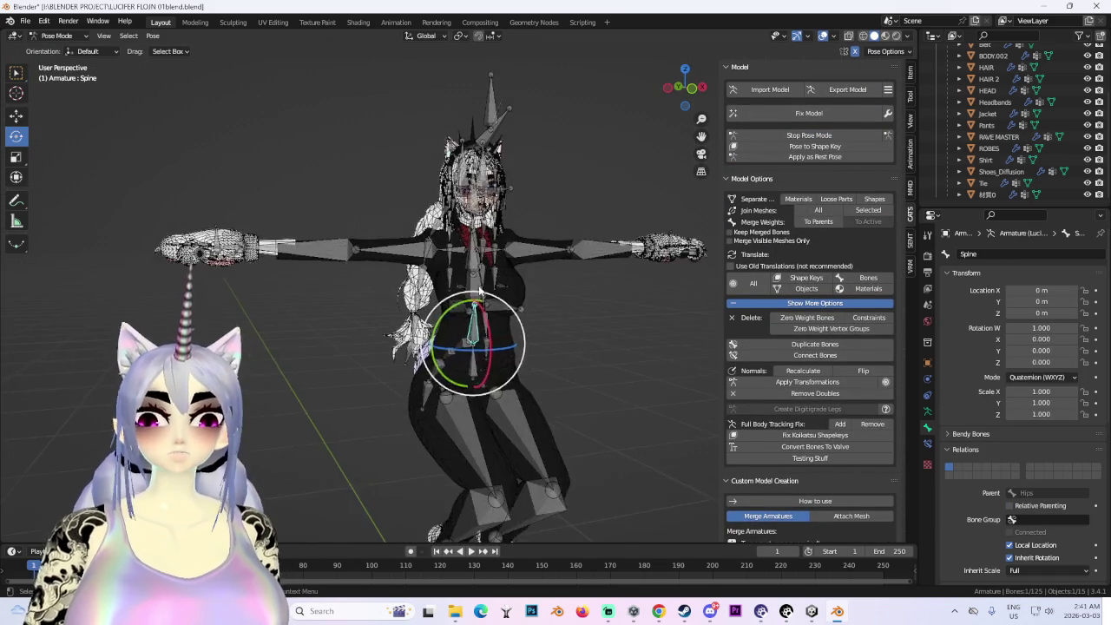
scroll(469, 287, "up", 2)
left_click(462, 284)
mouse_move(462, 284)
left_mouse_down()
mouse_move(361, 338)
mouse_move(631, 209)
mouse_move(653, 260)
mouse_move(521, 230)
left_mouse_up()
key("Escape")
- Rotate the Left arm bone, then stop Pose Mode to restore the T-pose in front view
left_click(631, 209)
scroll(521, 230, "up", 3)
middle_click_drag(521, 230, 546, 259)
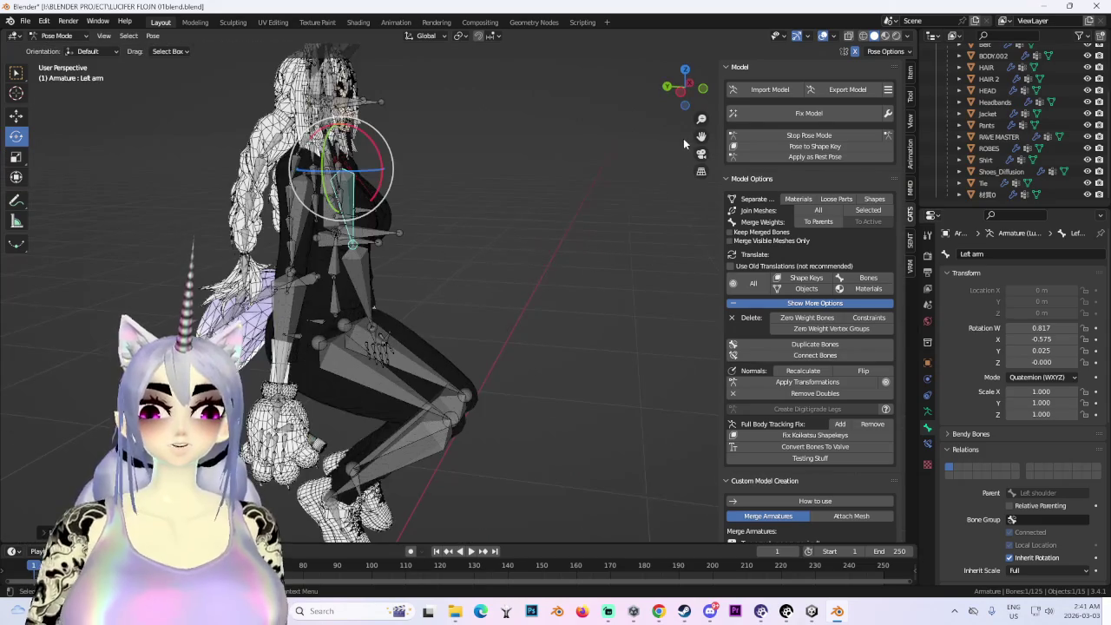
left_click(797, 136)
left_click(703, 89)
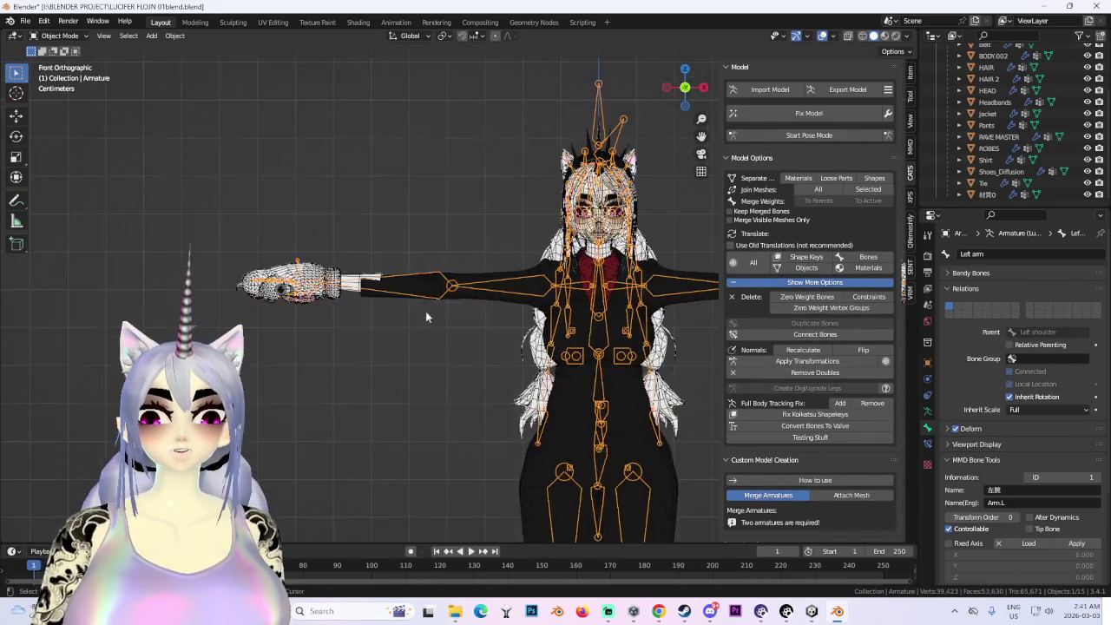
- Enter Edit Mode on the Jacket and select the forearm sleeve with X-ray on
scroll(393, 256, "up", 5)
left_click(393, 255)
left_click(76, 35)
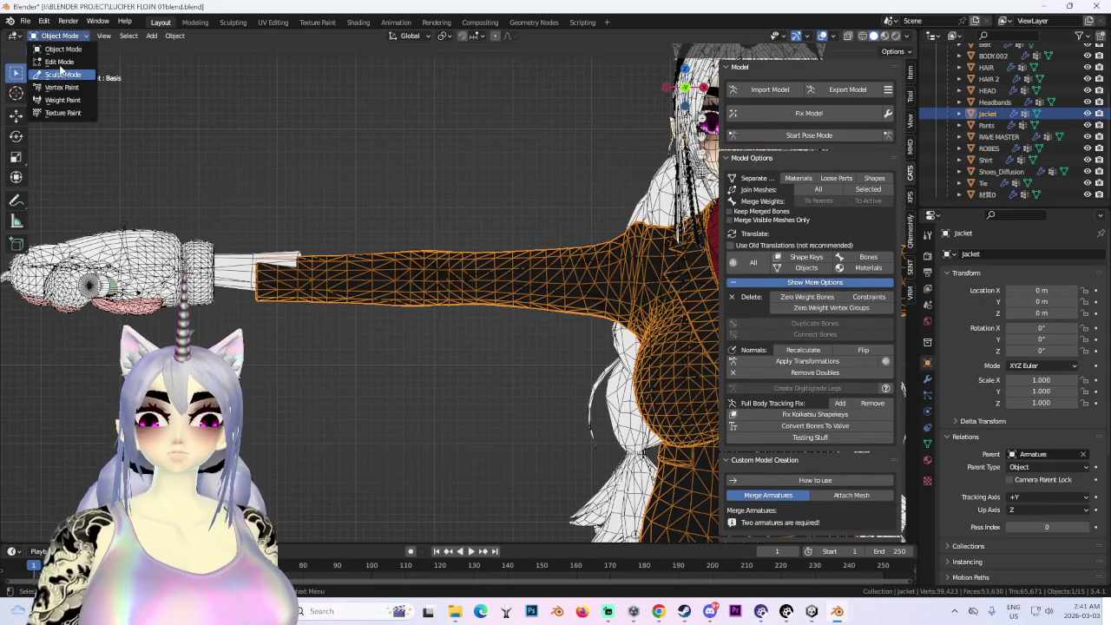
left_click(54, 65)
scroll(349, 250, "down", 3)
scroll(349, 250, "down", 2)
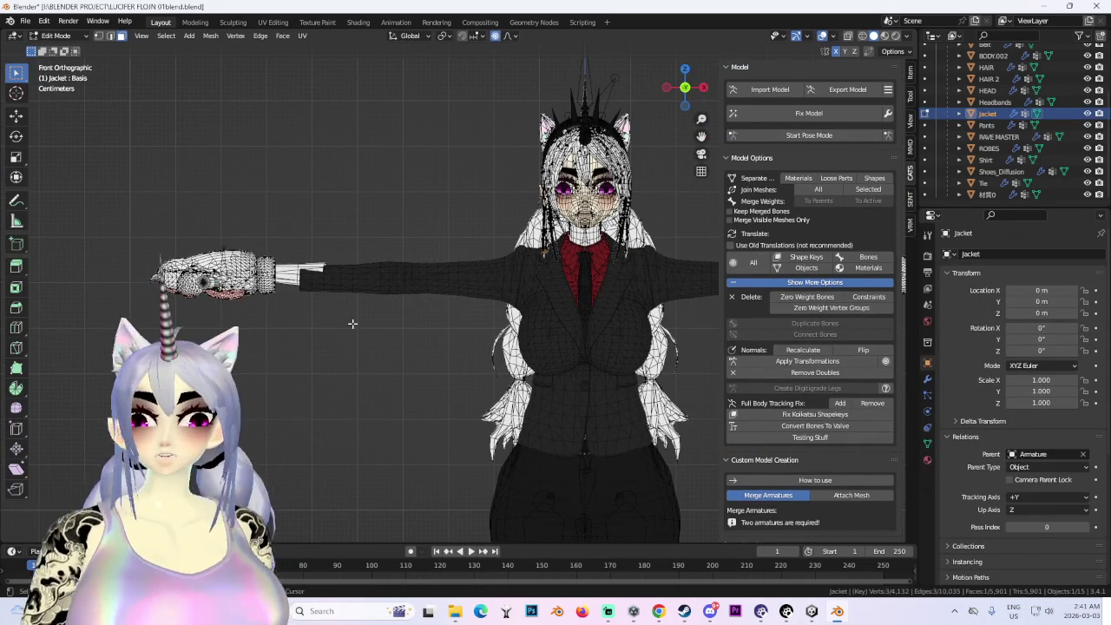
left_click_drag(295, 242, 383, 379)
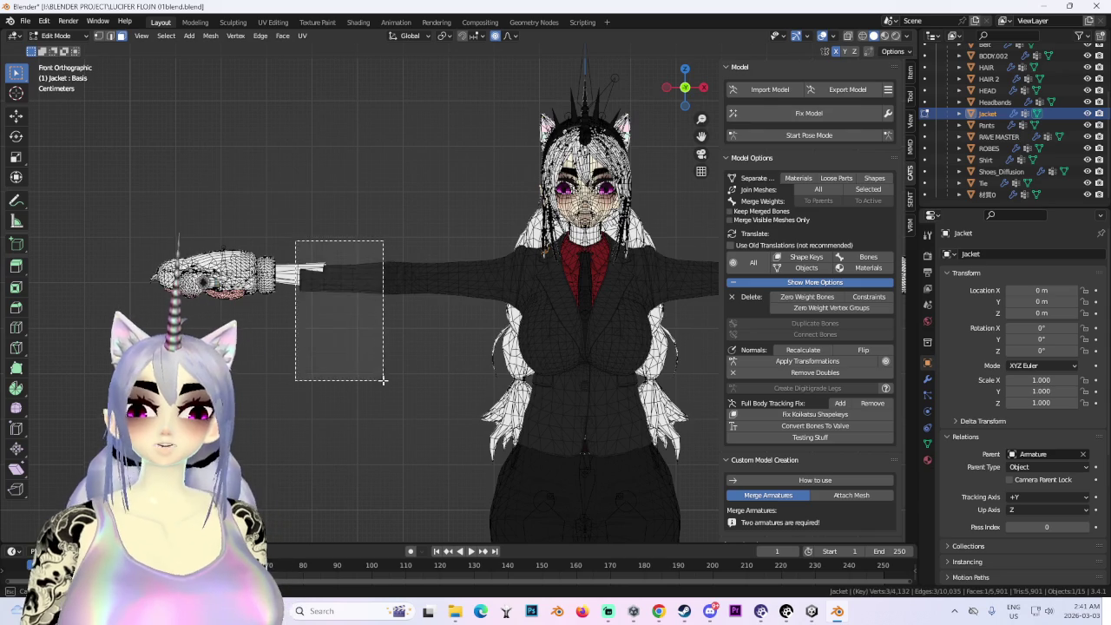
scroll(573, 208, "down", 3)
scroll(576, 291, "down", 3, "ctrl")
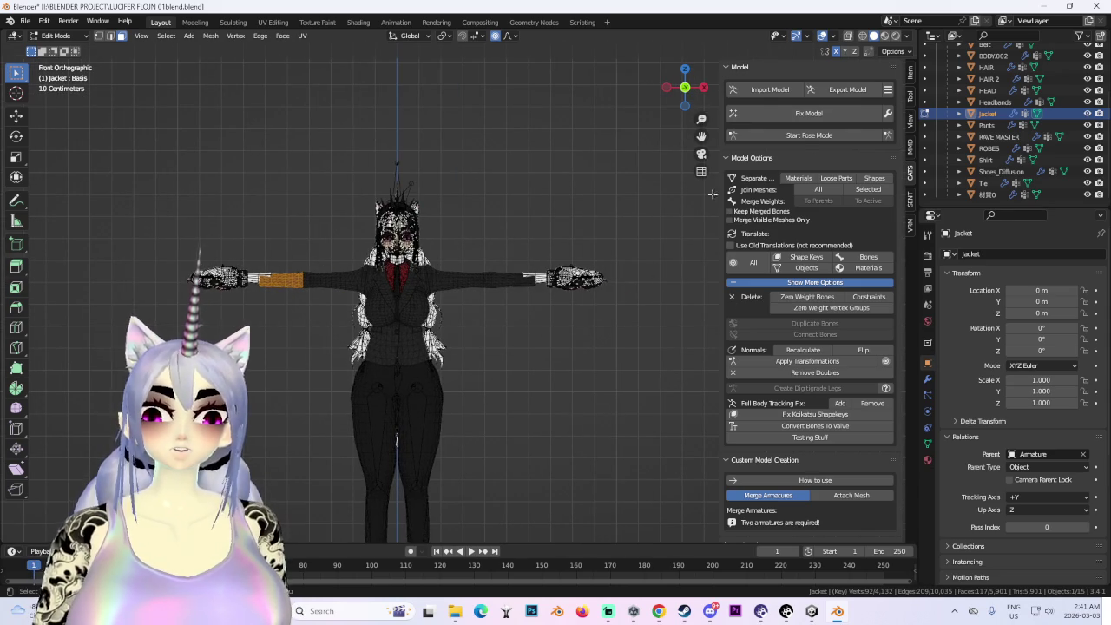
left_click(864, 39)
- Try moving the left sleeve vertices along Z, then cancel the move
scroll(442, 278, "up", 3)
left_click_drag(409, 260, 478, 379)
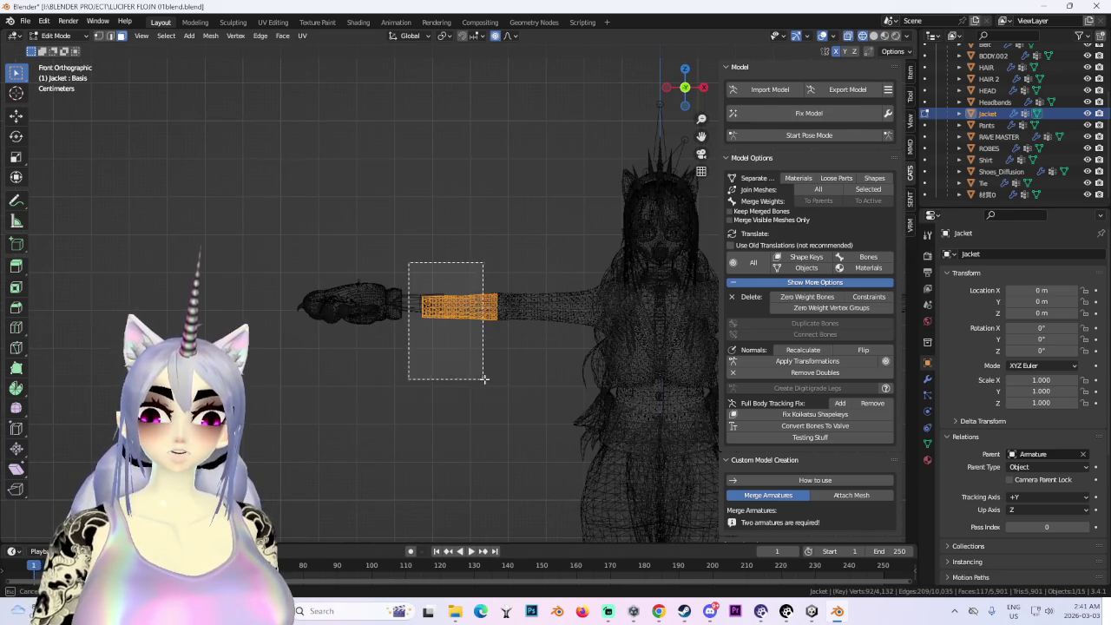
middle_click_drag(616, 262, 478, 276, "shift")
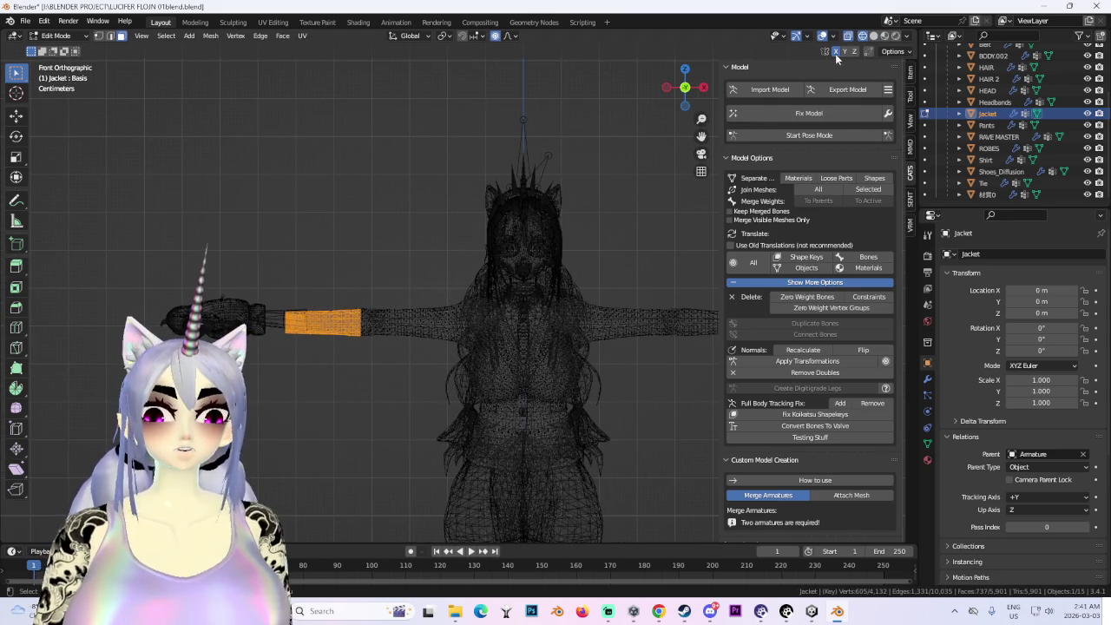
middle_click_drag(519, 231, 427, 231, "shift")
key("g")
key("z")
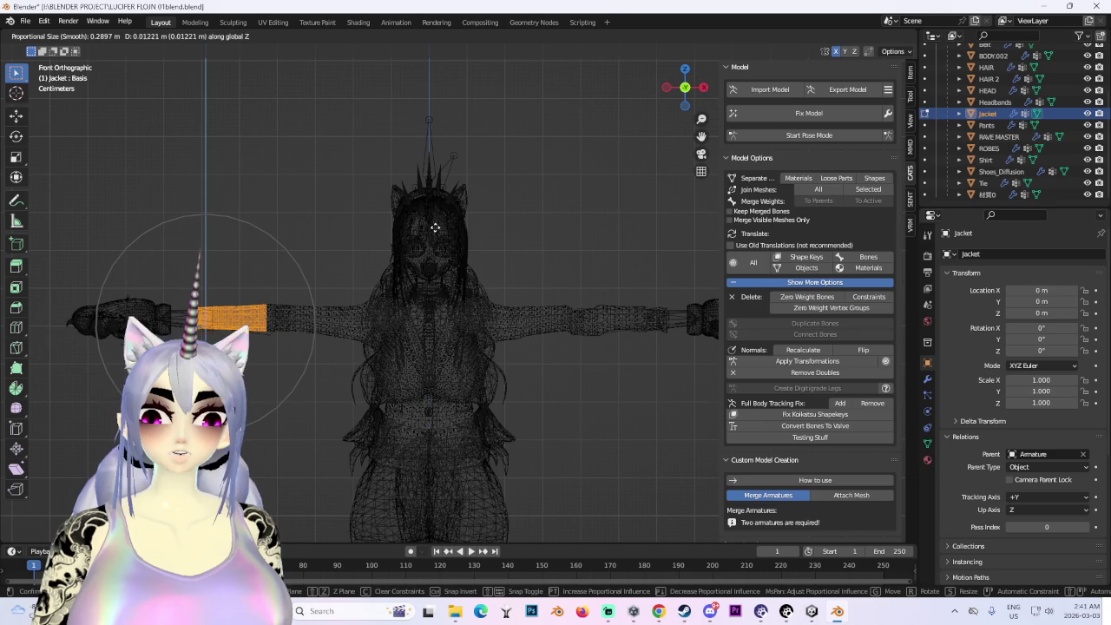
right_click(435, 227)
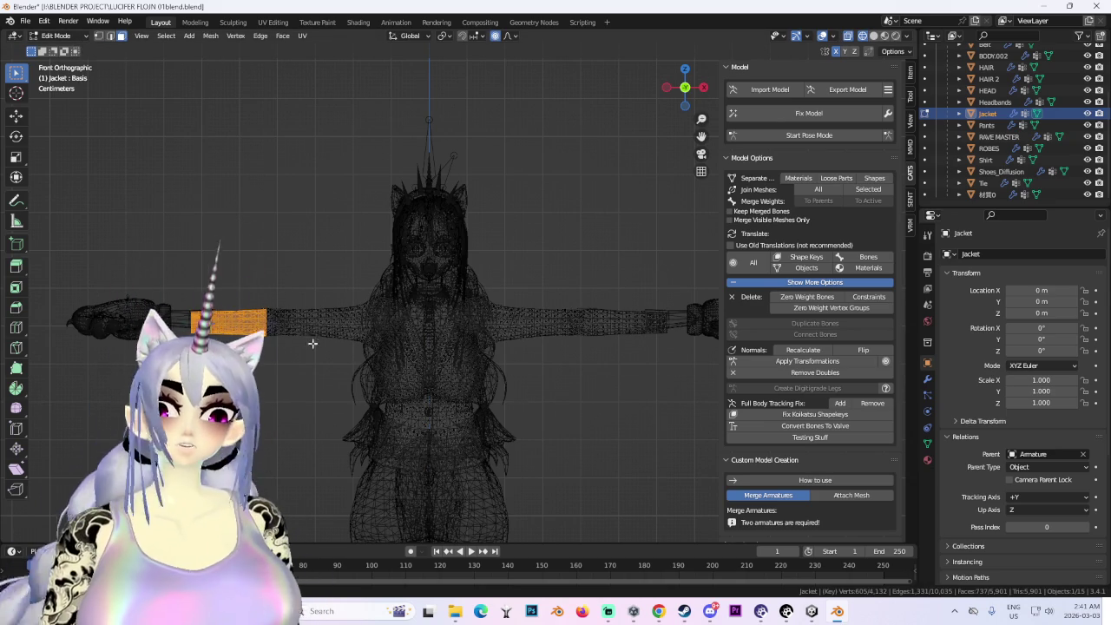
scroll(218, 216, "up", 4)
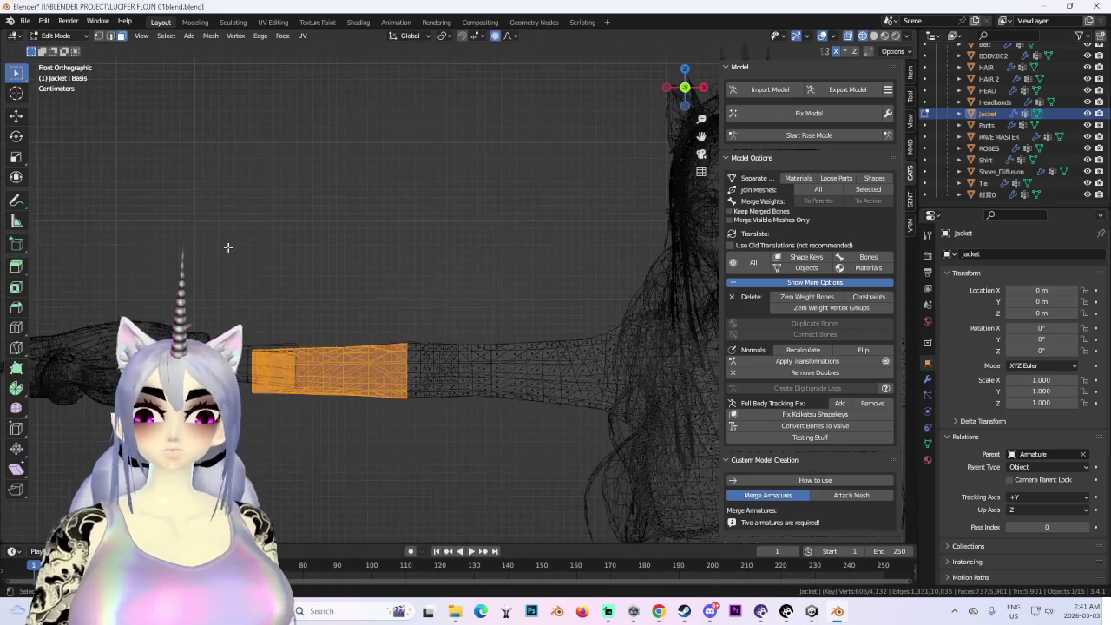
- Select BODY.002 and RAVE MASTER, with BODY.002 active, and enter Edit Mode
left_click(56, 35)
left_click(48, 45)
scroll(260, 303, "down", 2)
left_click(269, 302)
left_click(327, 298)
left_click(363, 307, "shift")
left_click(338, 297, "shift")
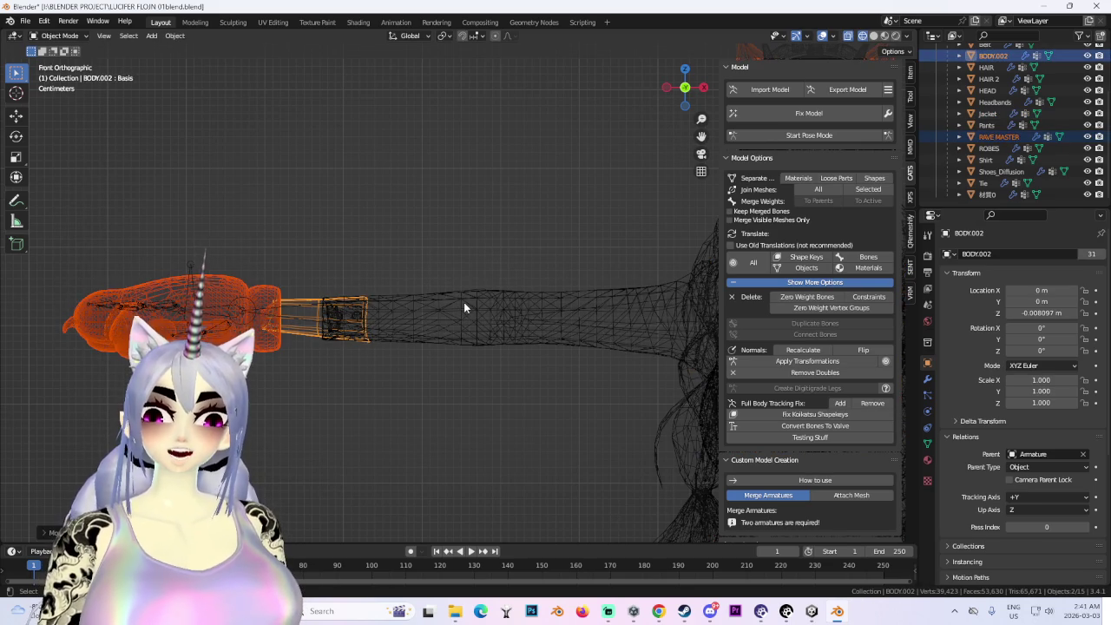
scroll(461, 303, "down", 2)
scroll(461, 303, "down", 1)
left_click(55, 36)
left_click(52, 64)
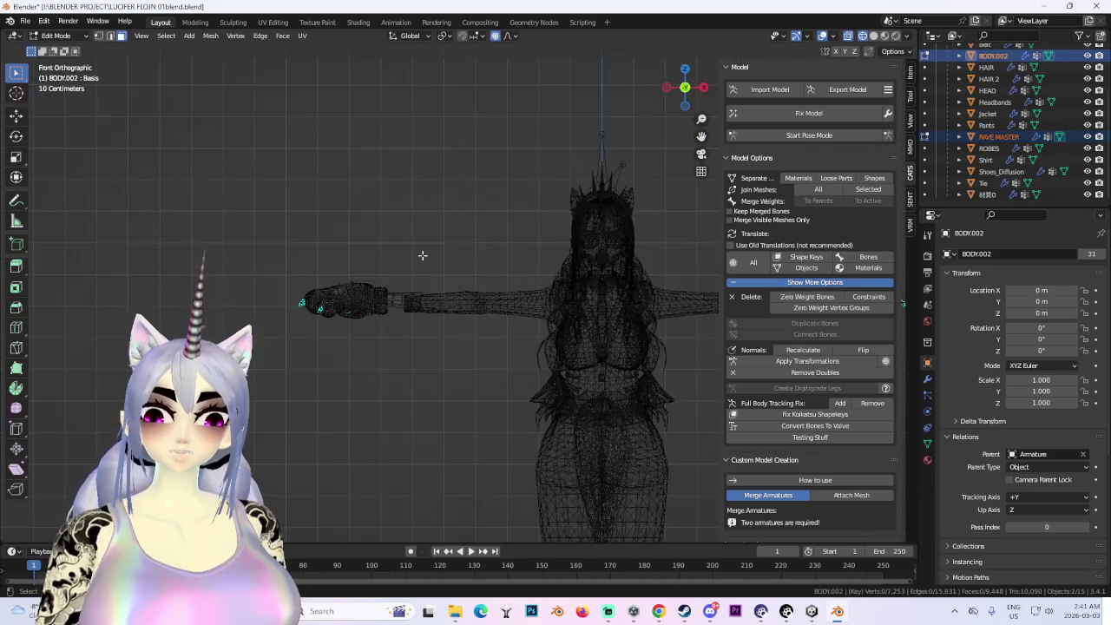
- Move the body's hand vertices slightly down along Z with smooth falloff
key("KP_Decimal")
middle_click_drag(185, 297, 406, 232, "shift")
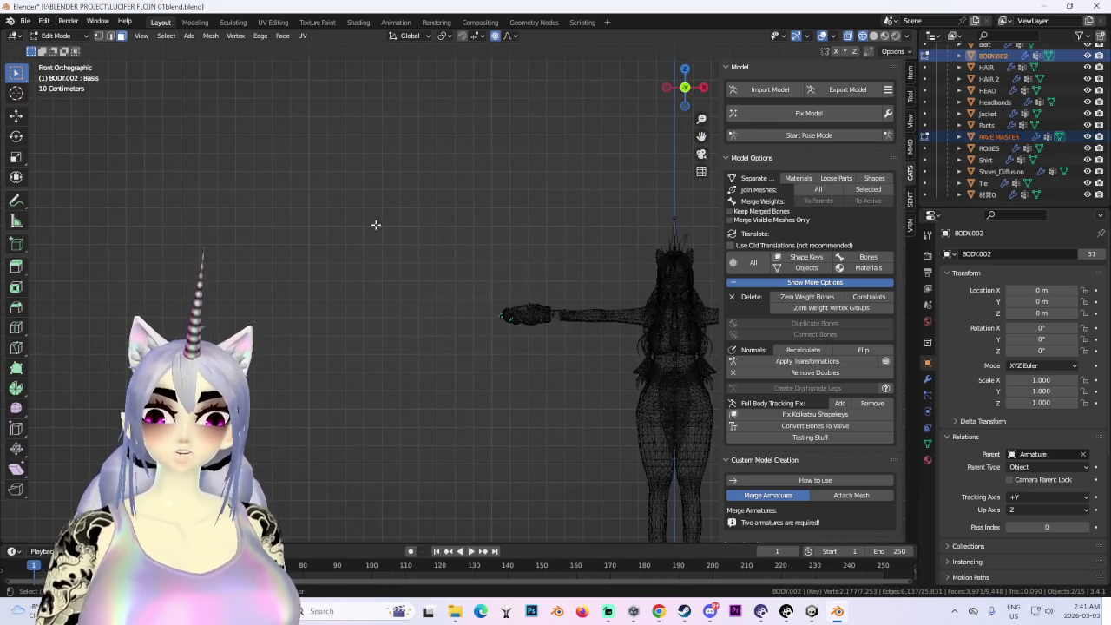
scroll(521, 347, "up", 3)
scroll(330, 330, "up", 3)
scroll(441, 263, "up", 2)
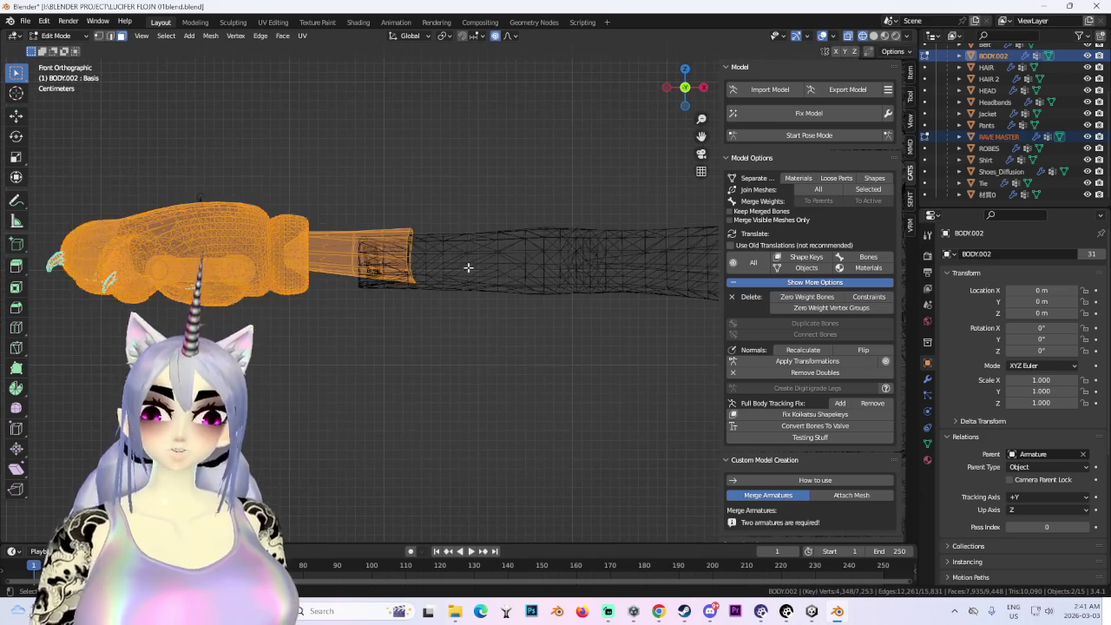
key("g")
key("z")
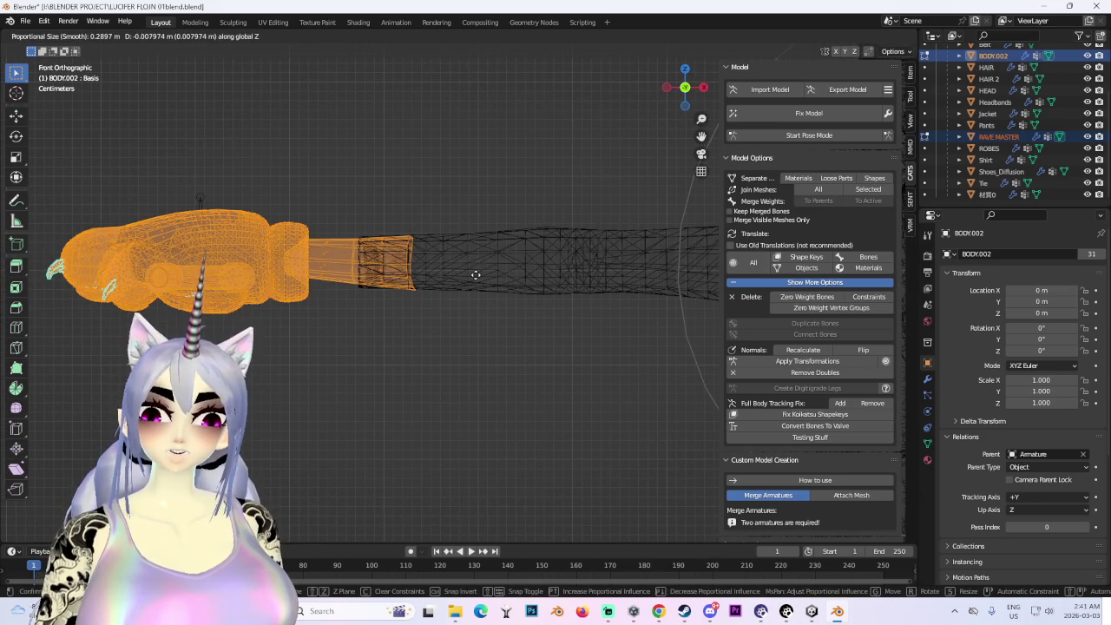
left_click(475, 275)
scroll(475, 275, "down", 3)
- Return to Object Mode in front view, select the jacket and enter Pose Mode
mouse_move(476, 275)
middle_mouse_down()
mouse_move(402, 377)
mouse_move(447, 219)
mouse_move(463, 454)
middle_mouse_up()
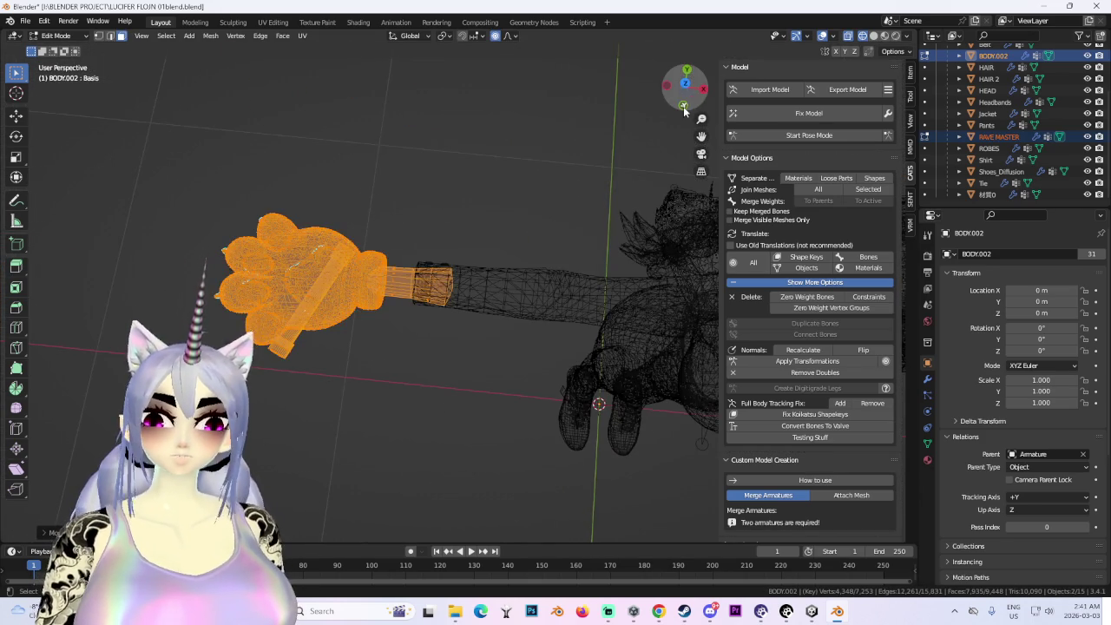
left_click(683, 107)
left_click(72, 54)
middle_click_drag(564, 408, 414, 304, "shift")
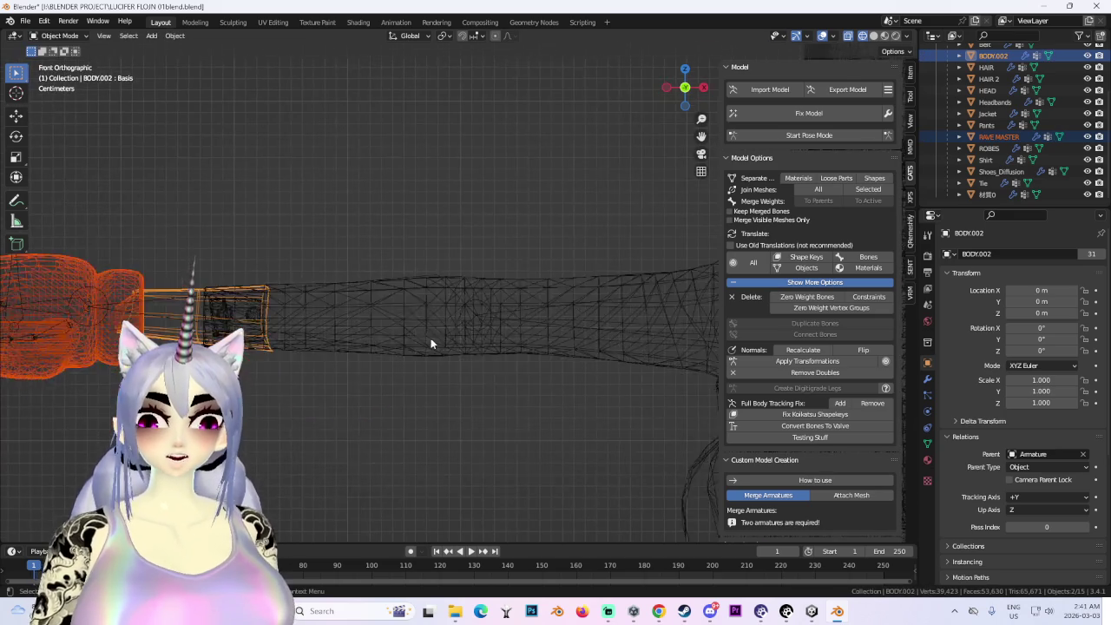
left_click(427, 313)
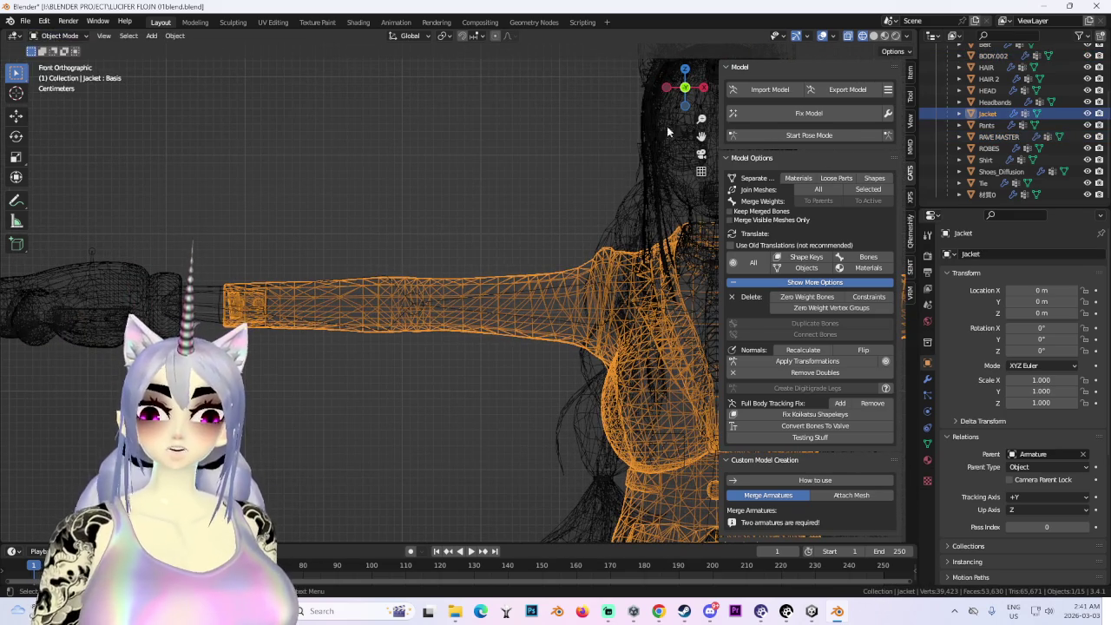
left_click(810, 136)
- Scale the Right elbow bone along Z to test the arm's deformation
left_click(375, 302)
key("s")
key("z")
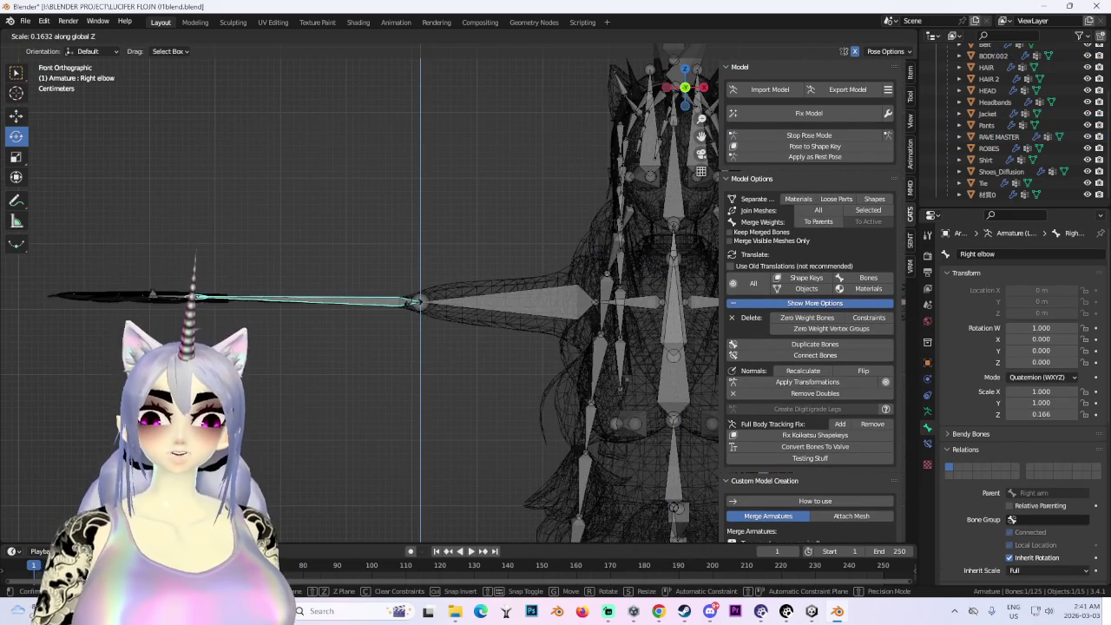
left_click(405, 314)
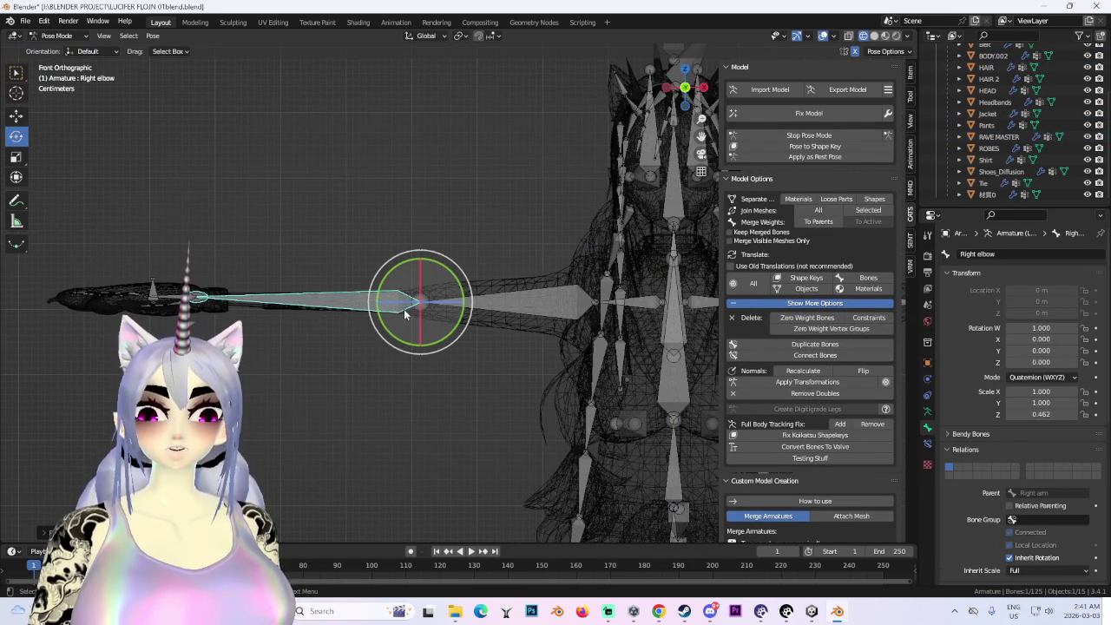
- Turn off X-ray and overlays and view the avatar in Solid textured shading
left_click(849, 37)
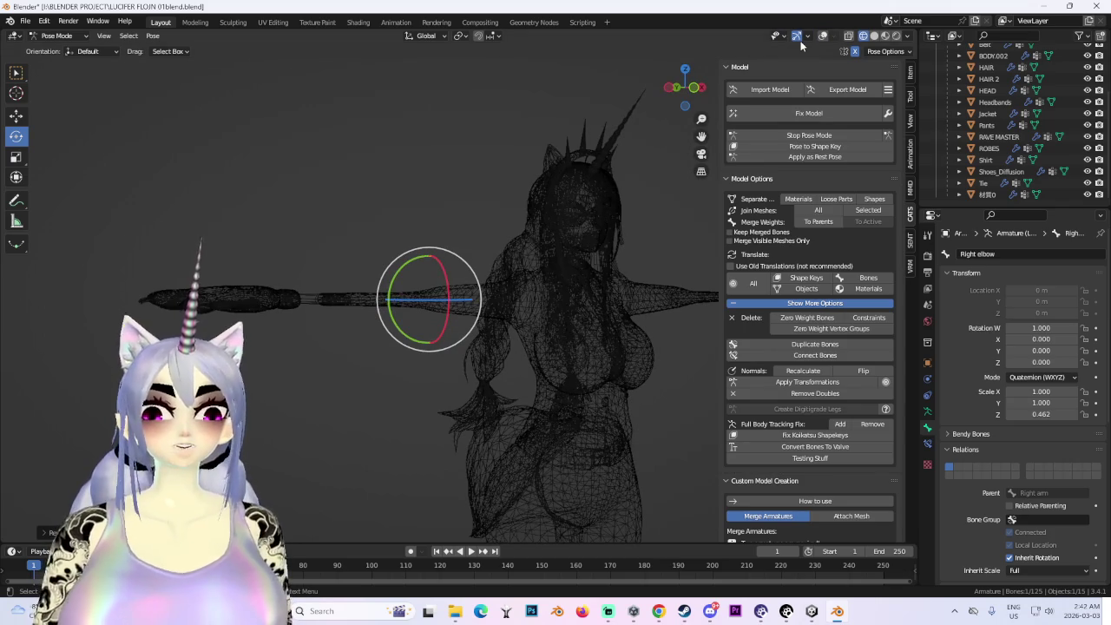
left_click(823, 36)
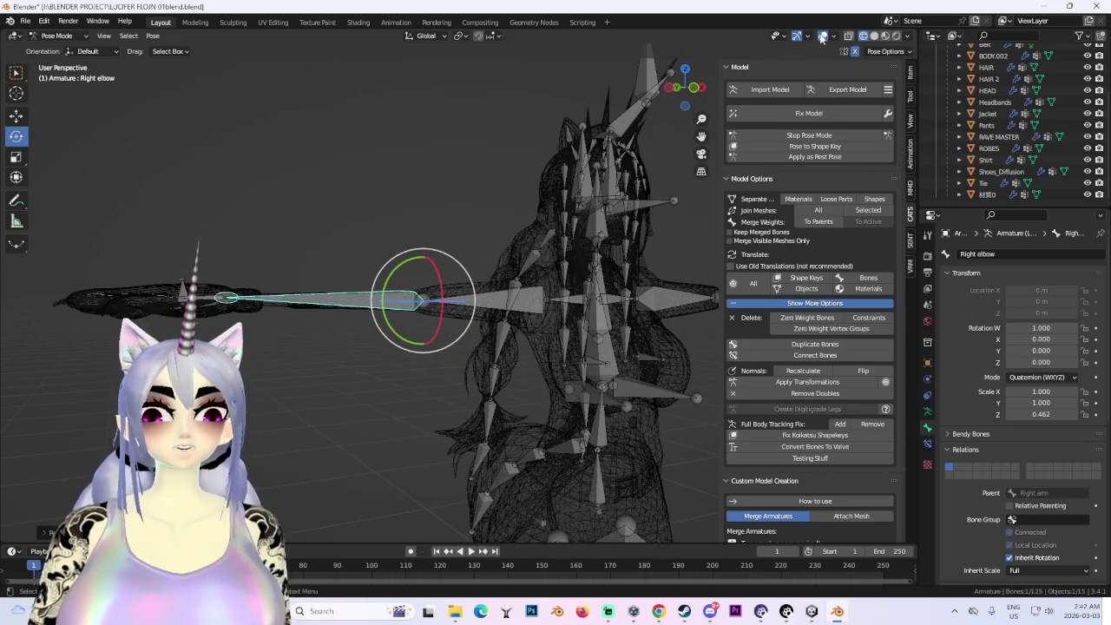
left_click(821, 36)
left_click(821, 36)
left_click(816, 37)
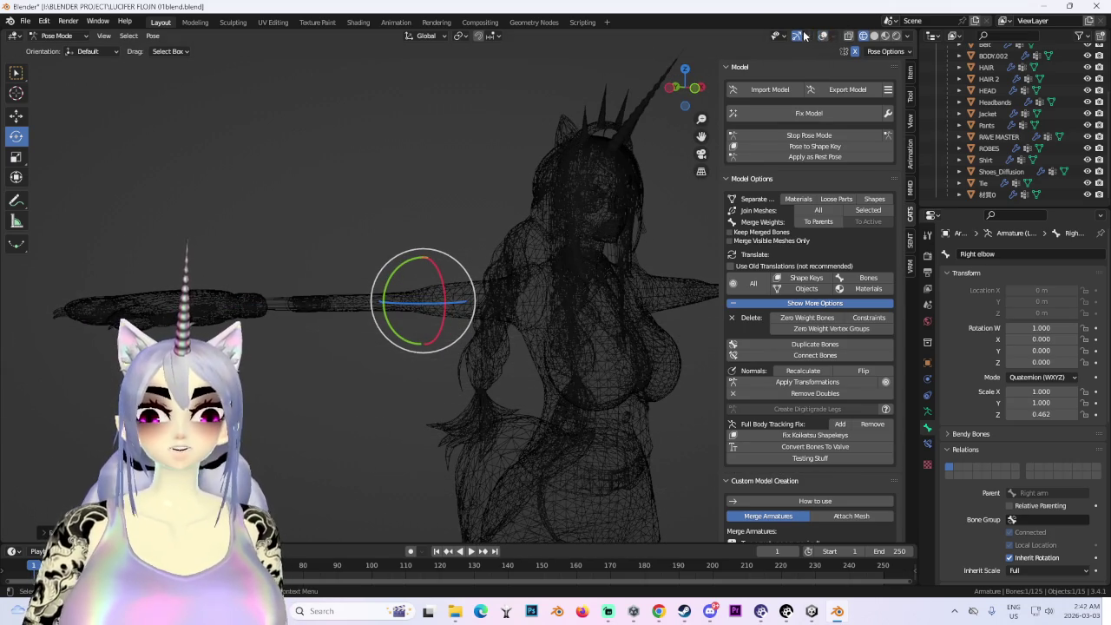
left_click(874, 36)
mouse_move(448, 255)
middle_mouse_down()
mouse_move(534, 162)
mouse_move(347, 233)
mouse_move(401, 371)
mouse_move(481, 374)
mouse_move(508, 292)
mouse_move(369, 342)
mouse_move(562, 317)
mouse_move(427, 283)
mouse_move(405, 326)
mouse_move(413, 316)
middle_mouse_up()
scroll(562, 317, "up", 5)
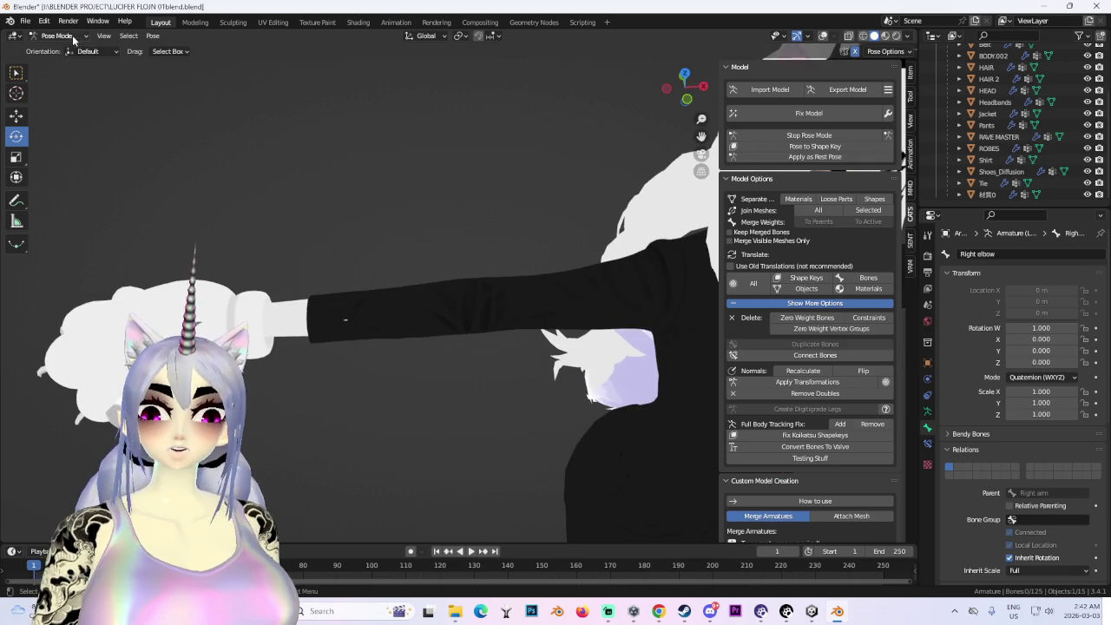
- Return to Object Mode, frame the head, select the headband and re-enable the wireframe overlay
left_click(56, 35)
left_click(54, 45)
left_click(444, 301)
scroll(442, 295, "down", 2)
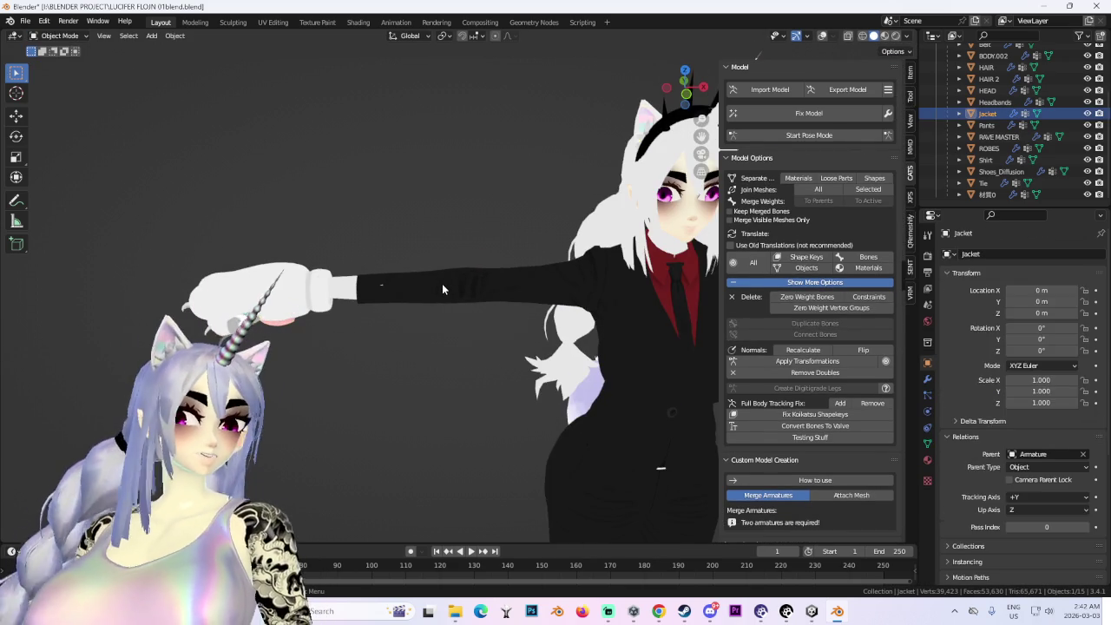
middle_click_drag(442, 283, 579, 305)
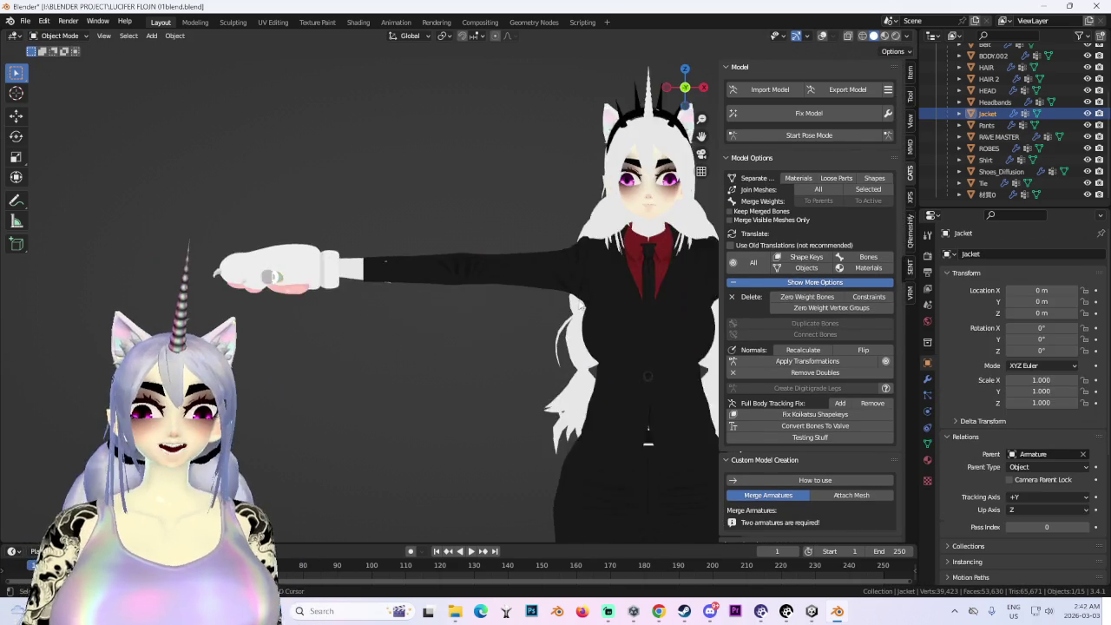
key("KP_Decimal")
scroll(364, 294, "up", 3)
scroll(365, 295, "up", 2)
middle_click_drag(365, 294, 486, 328)
left_click(486, 328)
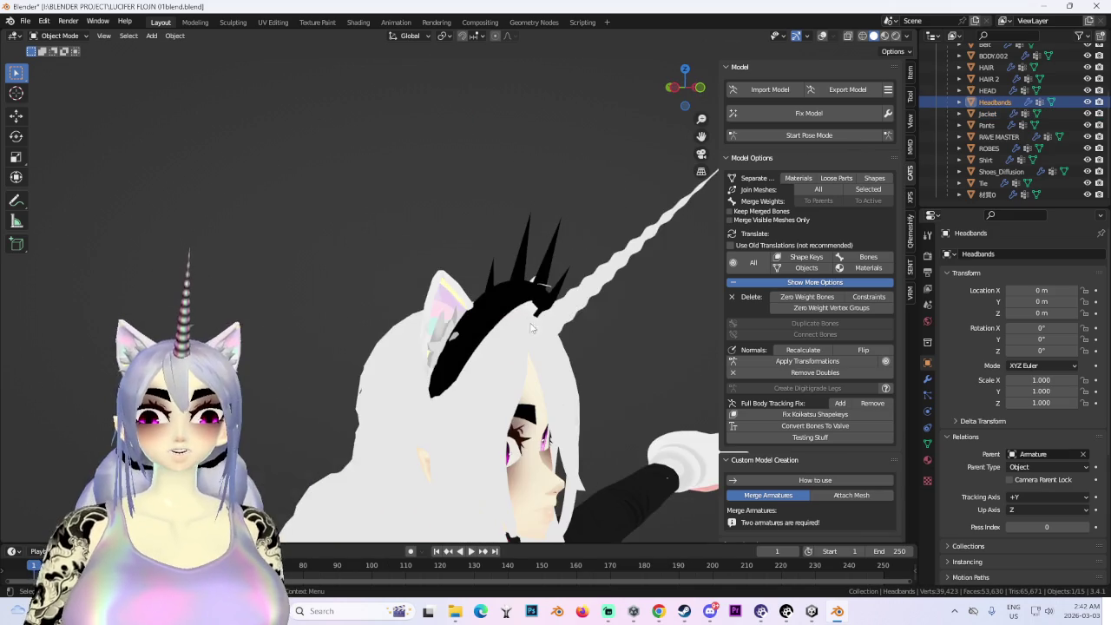
left_click(822, 36)
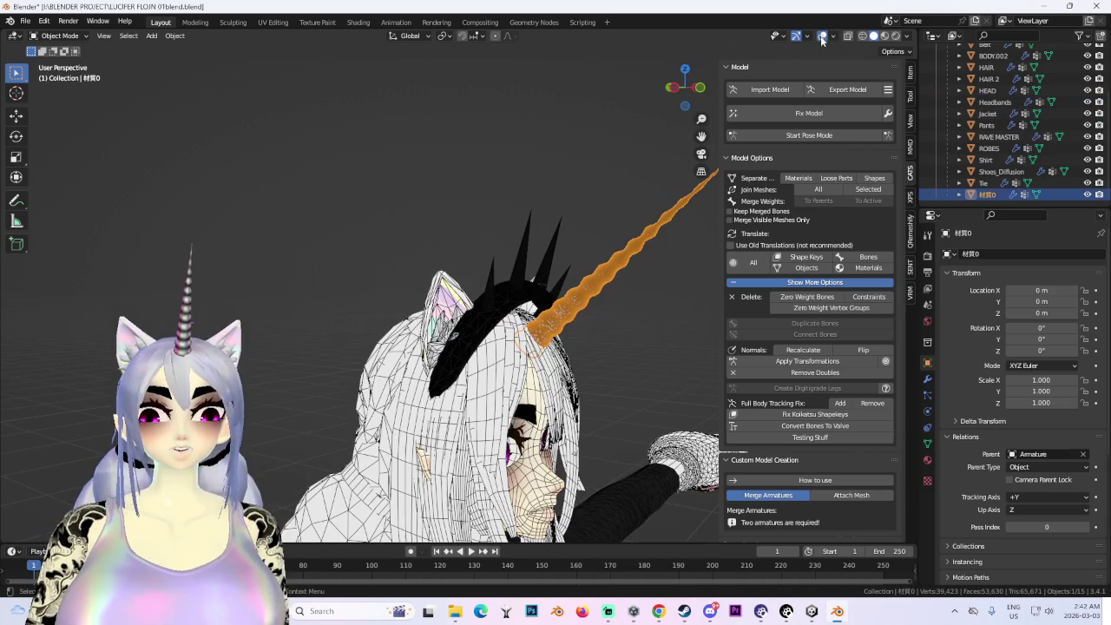
- Delete the unicorn horn and remove the zero-weight bones
right_click(618, 272)
left_click(618, 265)
mouse_move(619, 269)
middle_mouse_down()
mouse_move(647, 310)
mouse_move(478, 265)
mouse_move(549, 264)
middle_mouse_up()
left_click(806, 297)
- In Edit Mode, select all headband geometry and move it along Z
left_click(478, 265)
left_click(683, 90)
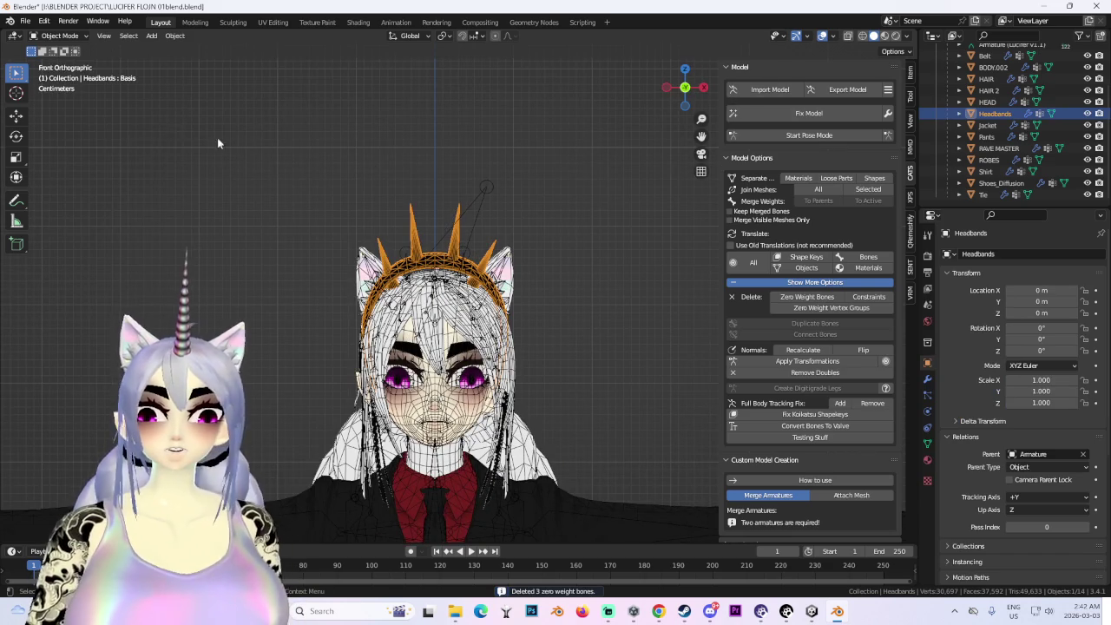
left_click(59, 36)
left_click(44, 58)
key("a")
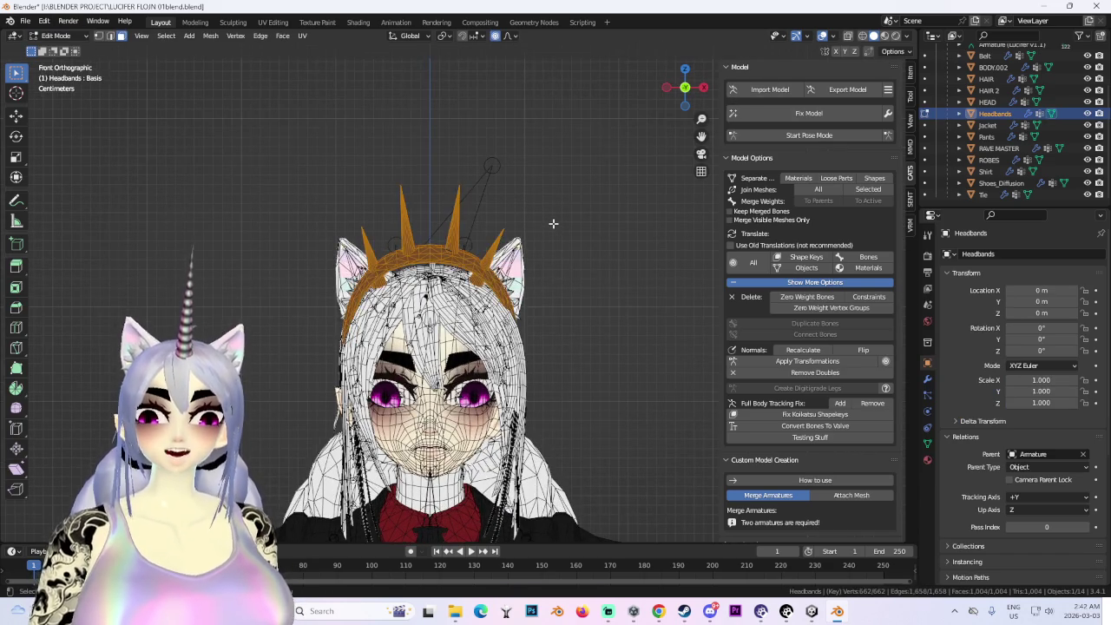
key("g")
key("z")
left_click(559, 249)
middle_click_drag(559, 248, 584, 284)
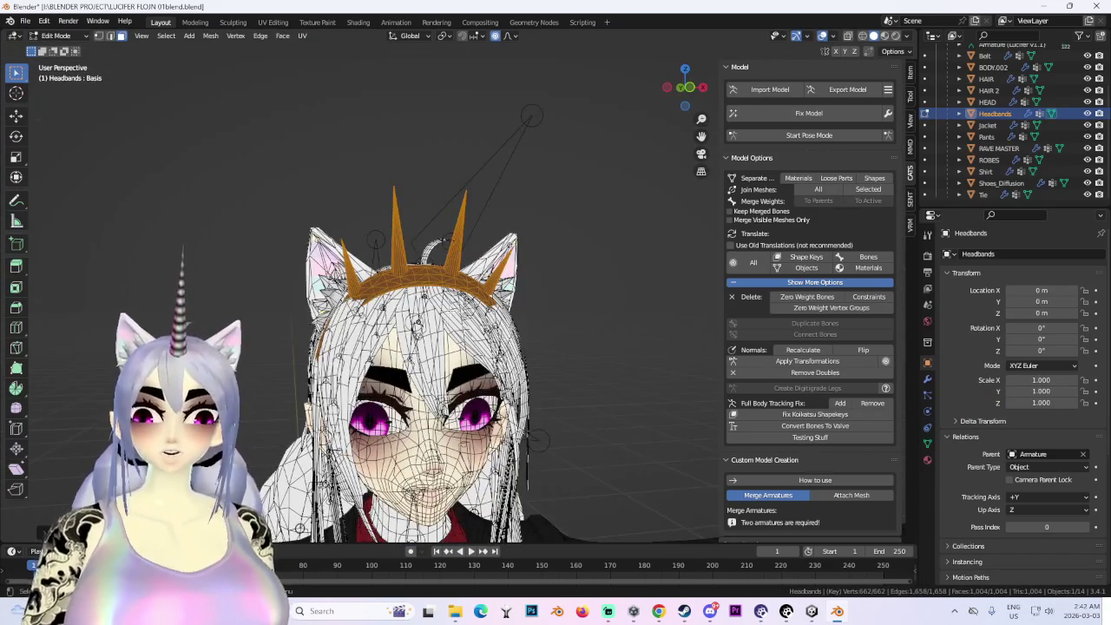
scroll(476, 257, "up", 3)
- Nudge and scale the headband to fit the head, then hide the wireframe to review
key("g")
left_click(475, 257)
mouse_move(475, 257)
middle_mouse_down()
mouse_move(318, 320)
mouse_move(512, 313)
middle_mouse_up()
mouse_move(391, 313)
middle_mouse_down()
mouse_move(535, 309)
mouse_move(520, 313)
mouse_move(587, 341)
mouse_move(535, 206)
middle_mouse_up()
key("s")
left_click(470, 320)
scroll(521, 312, "down", 2)
scroll(530, 312, "down", 2)
scroll(559, 318, "down", 2)
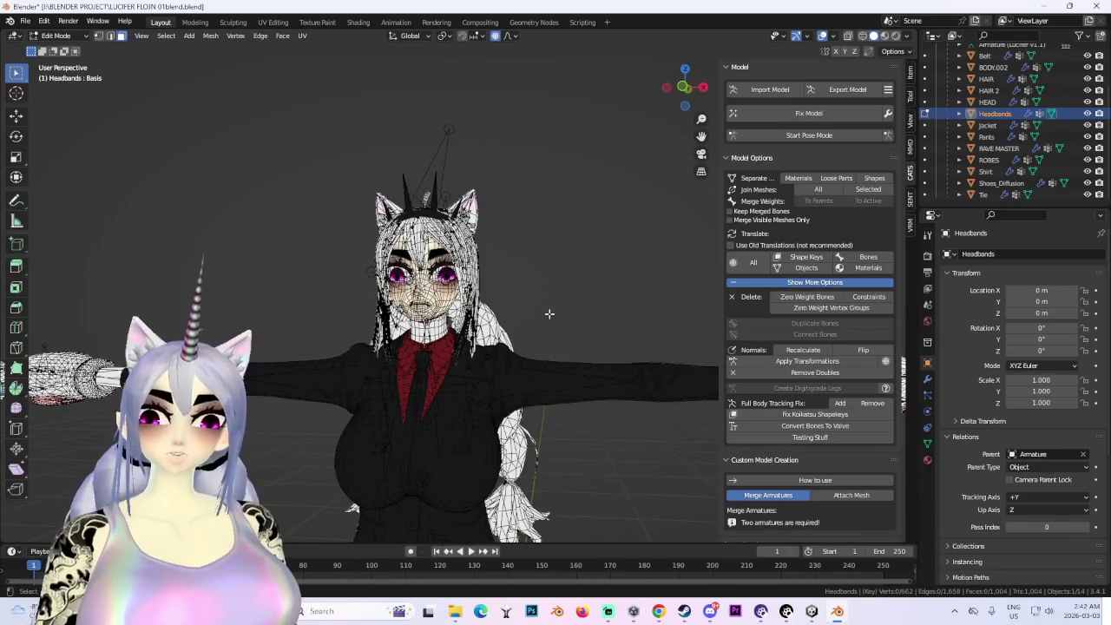
left_click(817, 39)
mouse_move(495, 292)
middle_mouse_down()
mouse_move(536, 199)
mouse_move(466, 269)
mouse_move(376, 269)
mouse_move(262, 161)
mouse_move(518, 241)
mouse_move(483, 271)
mouse_move(476, 388)
middle_mouse_up()
scroll(491, 268, "down", 3)
scroll(483, 271, "up", 5)
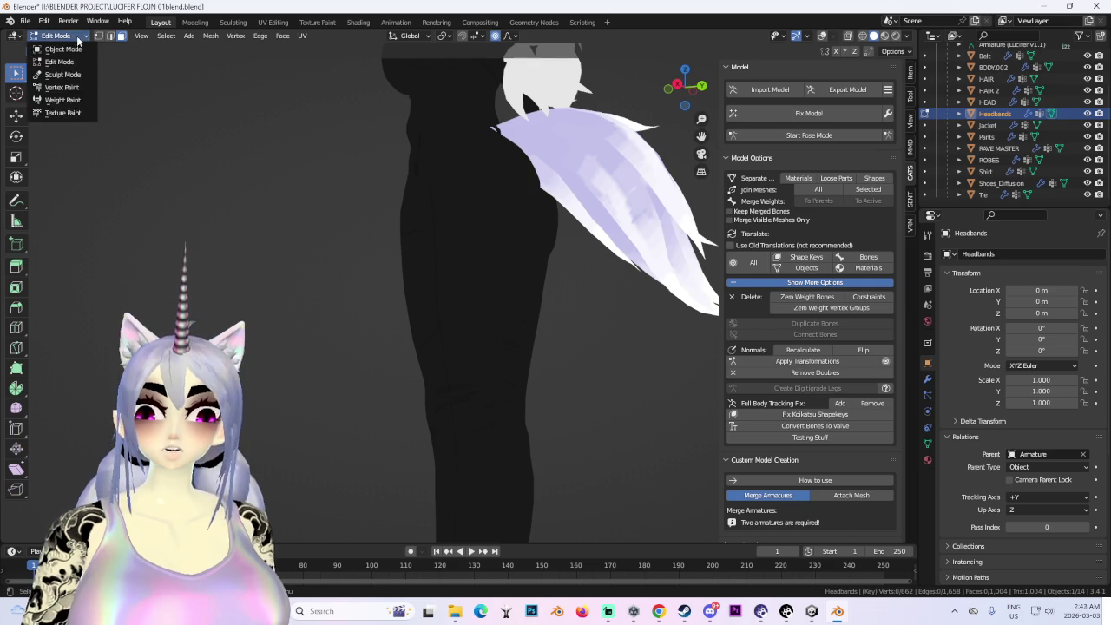
- Return the headband to Object Mode, select the pants, and frame the legs and shoes
left_click(75, 48)
left_click(668, 88)
key("shift+z")
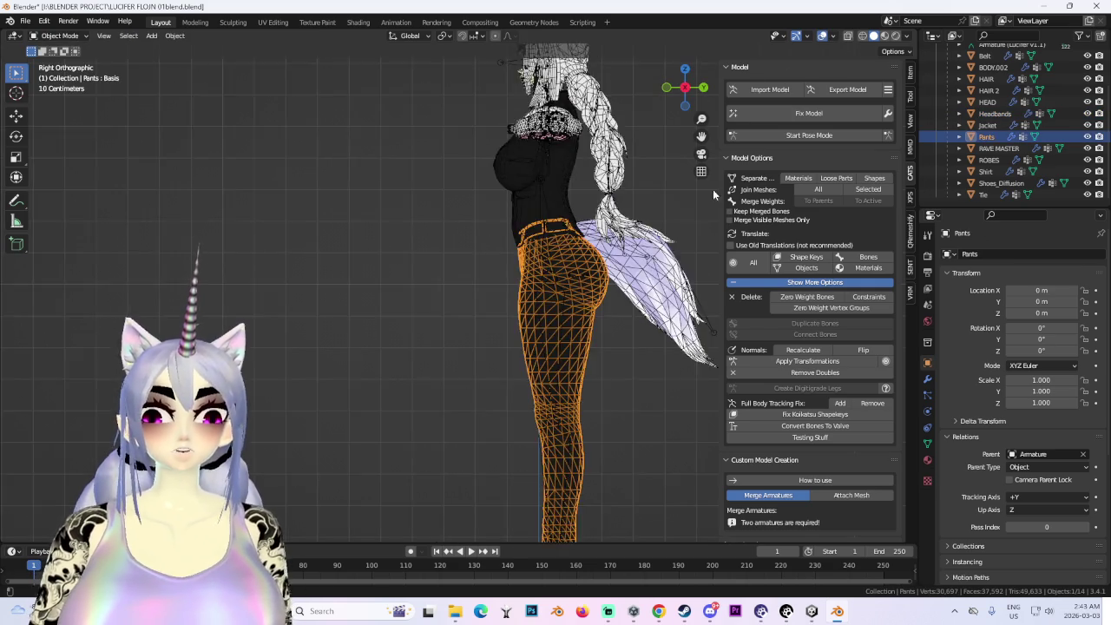
scroll(469, 313, "up", 4)
scroll(500, 298, "up", 2)
mouse_move(499, 298)
middle_mouse_down()
mouse_move(521, 328)
mouse_move(374, 338)
mouse_move(594, 283)
middle_mouse_up()
- Put the pants into Edit Mode and view them from the back
left_click(59, 62)
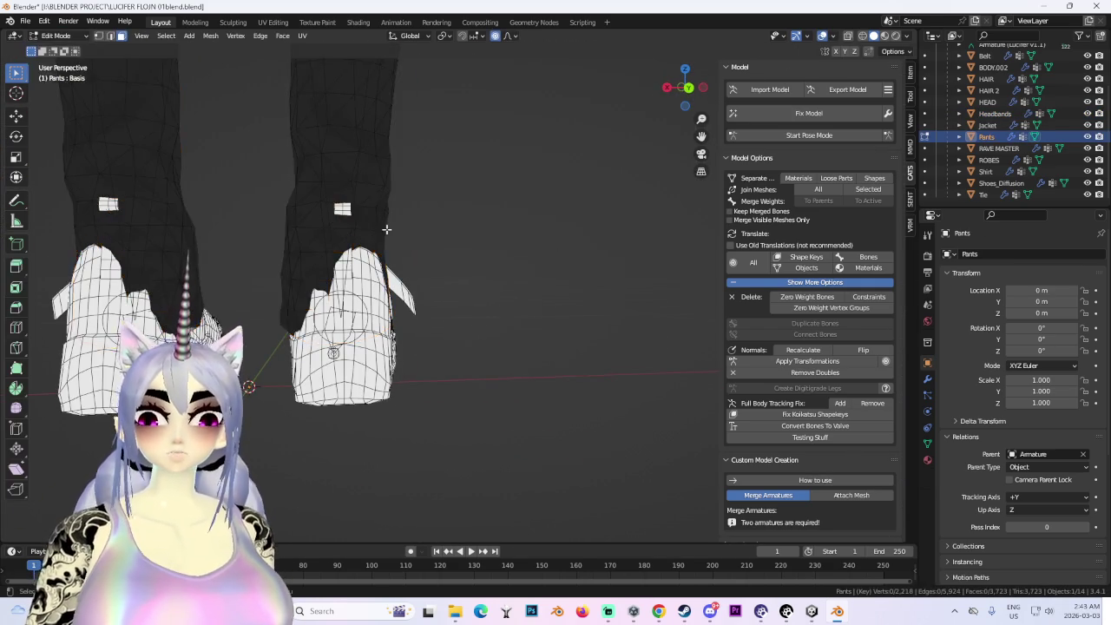
middle_click_drag(392, 228, 450, 259)
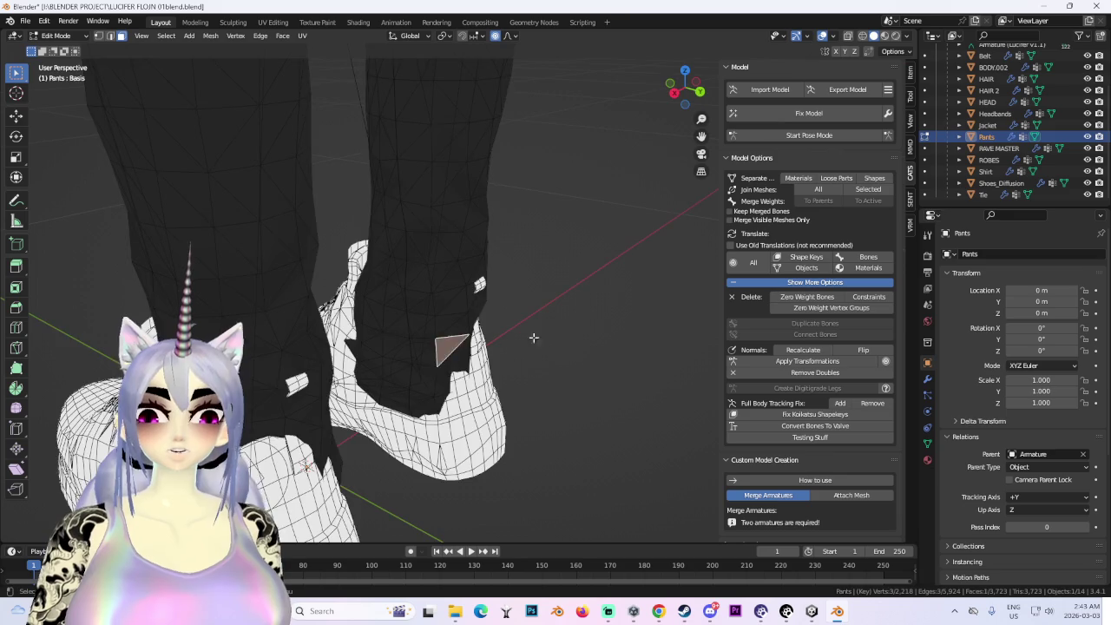
middle_click_drag(489, 344, 453, 322)
key("ctrl+KP_1")
scroll(451, 255, "up", 4)
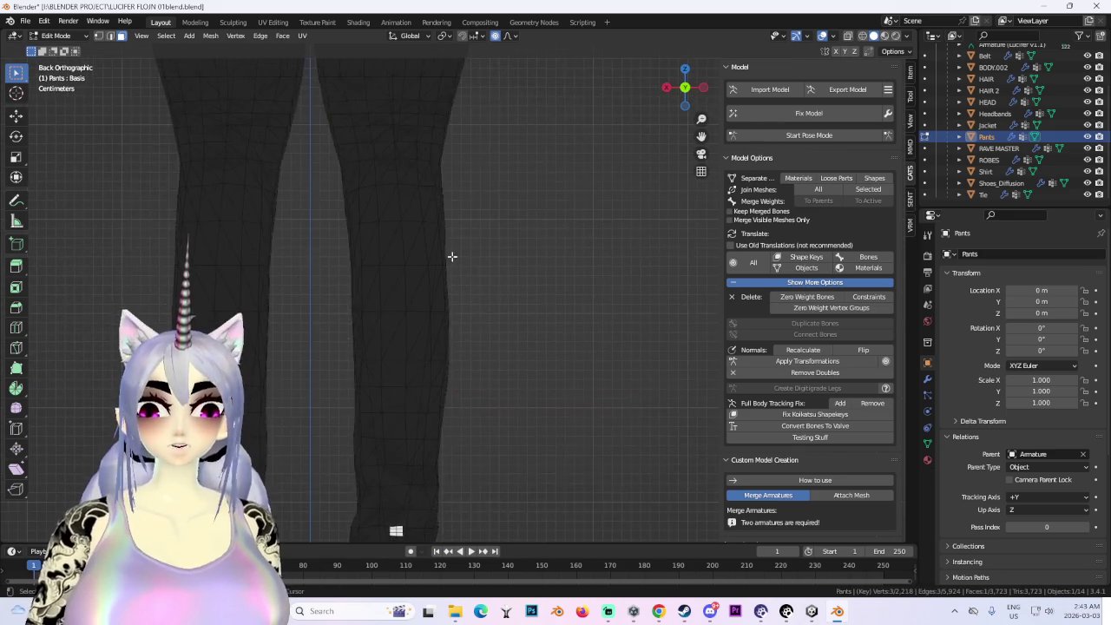
scroll(481, 166, "down", 4)
scroll(484, 270, "up", 3)
scroll(485, 270, "down", 3)
- Select the entire pants mesh and show its vertex groups and Basis/Pose-V shape keys
mouse_move(555, 374)
middle_mouse_down("shift")
mouse_move(578, 183)
mouse_move(829, 51)
middle_mouse_up("shift")
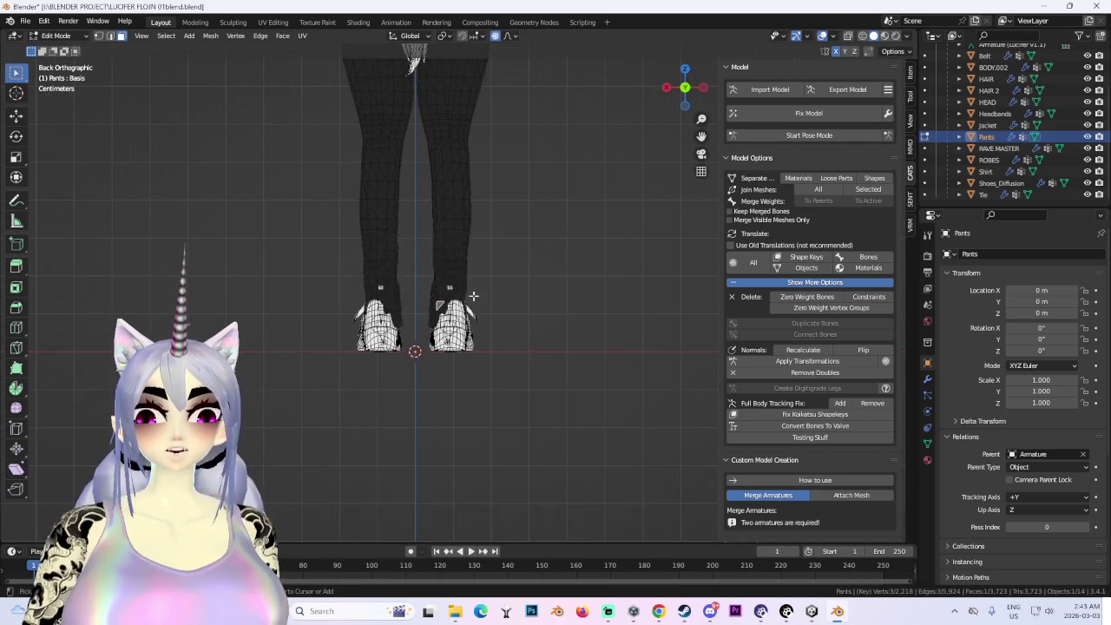
scroll(506, 307, "down", 1)
key("a")
scroll(501, 212, "down", 3)
left_click(927, 443)
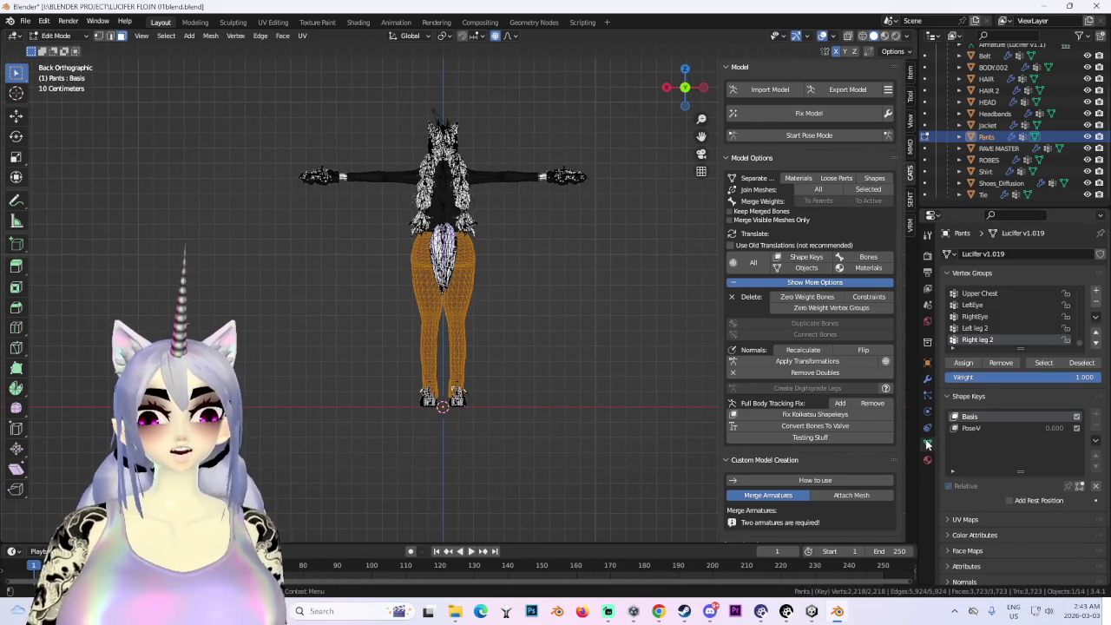
- Remove the pants' PoseV and Basis shape keys in Object Mode
middle_click_drag(521, 260, 590, 225)
left_click(981, 429)
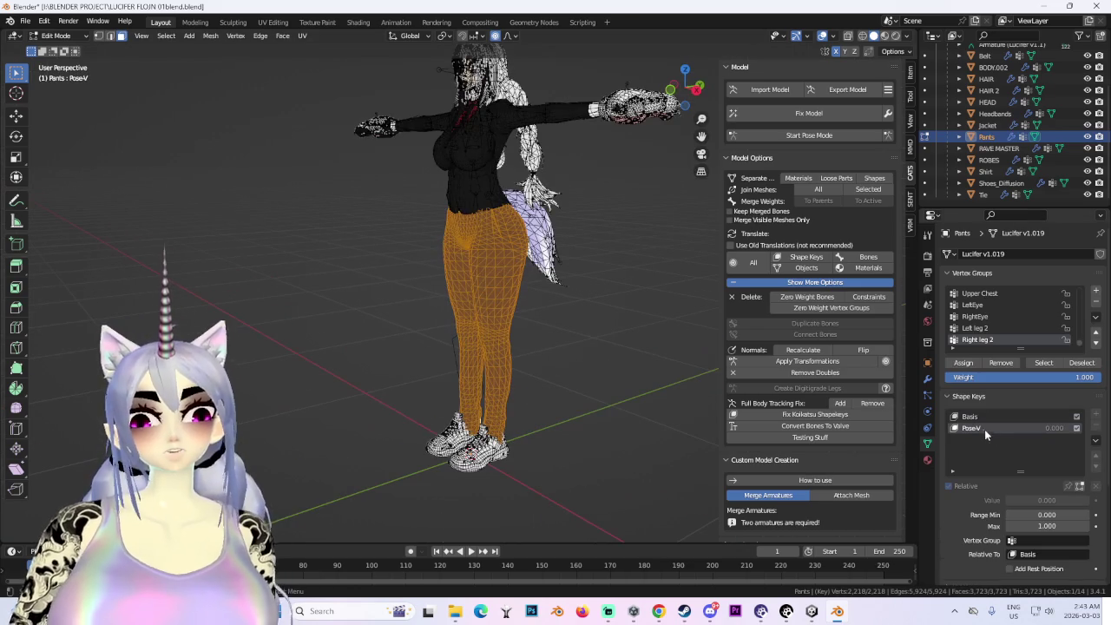
left_click(78, 38)
left_click(52, 39)
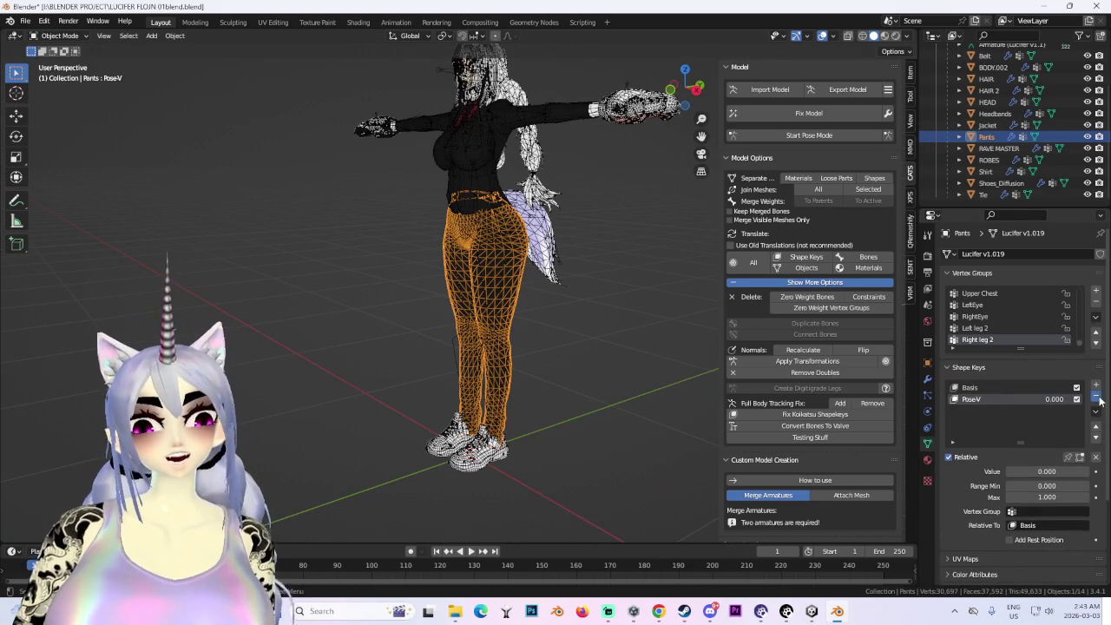
left_click(1097, 396)
left_click(1096, 396)
- From a straight front view, Symmetrize the pants mesh in Edit Mode
middle_click_drag(486, 295, 527, 291)
left_click(679, 105)
scroll(344, 208, "up", 4)
left_click(64, 62)
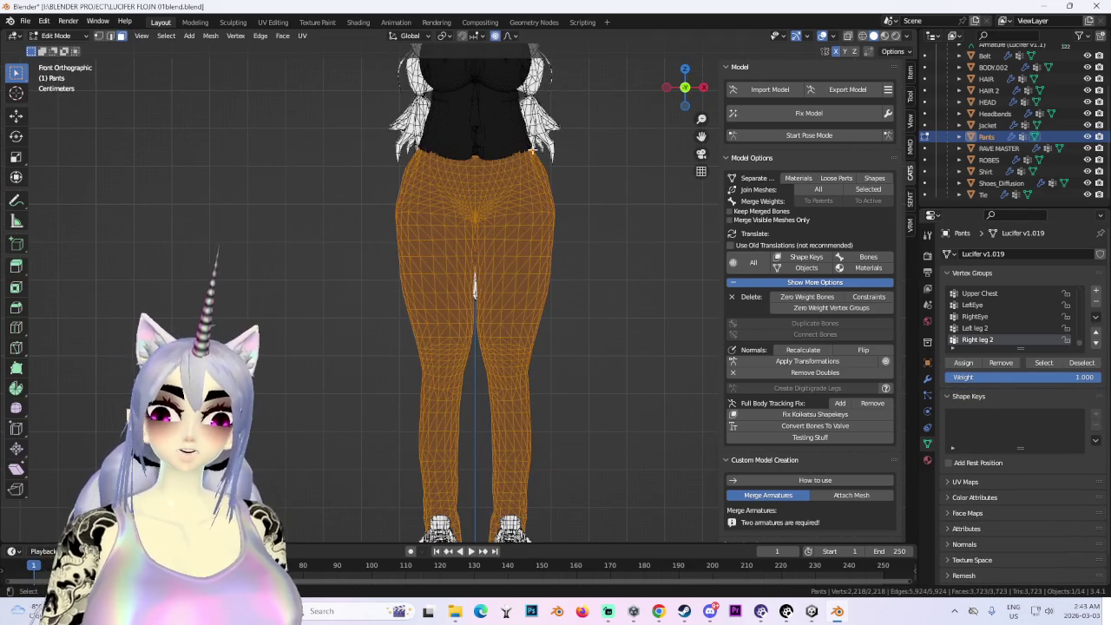
left_click(210, 36)
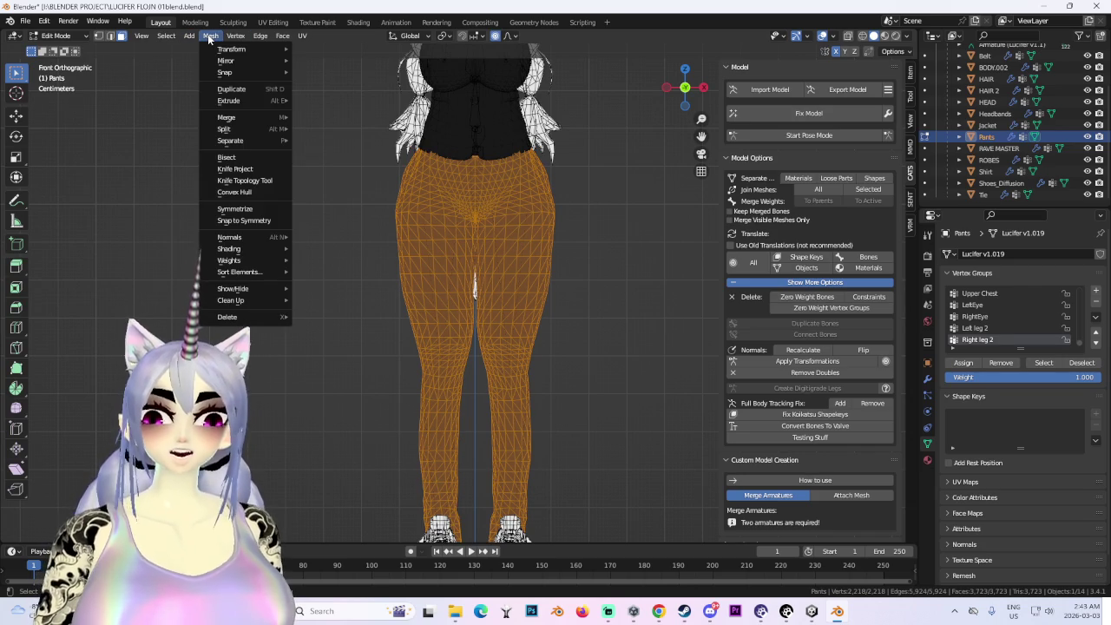
left_click(259, 211)
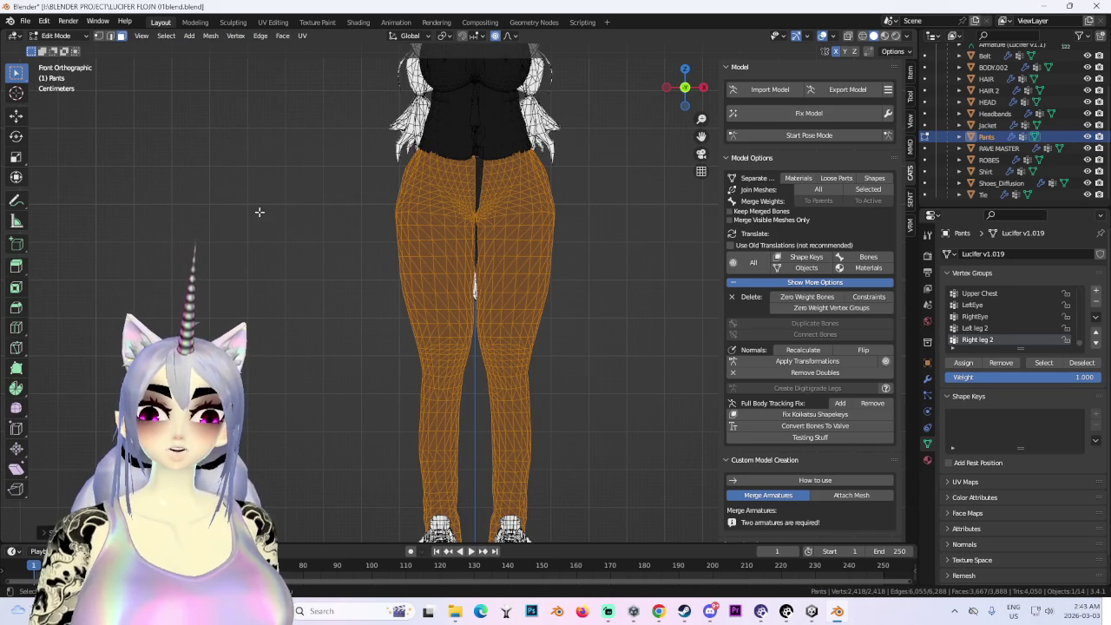
- Zoom out over the mirrored pants and deselect all vertices with Alt+A
scroll(516, 258, "up", 3)
scroll(564, 217, "up", 2)
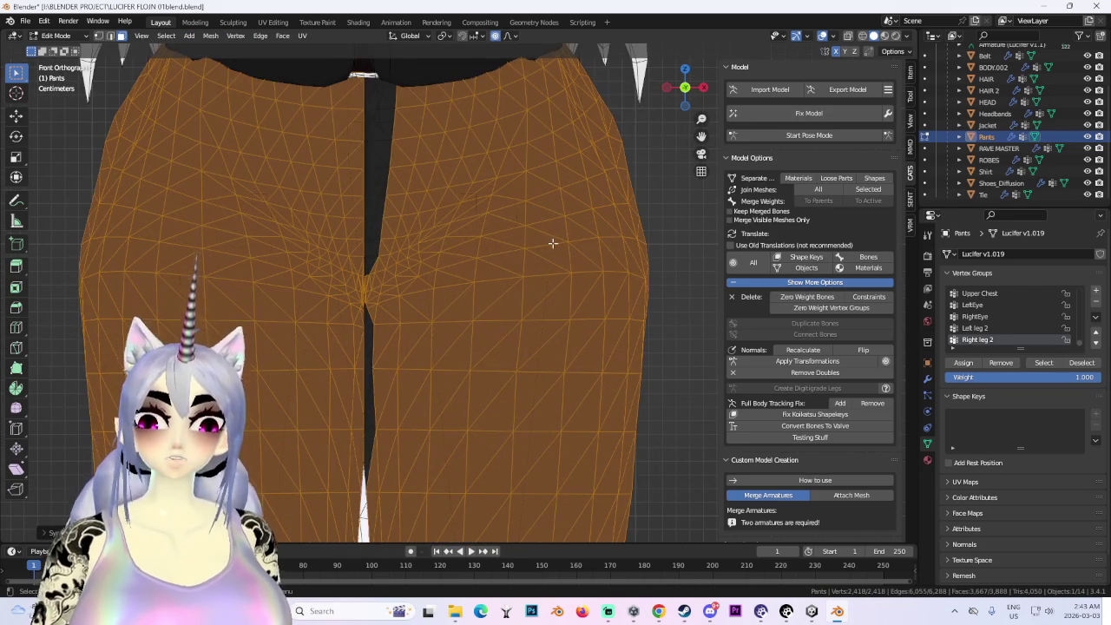
scroll(594, 241, "down", 2)
scroll(594, 241, "down", 2)
key("alt+a")
scroll(593, 242, "down", 3)
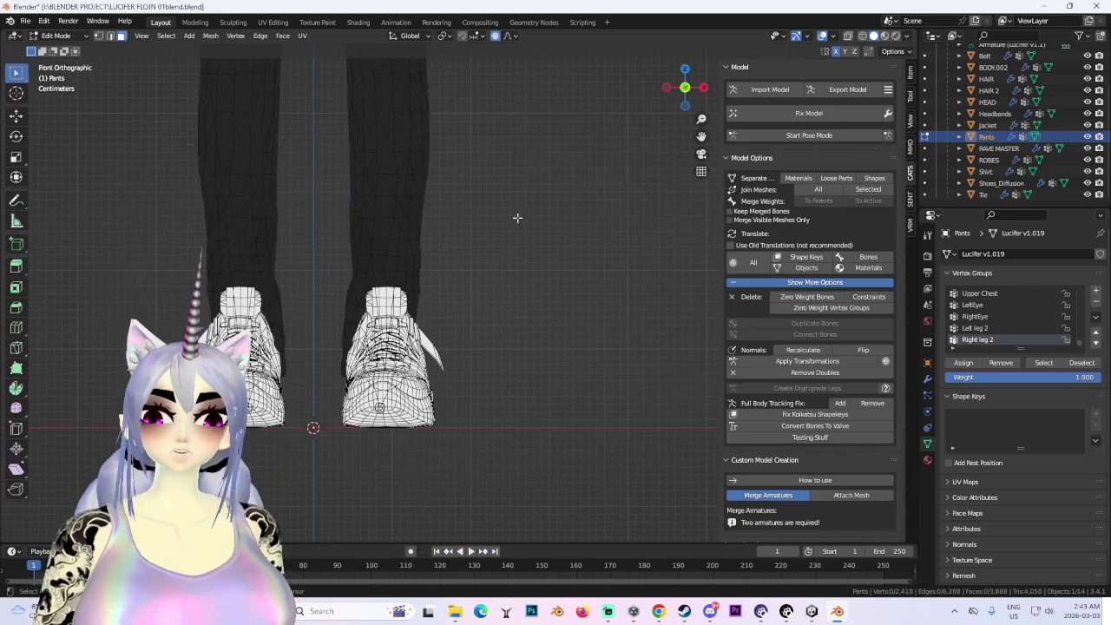
scroll(470, 269, "down", 2, "shift")
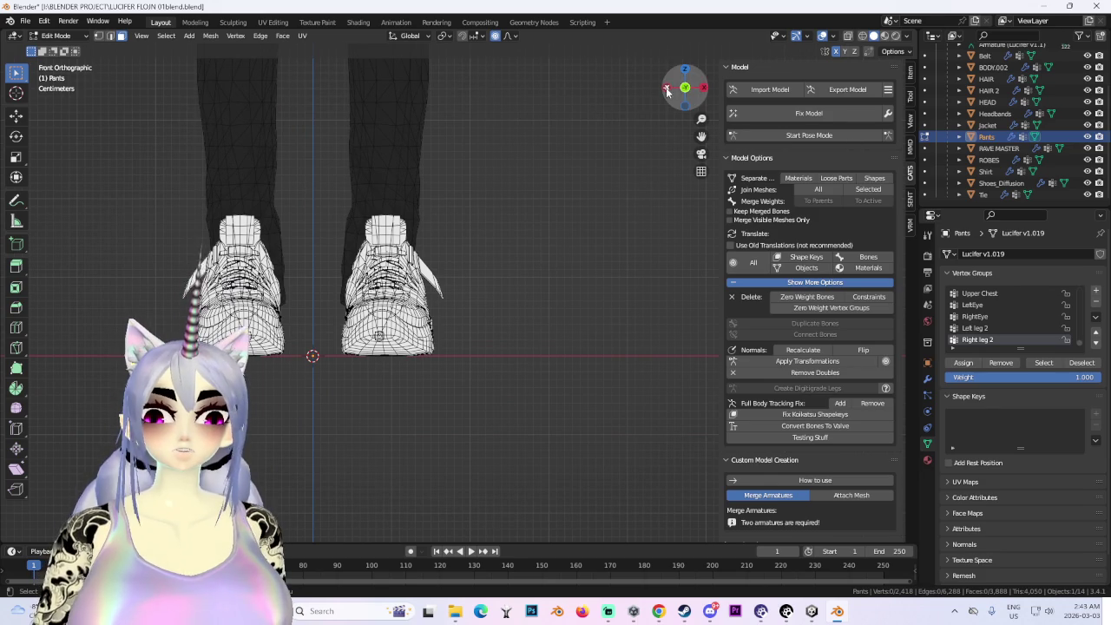
- Soft-move a face at the pants bottom from the back view, cancelling two side-view moves
left_click(684, 88)
left_click(567, 283)
key("g")
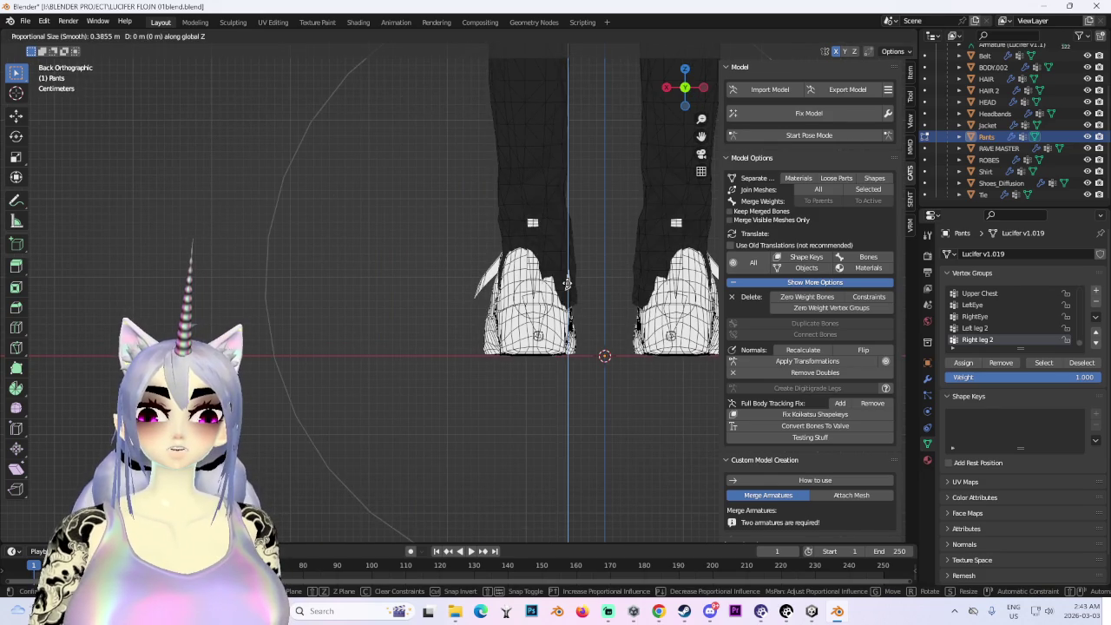
left_click(570, 200)
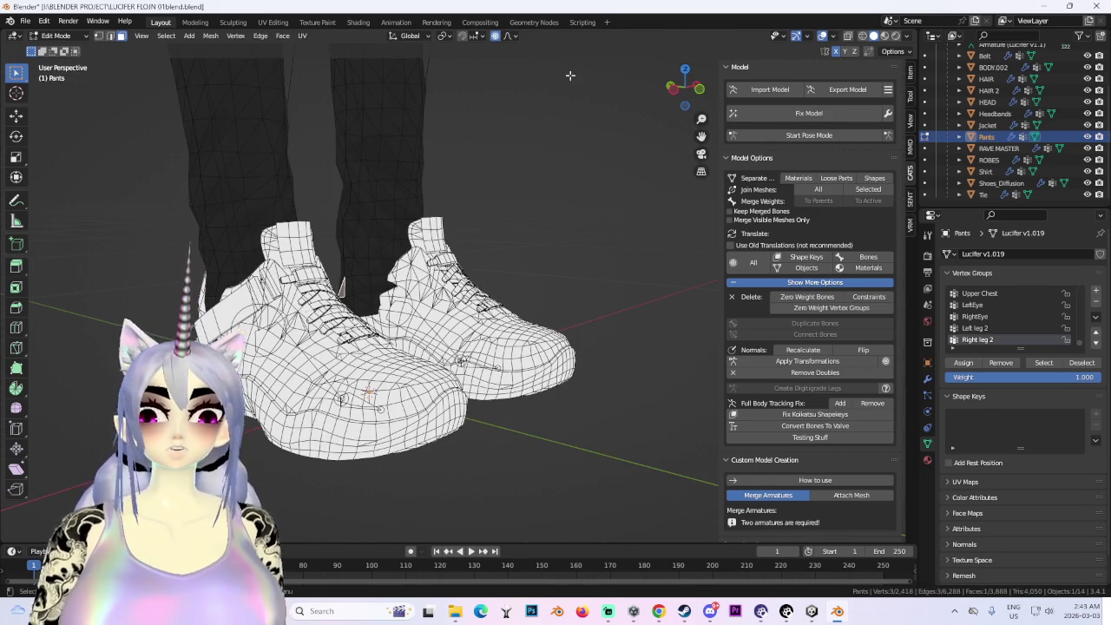
left_click(672, 92)
key("g")
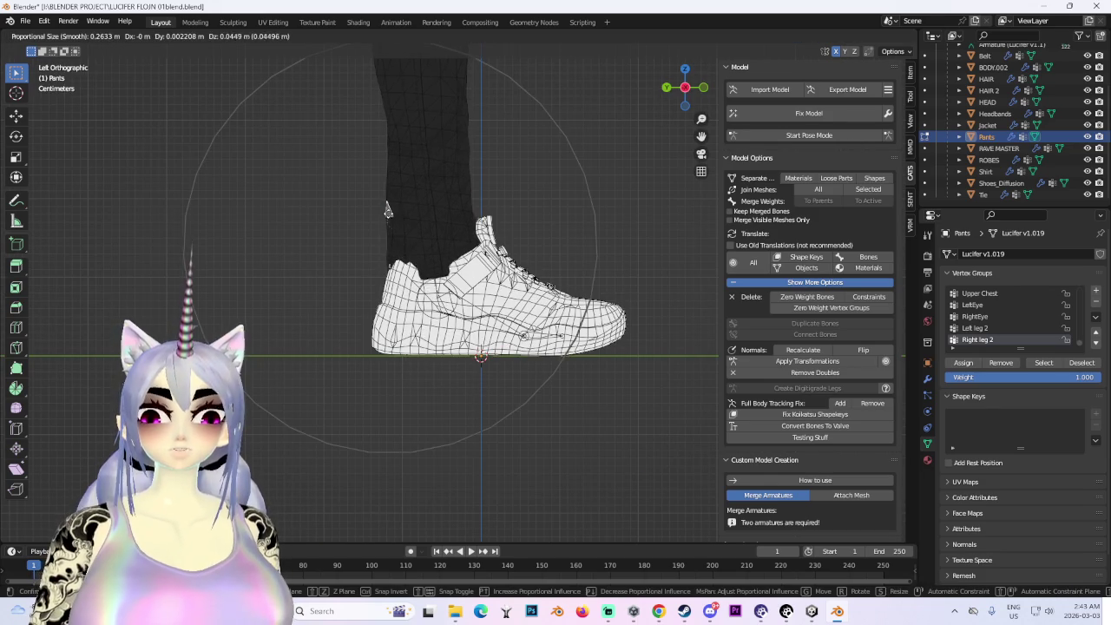
key("Escape")
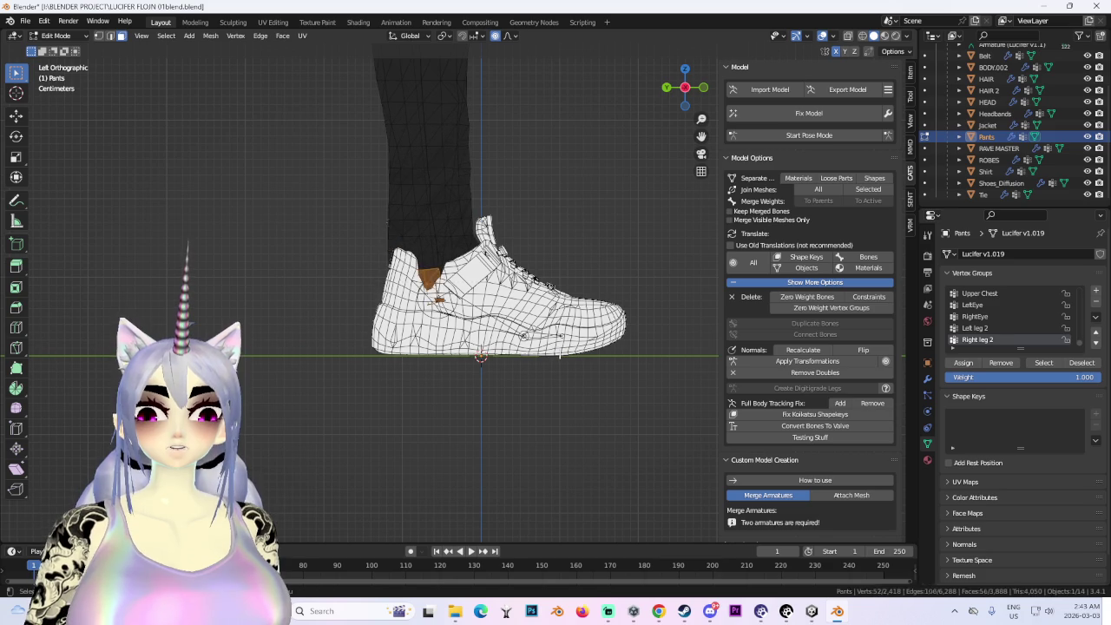
key("g")
key("Escape")
- In front wireframe view, box-select the right ankle ring, lower it along Z, and shift it slightly sideways
middle_click_drag(521, 321, 464, 290)
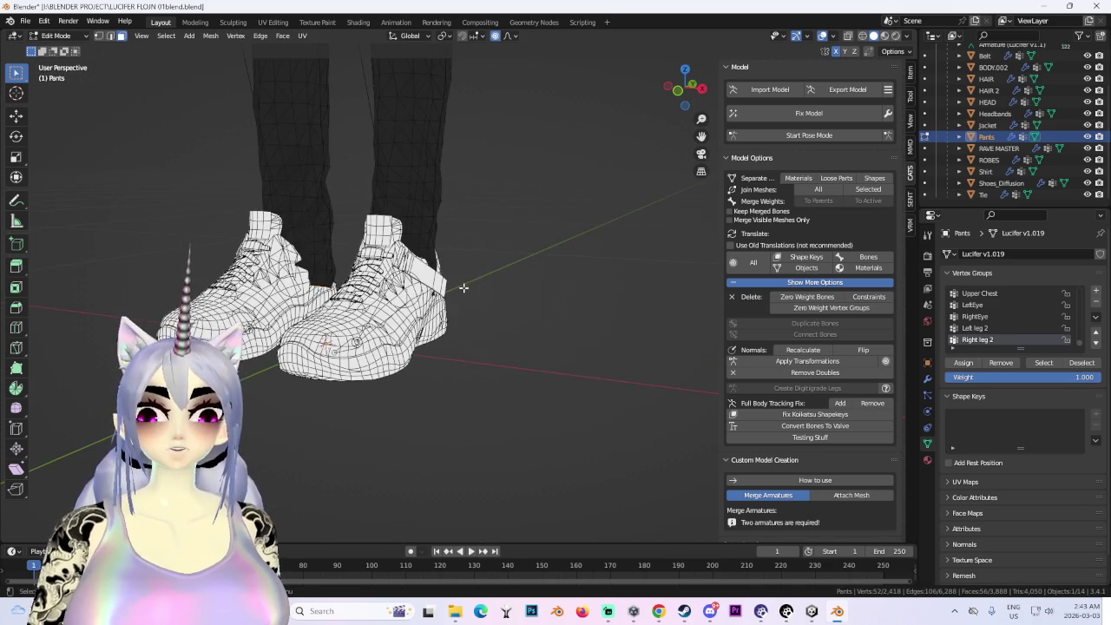
left_click(862, 37)
left_click(679, 93)
left_click_drag(512, 294, 314, 375)
key("g")
key("z")
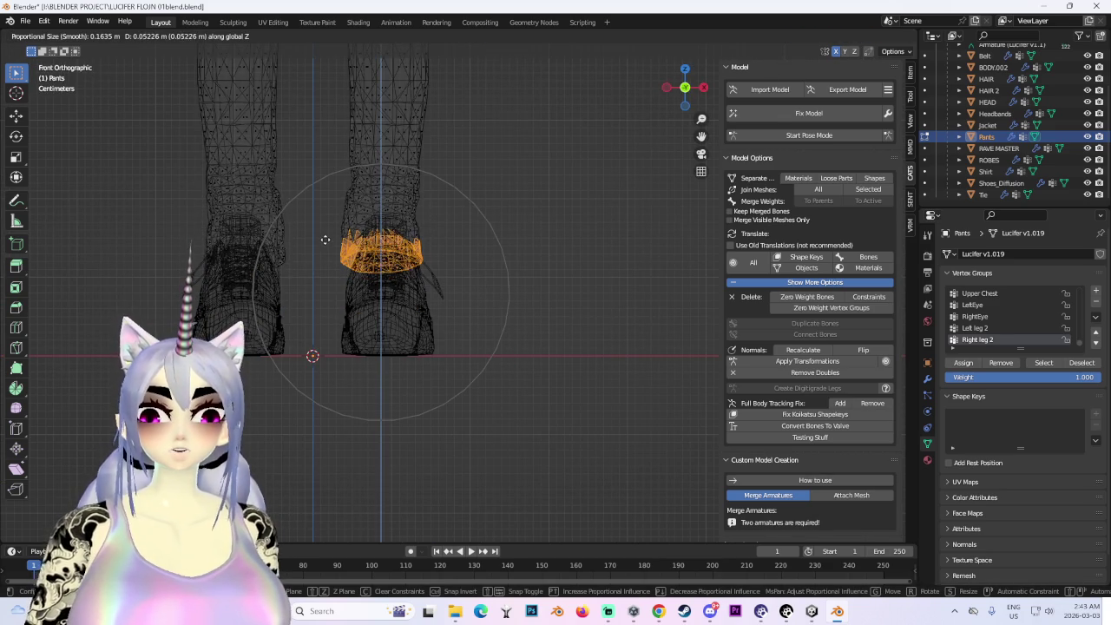
left_click(322, 241)
scroll(486, 267, "up", 2)
middle_click_drag(486, 267, 503, 420, "shift")
key("g")
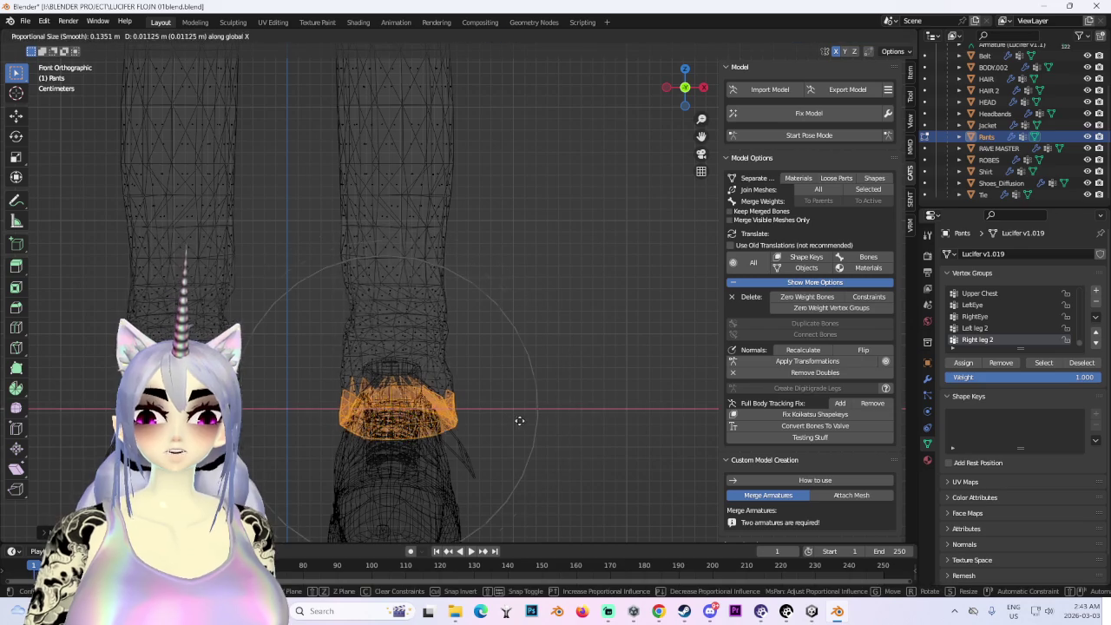
left_click(509, 421)
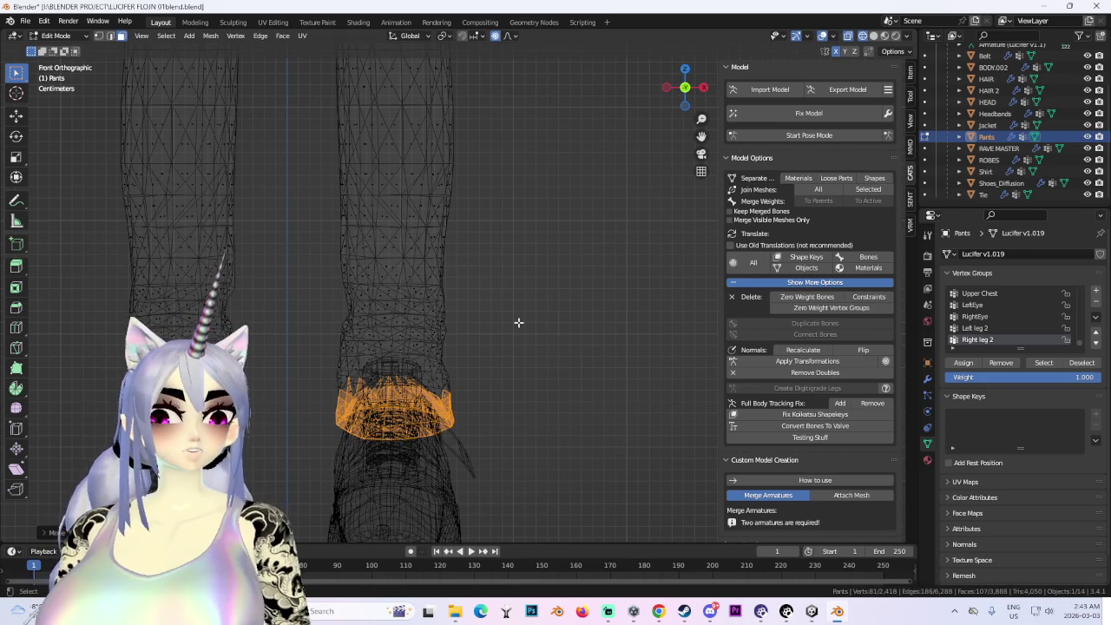
- In solid right-side view, adjust the ankle vertices along Y and select a cuff face
left_click(703, 87)
left_click(875, 41)
scroll(460, 347, "up", 2)
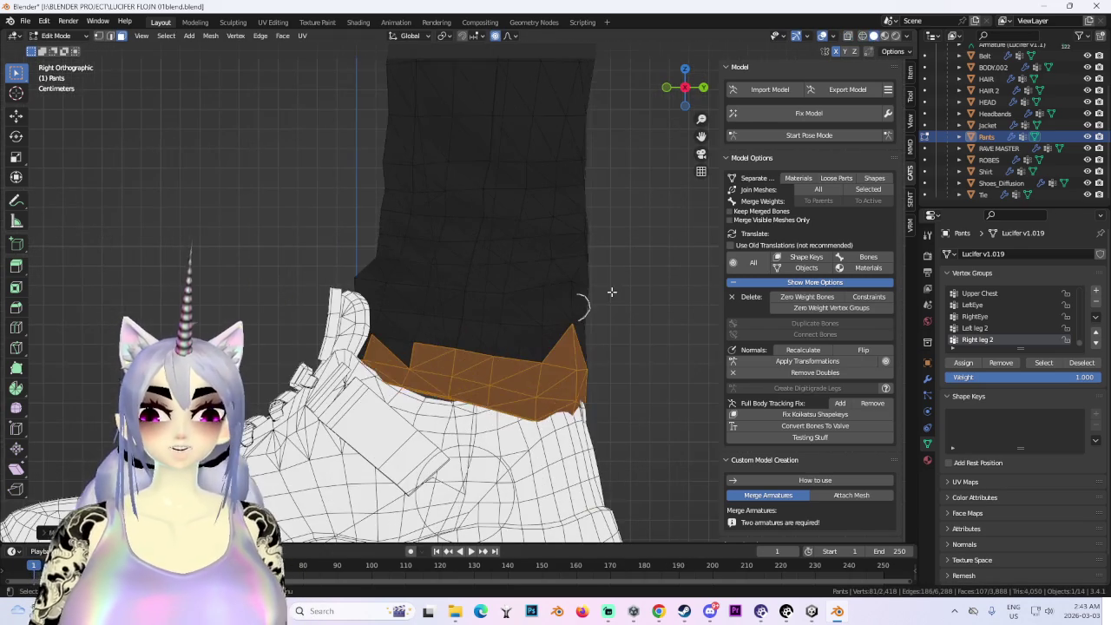
key("g")
left_click(657, 331)
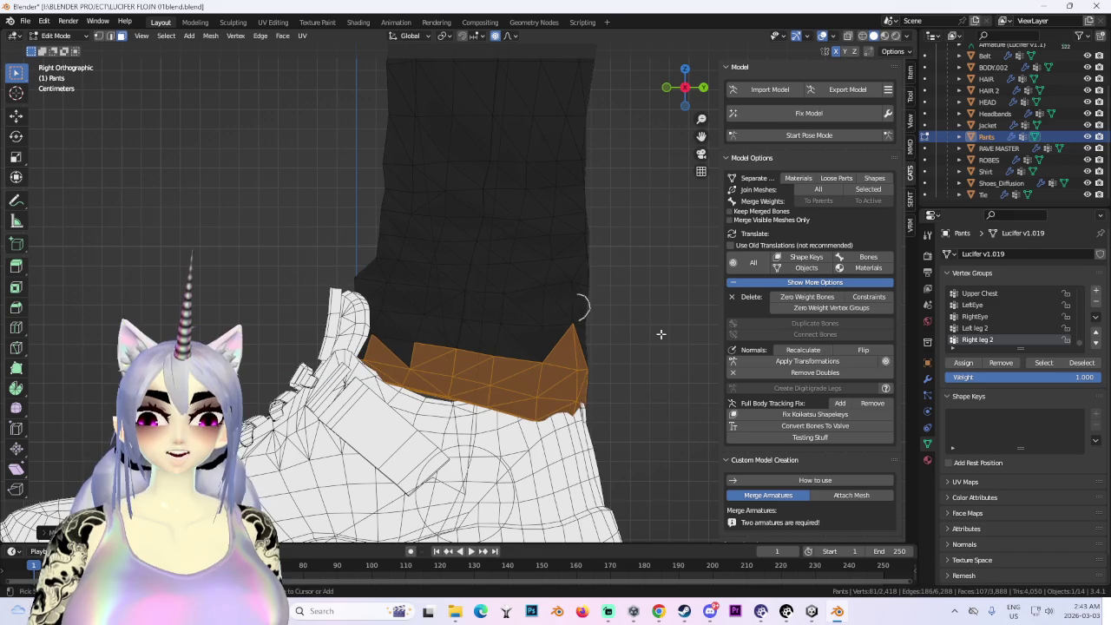
key("g")
key("Escape")
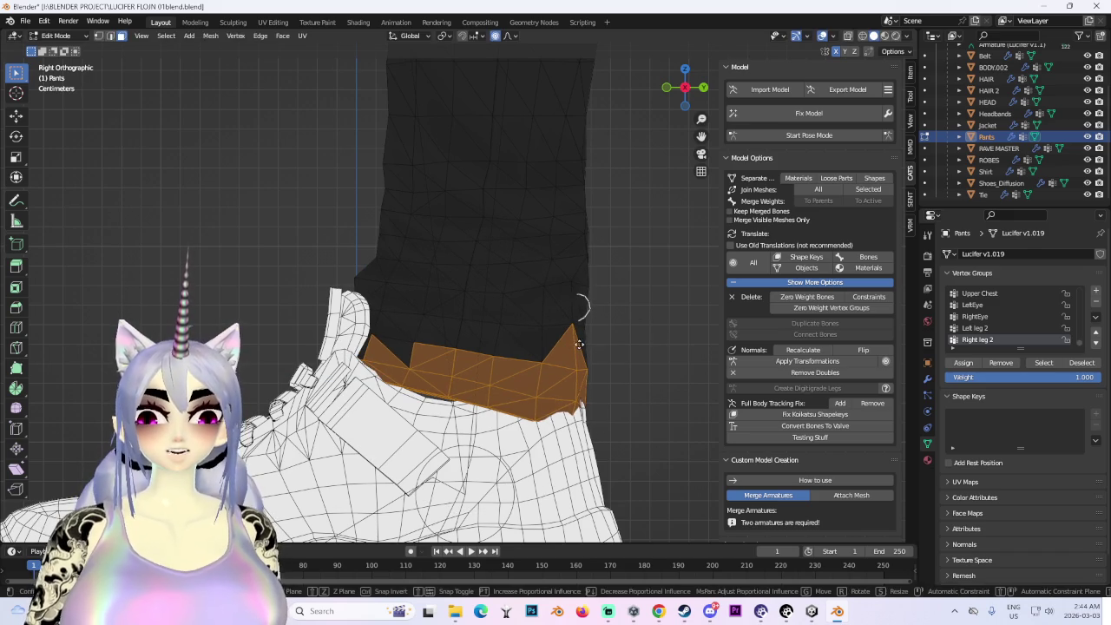
key("g")
key("y")
left_click(542, 339)
middle_click_drag(541, 339, 477, 183)
left_click(521, 306)
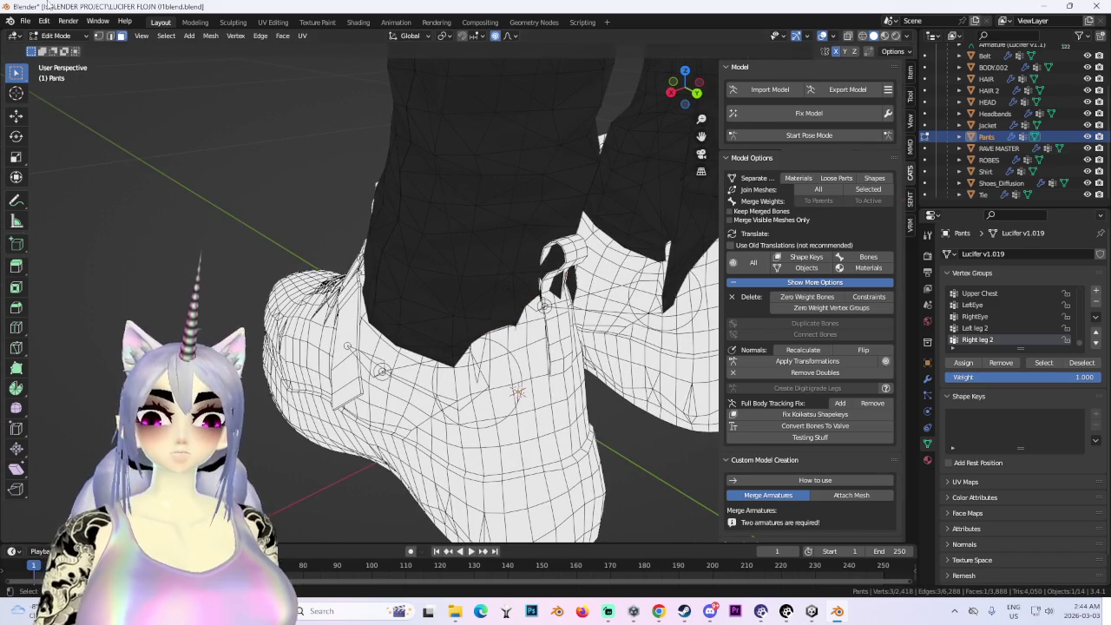
- Proportionally move the pants cuff three times, pulling it outward around the shoe opening
middle_click_drag(119, 46, 130, 70)
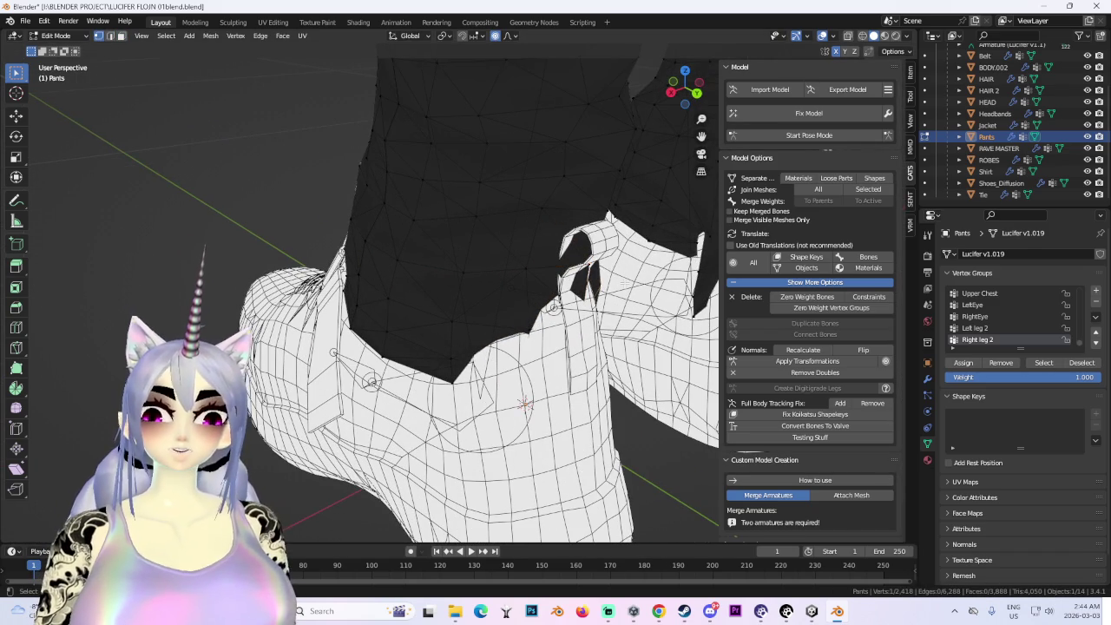
key("g")
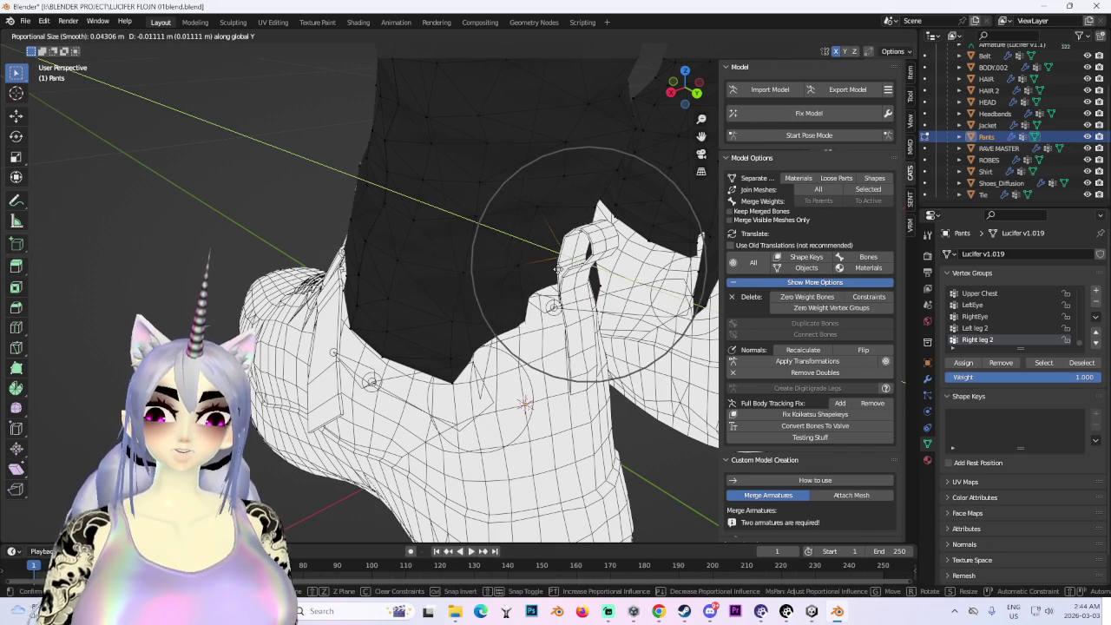
left_click(544, 253)
mouse_move(525, 403)
middle_mouse_down()
mouse_move(625, 280)
mouse_move(533, 289)
mouse_move(591, 317)
middle_mouse_up()
key("g")
left_click(581, 276)
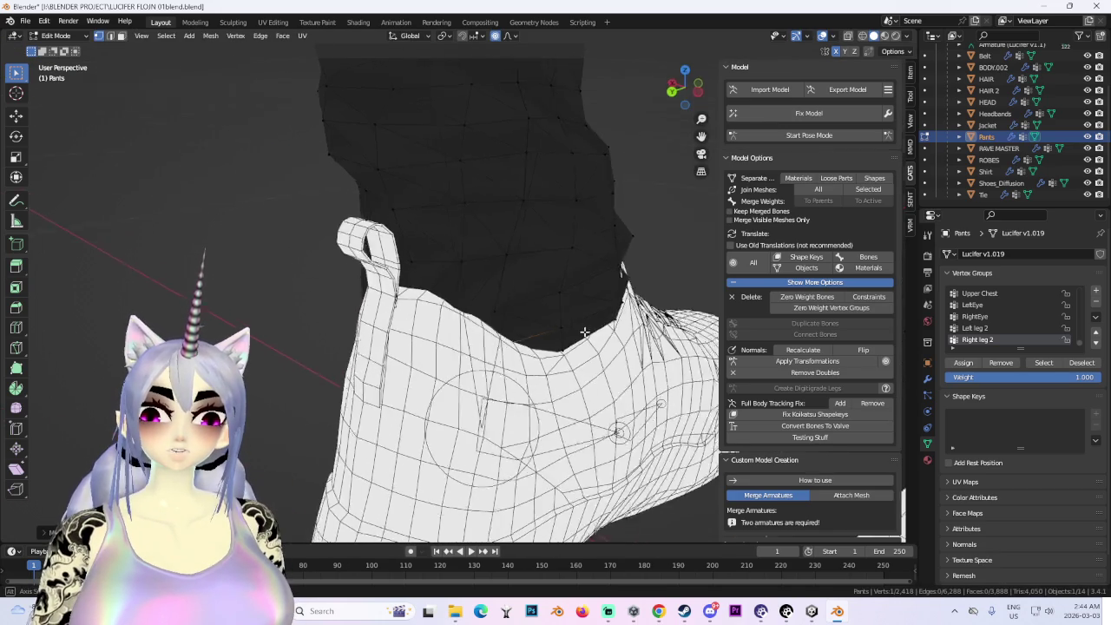
key("g")
left_click(643, 257)
- Orbit around the cuff and nudge it twice more to wrap the shoe collar
middle_click_drag(643, 257, 567, 315)
key("g")
left_click(632, 278)
middle_click_drag(631, 278, 533, 322)
key("g")
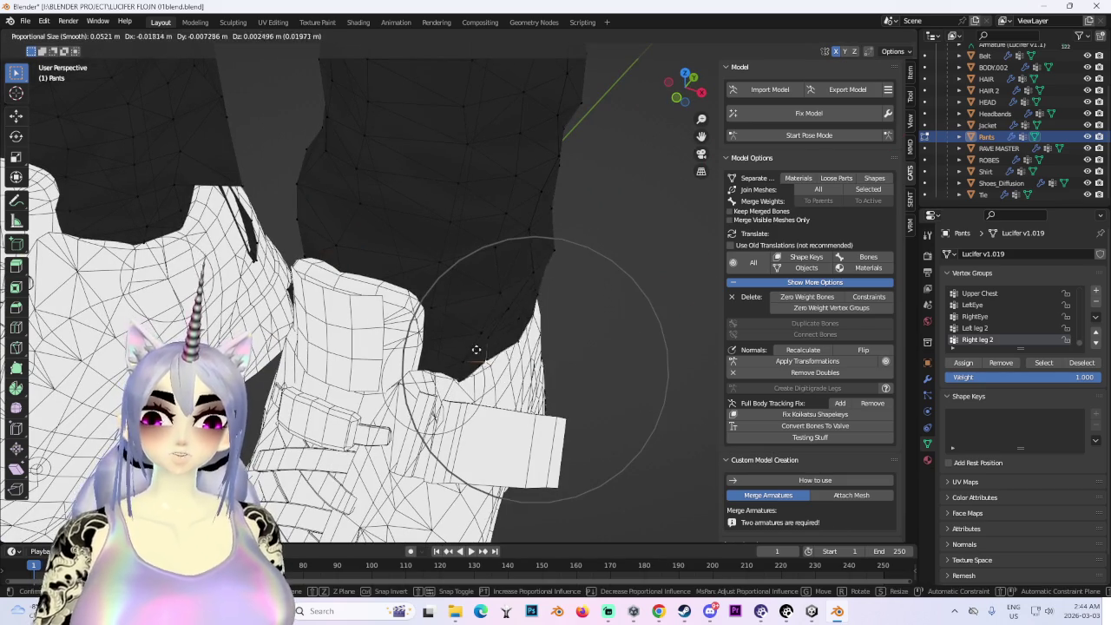
left_click(494, 354)
- Shift the cuff sideways along X, make a final adjustment, and check it from the right side
middle_click_drag(495, 354, 484, 369)
key("g")
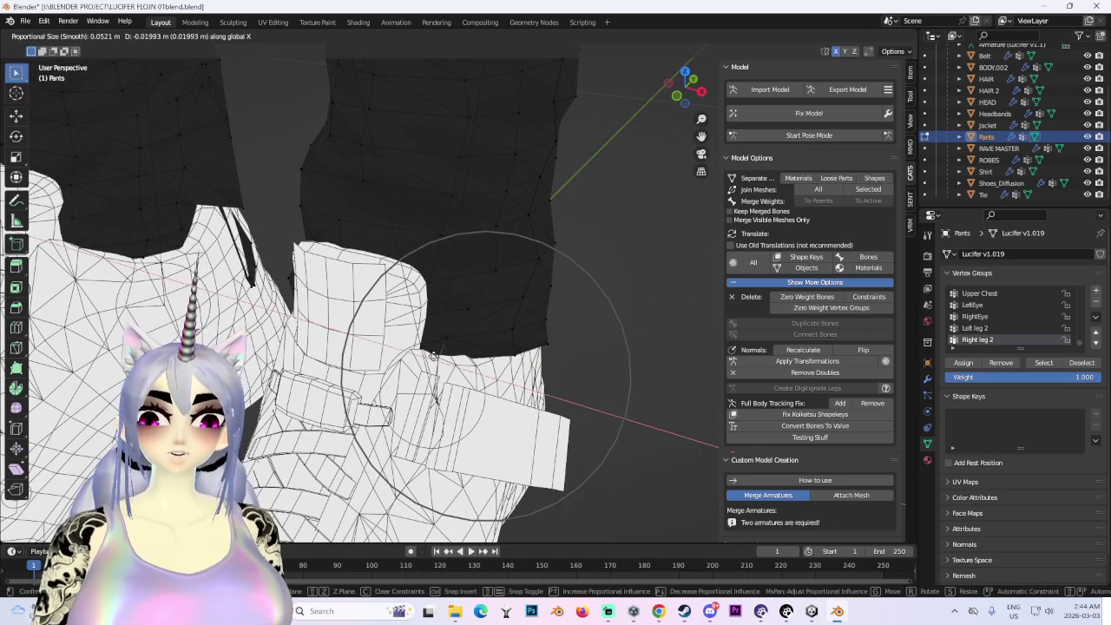
key("x")
scroll(521, 338, "down", 4)
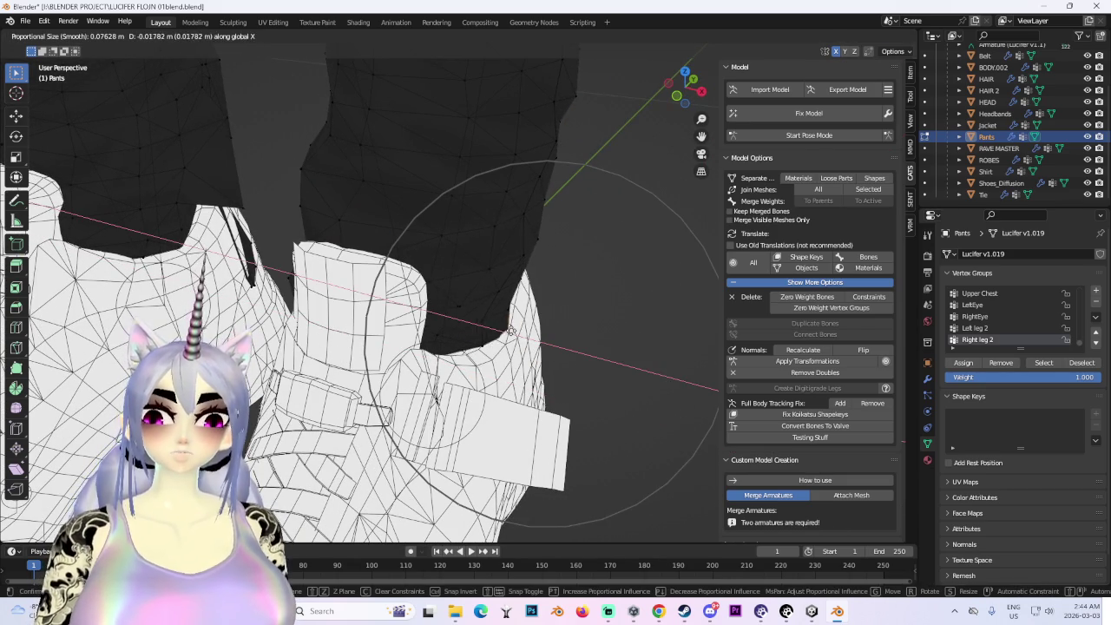
left_click(511, 331)
middle_click_drag(510, 331, 521, 308)
key("g")
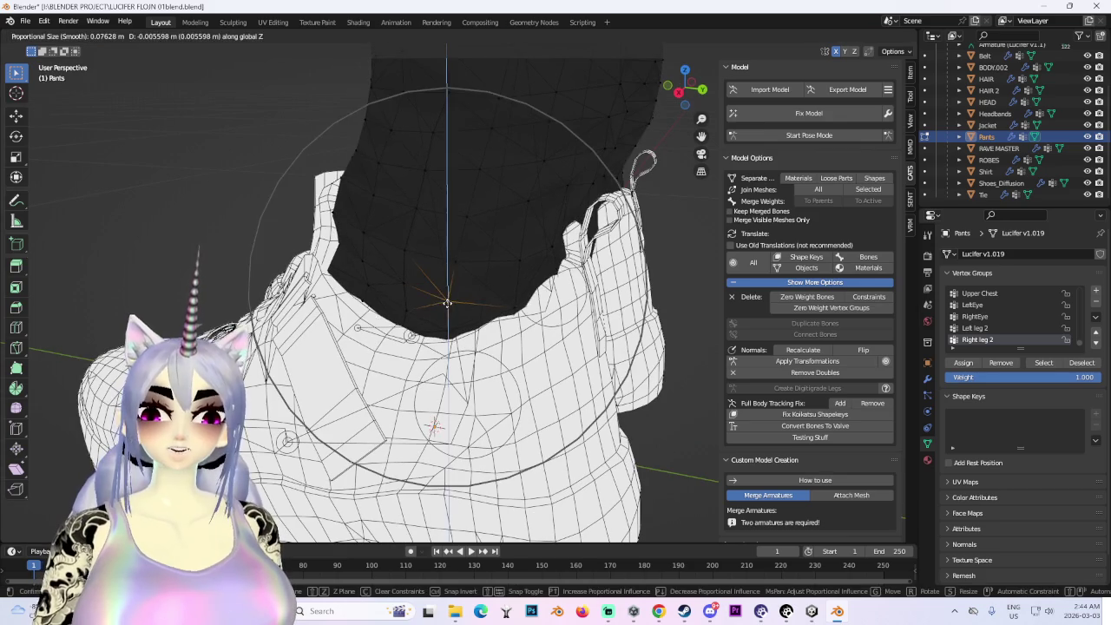
left_click(448, 295)
mouse_move(449, 295)
middle_mouse_down()
mouse_move(556, 236)
mouse_move(625, 173)
middle_mouse_up()
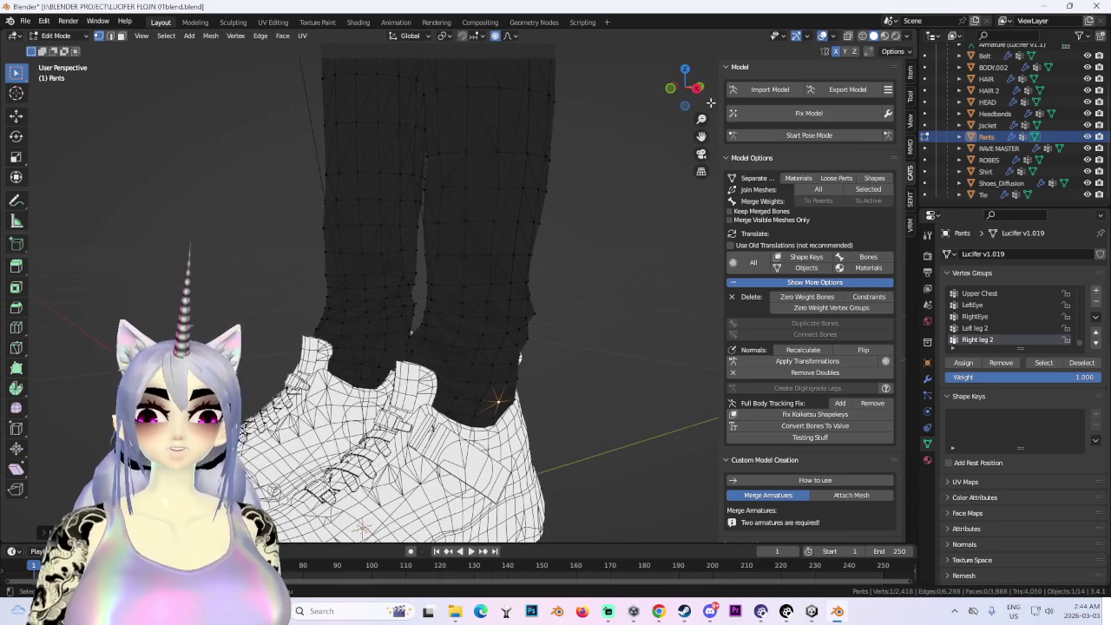
left_click(687, 103)
- Nudge the pants leg vertices front-to-back along Y twice with proportional falloff
key("g")
key("y")
left_click(417, 305)
scroll(497, 383, "up", 2)
scroll(497, 383, "down", 3)
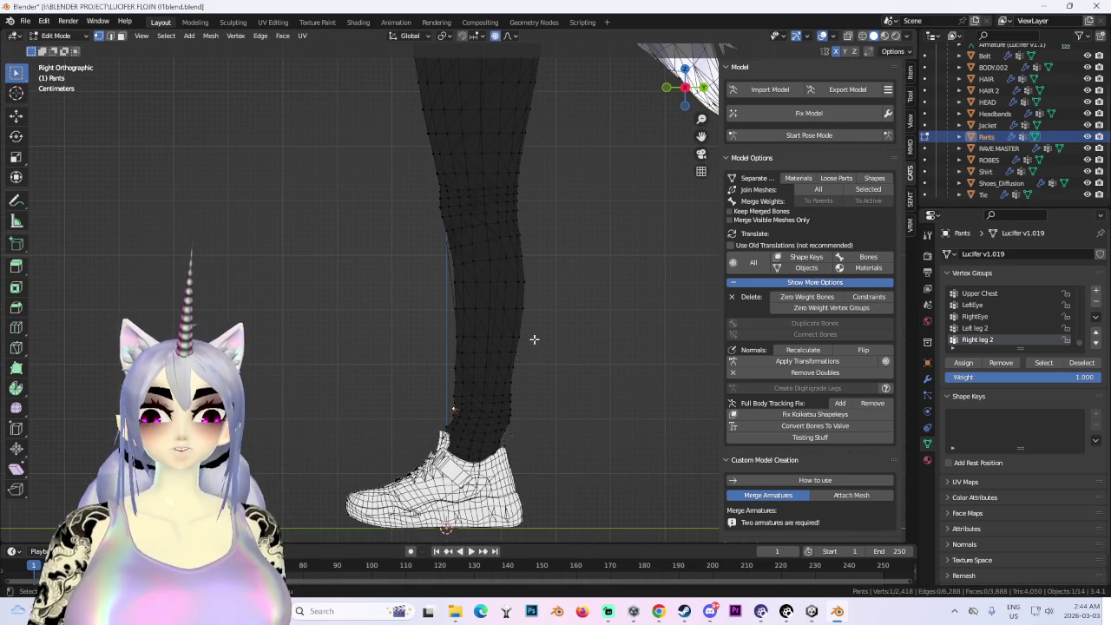
key("g")
key("y")
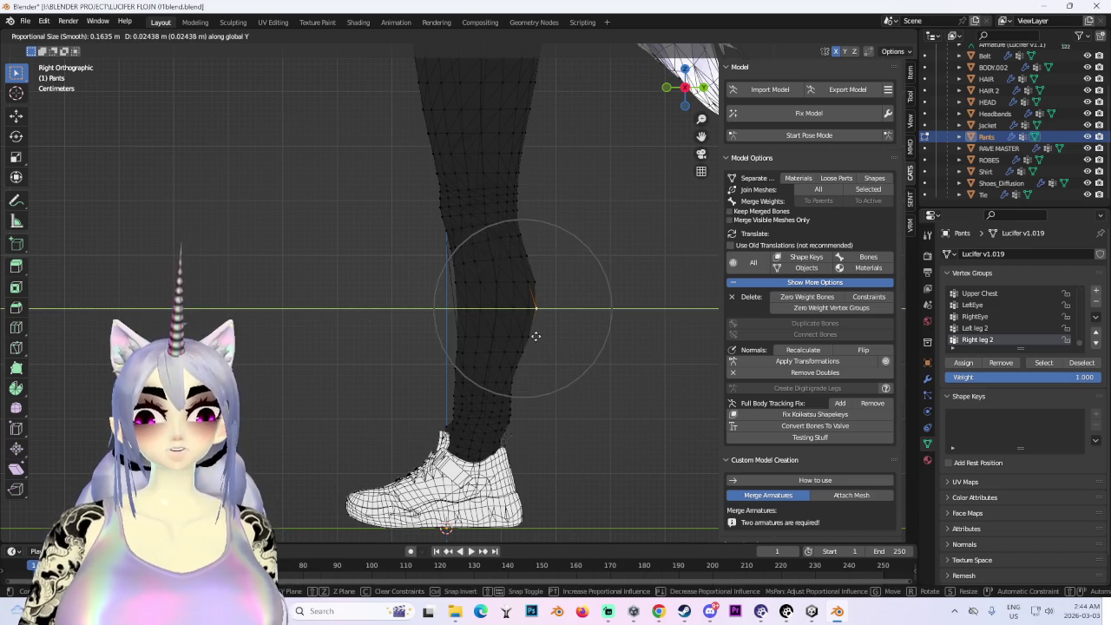
left_click(539, 343)
- From the left side view, push the leg vertices along Y once more
mouse_move(558, 344)
middle_mouse_down()
mouse_move(416, 304)
mouse_move(533, 377)
mouse_move(565, 336)
mouse_move(608, 313)
middle_mouse_up()
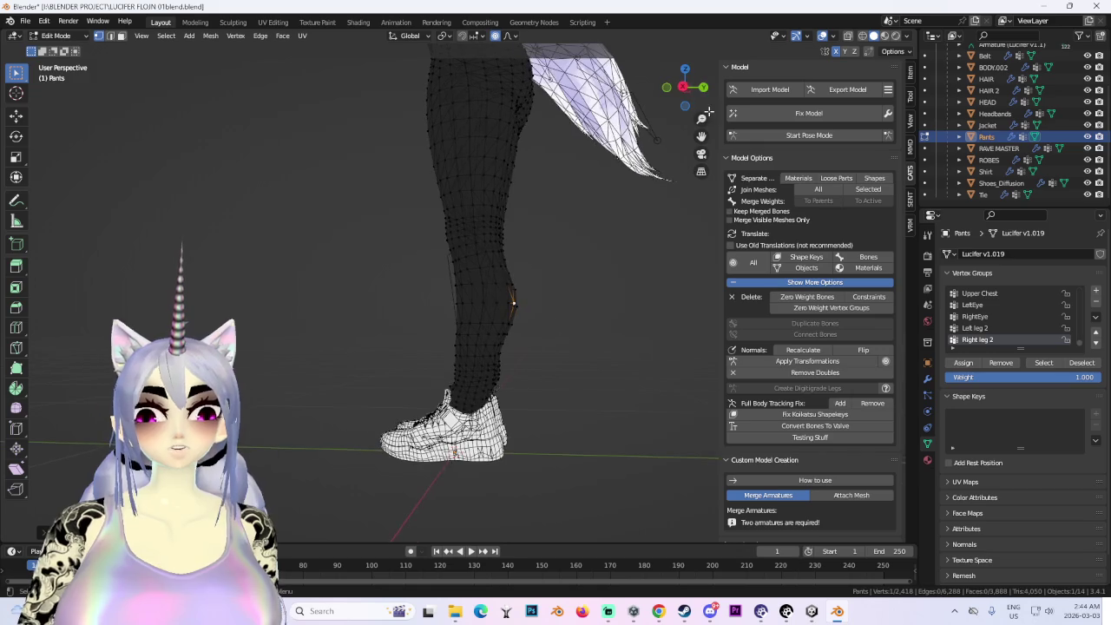
left_click(691, 87)
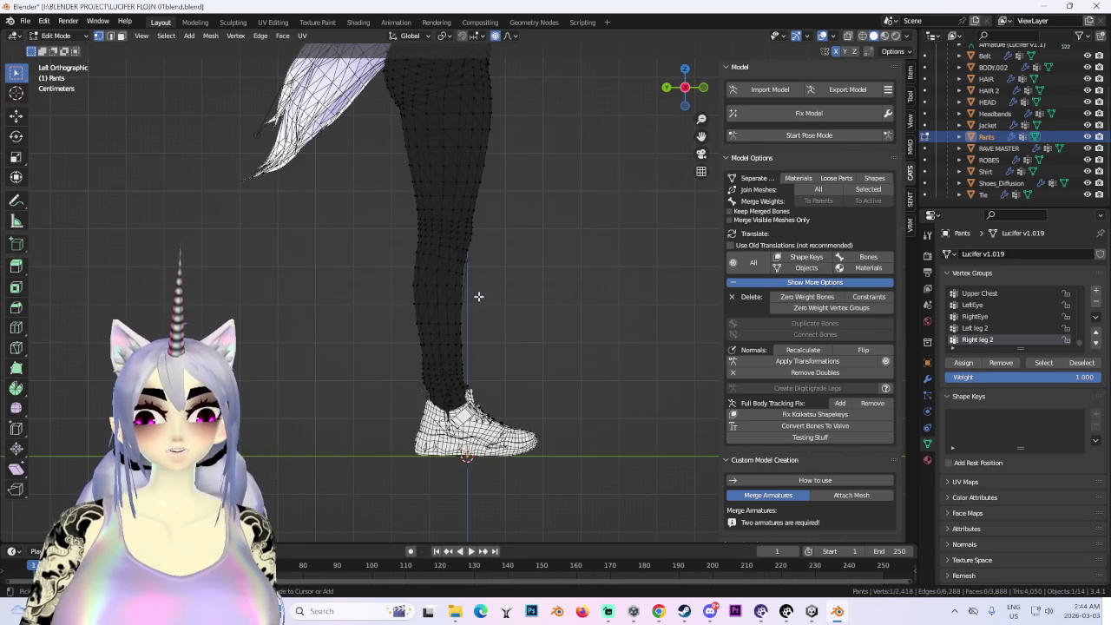
scroll(477, 296, "up", 4)
key("g")
key("y")
left_click(467, 300)
scroll(582, 272, "down", 2)
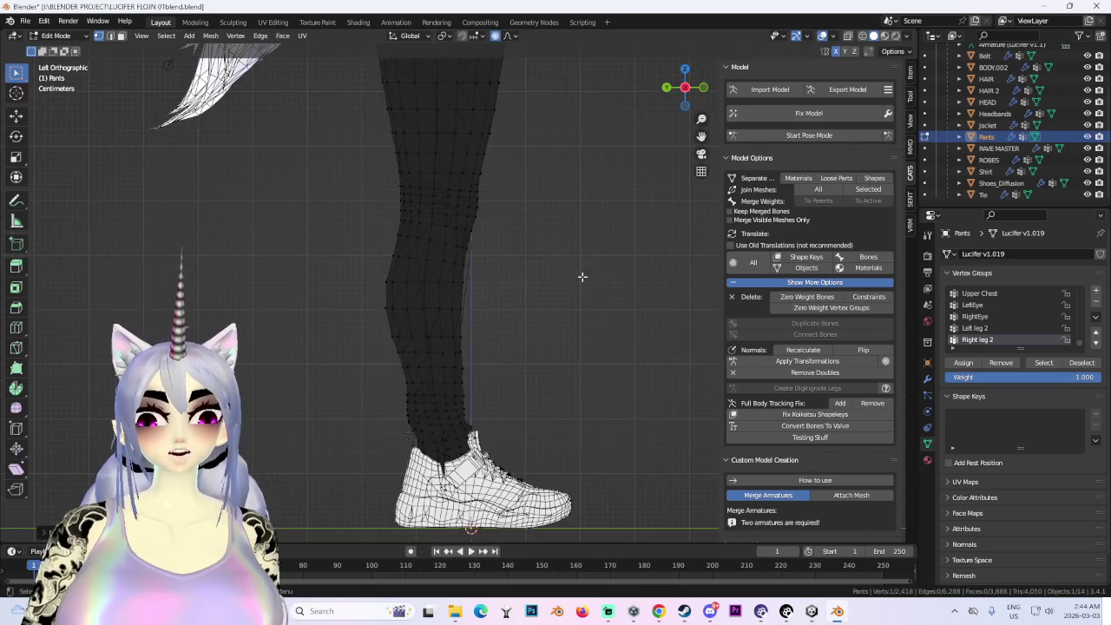
scroll(587, 277, "down", 1)
scroll(555, 287, "down", 3)
- Try sideways X-axis moves on a selected leg-outline vertex from angled views, cancelling each
mouse_move(524, 327)
middle_mouse_down()
mouse_move(587, 318)
mouse_move(540, 386)
middle_mouse_up()
scroll(512, 364, "up", 3)
scroll(451, 330, "up", 2)
key("g")
key("x")
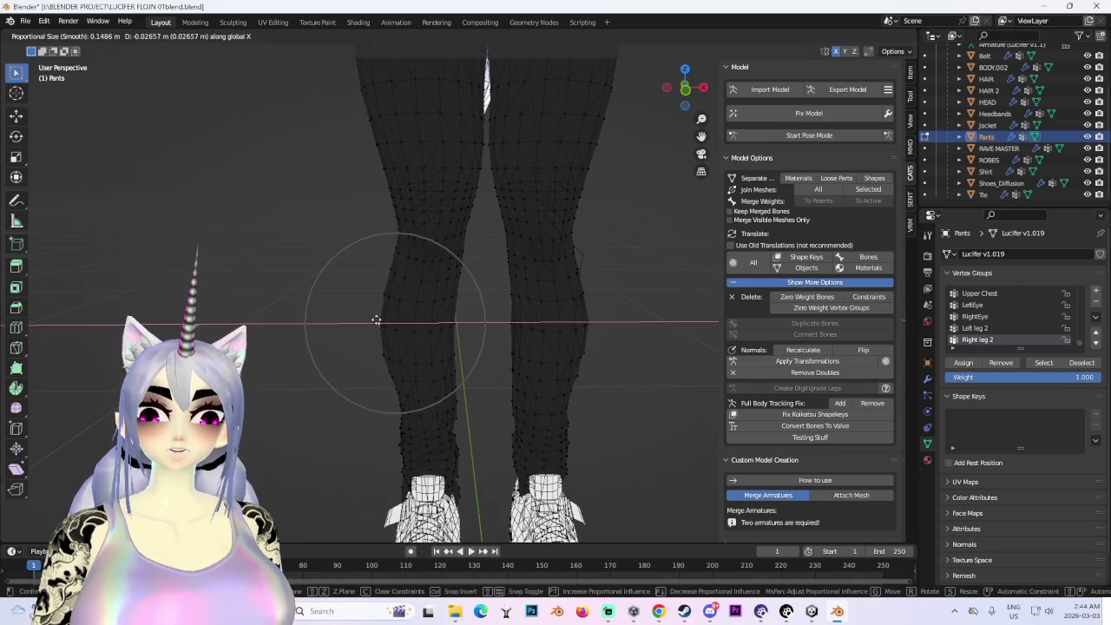
right_click(376, 321)
middle_click_drag(477, 338, 509, 339)
key("g")
key("x")
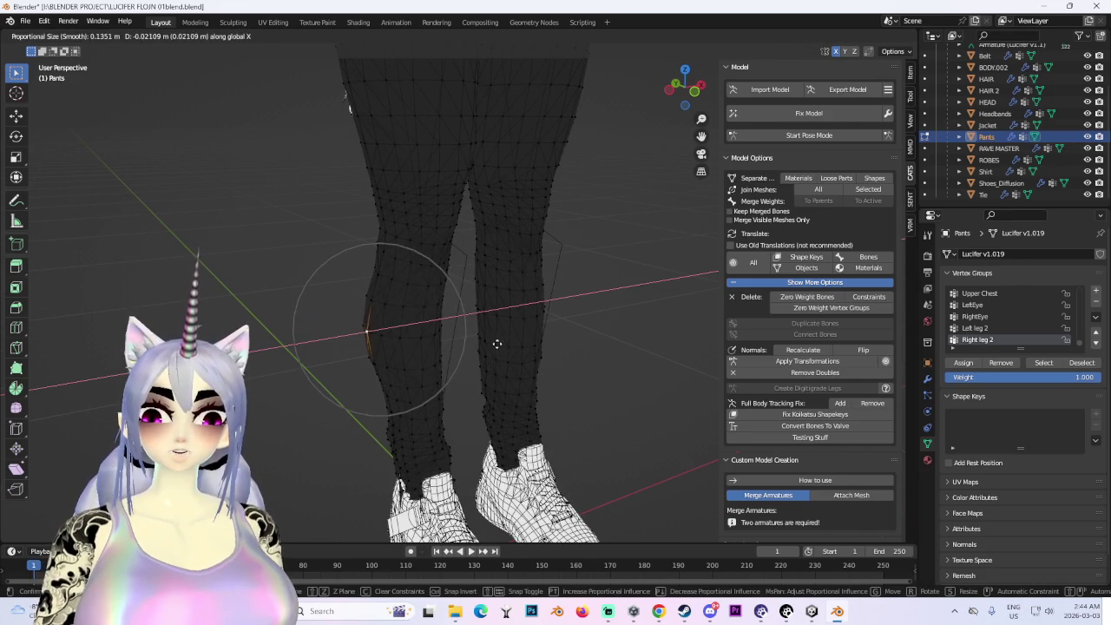
right_click(497, 343)
left_click(374, 274)
key("g")
right_click(401, 402)
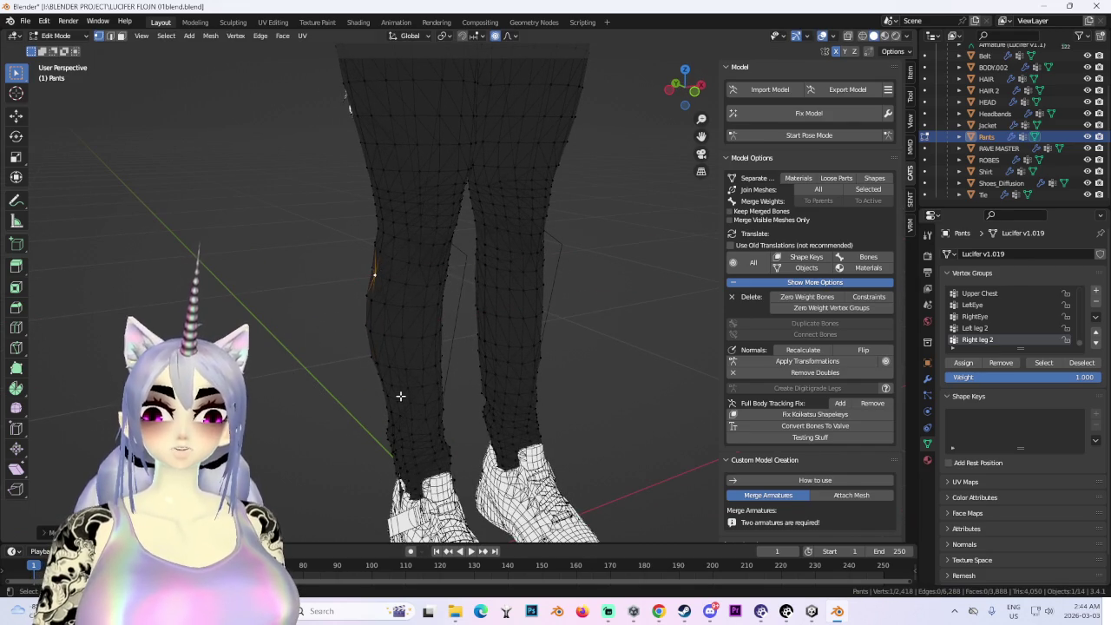
- In front orthographic view, test X-axis moves of the knee vertex with varying falloff
mouse_move(393, 390)
middle_mouse_down()
mouse_move(459, 337)
mouse_move(503, 268)
mouse_move(685, 110)
middle_mouse_up()
key("g")
key("x")
right_click(458, 325)
mouse_move(686, 110)
left_mouse_down()
mouse_move(669, 92)
mouse_move(583, 286)
left_mouse_up()
key("KP_1")
key("g")
key("x")
right_click(498, 328)
key("g")
key("x")
scroll(467, 318, "down", 2)
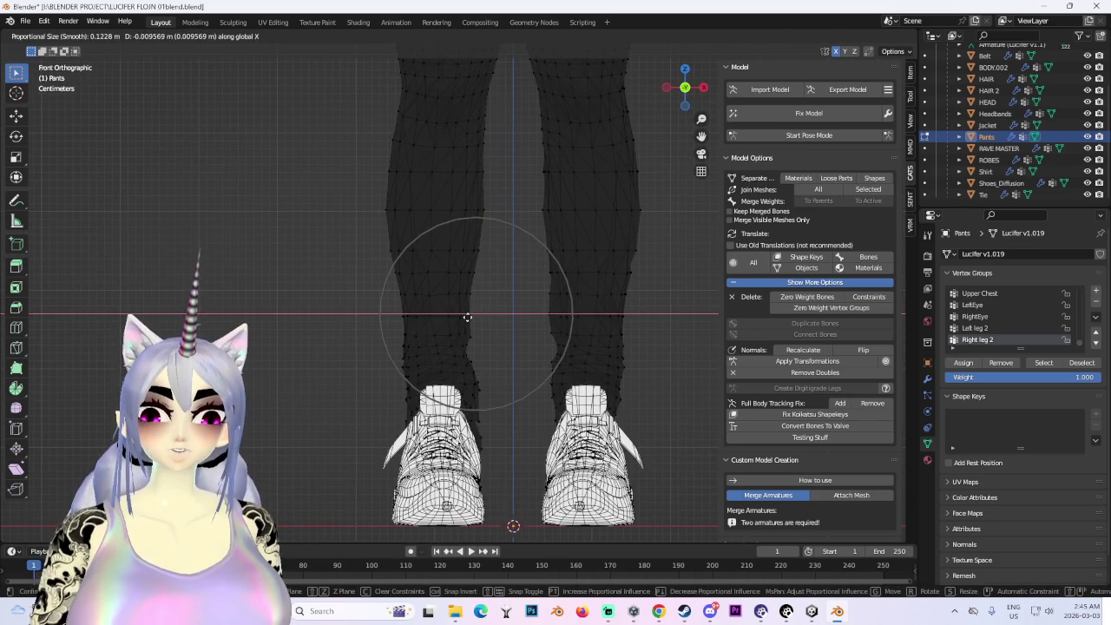
right_click(467, 317)
scroll(469, 318, "down", 2)
scroll(491, 360, "up", 3)
scroll(477, 378, "up", 1)
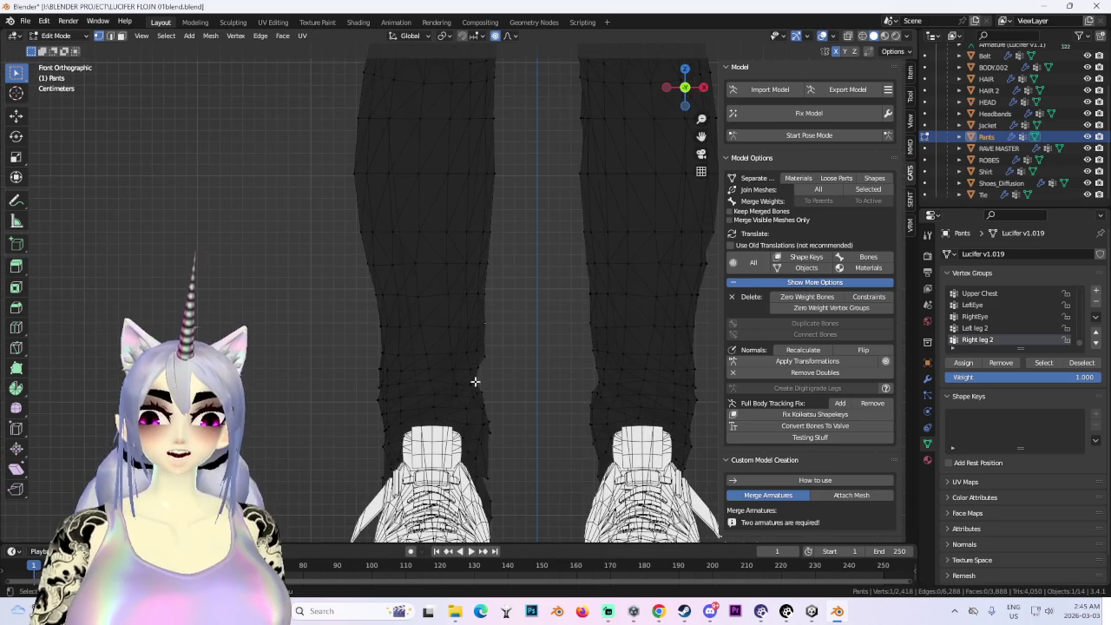
- Fine-tune the inner-knee vertex sideways along X with smooth falloff, then view from the side
key("g")
key("x")
right_click(485, 382)
scroll(578, 265, "down", 2)
scroll(521, 347, "down", 1)
scroll(533, 372, "down", 1)
middle_click_drag(524, 343, 496, 367)
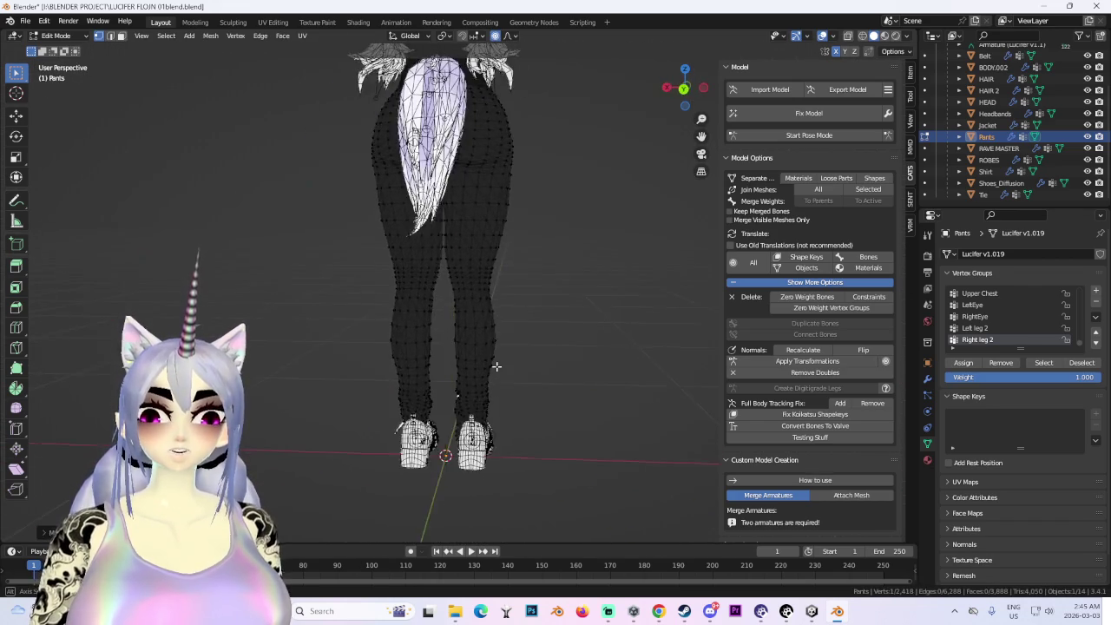
scroll(428, 346, "up", 2)
key("g")
key("x")
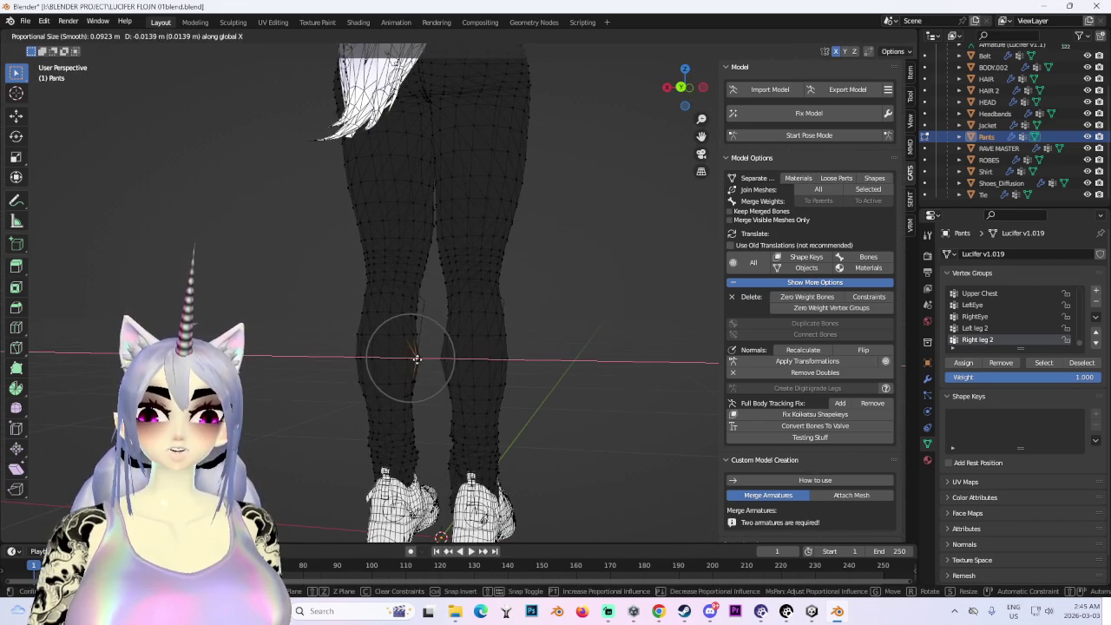
right_click(414, 358)
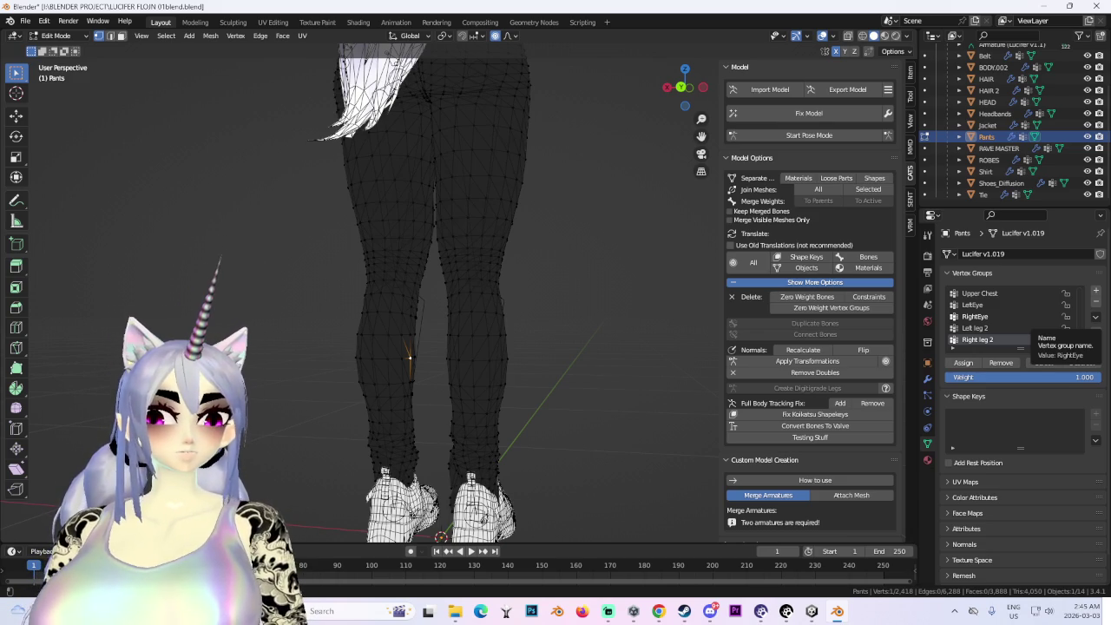
middle_click_drag(454, 339, 579, 353)
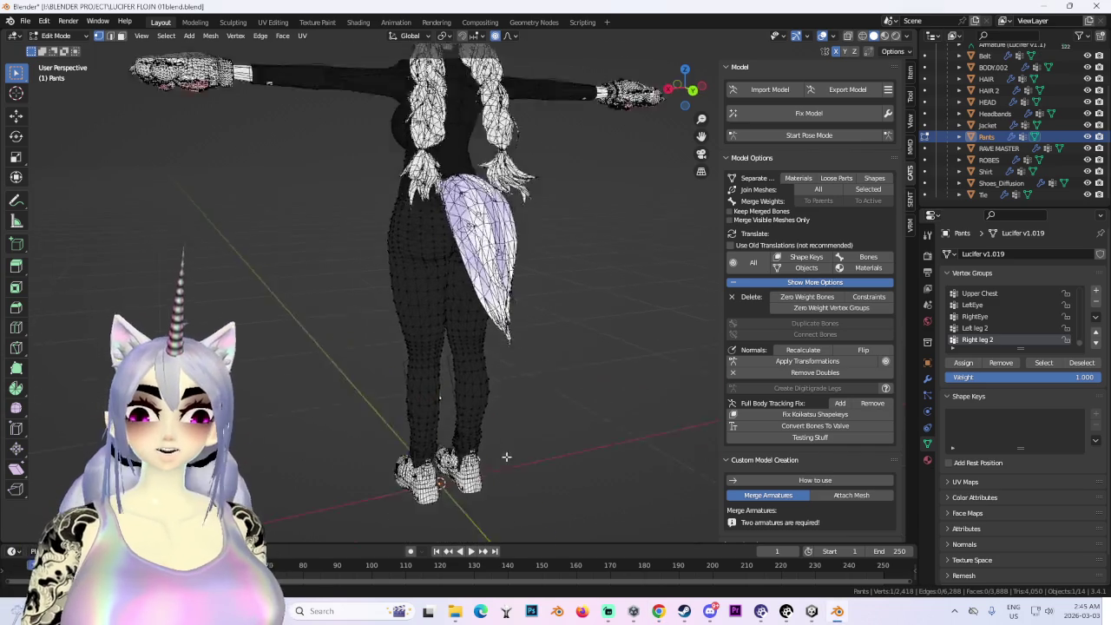
- Turn off mesh X-ray, enter Pose Mode, and show the bones through the mesh
key("alt+z")
middle_click_drag(486, 338, 550, 332)
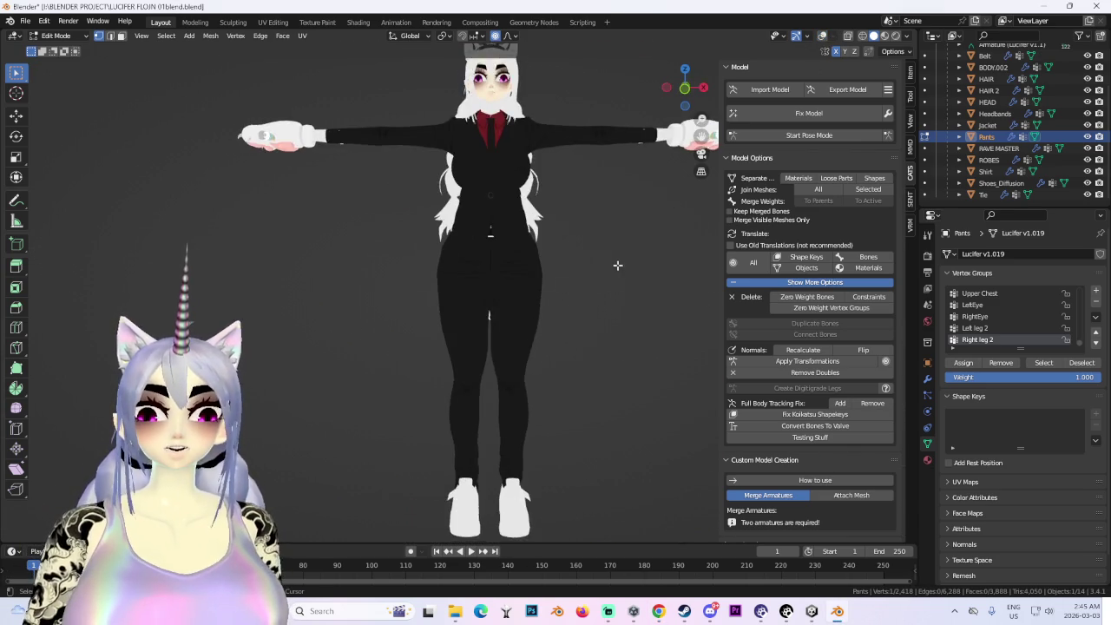
scroll(587, 275, "up", 5)
scroll(540, 335, "up", 3)
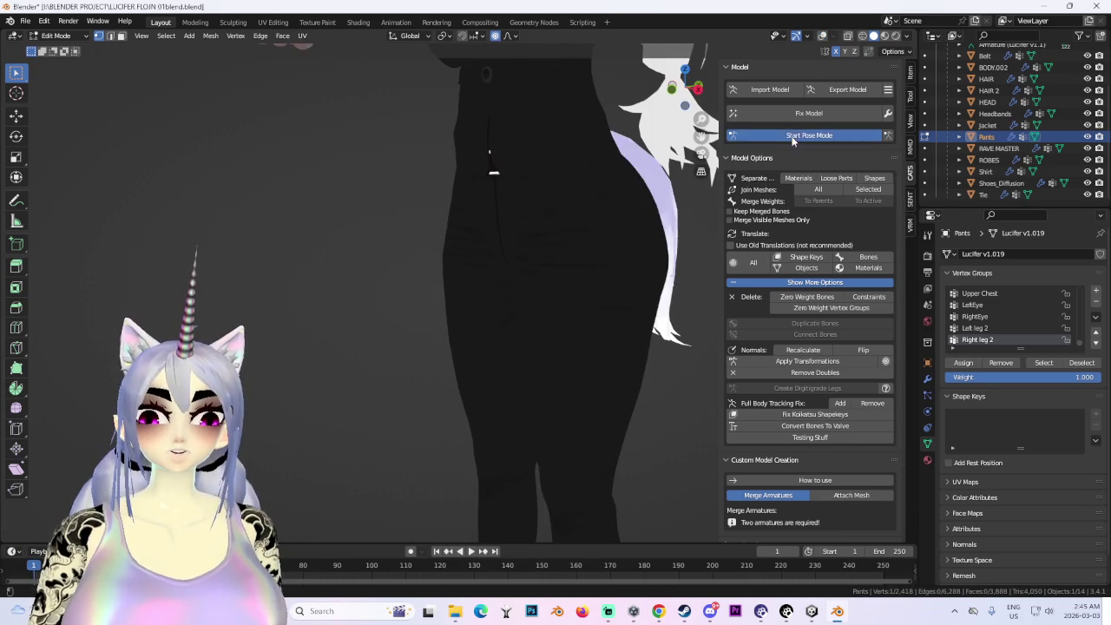
left_click(809, 135)
left_click(822, 36)
- Rotate the left leg bone outward and inspect the pants deformation from the front
left_click(437, 260)
key("r")
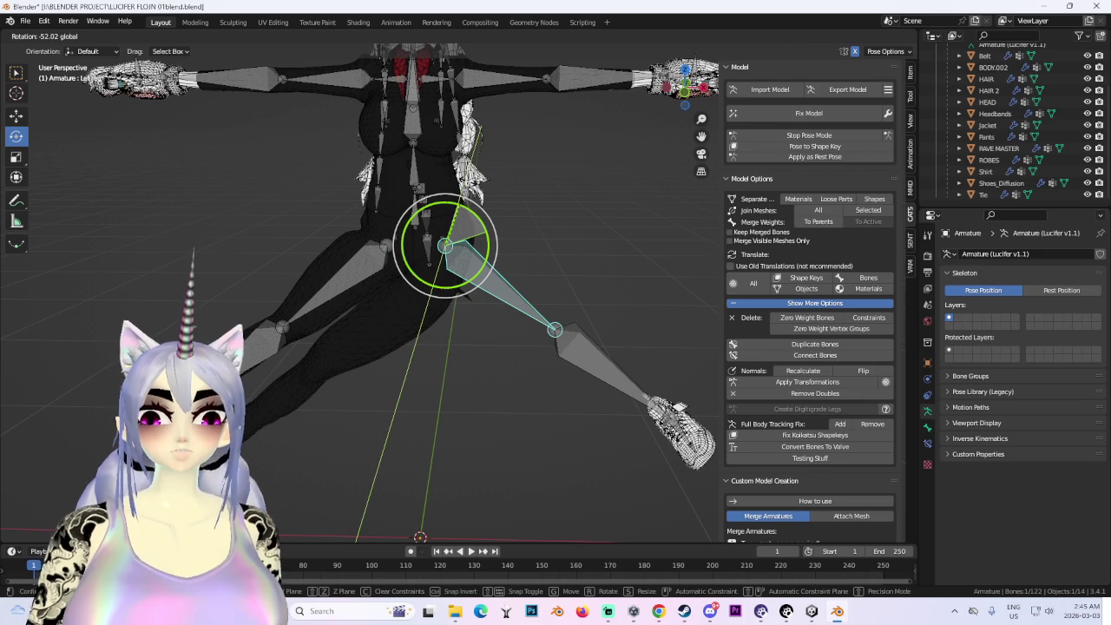
left_click(545, 295)
mouse_move(545, 294)
middle_mouse_down()
mouse_move(486, 260)
mouse_move(589, 280)
middle_mouse_up()
key("KP_1")
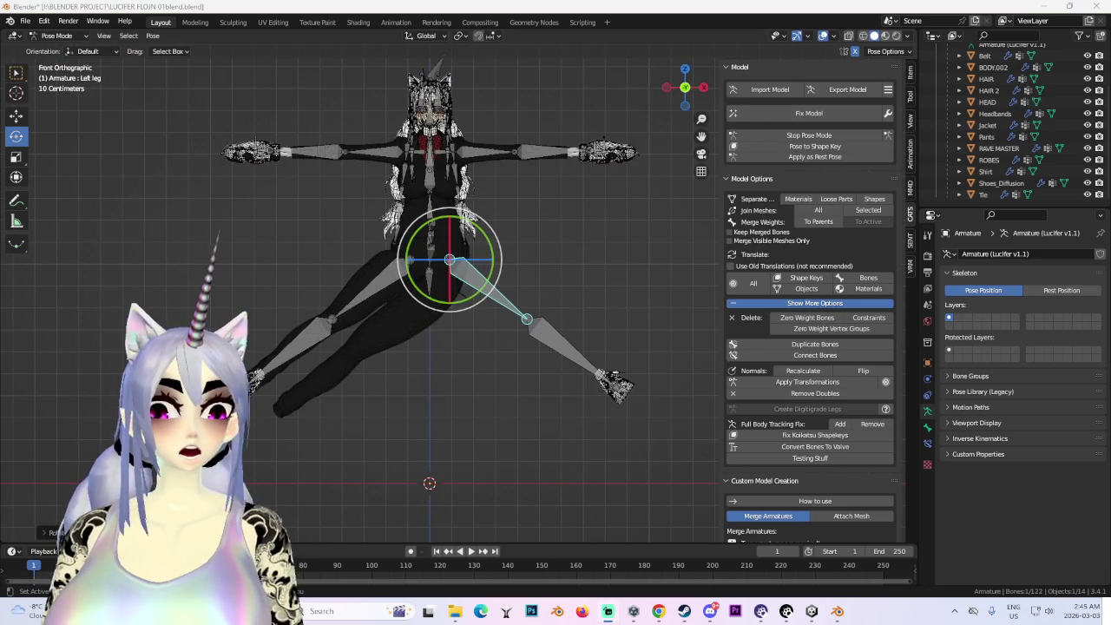
- Stop Pose Mode to restore the rest pose and select the Pants object
scroll(432, 229, "up", 3)
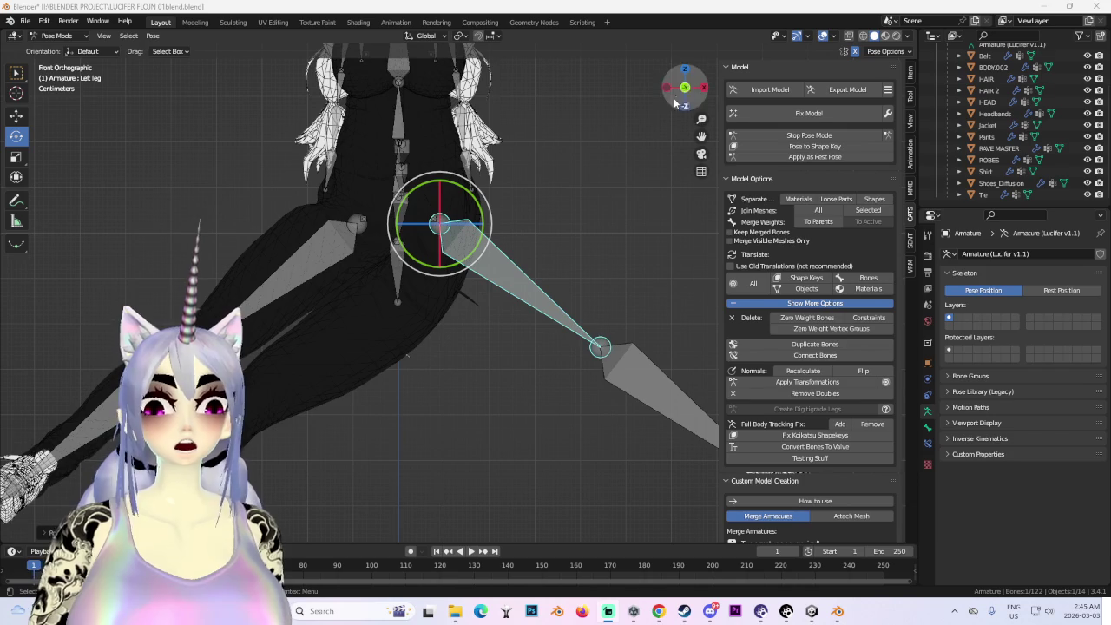
left_click(808, 134)
scroll(556, 208, "down", 3)
left_click(464, 258)
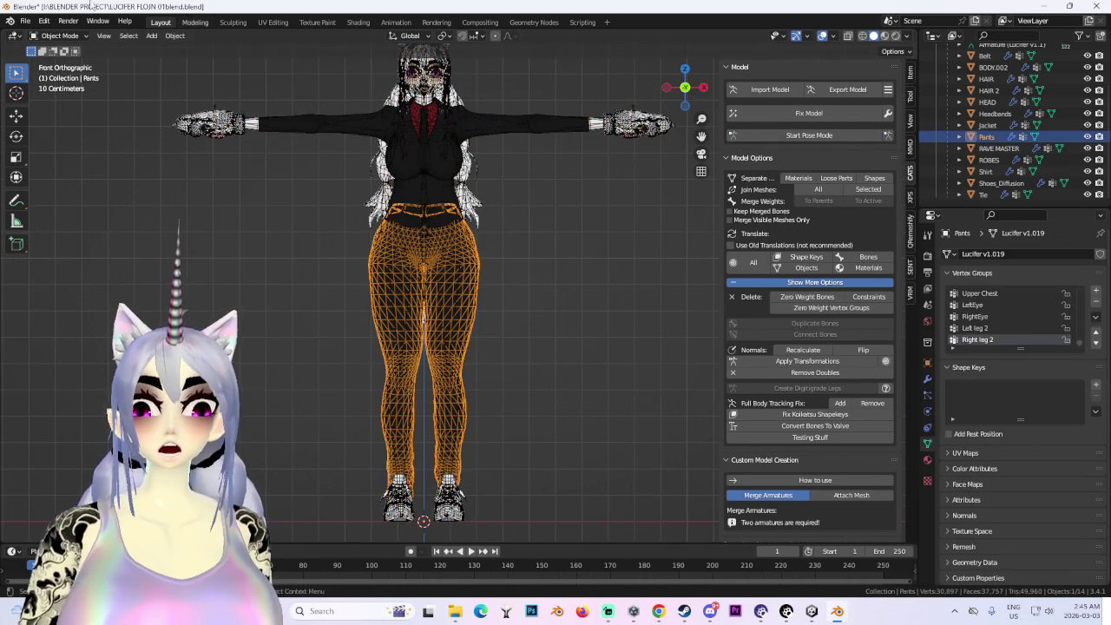
- Put the Pants in Edit Mode with wireframe shading and box-select the right half
left_click(59, 36)
left_click(59, 61)
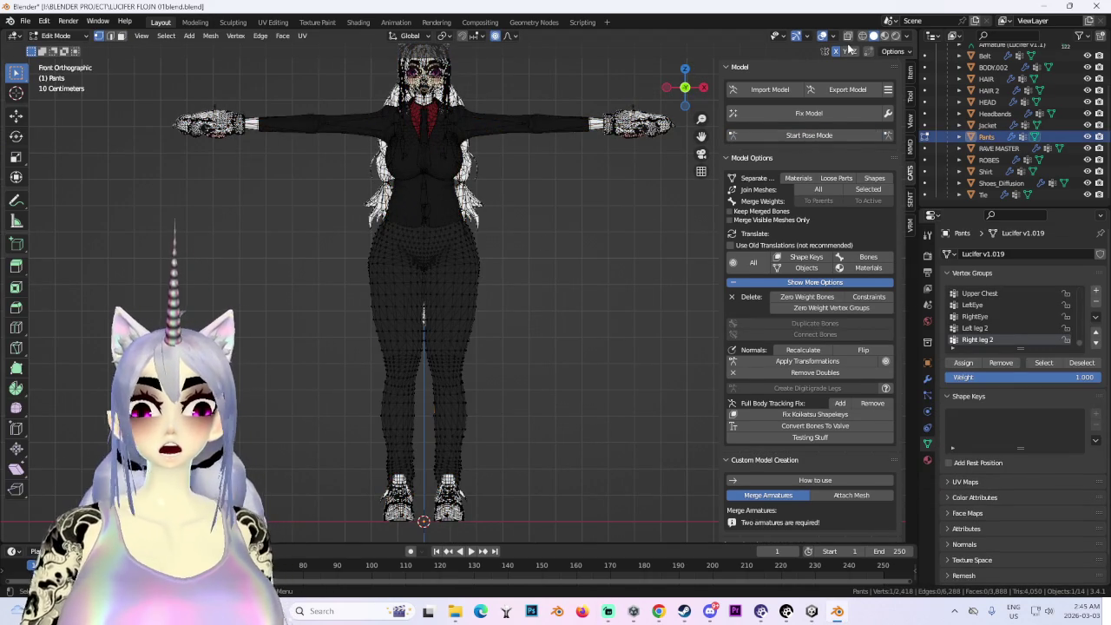
key("shift+z")
left_click_drag(624, 121, 426, 543)
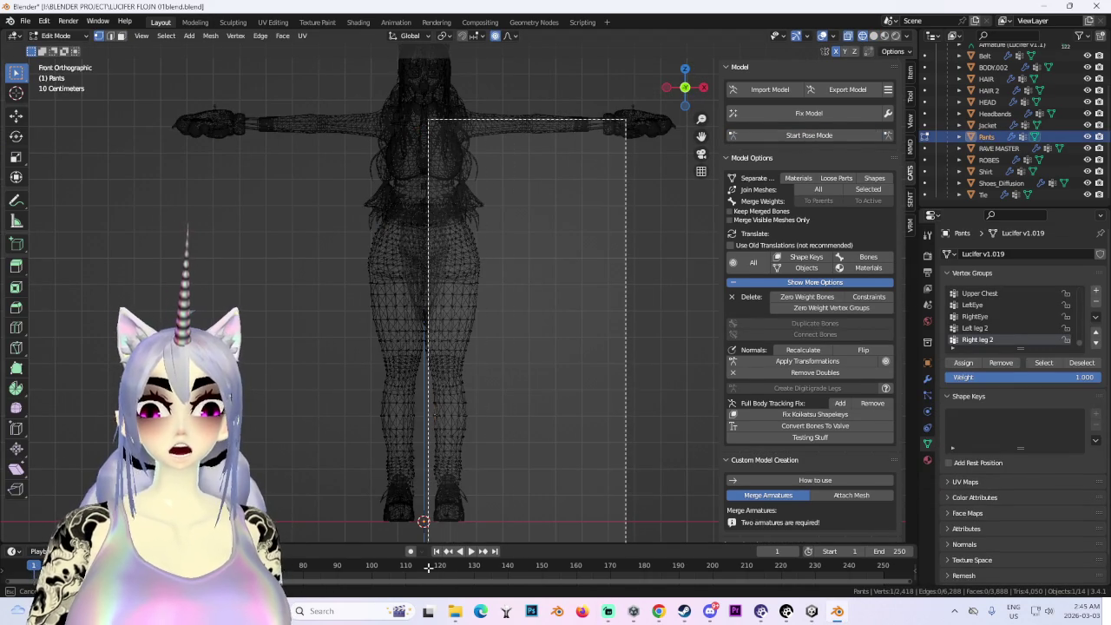
scroll(493, 394, "up", 3)
scroll(493, 394, "up", 3)
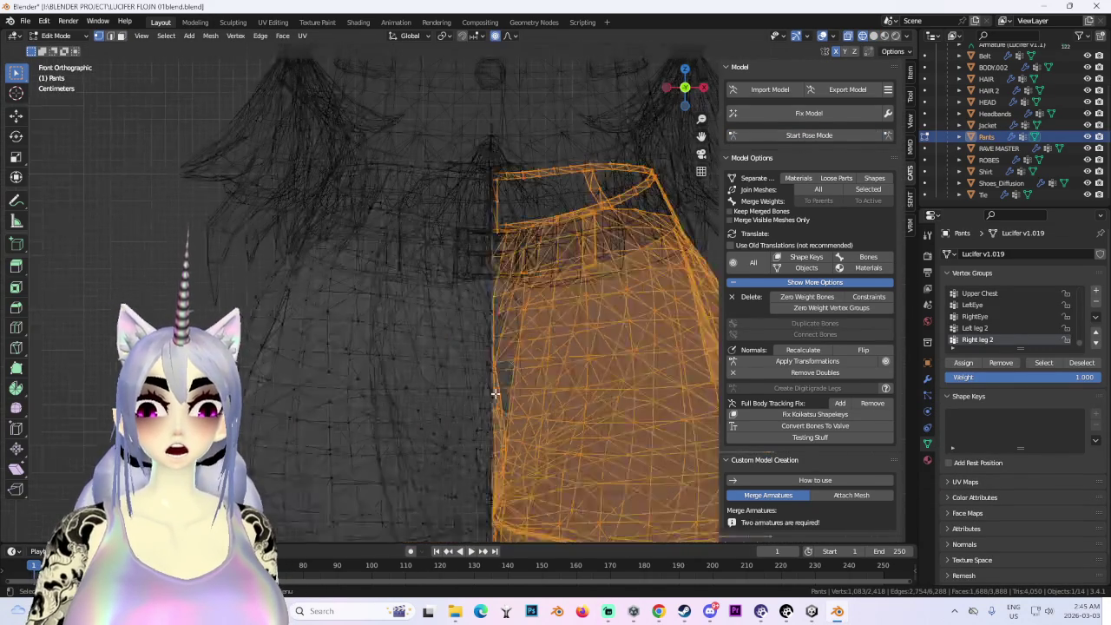
- Delete the selected right-half faces and return to solid shading
key("x")
left_click(496, 427)
scroll(507, 398, "down", 2)
left_click(873, 35)
scroll(423, 331, "up", 2)
scroll(423, 332, "up", 2)
mouse_move(423, 332)
middle_mouse_down()
mouse_move(379, 322)
mouse_move(688, 177)
middle_mouse_up()
scroll(422, 331, "up", 2)
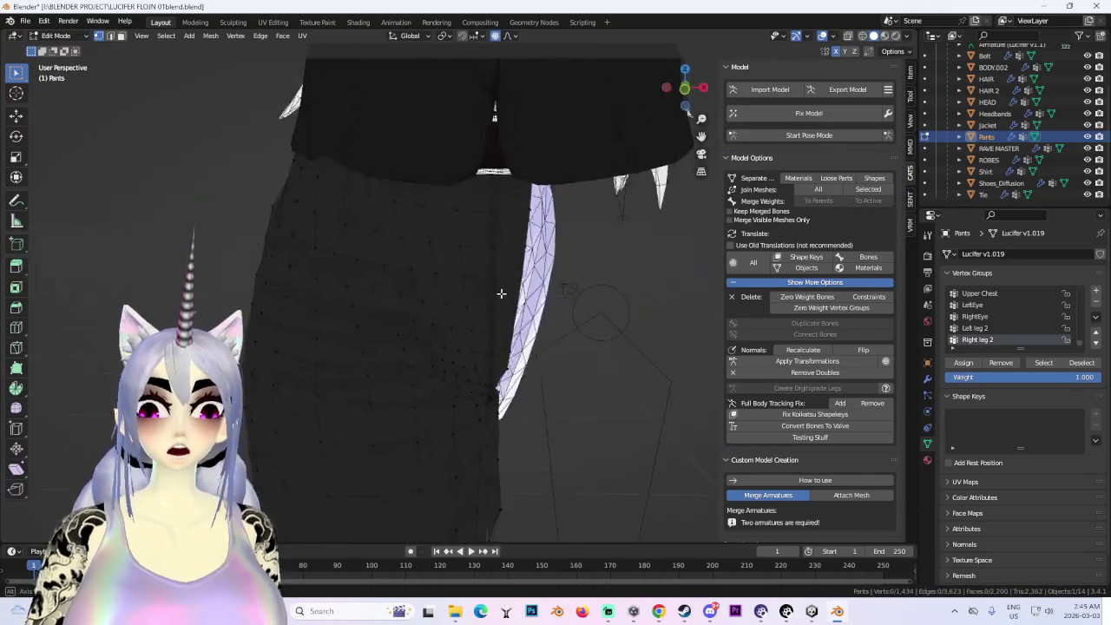
- In front orthographic view, unhide all hidden pants geometry and switch to face select
left_click(684, 90)
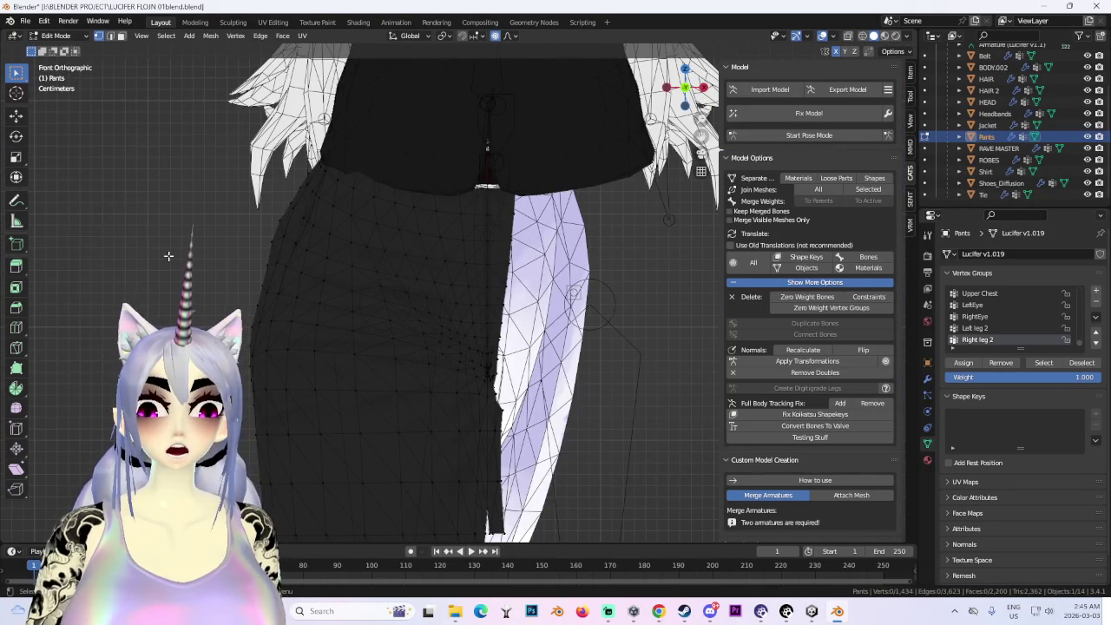
key("alt+h")
scroll(563, 416, "down", 2)
left_click(563, 416)
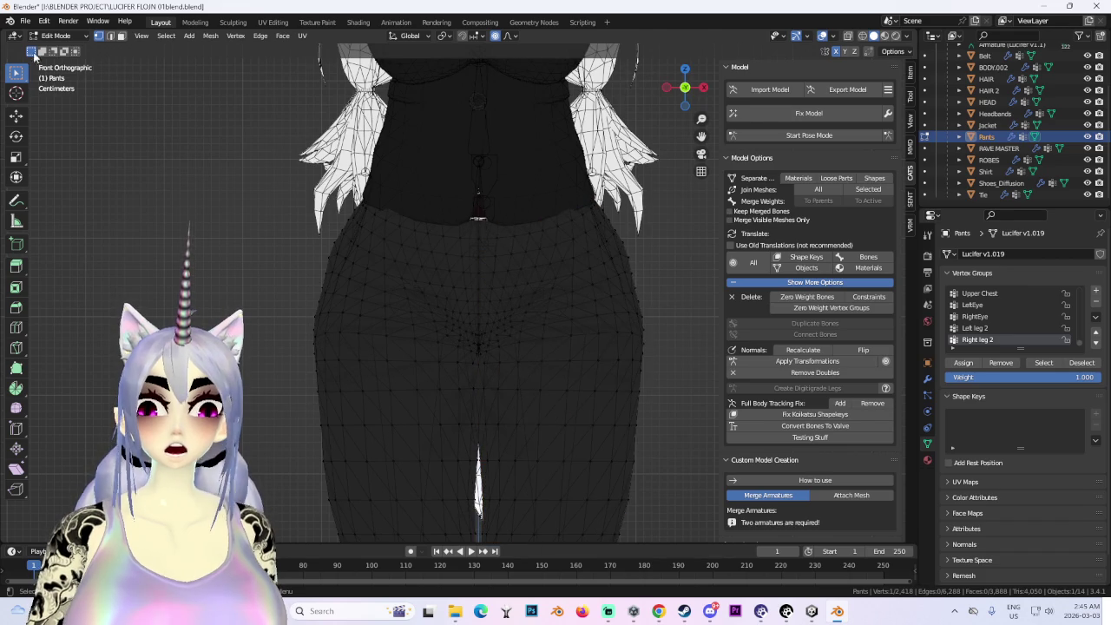
left_click(121, 35)
- Turn on X-ray and box-select the right leg of the pants
scroll(565, 315, "down", 2)
scroll(491, 196, "down", 2)
scroll(678, 347, "down", 1)
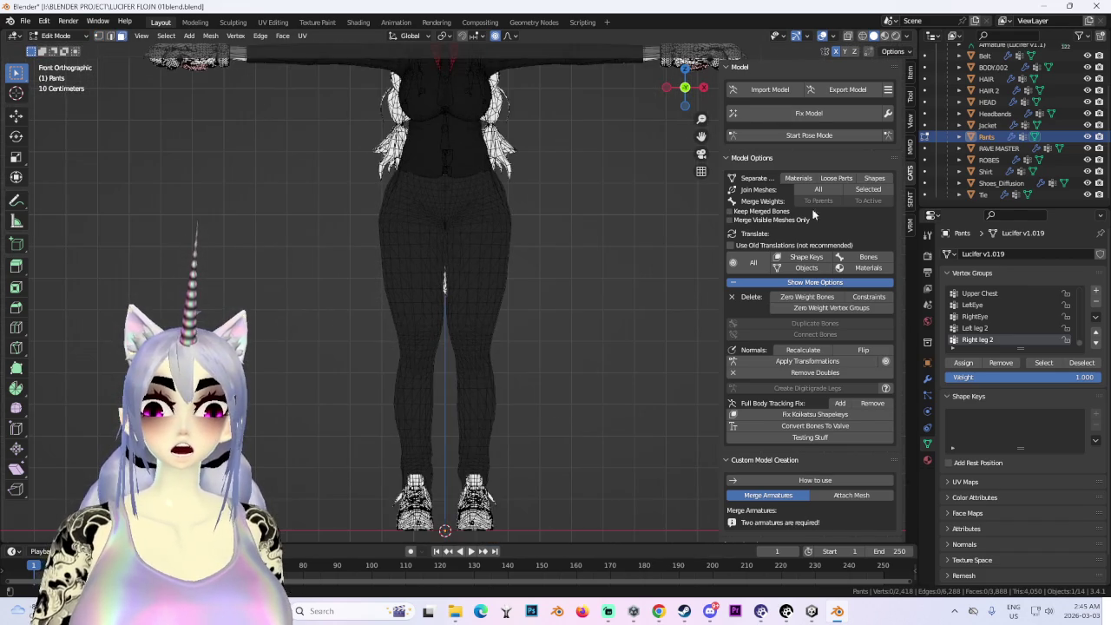
left_click(864, 37)
scroll(631, 426, "down", 2)
left_click_drag(632, 501, 449, 137)
- Zoom in and box-select faces along the leg's inner edge
scroll(520, 196, "up", 2)
scroll(520, 195, "up", 2)
scroll(523, 193, "up", 1)
scroll(524, 193, "up", 2)
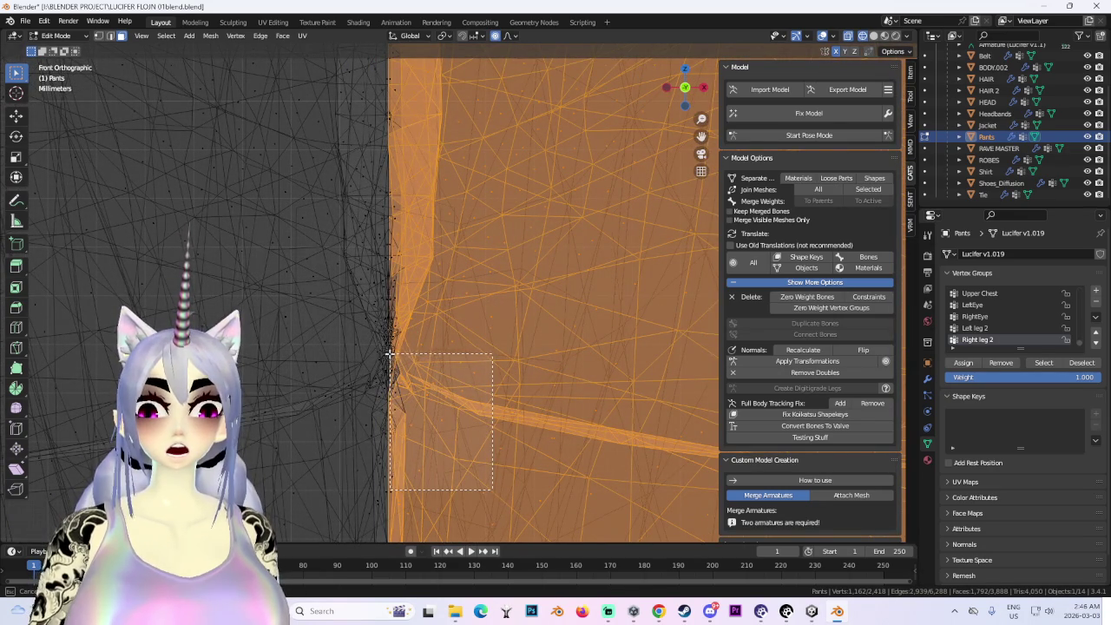
middle_click_drag(491, 395, 474, 401, "shift")
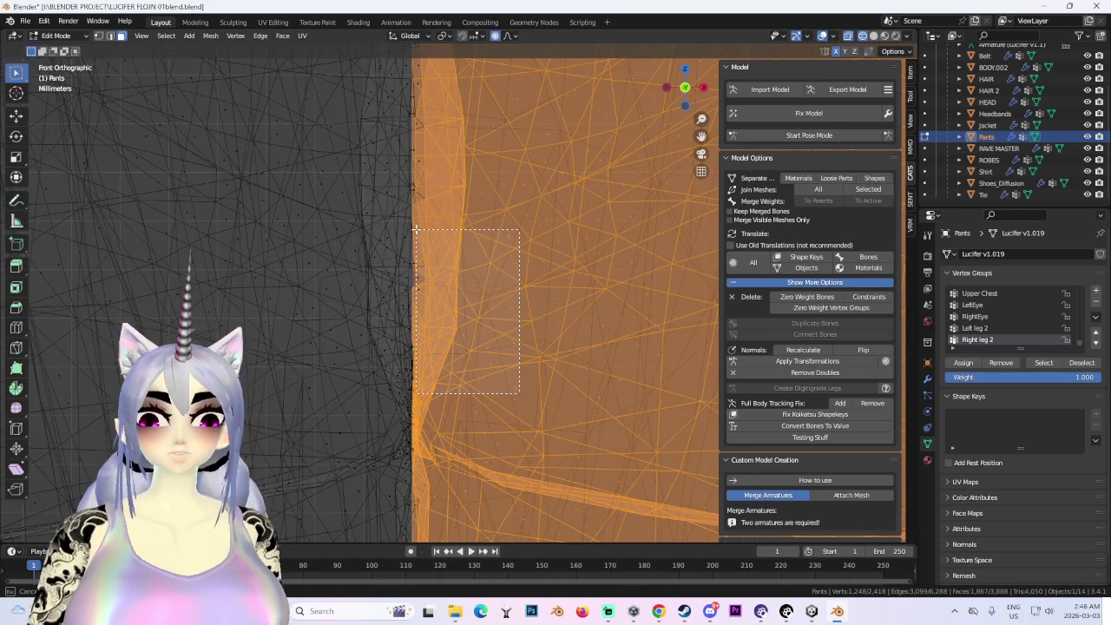
middle_click_drag(460, 213, 542, 542, "shift")
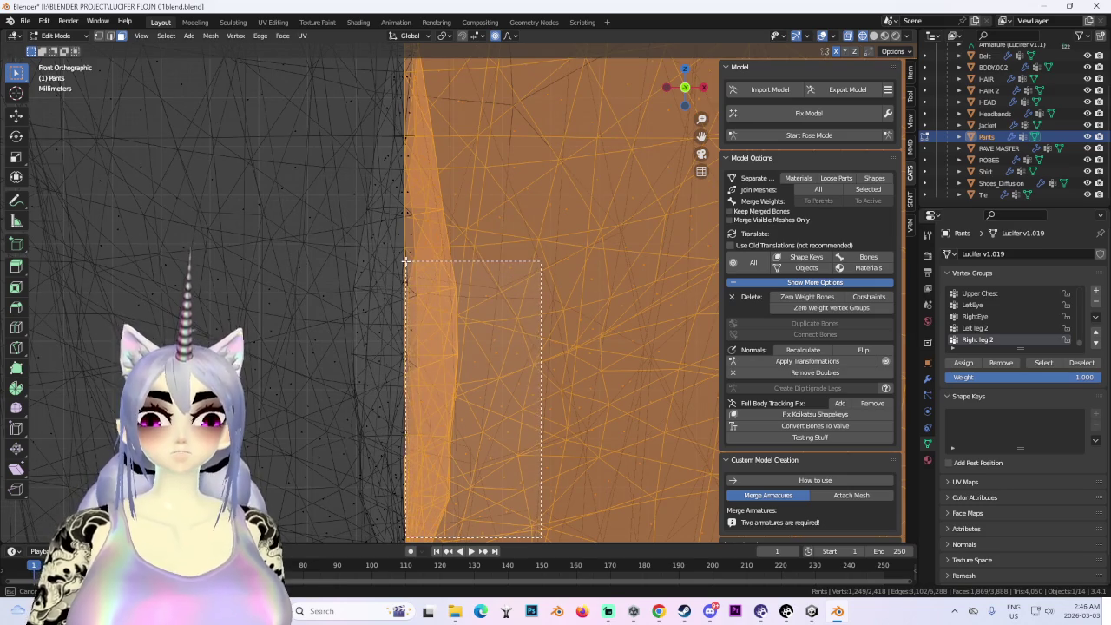
middle_click_drag(458, 263, 543, 465, "shift")
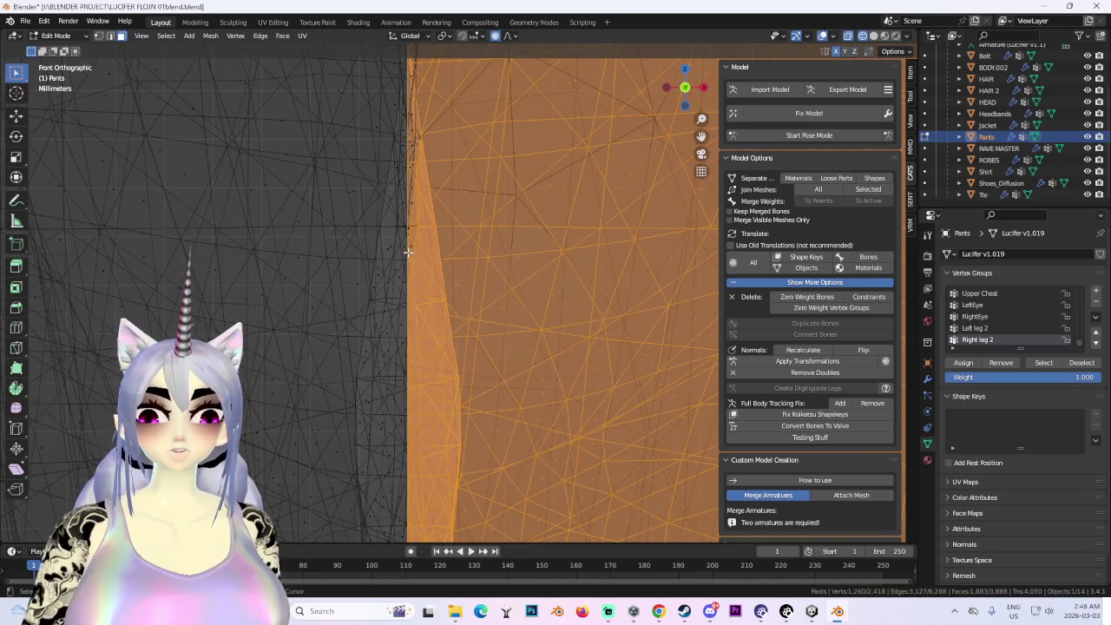
- Extend the face selection up the inner edge to the waist
middle_click_drag(407, 253, 488, 425, "shift")
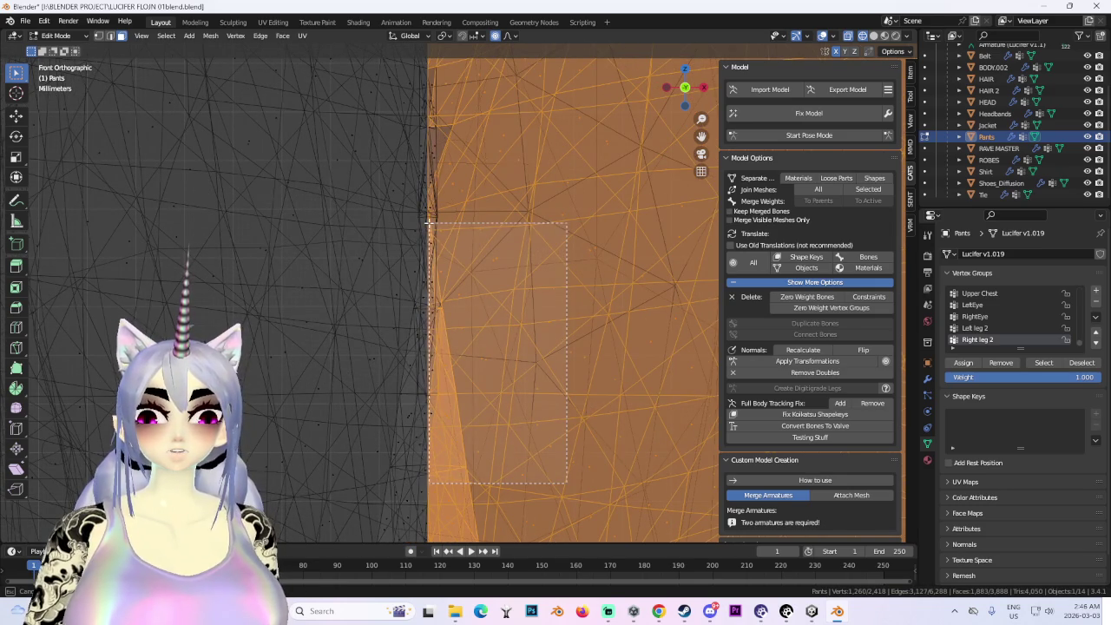
middle_click_drag(472, 200, 548, 454, "shift")
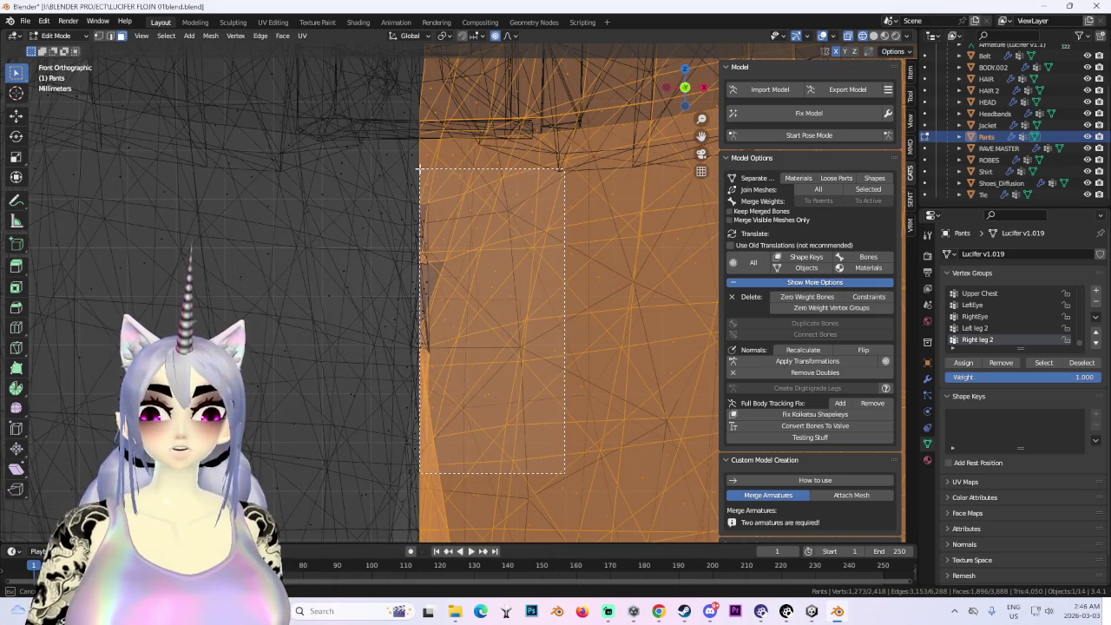
mouse_move(420, 167)
middle_mouse_down("shift")
mouse_move(478, 384)
mouse_move(468, 316)
middle_mouse_up("shift")
mouse_move(565, 437)
left_mouse_down()
mouse_move(421, 110)
mouse_move(409, 109)
left_mouse_up()
middle_click_drag(409, 108, 419, 303, "shift")
- Clear the selection, view the whole T-posed model, and return to Object Mode
scroll(428, 313, "down", 3)
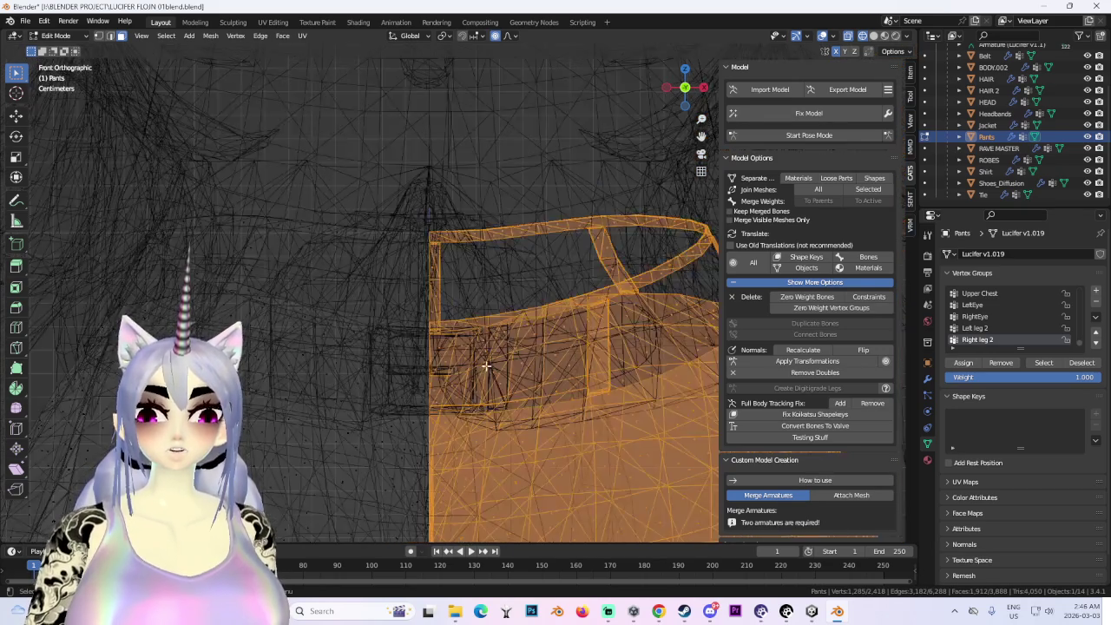
scroll(478, 364, "down", 3)
scroll(477, 182, "down", 3)
right_click(447, 265)
left_click(465, 271)
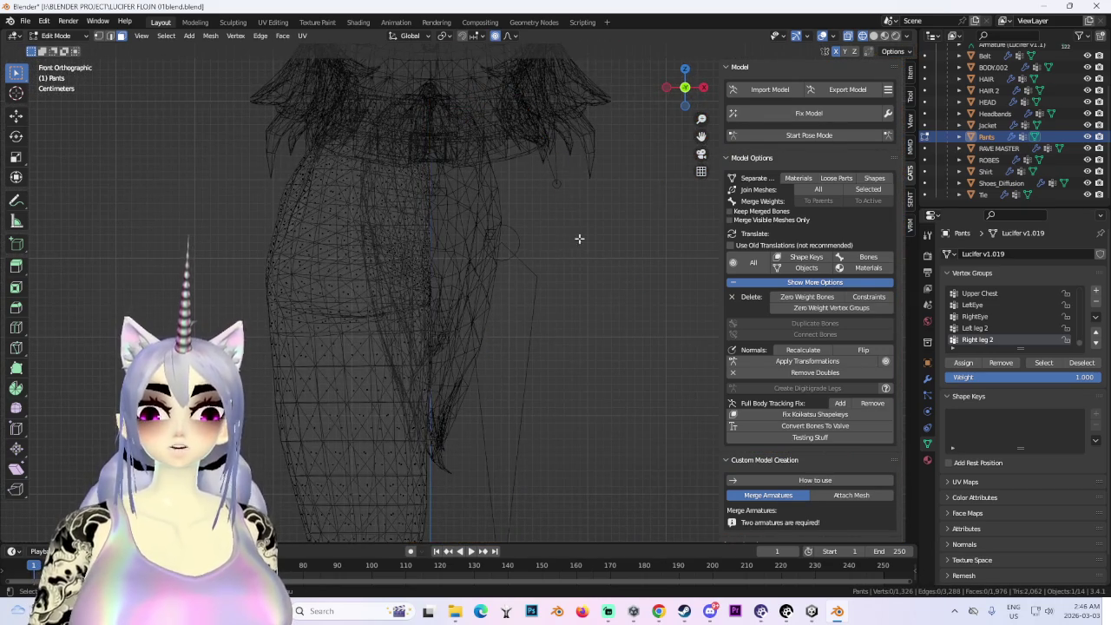
scroll(579, 239, "down", 3)
scroll(548, 268, "down", 3)
left_click_drag(648, 130, 541, 416)
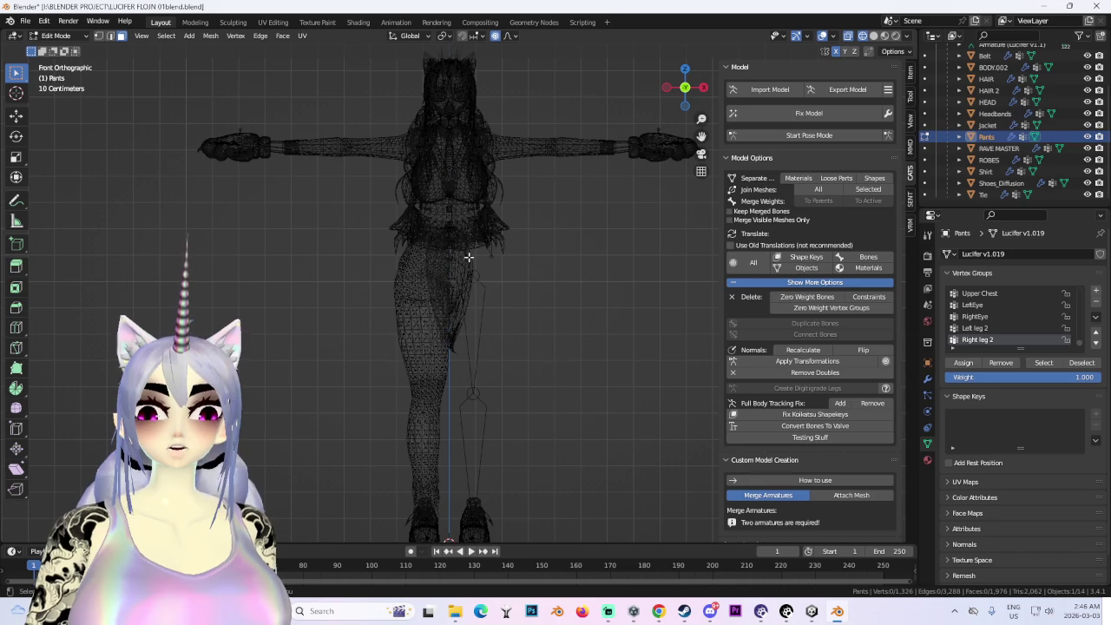
key("Tab")
scroll(522, 325, "up", 4)
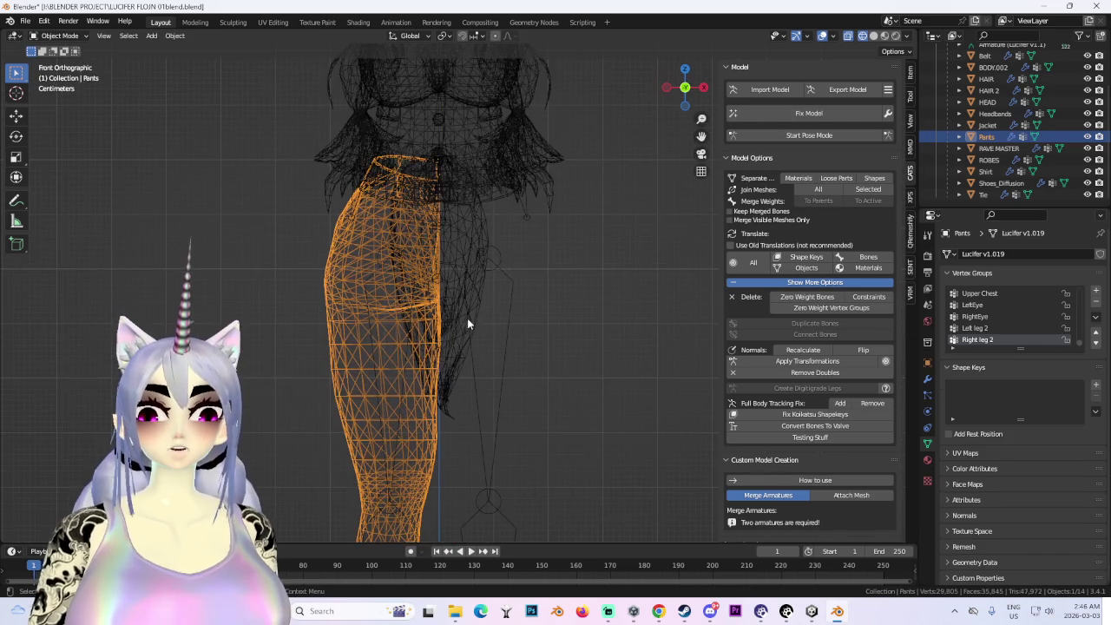
- Add a Mirror modifier to the Pants in Modifier Properties
left_click(928, 379)
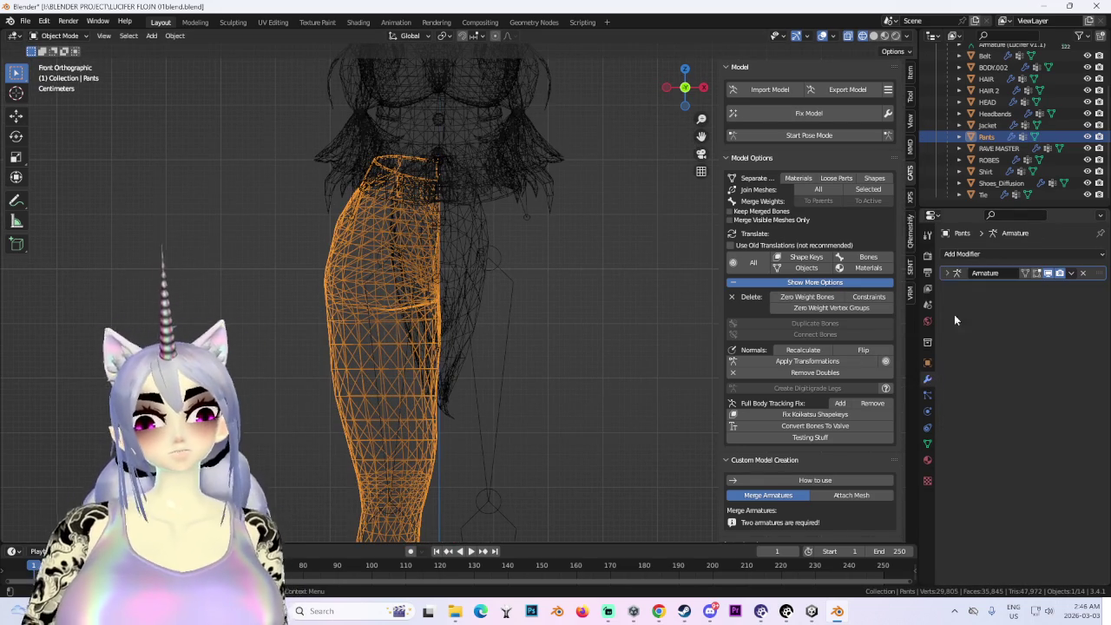
left_click(1022, 254)
left_click(881, 385)
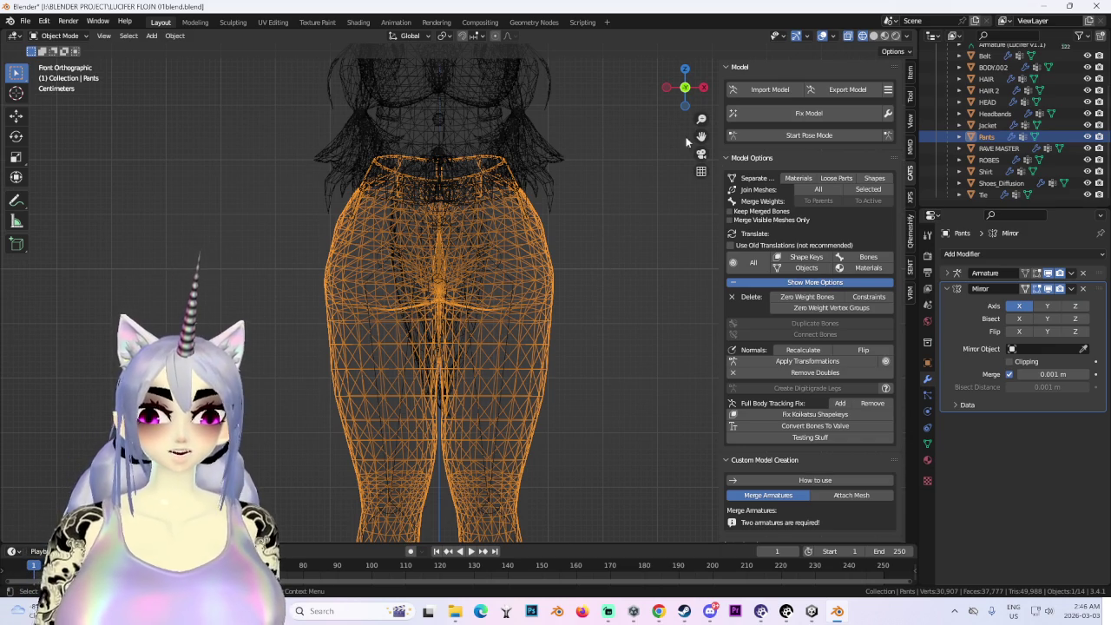
- Test-swing the left leg bone in Pose Mode, cancel it, and return to Object Mode
left_click(809, 135)
left_click(499, 330)
left_click_drag(510, 312, 543, 276)
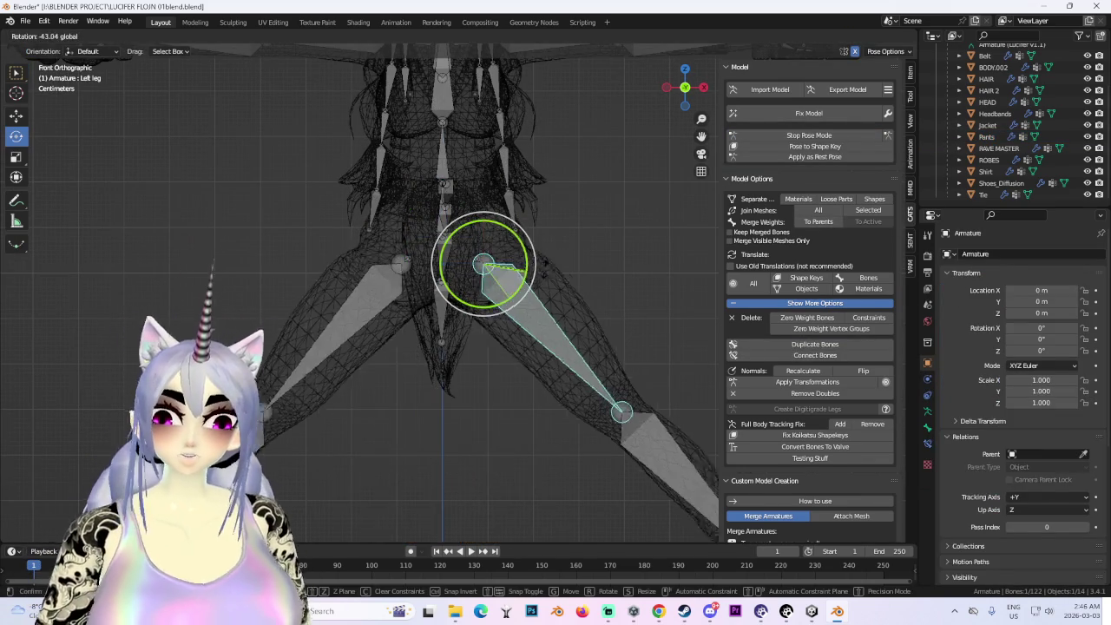
right_click(542, 277)
left_click(56, 36)
left_click(52, 61)
left_click(68, 21)
left_click(57, 36)
left_click(52, 47)
- Apply the Pants' Mirror modifier, then select the left thigh bone in Pose Mode
left_click(416, 210)
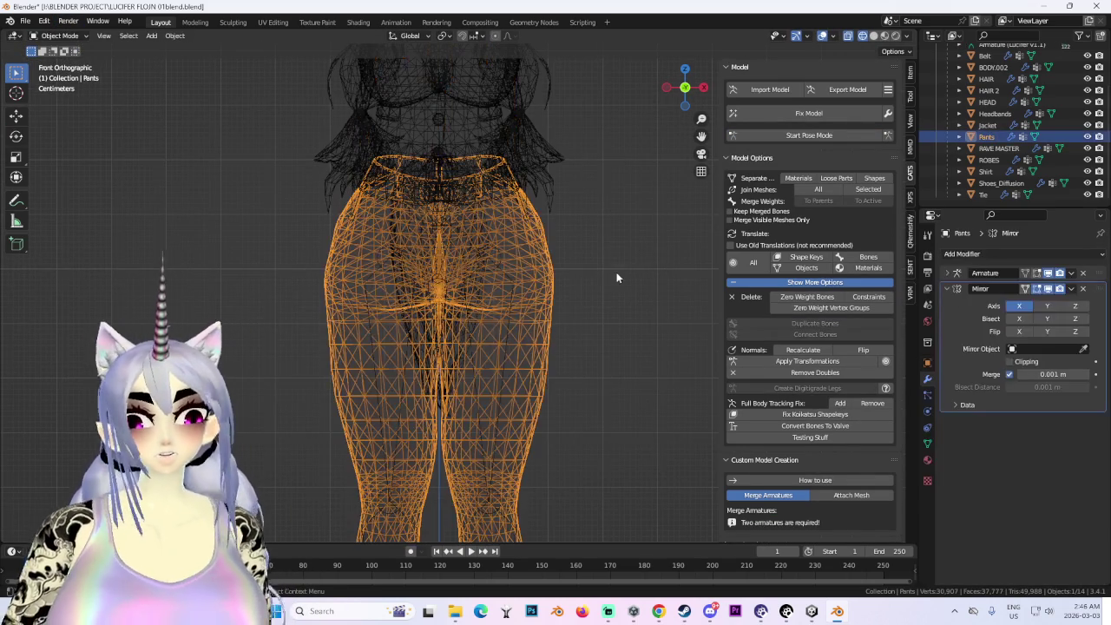
left_click(1066, 289)
left_click(1037, 306)
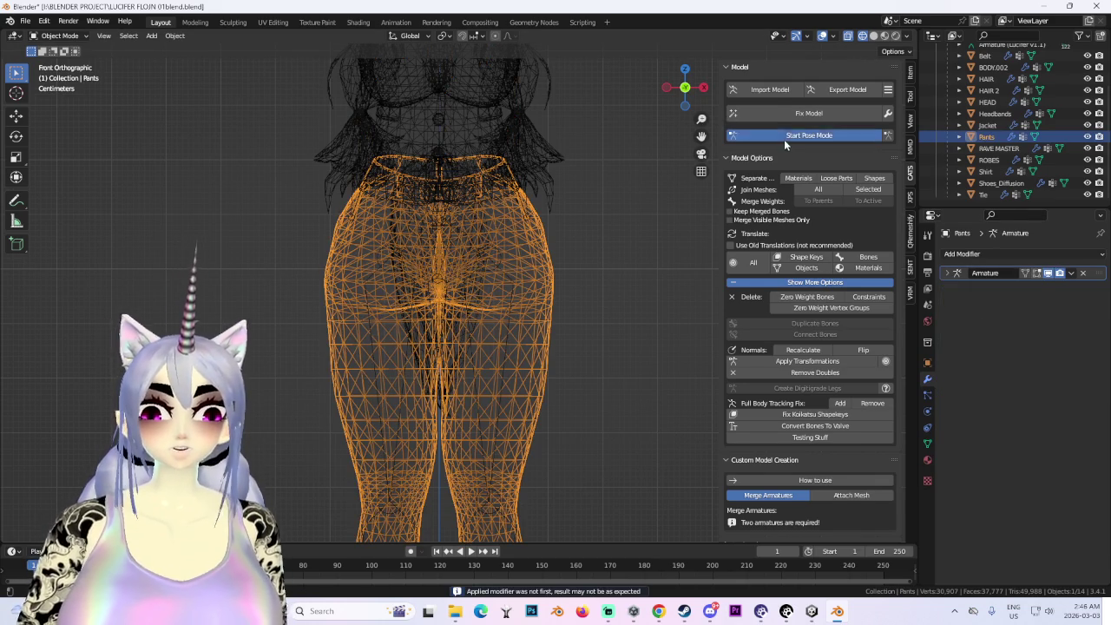
left_click(785, 137)
left_click(494, 287)
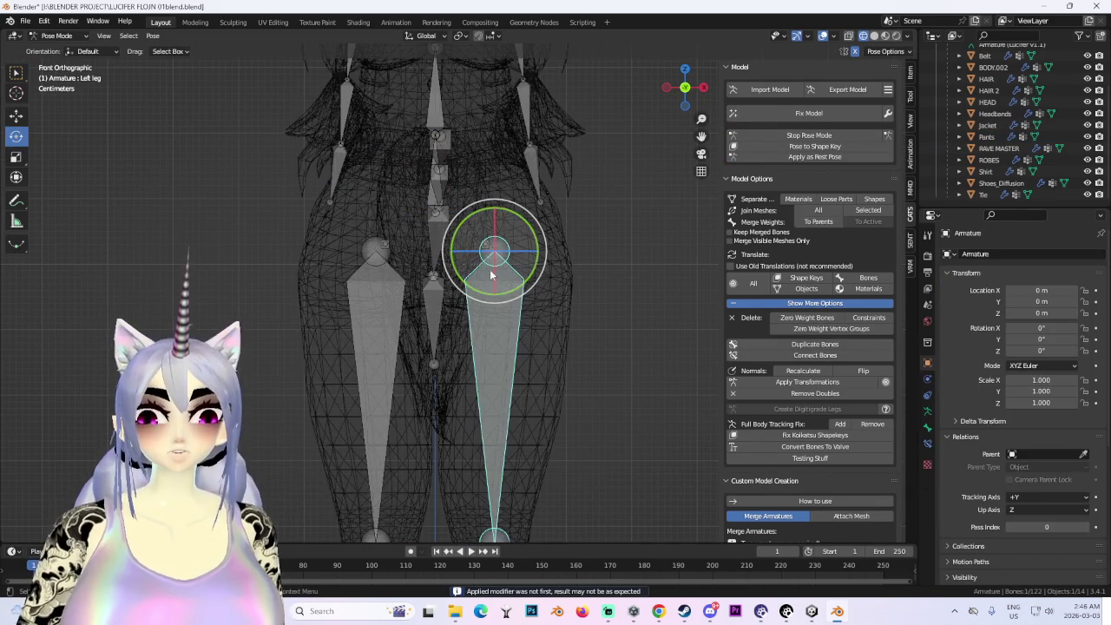
- Test-rotate the left leg bone, cancel it, and return to a solid-shaded front view
left_click_drag(507, 294, 531, 276)
key("Escape")
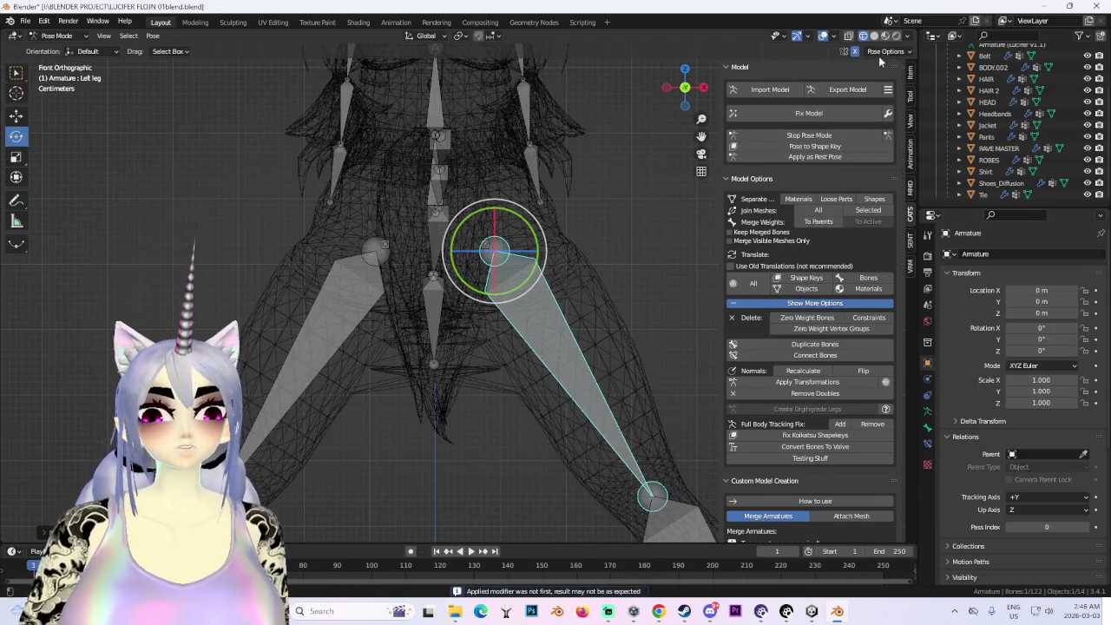
left_click(874, 35)
mouse_move(544, 468)
middle_mouse_down()
mouse_move(537, 309)
mouse_move(548, 200)
mouse_move(558, 318)
mouse_move(641, 83)
middle_mouse_up()
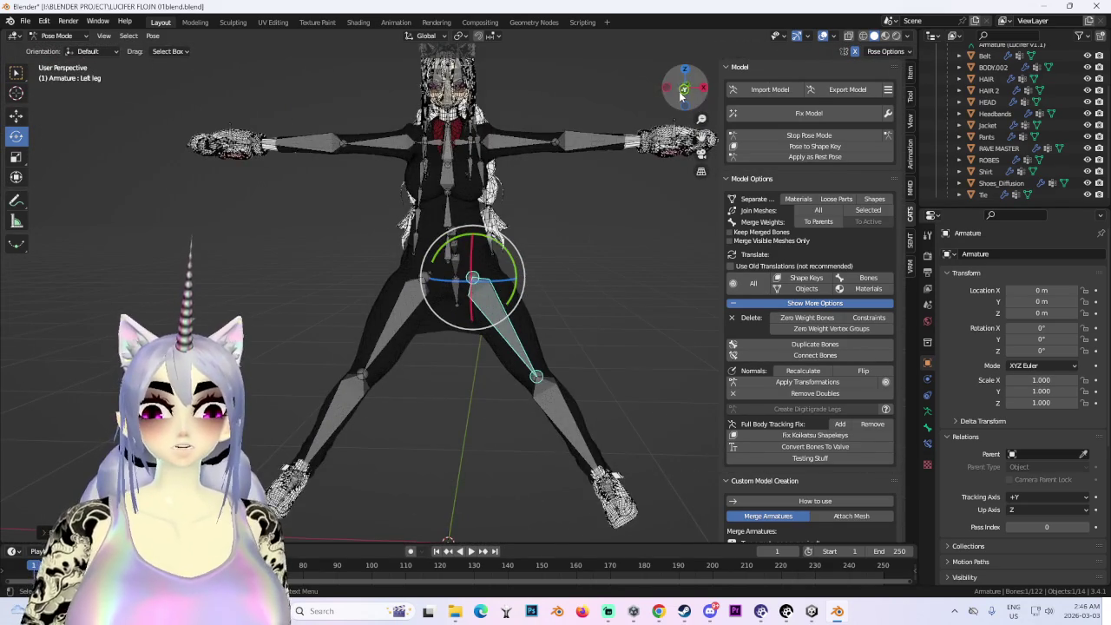
left_click(678, 93)
scroll(530, 289, "up", 4)
- Select one connected pants leg in Edit Mode and delete that half
left_click(529, 274)
left_click(529, 273)
left_click(528, 274)
key("Tab")
key("l")
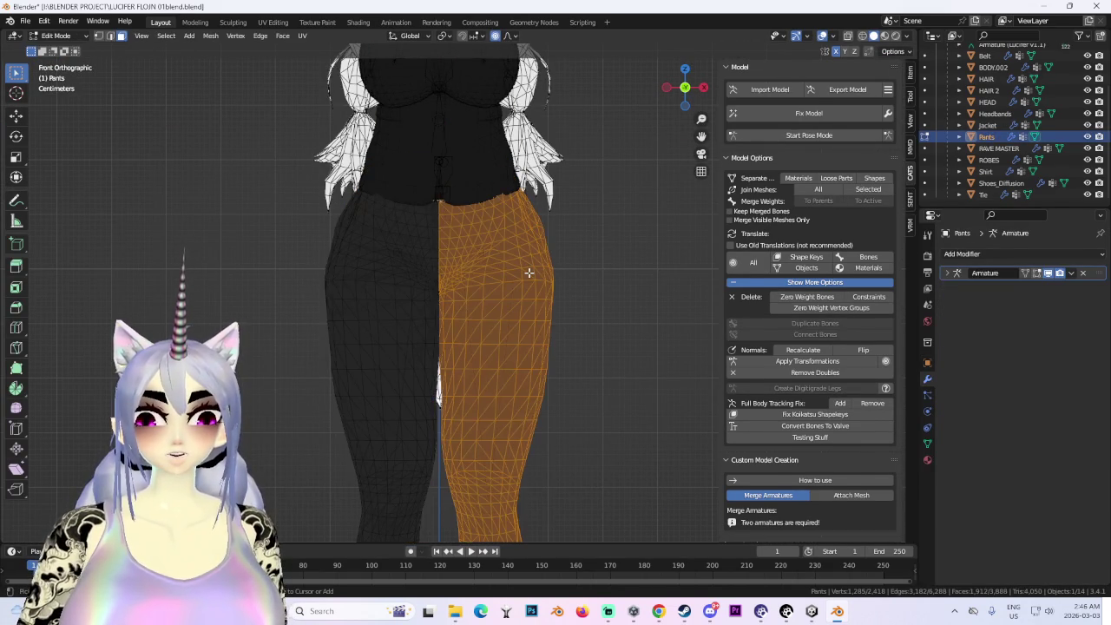
key("Tab")
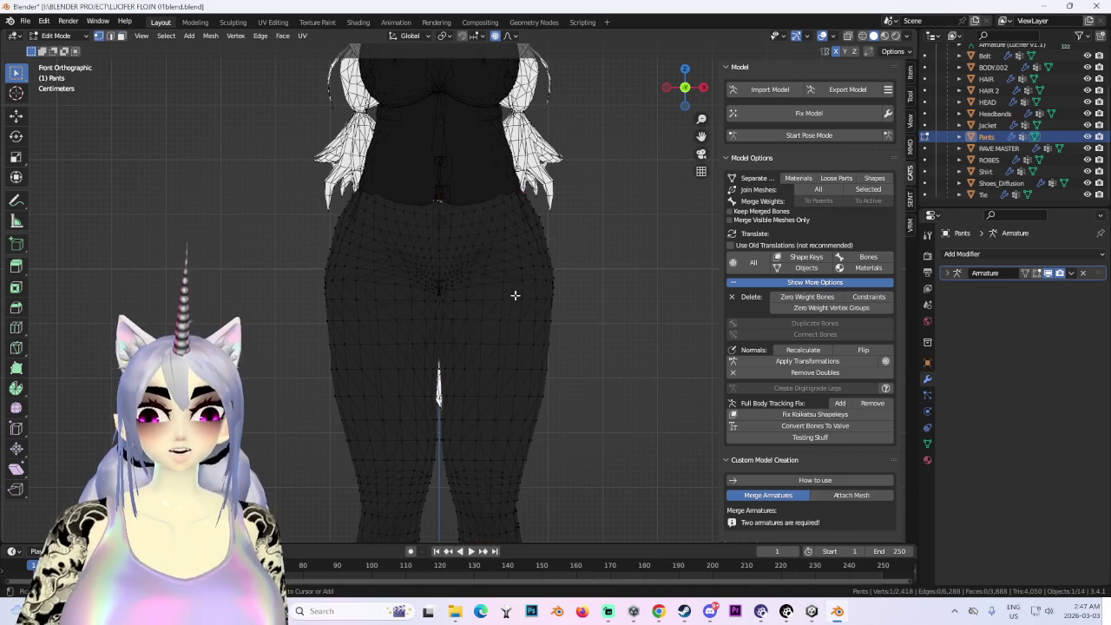
left_click(514, 294)
key("ctrl+Tab")
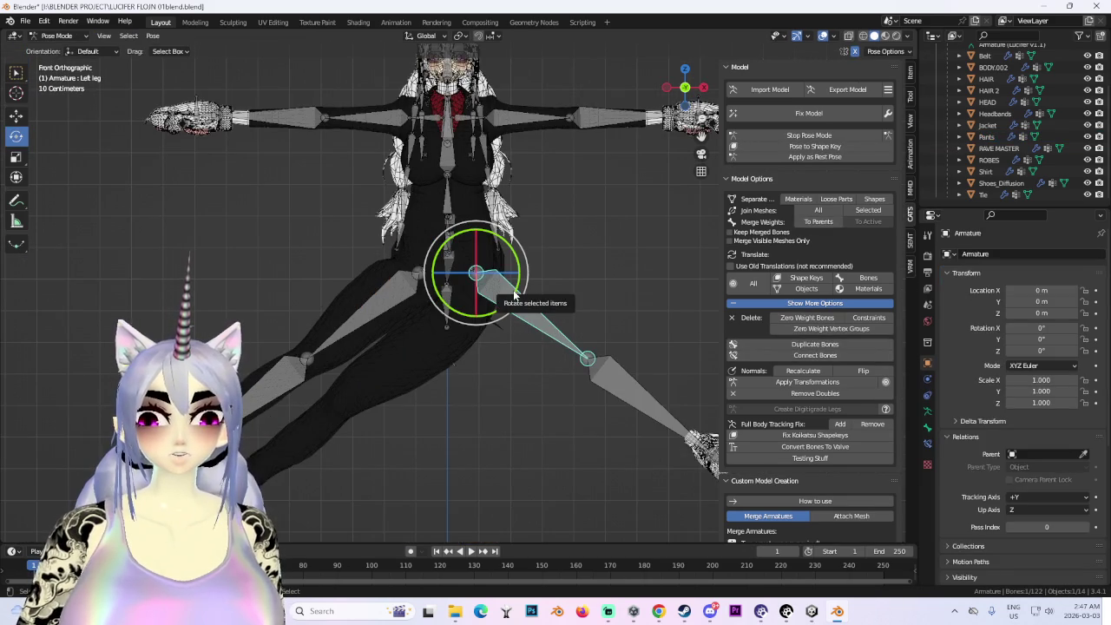
key("ctrl+z")
scroll(511, 287, "up", 3)
key("ctrl+z")
key("ctrl+z")
key("ctrl+z")
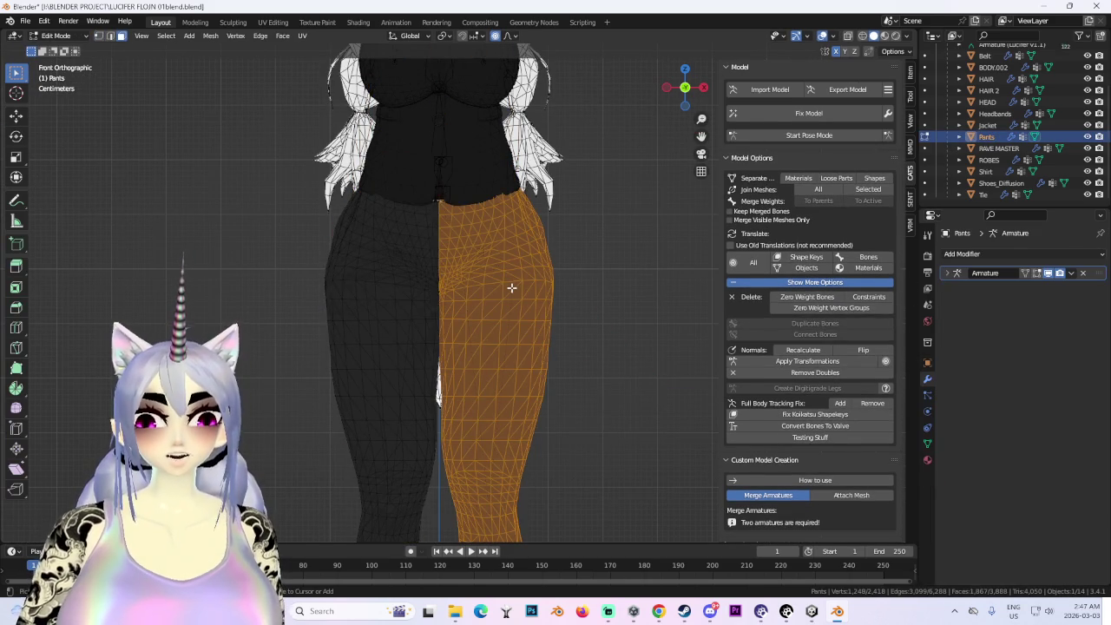
scroll(507, 289, "up", 4)
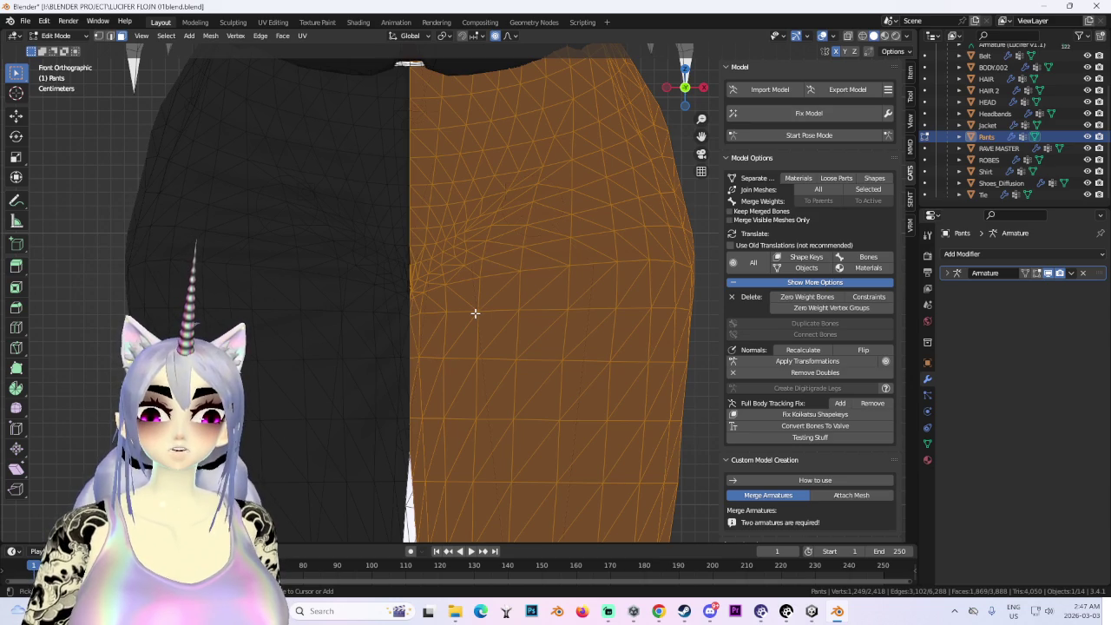
key("ctrl+z")
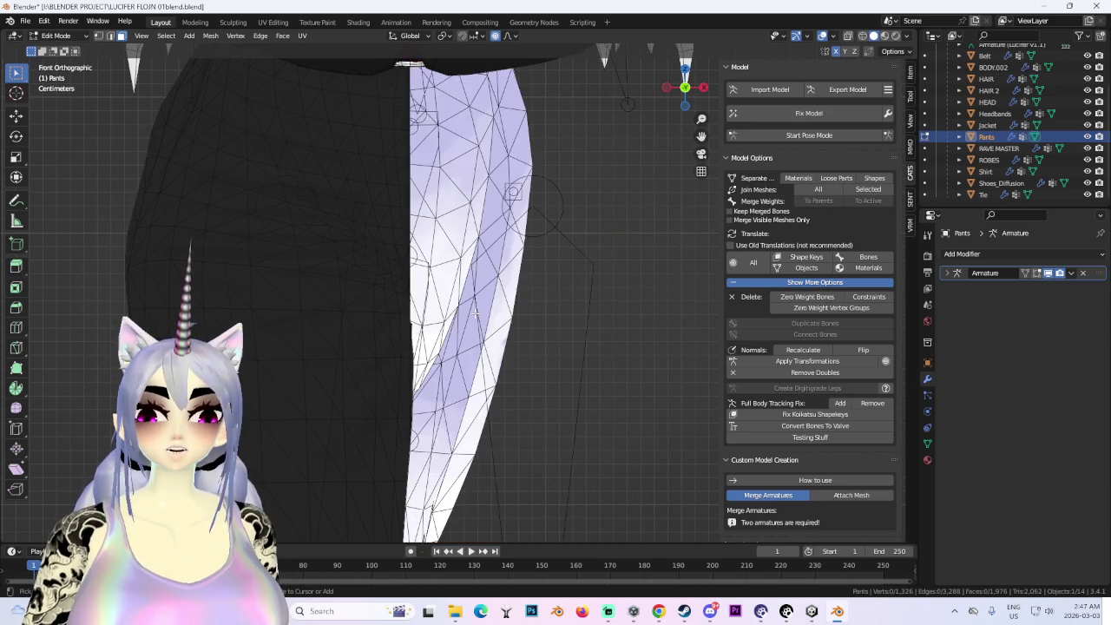
- Undo back to the mirrored half pants and try a proportional scale in Edit Mode, then undo it
key("ctrl+z")
key("ctrl+z")
key("ctrl+z")
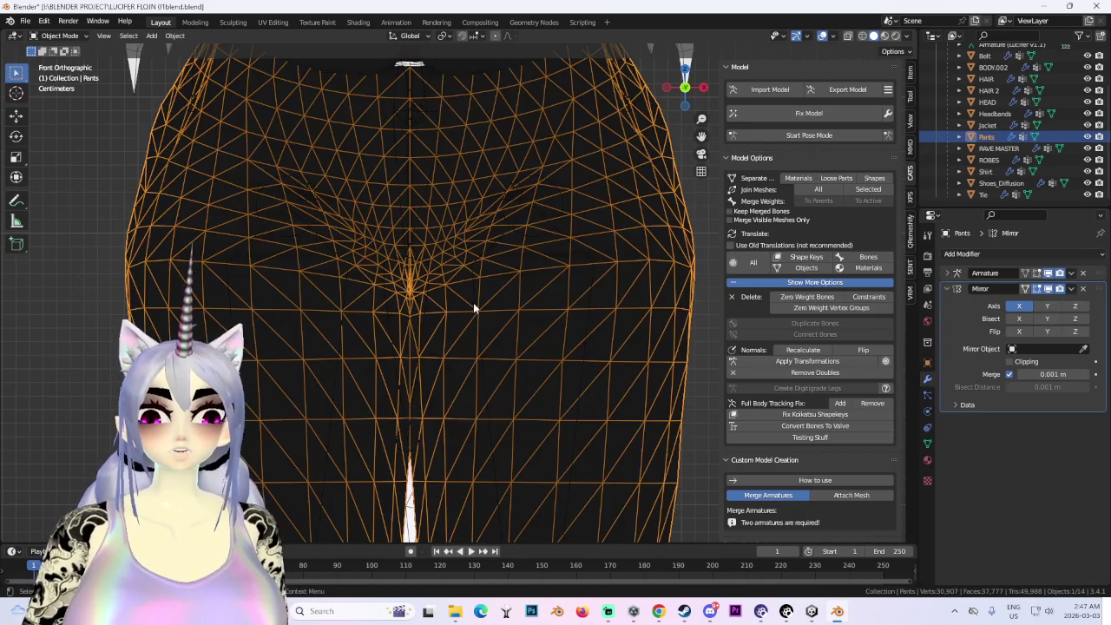
key("ctrl+z")
left_click(59, 36)
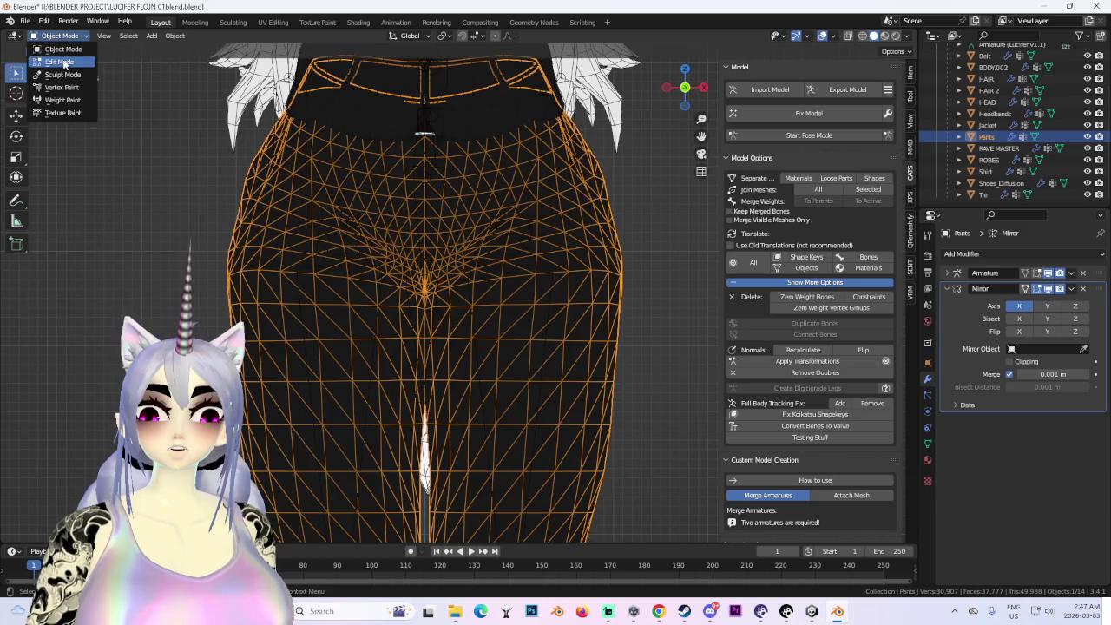
left_click(61, 62)
key("a")
key("s")
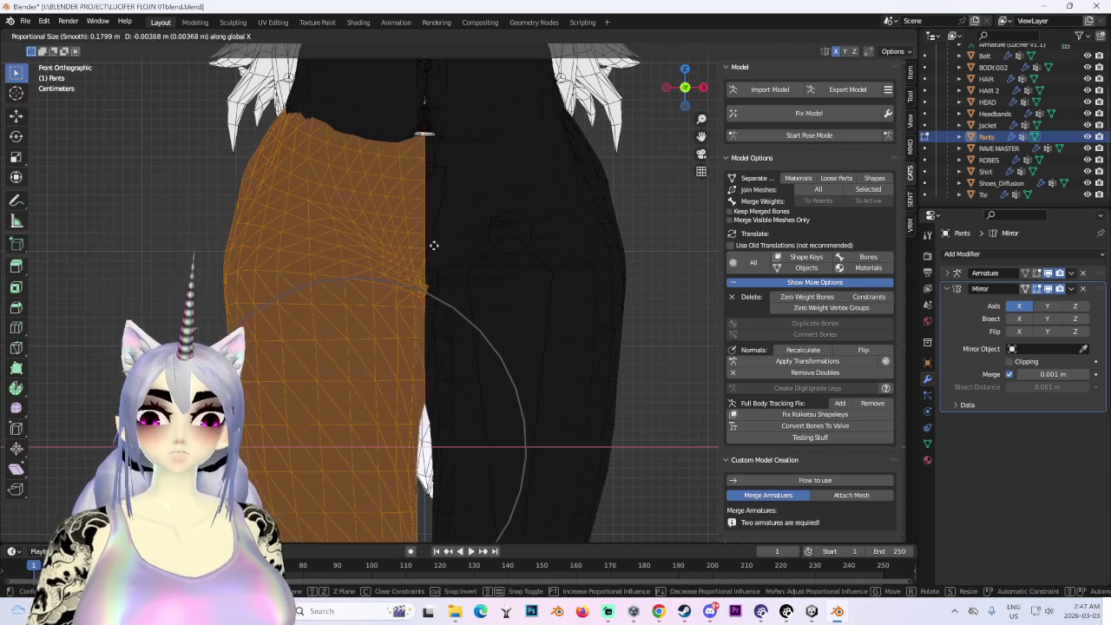
left_click(418, 243)
key("ctrl+z")
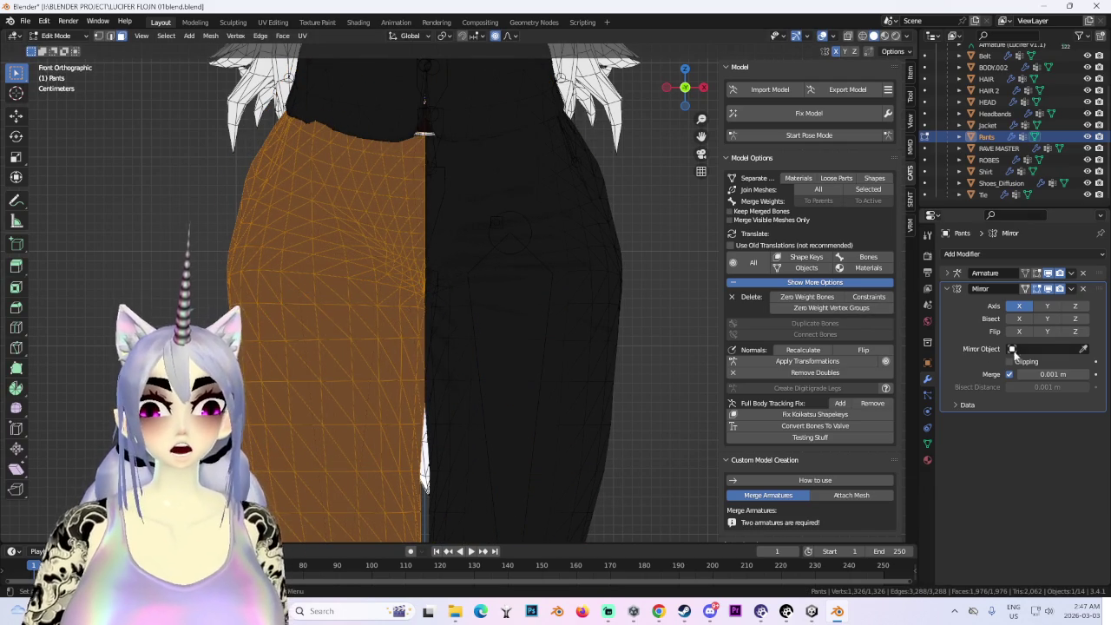
- Make several more scale attempts on the selected pants, cancelling each one
key("s")
key("Escape")
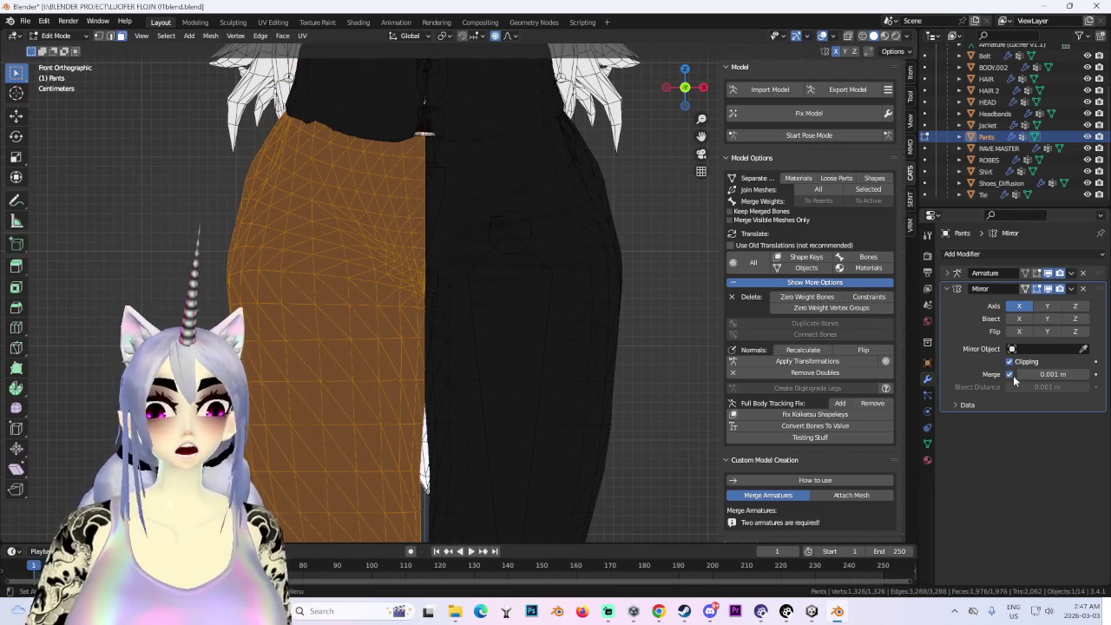
key("s")
key("Escape")
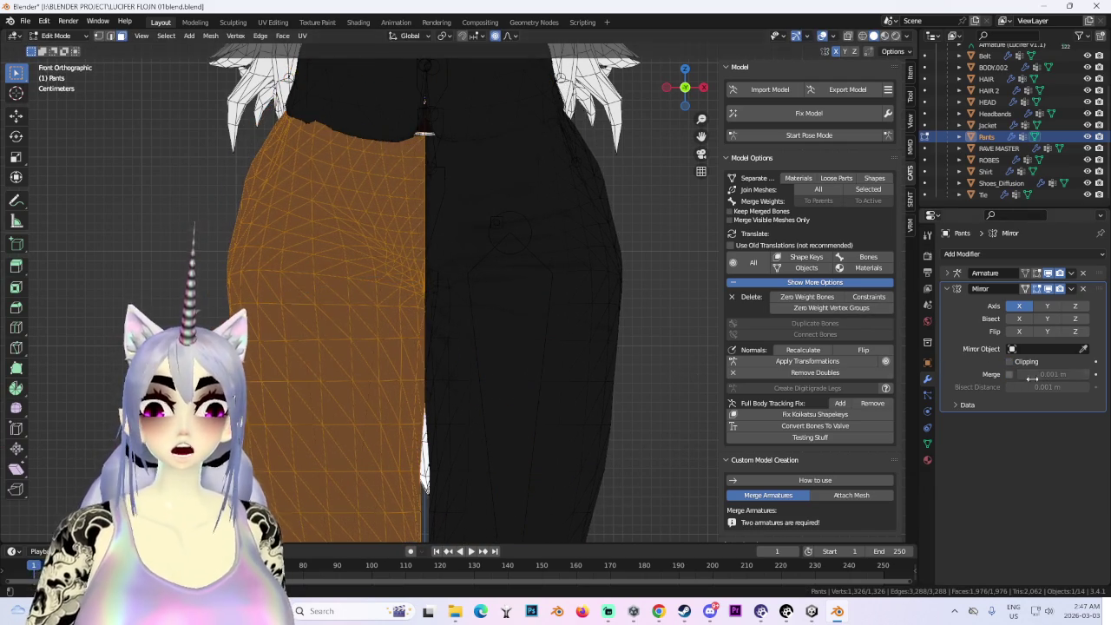
key("s")
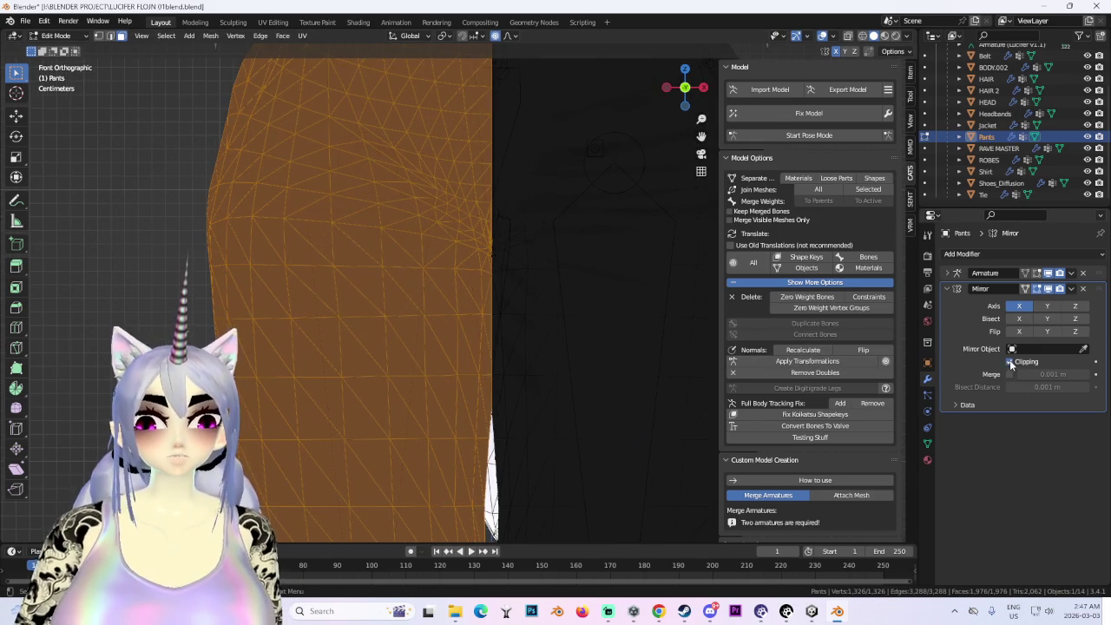
key("Escape")
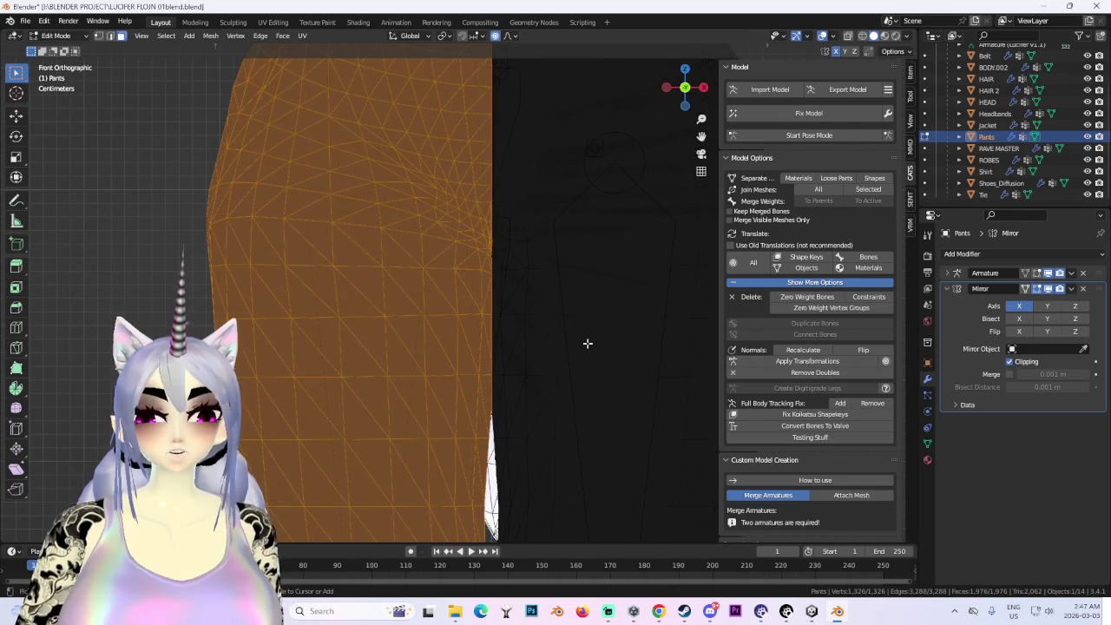
- Turn off X-axis mirroring and inspect the pants before returning to front view
mouse_move(561, 278)
middle_mouse_down()
mouse_move(538, 278)
mouse_move(526, 238)
mouse_move(582, 286)
mouse_move(508, 355)
mouse_move(518, 355)
mouse_move(483, 305)
mouse_move(568, 305)
middle_mouse_up()
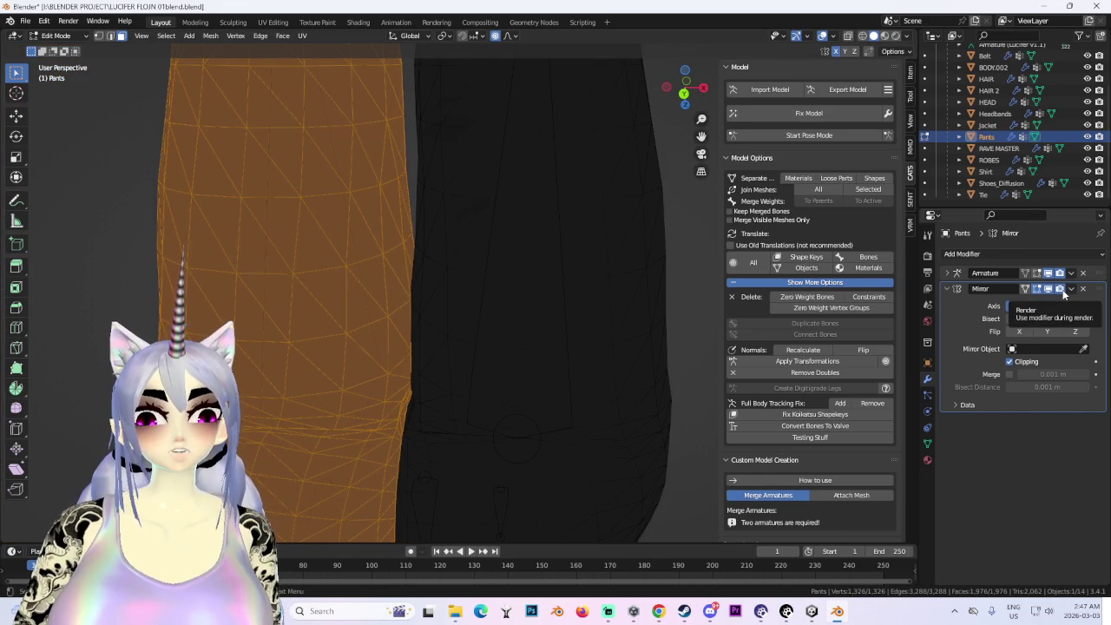
left_click(1021, 308)
mouse_move(520, 287)
middle_mouse_down()
mouse_move(563, 397)
mouse_move(749, 123)
middle_mouse_up()
scroll(684, 84, "up", 3)
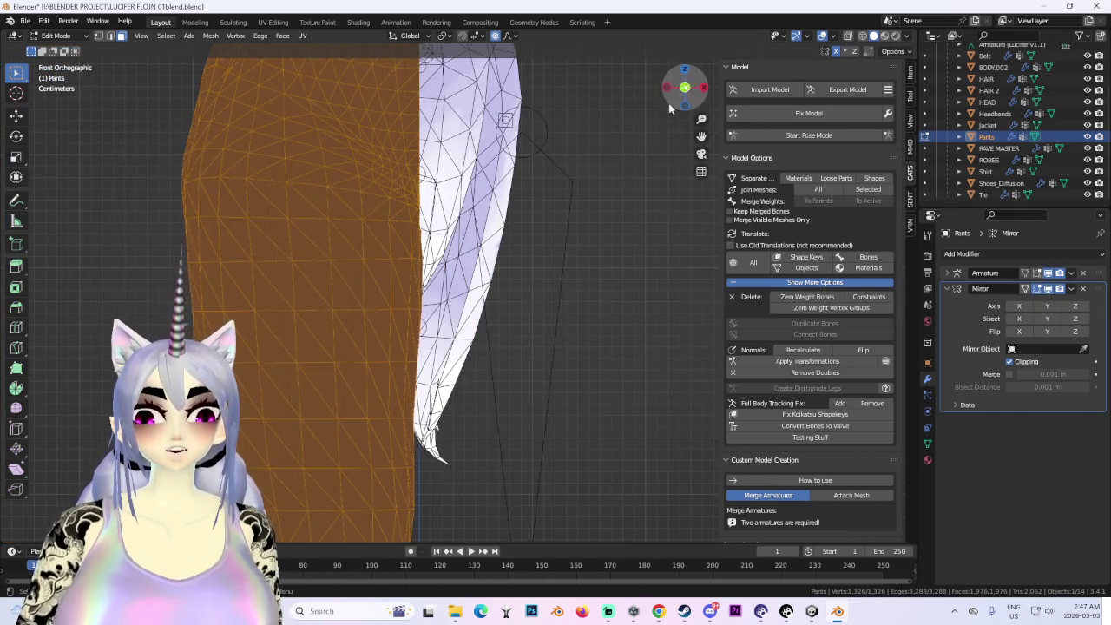
middle_click_drag(684, 84, 509, 318)
scroll(558, 365, "up", 2)
scroll(569, 357, "up", 2)
middle_click_drag(569, 356, 677, 104)
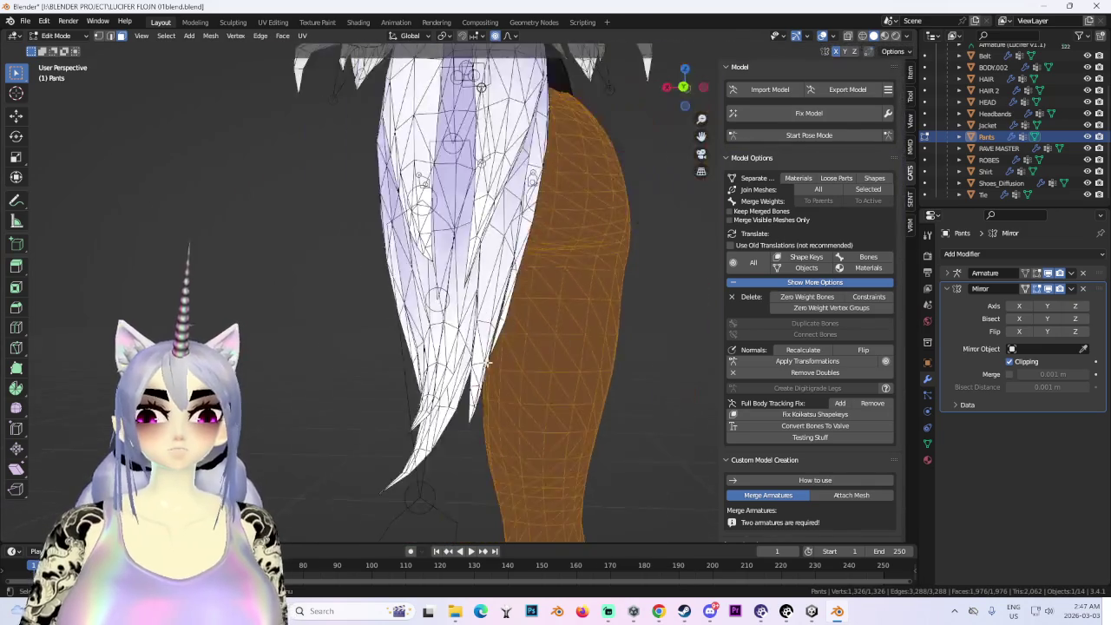
left_click(684, 87)
scroll(482, 366, "down", 1)
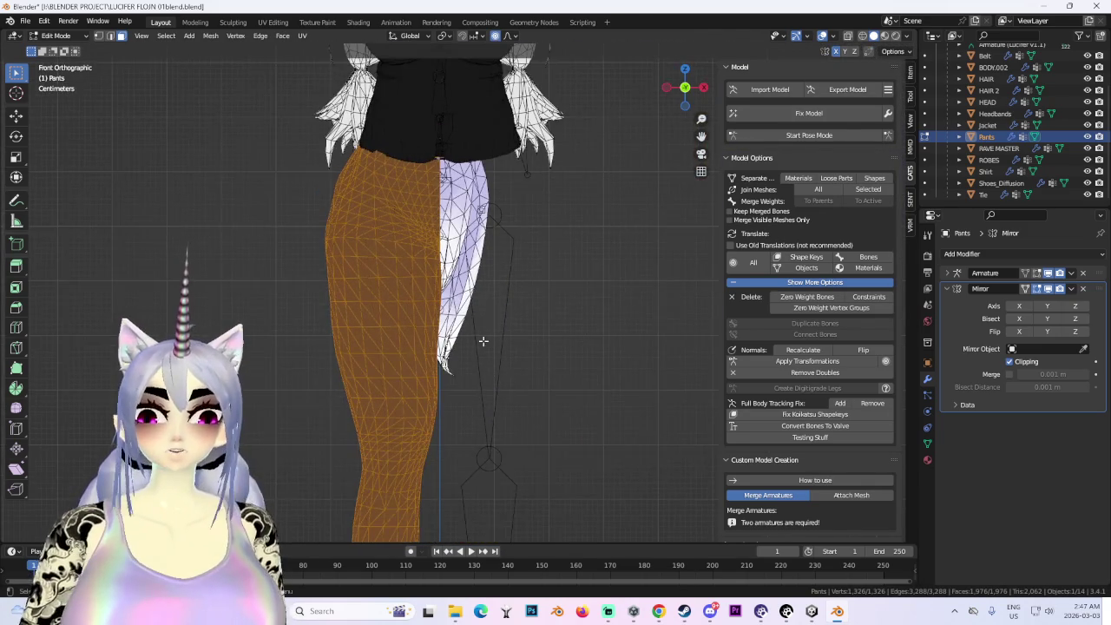
- Shift the lower pants vertices sideways along X with proportional editing
left_click_drag(486, 274, 248, 471)
scroll(483, 287, "up", 2)
key("g")
key("x")
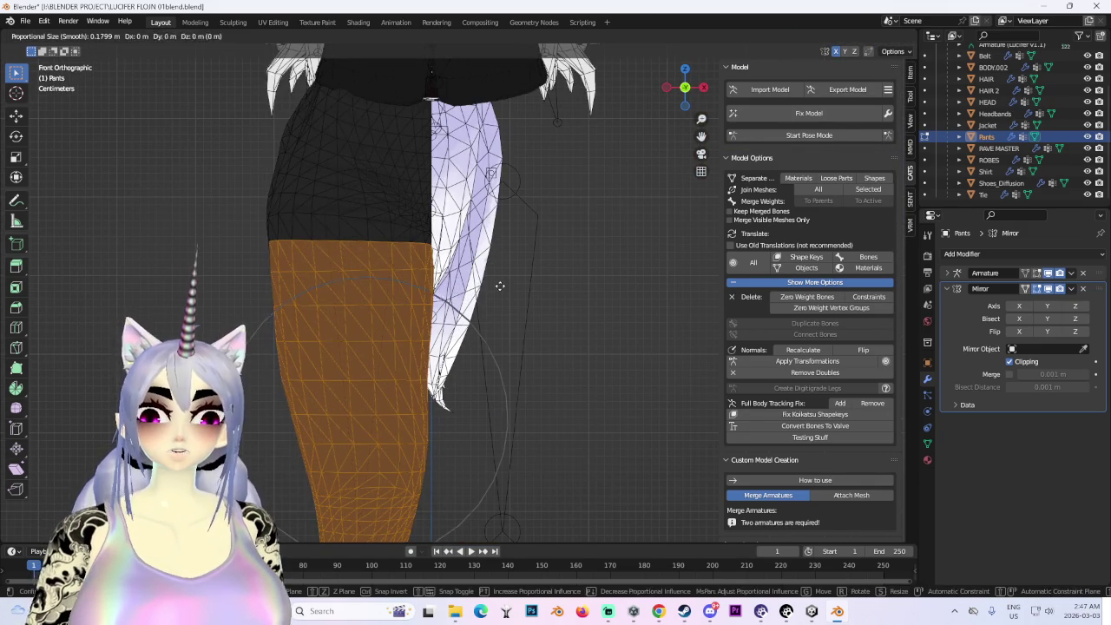
left_click(481, 286)
- Reposition a stray triangle face and expand the Mirror modifier's extra options
mouse_move(482, 286)
middle_mouse_down()
mouse_move(469, 292)
mouse_move(634, 281)
mouse_move(392, 335)
mouse_move(473, 320)
mouse_move(538, 496)
mouse_move(448, 303)
mouse_move(457, 340)
mouse_move(405, 404)
mouse_move(384, 387)
mouse_move(494, 321)
middle_mouse_up()
left_click(384, 387)
key("g")
left_click(357, 381)
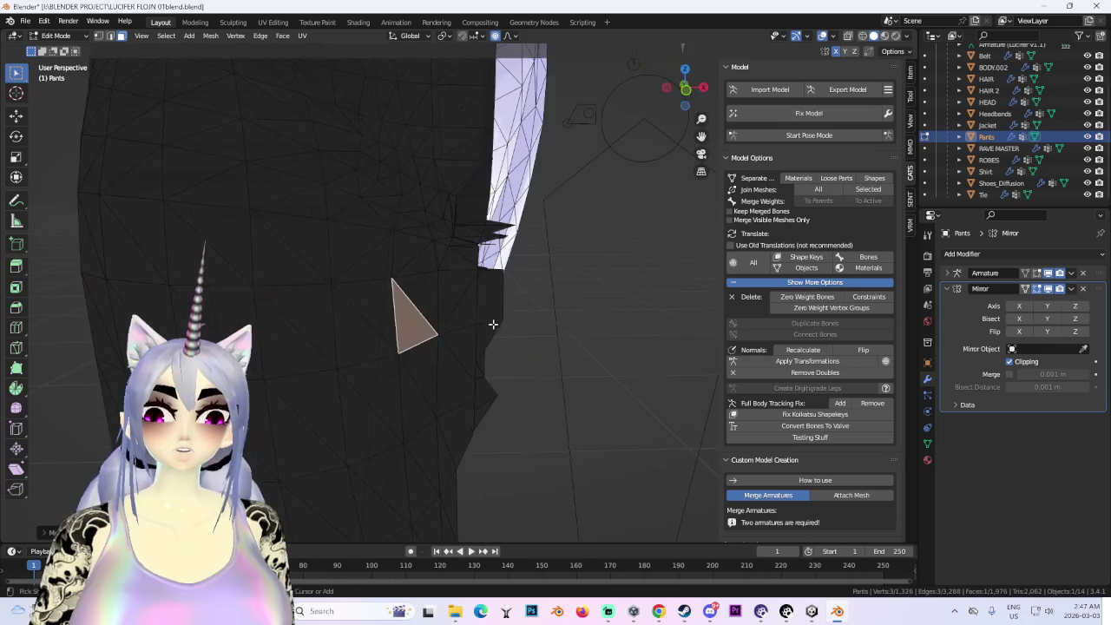
scroll(494, 322, "down", 3)
left_click(1069, 290)
left_click(55, 35)
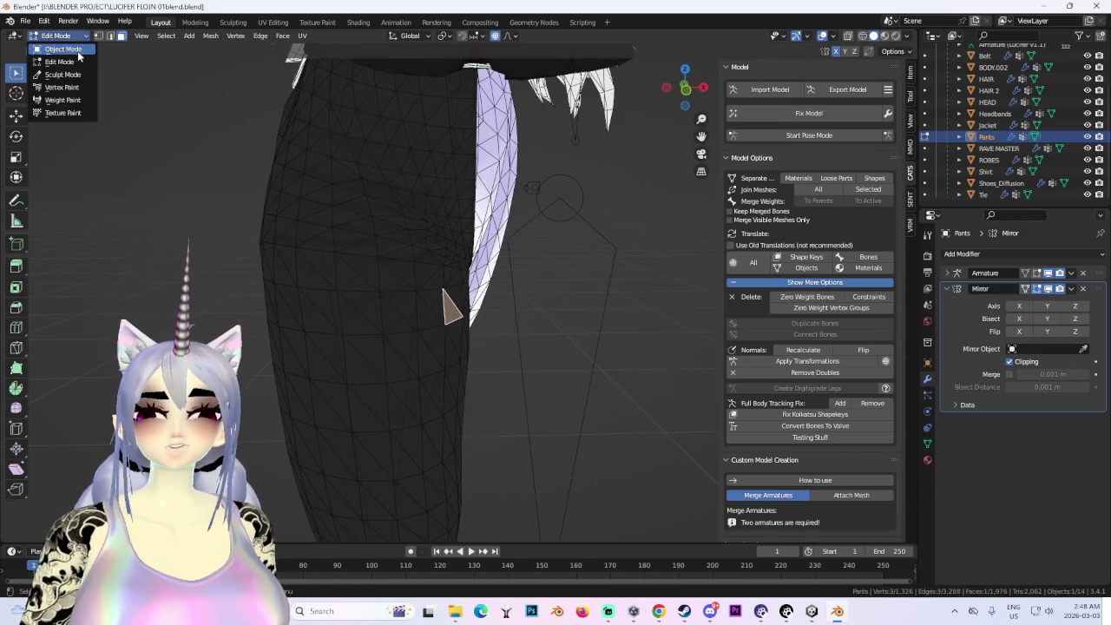
- Remove the Mirror modifier from the Pants and re-enter Edit Mode in front view
left_click(58, 47)
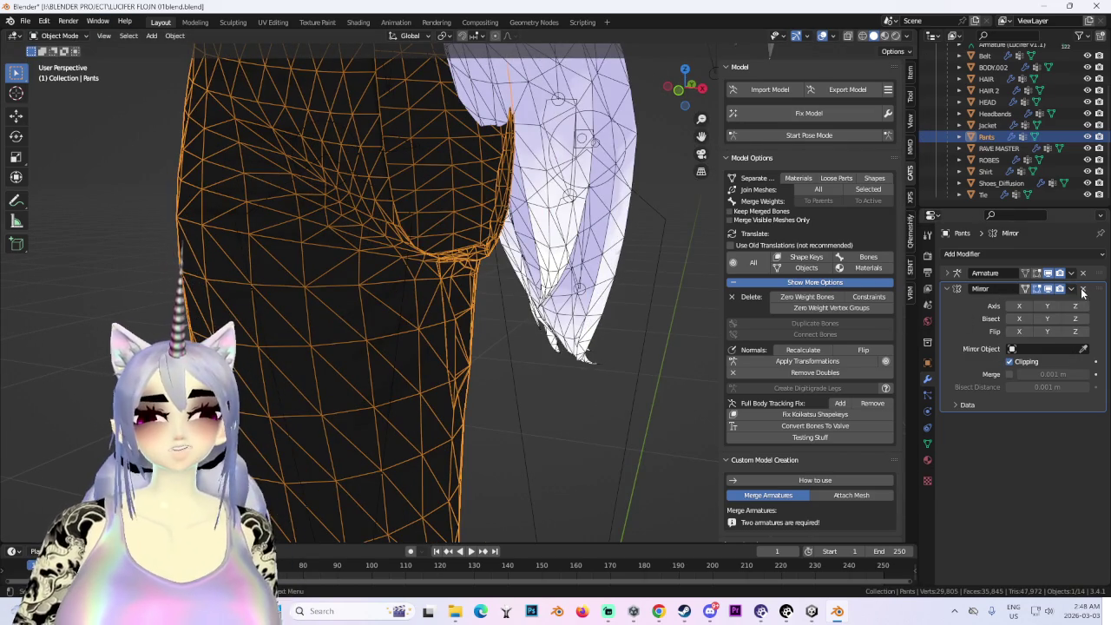
left_click(1082, 289)
left_click(685, 92)
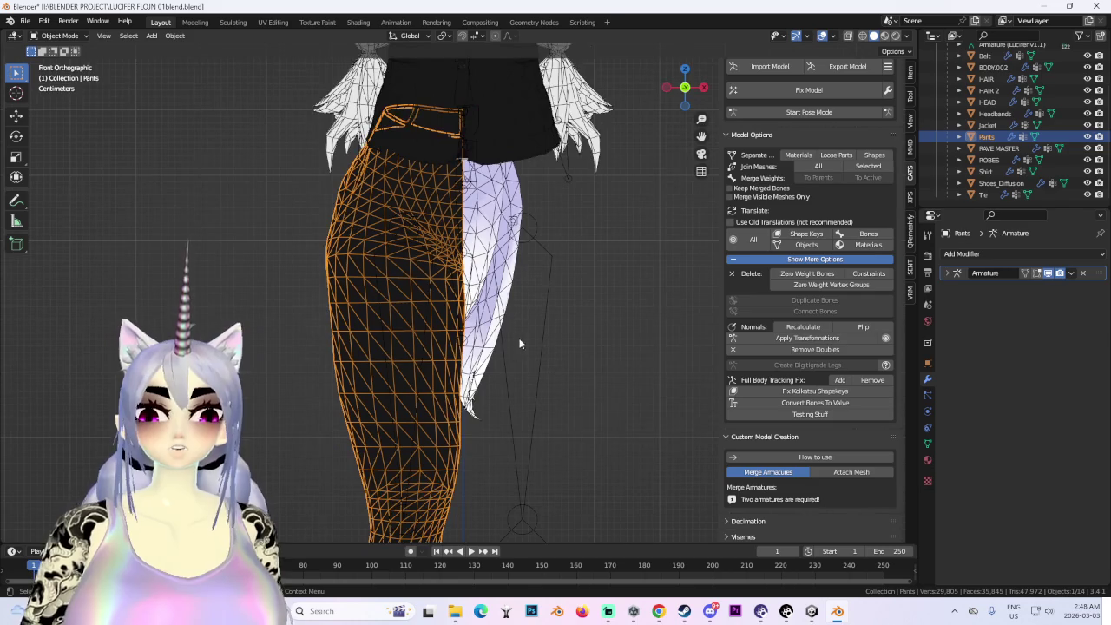
left_click(55, 36)
left_click(57, 62)
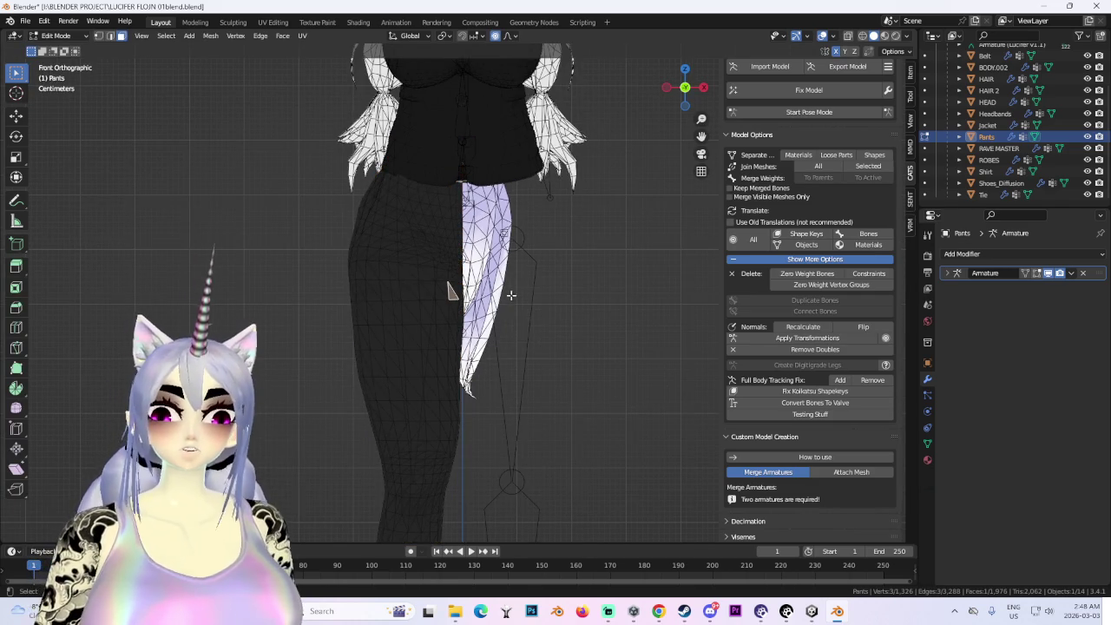
- Nudge the left thigh faces from hip to knee with proportional editing
left_click_drag(512, 296, 333, 400)
scroll(625, 380, "up", 2)
key("g")
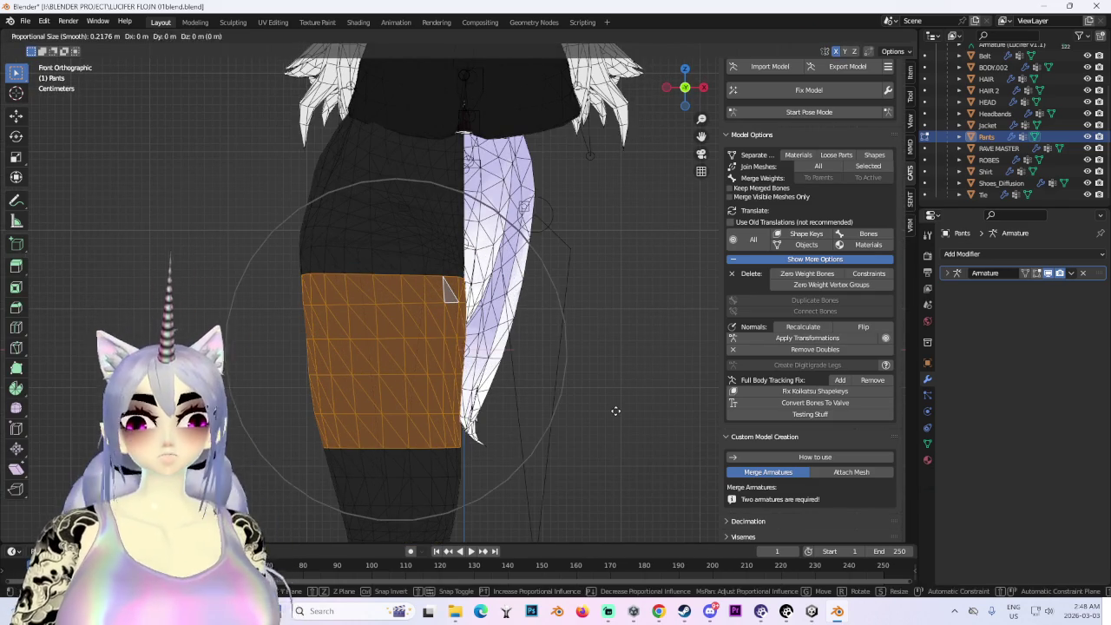
left_click(603, 407)
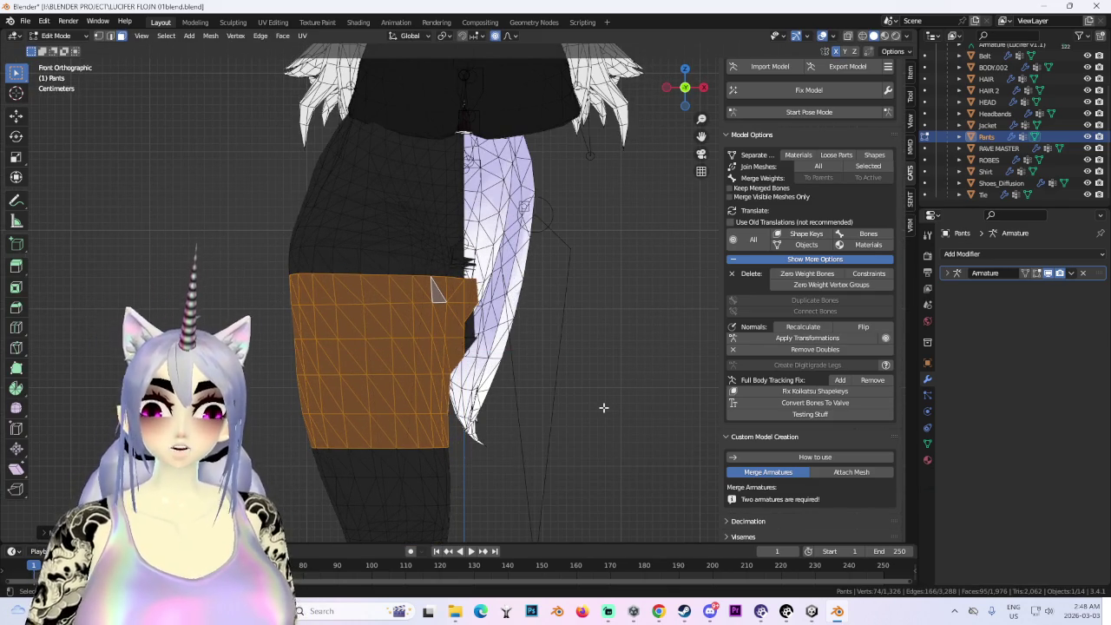
- Reposition a single thigh triangle and another selected pants piece
mouse_move(544, 346)
middle_mouse_down()
mouse_move(486, 322)
mouse_move(457, 325)
middle_mouse_up()
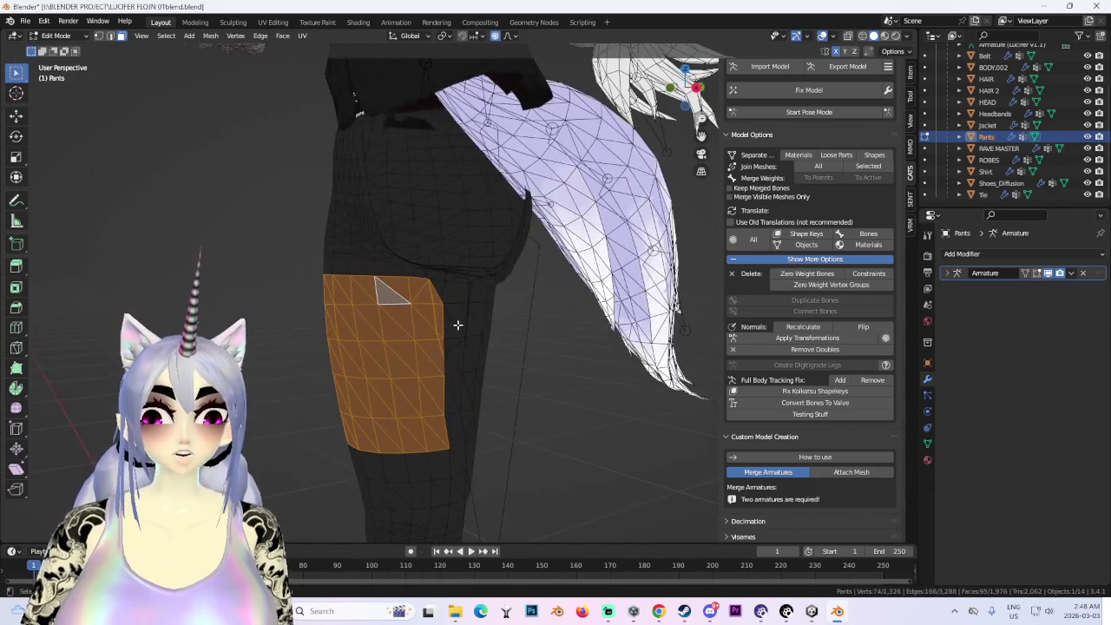
mouse_move(658, 148)
middle_mouse_down()
mouse_move(486, 321)
mouse_move(521, 186)
mouse_move(615, 53)
middle_mouse_up()
left_click(408, 299)
key("g")
left_click(616, 53)
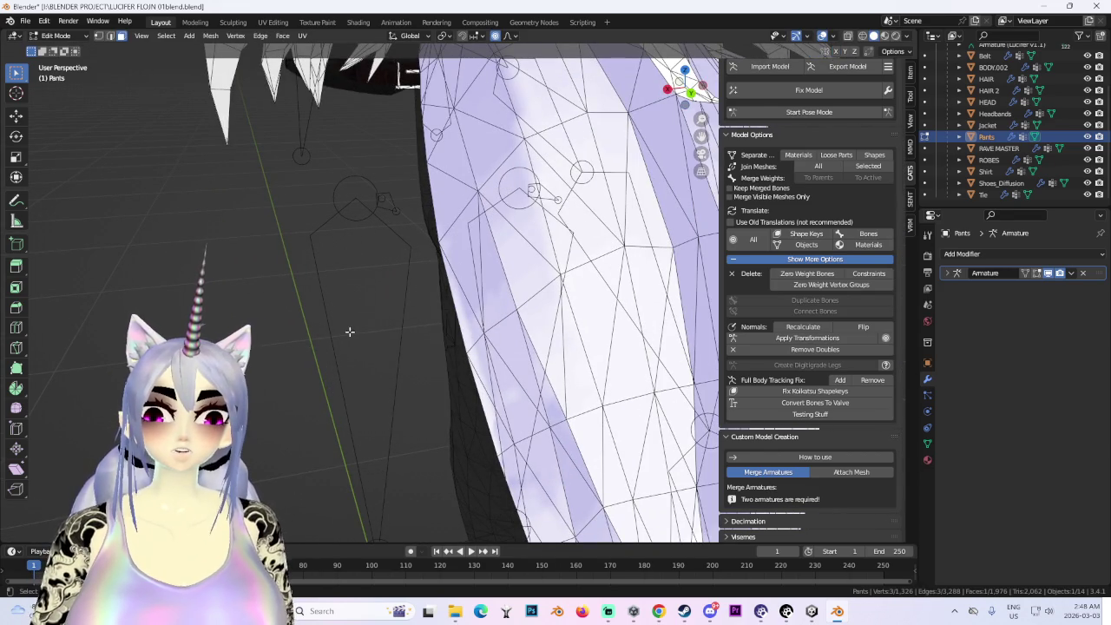
mouse_move(382, 313)
middle_mouse_down()
mouse_move(521, 310)
mouse_move(506, 337)
mouse_move(436, 362)
mouse_move(509, 385)
mouse_move(523, 305)
mouse_move(486, 321)
mouse_move(496, 243)
mouse_move(513, 286)
mouse_move(508, 276)
mouse_move(421, 347)
mouse_move(420, 307)
mouse_move(347, 365)
mouse_move(396, 353)
mouse_move(422, 330)
mouse_move(453, 342)
middle_mouse_up()
key("g")
left_click(441, 313)
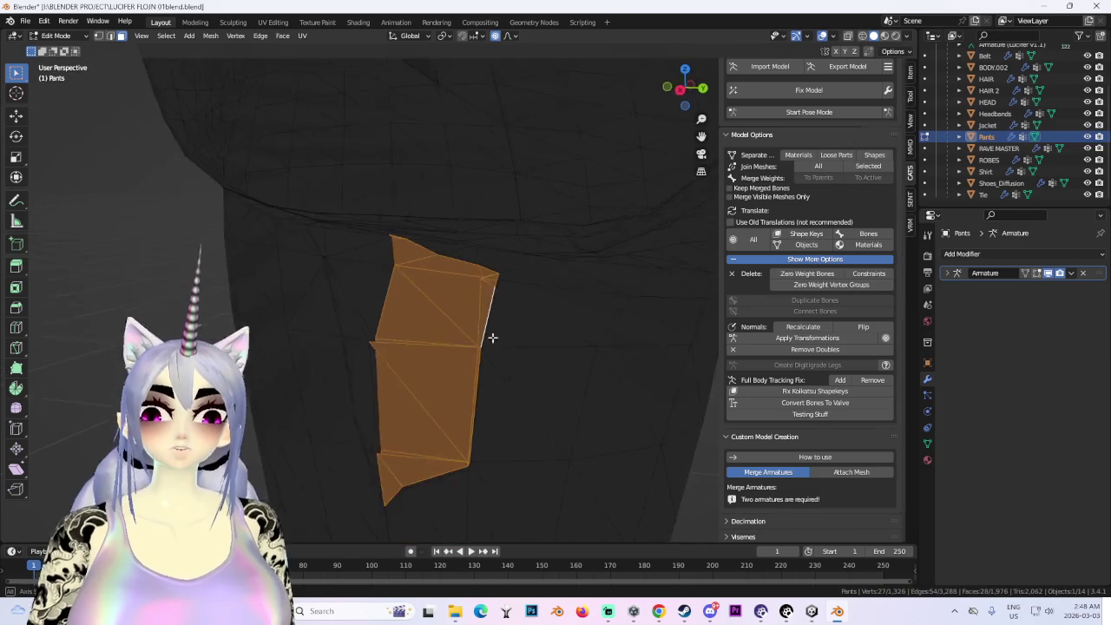
scroll(453, 343, "down", 5)
scroll(453, 343, "down", 3)
left_click(809, 112)
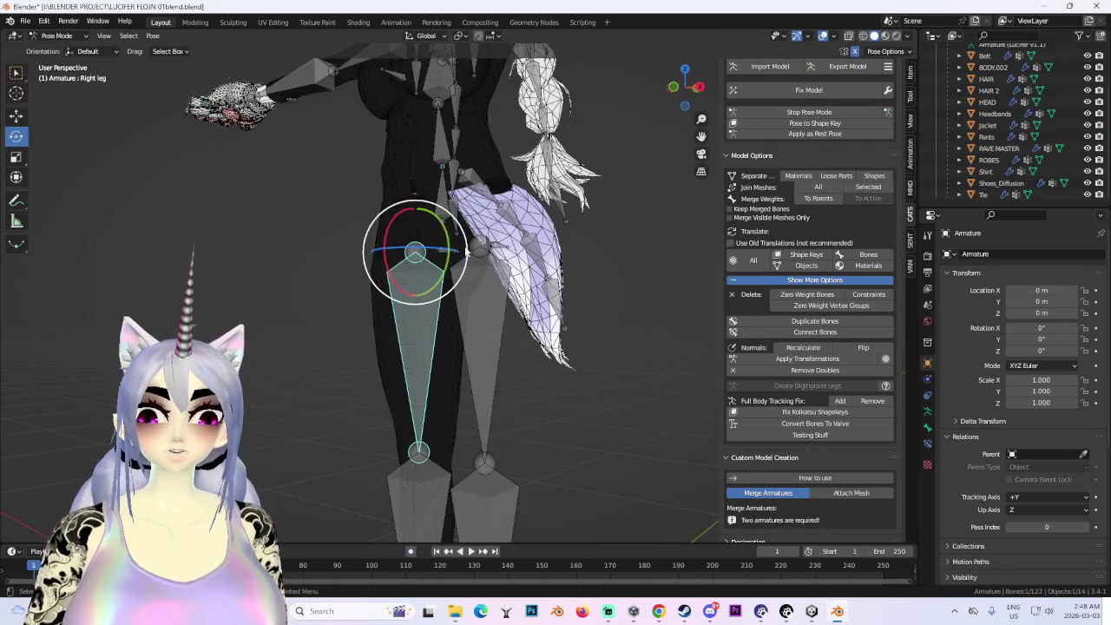
- Test-rotate the right leg bone, then return to Object Mode with the Pants selected
left_click_drag(466, 251, 451, 261)
mouse_move(451, 260)
middle_mouse_down()
mouse_move(558, 250)
mouse_move(236, 81)
middle_mouse_up()
key("ctrl+Tab")
left_click(545, 332)
mouse_move(545, 332)
middle_mouse_down()
mouse_move(489, 157)
mouse_move(712, 98)
mouse_move(526, 341)
mouse_move(540, 419)
mouse_move(526, 300)
mouse_move(469, 273)
mouse_move(373, 274)
mouse_move(546, 240)
mouse_move(533, 310)
mouse_move(525, 282)
middle_mouse_up()
- Restore and apply the Mirror modifier so both pants legs are real geometry
key("Tab")
scroll(455, 239, "up", 2)
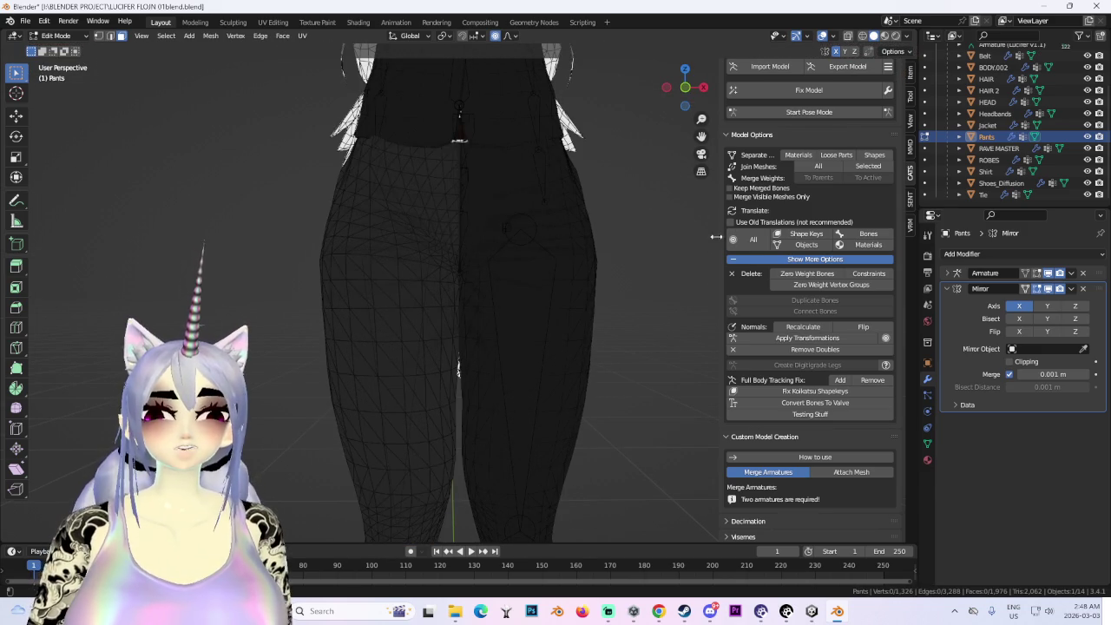
key("ctrl+z")
left_click(658, 297)
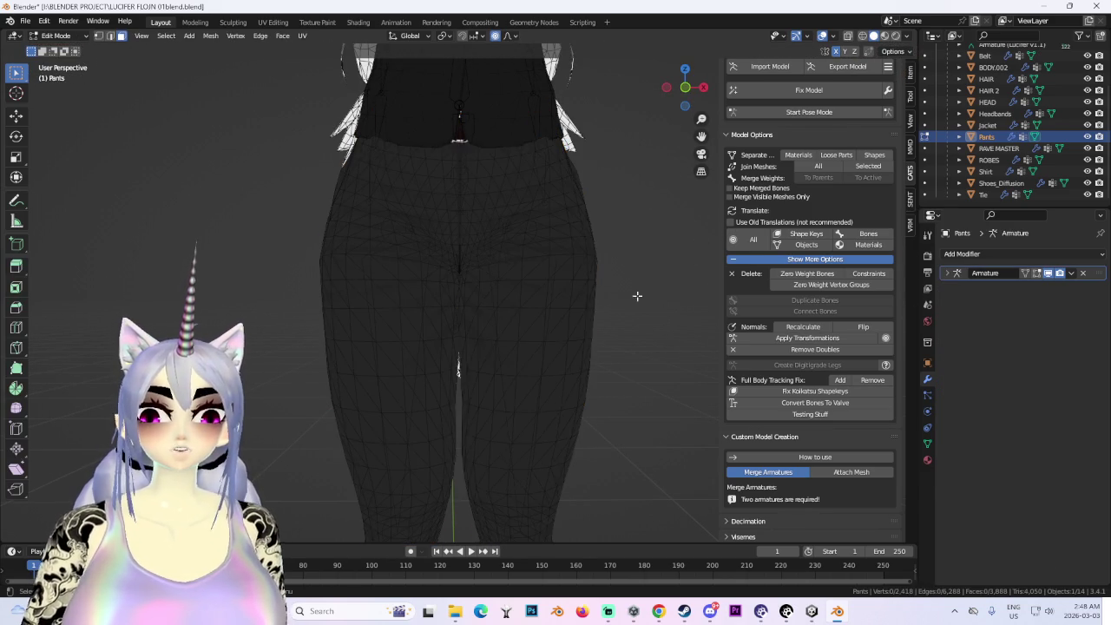
- Swing the left leg bone in Pose Mode to check deformation, then let it hang straight
left_click(809, 112)
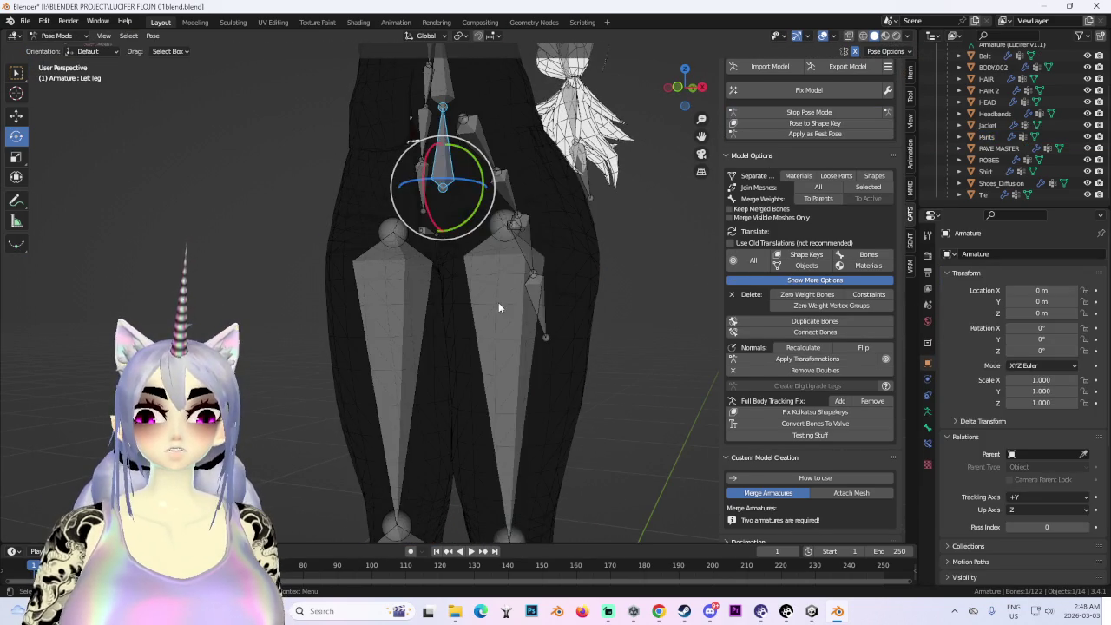
left_click_drag(527, 271, 560, 245)
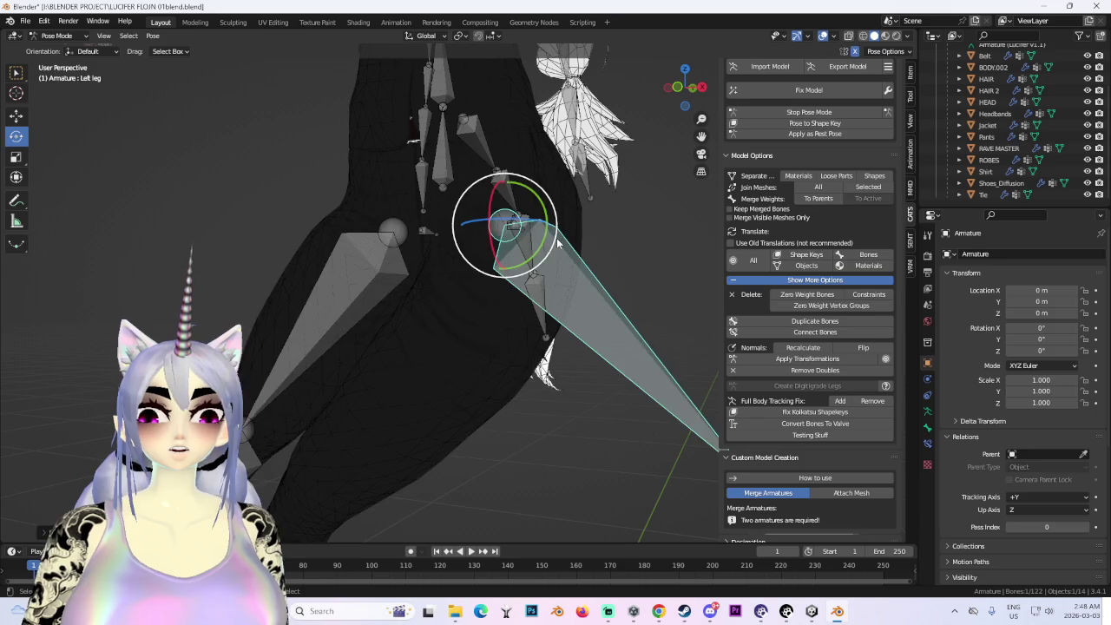
key("ctrl+z")
key("ctrl+z")
key("ctrl+z")
key("ctrl+z")
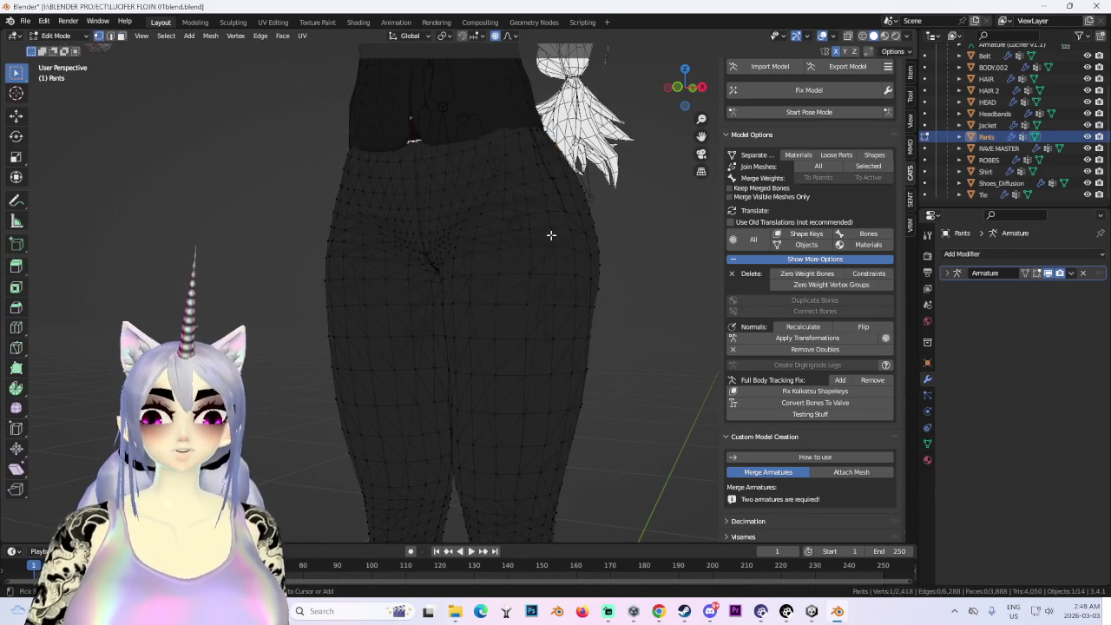
key("ctrl+z")
left_click(809, 112)
left_click(517, 258)
left_click_drag(538, 199, 677, 291)
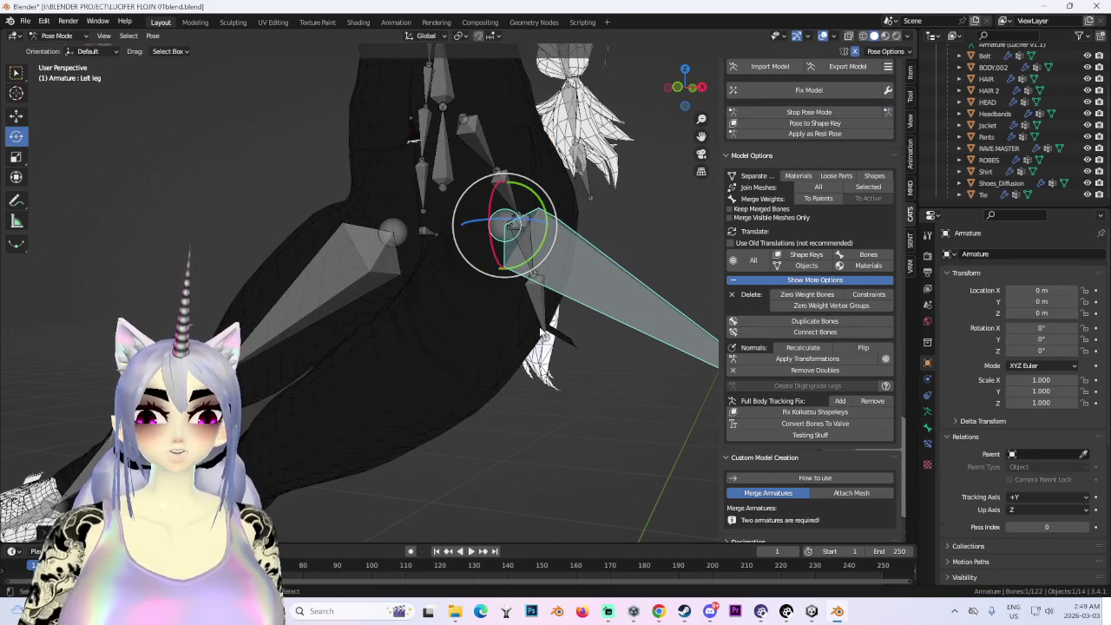
left_click_drag(590, 227, 539, 327)
scroll(545, 334, "down", 4)
mouse_move(631, 356)
middle_mouse_down()
mouse_move(605, 315)
mouse_move(392, 320)
mouse_move(438, 333)
middle_mouse_up()
left_click(25, 21)
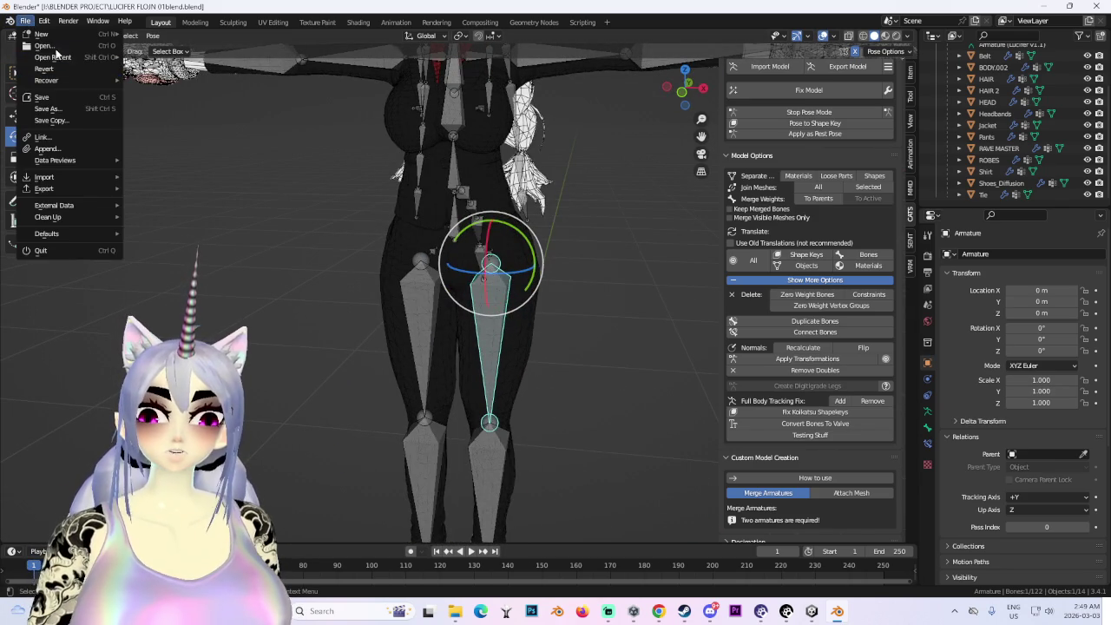
- Begin opening another blend file, then cancel out of the file browser
key("ctrl+q")
left_click(585, 335)
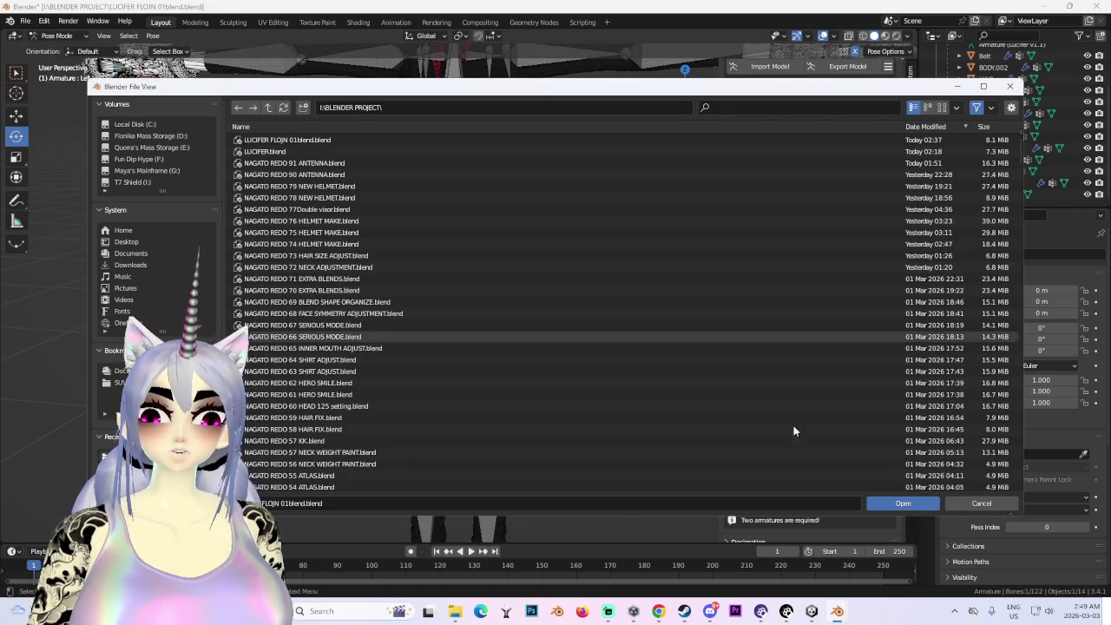
left_click(980, 504)
left_click(25, 21)
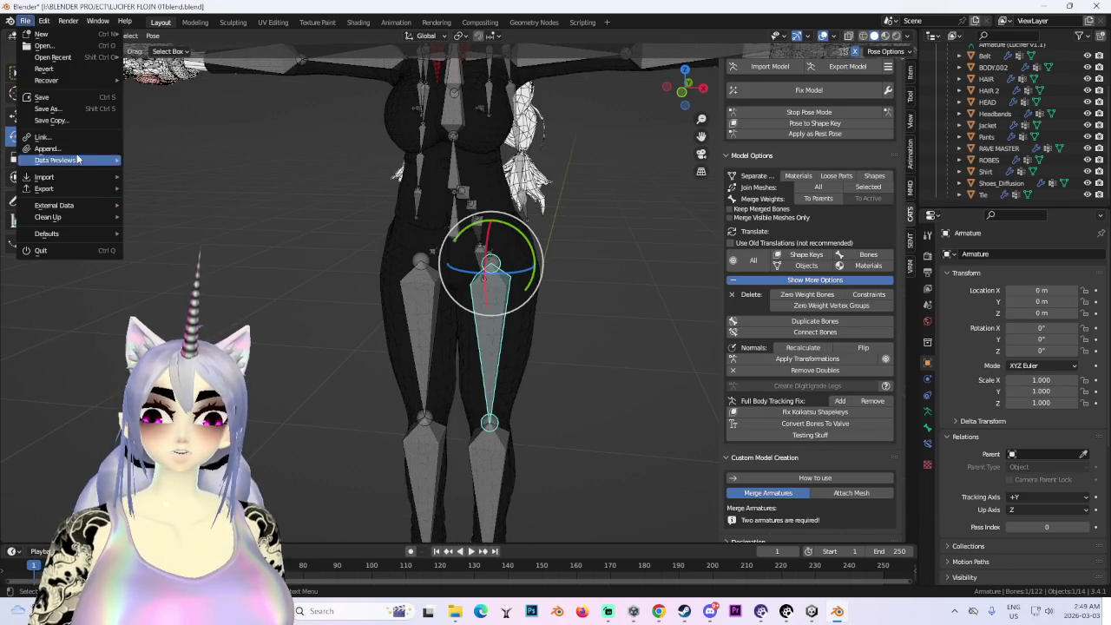
mouse_move(47, 217)
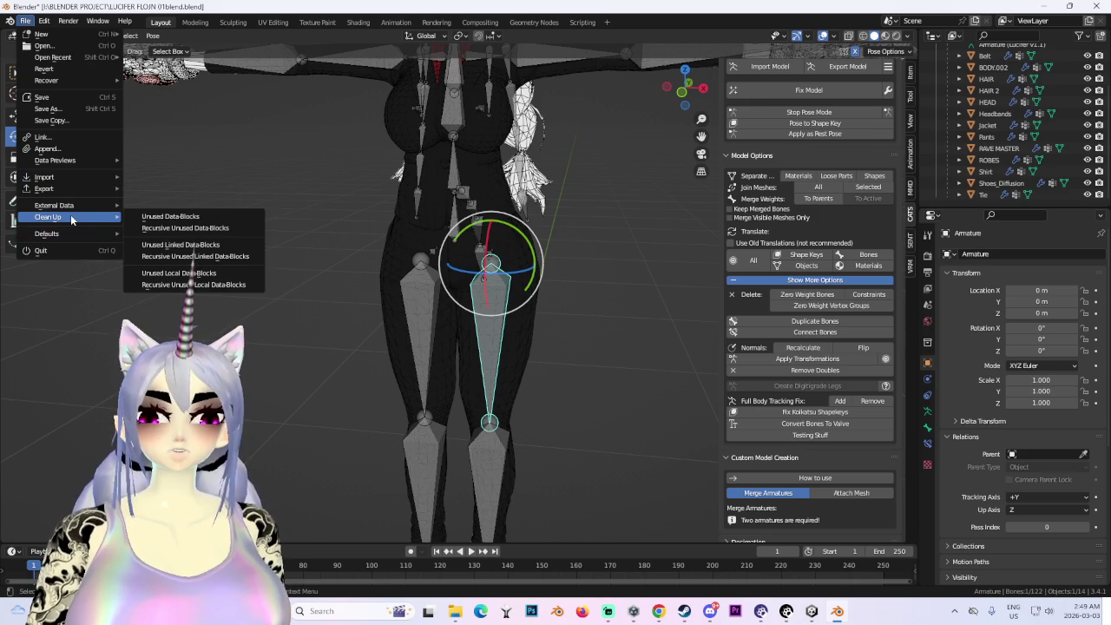
- Leave Pose Mode and delete the Pants mesh
middle_click_drag(400, 233, 261, 130)
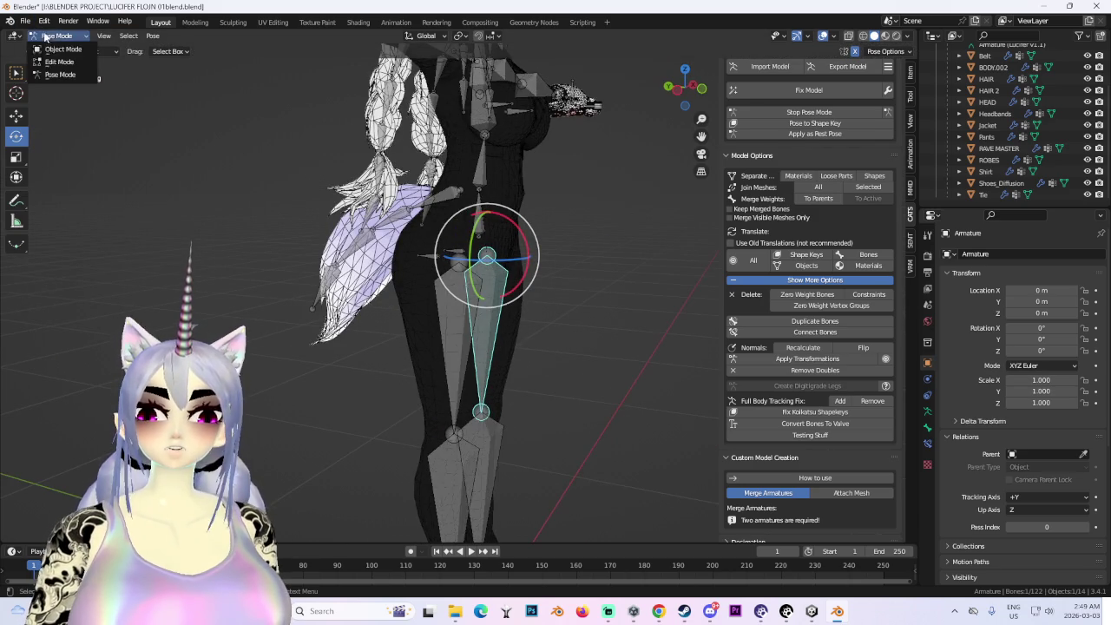
key("ctrl+Tab")
left_click(417, 330)
mouse_move(416, 330)
middle_mouse_down()
mouse_move(403, 267)
mouse_move(437, 296)
middle_mouse_up()
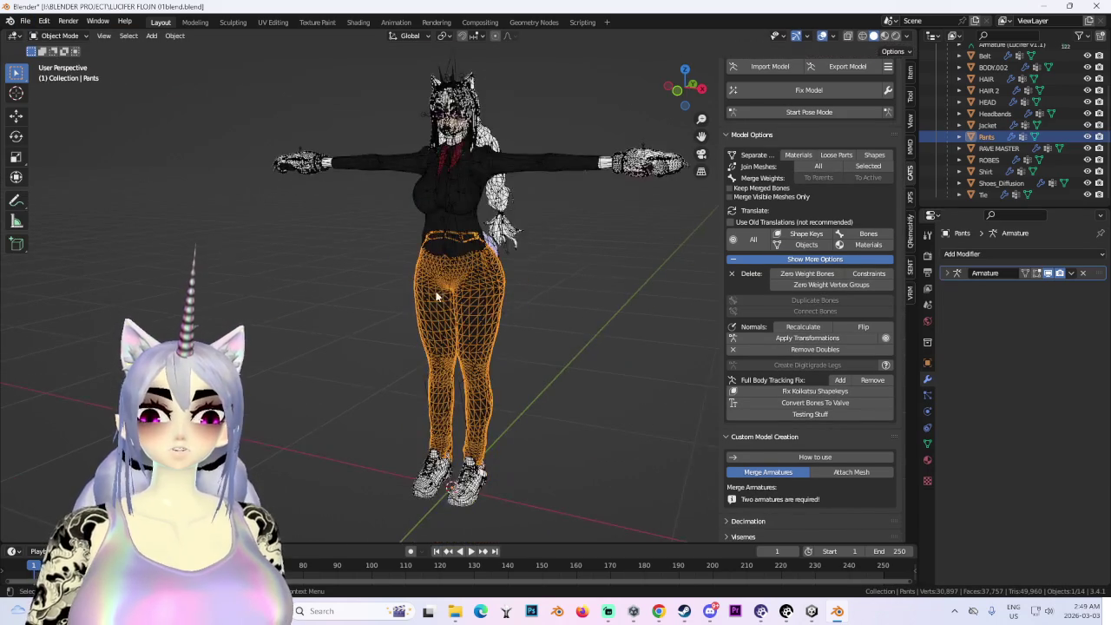
middle_click_drag(521, 356, 587, 401)
key("Delete")
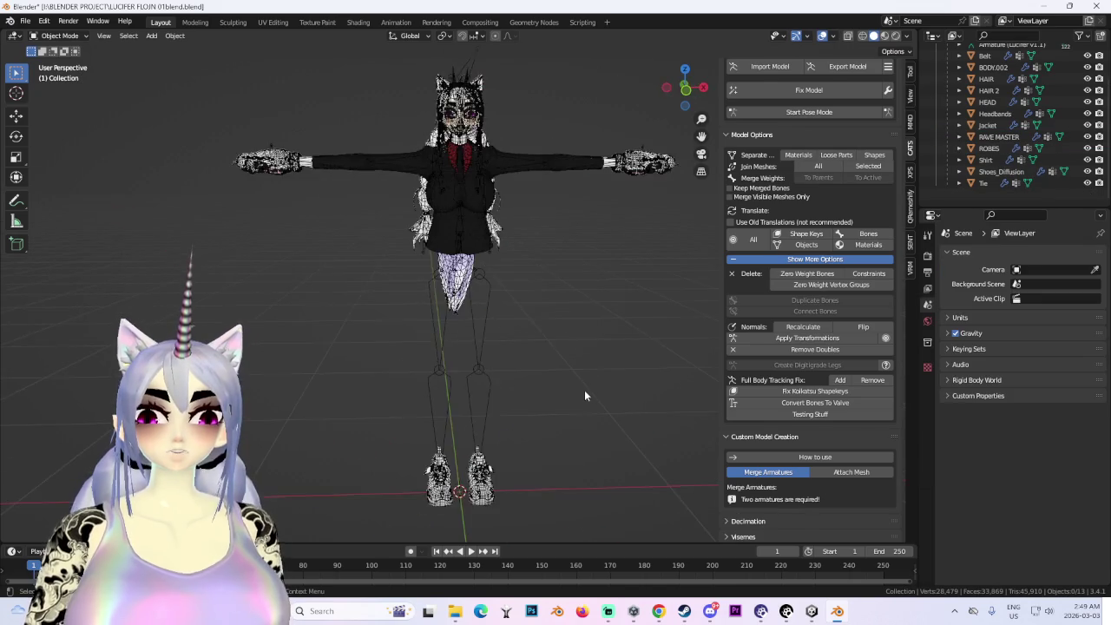
scroll(521, 382, "up", 3)
middle_click_drag(486, 376, 894, 123)
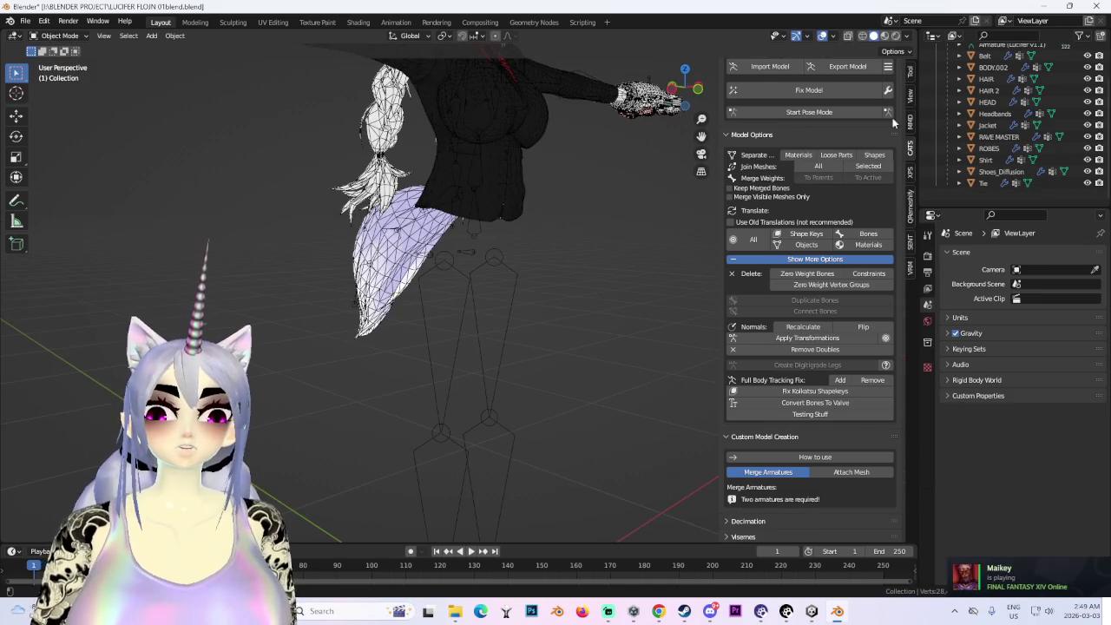
- Clear zero-weight bones and re-import the Lucifer .pmx model
left_click(816, 274)
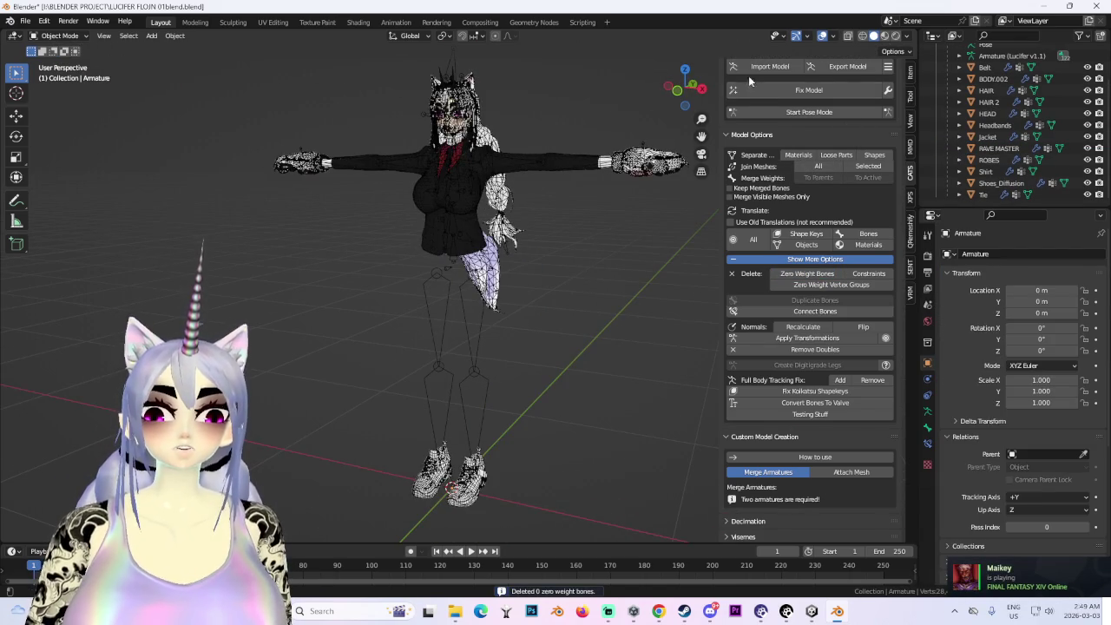
left_click(751, 68)
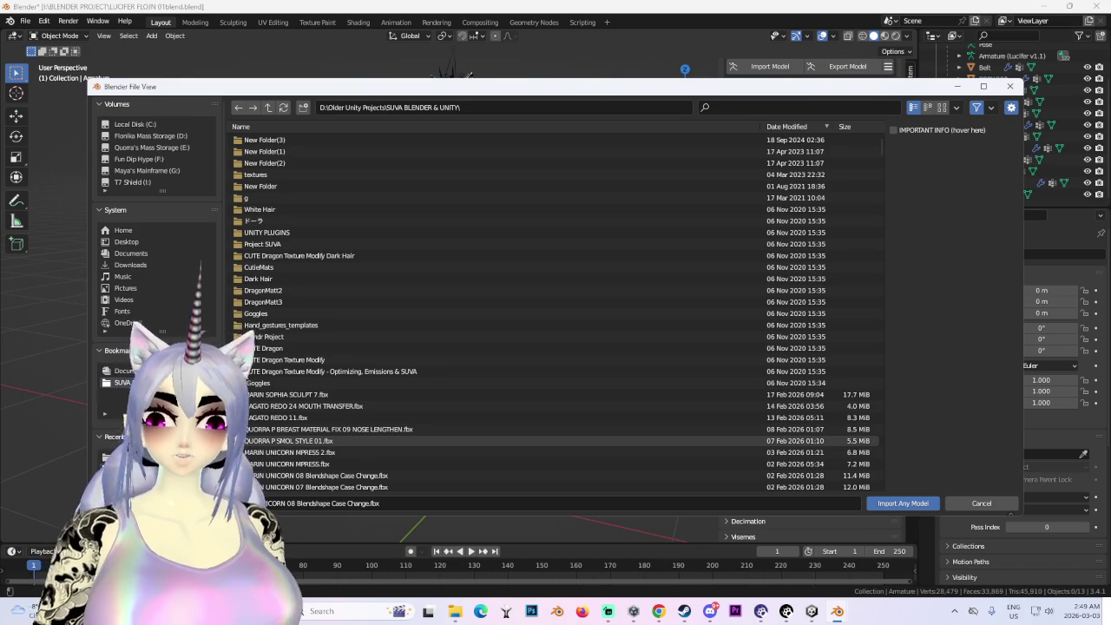
left_click(122, 449)
double_click(262, 153)
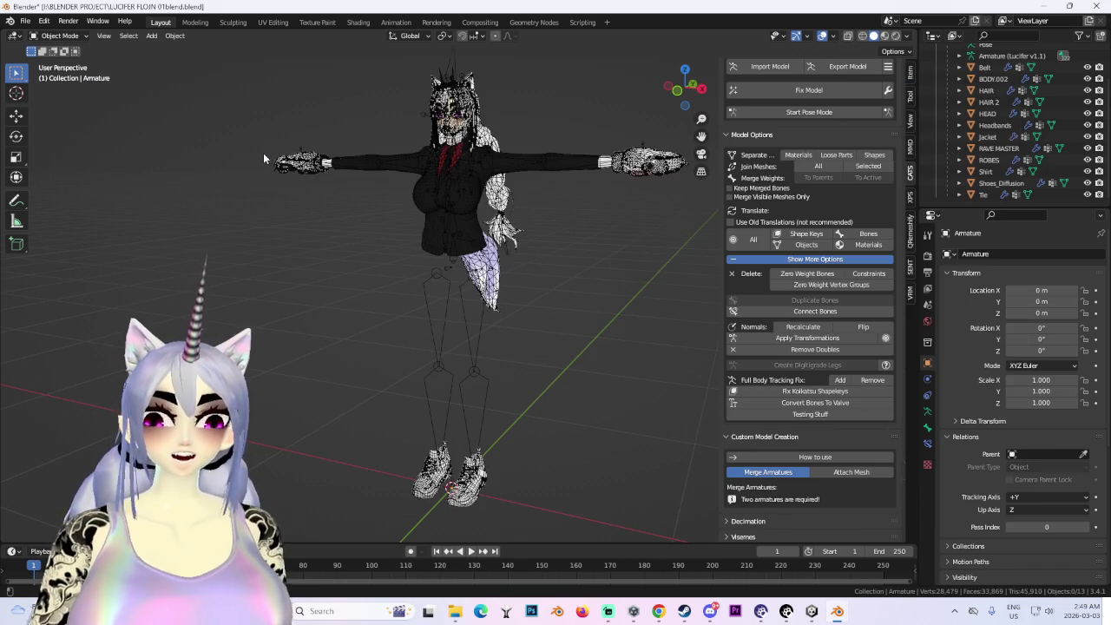
- Scale the imported armature along Z in front view, compare via undo/redo, then move to Unity
middle_click_drag(575, 356, 677, 136)
left_click(683, 94)
key("s")
key("z")
left_click(548, 266)
key("ctrl+z")
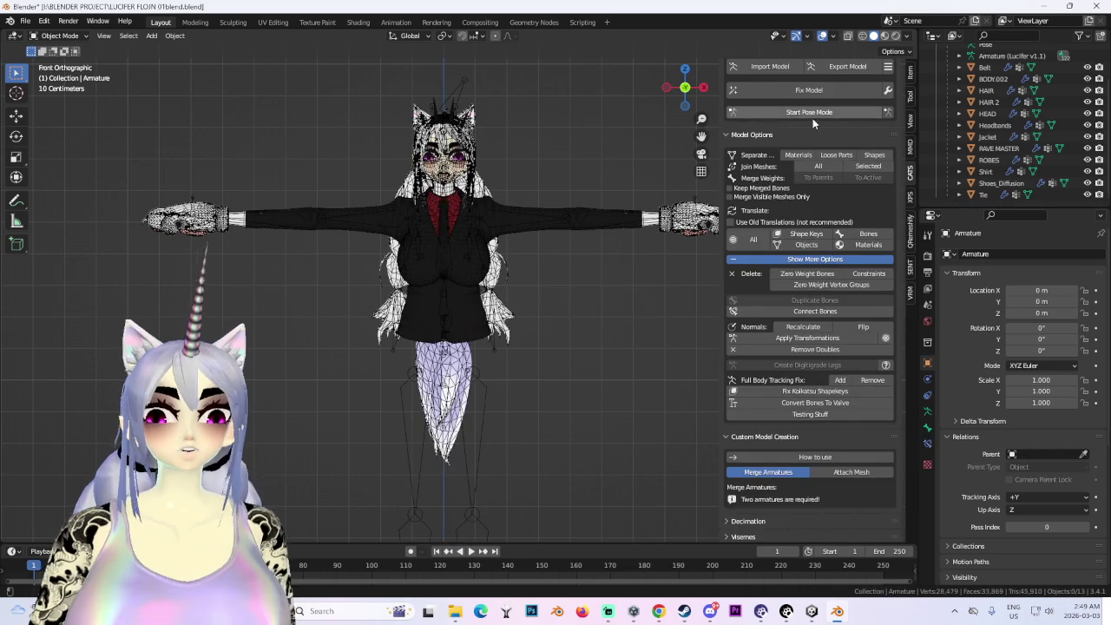
key("ctrl+shift+z")
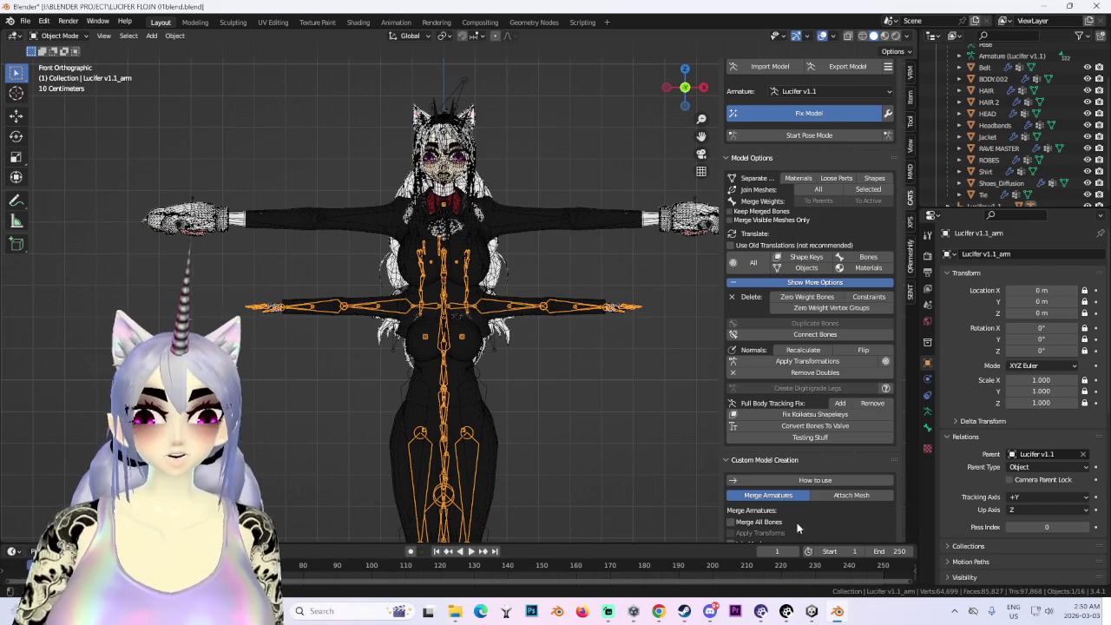
left_click(812, 611)
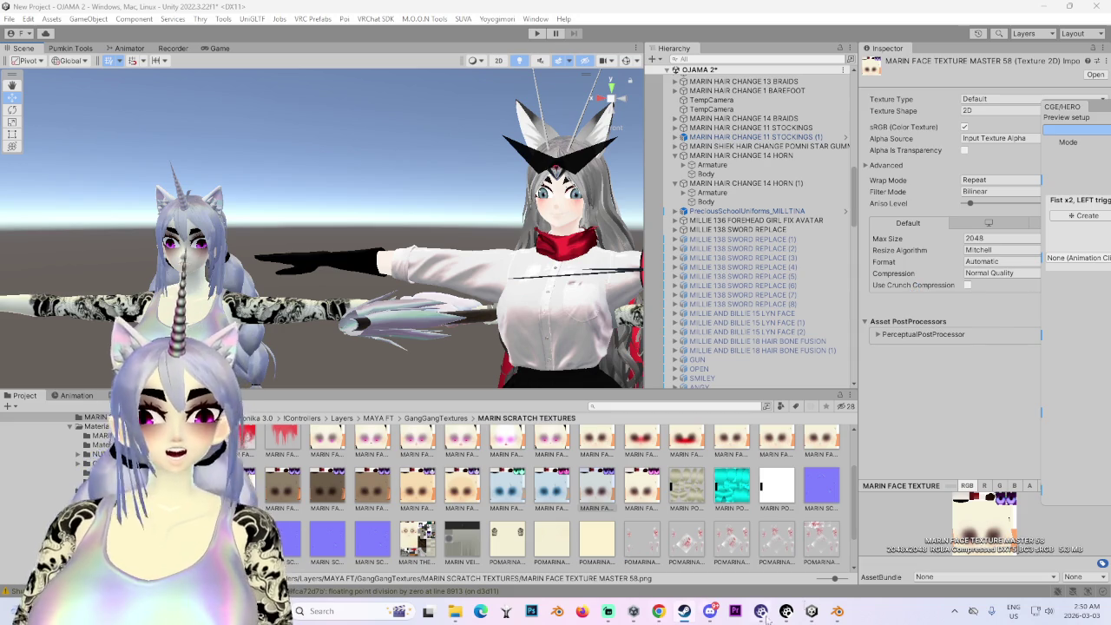
- Launch the game from the Windows taskbar to test the avatar
left_click(837, 611)
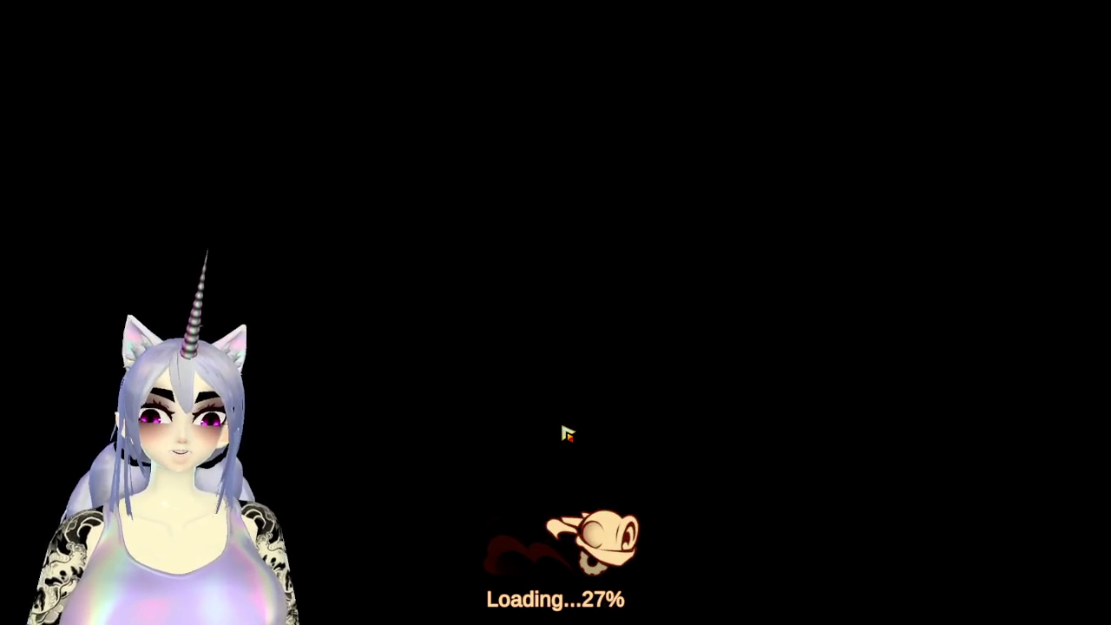
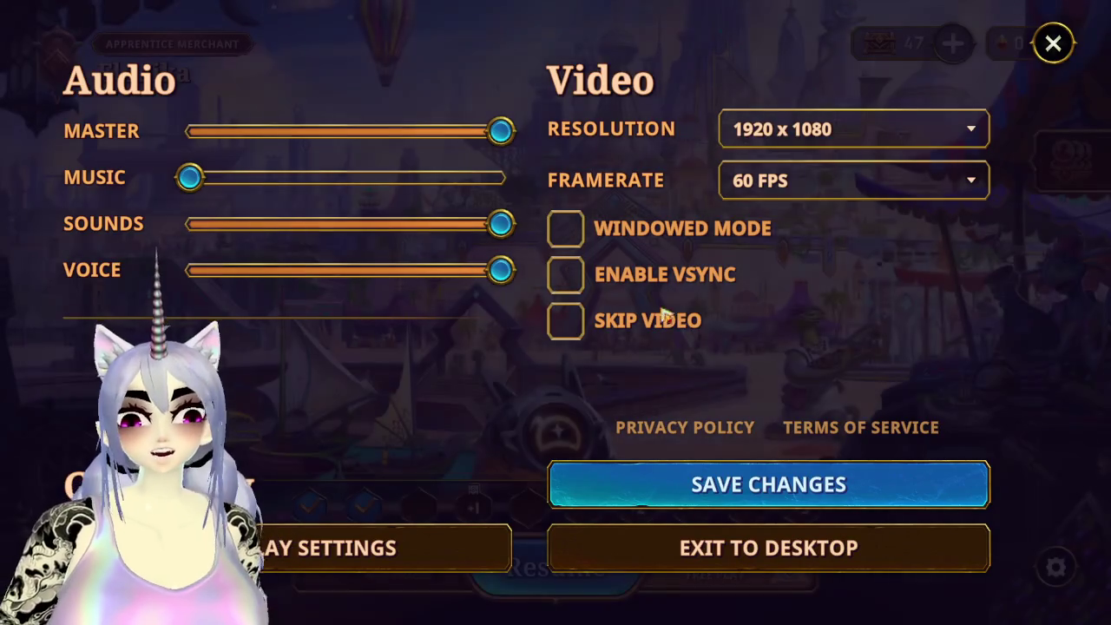
- Turn on windowed mode and try the 1024 x 768 resolution
left_click(784, 129)
left_click(781, 130)
left_click(703, 232)
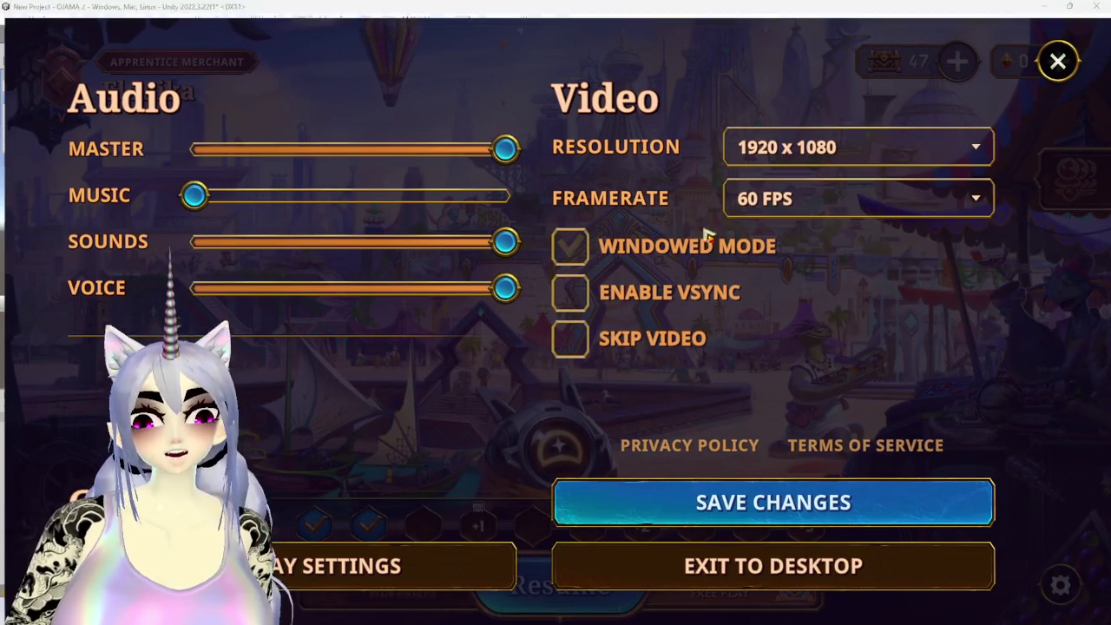
left_click(803, 147)
scroll(763, 307, "down", 3)
scroll(797, 360, "down", 2)
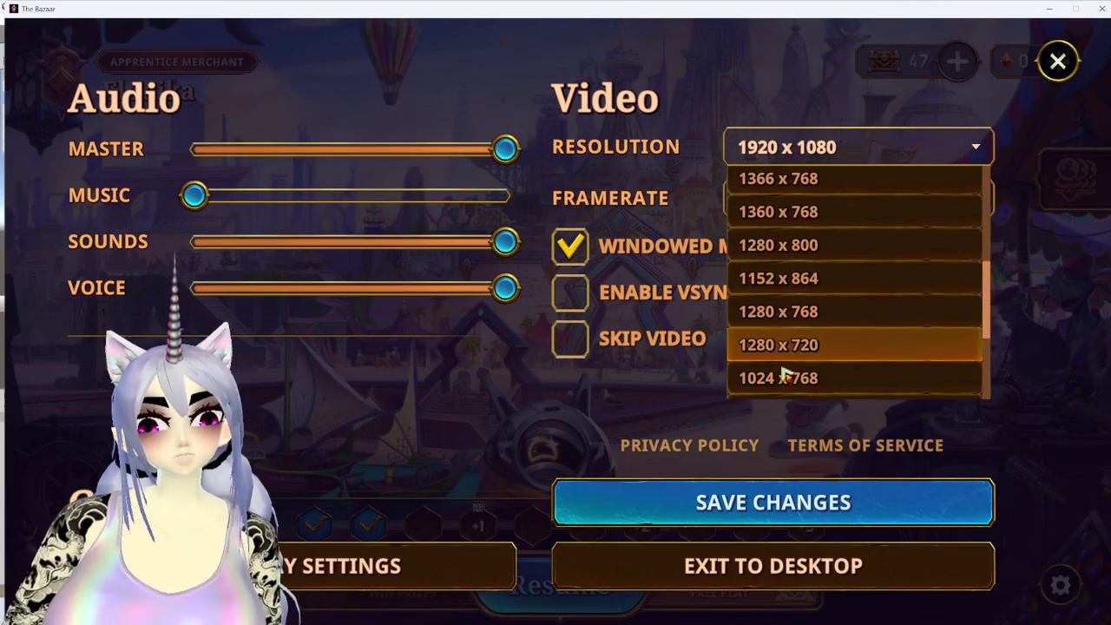
left_click(778, 378)
- Try 1280 x 1024, settle on 1024 x 576, and save the video settings
left_click(711, 213)
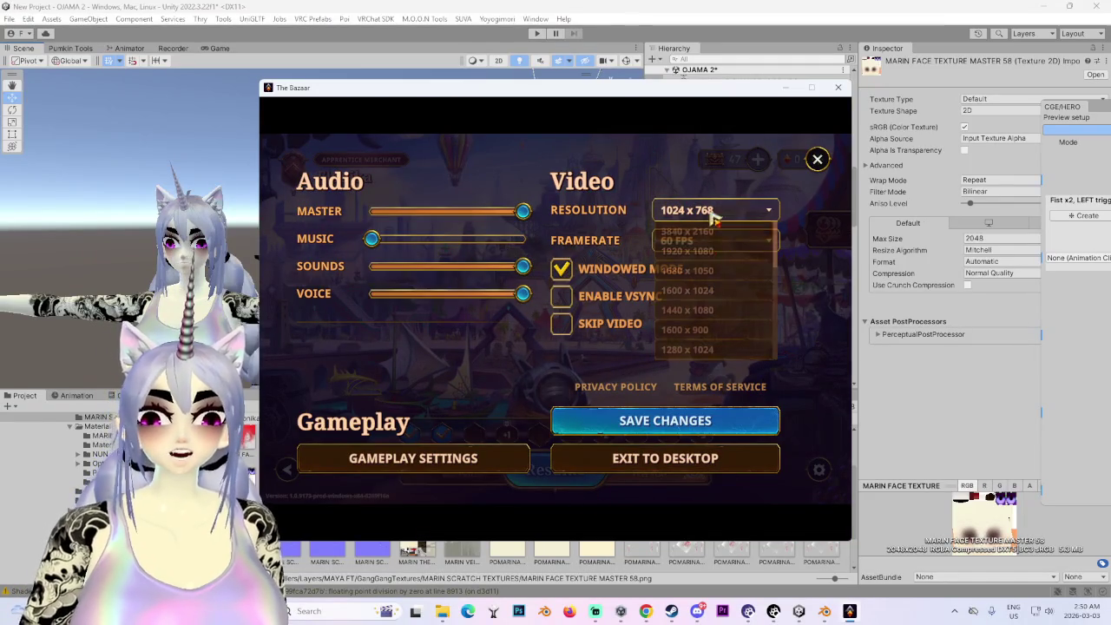
left_click(712, 338)
left_click(715, 182)
scroll(720, 278, "down", 3)
left_click(744, 340)
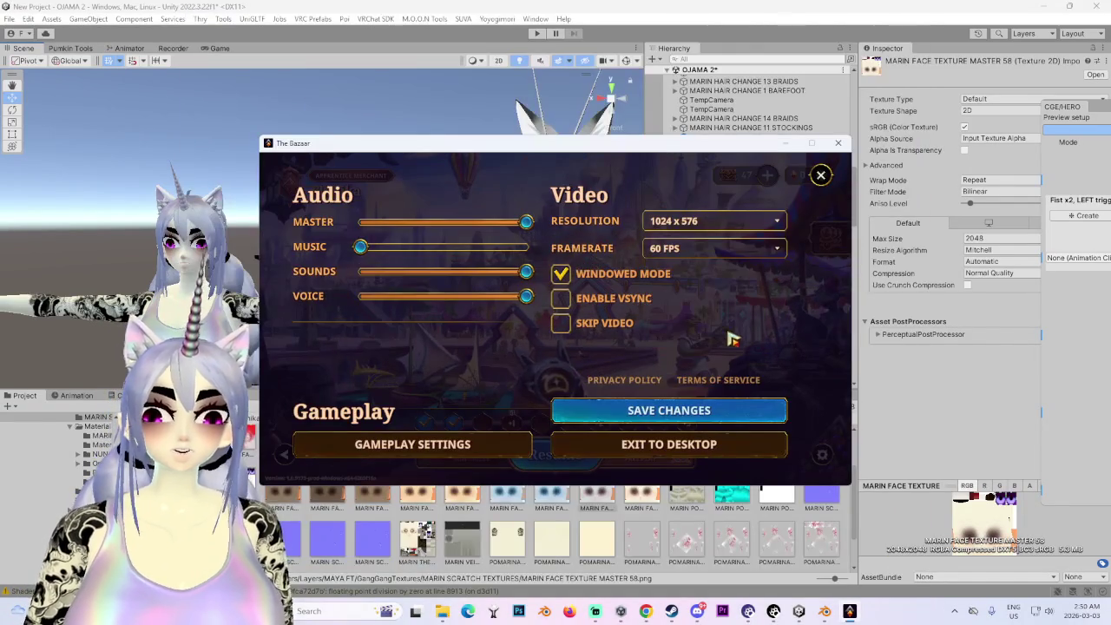
left_click(708, 415)
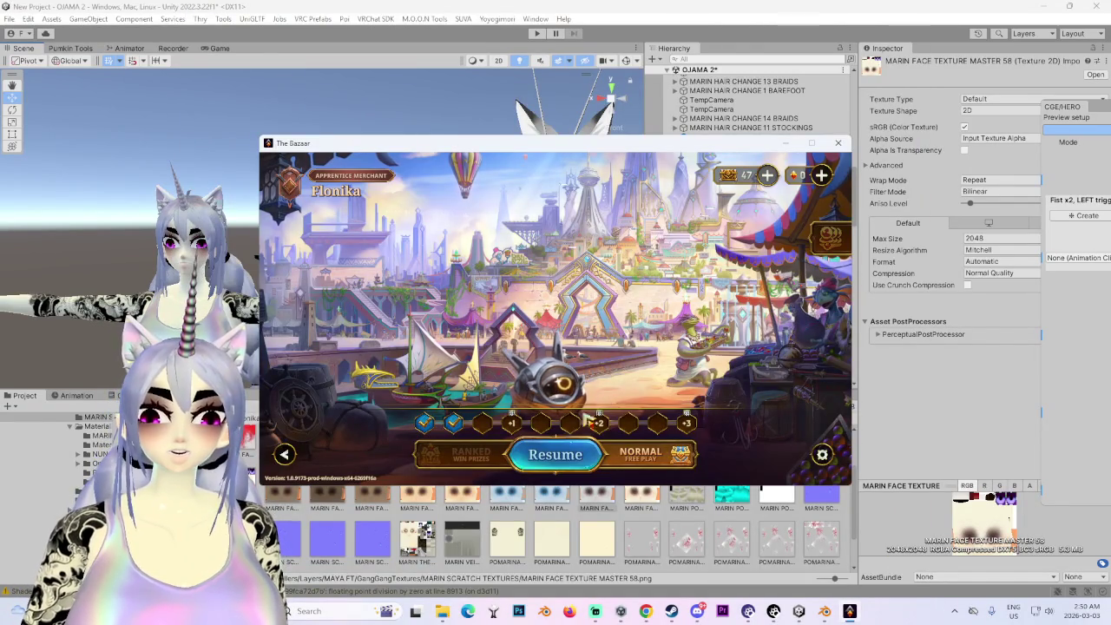
- Resume the game run, briefly switching to Blender and back to the game
key("Escape")
key("Escape")
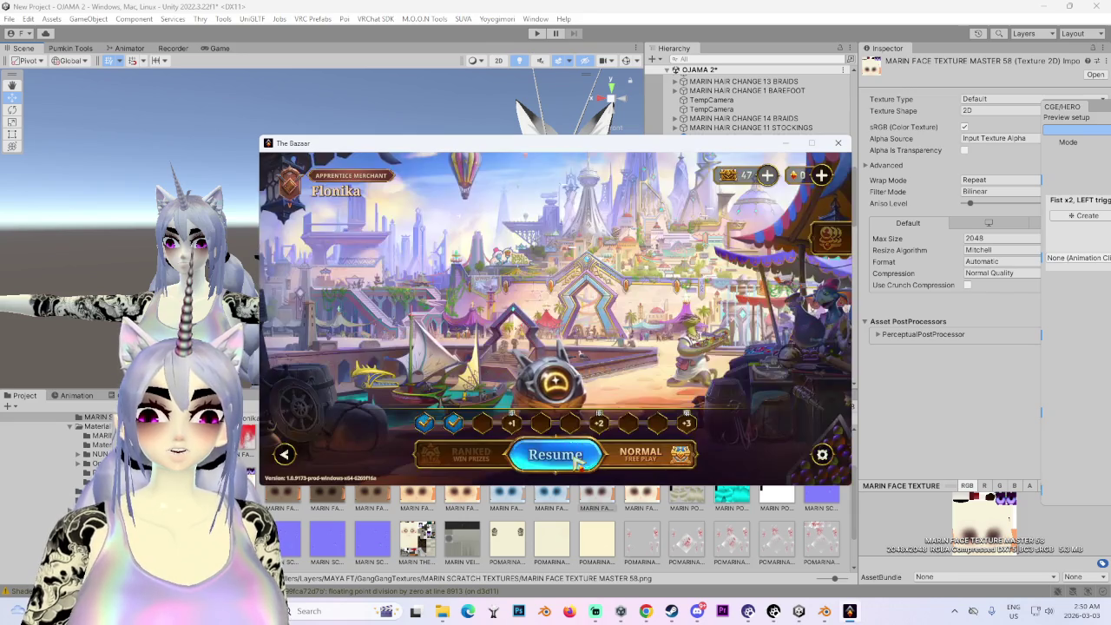
left_click(556, 451)
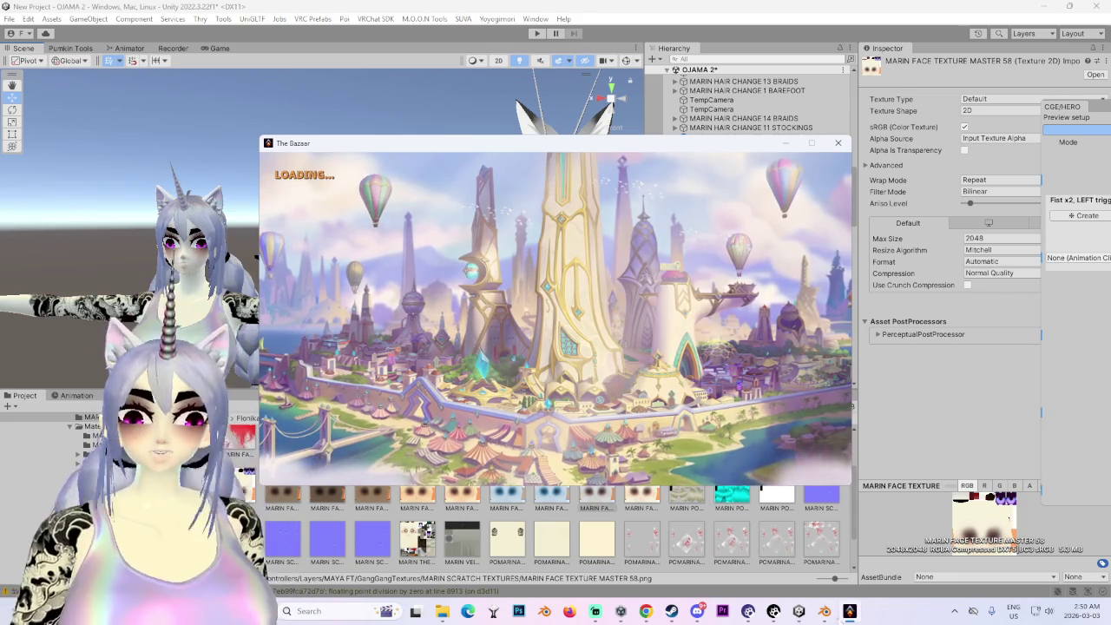
key("alt+Tab")
left_click(849, 611)
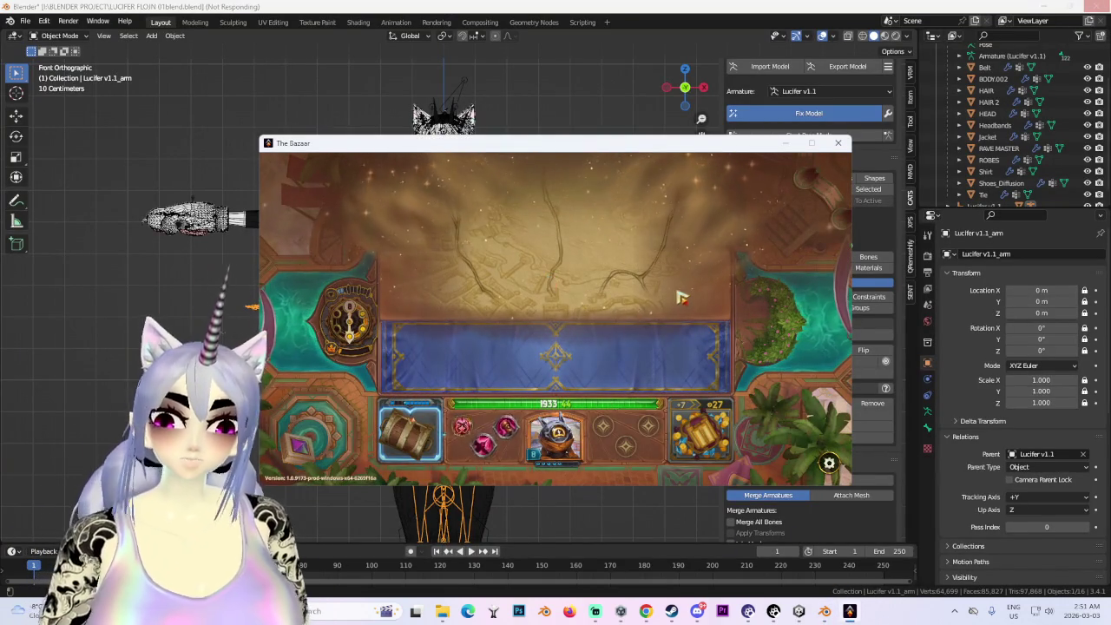
- Concede and confirm from the pause menu, then continue past the results and challenges screens
key("Escape")
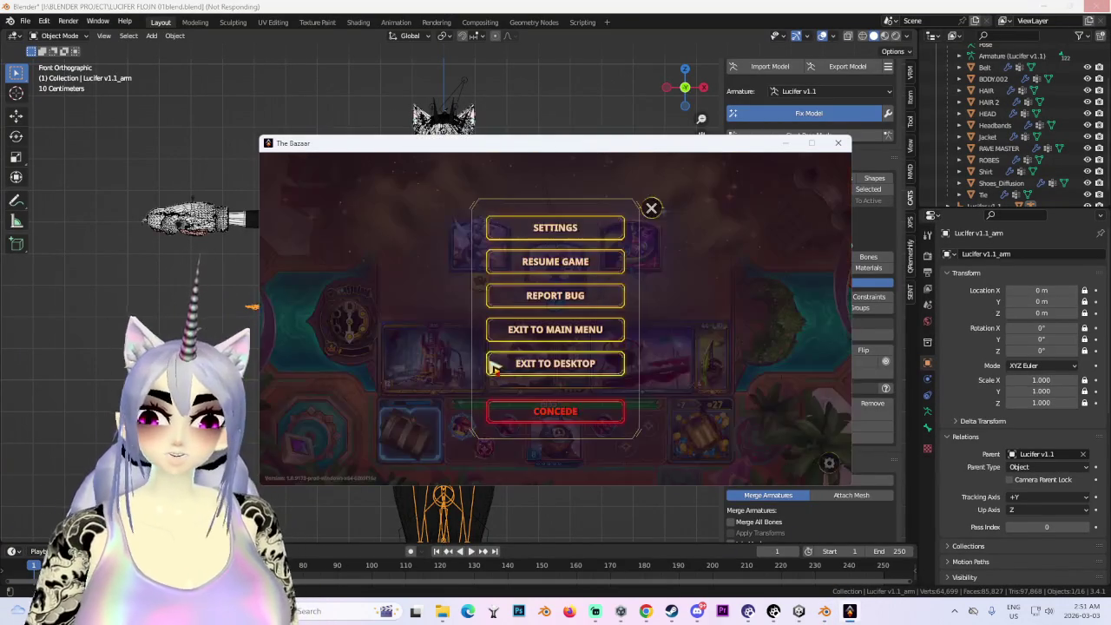
left_click(568, 413)
left_click(612, 333)
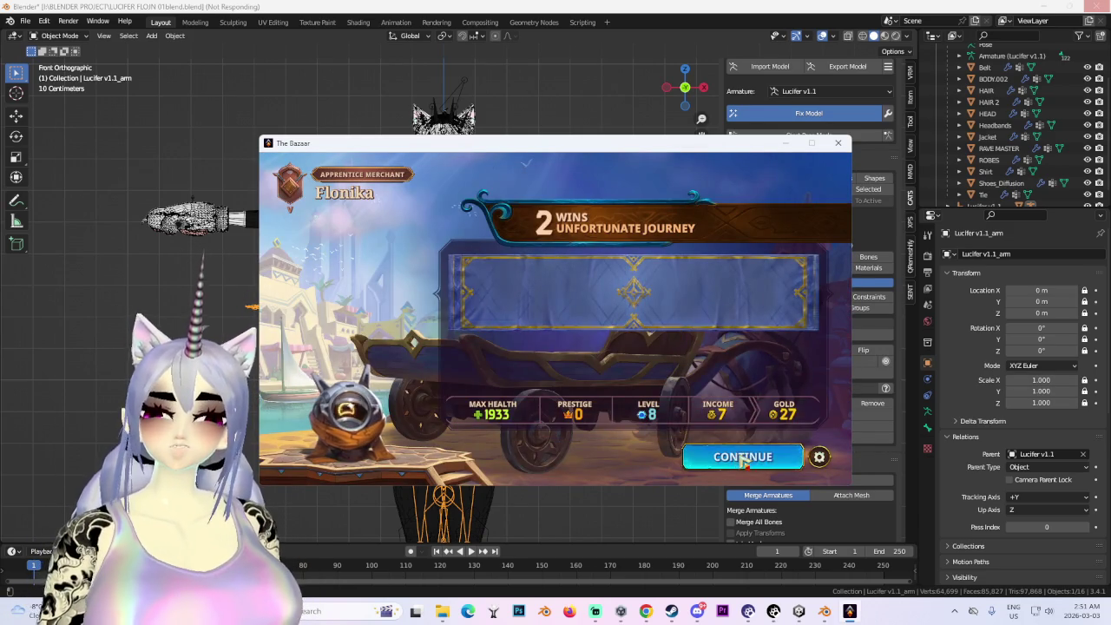
left_click(742, 458)
left_click(760, 463)
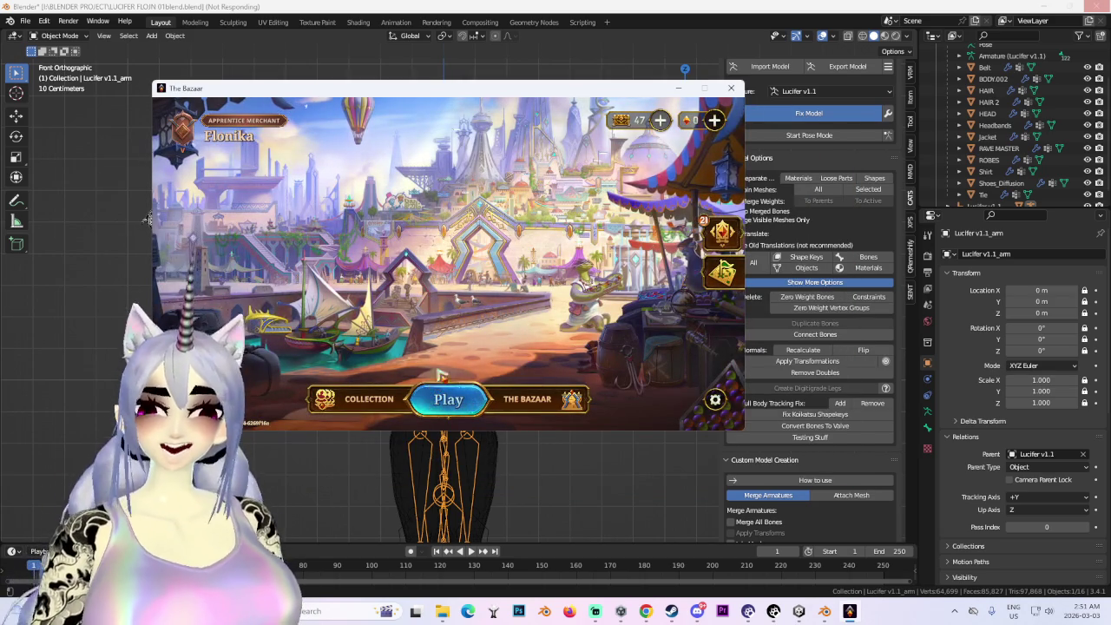
- Browse the locked Jules, Stelle and Mak heroes, then start a new run
left_click(448, 400)
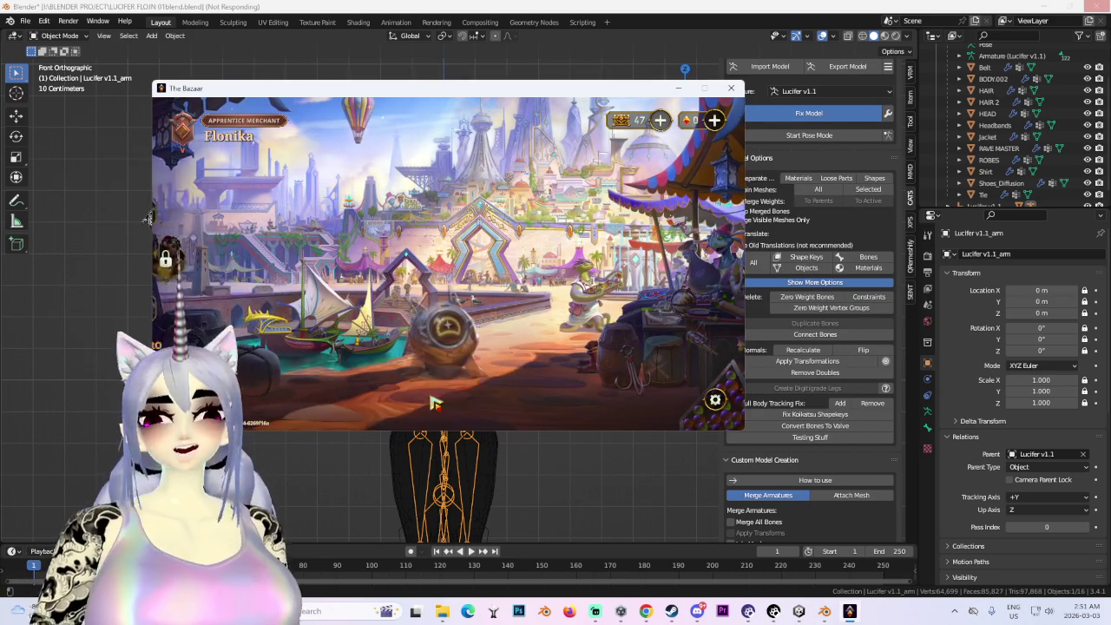
left_click(284, 257)
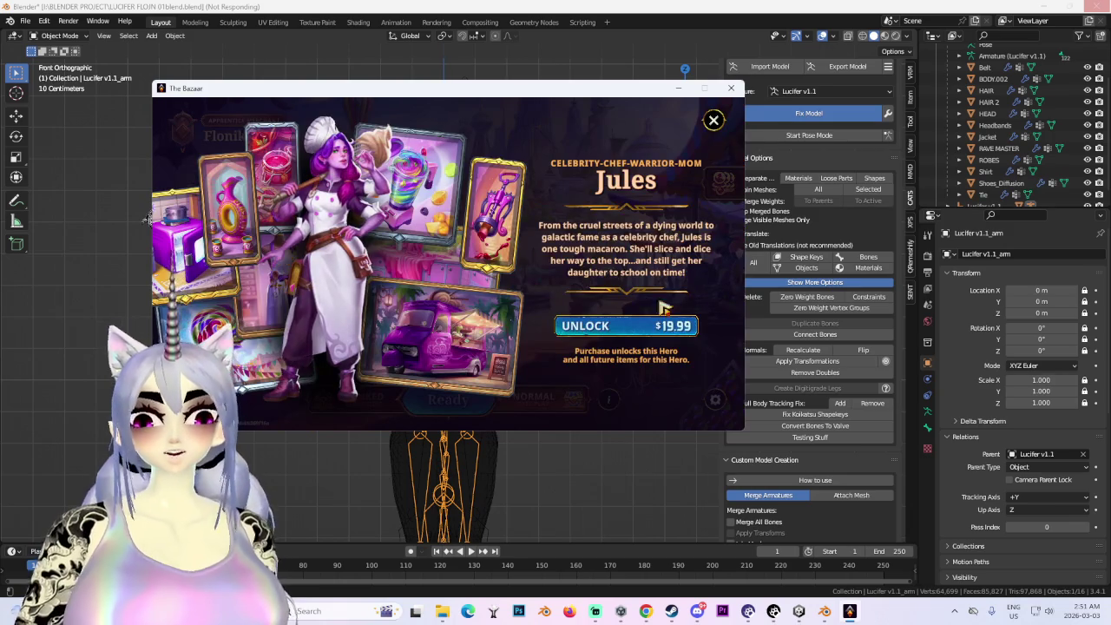
left_click(713, 120)
left_click(247, 212)
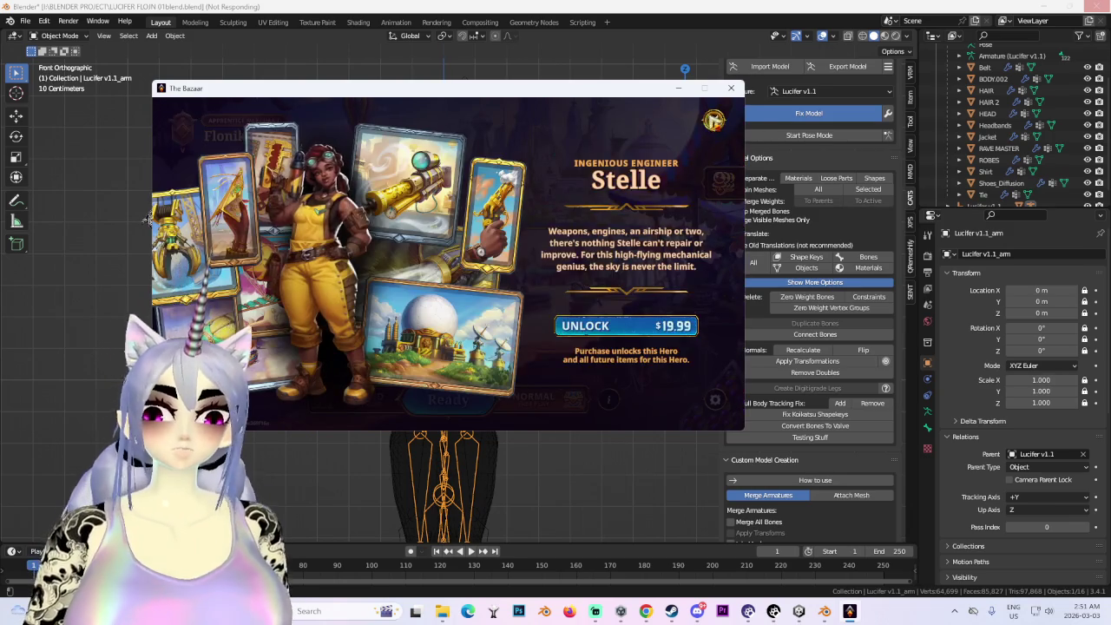
key("Escape")
left_click(255, 216)
key("Escape")
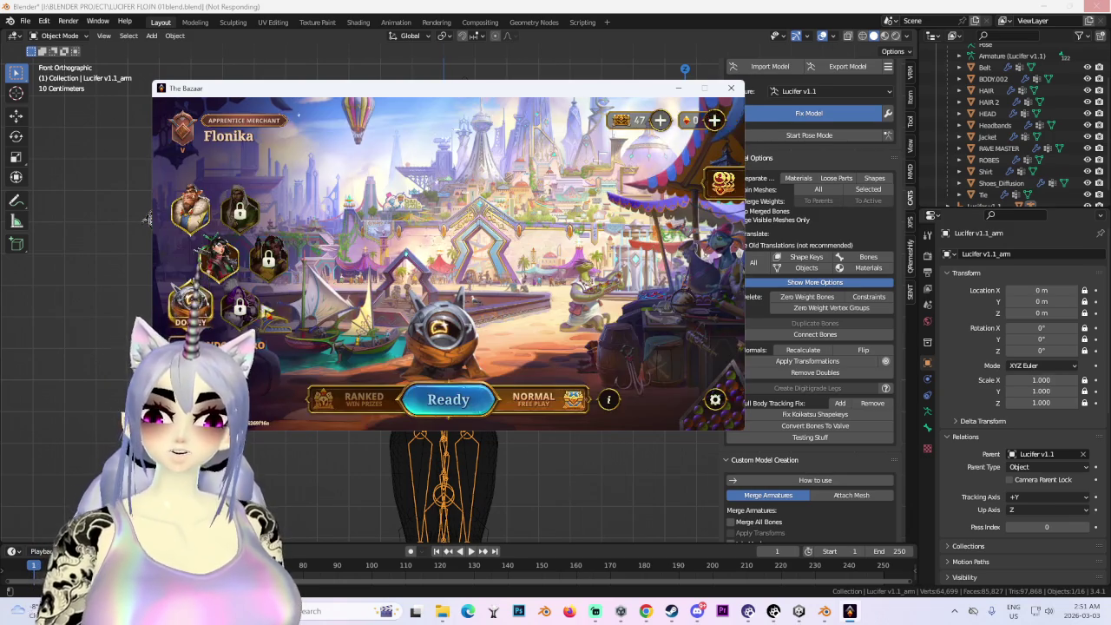
left_click(268, 257)
key("Escape")
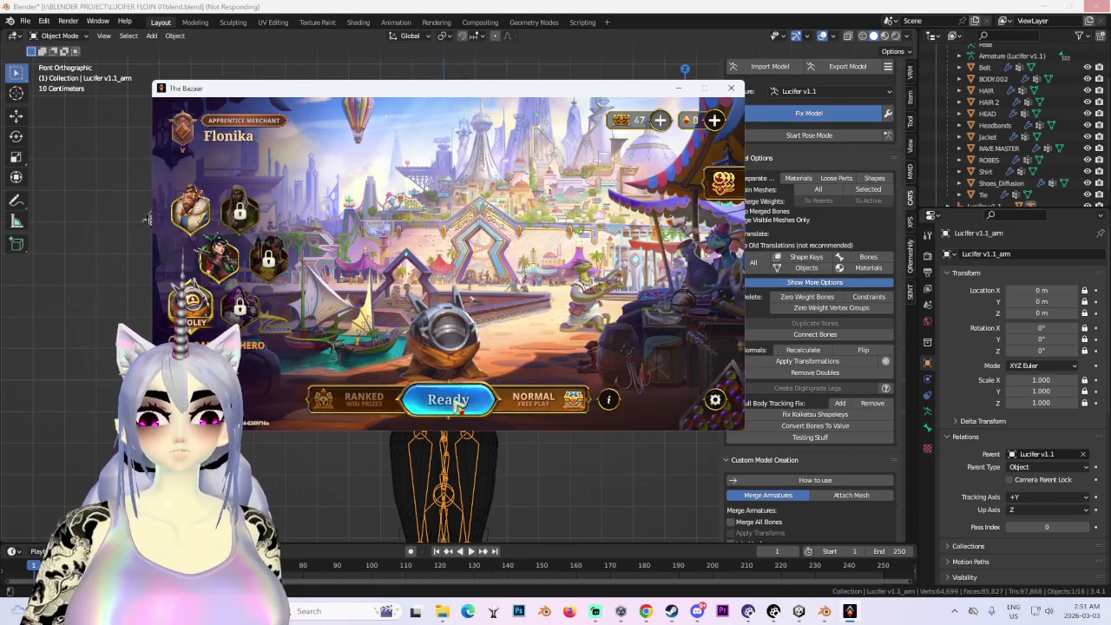
left_click(449, 401)
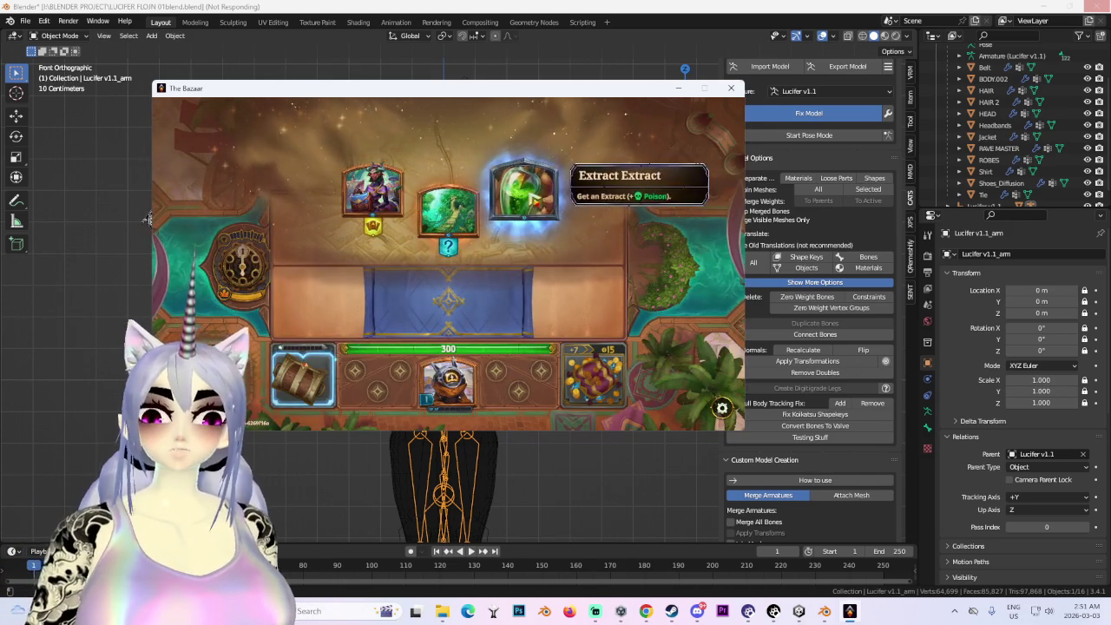
- Set the resolution to 1440 x 1080 in Settings and save
key("Escape")
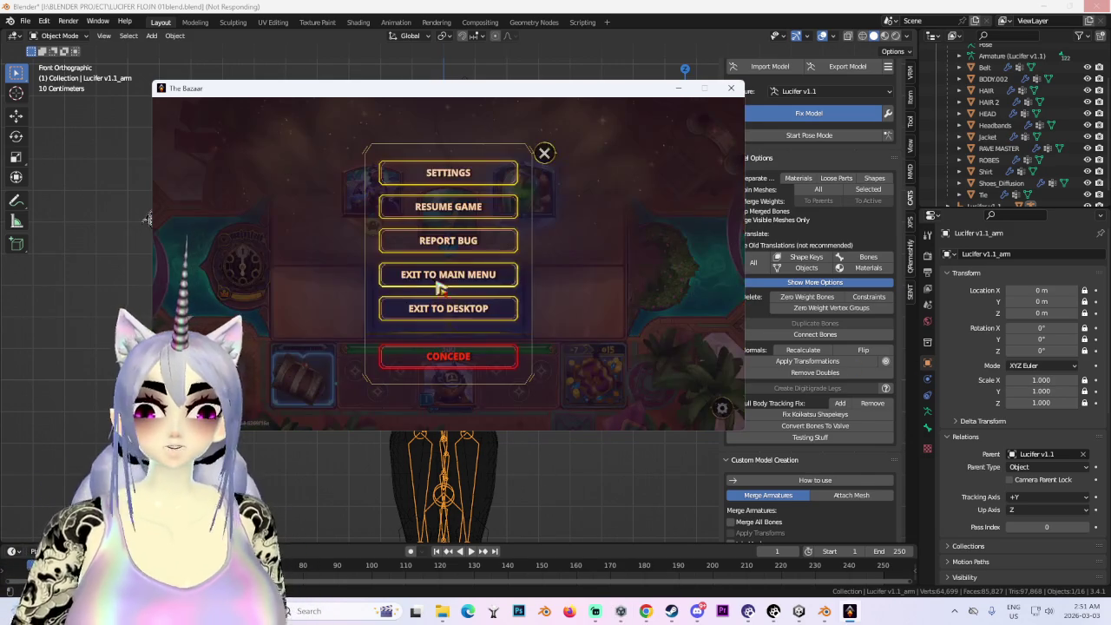
left_click(467, 172)
left_click(616, 166)
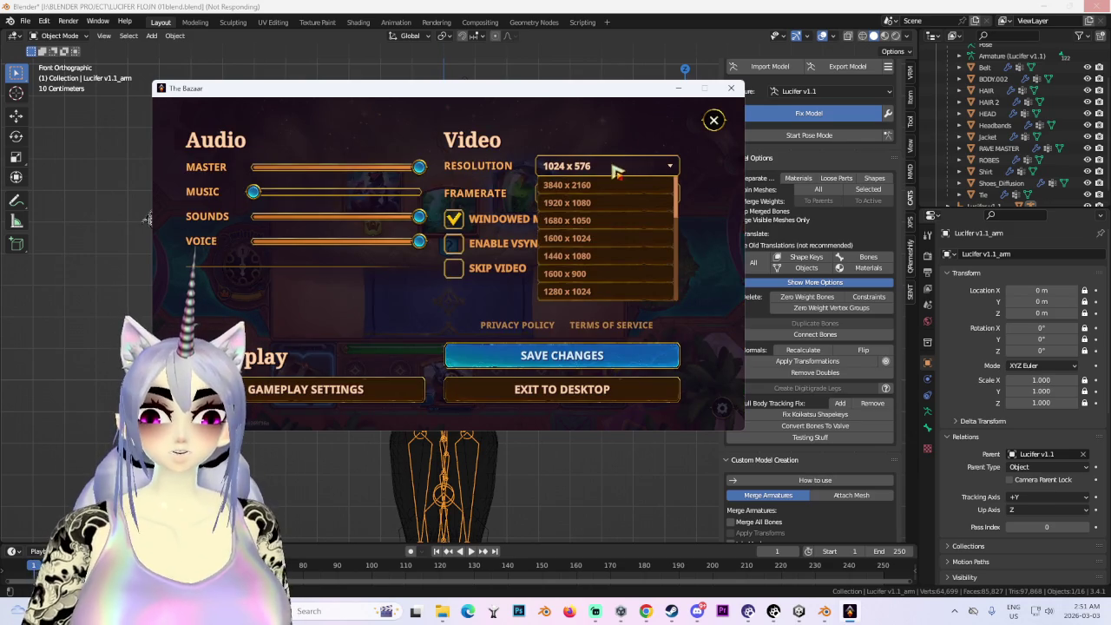
left_click(599, 255)
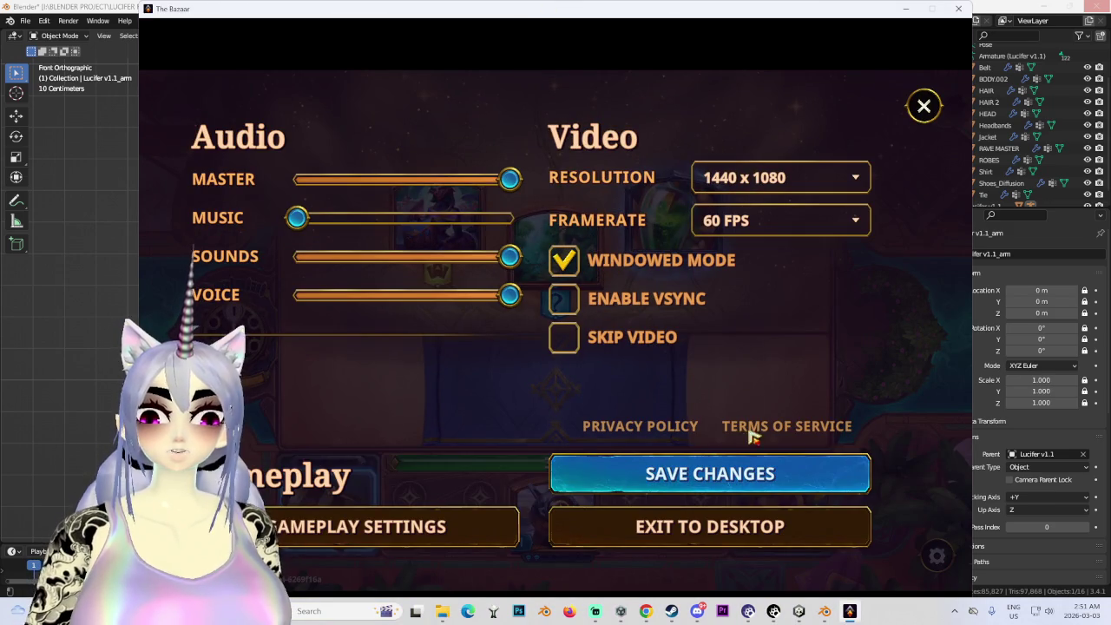
left_click(743, 472)
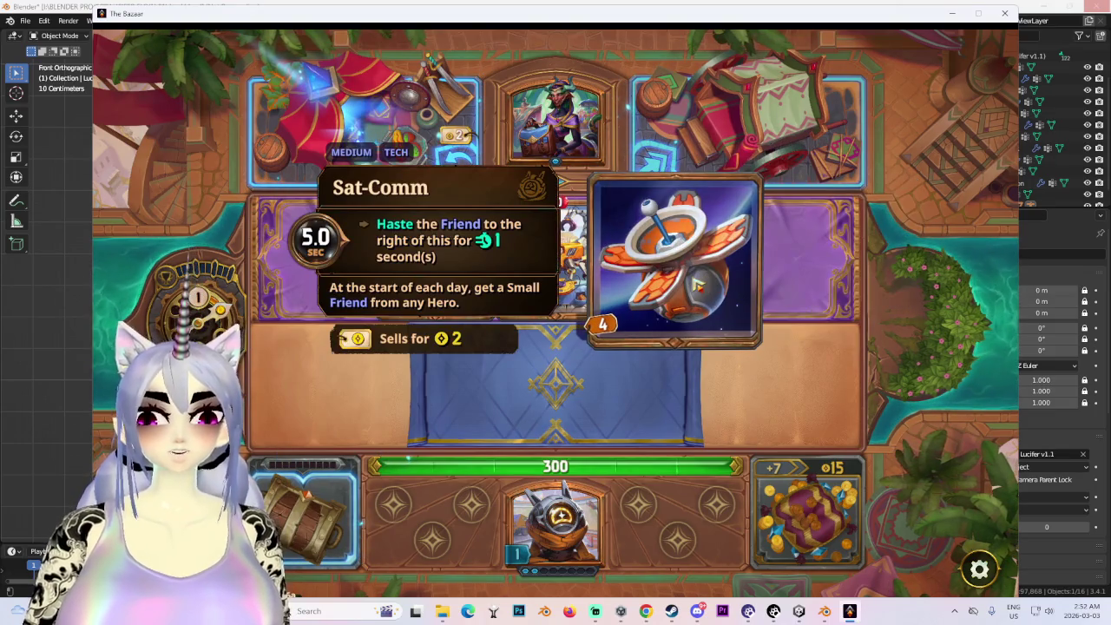
mouse_move(676, 260)
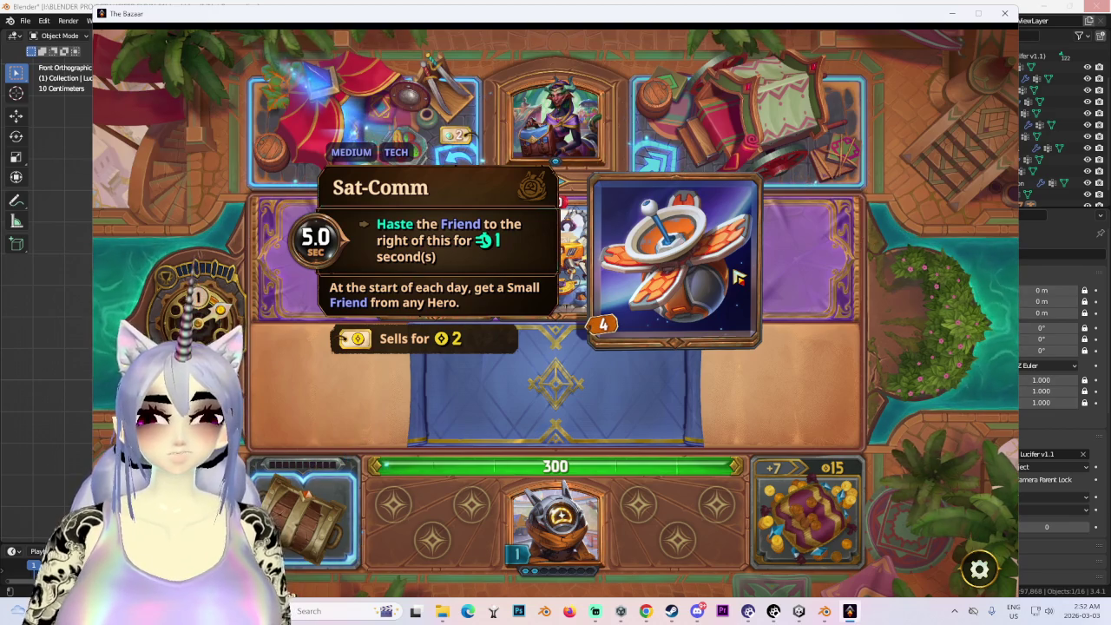
- Buy Clawrence and Sat-Comm, with Sat-Comm placed left of Clawrence on the board
left_click_drag(573, 260, 495, 382)
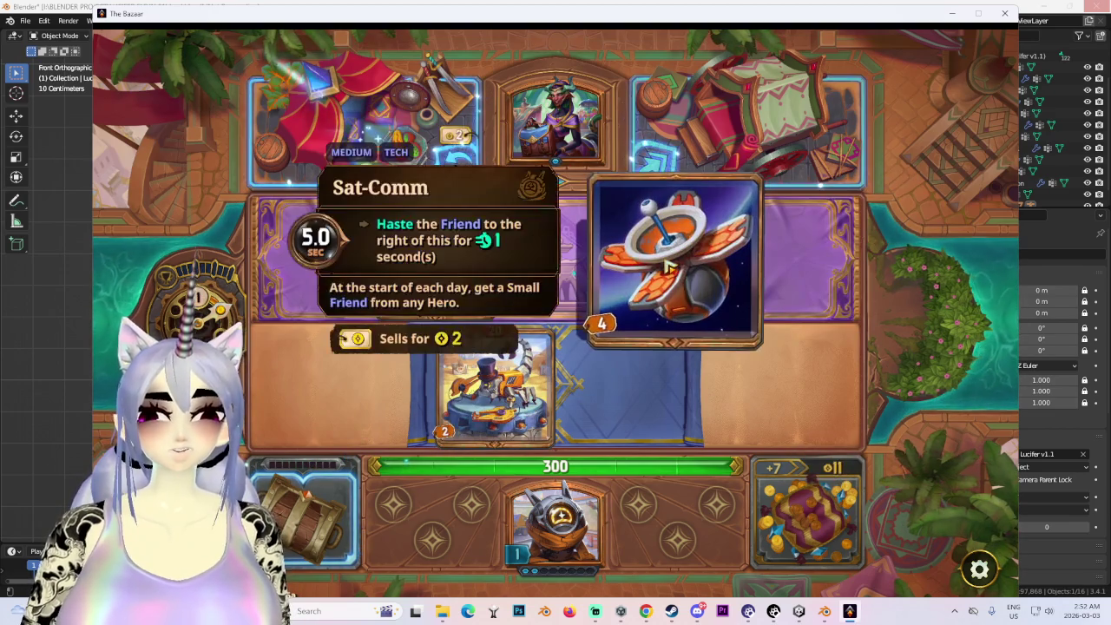
left_click_drag(667, 265, 619, 390)
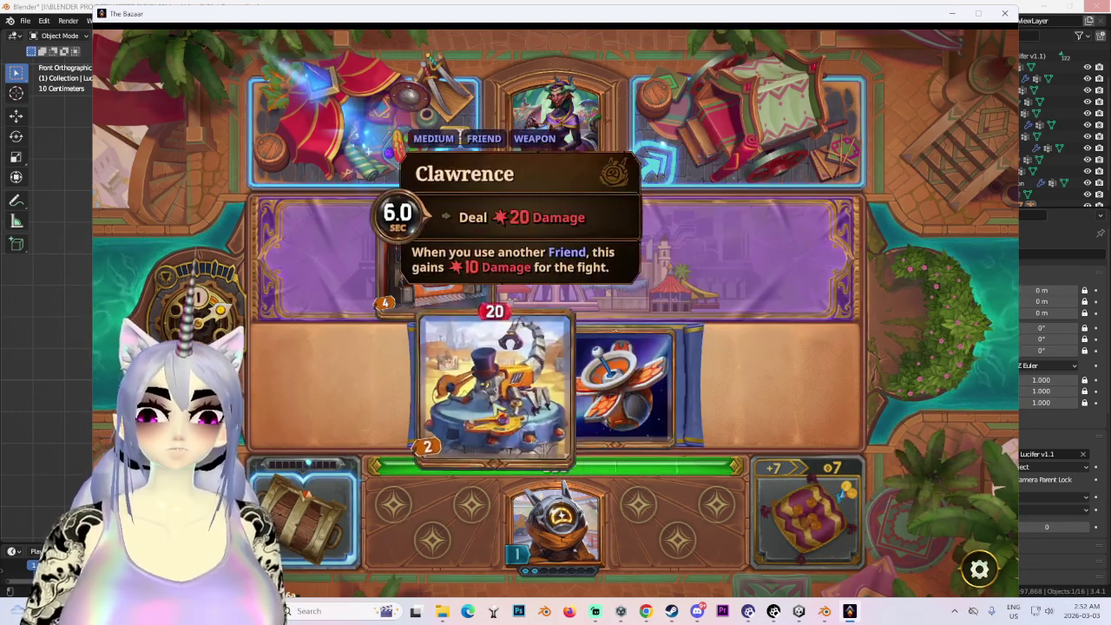
left_click_drag(613, 395, 495, 386)
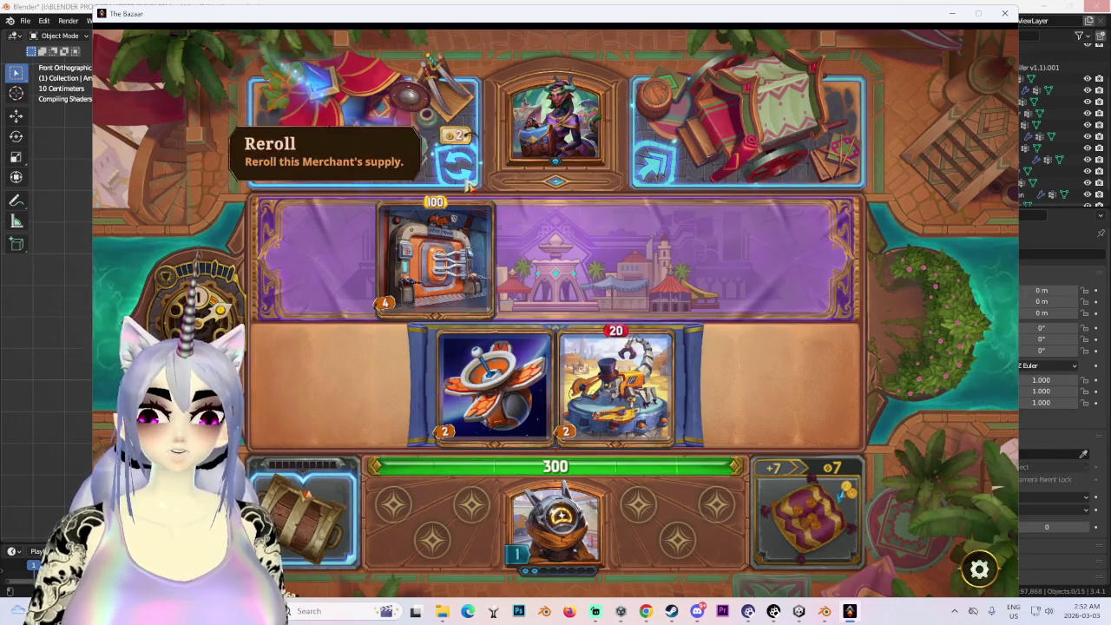
left_click(687, 152)
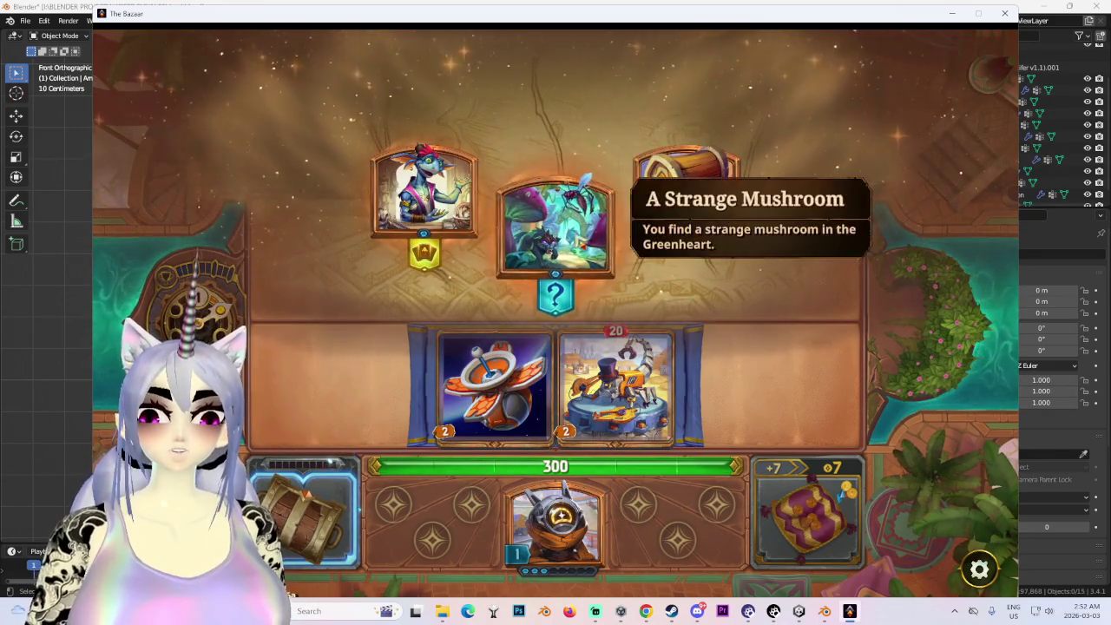
- Take the mushroom's Share It With a Friend reward, stash Sat-Comm, and fight Banannibal
left_click(578, 250)
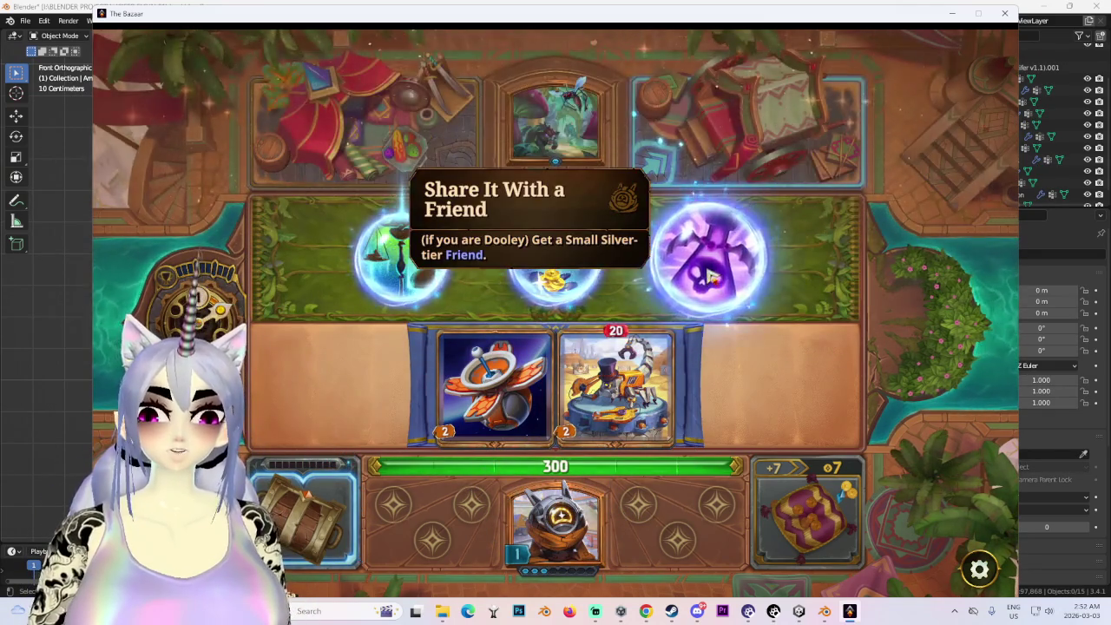
left_click(707, 271)
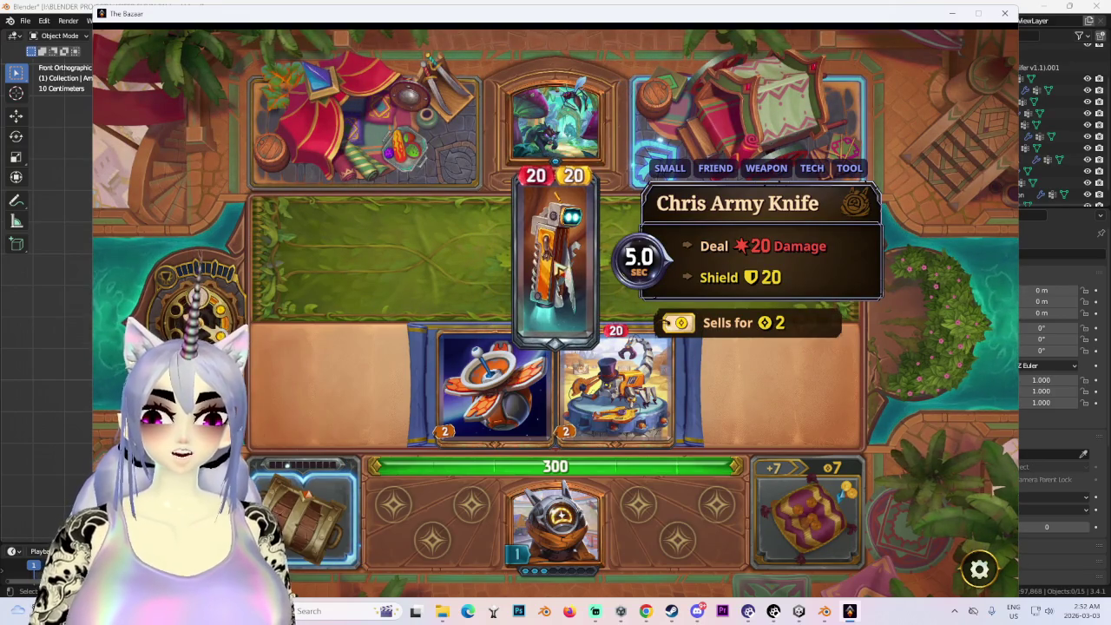
left_click_drag(495, 382, 304, 512)
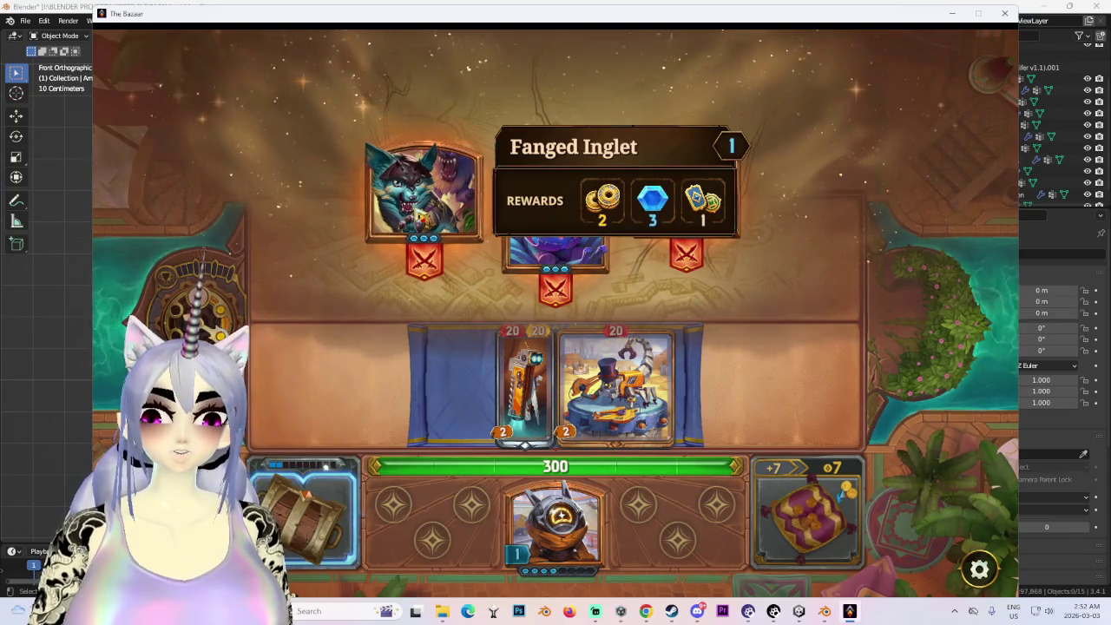
mouse_move(555, 228)
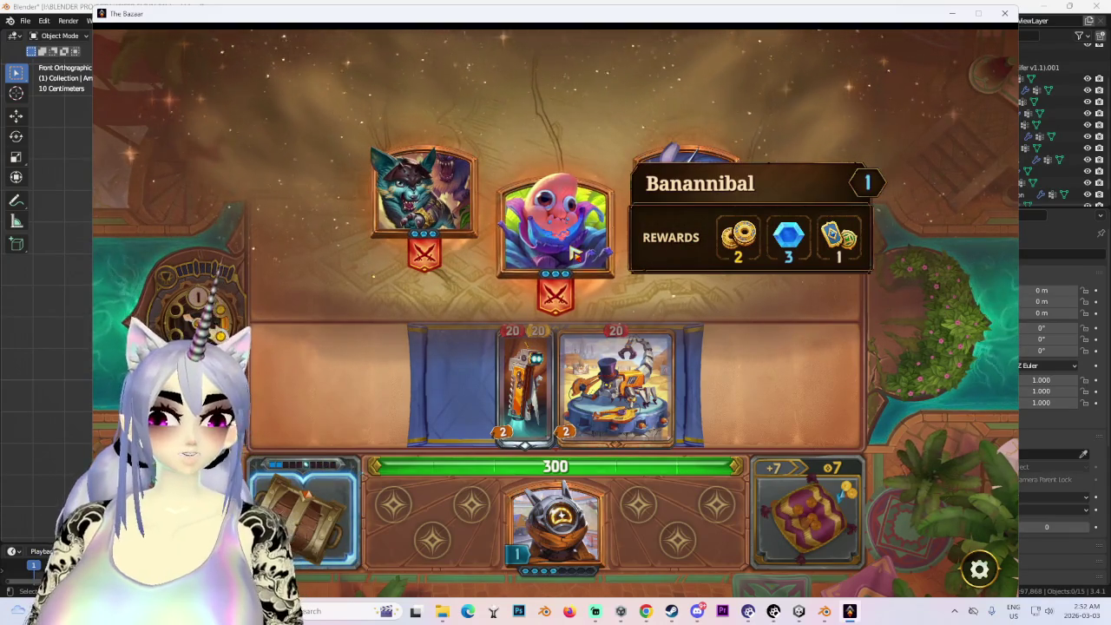
left_click(572, 254)
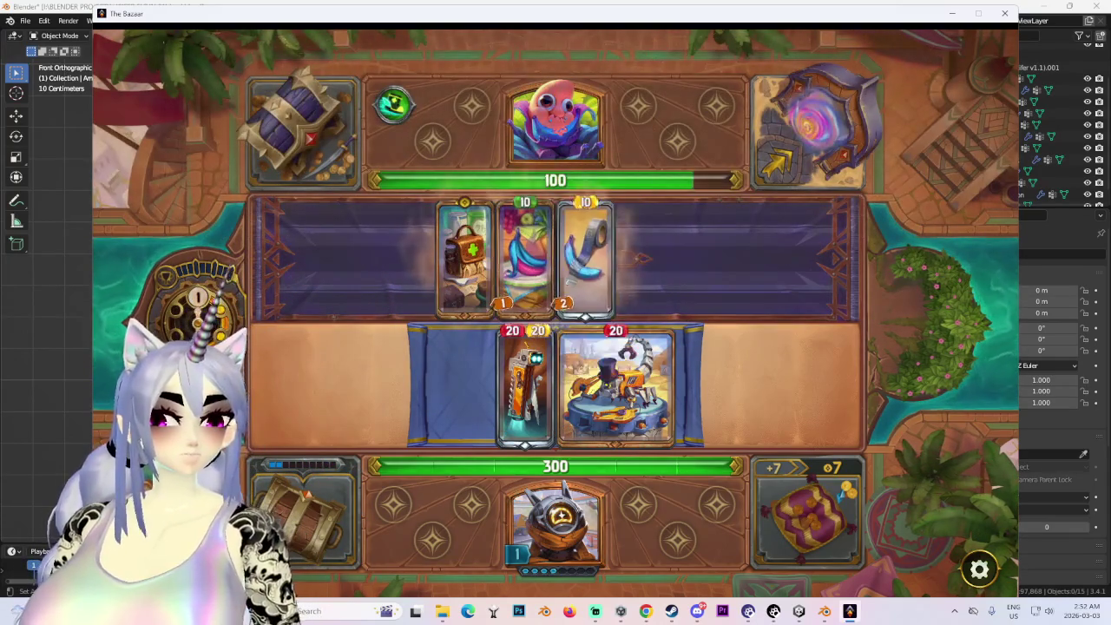
key("alt+Tab")
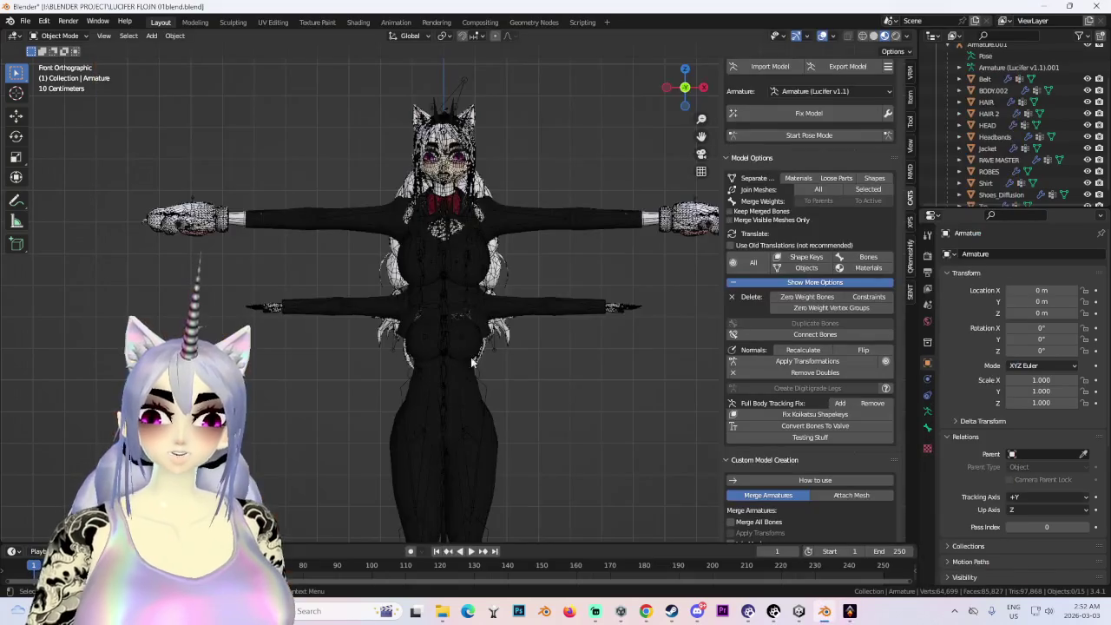
- Select the Armature and view it in Front Orthographic, zoomed in on the model
mouse_move(490, 328)
middle_mouse_down()
mouse_move(578, 360)
mouse_move(449, 347)
middle_mouse_up()
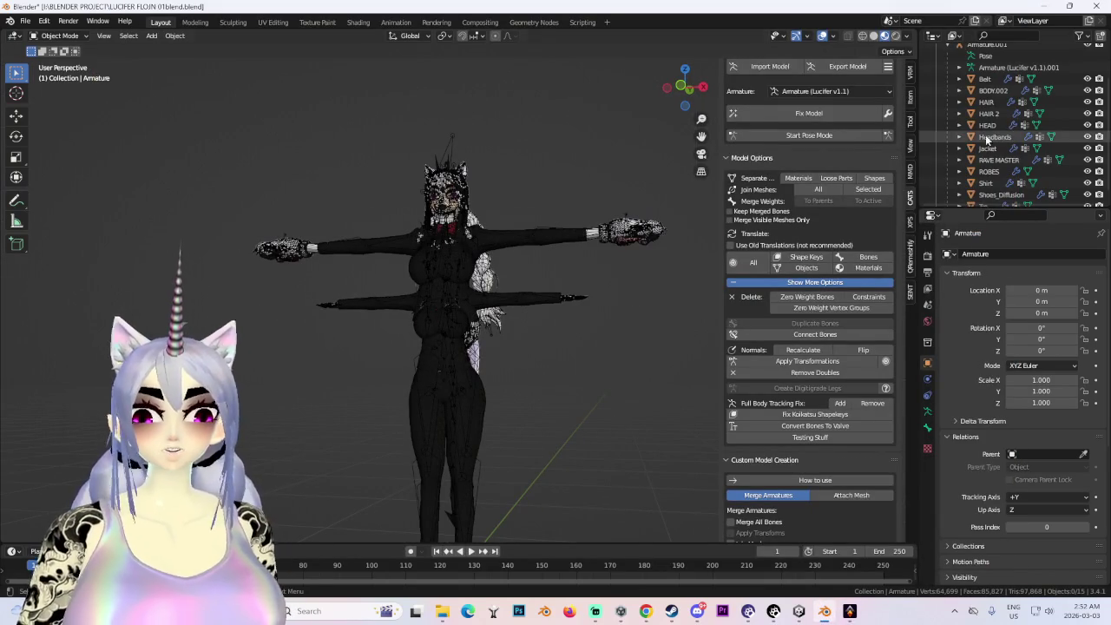
scroll(977, 112, "up", 3)
left_click(981, 74)
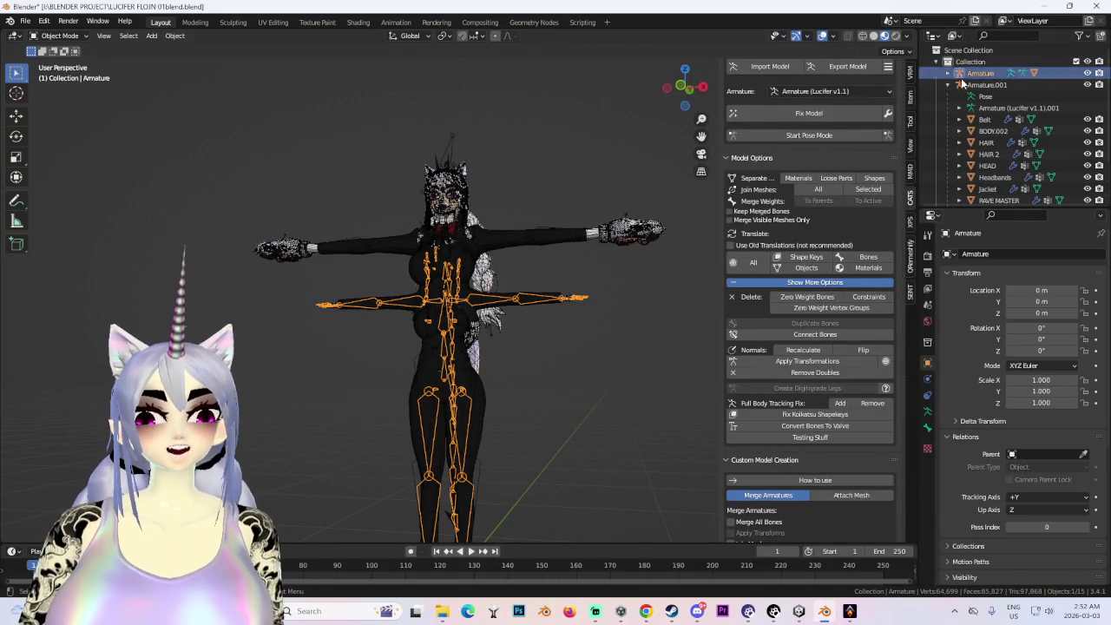
key("KP_1")
scroll(597, 258, "up", 3)
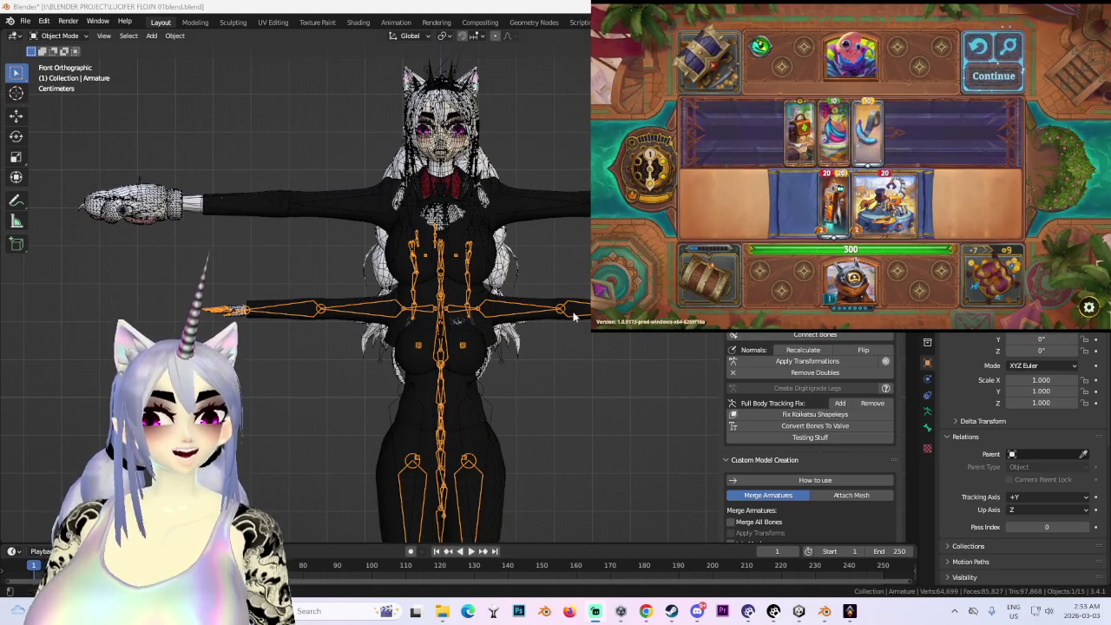
- Reselect the armature after clearing the selection, and scale it up
scroll(531, 293, "down", 2)
scroll(531, 292, "down", 1)
left_click(560, 274)
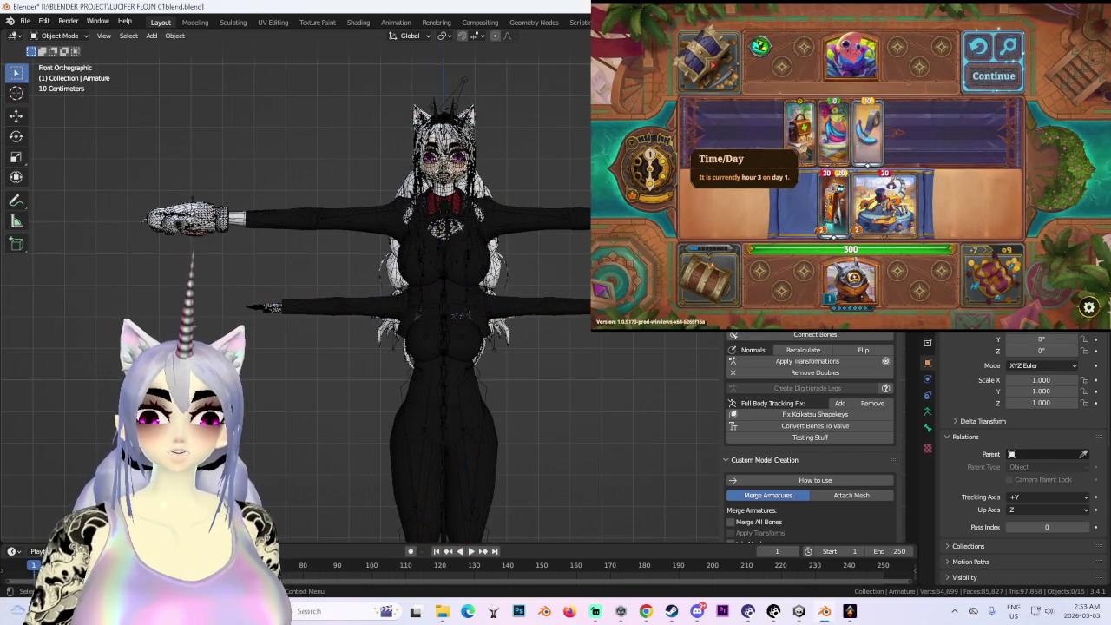
key("ctrl+z")
key("s")
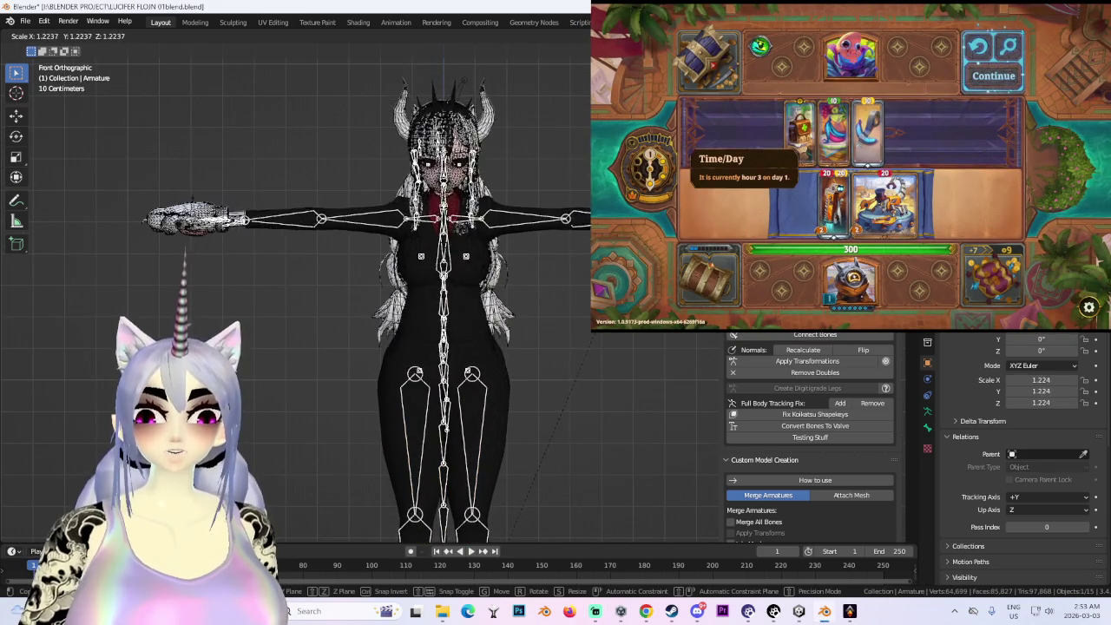
key("Return")
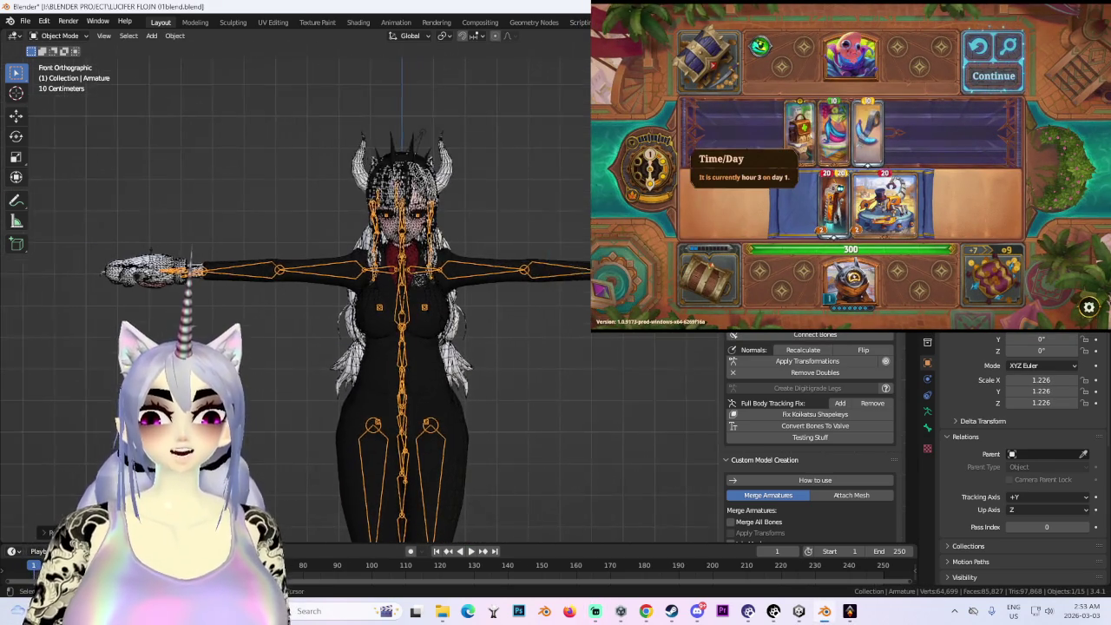
- Zoom in and rescale the armature to about 1.224 so the bones fit
scroll(495, 304, "up", 4)
scroll(567, 311, "up", 3)
scroll(568, 310, "up", 3)
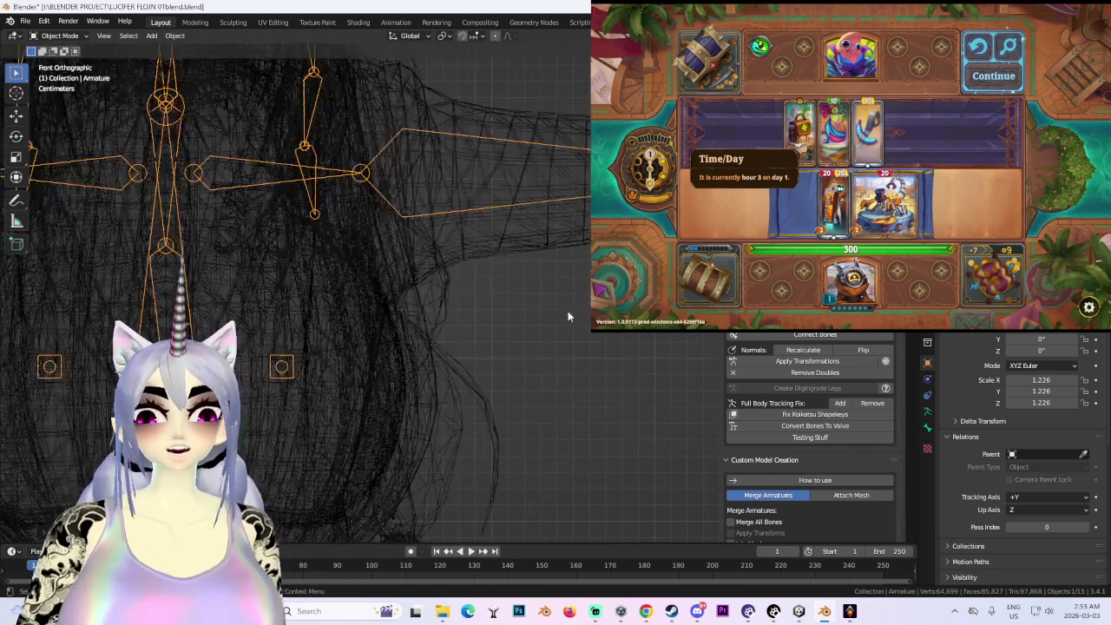
scroll(567, 310, "up", 2)
key("s")
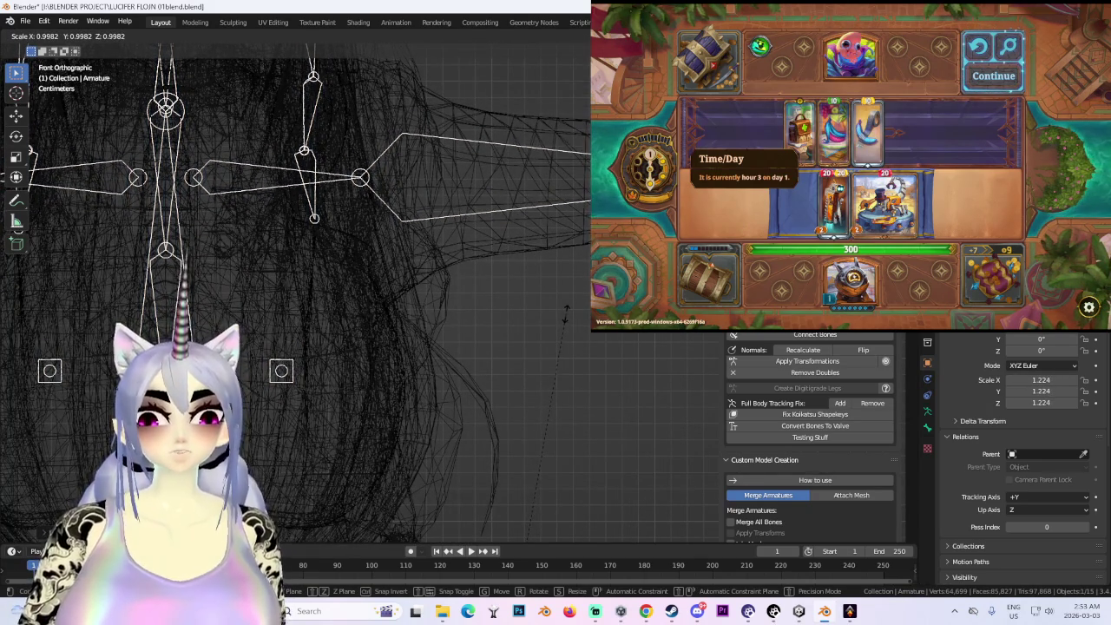
scroll(413, 206, "up", 5)
scroll(545, 416, "up", 3)
scroll(544, 417, "up", 2)
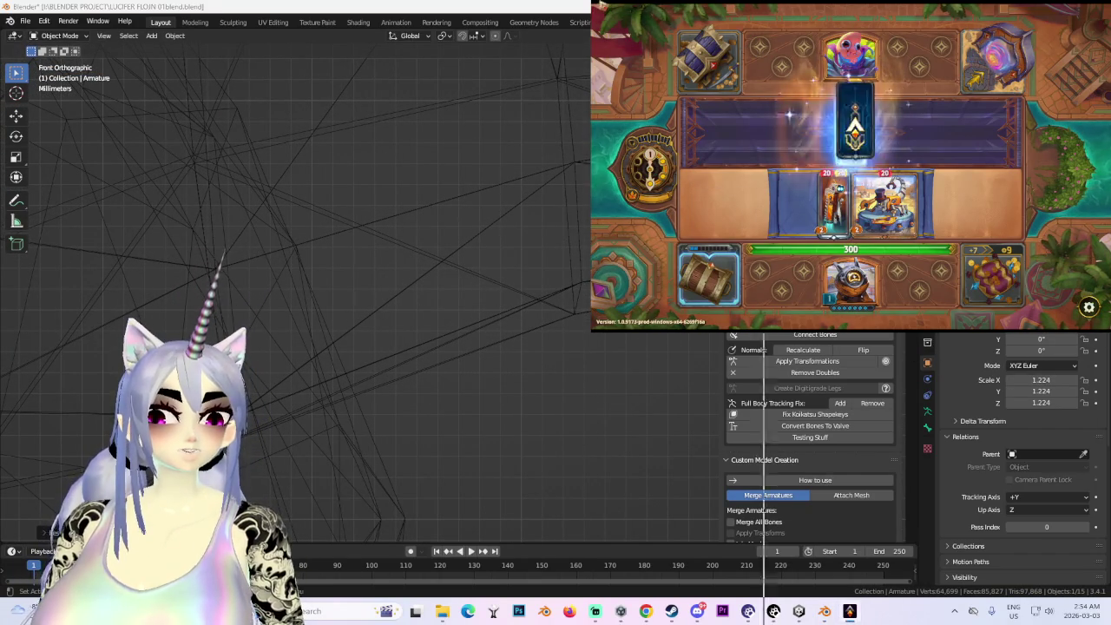
mouse_move(867, 132)
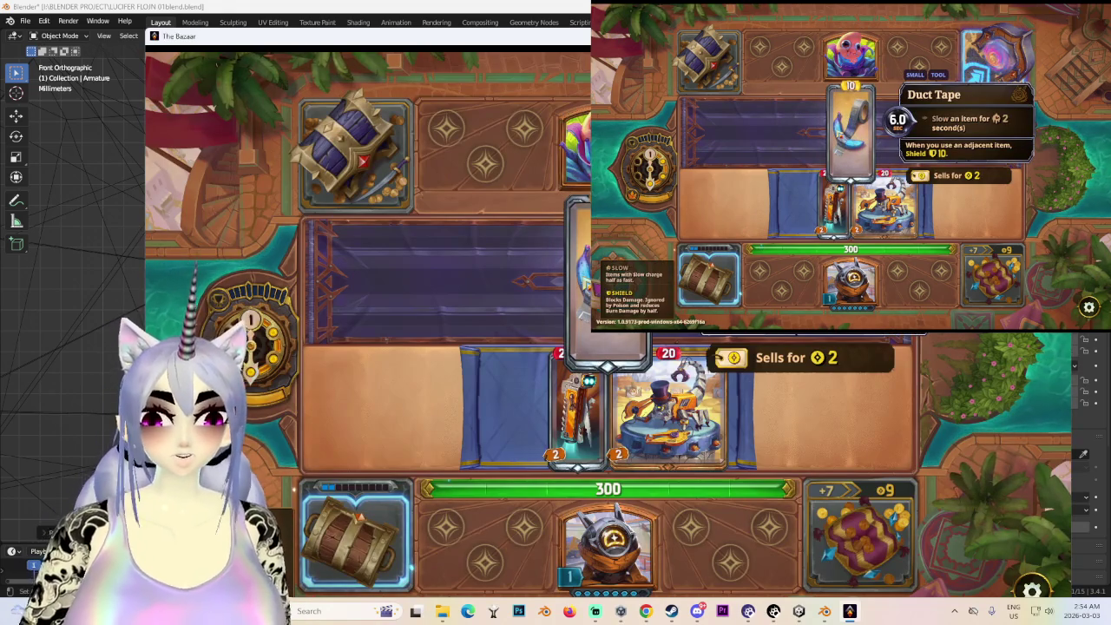
- Place Duct Tape in the leftmost slot and buy Sat-Comm from Kina
left_click_drag(608, 278, 518, 408)
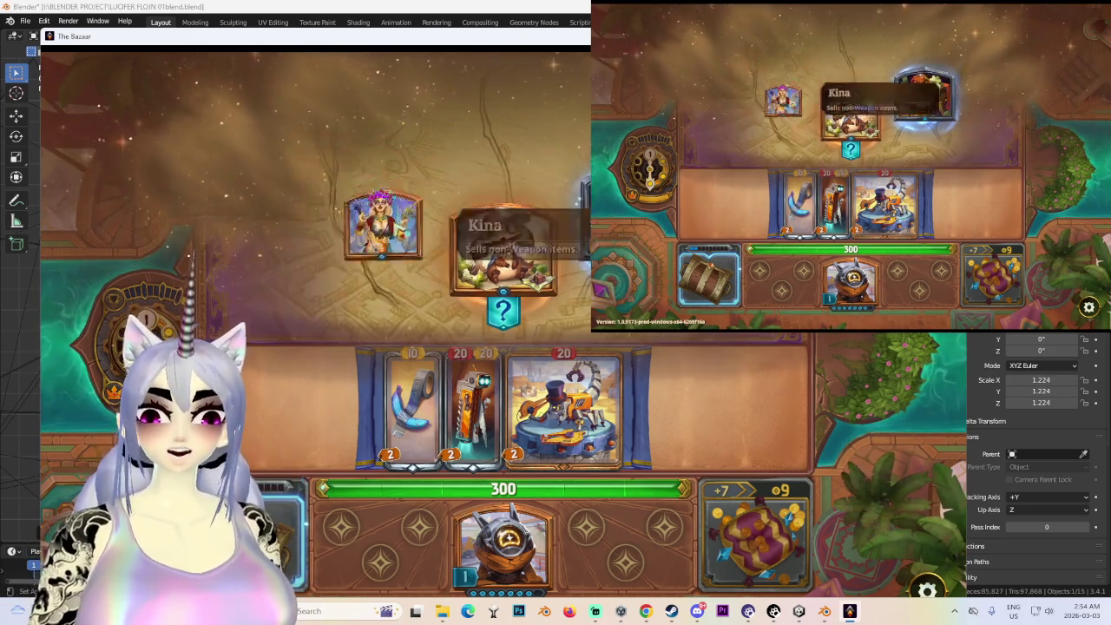
left_click(390, 221)
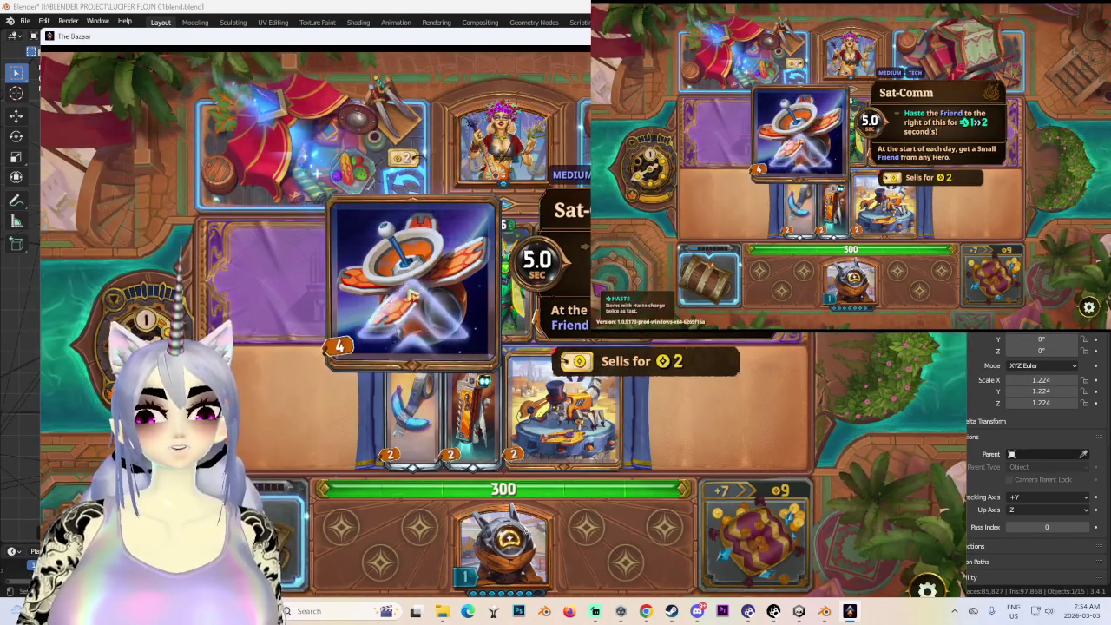
left_click(411, 295)
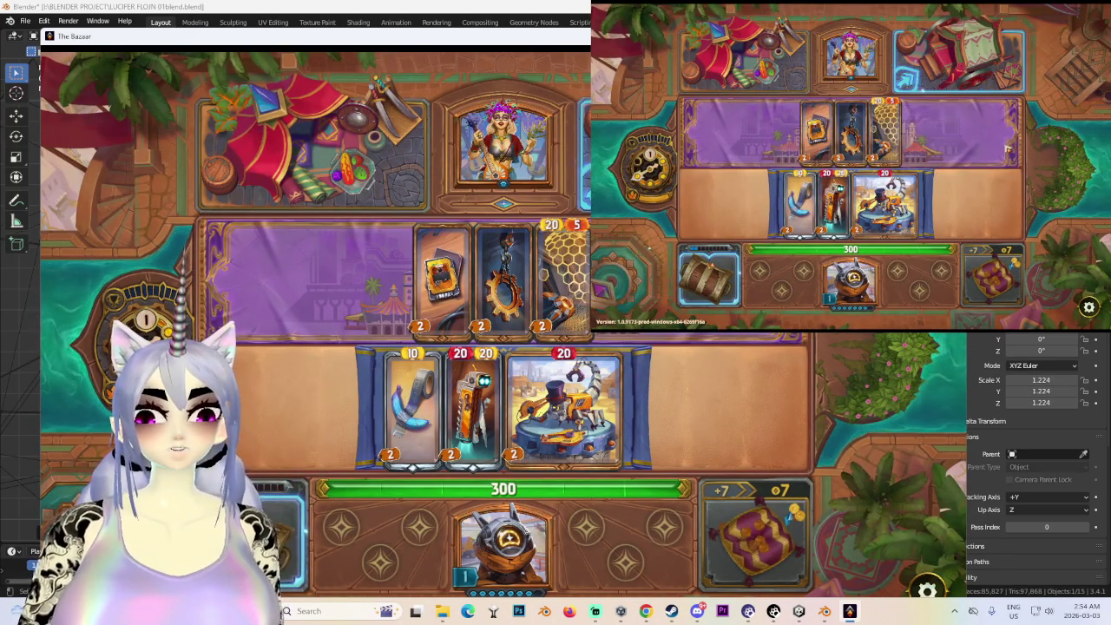
- Concede and confirm the current run, switching between windows along the way
key("Escape")
left_click(828, 254)
left_click(651, 358)
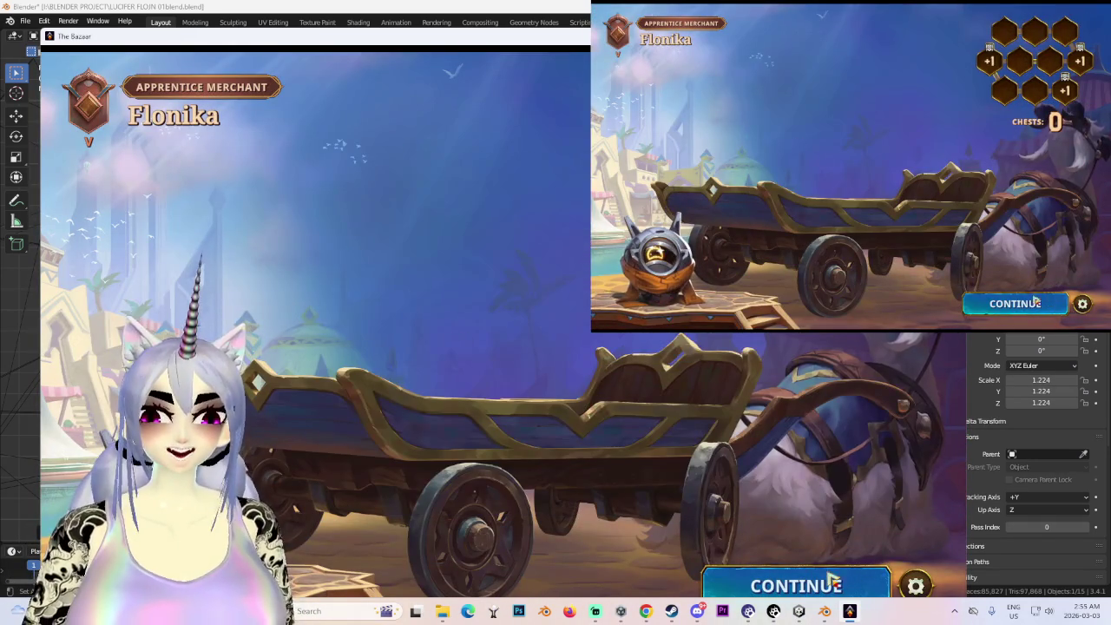
left_click(799, 611)
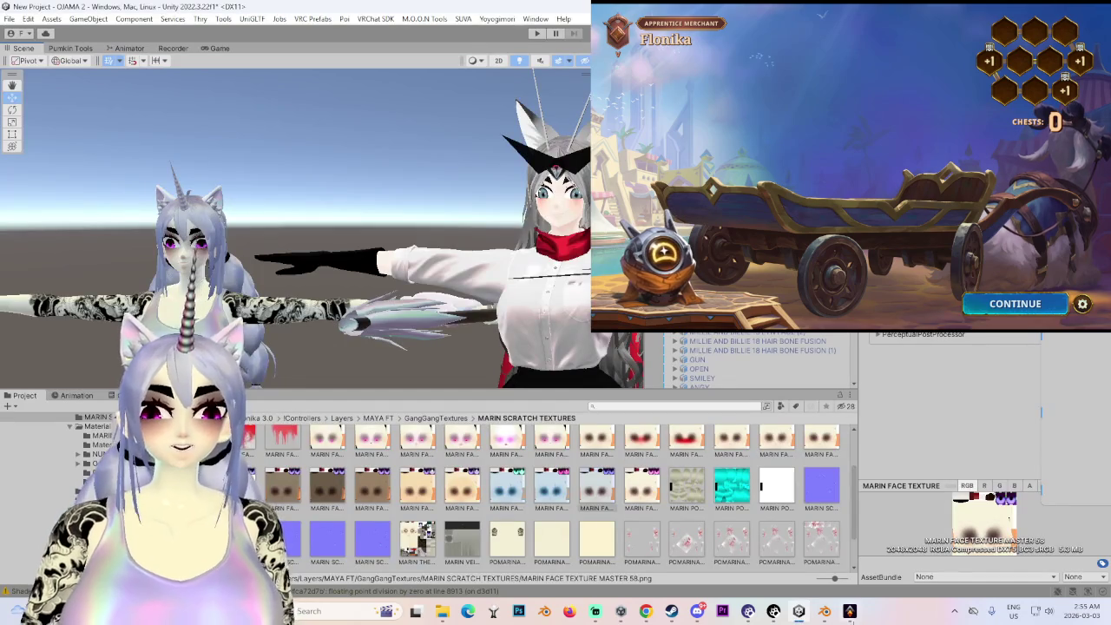
left_click(849, 611)
left_click(799, 611)
left_click(850, 611)
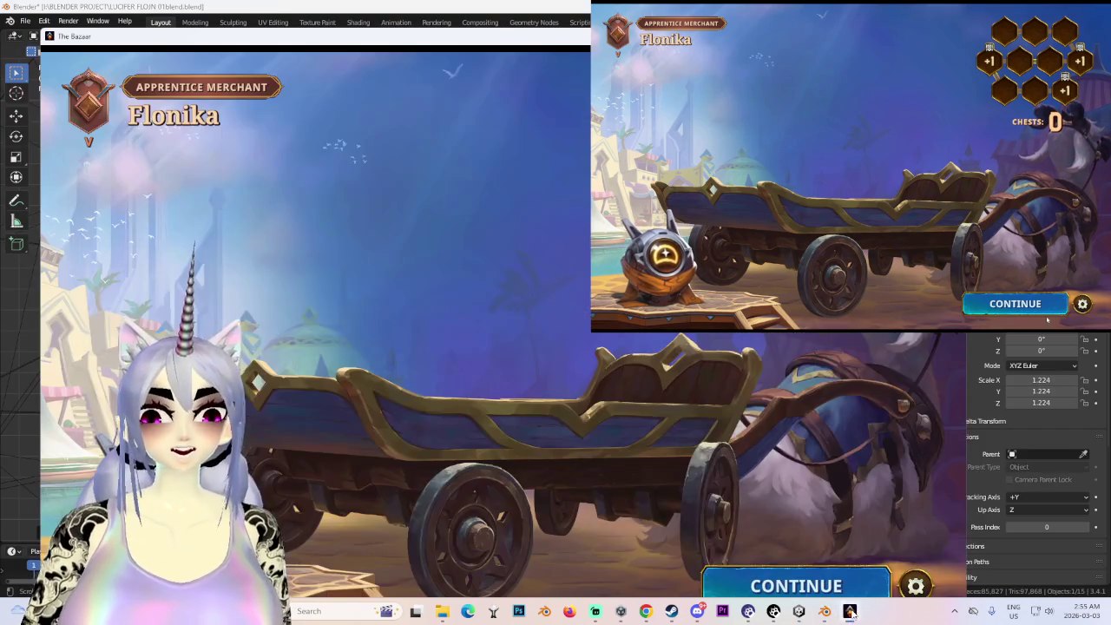
- Continue past the run summary and start a new run as Pygmalien
left_click(764, 587)
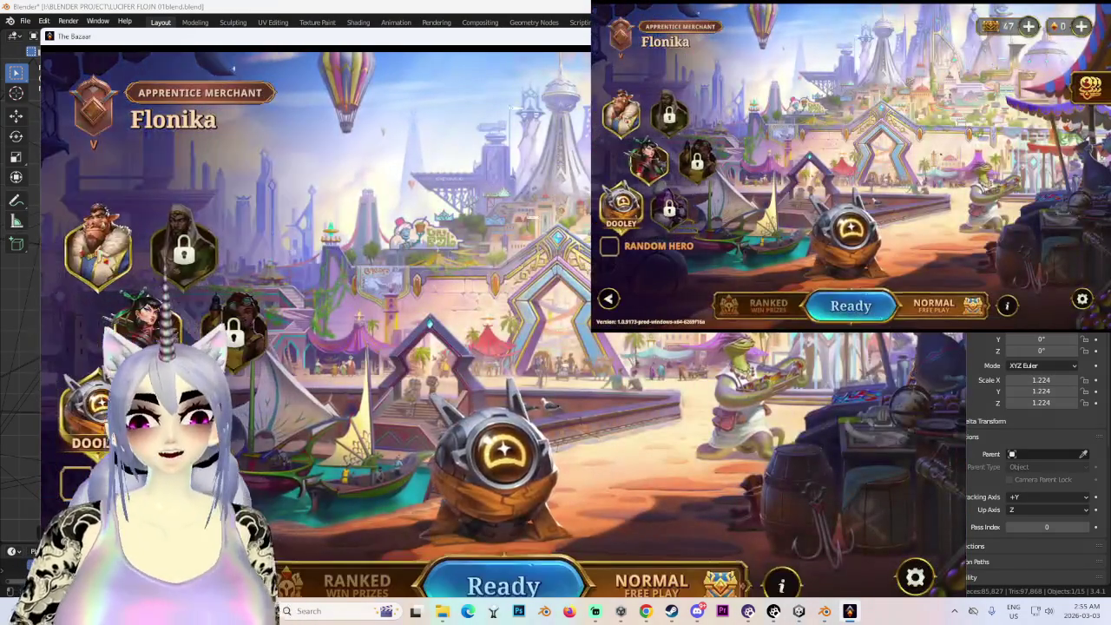
left_click(99, 247)
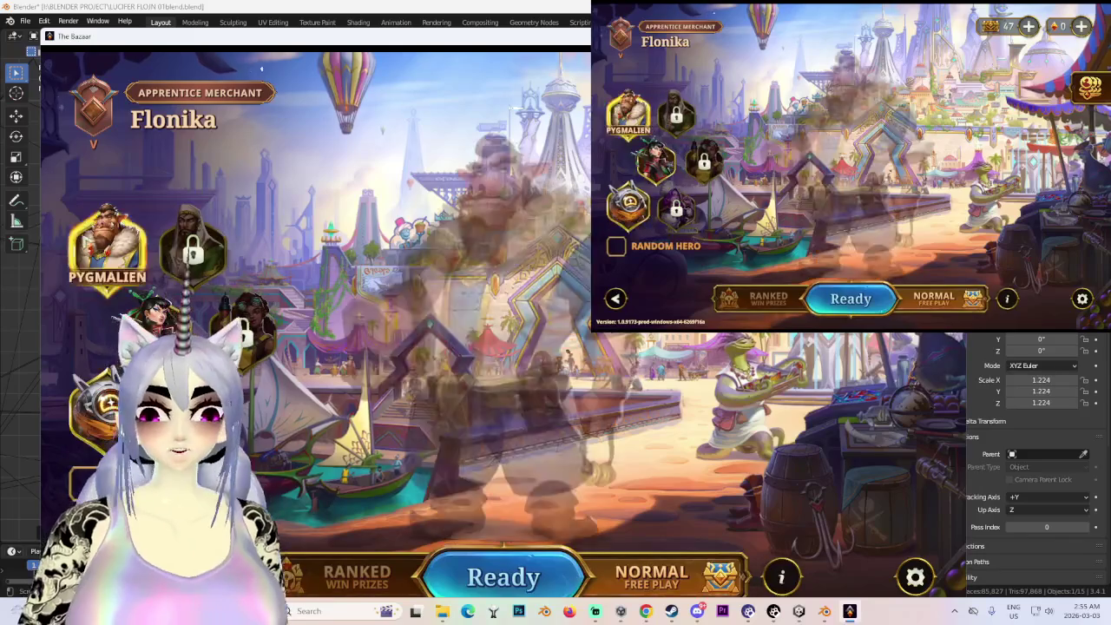
left_click(503, 586)
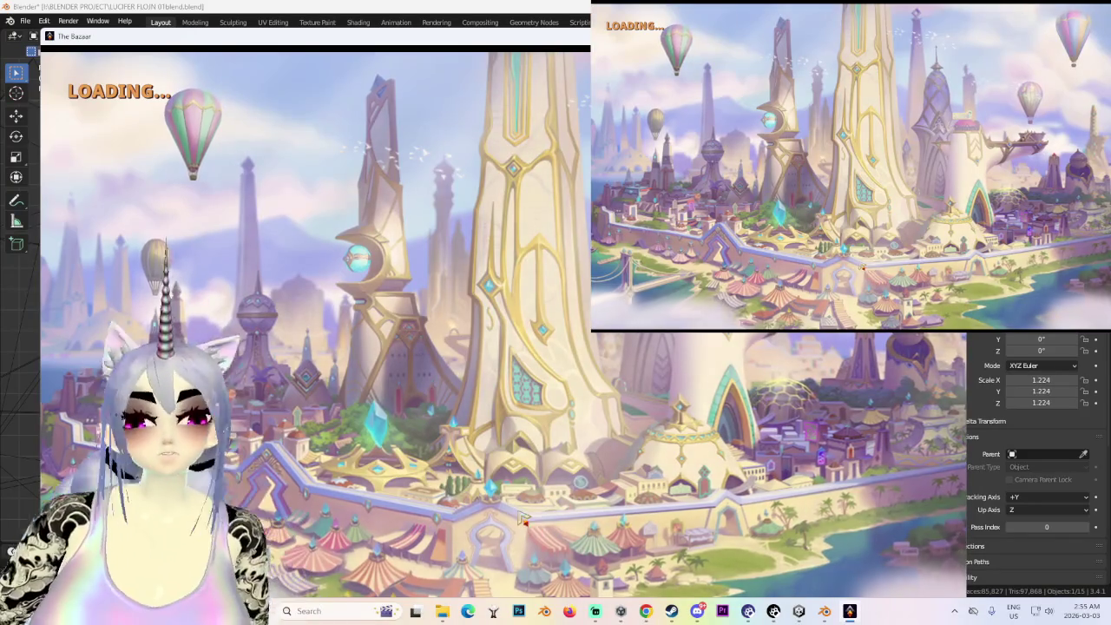
left_click(825, 611)
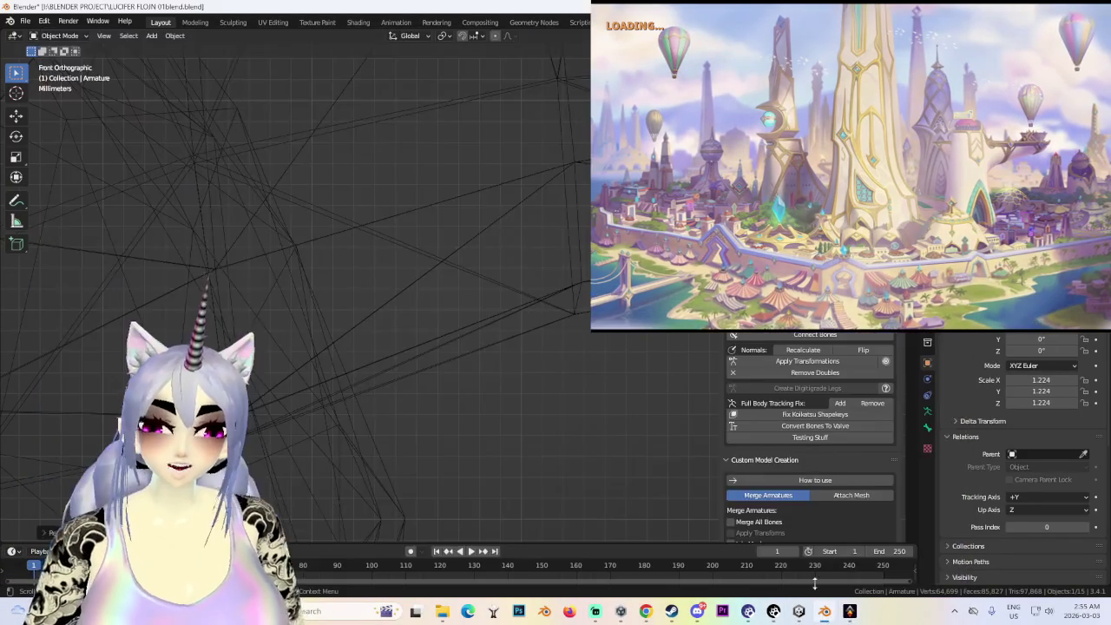
- Cancel a rescale of the armature and orbit around the rigged character
scroll(476, 391, "up", 3)
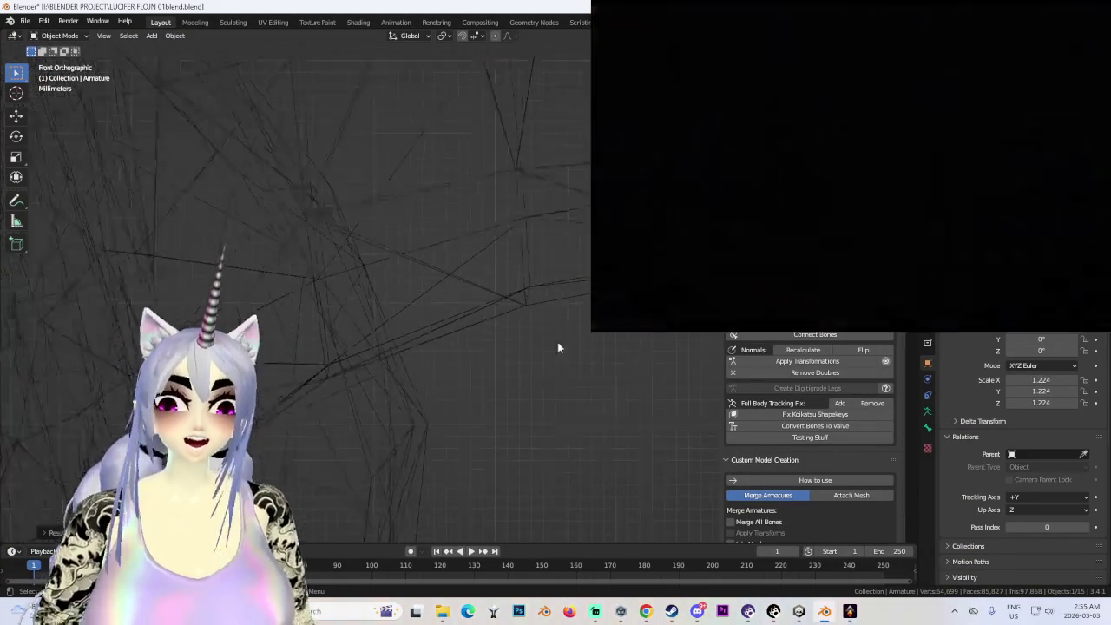
key("s")
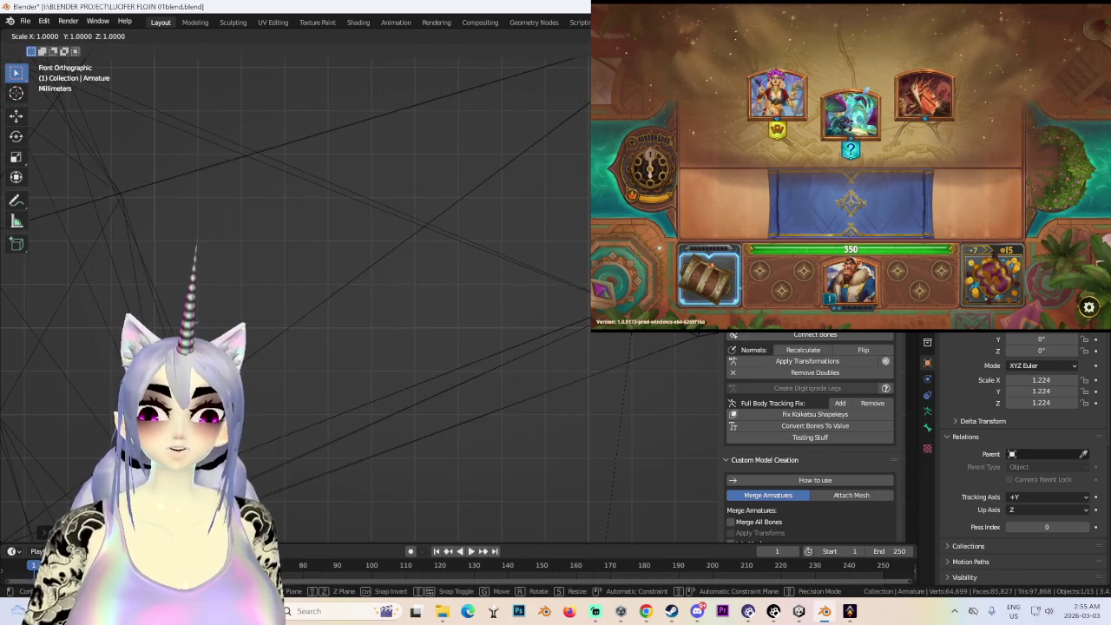
key("Escape")
scroll(569, 355, "up", 8)
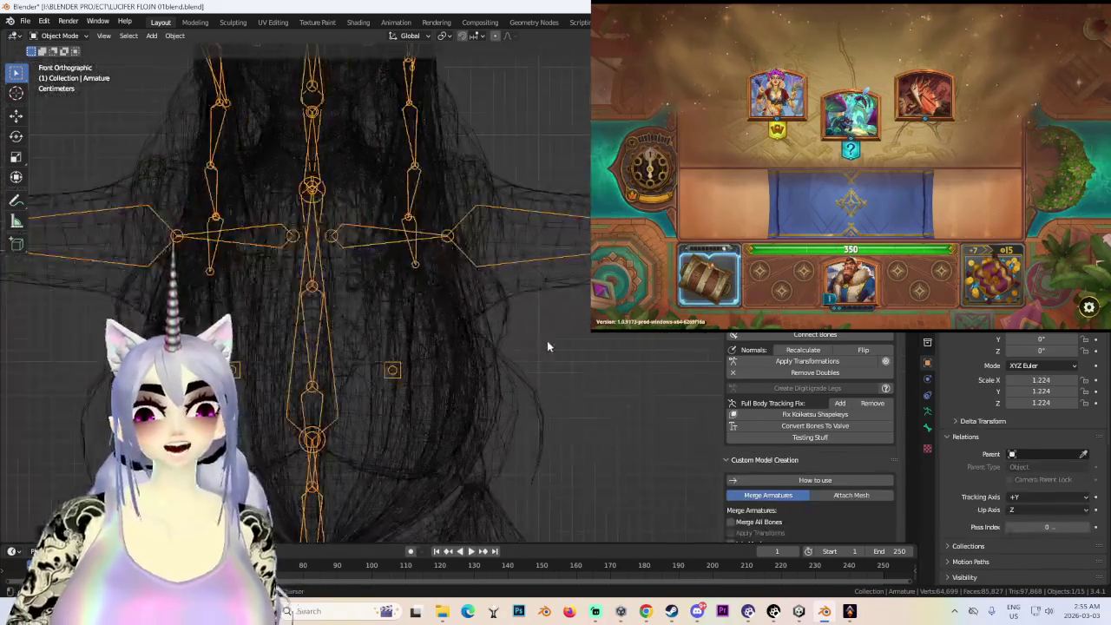
scroll(570, 355, "up", 4)
scroll(570, 355, "down", 4)
mouse_move(569, 355)
middle_mouse_down()
mouse_move(598, 330)
mouse_move(580, 299)
middle_mouse_up()
scroll(580, 299, "up", 4)
scroll(580, 299, "up", 2)
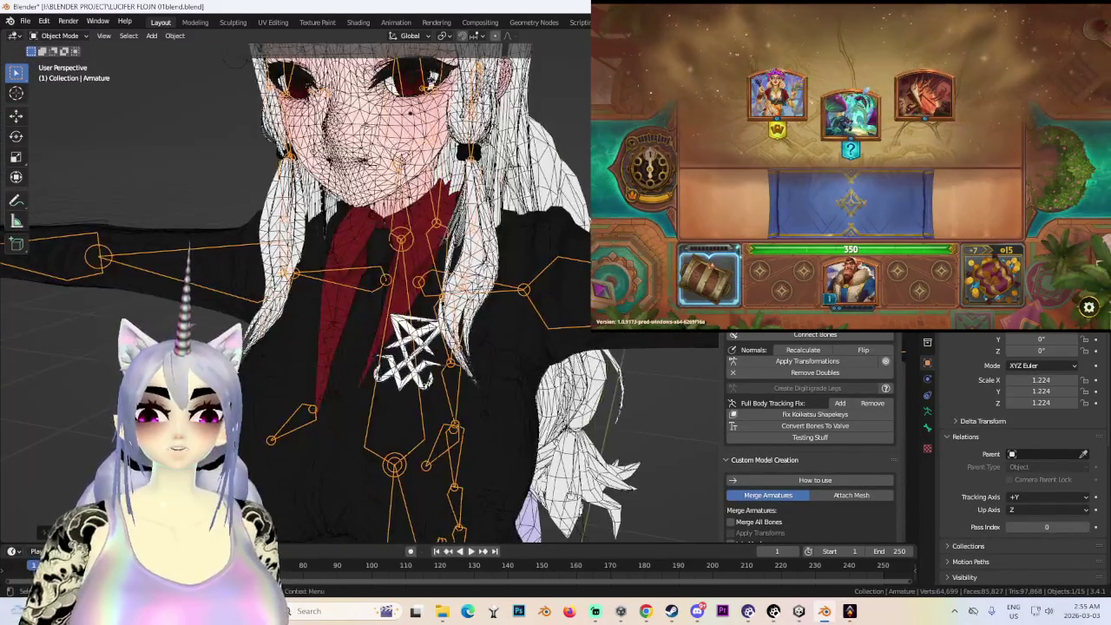
- Hide the armature and the hair mesh, then select the Shirt mesh
key("h")
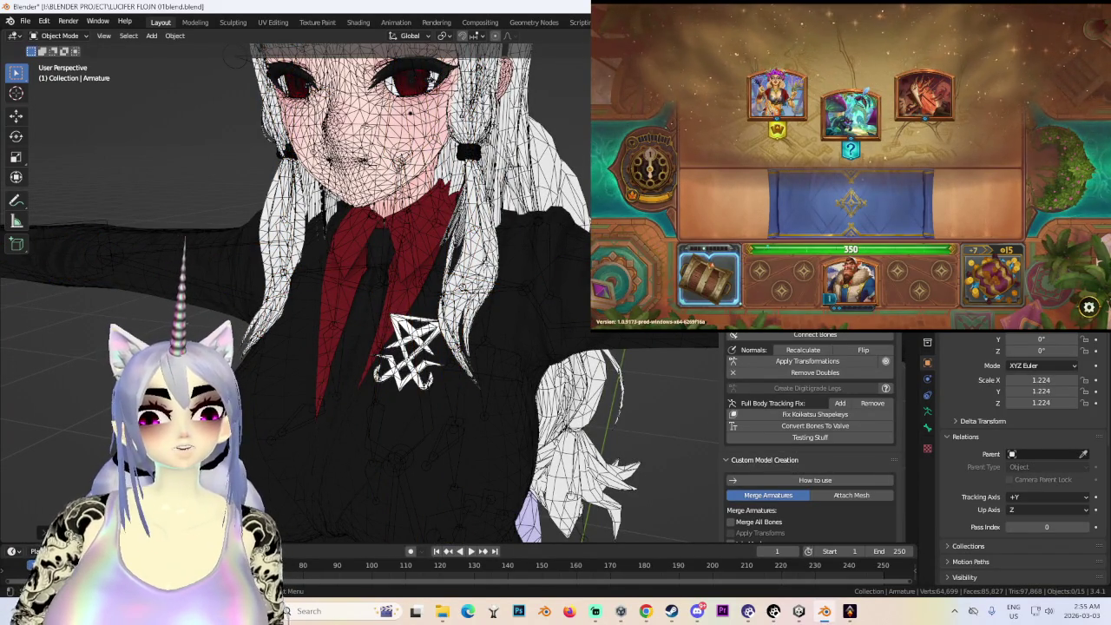
key("h")
scroll(545, 269, "down", 2)
scroll(545, 269, "down", 1)
left_click(571, 245)
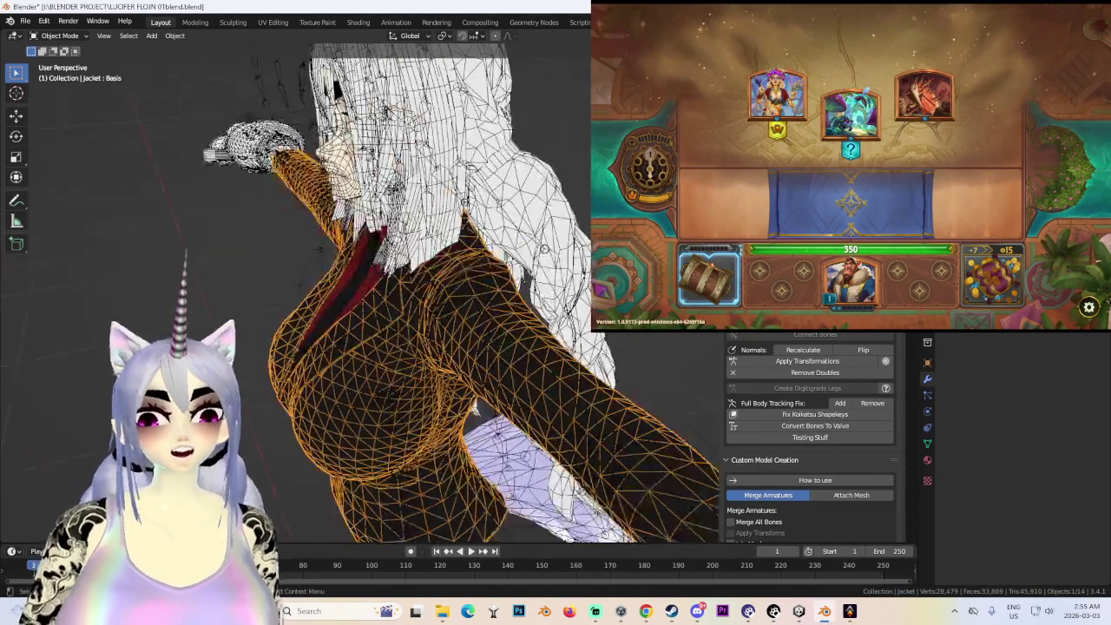
middle_click_drag(571, 245, 506, 315)
scroll(506, 314, "down", 1)
scroll(504, 306, "up", 2)
- Select the Jacket, Armature.001 and Body meshes, then view both legs from behind
left_click(557, 219)
left_click(557, 219)
mouse_move(573, 228)
middle_mouse_down()
mouse_move(556, 220)
mouse_move(556, 252)
mouse_move(472, 228)
mouse_move(520, 260)
mouse_move(565, 229)
mouse_move(460, 243)
mouse_move(572, 228)
mouse_move(526, 318)
mouse_move(557, 244)
mouse_move(557, 339)
middle_mouse_up()
left_click(556, 252)
left_click(460, 243)
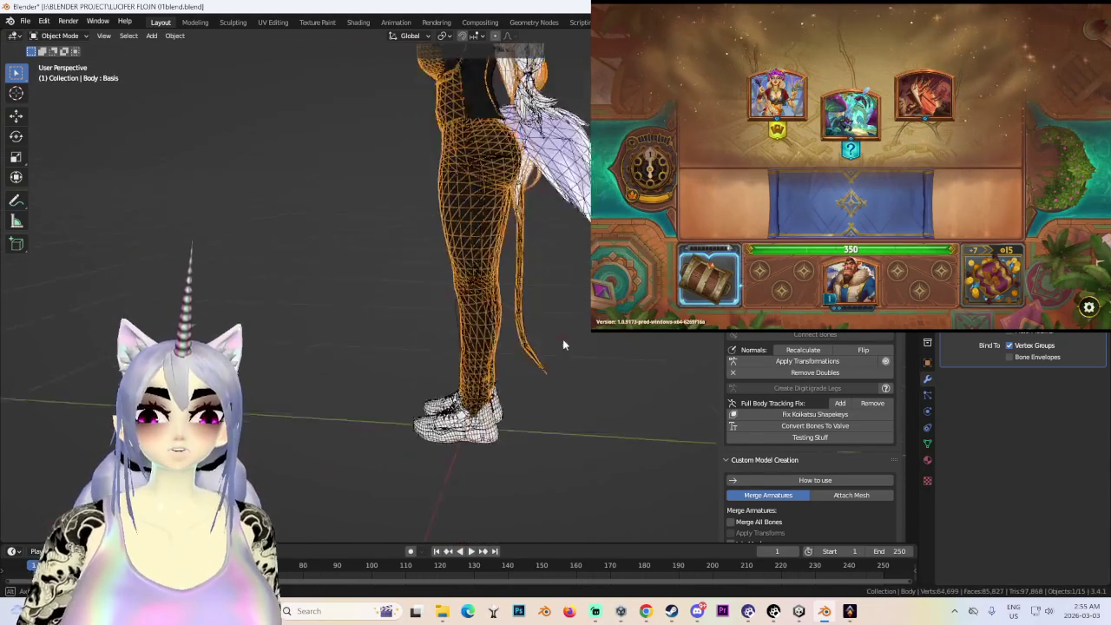
scroll(557, 338, "up", 4)
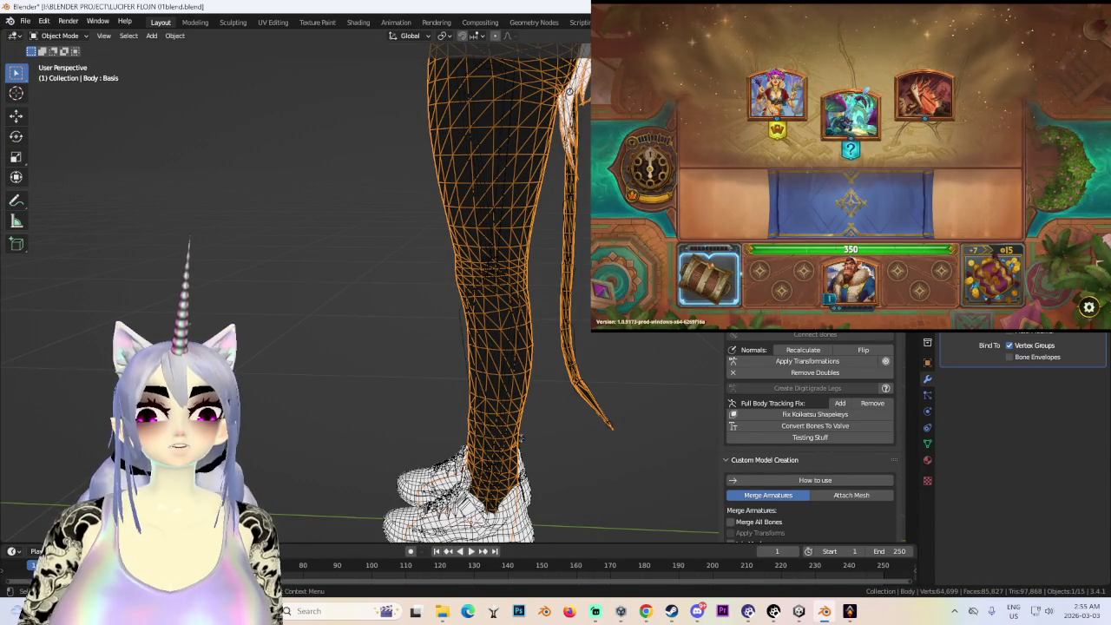
middle_click_drag(557, 339, 576, 187)
scroll(576, 186, "down", 2)
left_click(59, 35)
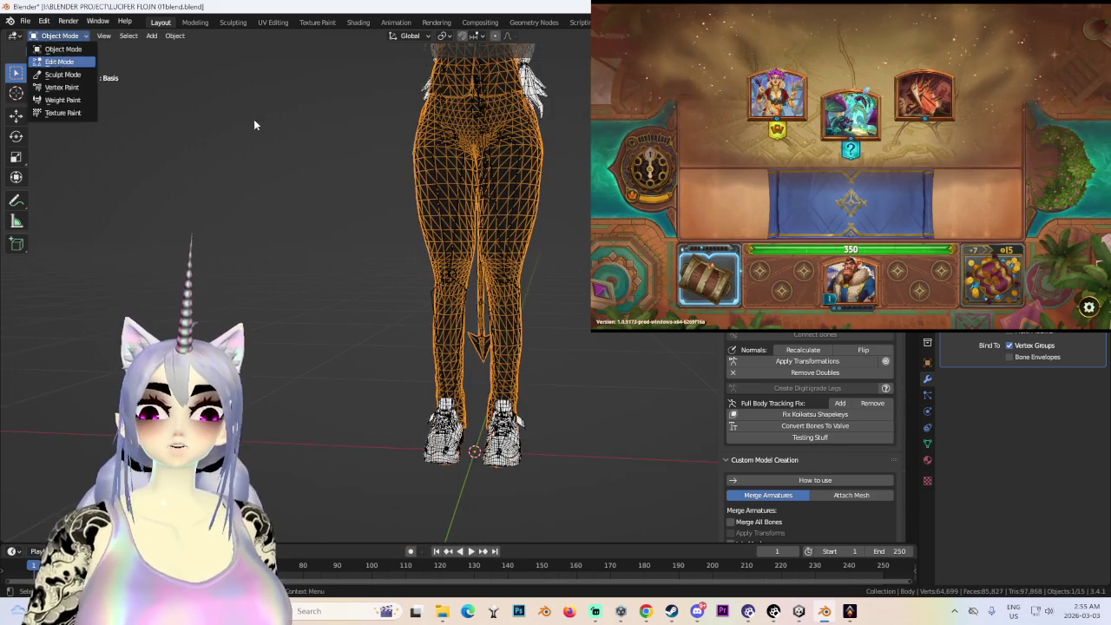
- Enter Edit Mode on the Body and select the whole linked pants mesh from the thigh
left_click(61, 63)
middle_click_drag(416, 208, 451, 191)
left_click_drag(452, 217, 453, 217)
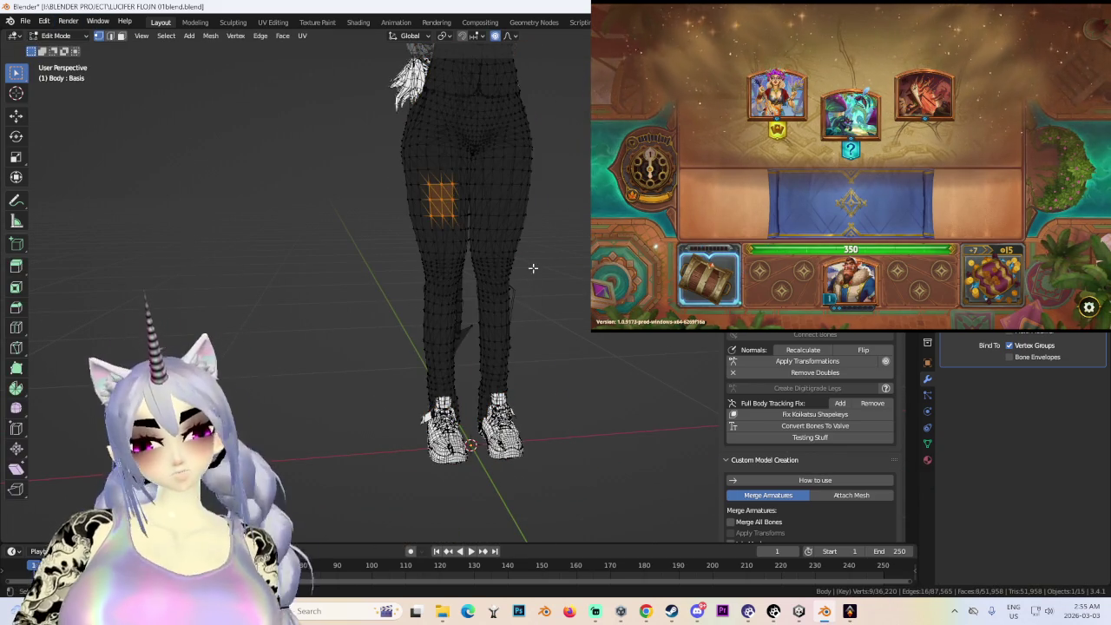
key("ctrl+l")
mouse_move(532, 273)
middle_mouse_down()
mouse_move(595, 315)
mouse_move(521, 281)
mouse_move(454, 286)
middle_mouse_up()
scroll(479, 258, "up", 3)
scroll(499, 289, "up", 4)
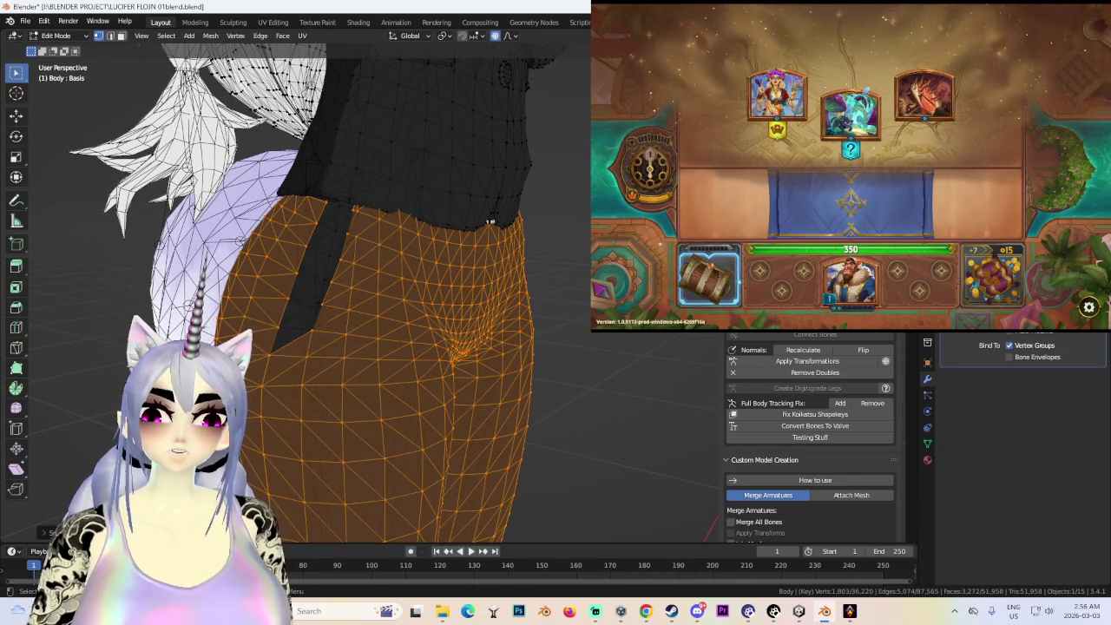
- Hide the lavender and white hair meshes and box-select the pants region
key("h")
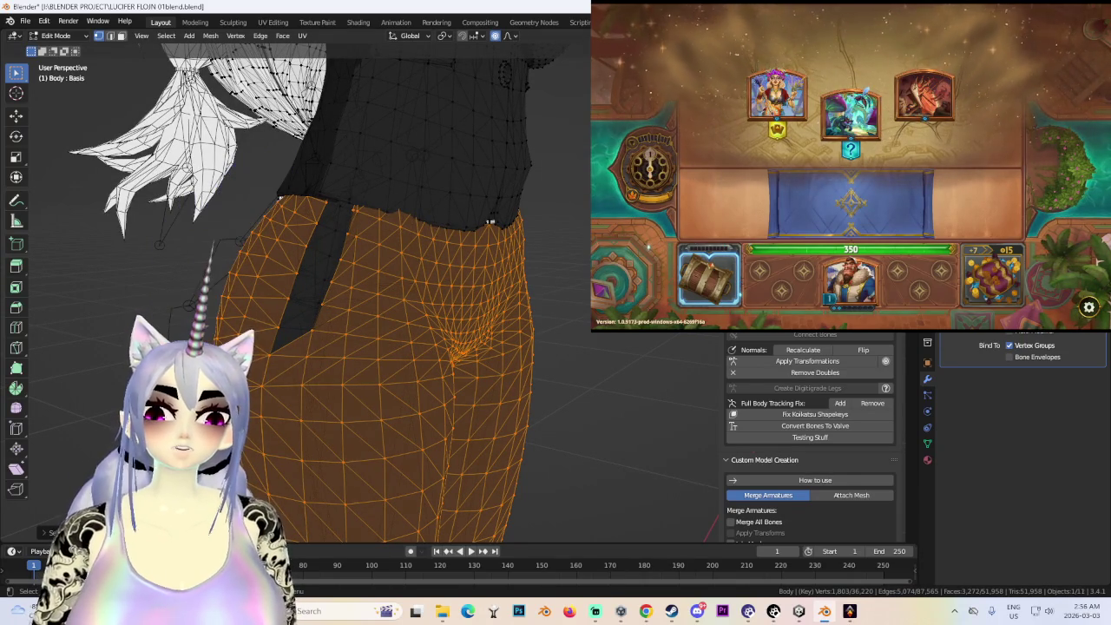
key("h")
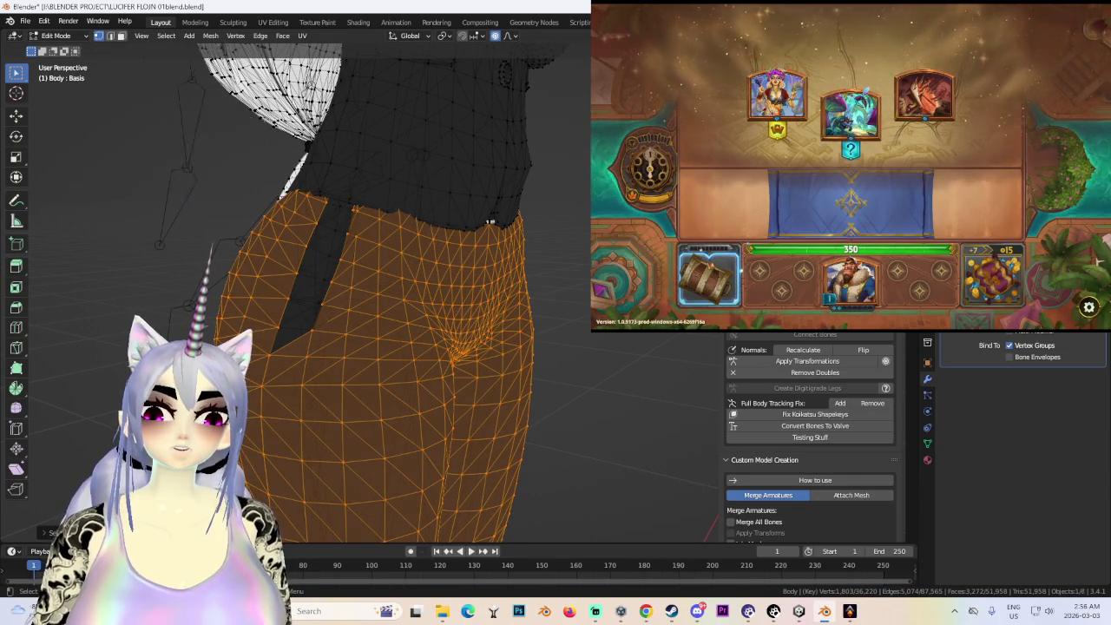
mouse_move(395, 308)
middle_mouse_down()
mouse_move(402, 290)
mouse_move(448, 285)
middle_mouse_up()
left_click_drag(448, 286, 570, 389)
middle_click_drag(541, 342, 659, 452)
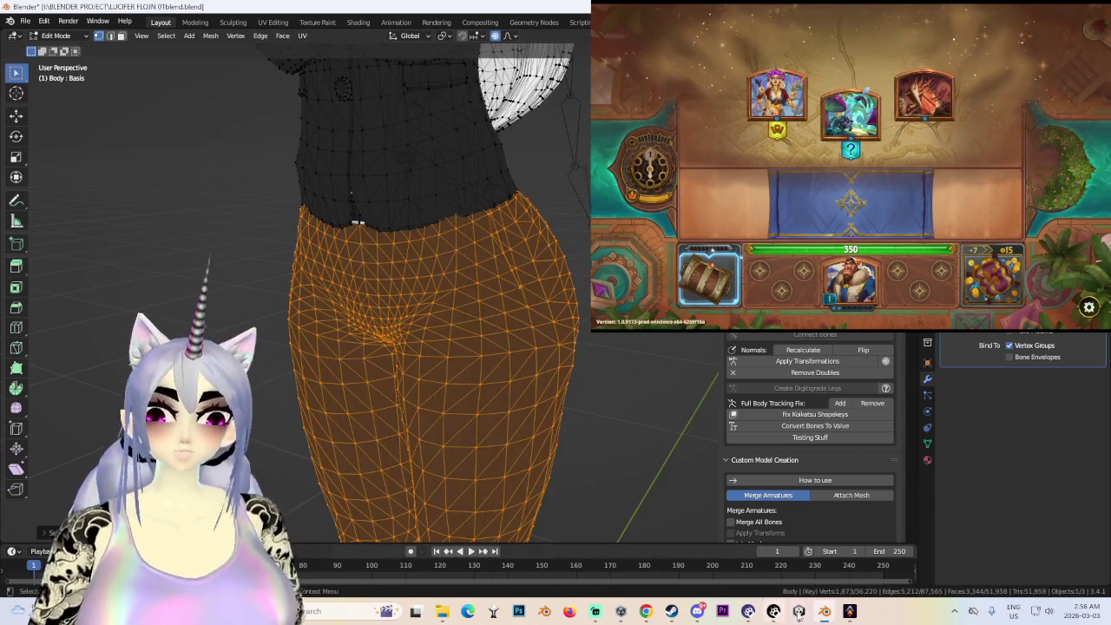
key("alt+Tab")
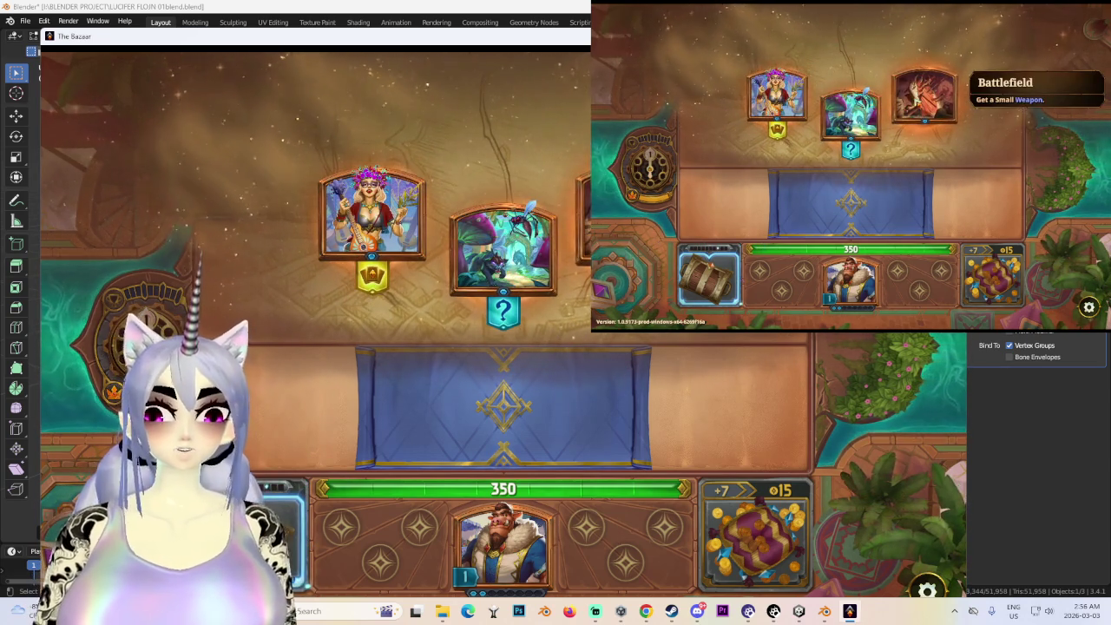
- Through the Battlefield and merchant encounters, buy Premium Piggles and the x2 bow onto the board
left_click(636, 208)
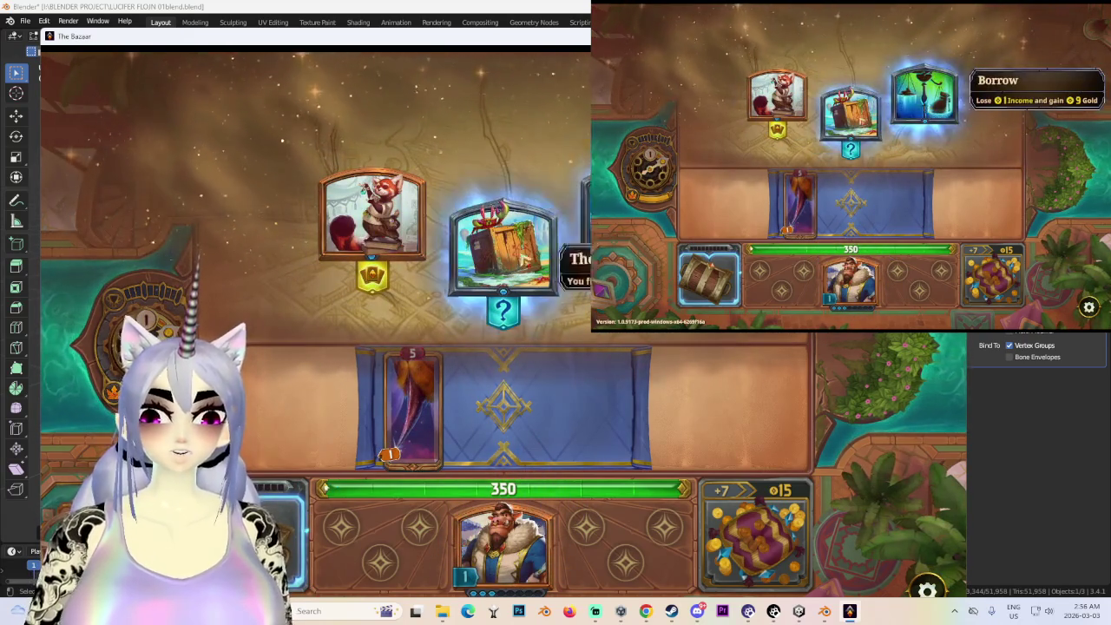
mouse_move(504, 250)
left_click(345, 228)
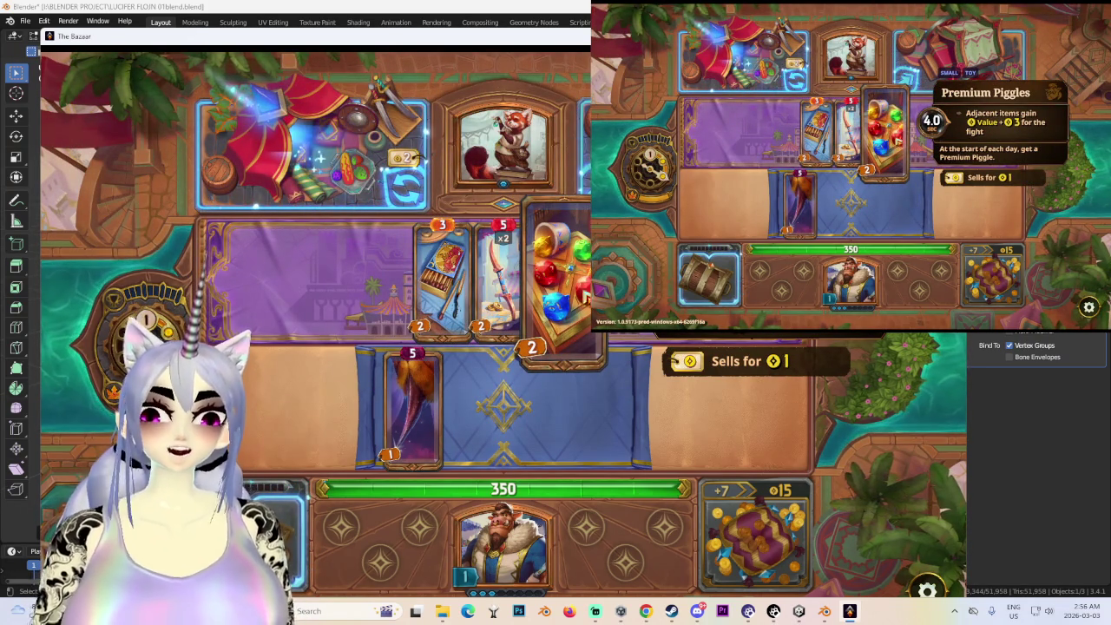
left_click_drag(538, 348, 524, 405)
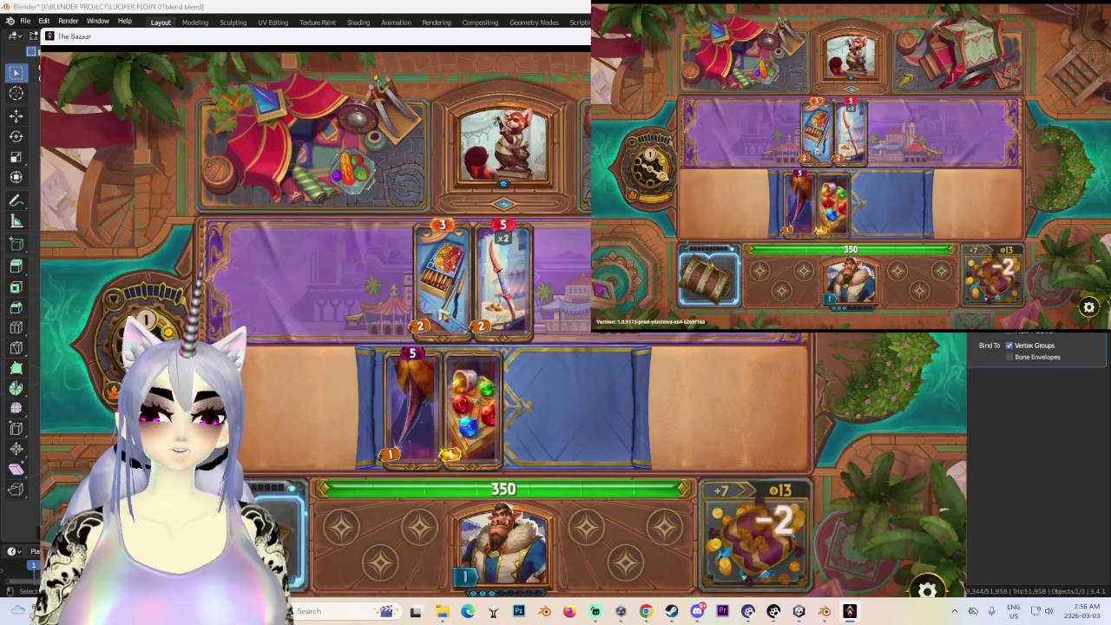
left_click_drag(434, 174, 443, 278)
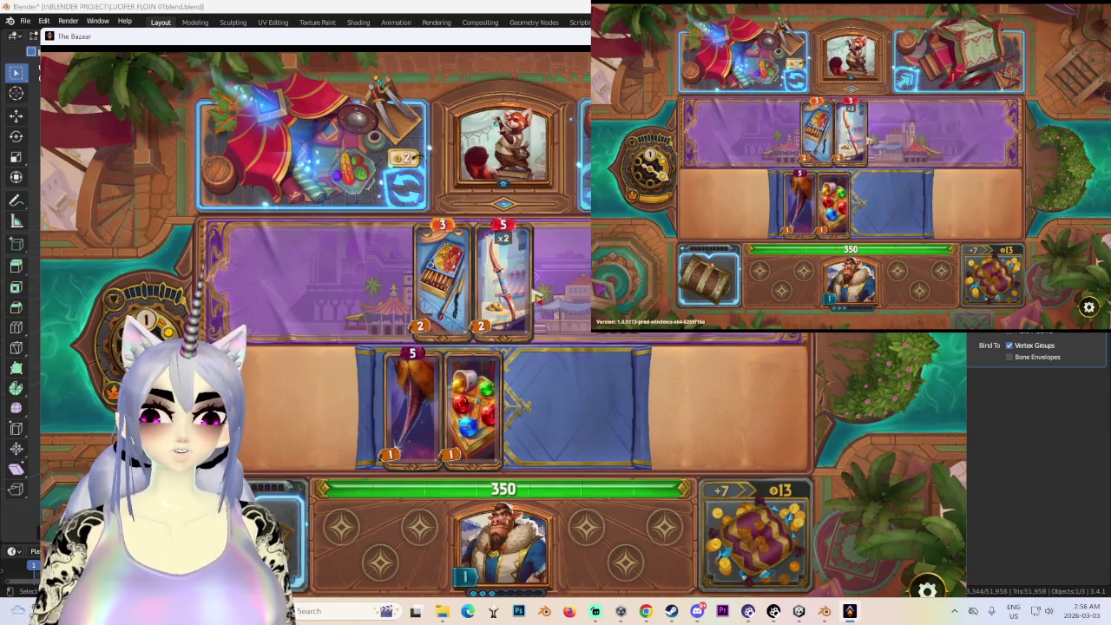
left_click_drag(512, 261, 569, 388)
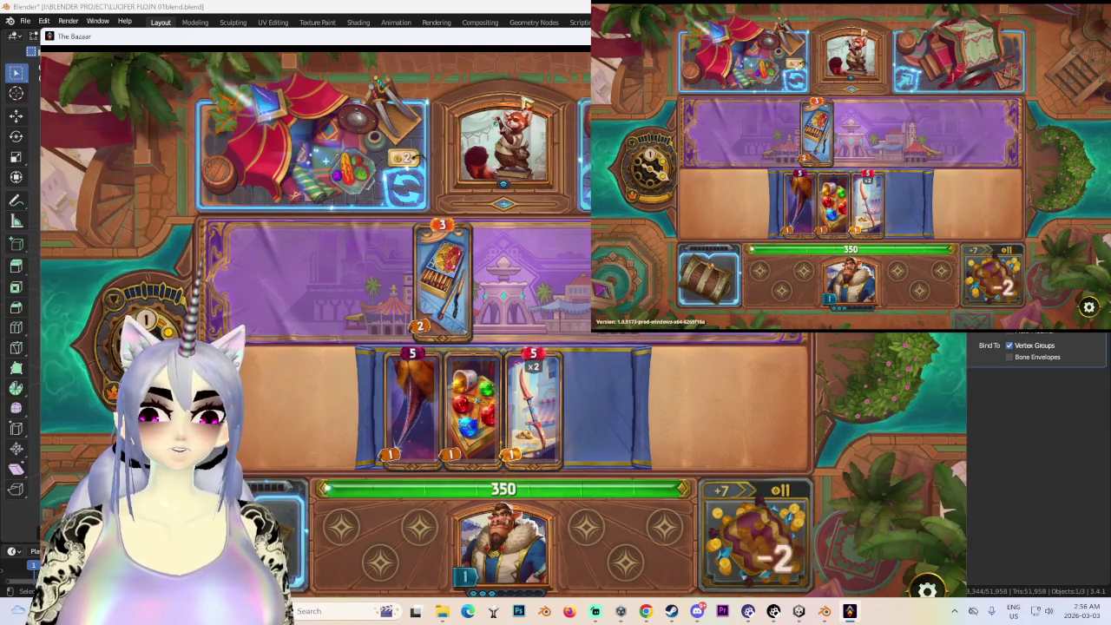
- Leave the shop, choose a monster fight, and switch back to Blender
left_click(946, 68)
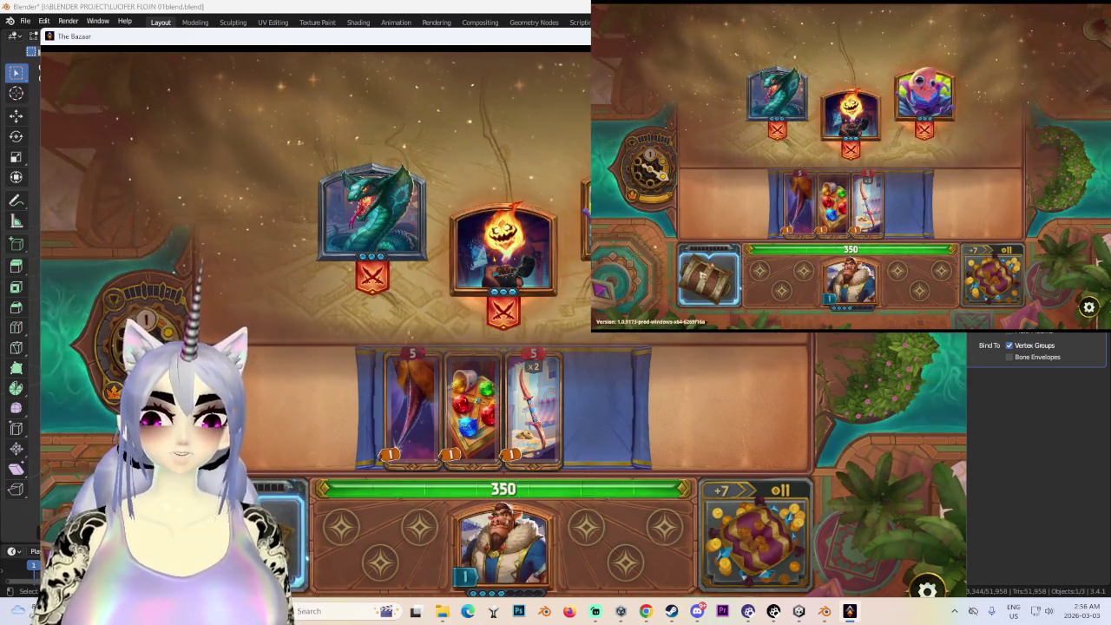
left_click(948, 106)
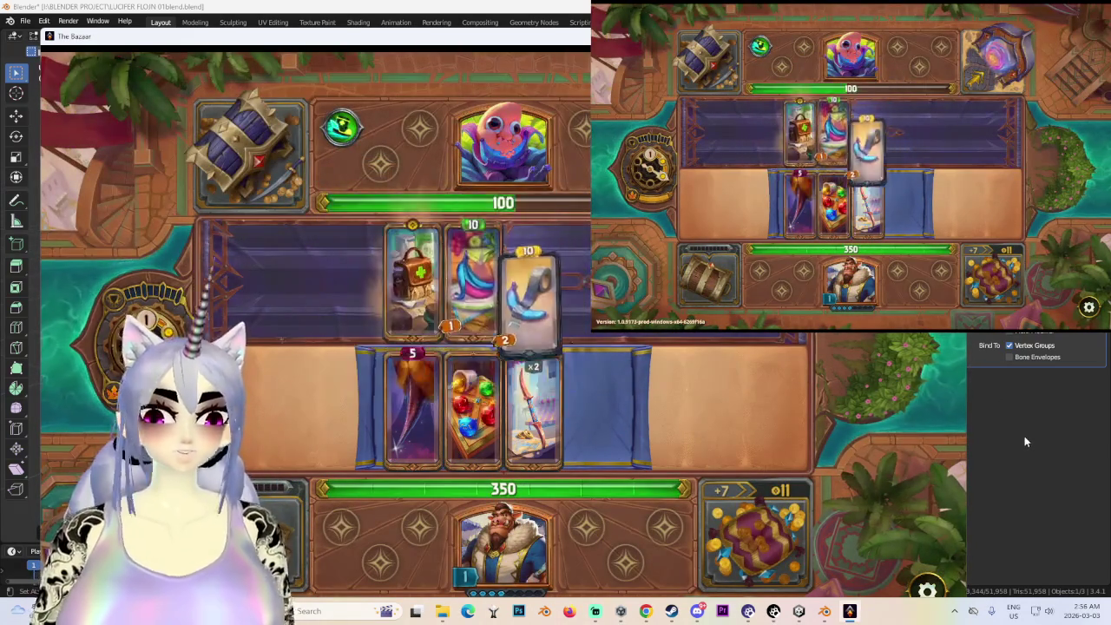
key("alt+Tab")
- Return the Body mesh to Object Mode, then select the upper-body mesh and bring up its object context menu
middle_click_drag(414, 369, 579, 295)
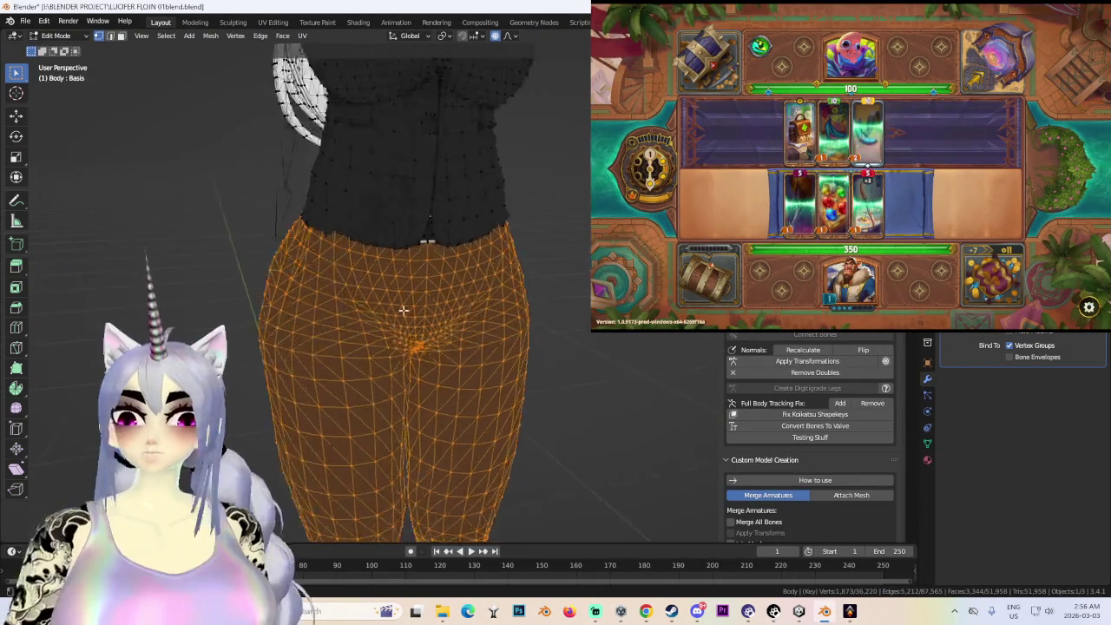
scroll(521, 278, "up", 6)
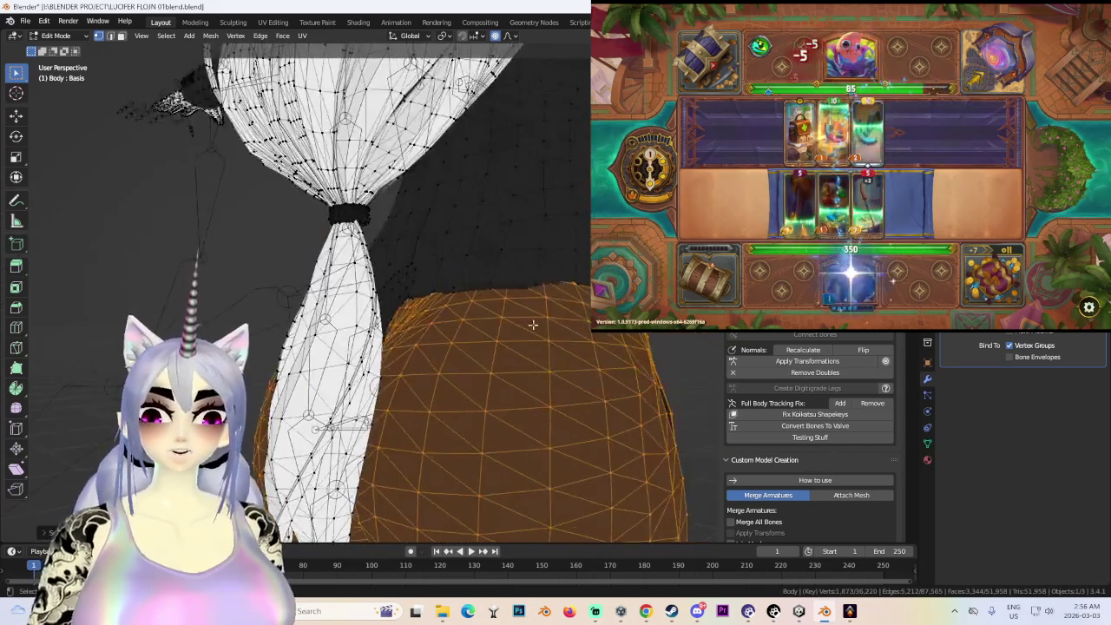
mouse_move(386, 273)
middle_mouse_down()
mouse_move(447, 238)
mouse_move(483, 266)
mouse_move(368, 248)
mouse_move(431, 240)
mouse_move(545, 263)
mouse_move(393, 319)
middle_mouse_up()
scroll(393, 319, "down", 4)
scroll(461, 347, "down", 2)
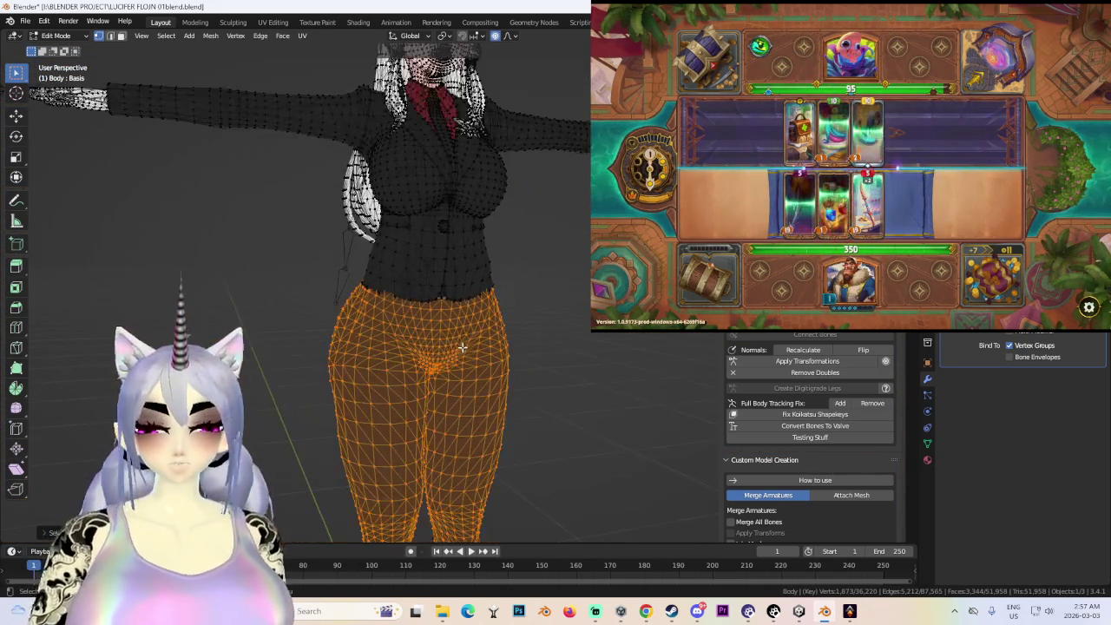
left_click(56, 36)
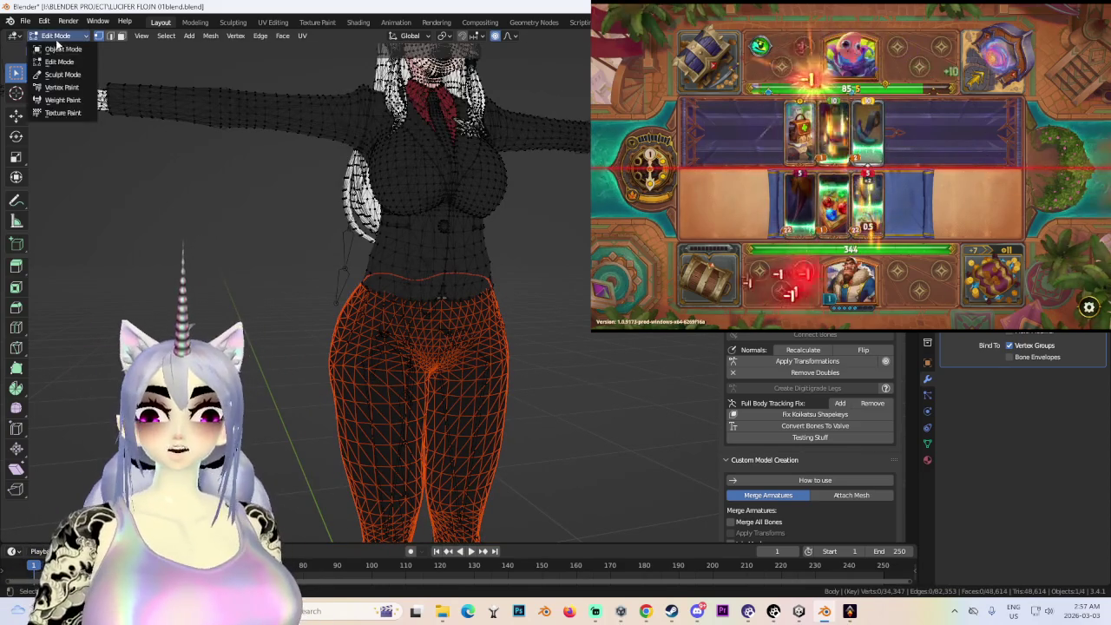
left_click(54, 48)
left_click(450, 228)
left_click(450, 228)
right_click(469, 251)
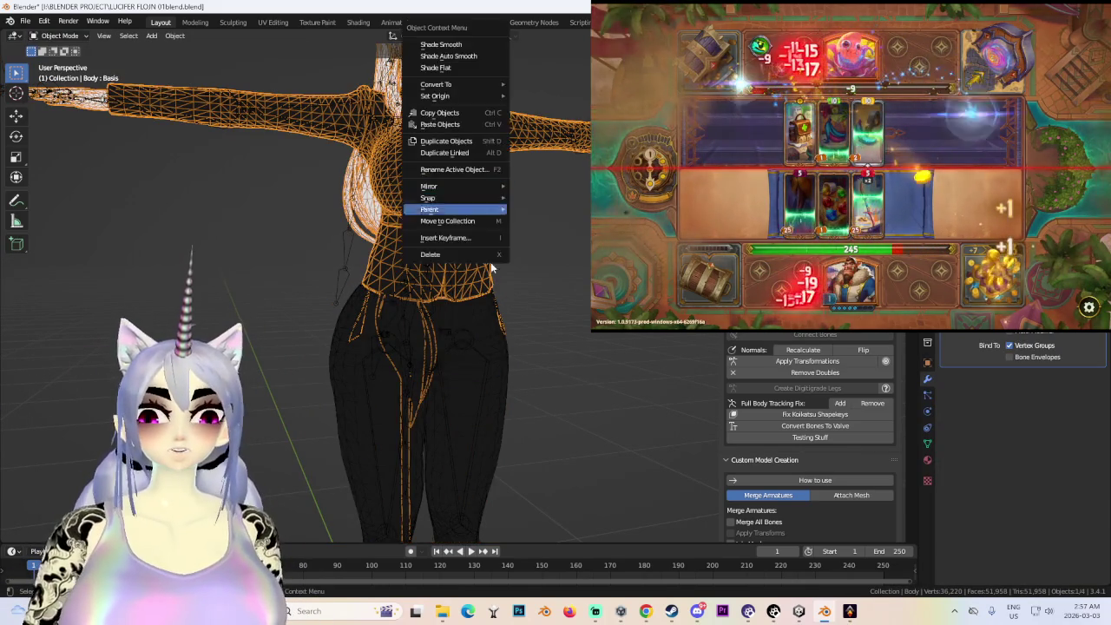
- Delete the selected body mesh and scale the original Armature up to 1.224
left_click(491, 253)
mouse_move(454, 200)
middle_mouse_down()
mouse_move(486, 217)
mouse_move(558, 317)
mouse_move(508, 350)
middle_mouse_up()
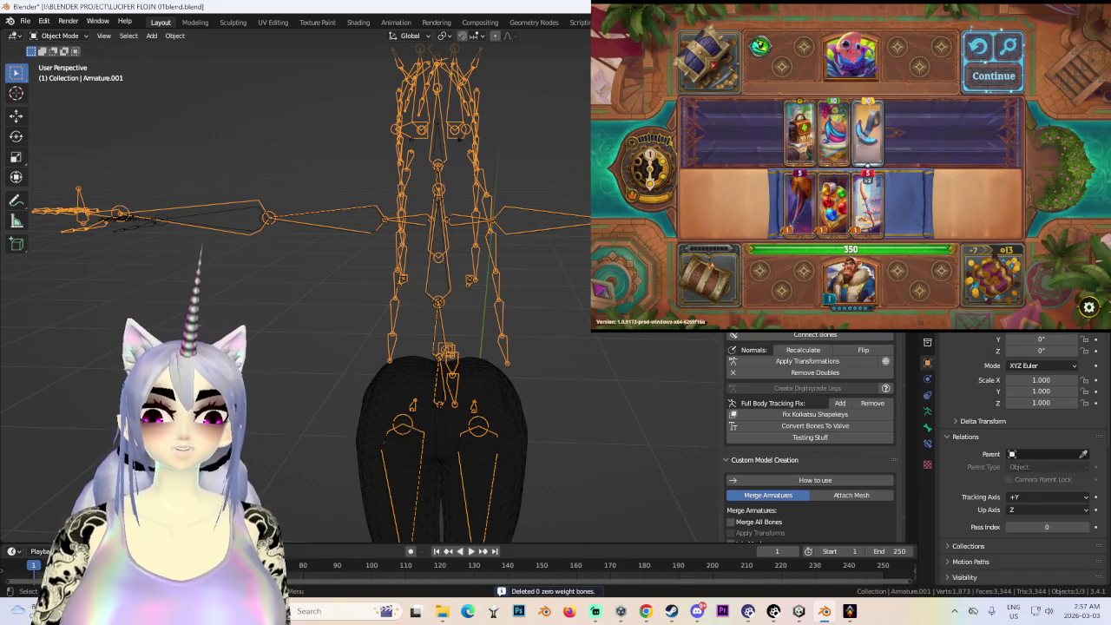
left_click(443, 451)
left_click(507, 236)
key("s")
key("Return")
middle_click_drag(347, 217, 137, 67)
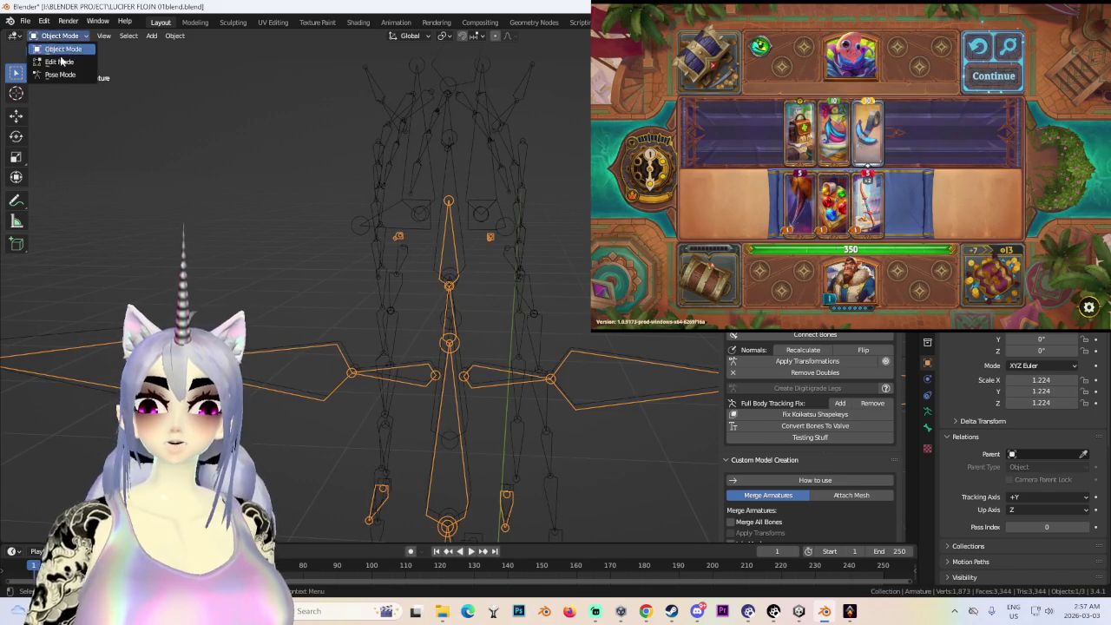
- Inspect the armature's leg bones in Edit Mode from side and front, then return to Object Mode
left_click(59, 62)
middle_click_drag(347, 173, 520, 188)
left_click_drag(503, 204, 588, 257)
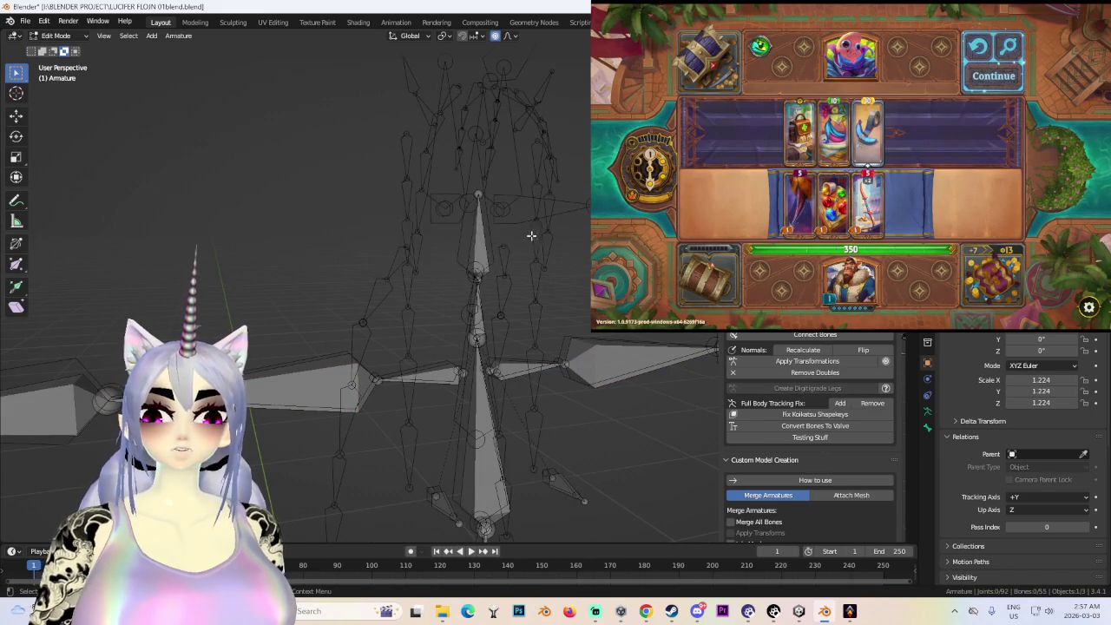
middle_click_drag(485, 237, 454, 243)
scroll(454, 243, "up", 5)
scroll(442, 142, "up", 3)
mouse_move(480, 321)
middle_mouse_down()
mouse_move(503, 370)
mouse_move(593, 347)
middle_mouse_up()
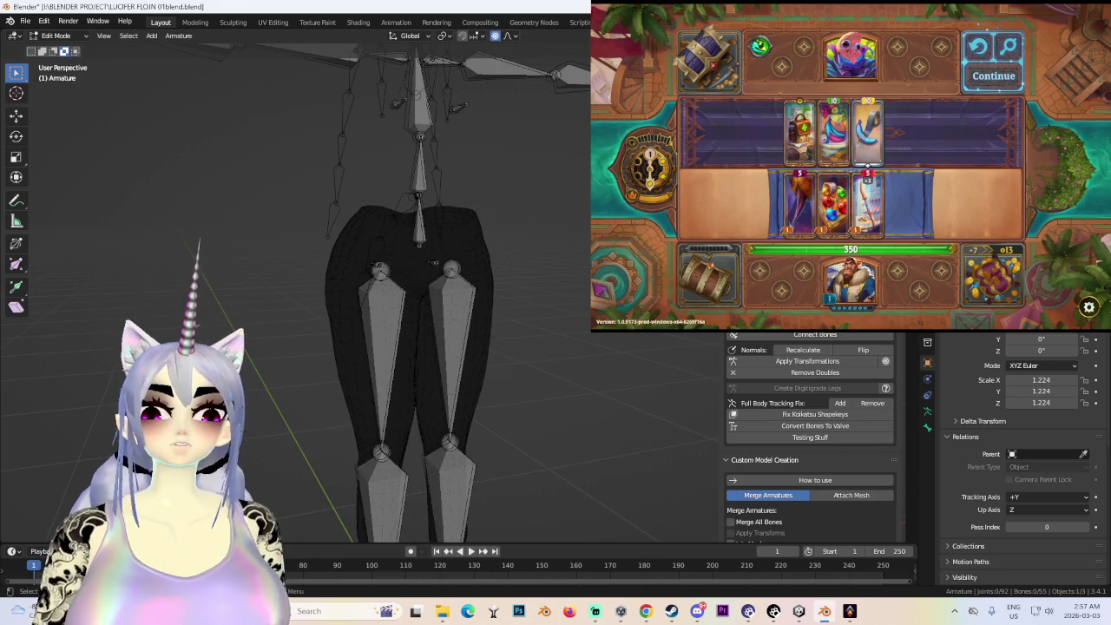
mouse_move(608, 276)
middle_mouse_down()
mouse_move(550, 250)
mouse_move(513, 191)
mouse_move(146, 41)
middle_mouse_up()
key("Tab")
- Select the belt and bring up its object context menu with the buckle facing front
scroll(449, 118, "up", 3)
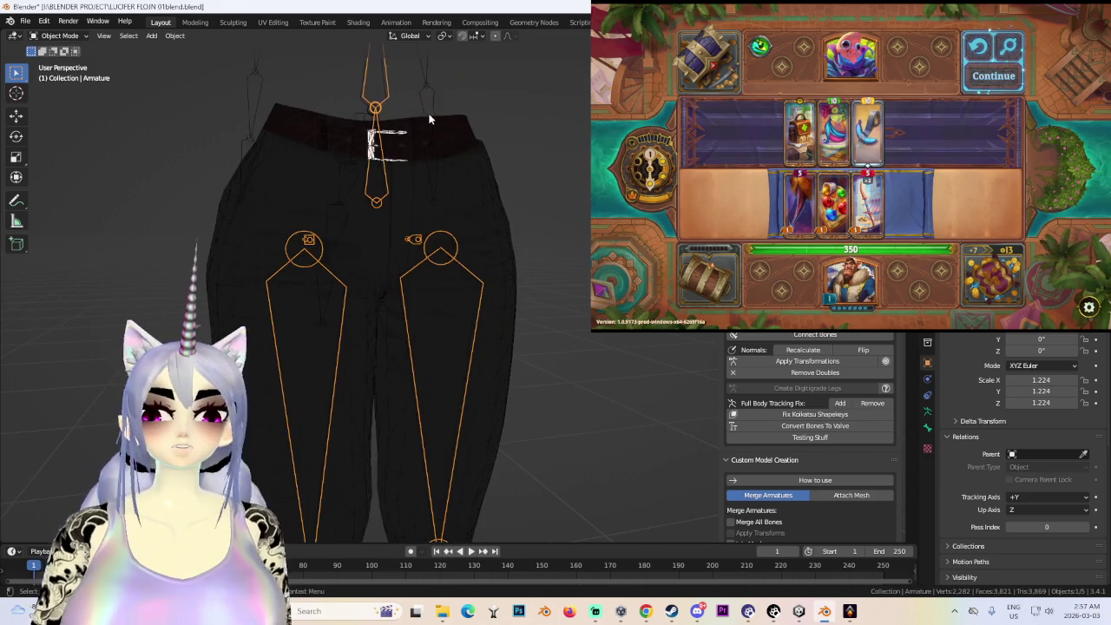
left_click(425, 130)
scroll(552, 291, "down", 3)
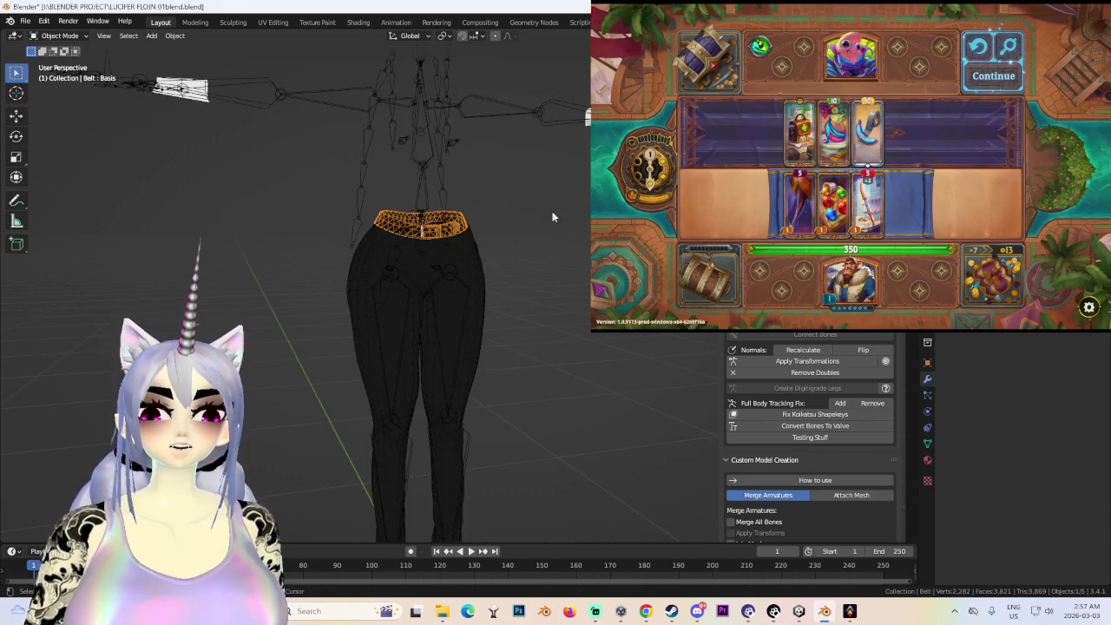
scroll(571, 336, "down", 2)
middle_click_drag(571, 336, 565, 357)
scroll(556, 330, "up", 3)
right_click(538, 261)
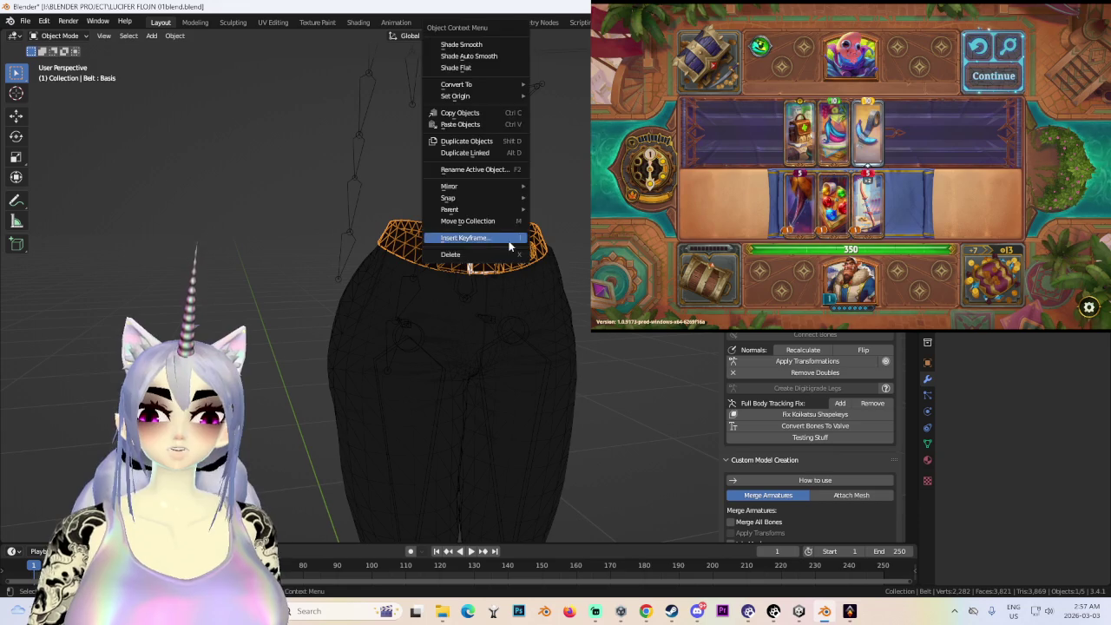
mouse_move(561, 261)
middle_mouse_down()
mouse_move(527, 332)
mouse_move(532, 253)
mouse_move(580, 301)
middle_mouse_up()
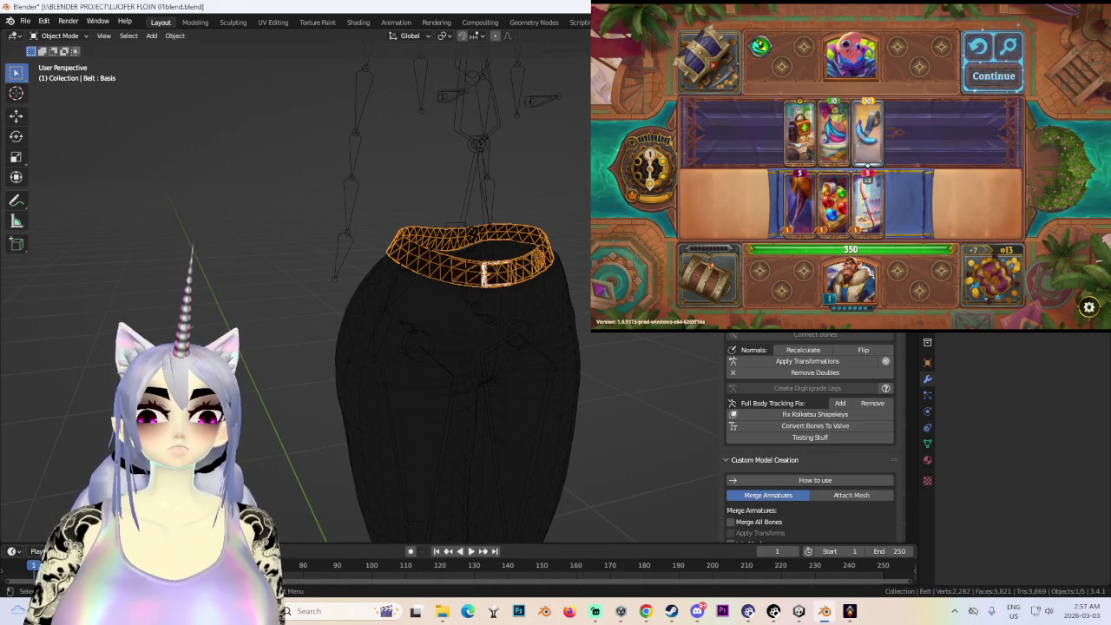
- Undo twice to restore the hair strands and body mesh, then try selecting the Jacket
key("ctrl+z")
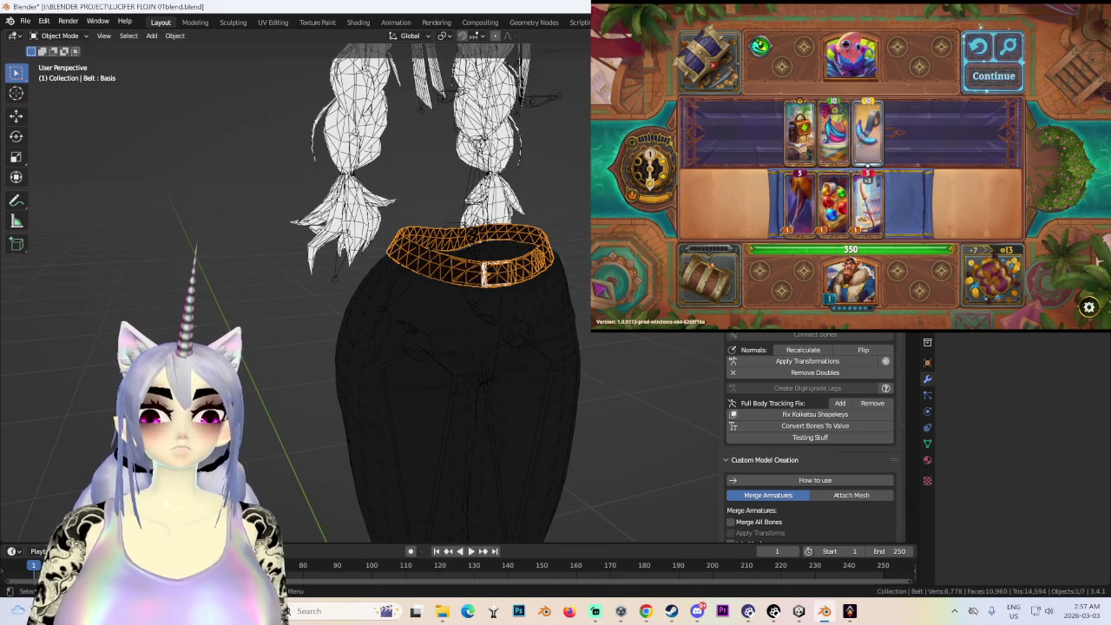
key("ctrl+z")
scroll(573, 208, "down", 4)
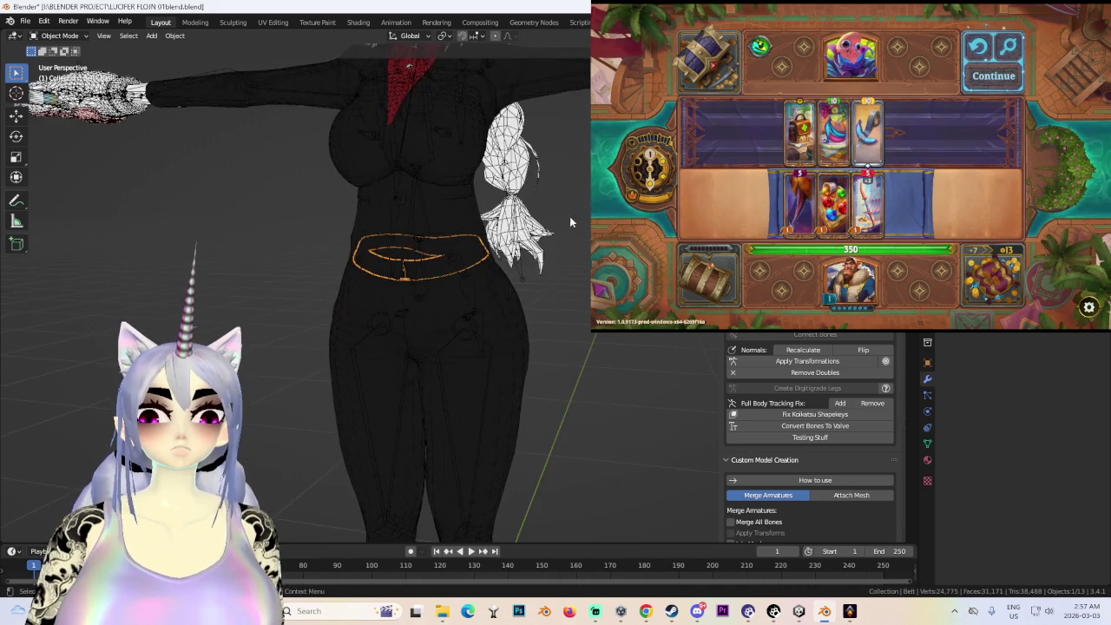
left_click(578, 205)
mouse_move(578, 204)
middle_mouse_down()
mouse_move(564, 221)
mouse_move(510, 197)
middle_mouse_up()
scroll(564, 223, "down", 3)
key("alt+a")
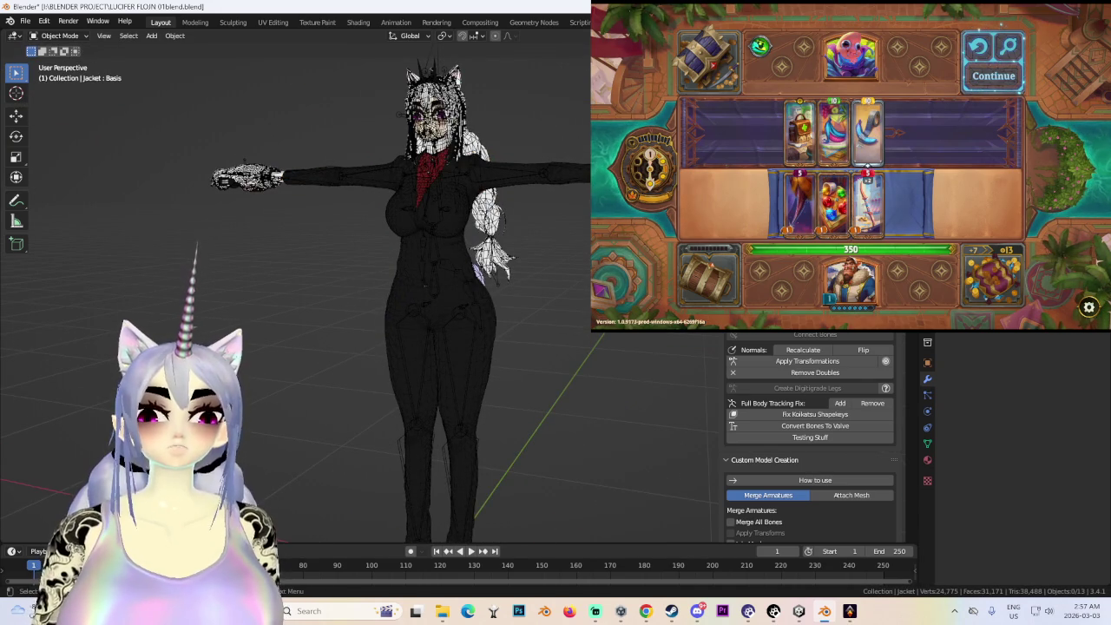
- Select the jacket mesh and the outfit's armature, then switch to The Bazaar
scroll(577, 262, "up", 2)
scroll(512, 183, "up", 3)
left_click(512, 183)
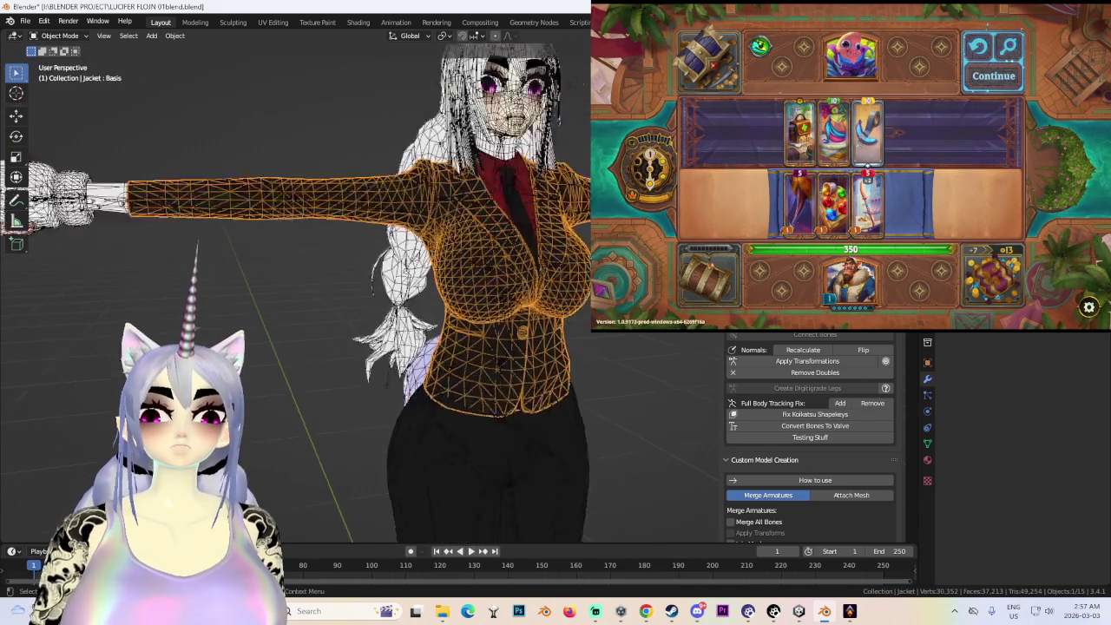
left_click(559, 187)
scroll(558, 187, "up", 2)
left_click(556, 191)
key("alt+Tab")
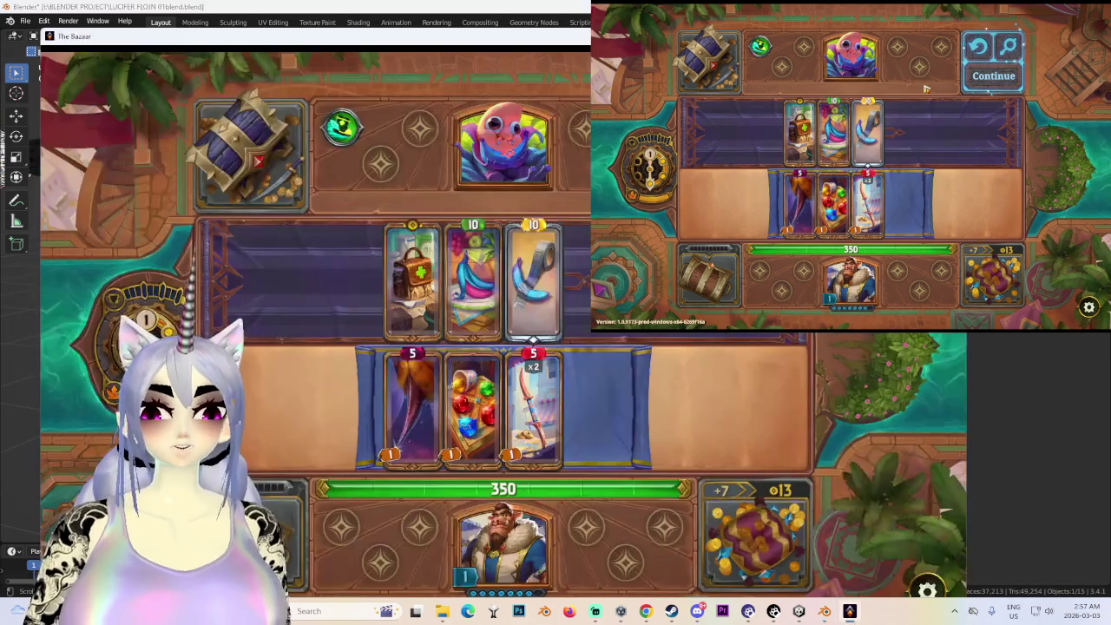
- Move on from the fight into Aila's weapon shop and open the stash
left_click(998, 78)
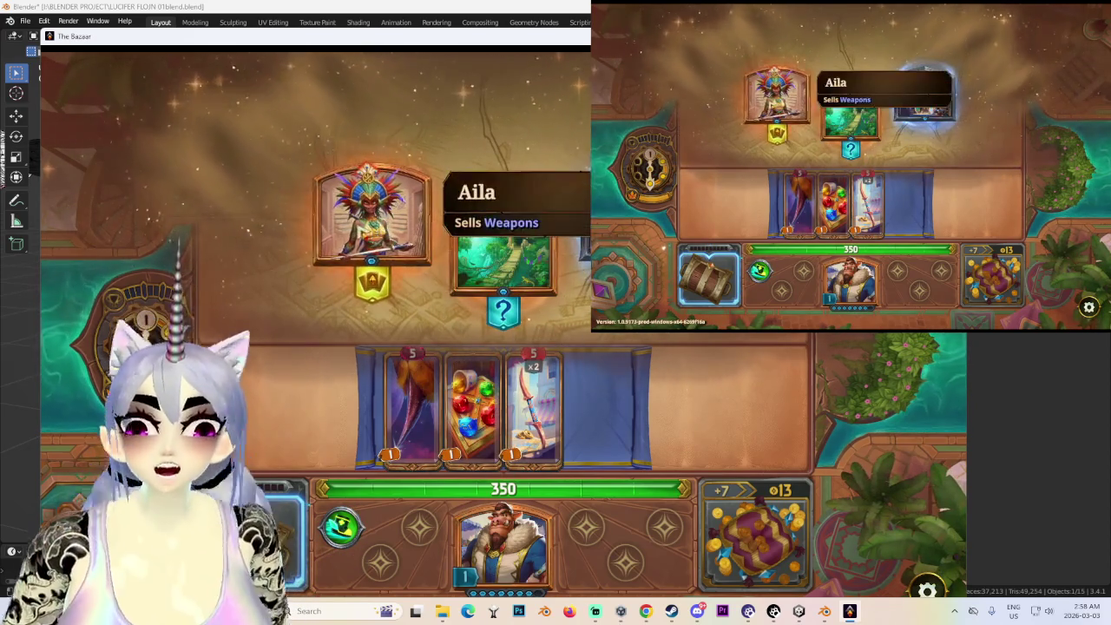
left_click(371, 213)
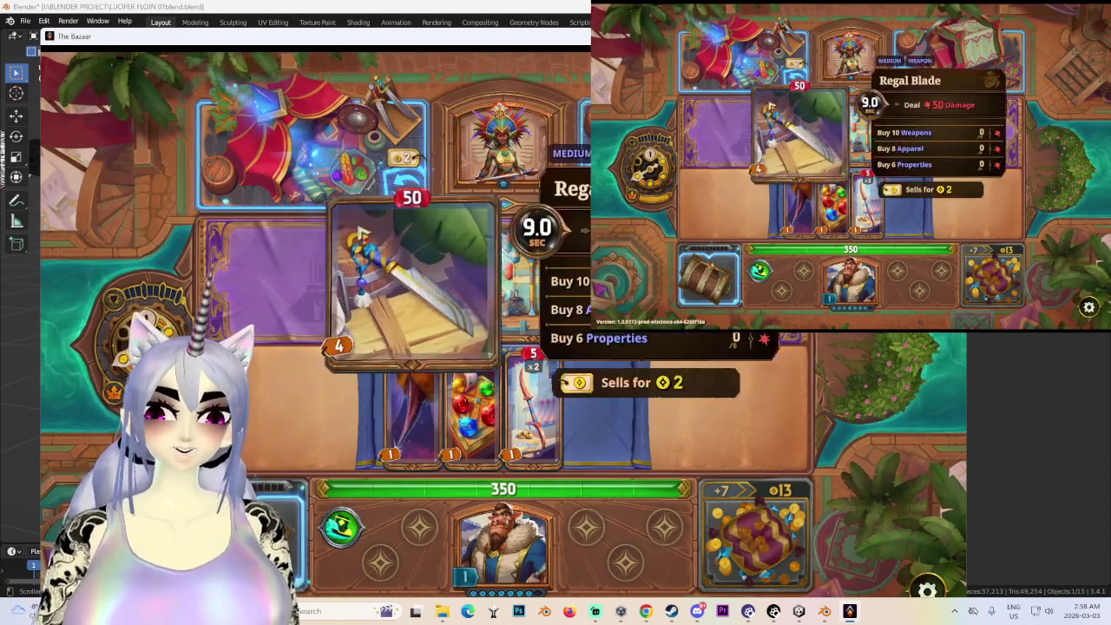
left_click(264, 511)
key("super")
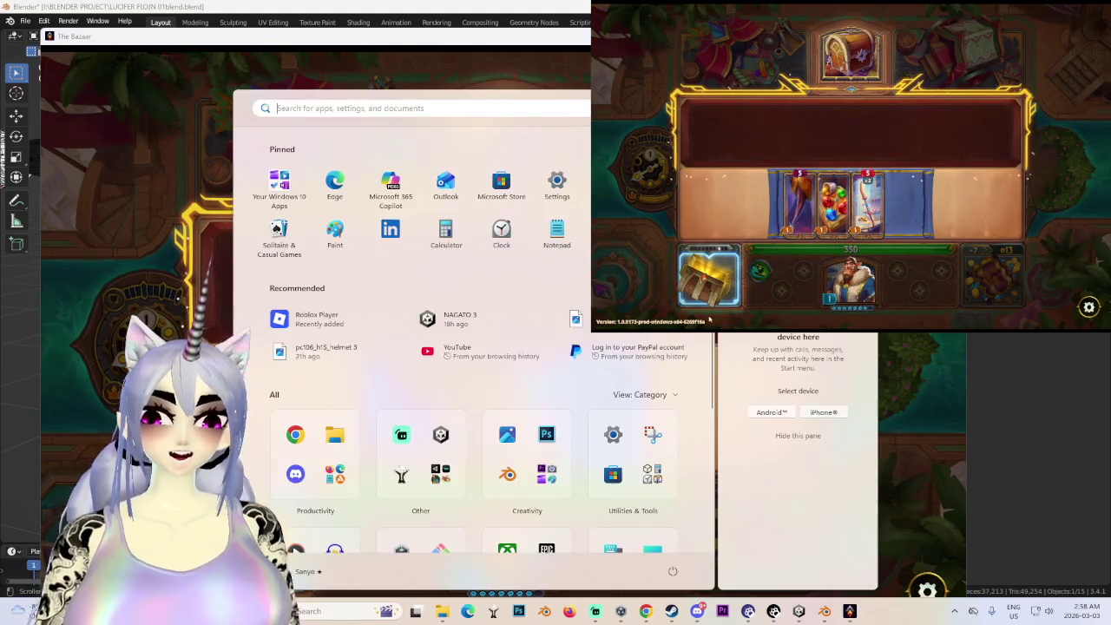
key("super")
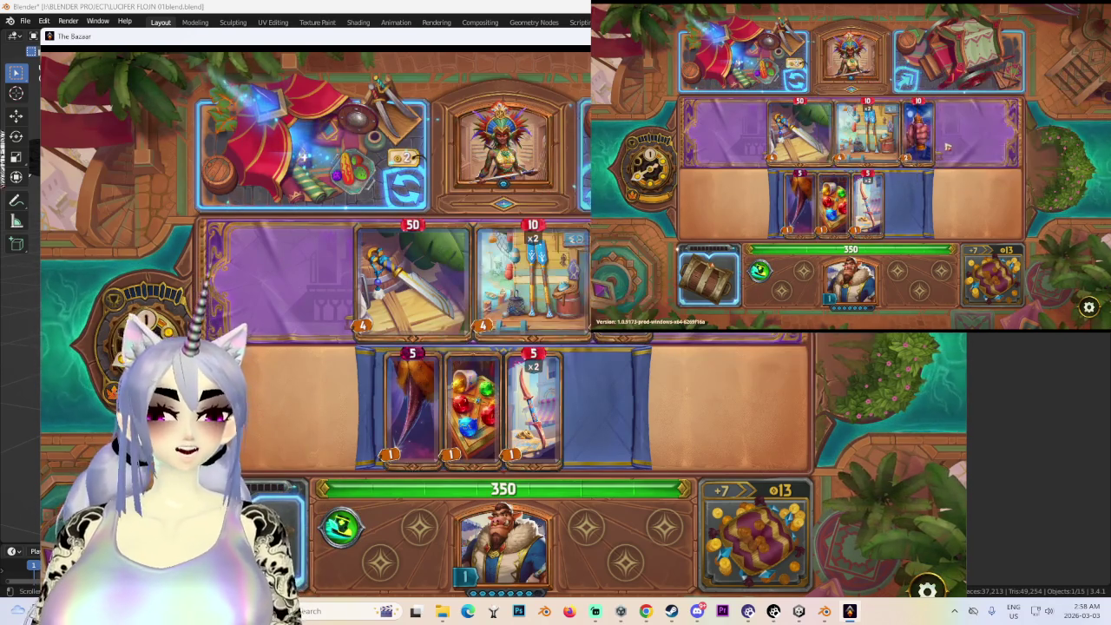
mouse_move(531, 278)
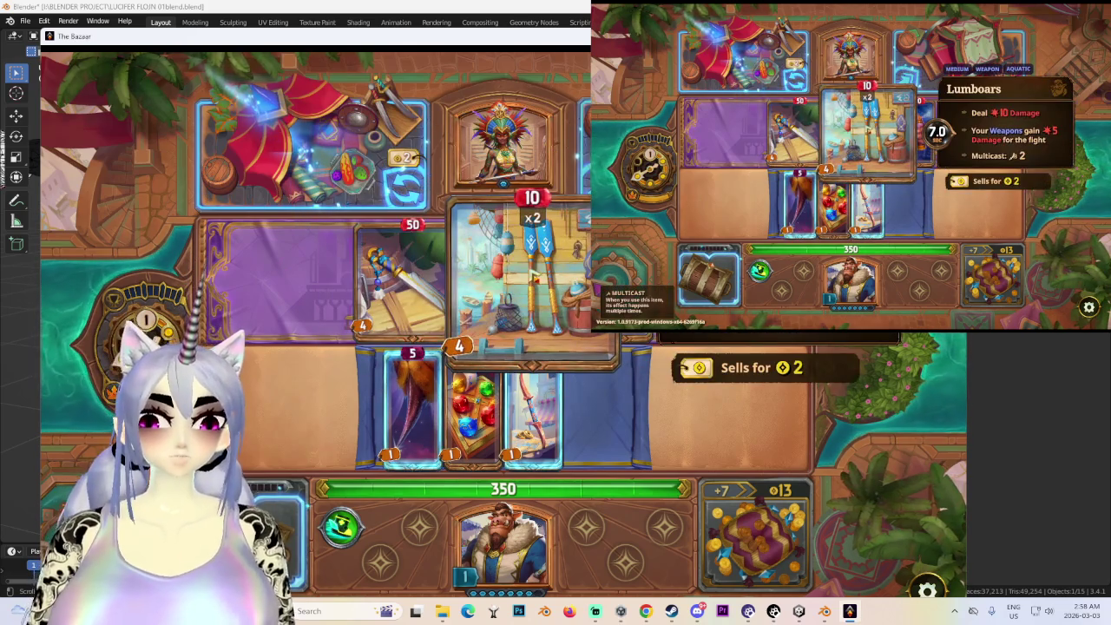
- Stash Premium Piggles, place Lumboars beside the bow, reroll the shop and advance to level up
left_click_drag(473, 417, 265, 499)
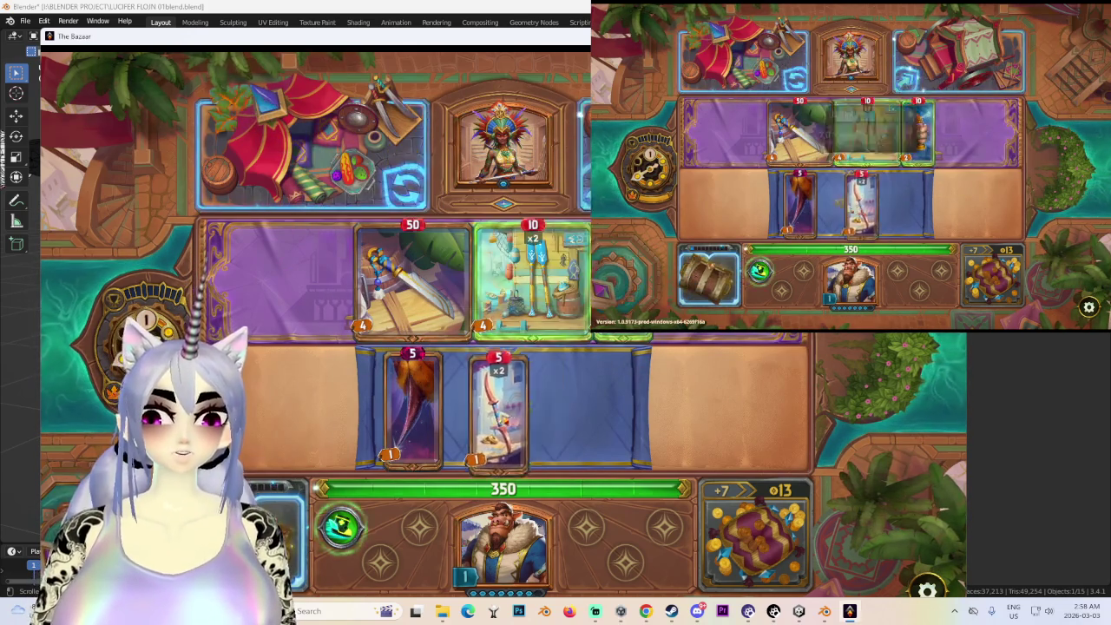
left_click_drag(531, 278, 565, 404)
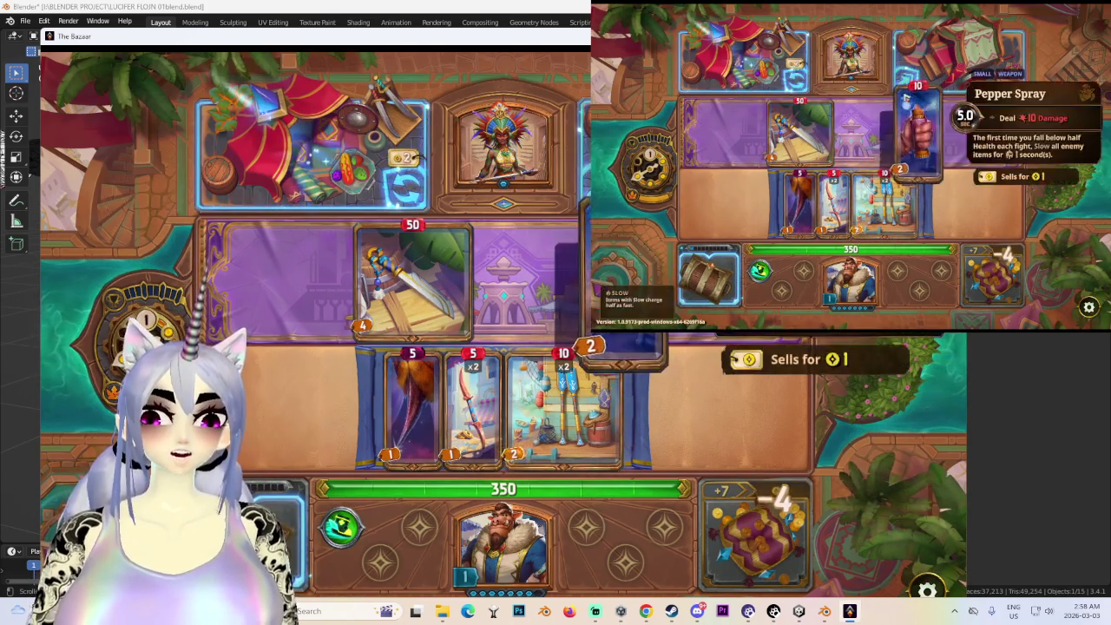
left_click(438, 201)
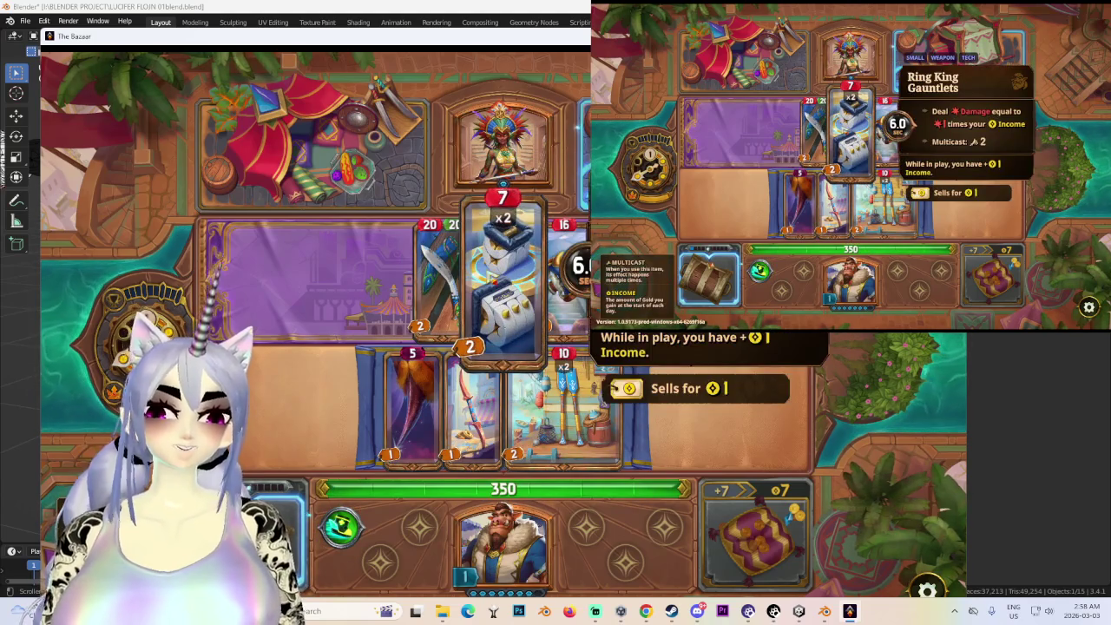
left_click(955, 77)
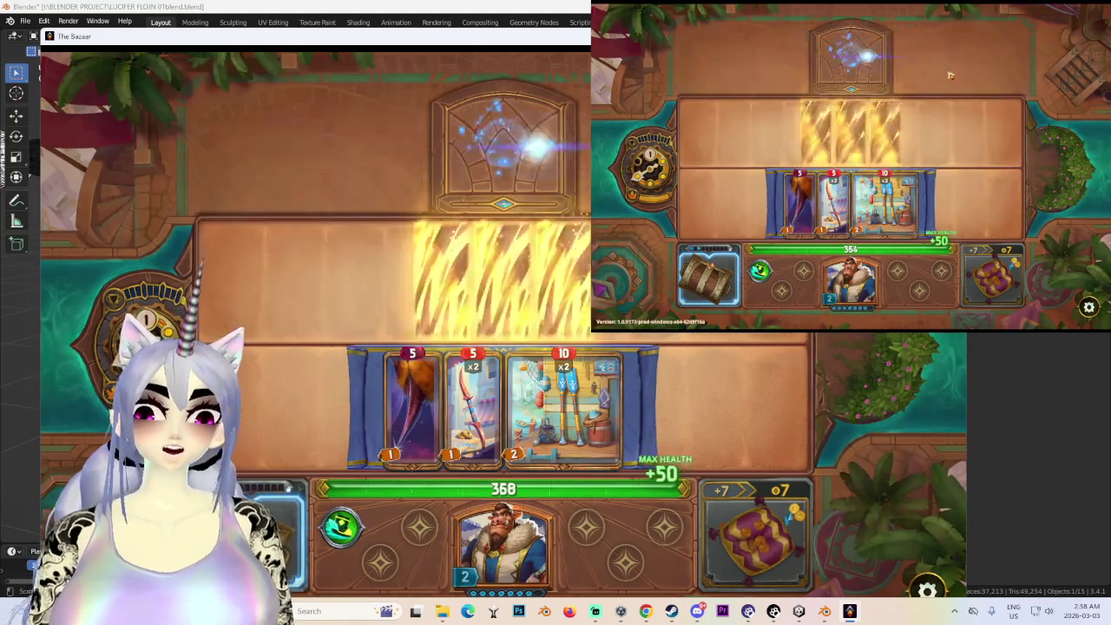
- Take the Shiny! reward and place Turbo Piggles Protectors on the board
left_click(812, 139)
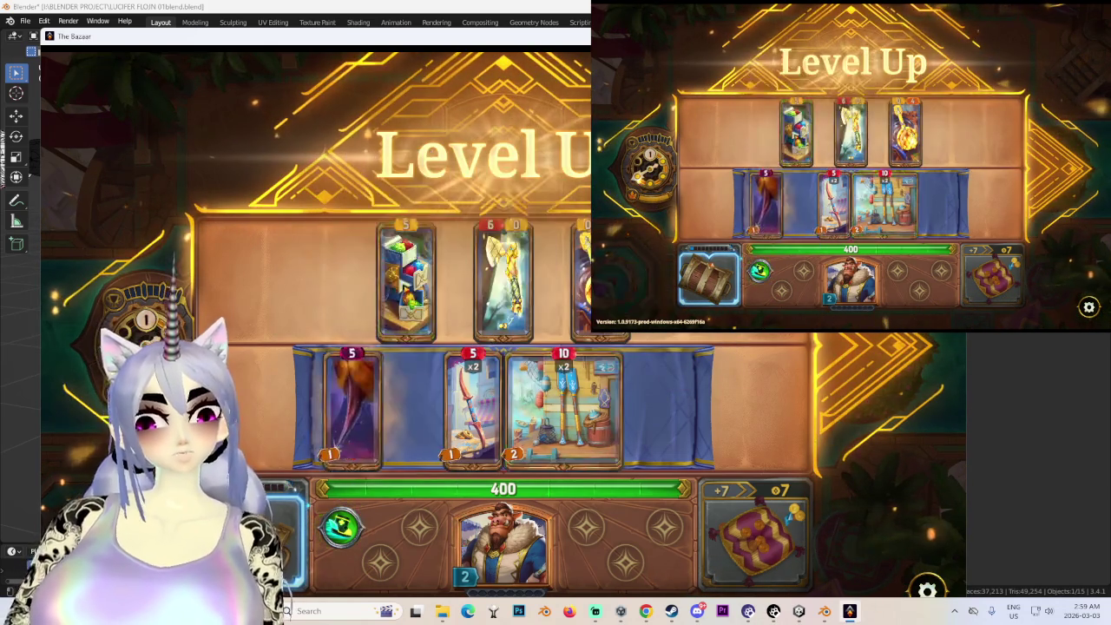
left_click_drag(564, 408, 486, 404)
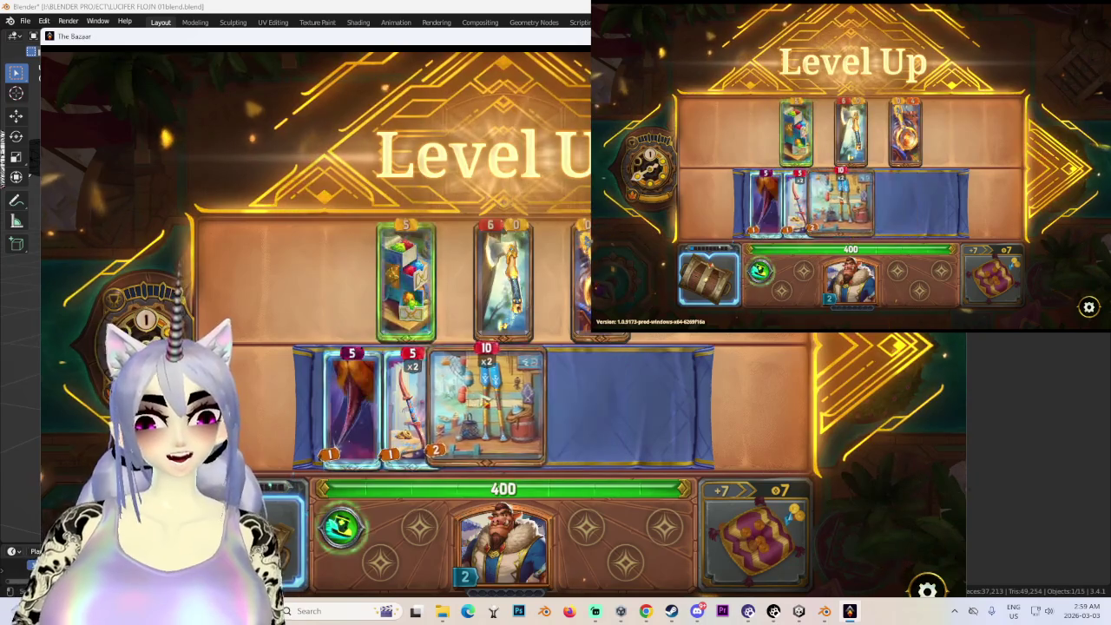
left_click_drag(406, 278, 594, 408)
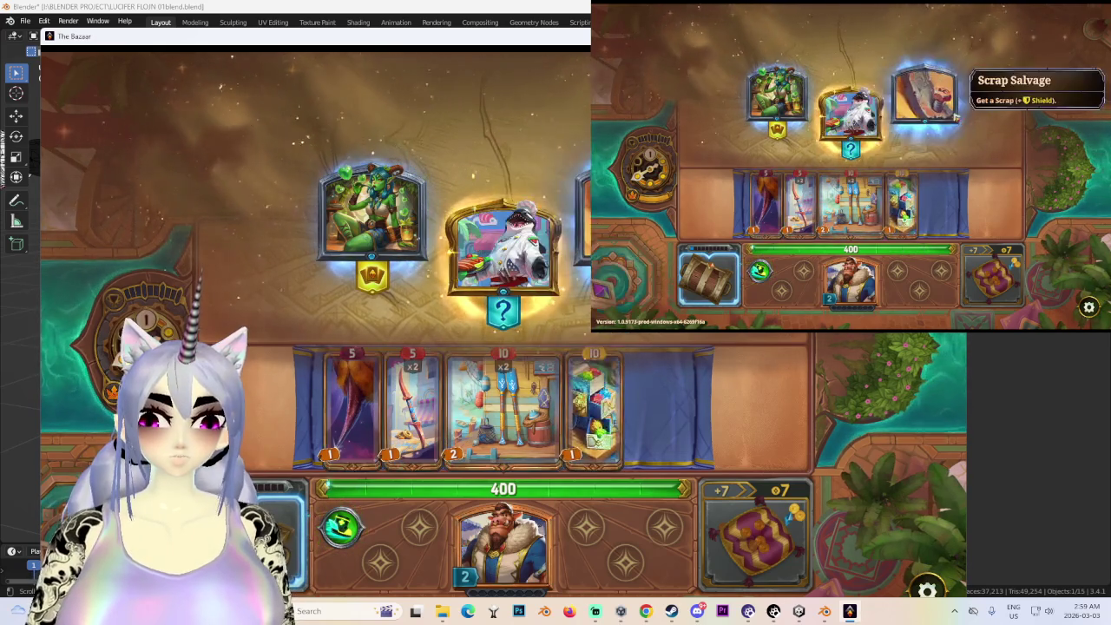
- Collect the Scrap loot, start the next opponent's fight and return to Blender
left_click(507, 321)
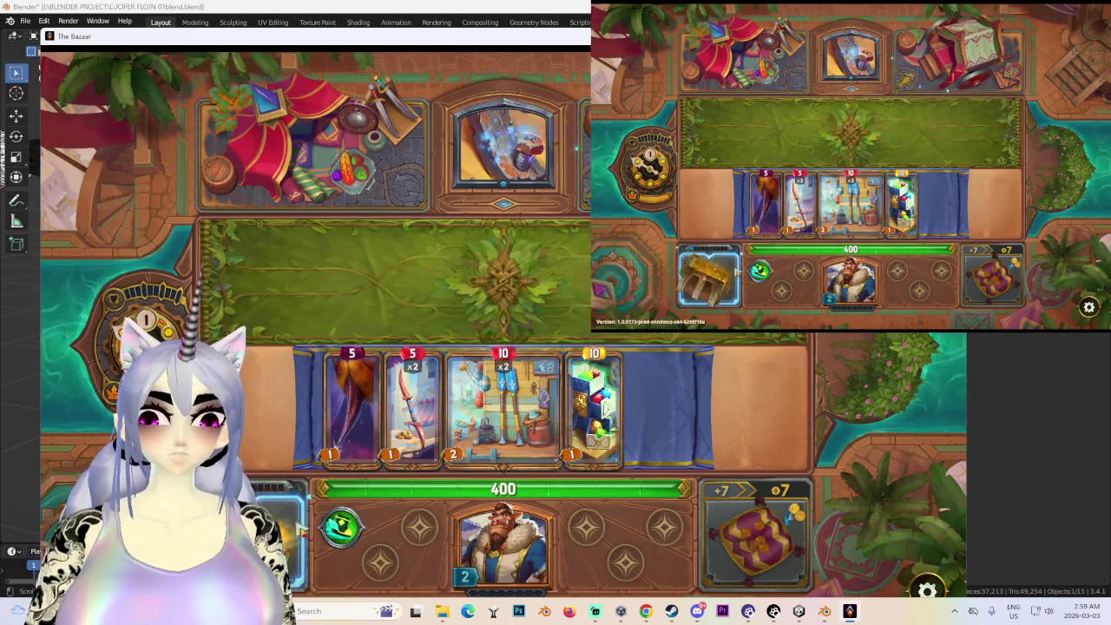
mouse_move(593, 408)
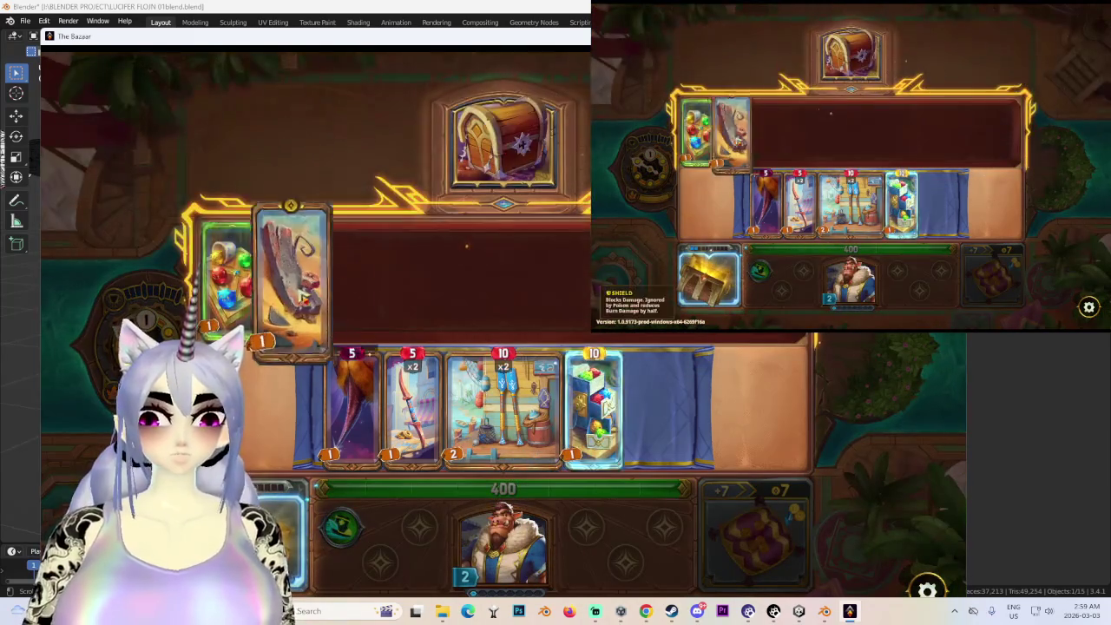
left_click(228, 278)
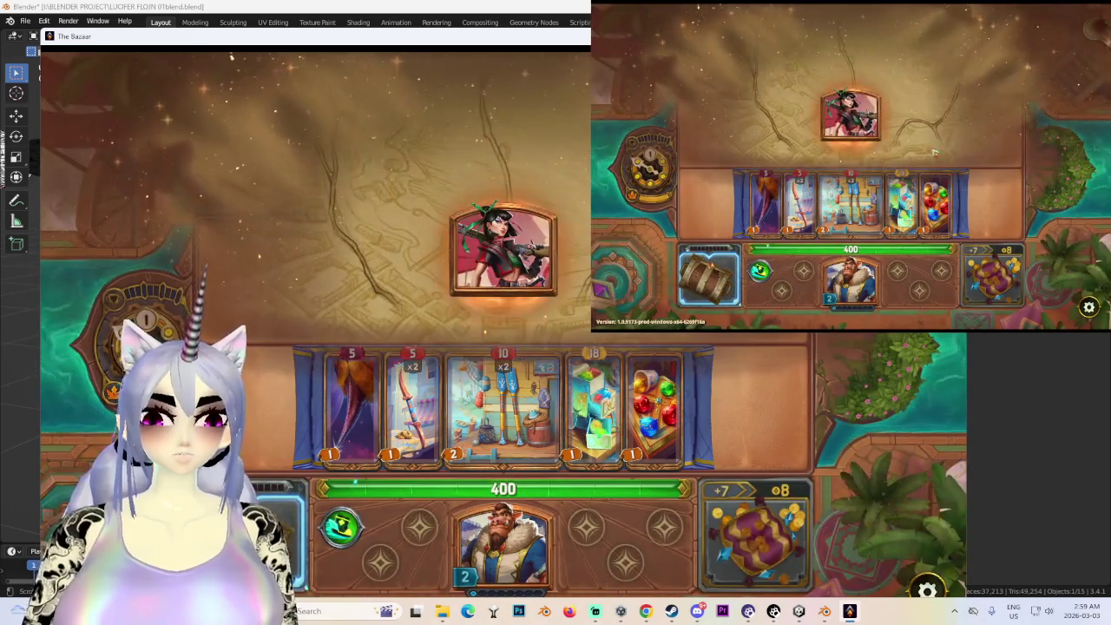
left_click(491, 252)
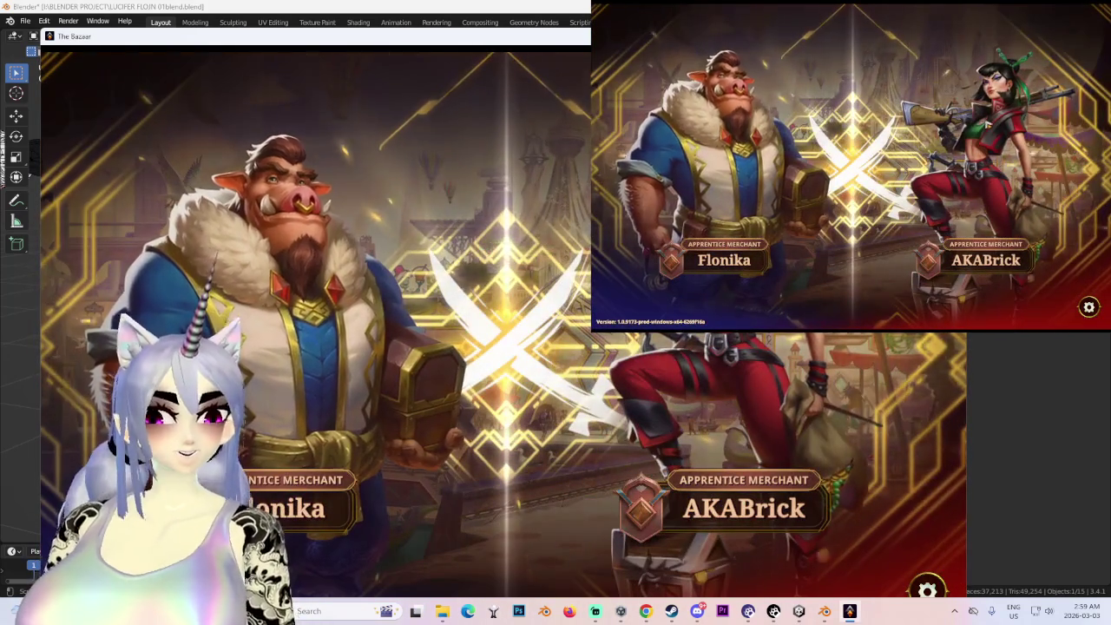
key("alt+Tab")
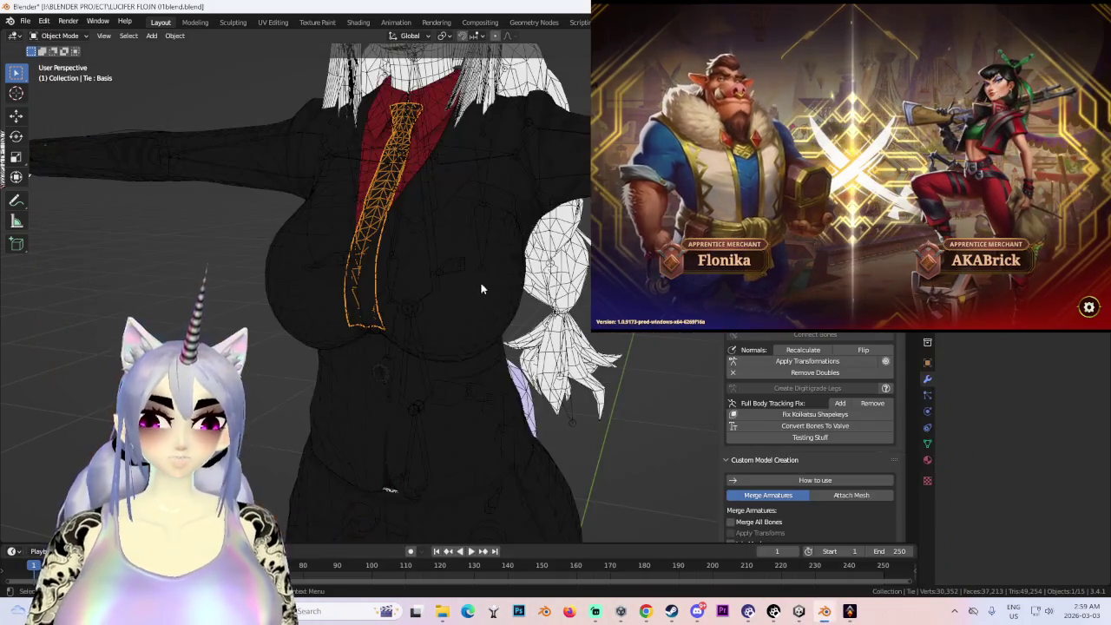
- Delete the old lower-leg mesh Body.001
scroll(501, 308, "down", 5)
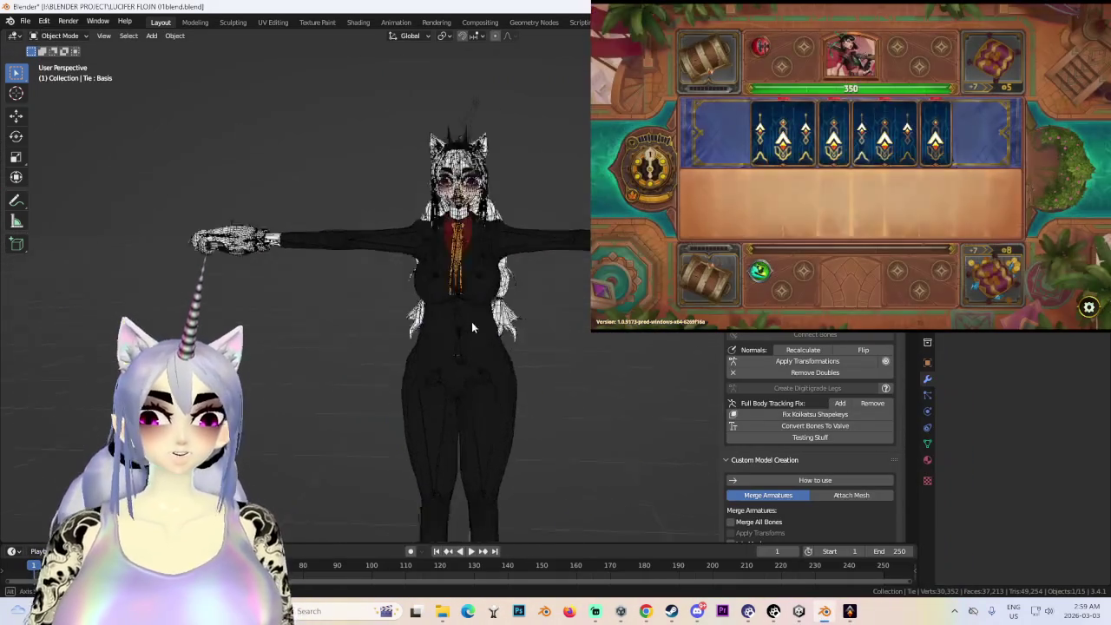
left_click(471, 323)
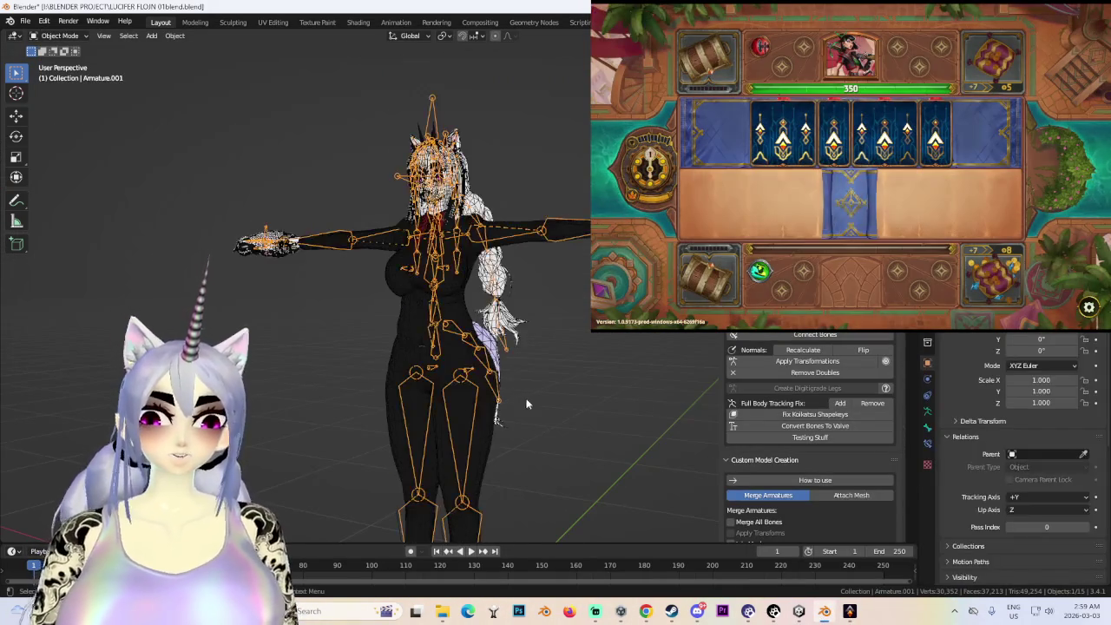
left_click(460, 452)
middle_click_drag(460, 451, 529, 451)
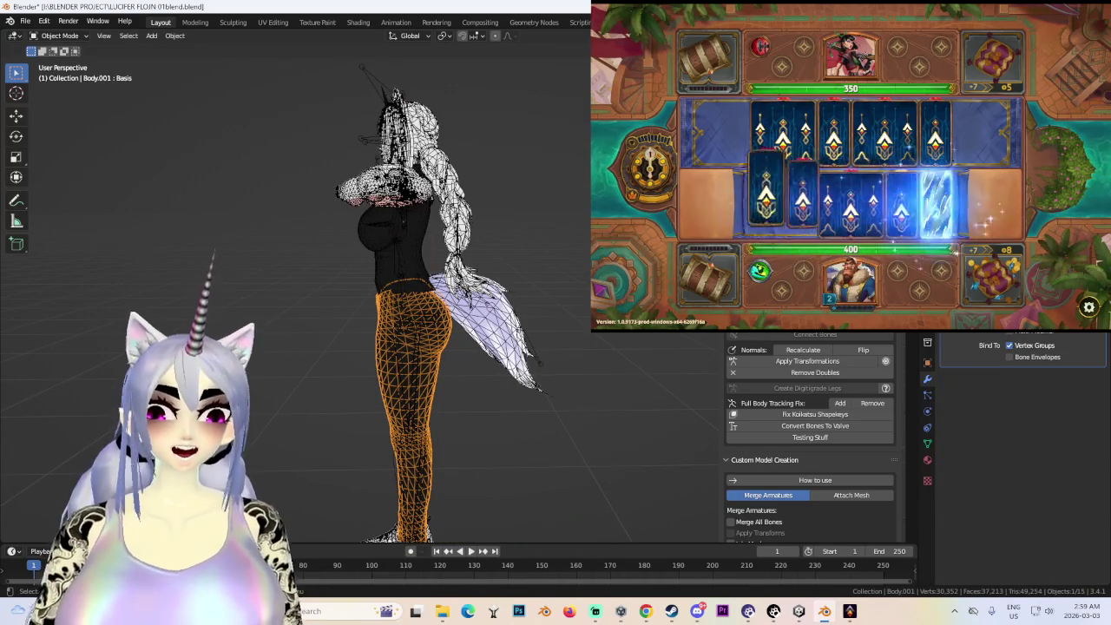
key("Delete")
- Merge Armature into Armature.001 from the Cats panel
middle_click_drag(521, 287, 625, 300)
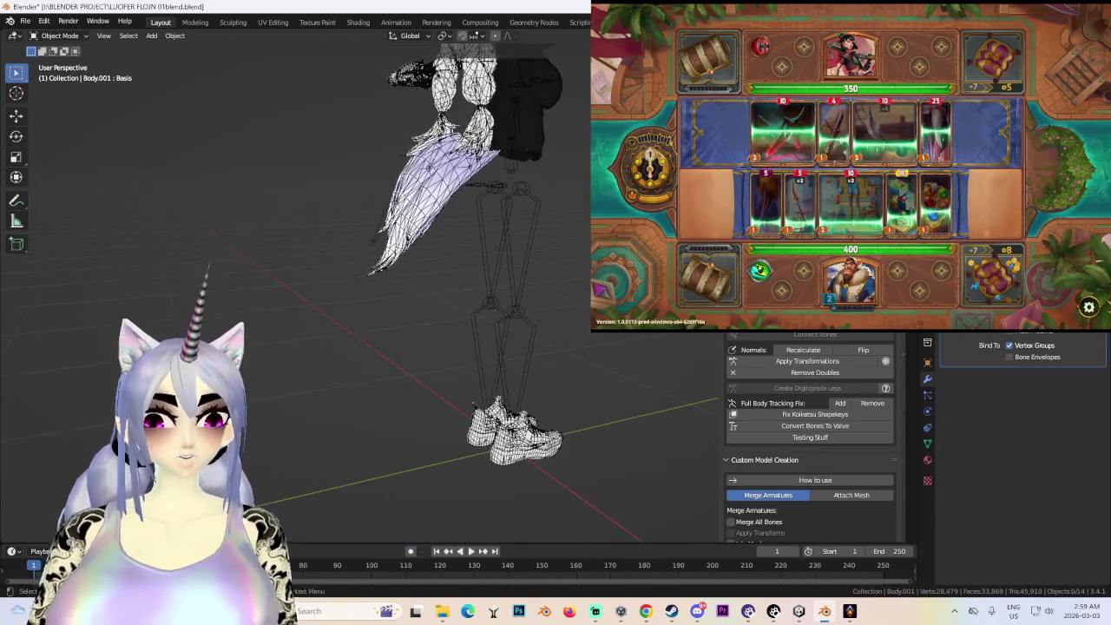
scroll(771, 415, "down", 3)
scroll(771, 415, "down", 1)
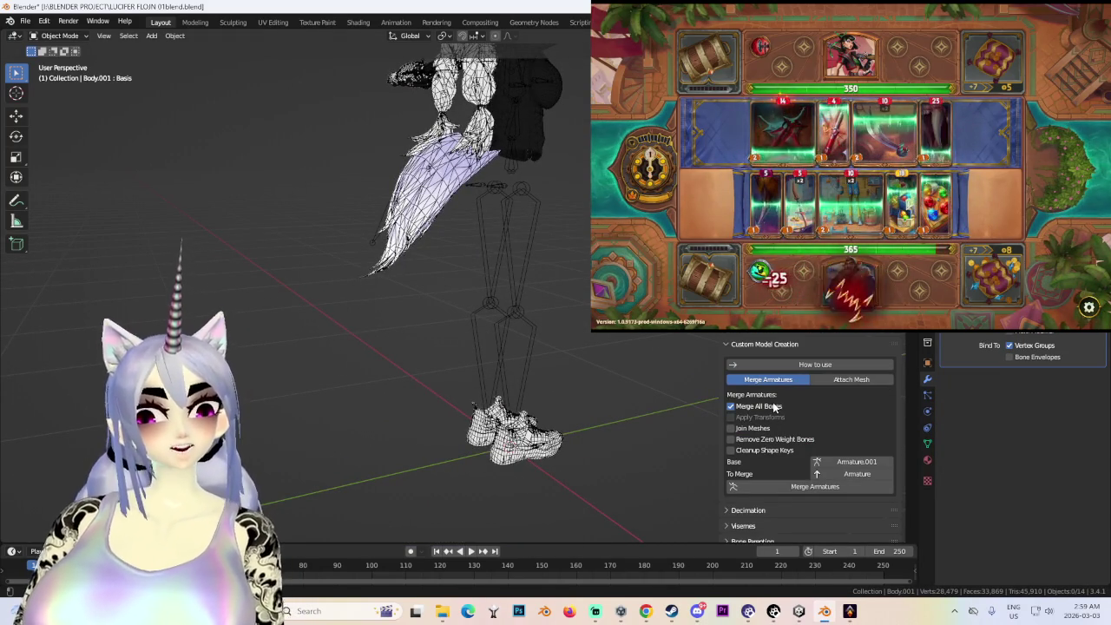
middle_click_drag(625, 408, 432, 390)
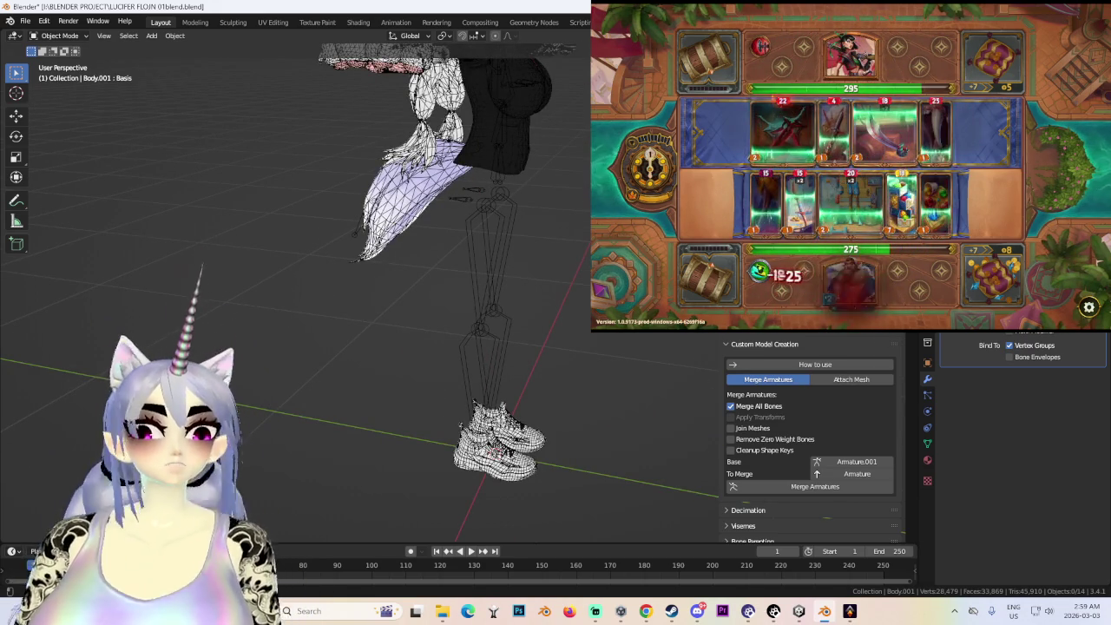
left_click(870, 473)
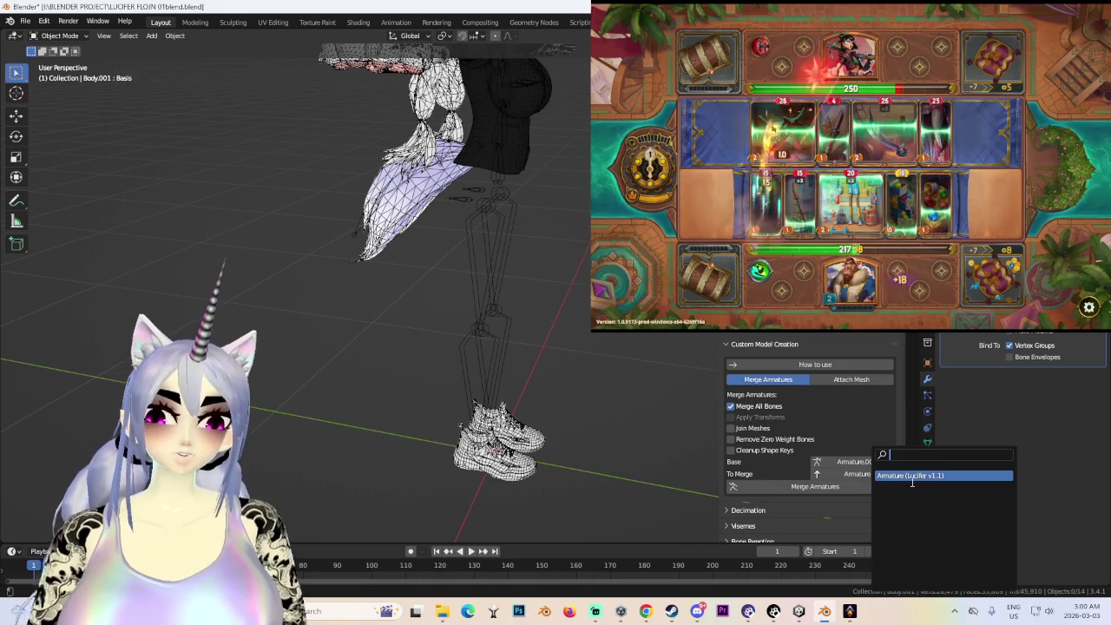
left_click(911, 475)
left_click(868, 473)
left_click(885, 476)
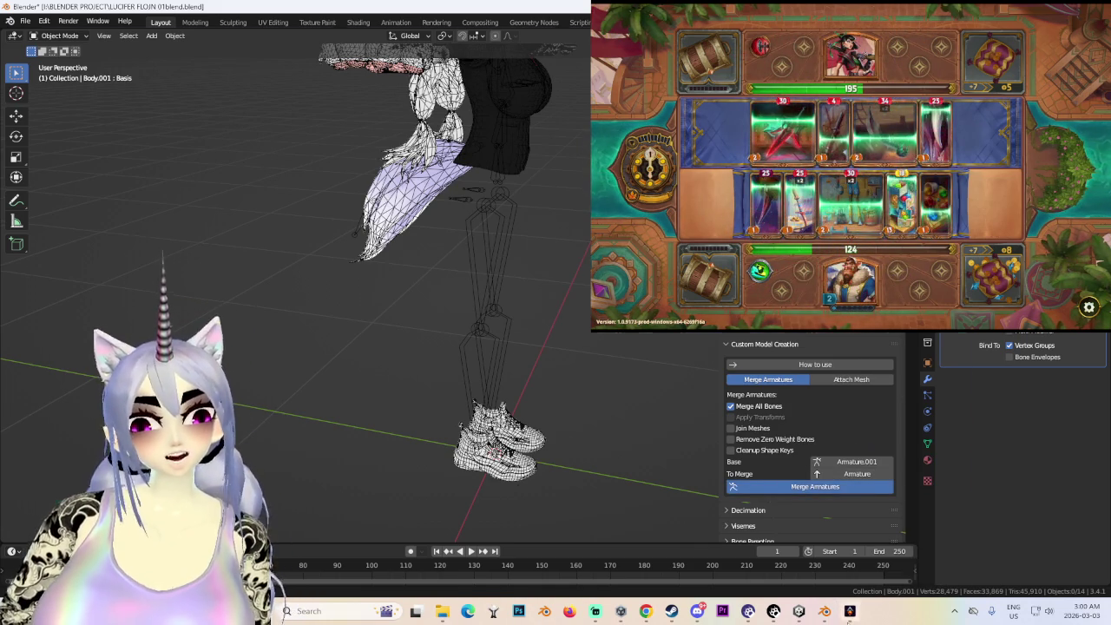
- Check on The Bazaar during the merge, glance at Blender, then return to the game
key("alt+Tab")
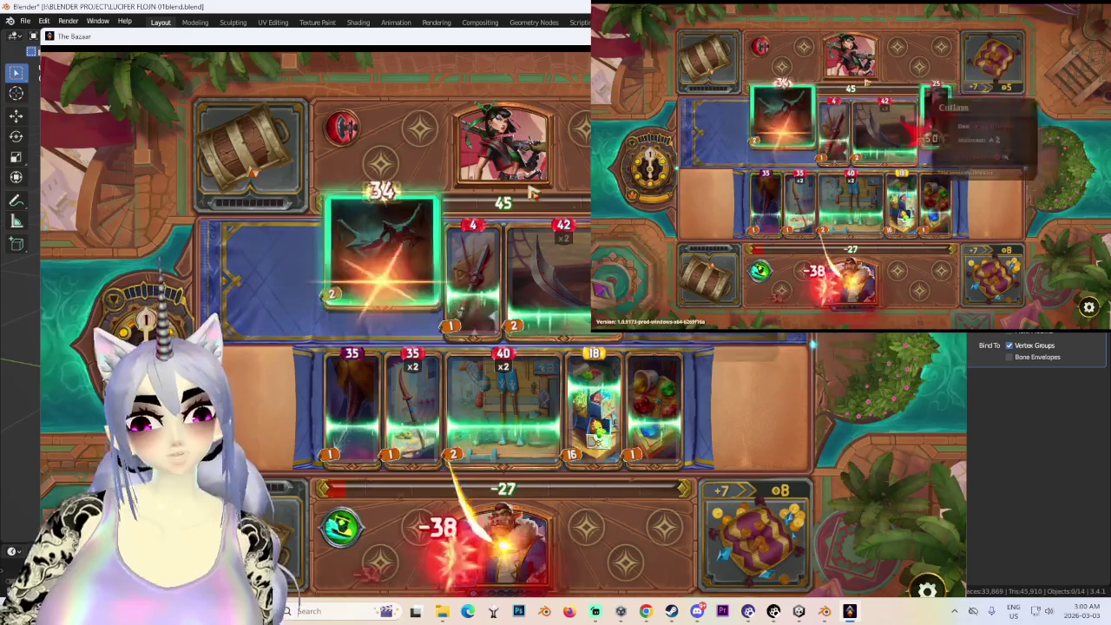
left_click(826, 611)
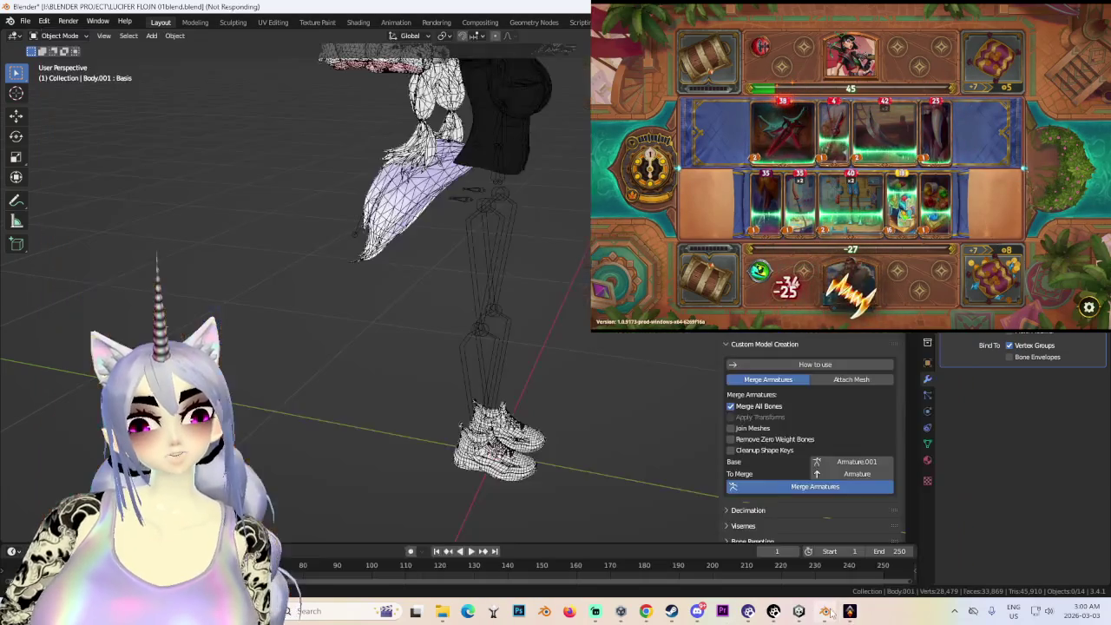
left_click(781, 489)
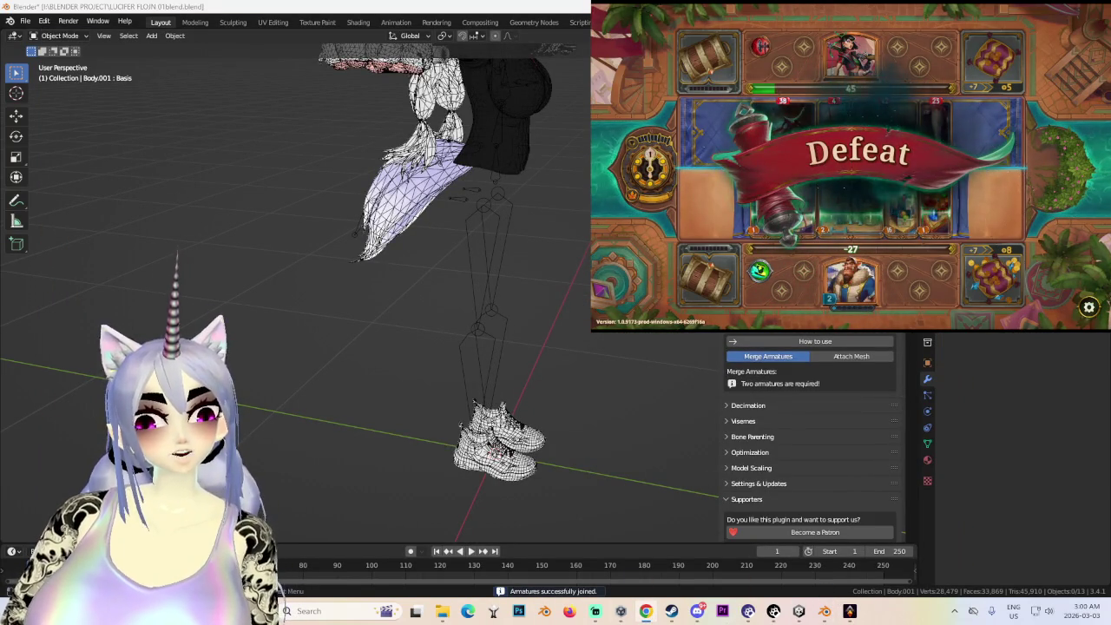
left_click(822, 611)
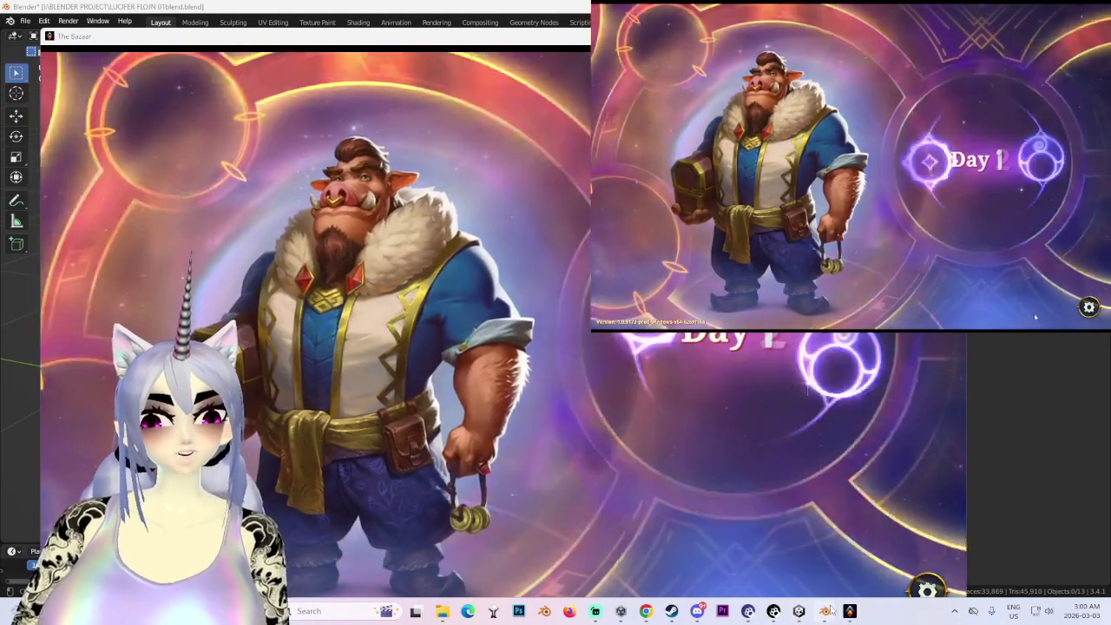
- Back in Blender, briefly select and deselect the lower-body mesh while turning the model right
left_click(1034, 317)
mouse_move(452, 261)
middle_mouse_down()
mouse_move(504, 243)
mouse_move(534, 186)
mouse_move(535, 339)
mouse_move(517, 308)
middle_mouse_up()
left_click(505, 243)
left_click(534, 339)
scroll(535, 339, "up", 3)
scroll(525, 321, "down", 4)
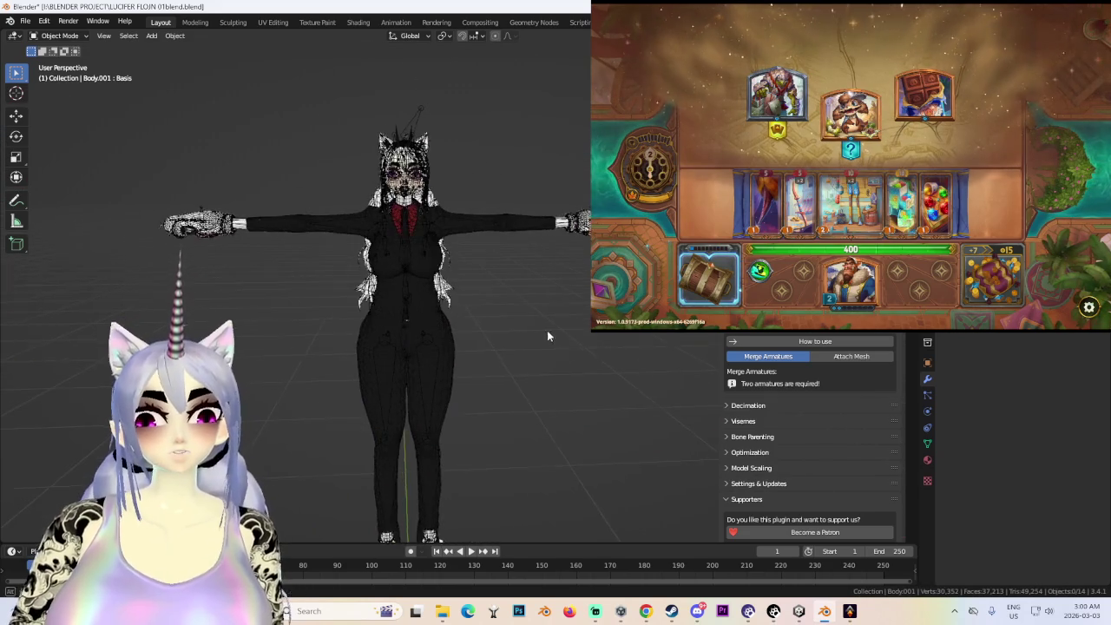
scroll(559, 336, "up", 3)
middle_click_drag(567, 377, 486, 360)
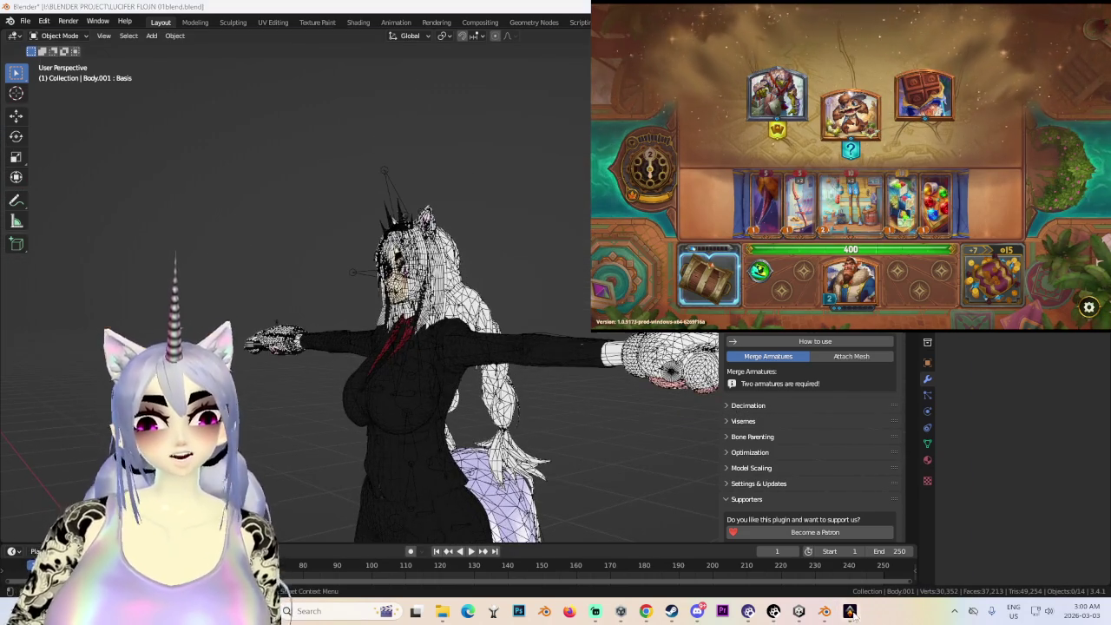
- In The Bazaar, choose the furry monster encounter and advance to its skill reward
left_click(851, 611)
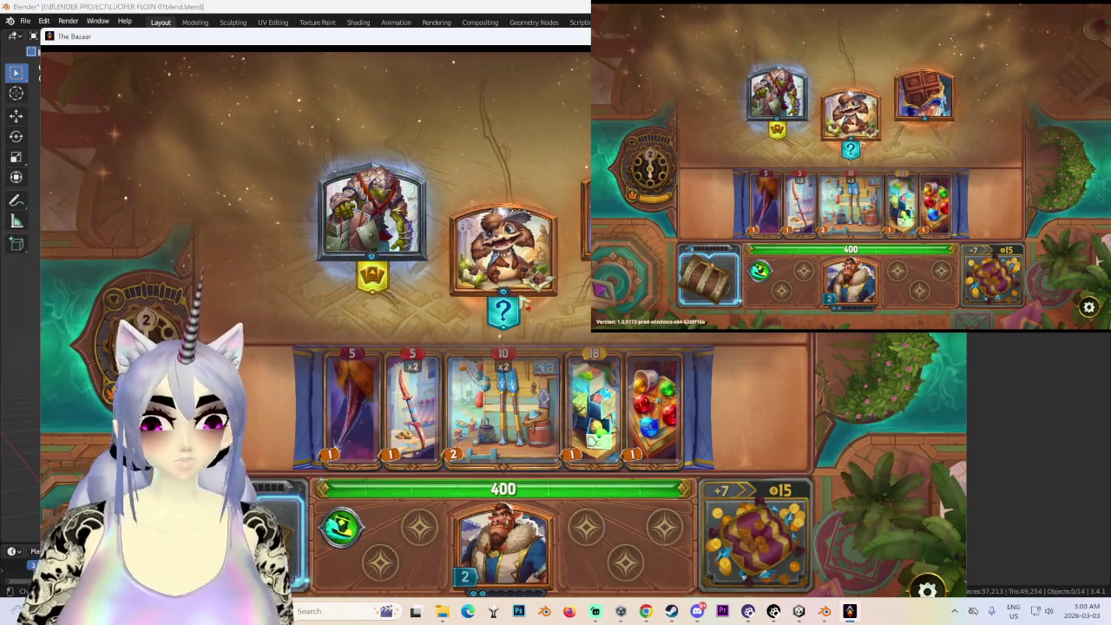
left_click(473, 277)
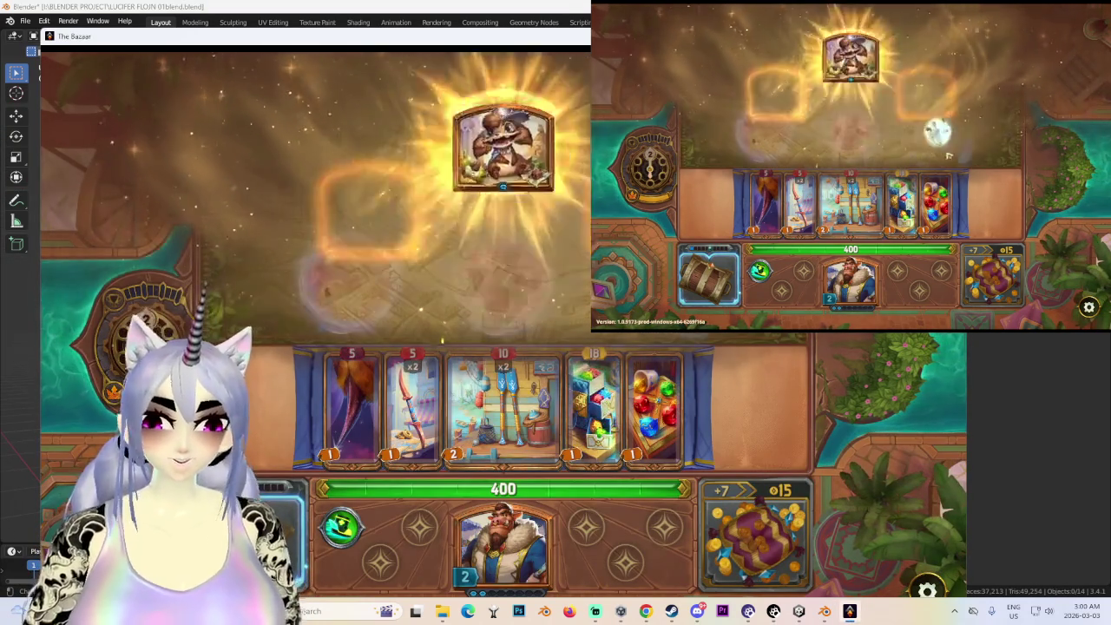
left_click(335, 286)
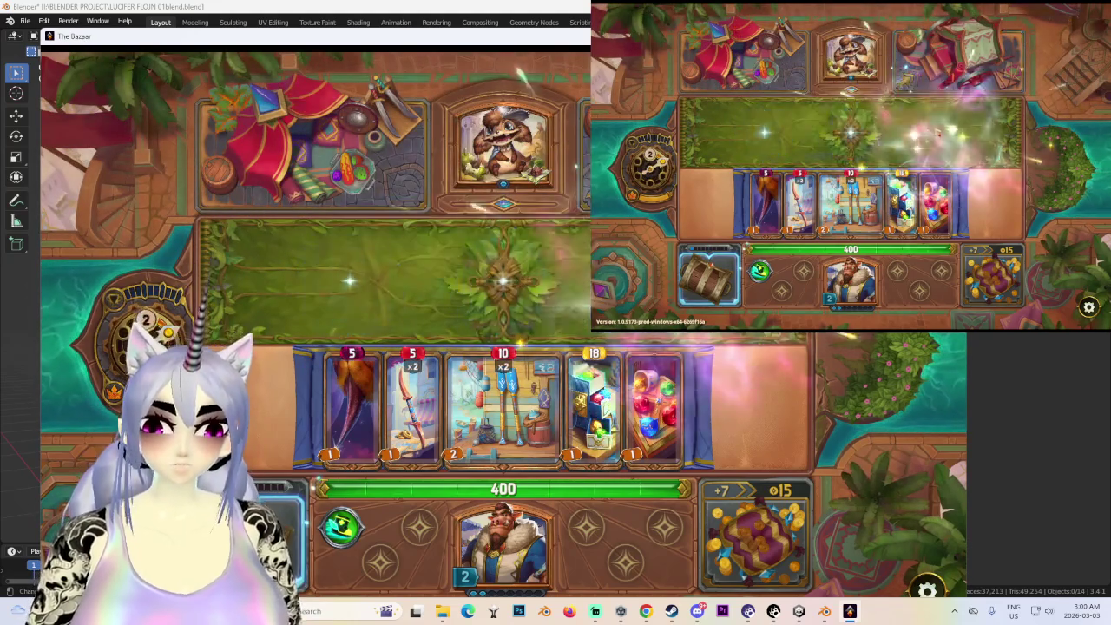
- Pick a skill, take the Security Center event and sell Premium Piggles and the leftmost item
left_click(447, 277)
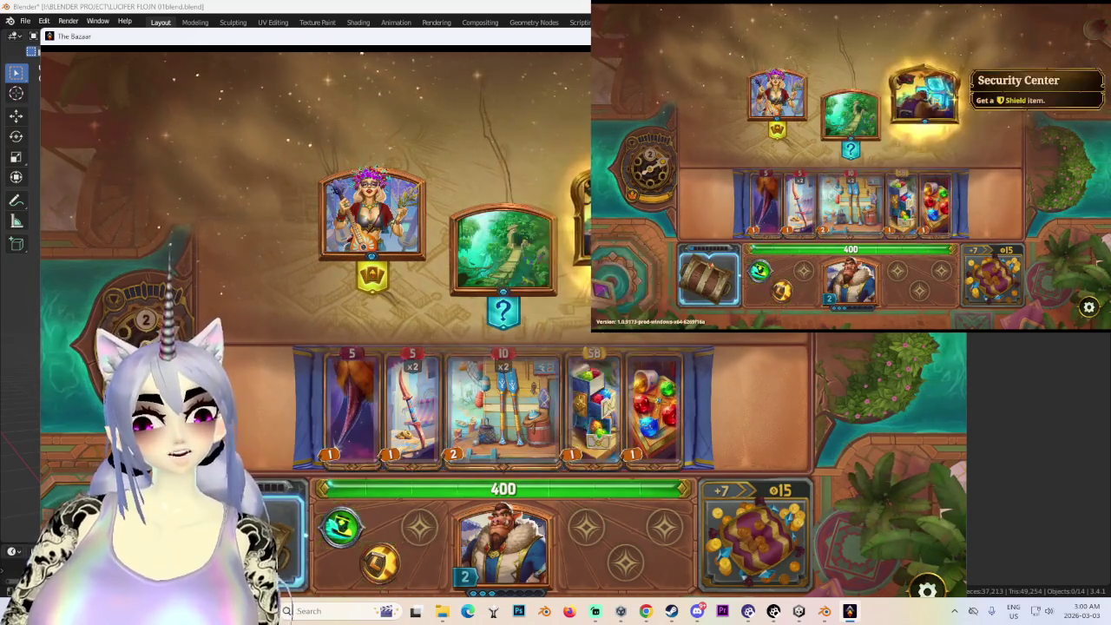
left_click(712, 203)
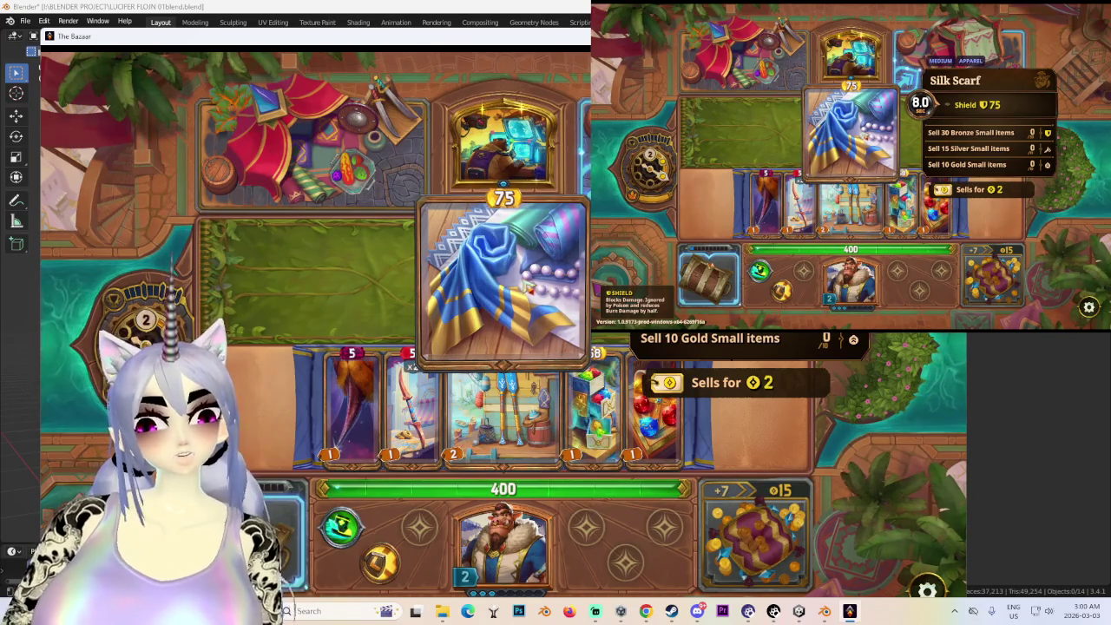
mouse_move(655, 406)
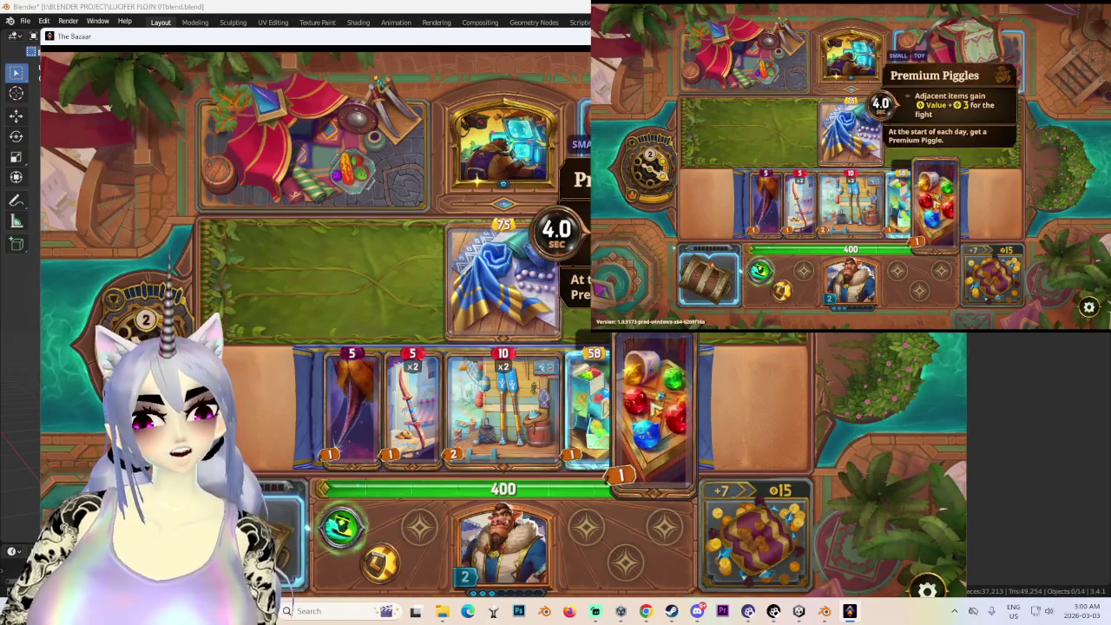
left_click_drag(933, 199, 707, 278)
mouse_move(503, 408)
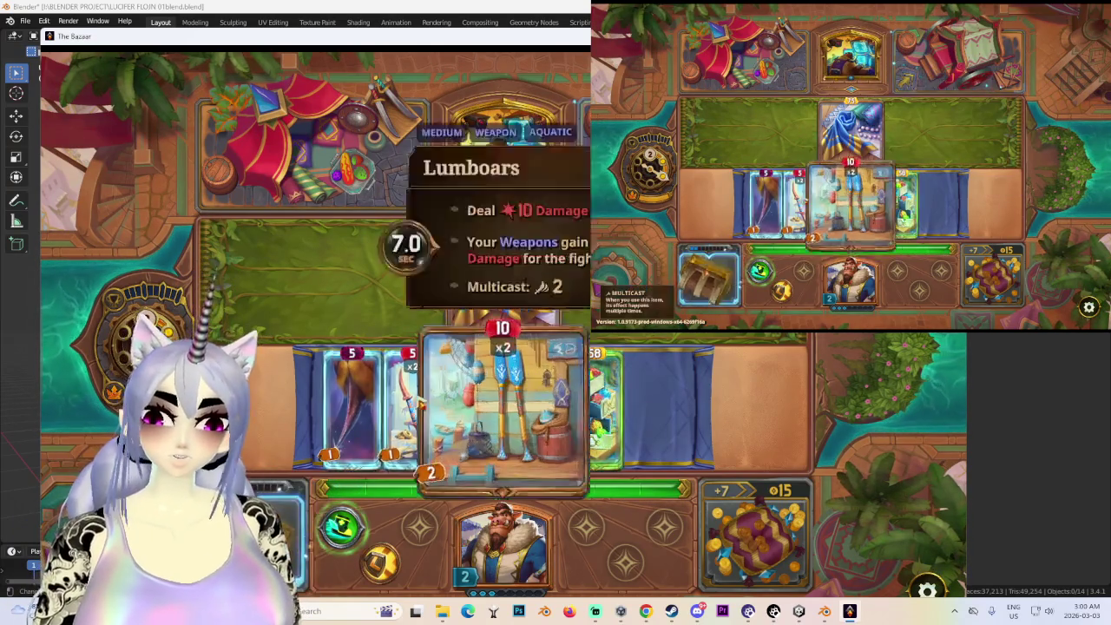
left_click_drag(764, 200, 707, 278)
- Place the Silk Scarf rightmost, choose the red-crested opponent's encounter and return to Blender
left_click_drag(849, 130, 920, 204)
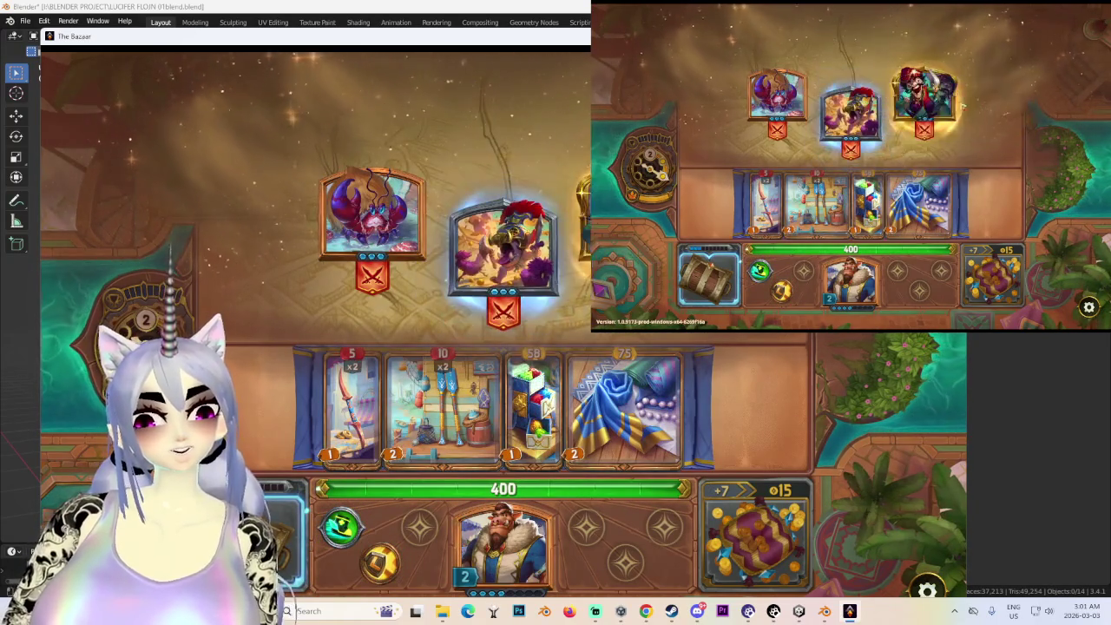
left_click(925, 100)
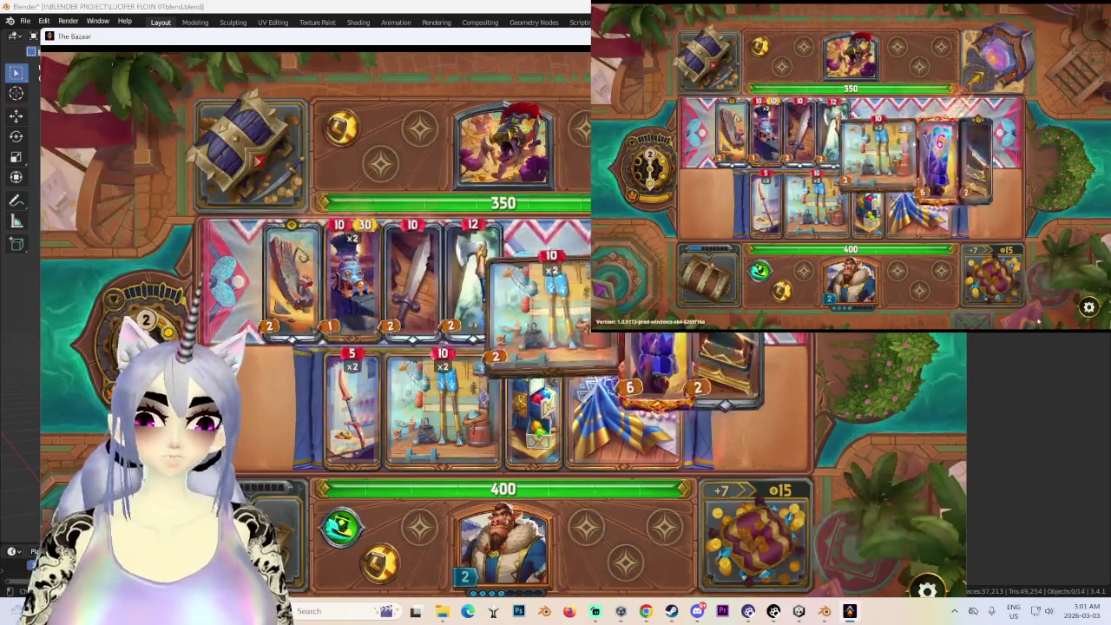
key("alt+Tab")
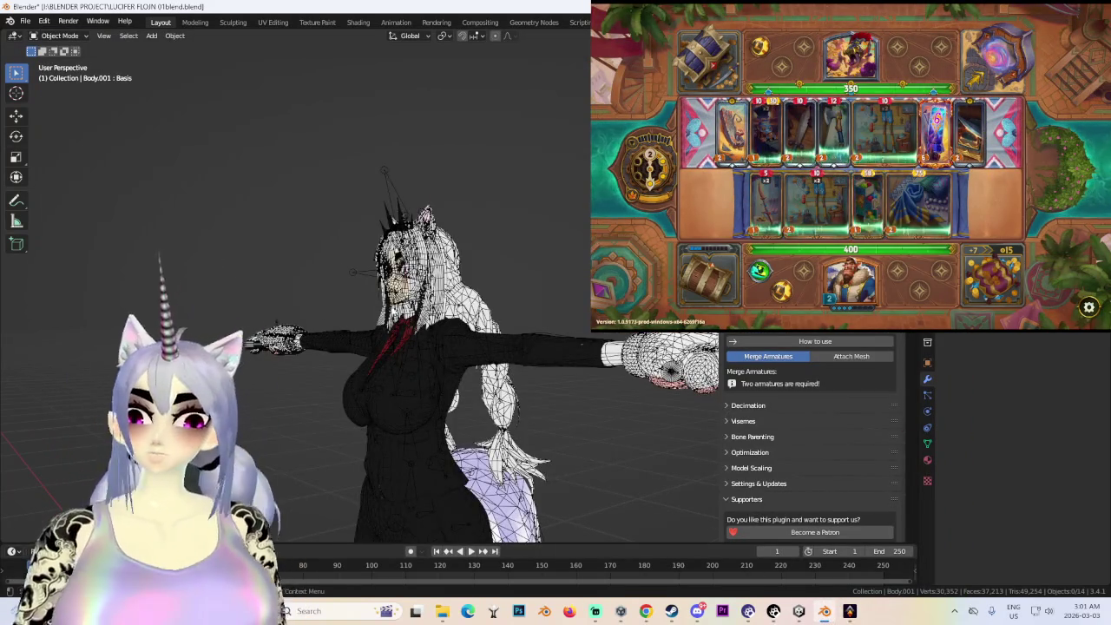
- Frame the armature from the front and test-rotate the right arm in Pose Mode
middle_click_drag(486, 347, 608, 338)
left_click(555, 373)
key("KP_1")
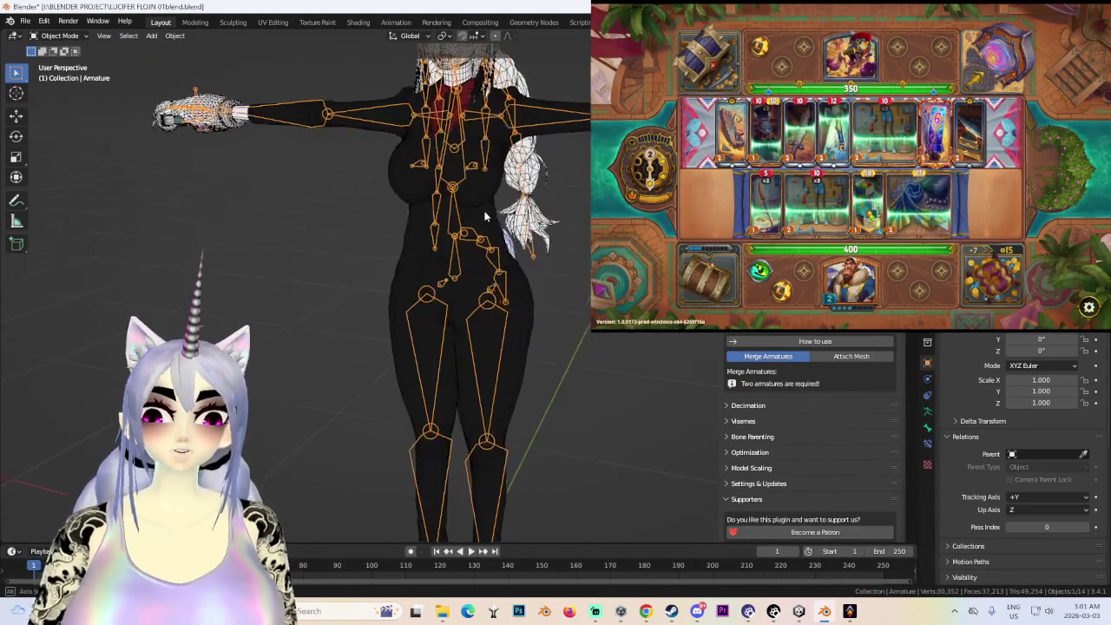
key("KP_5")
scroll(812, 434, "up", 5)
key("ctrl+Tab")
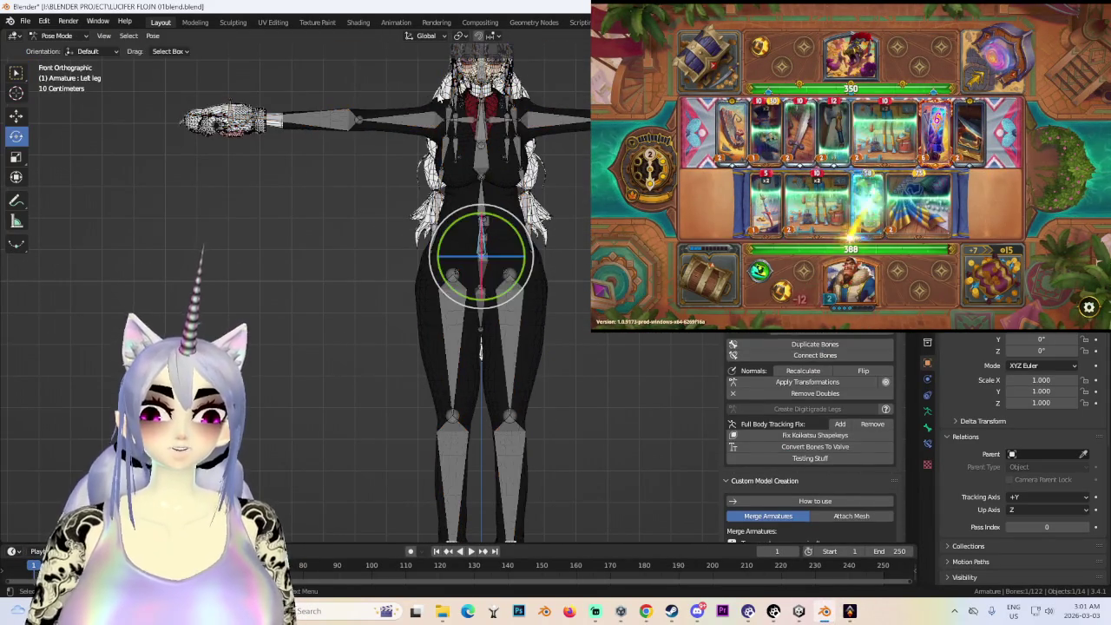
left_click(408, 119)
mouse_move(395, 122)
left_mouse_down()
mouse_move(438, 165)
mouse_move(382, 122)
left_mouse_up()
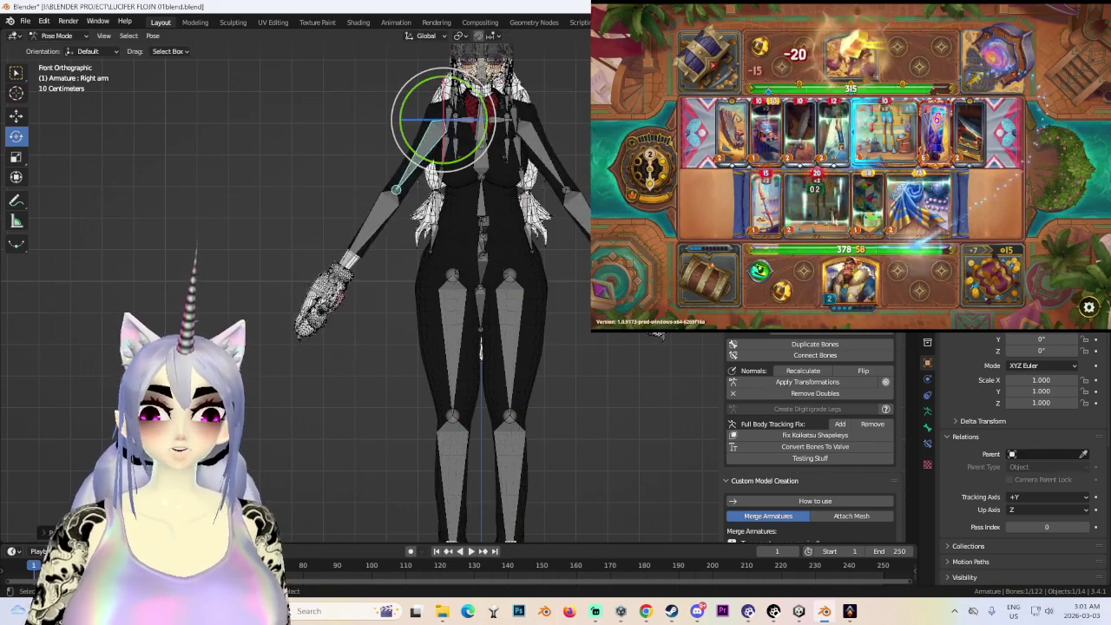
- Save the project as LUCIFER FLOJN 02blend.blend
left_click(25, 20)
left_click(39, 109)
left_click(291, 504)
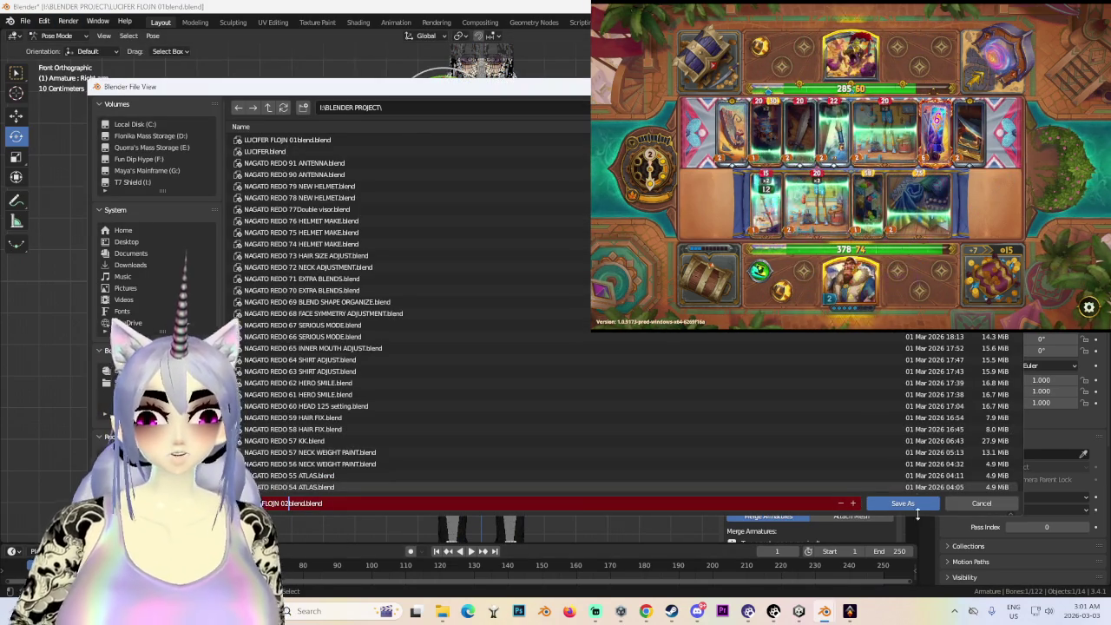
left_click(904, 504)
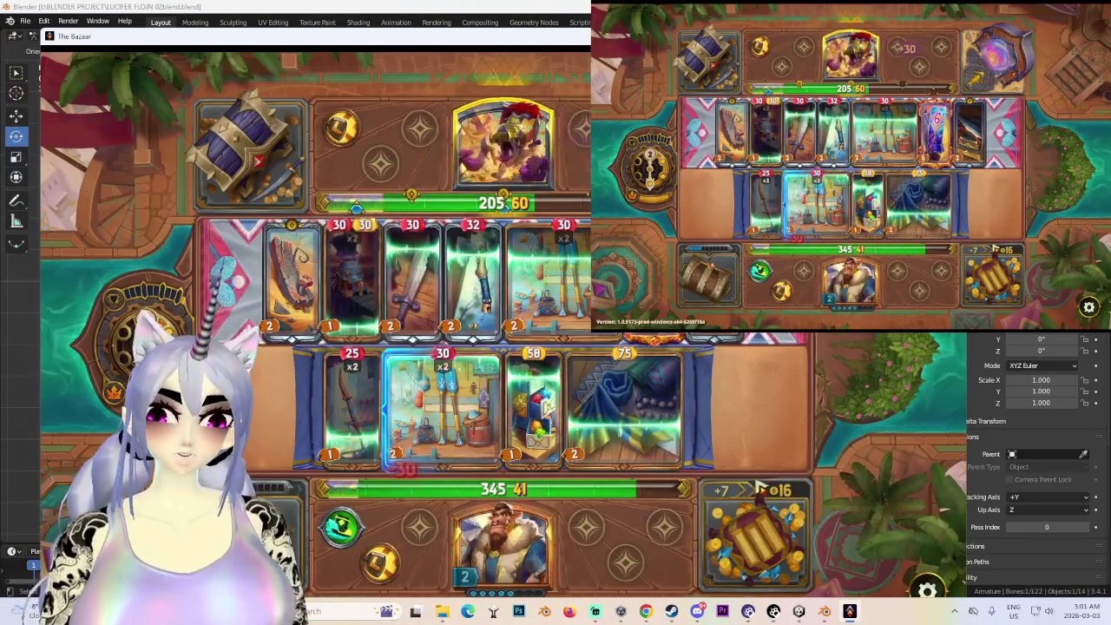
key("alt+Tab")
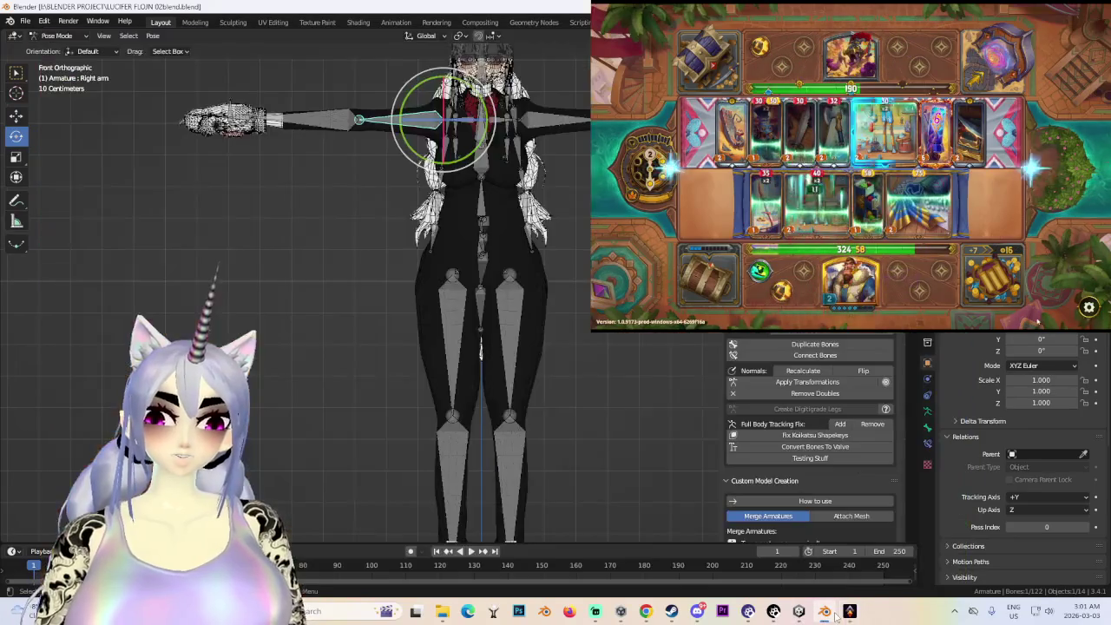
- Select the right leg bone and orbit below the model to inspect the legs and sneakers
scroll(515, 305, "down", 2)
left_click(515, 305)
scroll(514, 305, "up", 4)
mouse_move(515, 305)
middle_mouse_down()
mouse_move(567, 240)
mouse_move(518, 338)
middle_mouse_up()
mouse_move(471, 258)
middle_mouse_down()
mouse_move(553, 337)
mouse_move(491, 297)
mouse_move(547, 225)
mouse_move(511, 263)
mouse_move(553, 281)
middle_mouse_up()
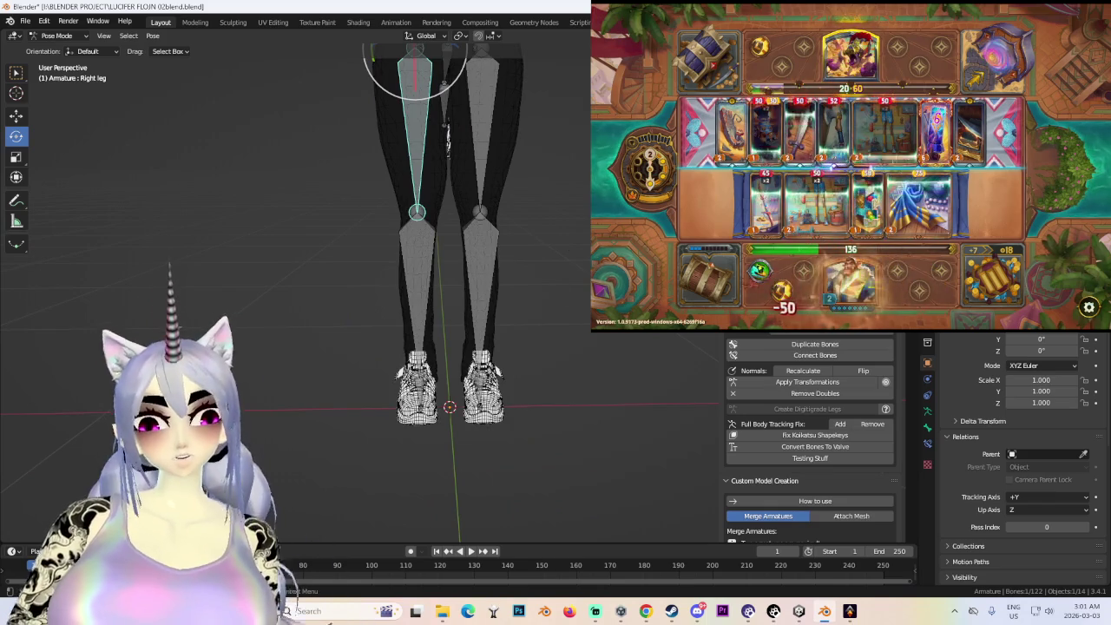
- View the legs from the front with the armature in Edit Mode and X-ray on
key("KP_1")
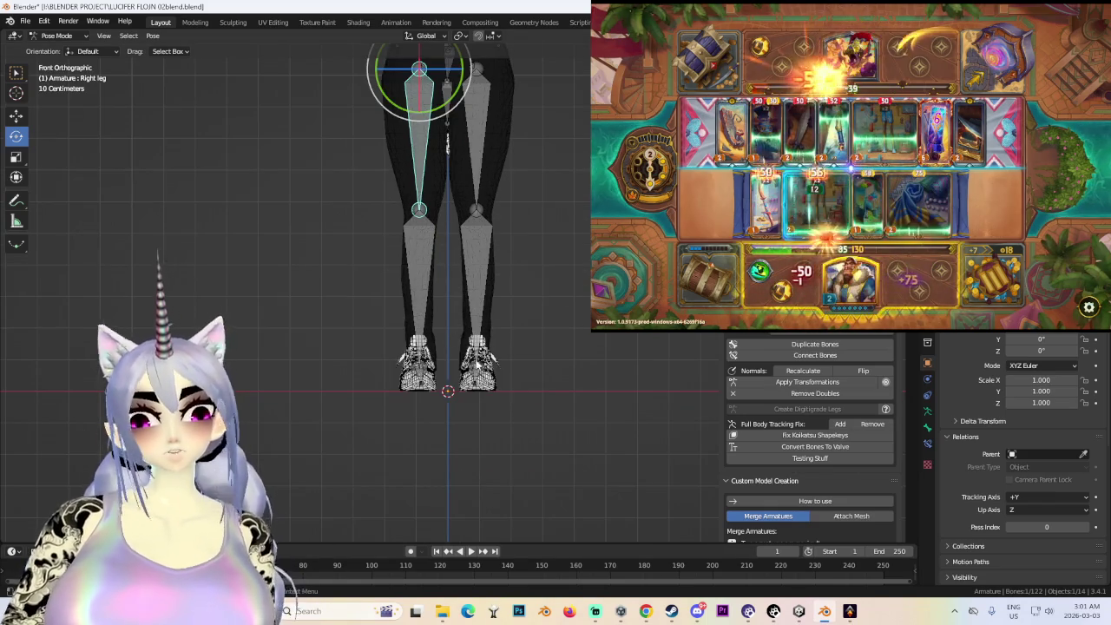
scroll(466, 351, "up", 2)
left_click(61, 62)
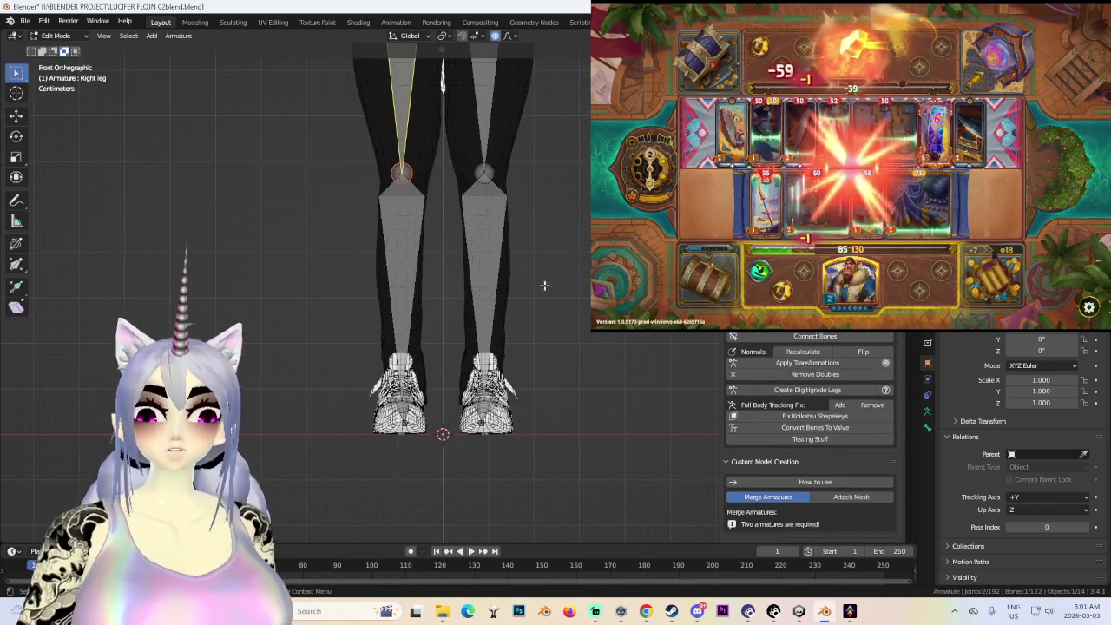
key("alt+z")
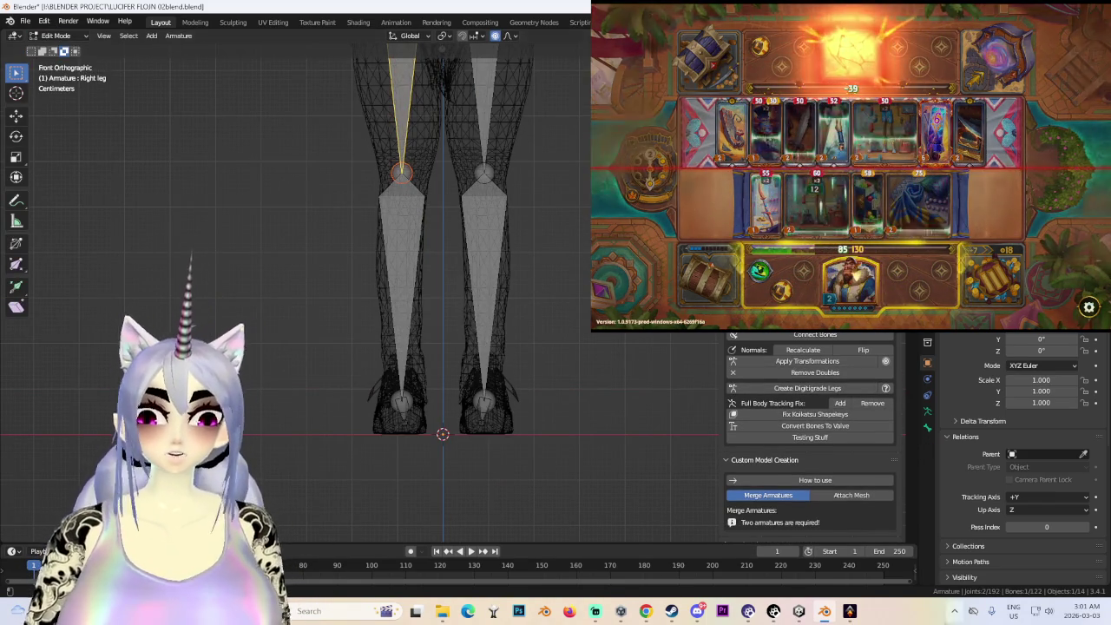
key("alt+Tab")
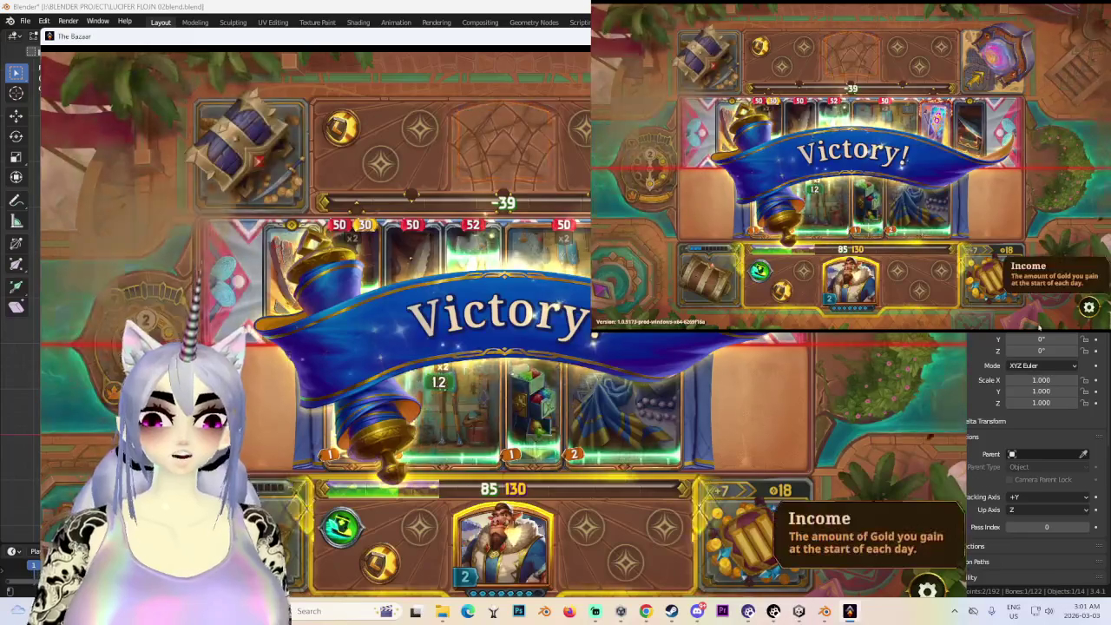
- Restore The Bazaar, continue past the victory and sell the Sharpening Stone to boost the weapon
left_click(855, 612)
left_click(855, 613)
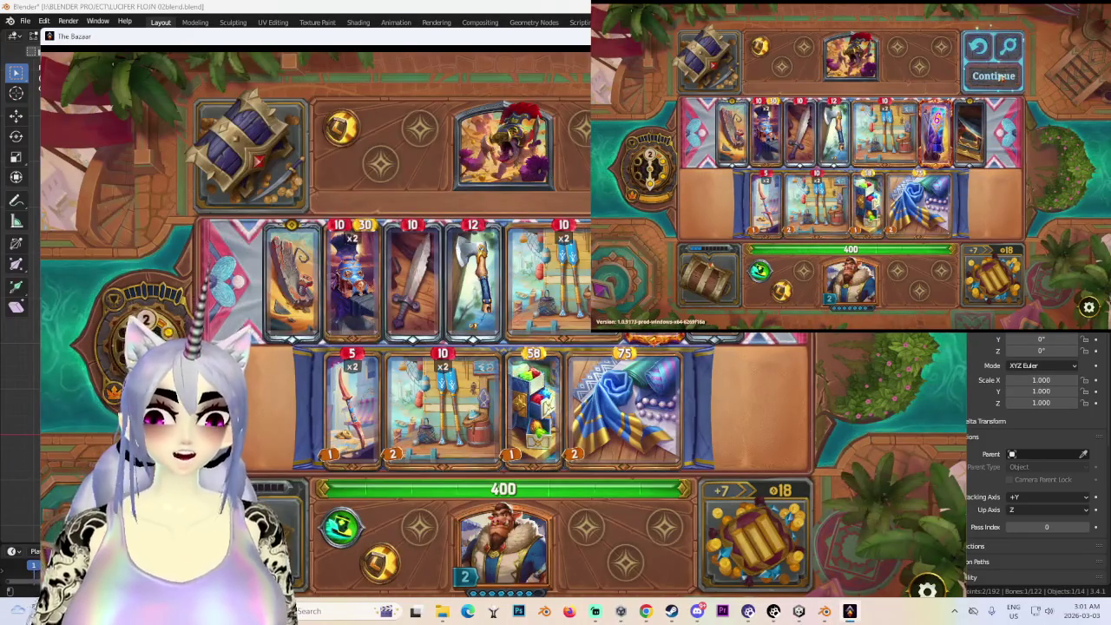
left_click(998, 76)
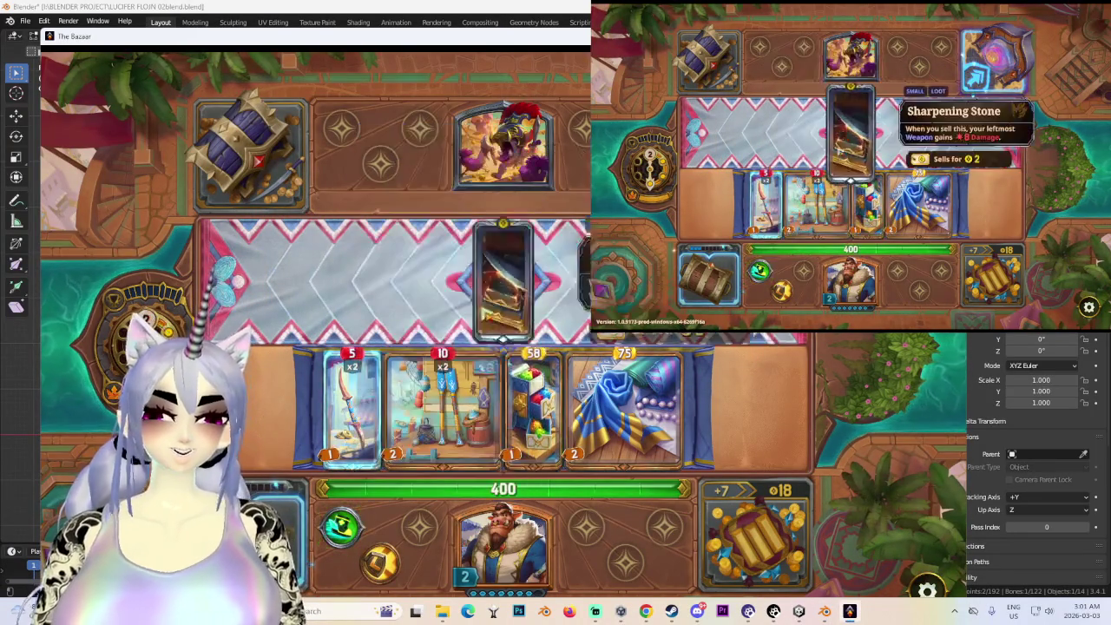
left_click(536, 283)
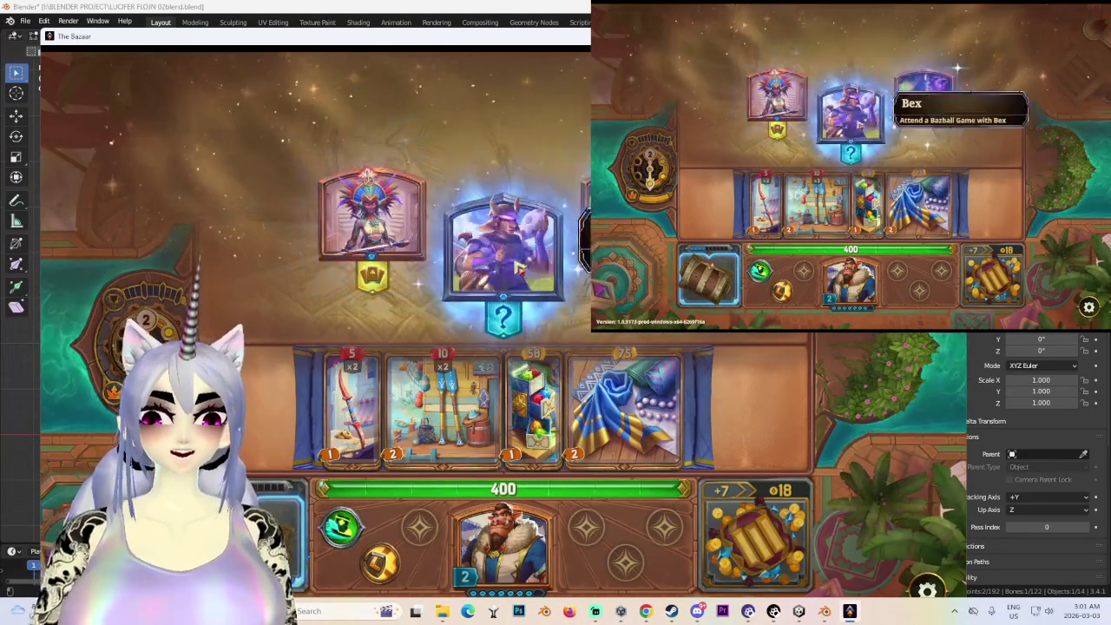
mouse_move(503, 252)
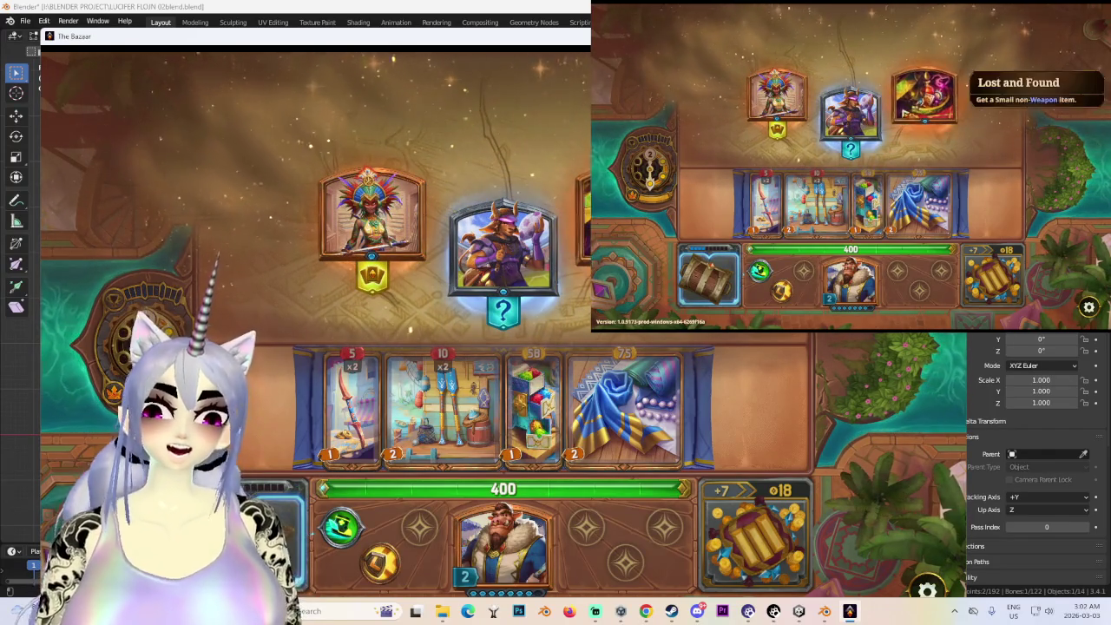
- Take the Bex encounter, place the bronze Hatchet rightmost, sell Truffles and pick Strange Mushroom
left_click(498, 276)
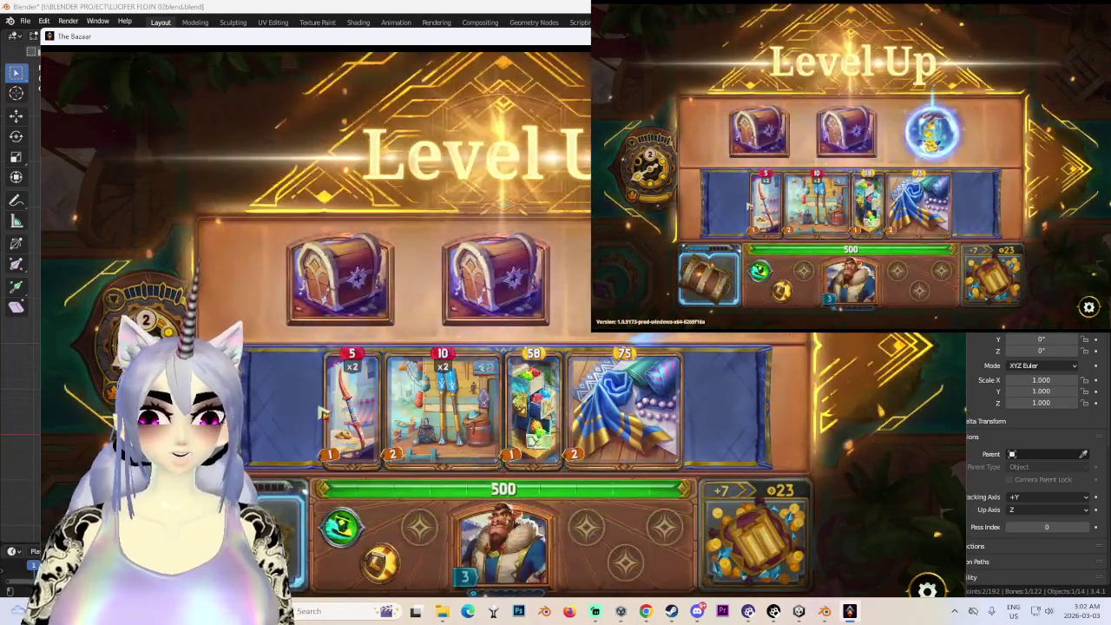
left_click_drag(322, 412, 261, 412)
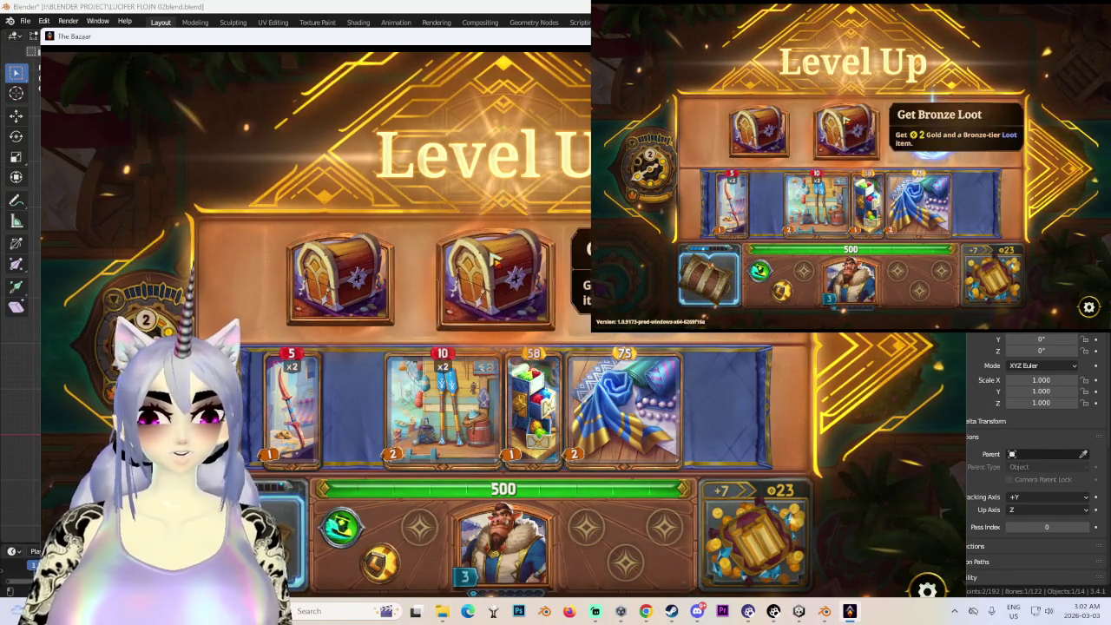
left_click(344, 272)
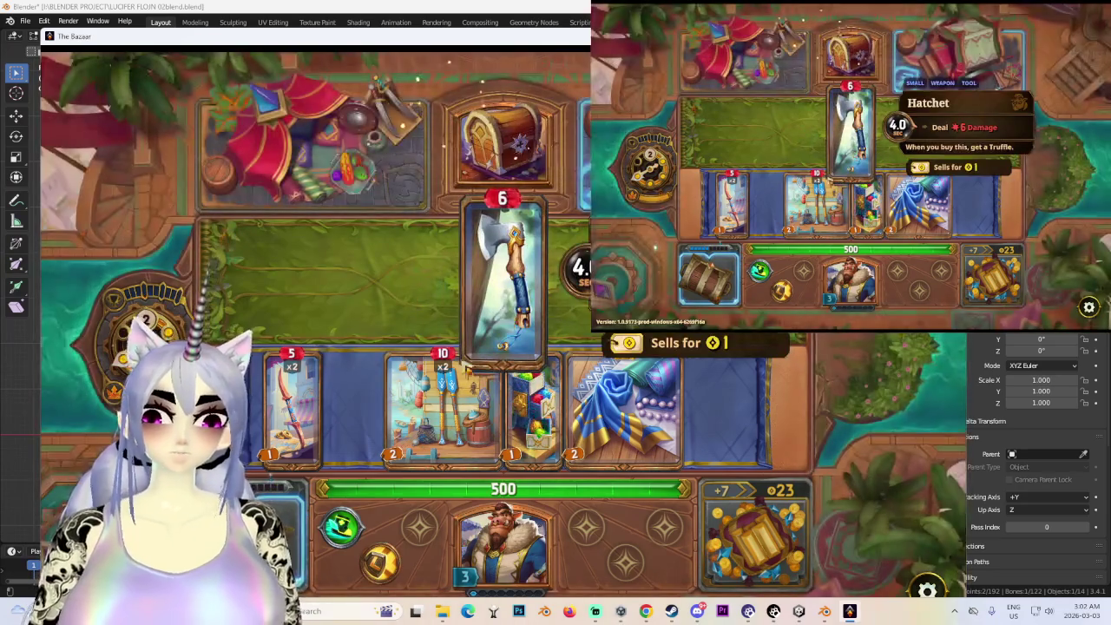
left_click_drag(502, 278, 660, 395)
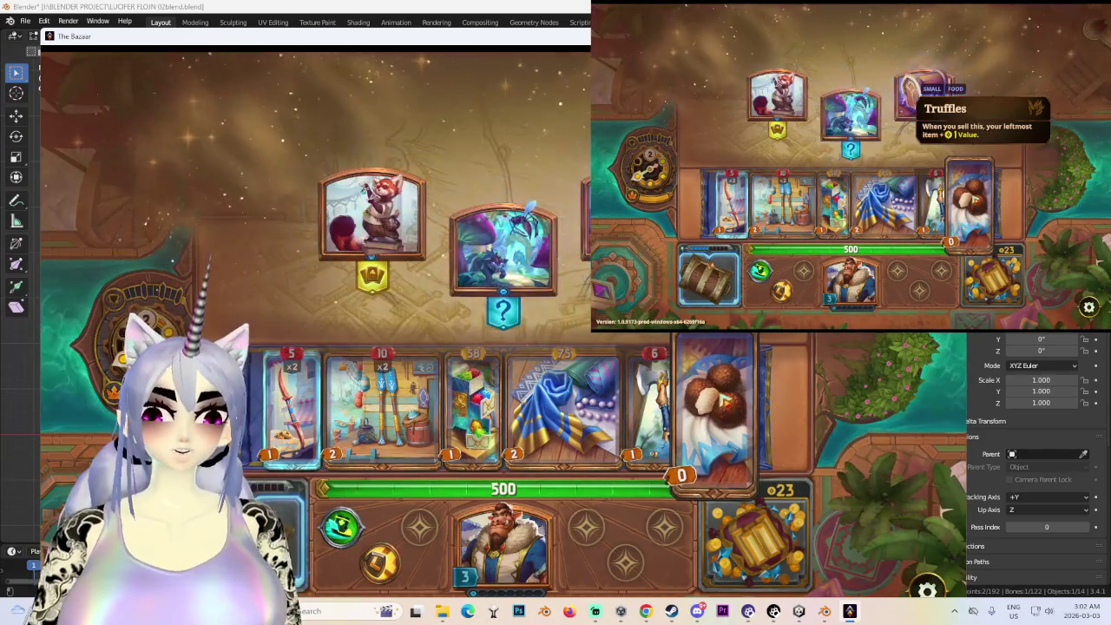
left_click_drag(722, 399, 260, 530)
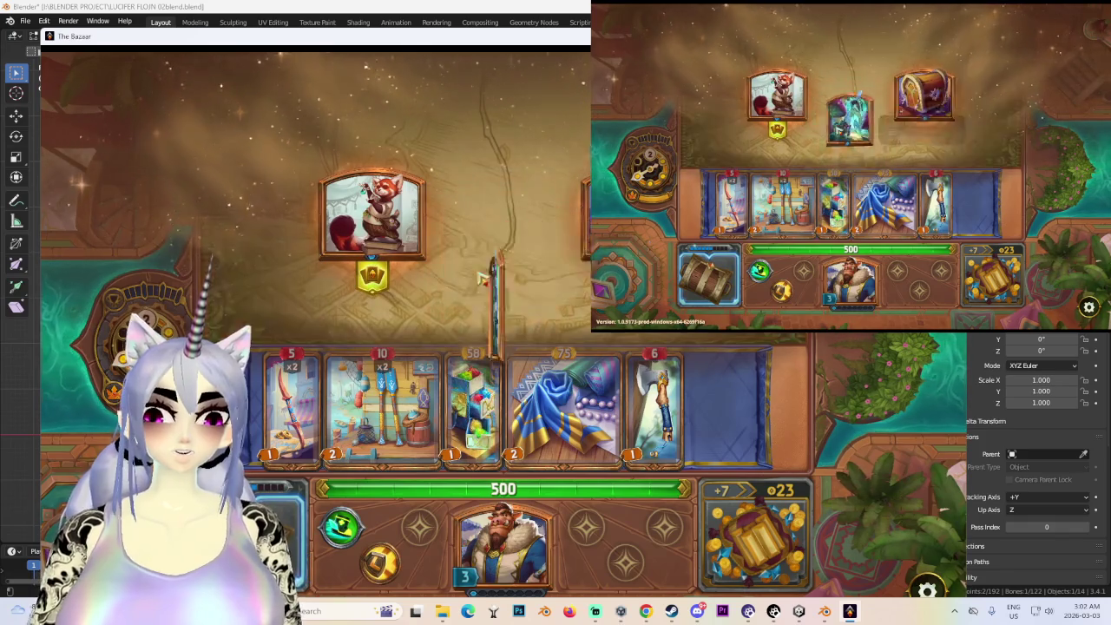
left_click(503, 252)
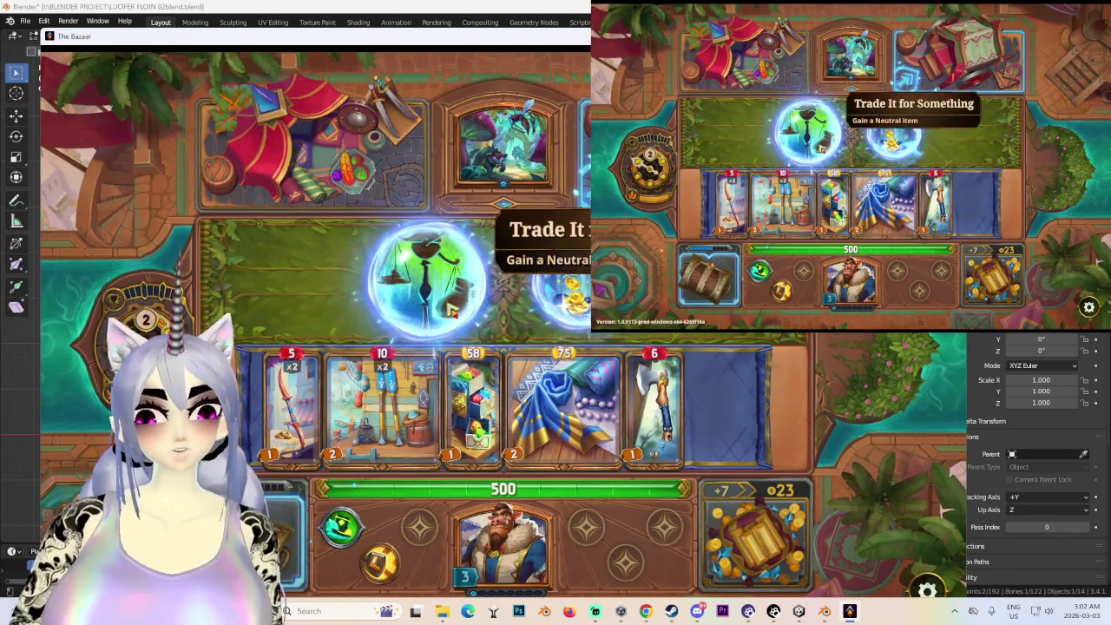
- Take the Agility Boots from the orb, move Stinger to the row's end, and place Goggles on the board
left_click(451, 309)
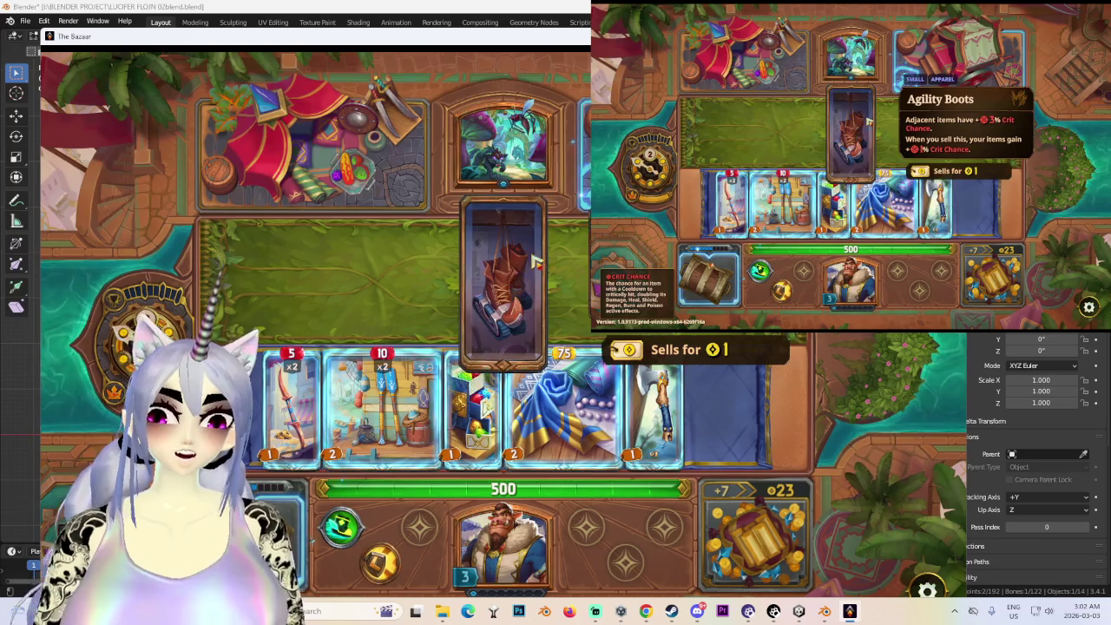
left_click(534, 262)
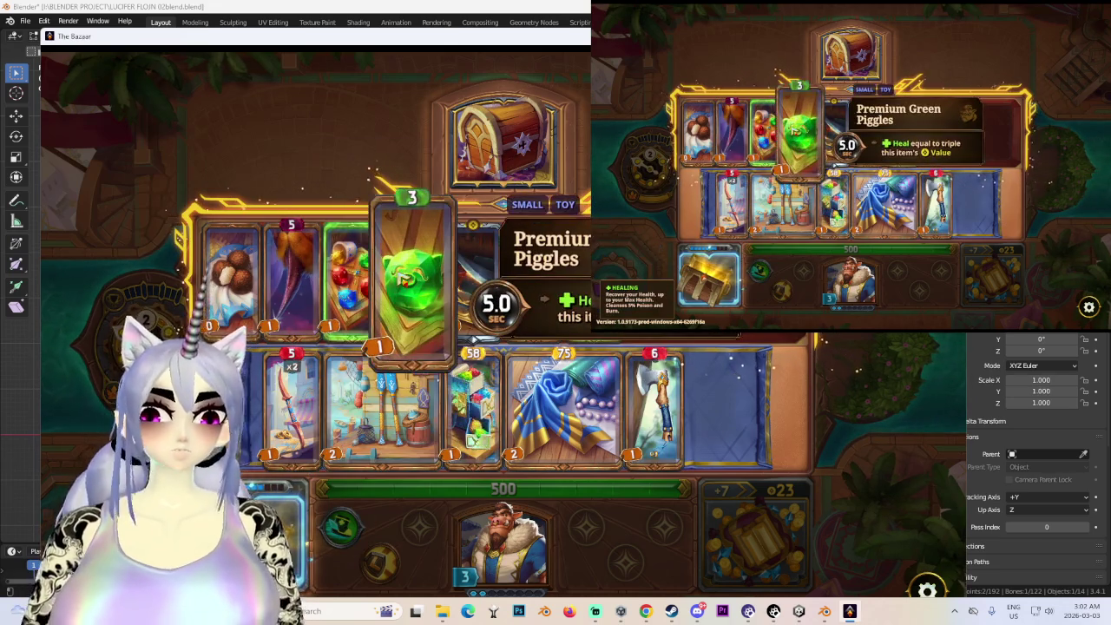
mouse_move(351, 279)
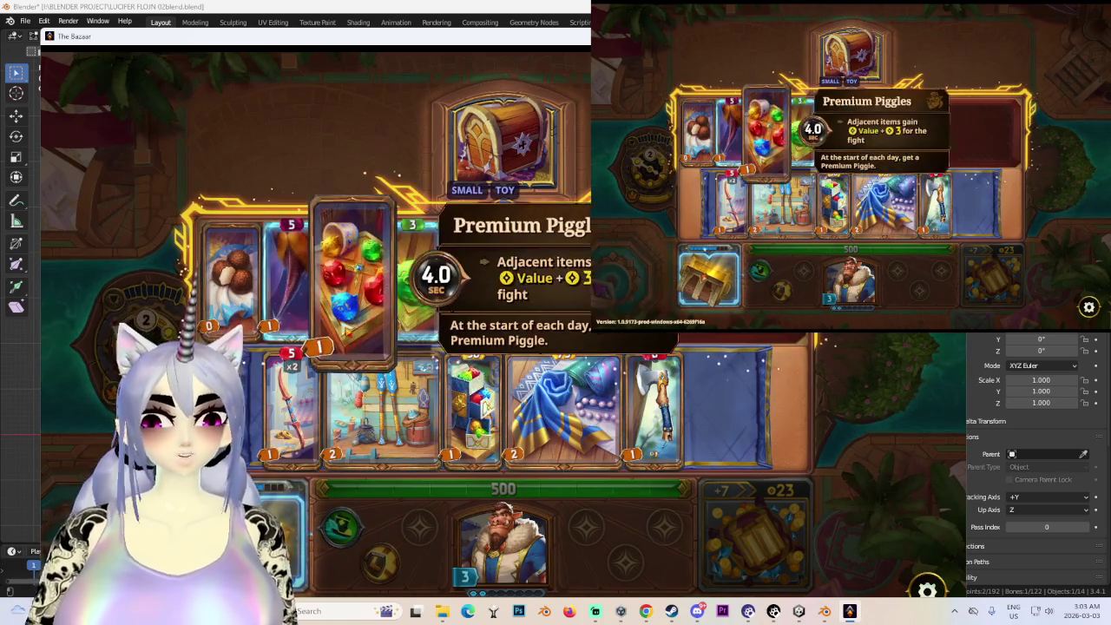
left_click_drag(304, 314, 538, 293)
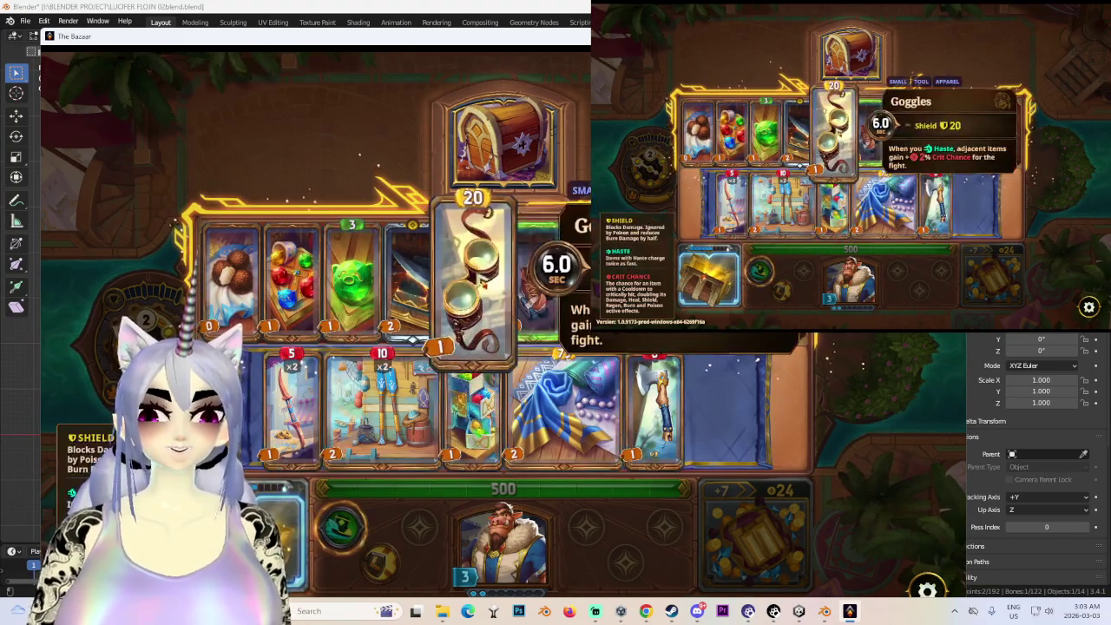
left_click_drag(475, 276, 710, 406)
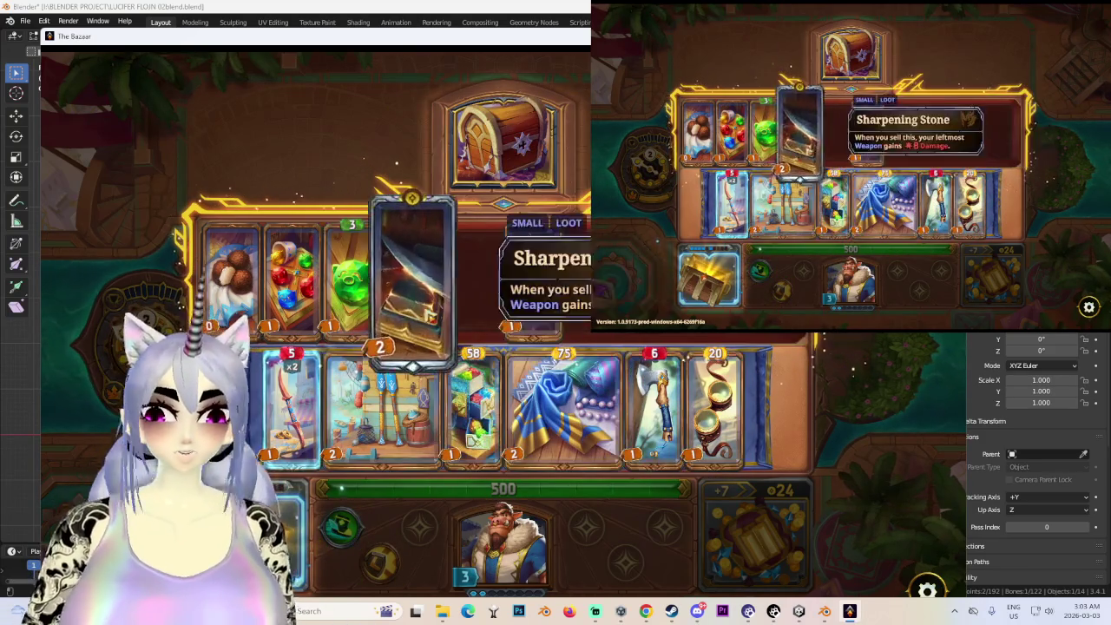
- Leave the shop, start the fight against Apep, and switch back to Blender
left_click(944, 512)
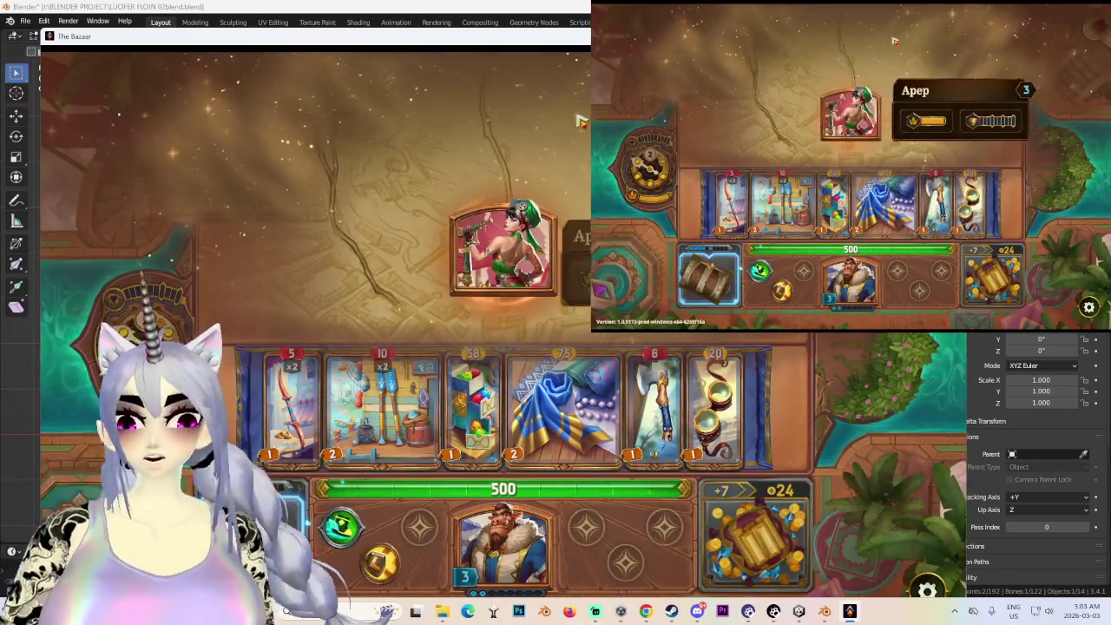
left_click(488, 255)
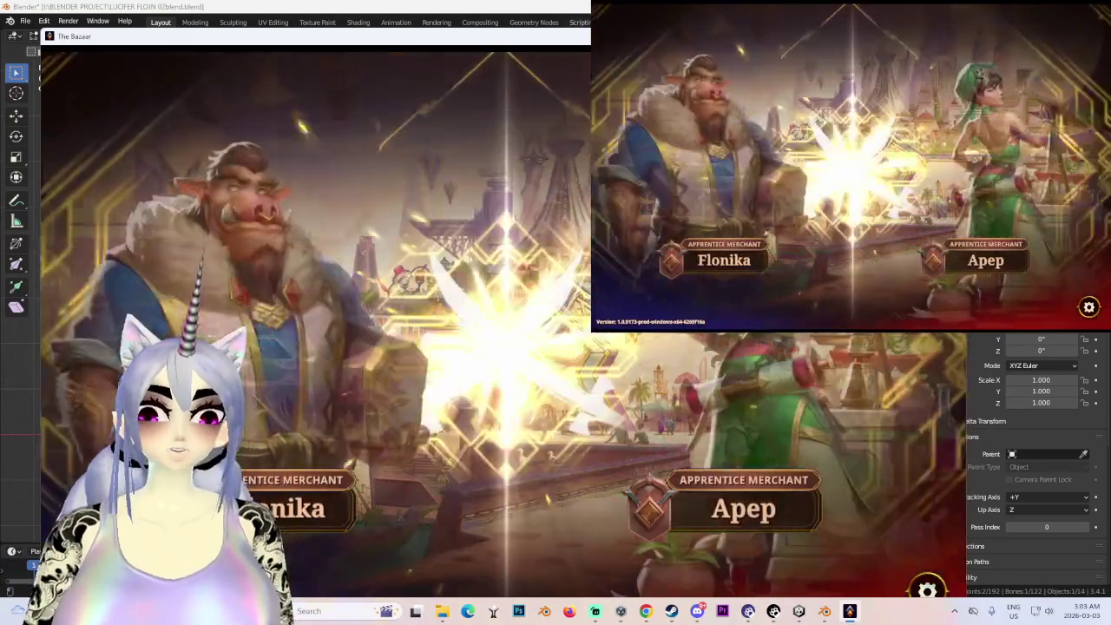
key("alt+Tab")
scroll(471, 329, "up", 3)
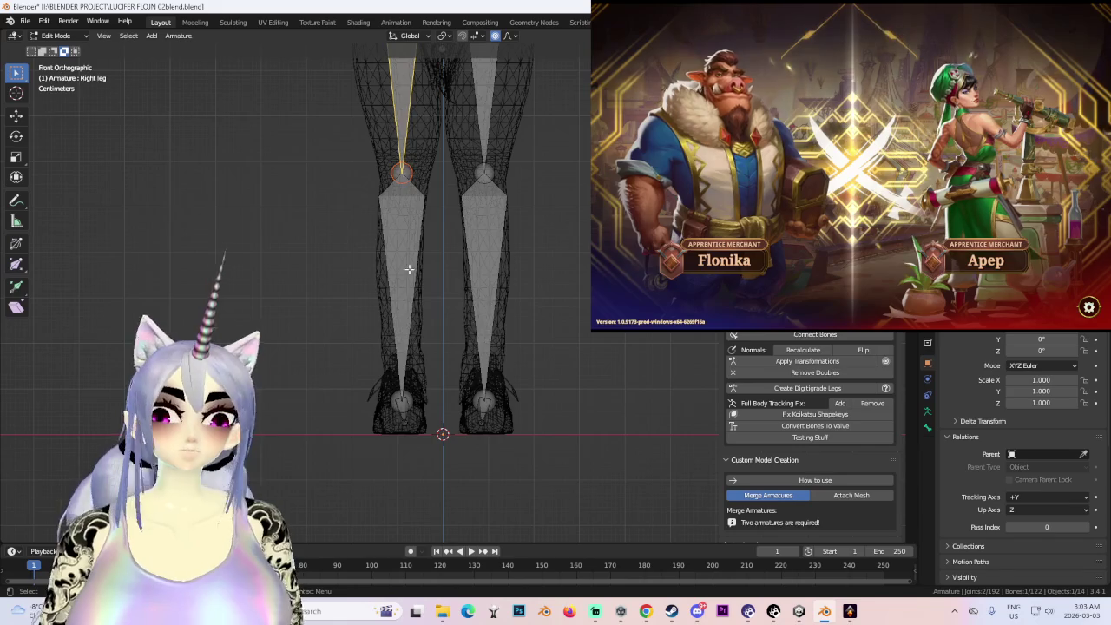
- Switch the armature to Object Mode and put Body.001 into Edit Mode in front view
left_click(425, 286)
mouse_move(425, 286)
middle_mouse_down()
mouse_move(568, 397)
mouse_move(486, 373)
middle_mouse_up()
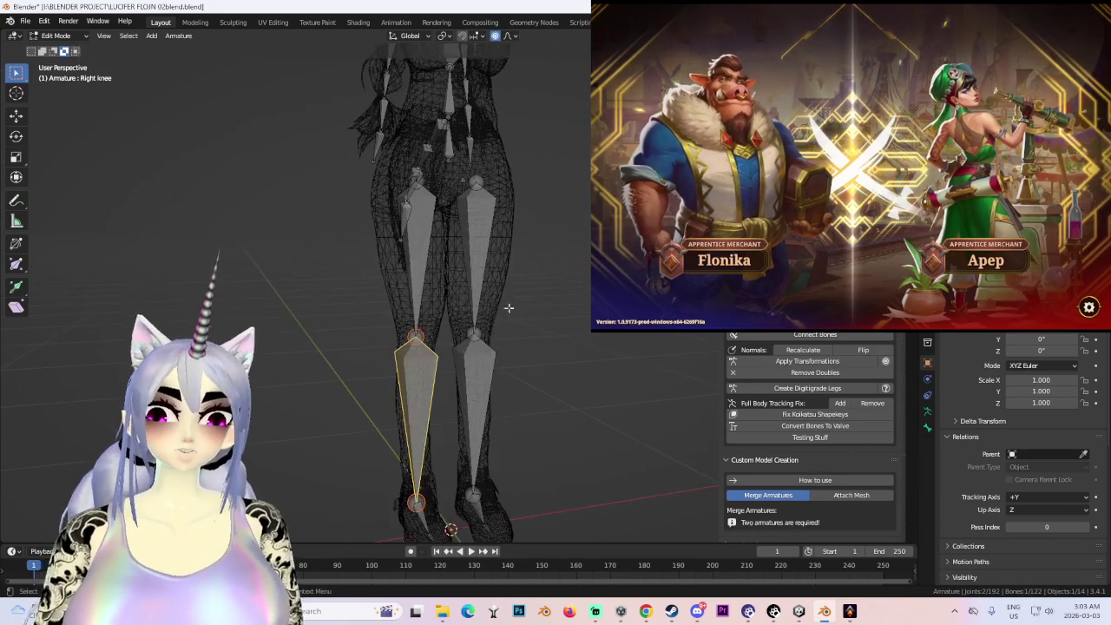
left_click(56, 35)
left_click(61, 48)
key("bracketright")
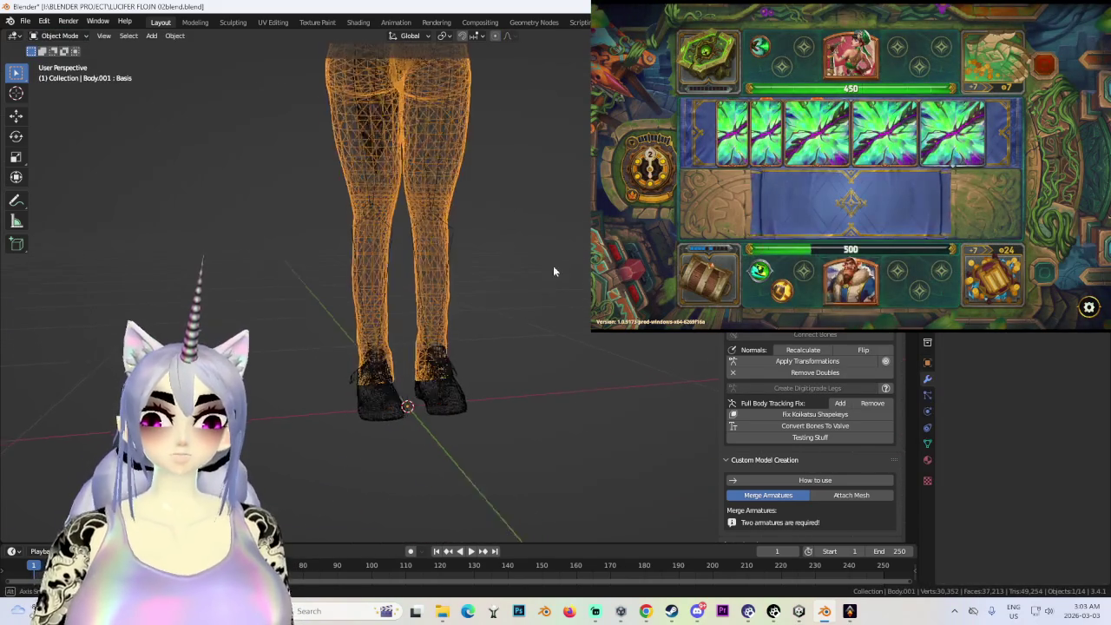
middle_click_drag(572, 262, 187, 110)
left_click(59, 61)
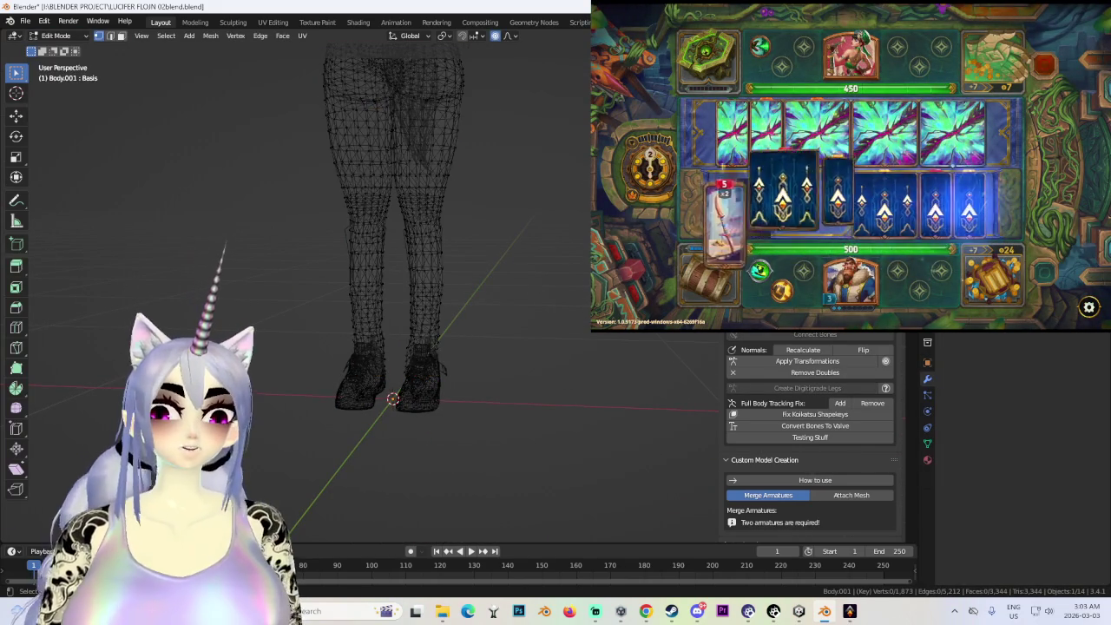
key("KP_1")
scroll(526, 445, "up", 2)
- Scale the lower-leg vertices down along Z and shift them vertically into the sneakers
mouse_move(570, 503)
left_mouse_down()
mouse_move(164, 218)
mouse_move(195, 282)
left_mouse_up()
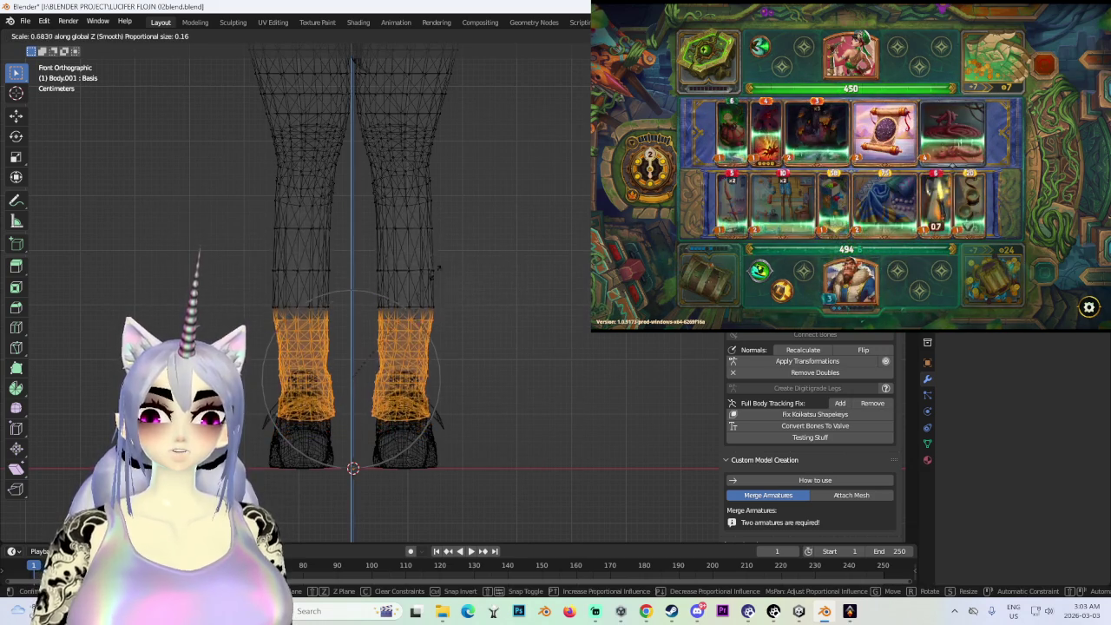
left_click(570, 513)
left_click_drag(570, 514, 184, 212)
key("g")
key("z")
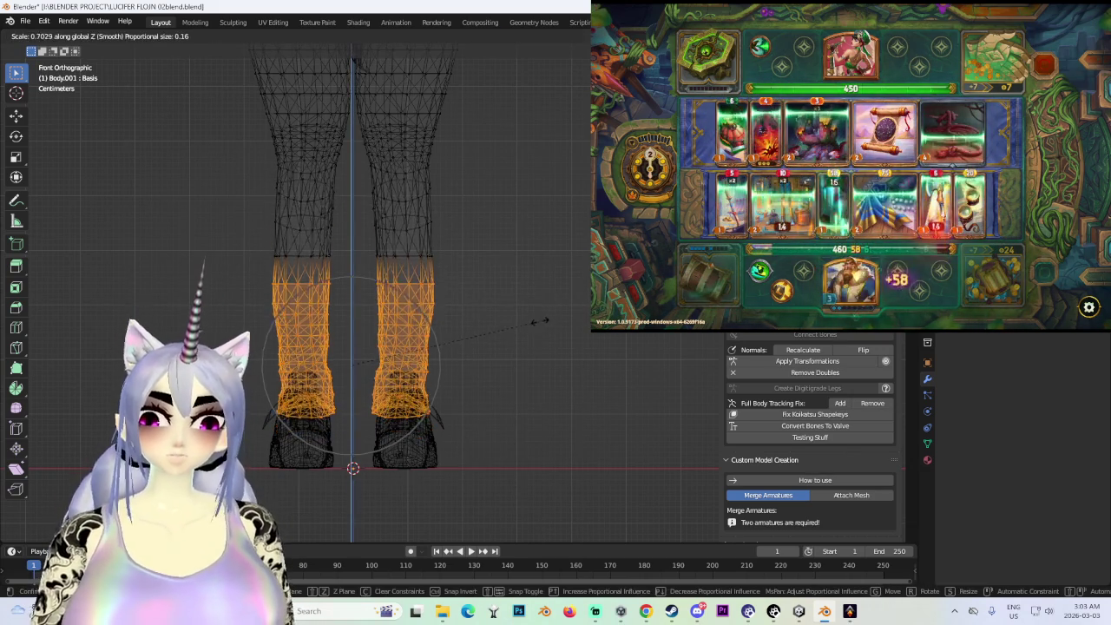
key("Return")
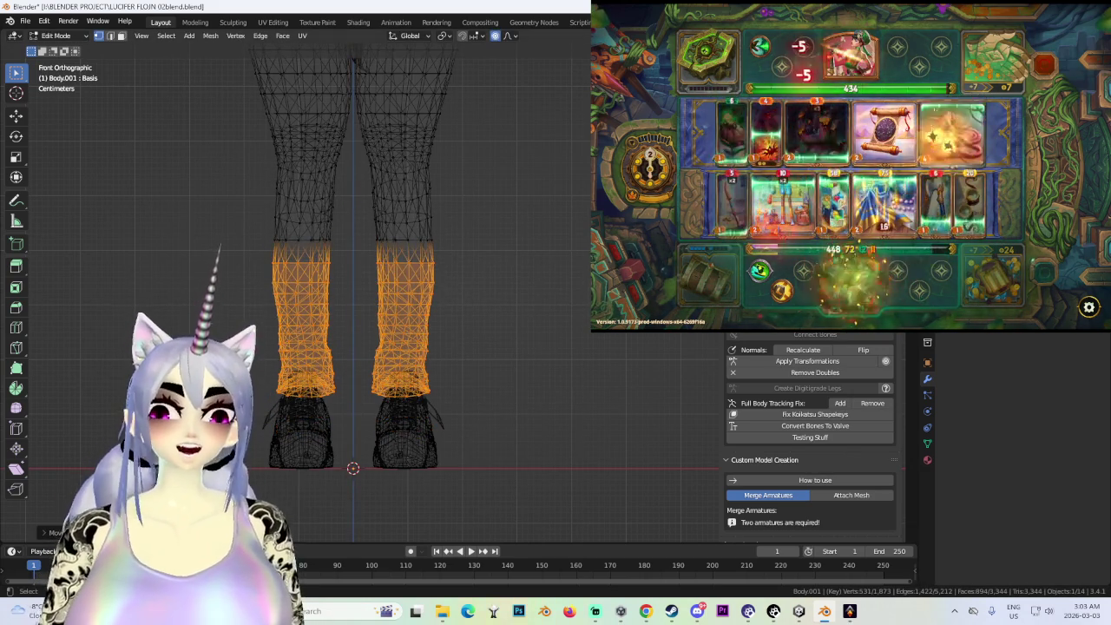
- Clear the vertex selection and inspect the lower legs against the sneakers from several angles
scroll(411, 235, "up", 3)
middle_click_drag(412, 235, 509, 402)
scroll(513, 317, "up", 2)
mouse_move(513, 318)
middle_mouse_down()
mouse_move(515, 332)
mouse_move(385, 396)
mouse_move(460, 385)
mouse_move(508, 397)
mouse_move(486, 407)
middle_mouse_up()
scroll(515, 332, "up", 3)
key("alt+a")
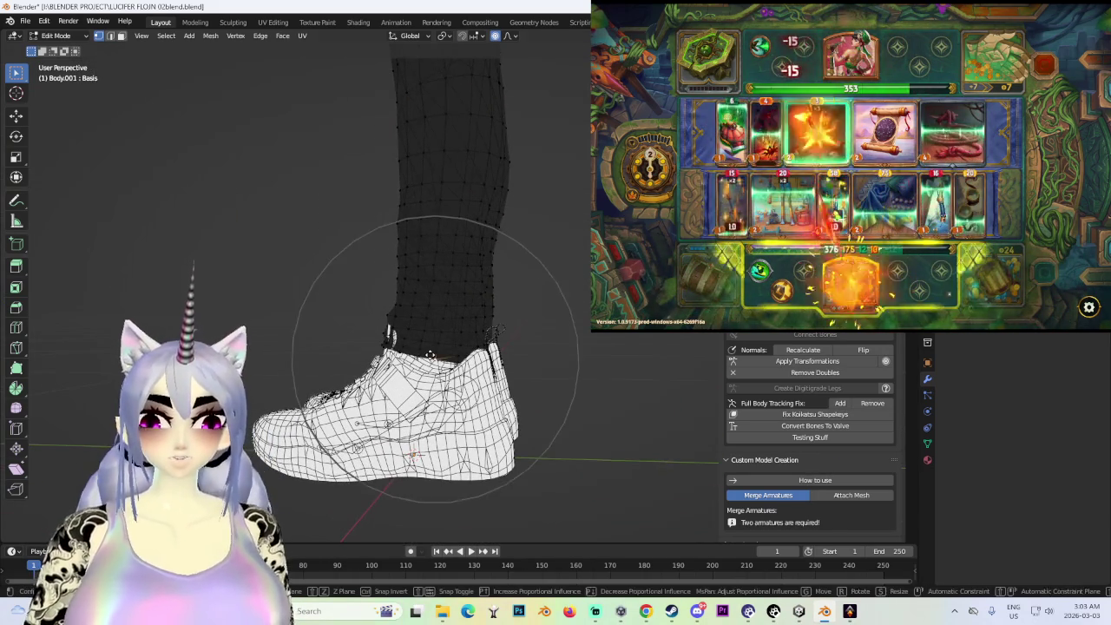
middle_click_drag(436, 375, 441, 353)
mouse_move(567, 344)
middle_mouse_down()
mouse_move(434, 310)
mouse_move(627, 406)
mouse_move(426, 347)
mouse_move(475, 457)
middle_mouse_up()
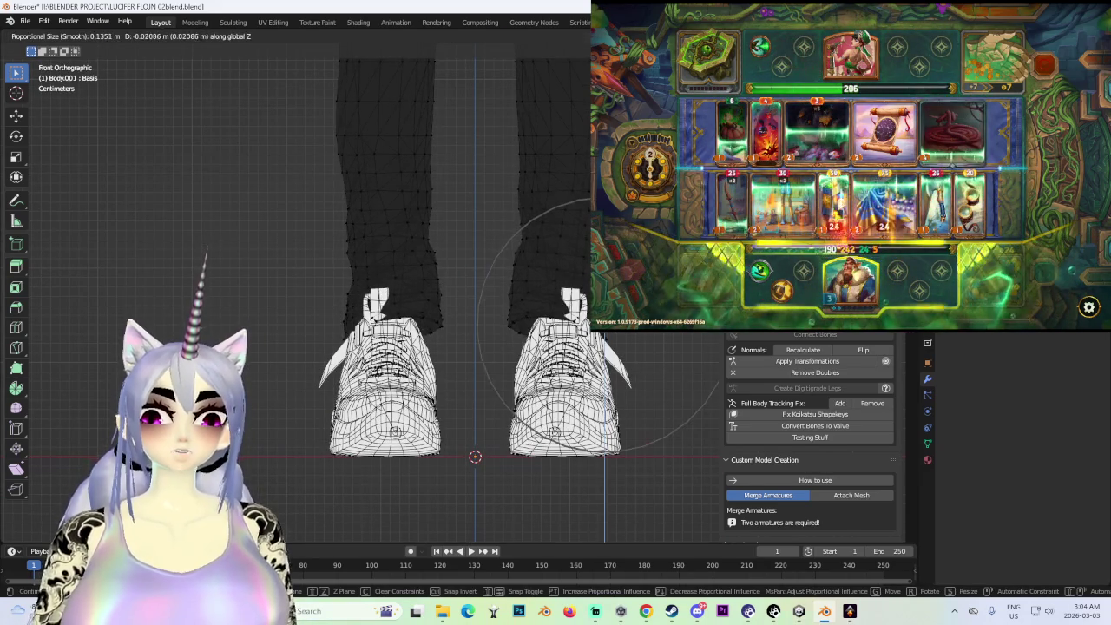
mouse_move(434, 339)
middle_mouse_down()
mouse_move(541, 341)
mouse_move(360, 321)
middle_mouse_up()
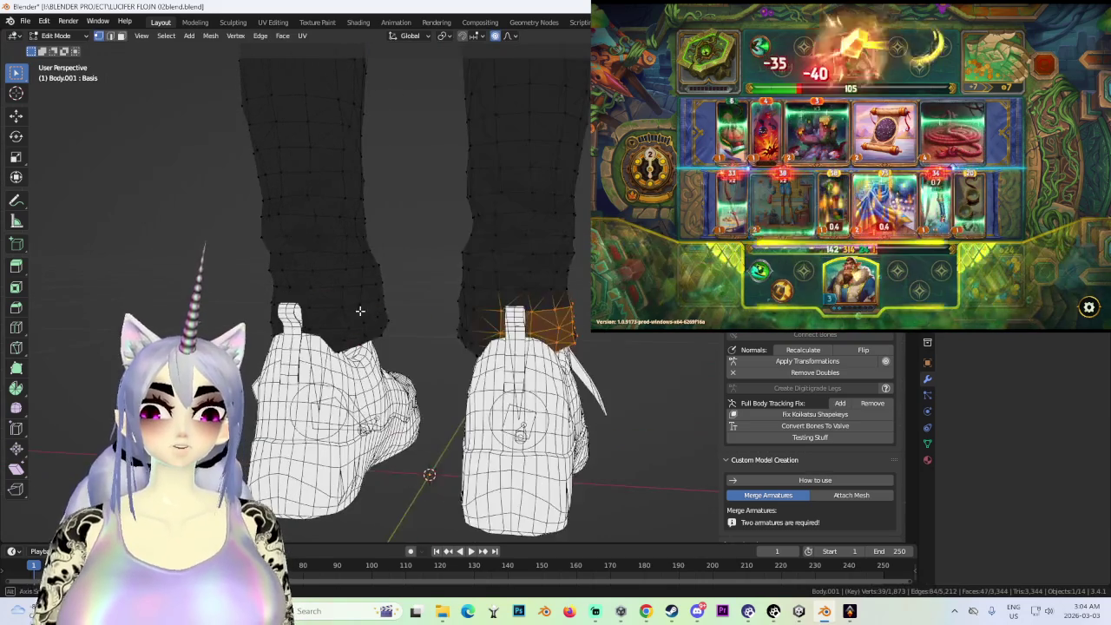
- Briefly bring up The Bazaar, then return to Blender and put Body.001 into Sculpt Mode
left_click(852, 611)
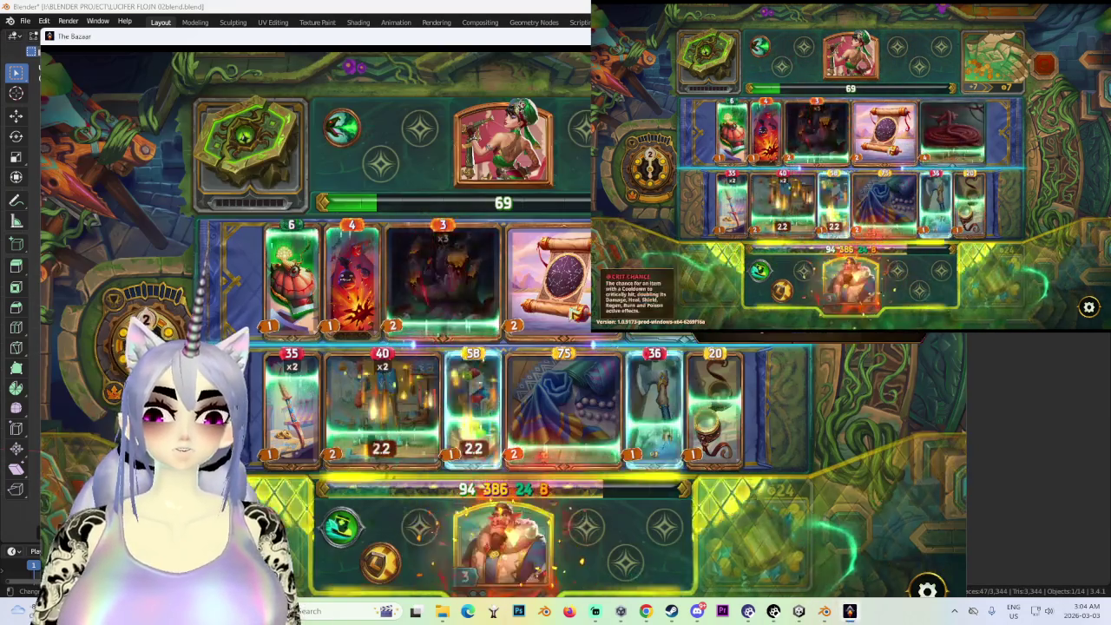
left_click(851, 611)
mouse_move(574, 330)
middle_mouse_down()
mouse_move(461, 322)
mouse_move(521, 330)
middle_mouse_up()
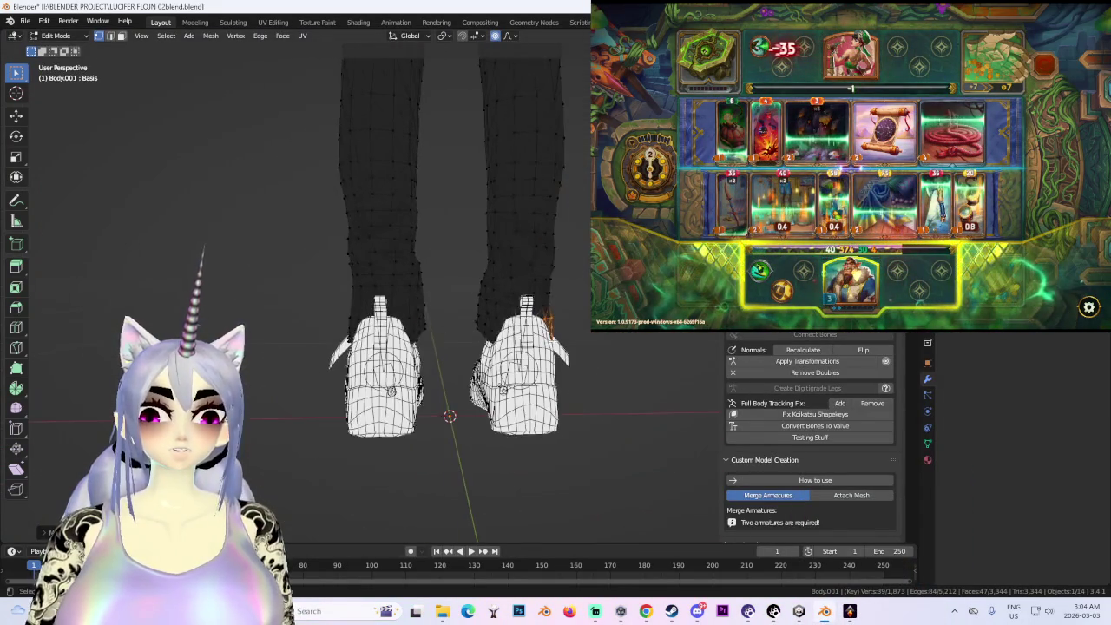
left_click(60, 74)
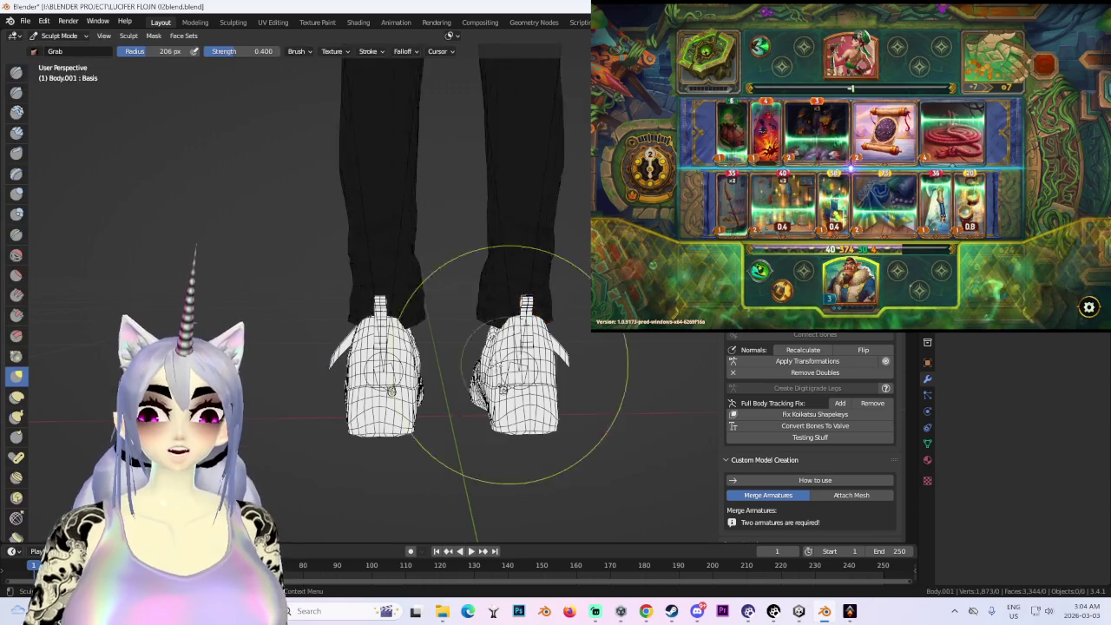
- Inspect both sneakers from the side, back, low angle and front, then bring The Bazaar forward
scroll(397, 365, "up", 3)
scroll(373, 313, "up", 2)
mouse_move(405, 320)
middle_mouse_down()
mouse_move(471, 297)
mouse_move(469, 404)
middle_mouse_up()
mouse_move(423, 473)
middle_mouse_down()
mouse_move(397, 434)
mouse_move(384, 322)
middle_mouse_up()
mouse_move(408, 382)
middle_mouse_down()
mouse_move(430, 516)
mouse_move(378, 372)
middle_mouse_up()
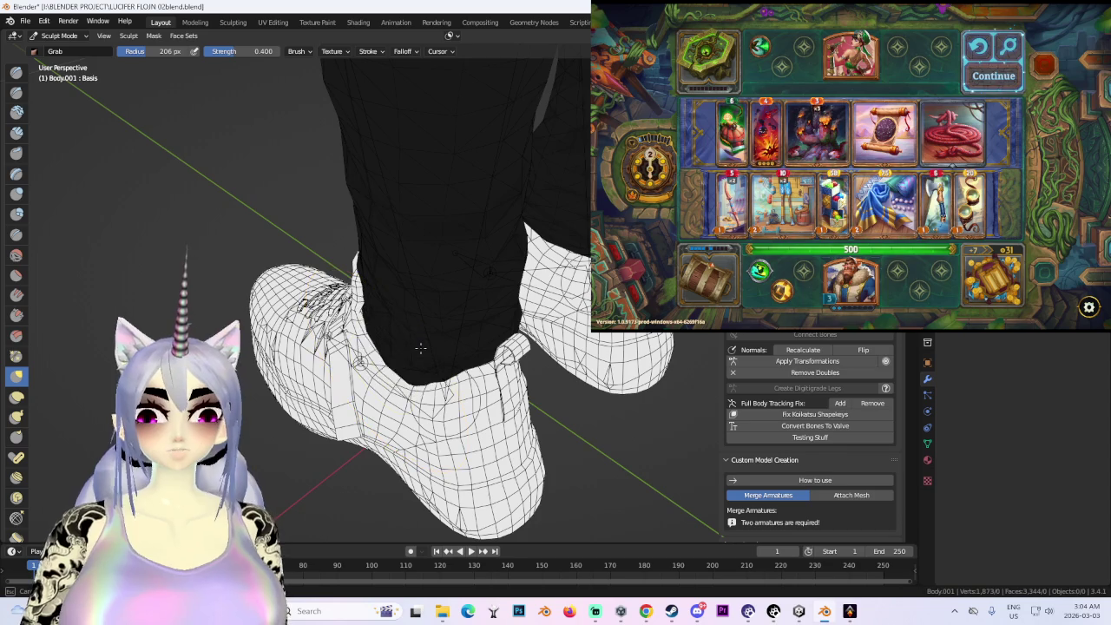
middle_click_drag(426, 373, 508, 310)
scroll(512, 330, "up", 3)
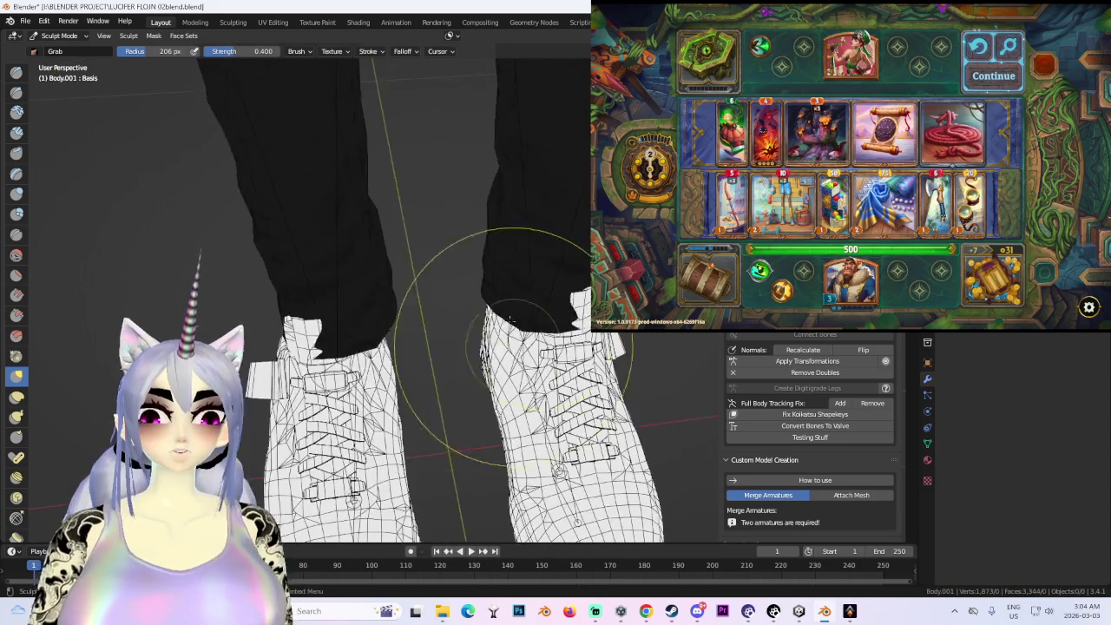
left_click(850, 611)
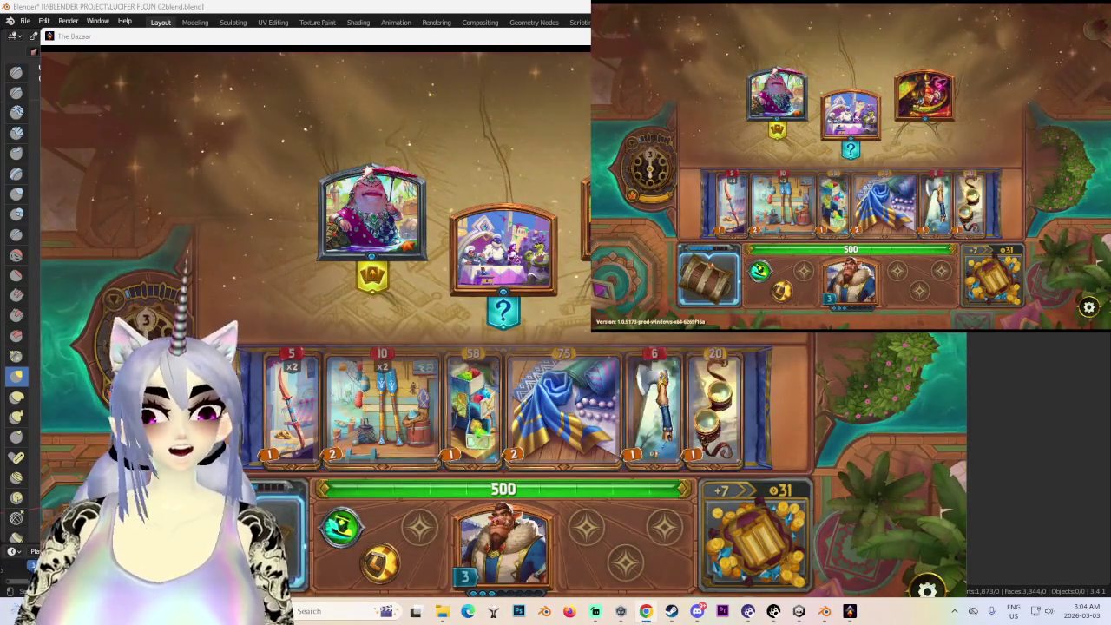
- Buy Fixer Upper from the pink toad merchant, reroll the shop, and sell the Agility Boots
left_click(373, 212)
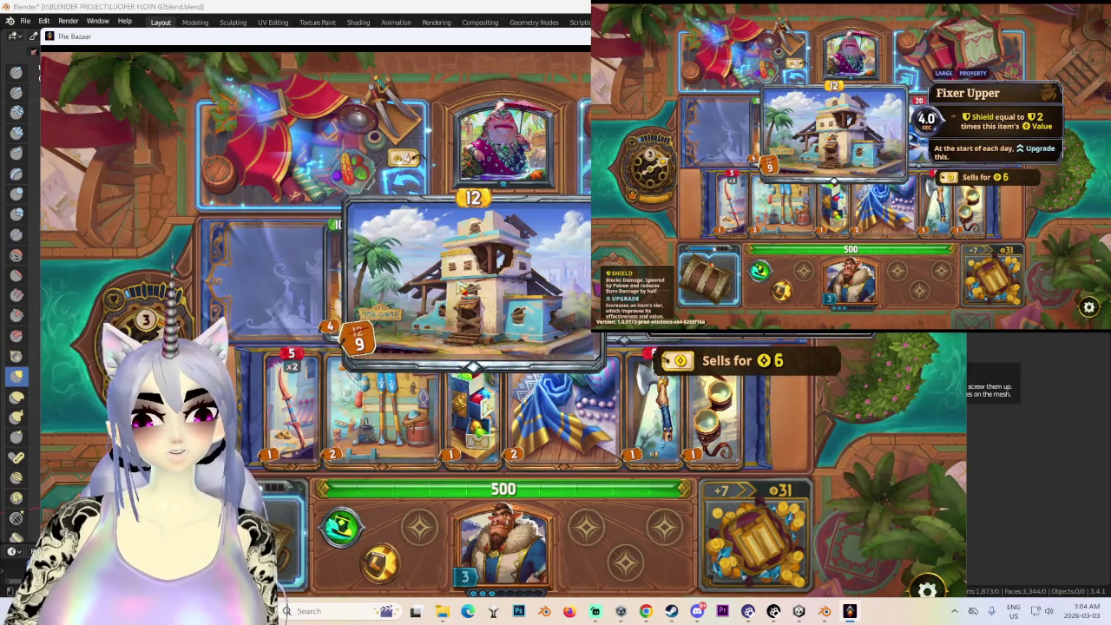
left_click(556, 251)
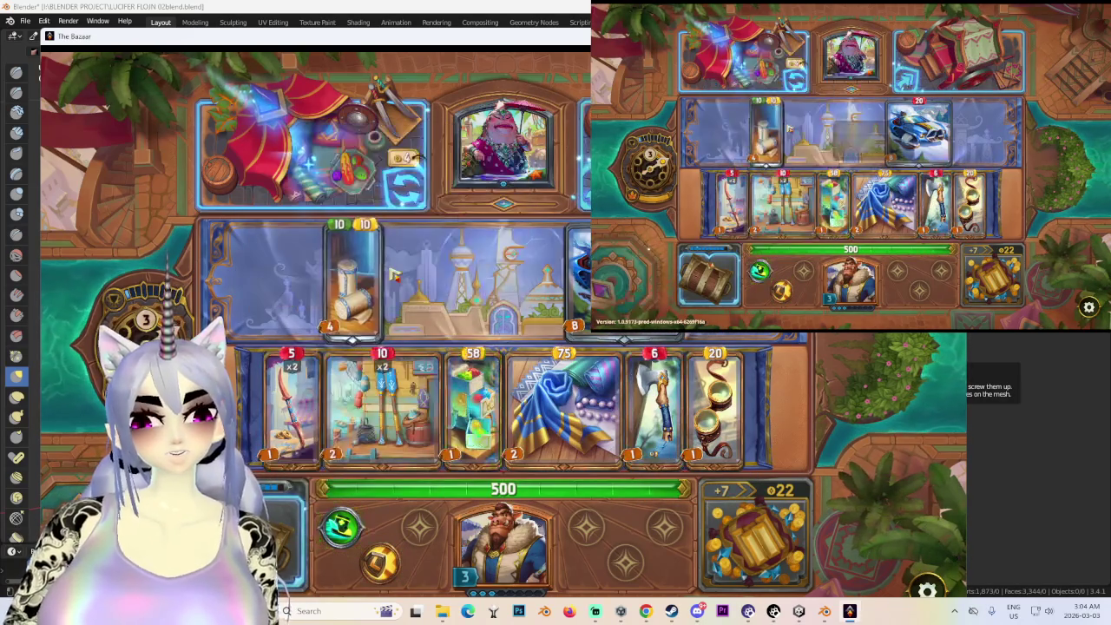
left_click(404, 184)
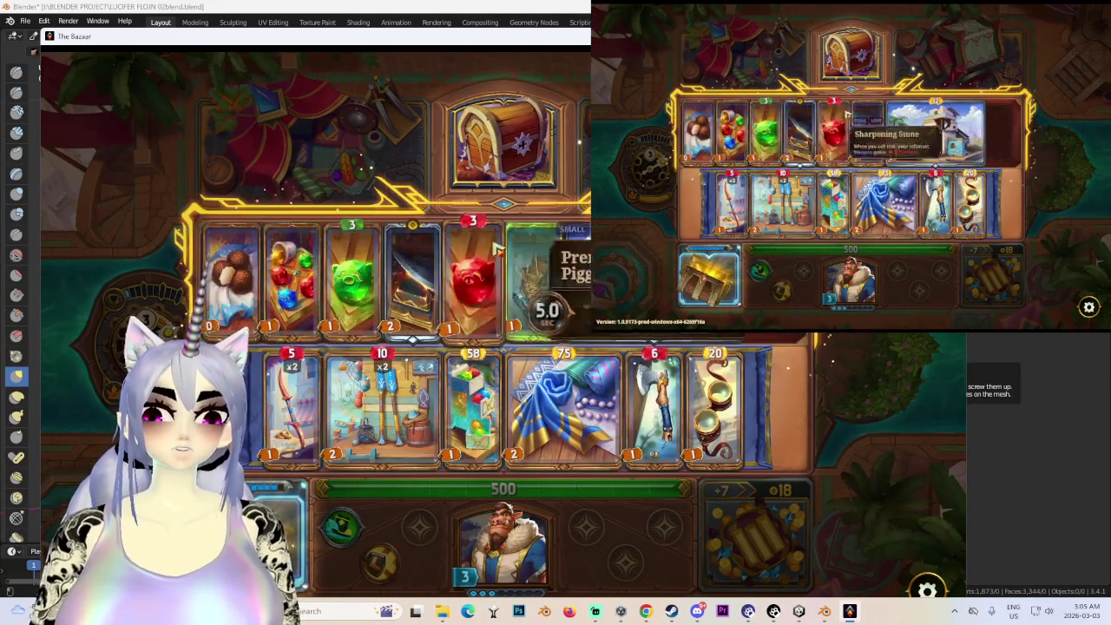
left_click_drag(542, 308, 503, 143)
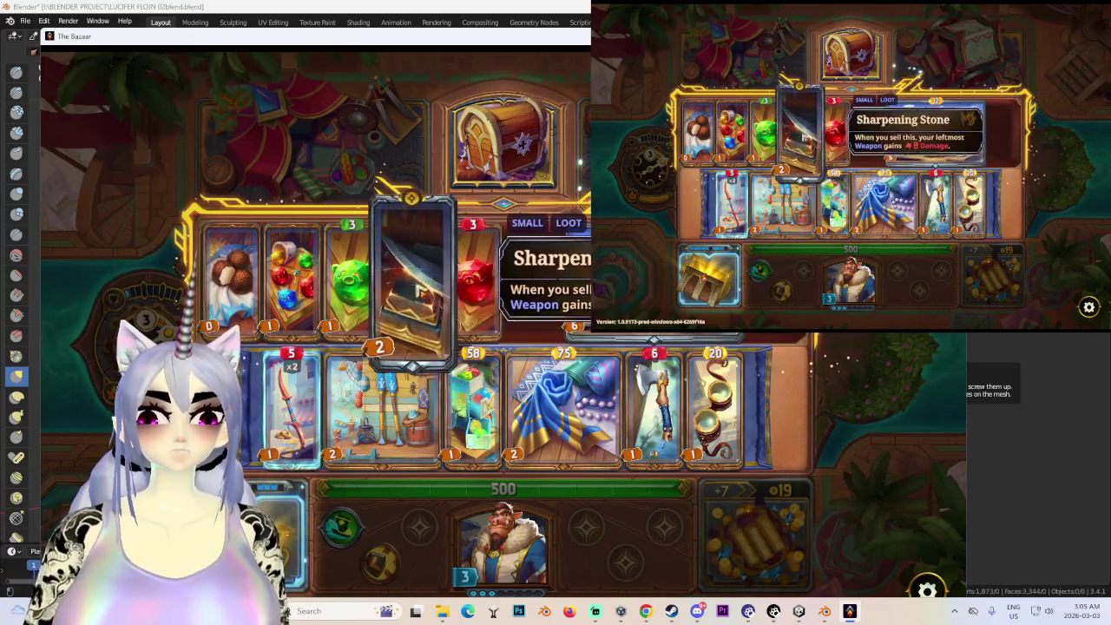
- Sell the Sharpening Stone, remove Haladie, and order the board as Coincure then Premium Green Piggles
left_click_drag(412, 278, 503, 143)
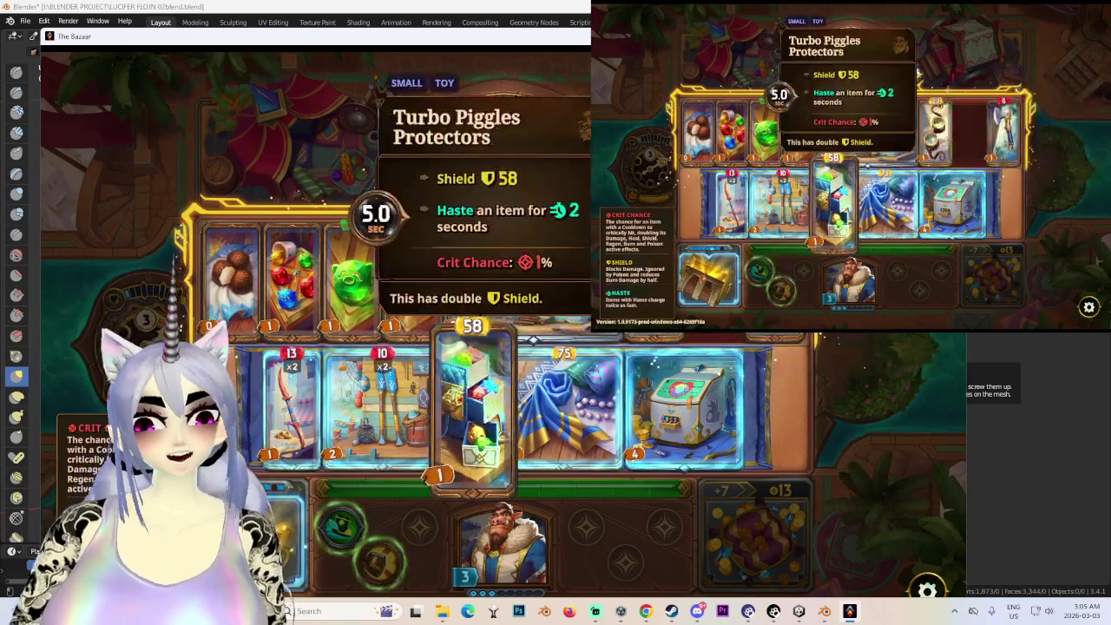
left_click_drag(287, 408, 347, 260)
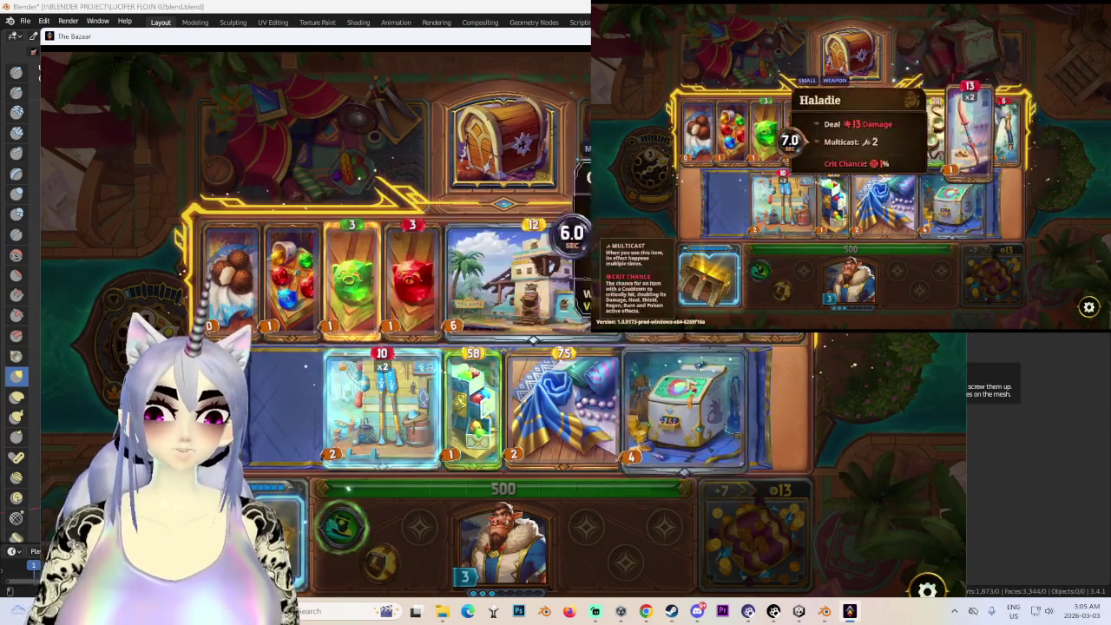
mouse_move(683, 412)
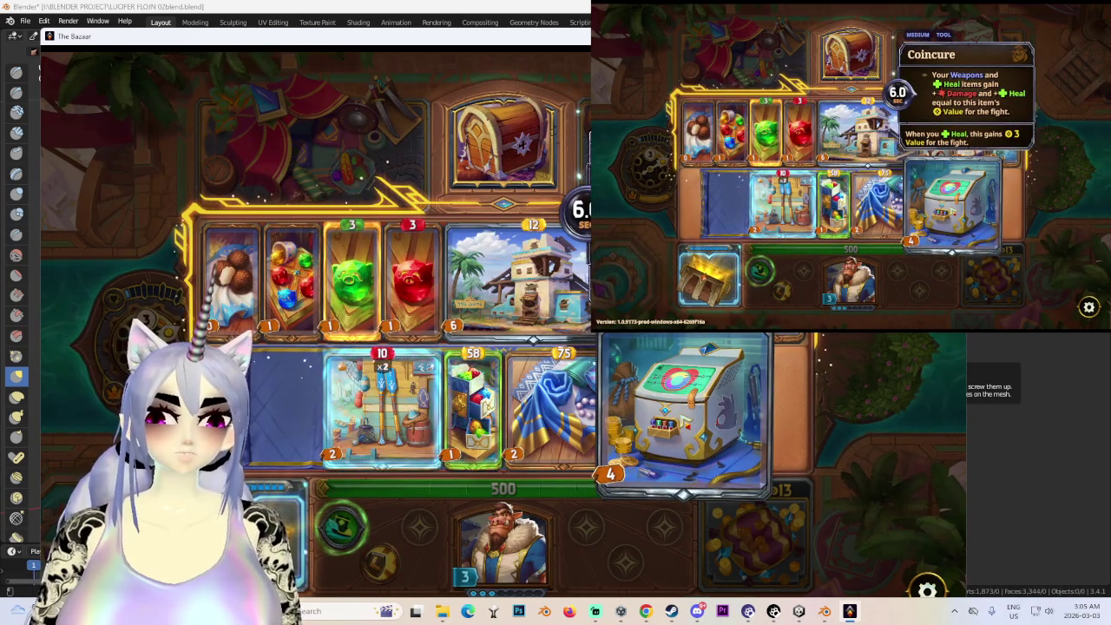
left_click_drag(352, 277, 291, 404)
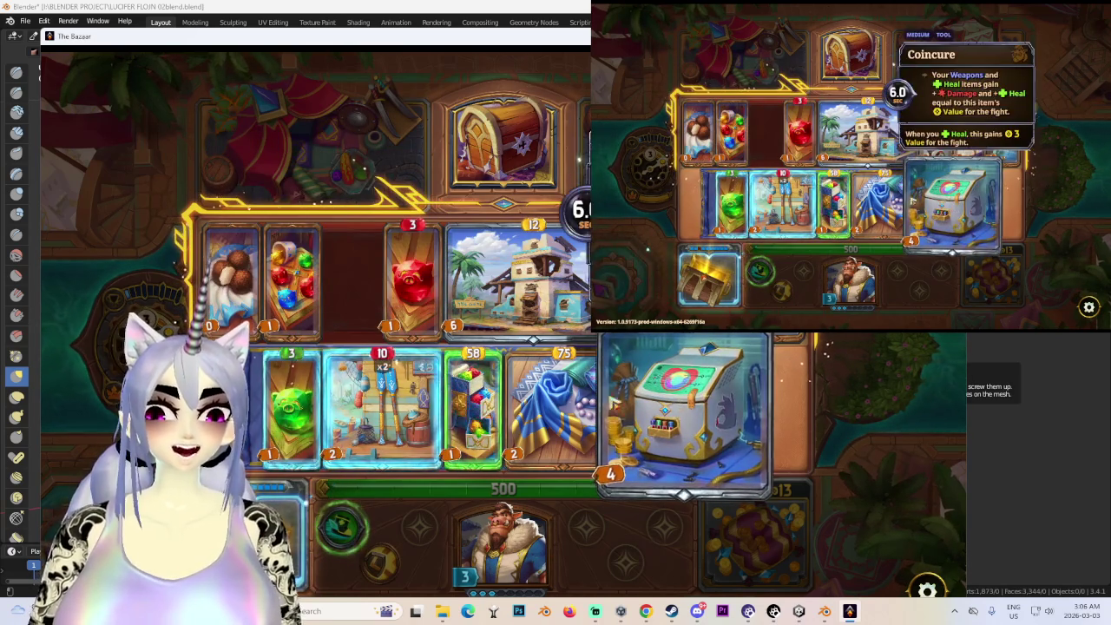
mouse_move(668, 417)
left_mouse_down()
mouse_move(295, 407)
mouse_move(317, 406)
left_mouse_up()
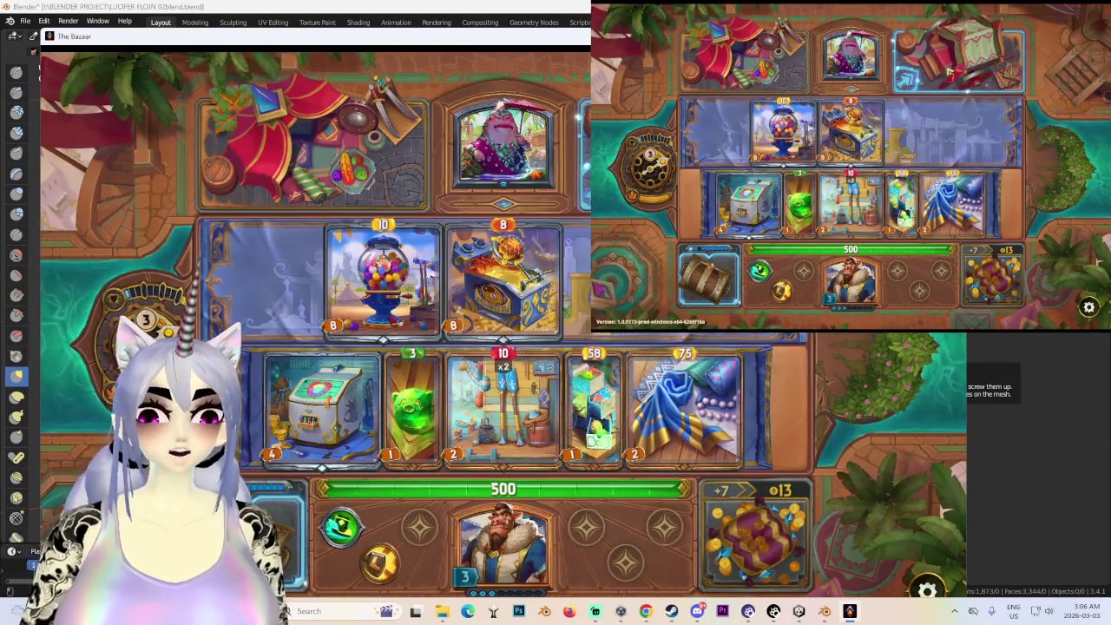
- Leave the merchant and claim an ATM from the Economic Seminar encounter
left_click(514, 234)
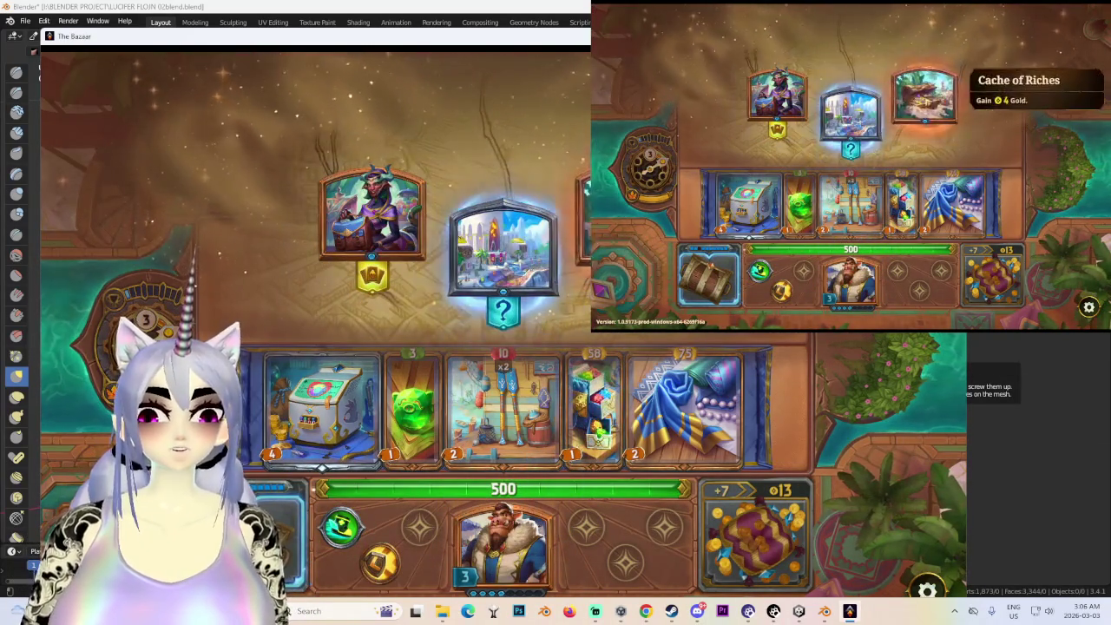
left_click(634, 194)
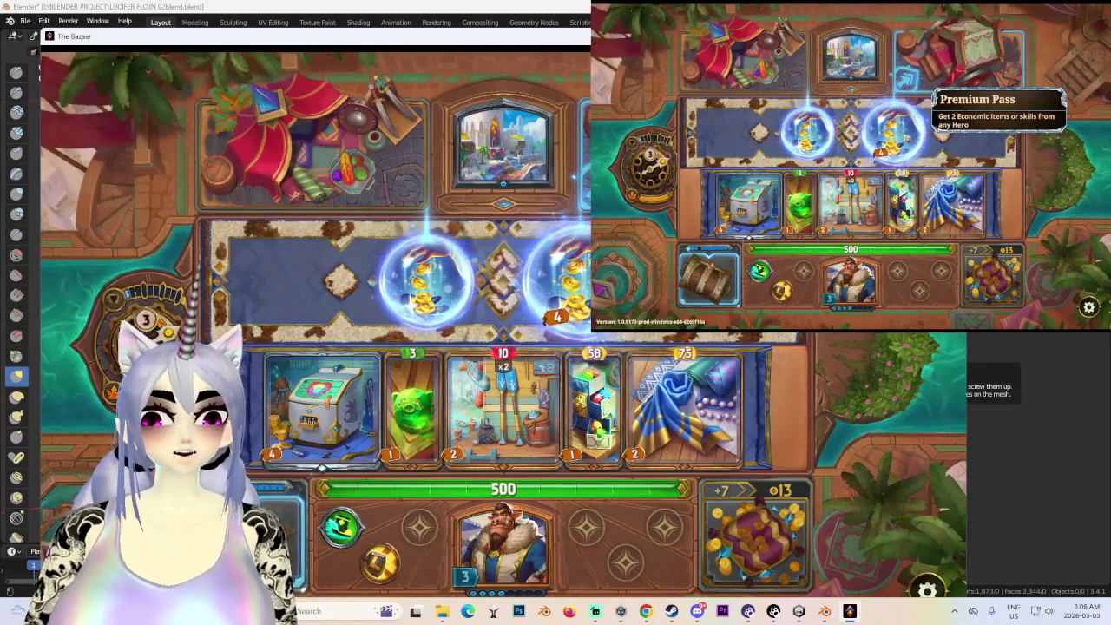
left_click(425, 277)
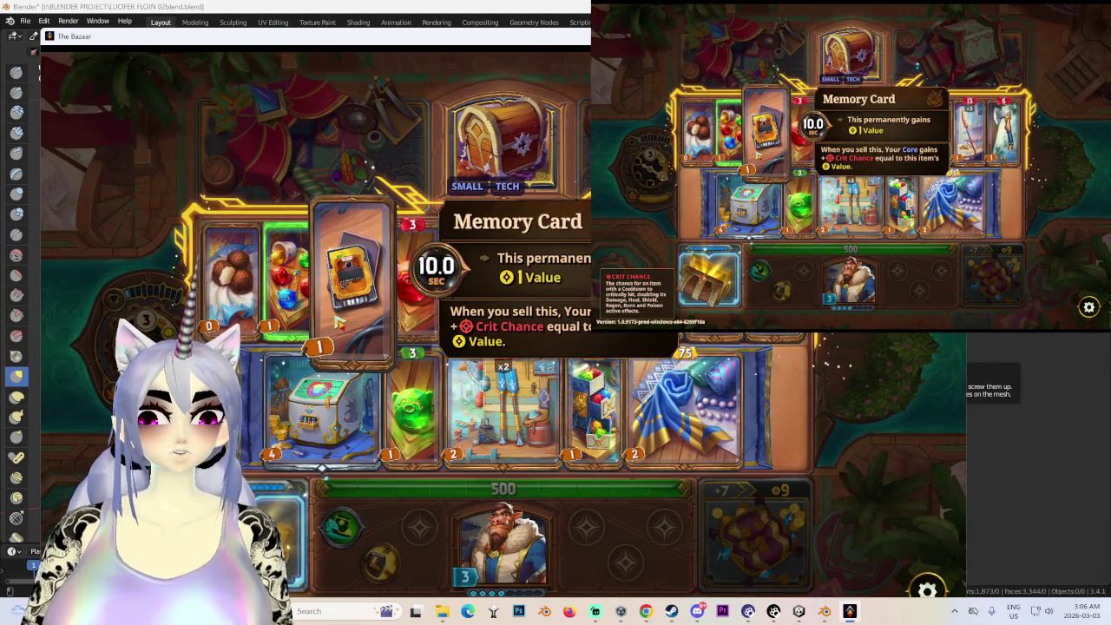
- Sell Memory Card and Truffles, then pick an opponent to start the fight
left_click_drag(338, 321, 504, 138)
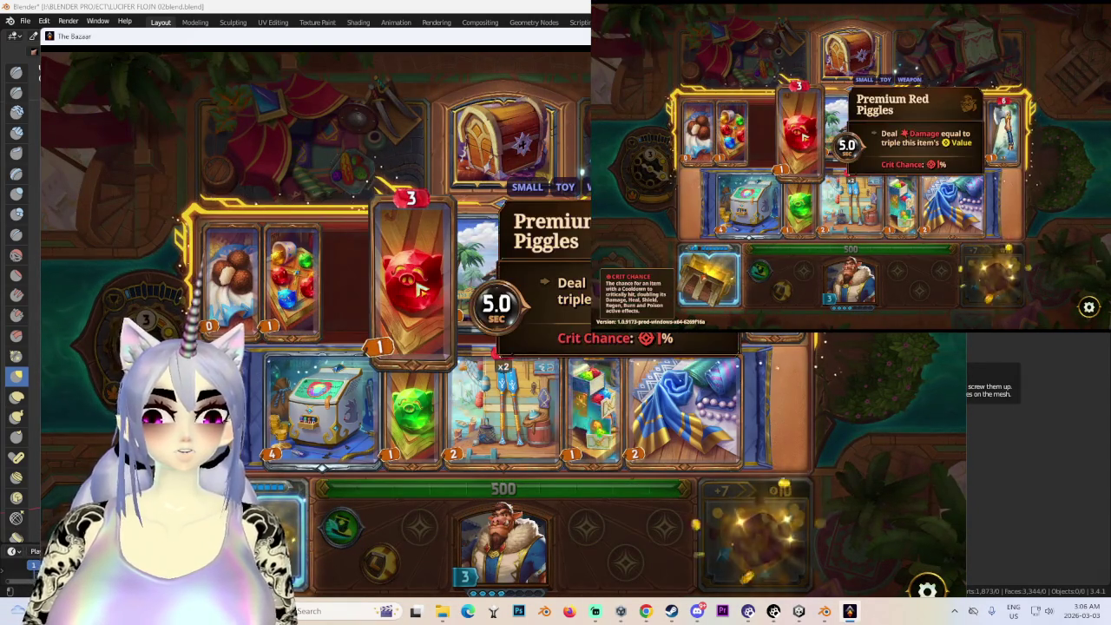
left_click_drag(423, 291, 352, 282)
mouse_move(230, 278)
left_mouse_down()
mouse_move(429, 150)
mouse_move(495, 139)
left_mouse_up()
left_click_drag(291, 278, 230, 278)
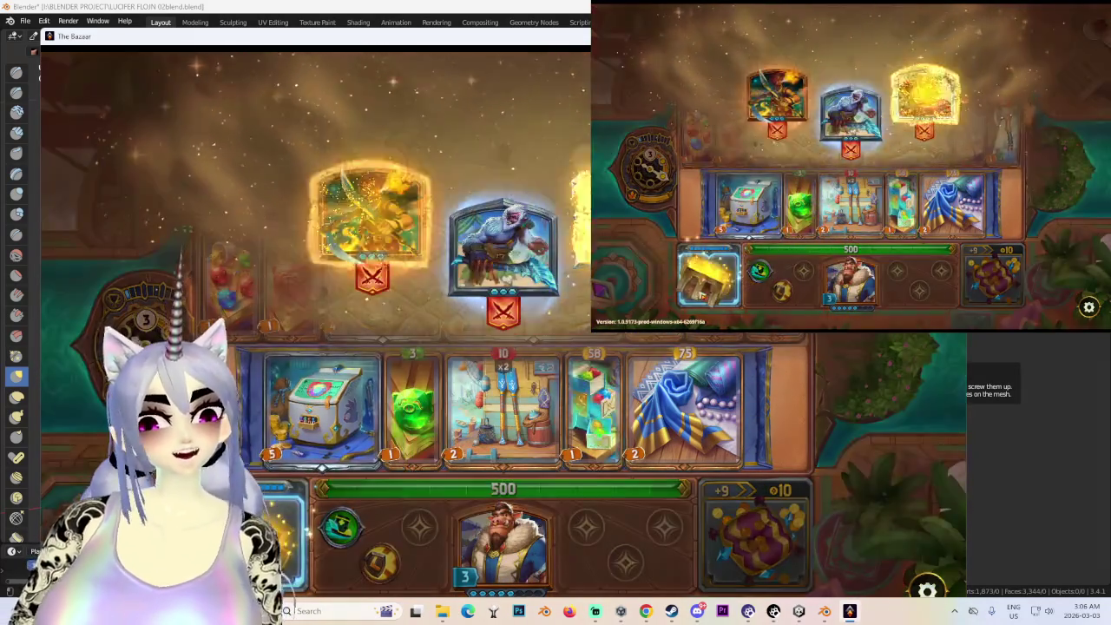
left_click(371, 217)
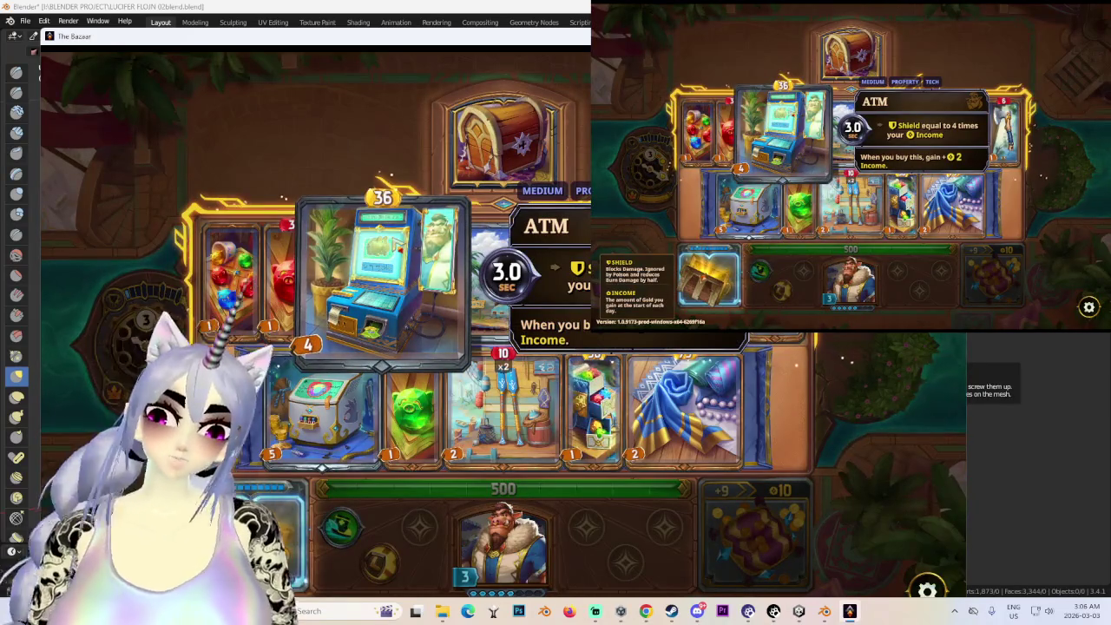
left_click(377, 276)
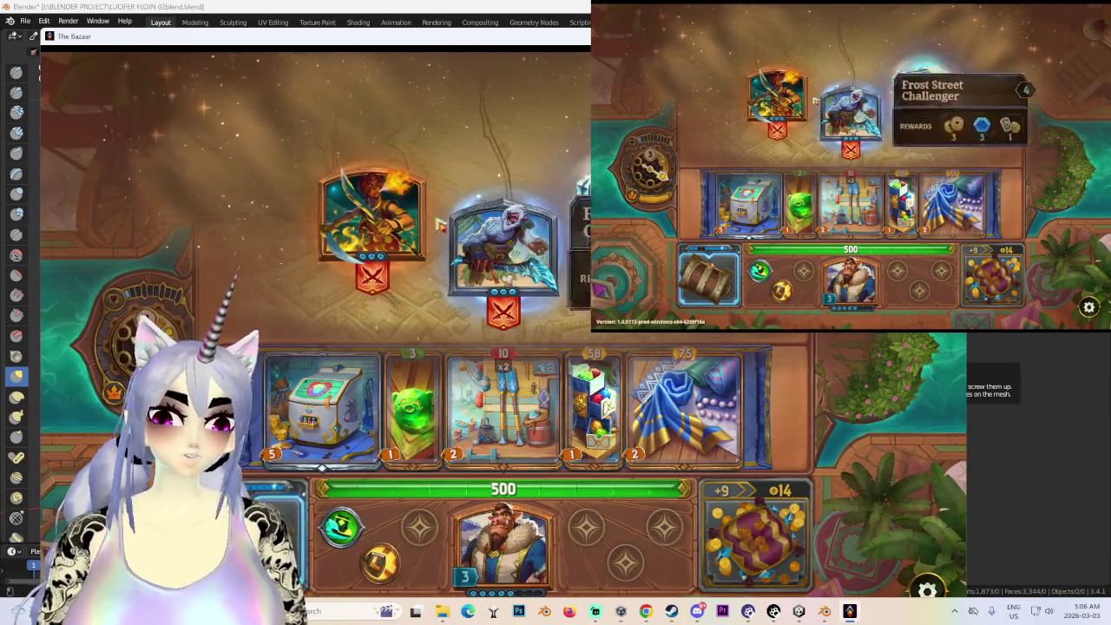
left_click(373, 222)
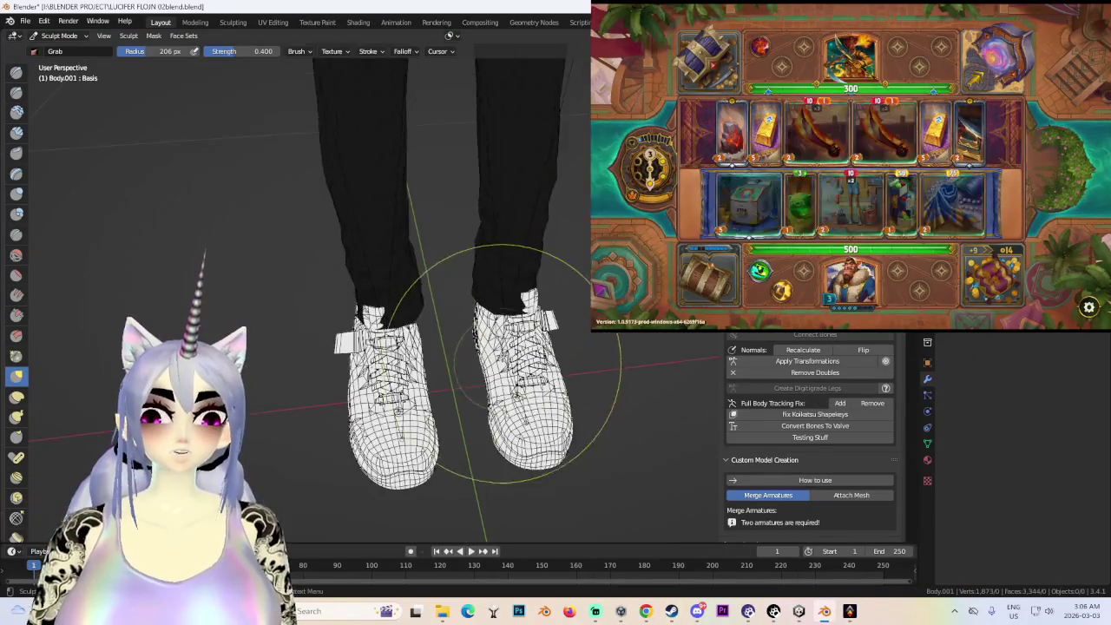
- Orbit closely around the sneakers and leg cuffs to check how the reshaped lower legs fit
middle_click_drag(507, 362, 471, 285)
scroll(471, 285, "up", 3)
scroll(508, 260, "up", 2)
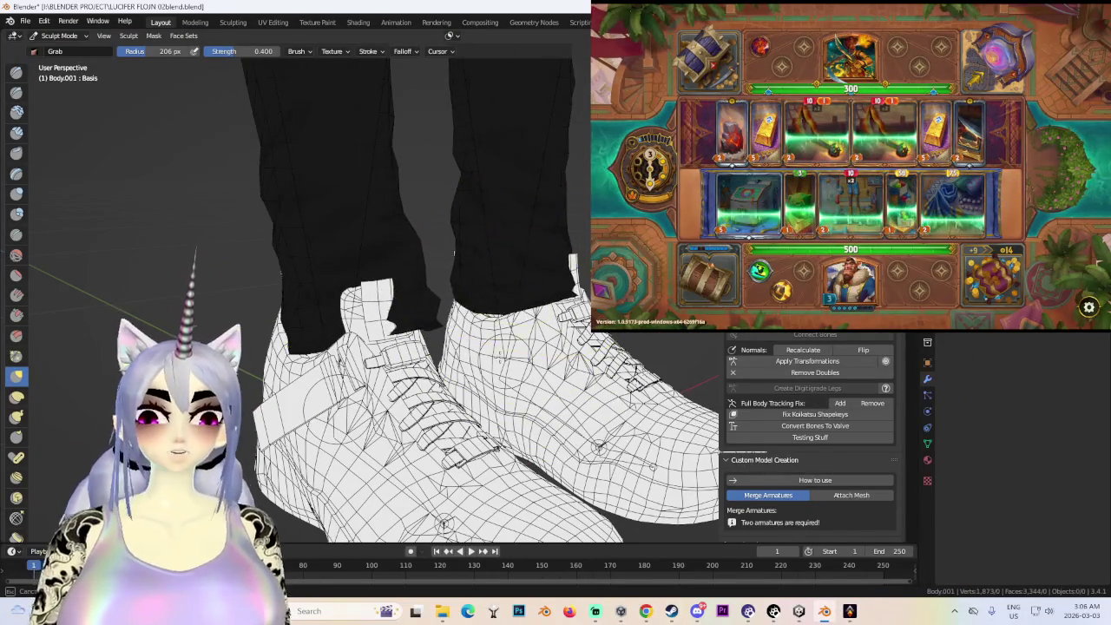
middle_click_drag(500, 395, 506, 356)
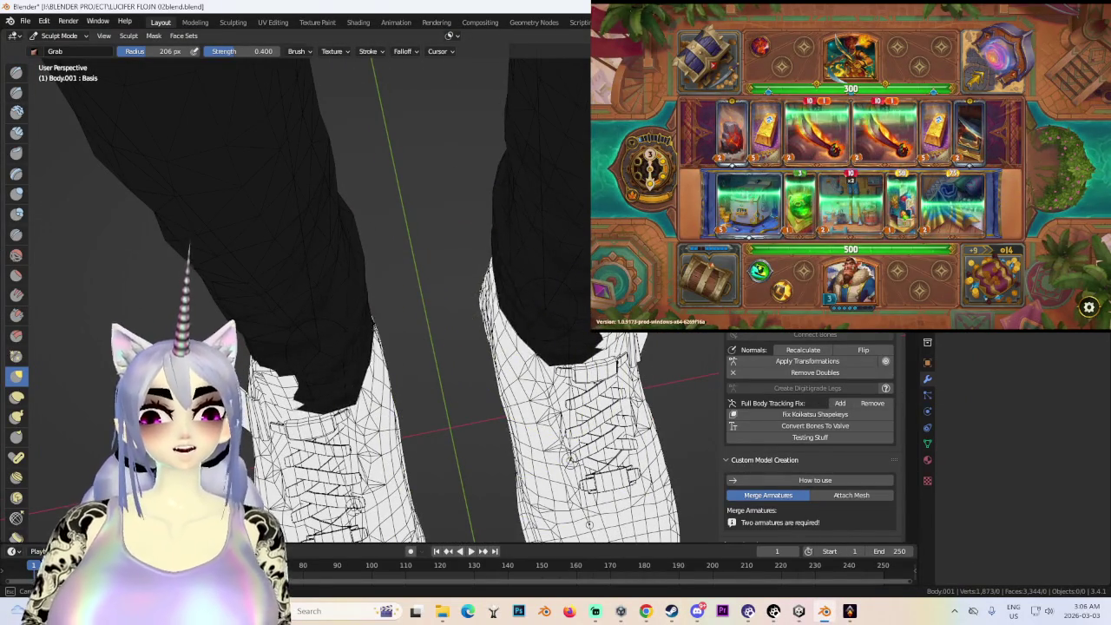
middle_click_drag(566, 328, 499, 328)
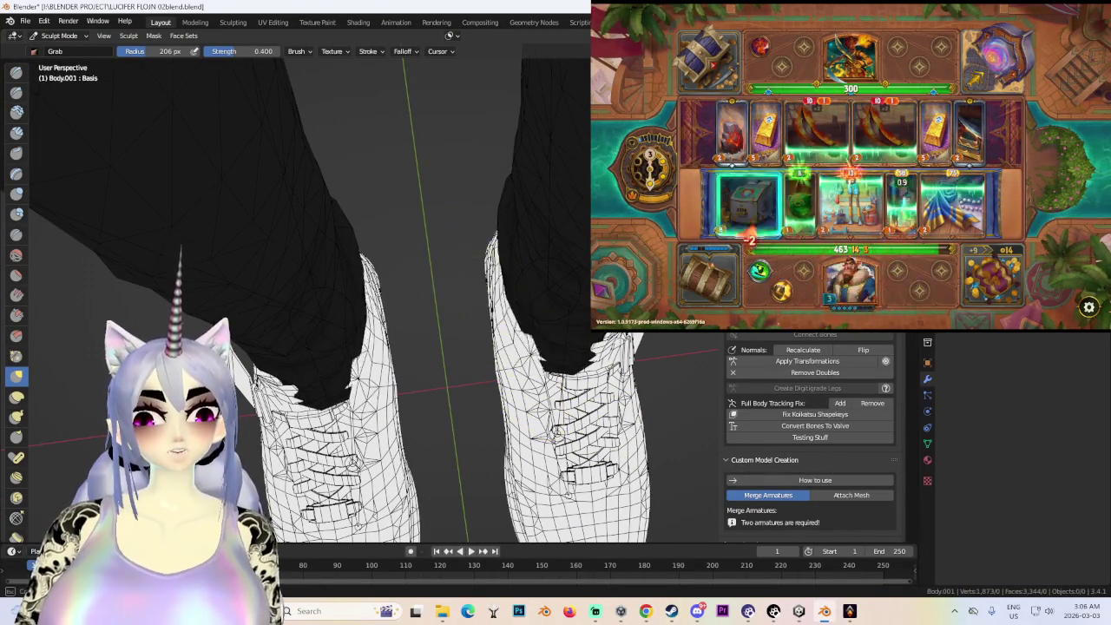
mouse_move(564, 320)
middle_mouse_down()
mouse_move(596, 382)
mouse_move(555, 329)
mouse_move(547, 282)
mouse_move(564, 287)
middle_mouse_up()
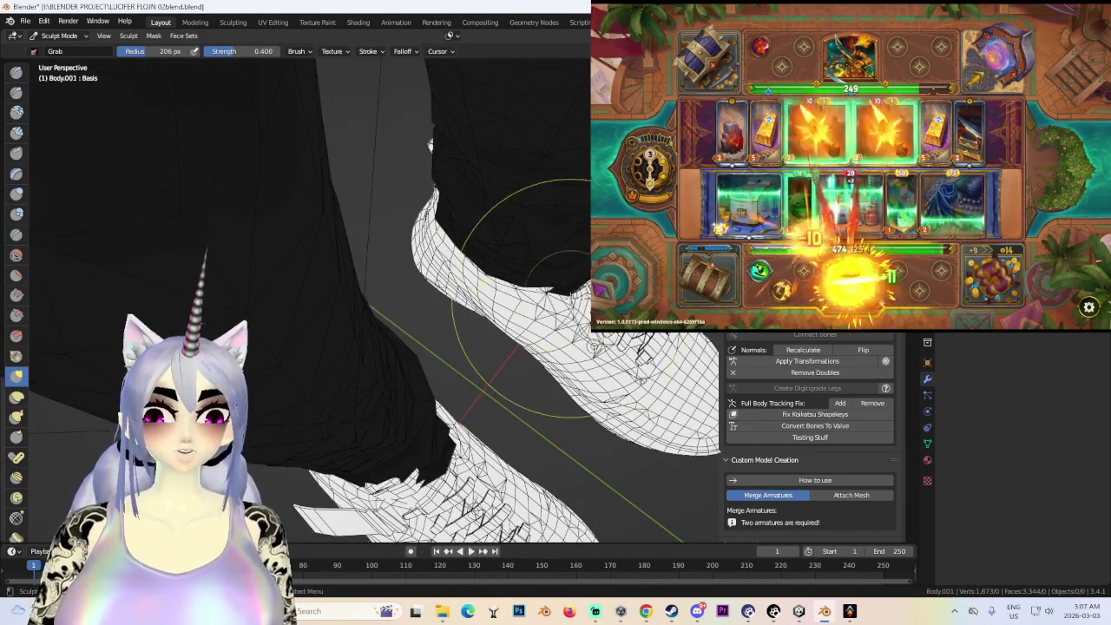
mouse_move(497, 224)
middle_mouse_down()
mouse_move(564, 252)
mouse_move(515, 345)
mouse_move(435, 297)
mouse_move(454, 285)
mouse_move(451, 243)
middle_mouse_up()
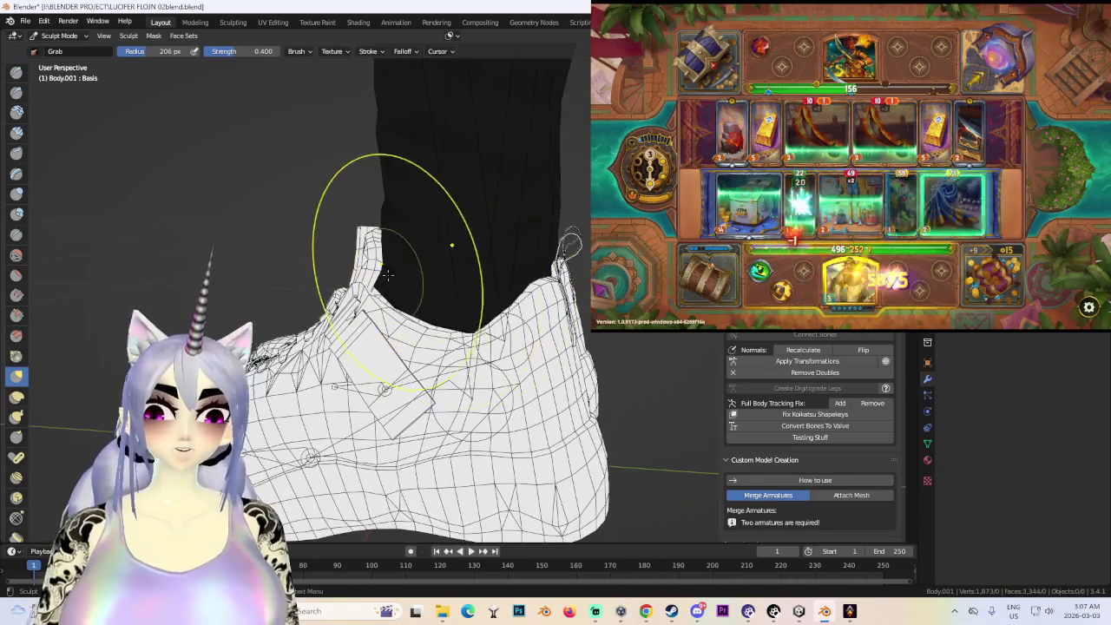
mouse_move(386, 305)
middle_mouse_down()
mouse_move(408, 295)
mouse_move(520, 397)
mouse_move(373, 260)
mouse_move(408, 273)
mouse_move(403, 347)
middle_mouse_up()
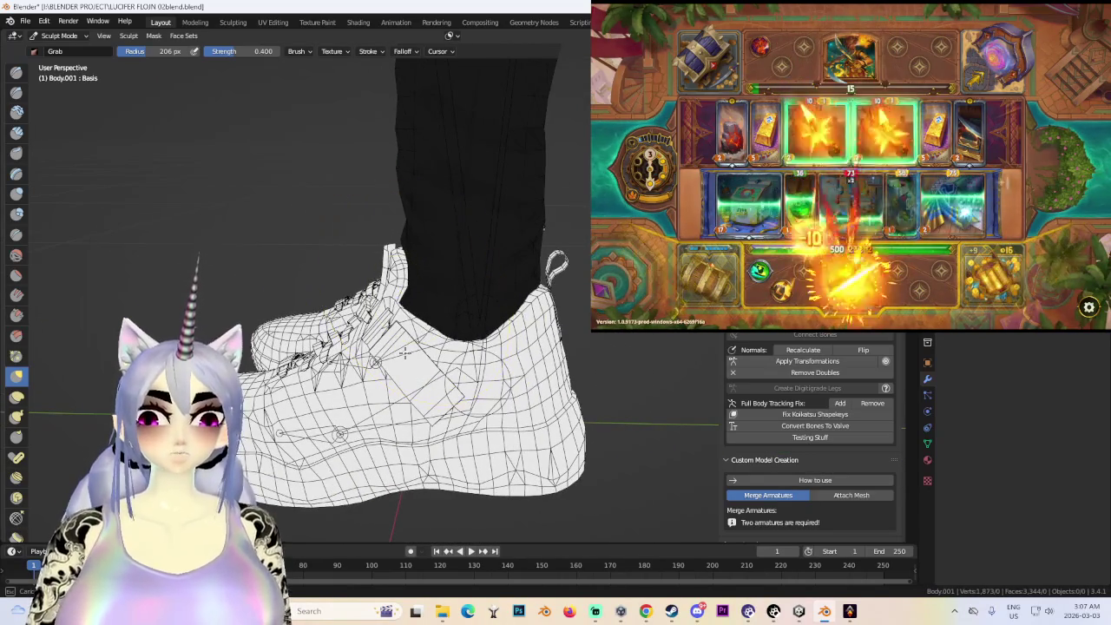
mouse_move(459, 322)
middle_mouse_down()
mouse_move(377, 454)
mouse_move(451, 390)
mouse_move(460, 332)
middle_mouse_up()
mouse_move(385, 303)
middle_mouse_down()
mouse_move(421, 217)
mouse_move(434, 260)
mouse_move(447, 226)
mouse_move(461, 299)
mouse_move(459, 260)
mouse_move(427, 300)
middle_mouse_up()
mouse_move(450, 278)
middle_mouse_down()
mouse_move(375, 412)
mouse_move(413, 379)
middle_mouse_up()
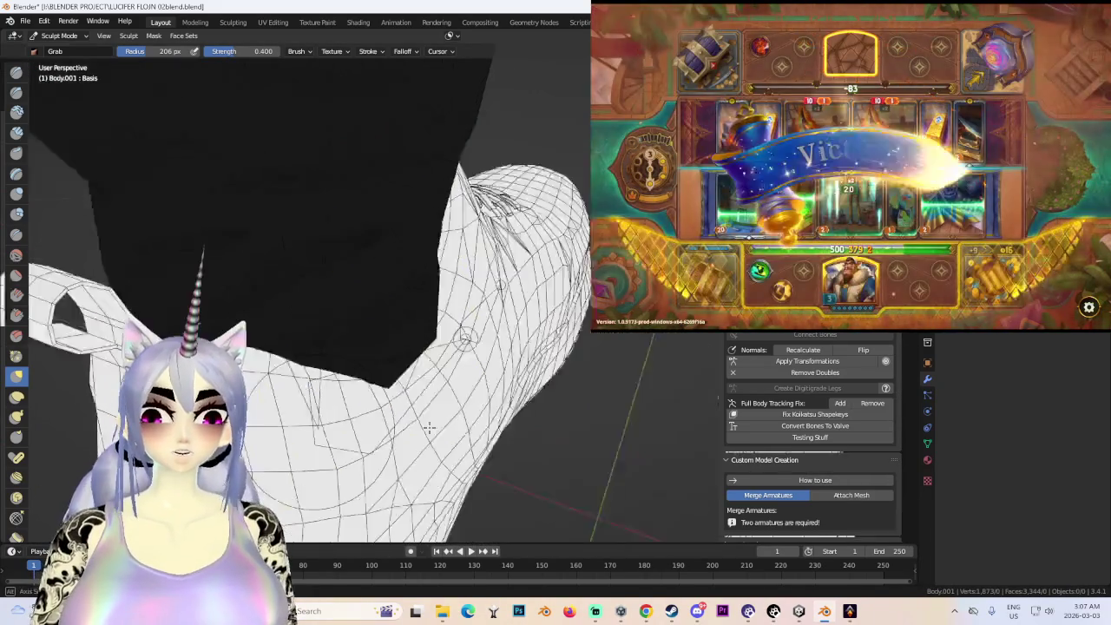
mouse_move(322, 358)
middle_mouse_down()
mouse_move(420, 319)
mouse_move(434, 372)
mouse_move(426, 327)
mouse_move(527, 358)
mouse_move(385, 347)
mouse_move(605, 373)
mouse_move(405, 251)
mouse_move(526, 277)
middle_mouse_up()
scroll(385, 347, "up", 2)
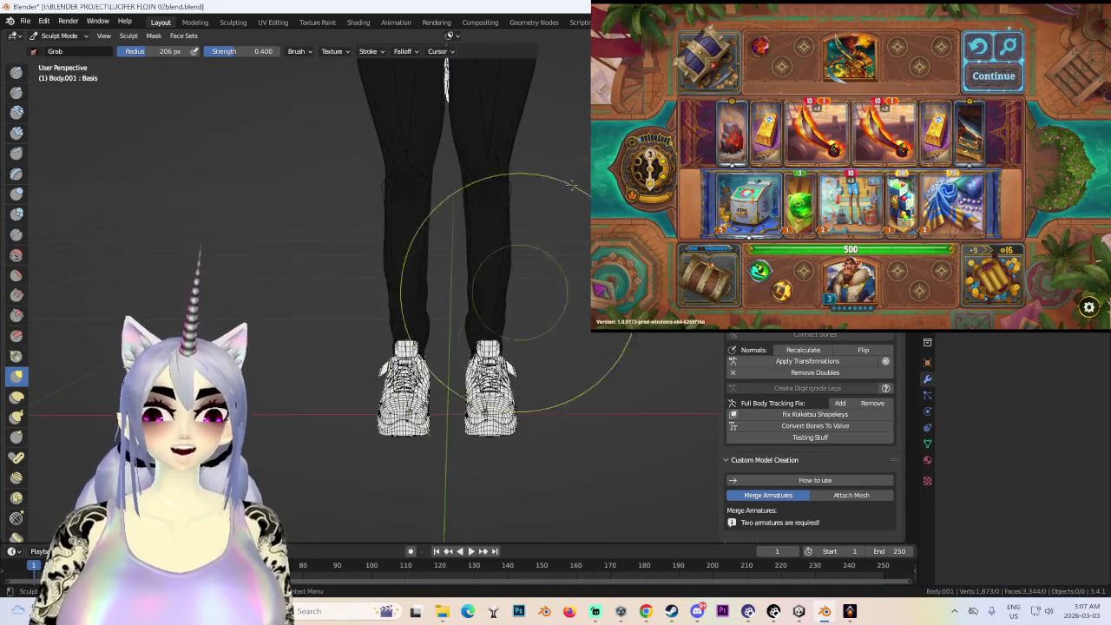
scroll(527, 310, "down", 4)
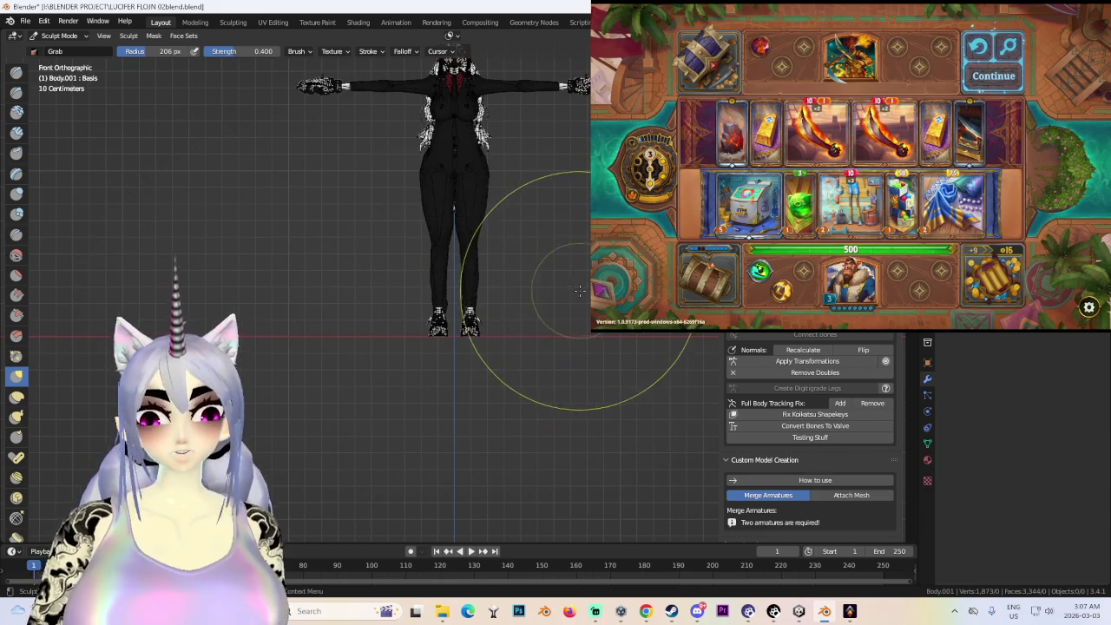
scroll(578, 289, "up", 5)
- Switch the armature to Pose Mode and test-transform the left ankle bone
key("ctrl+Tab")
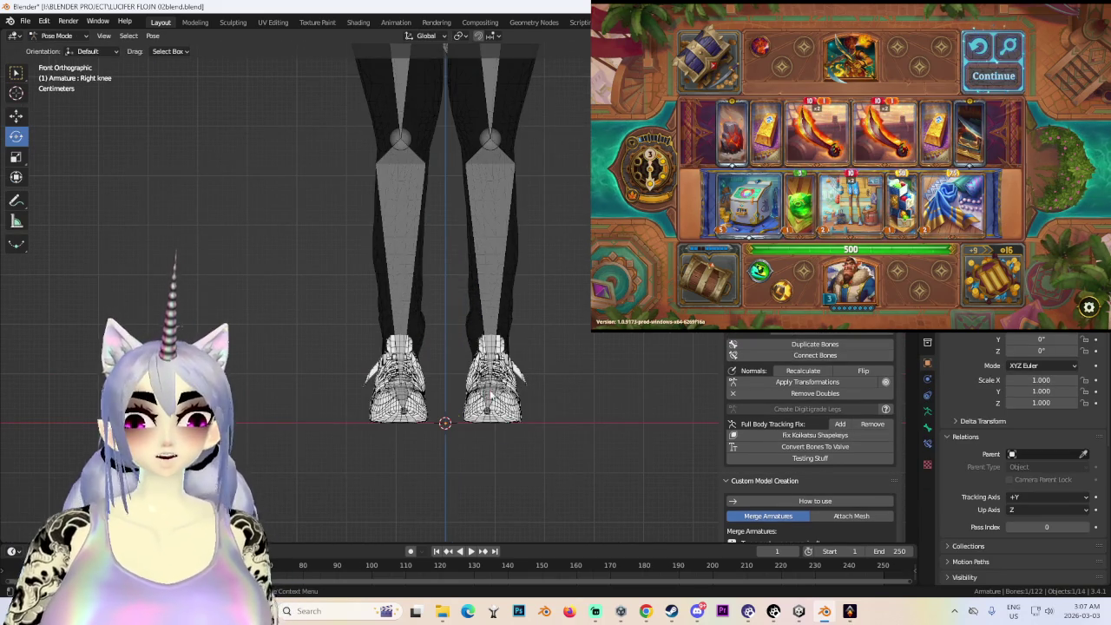
key("Escape")
middle_click_drag(520, 303, 475, 305)
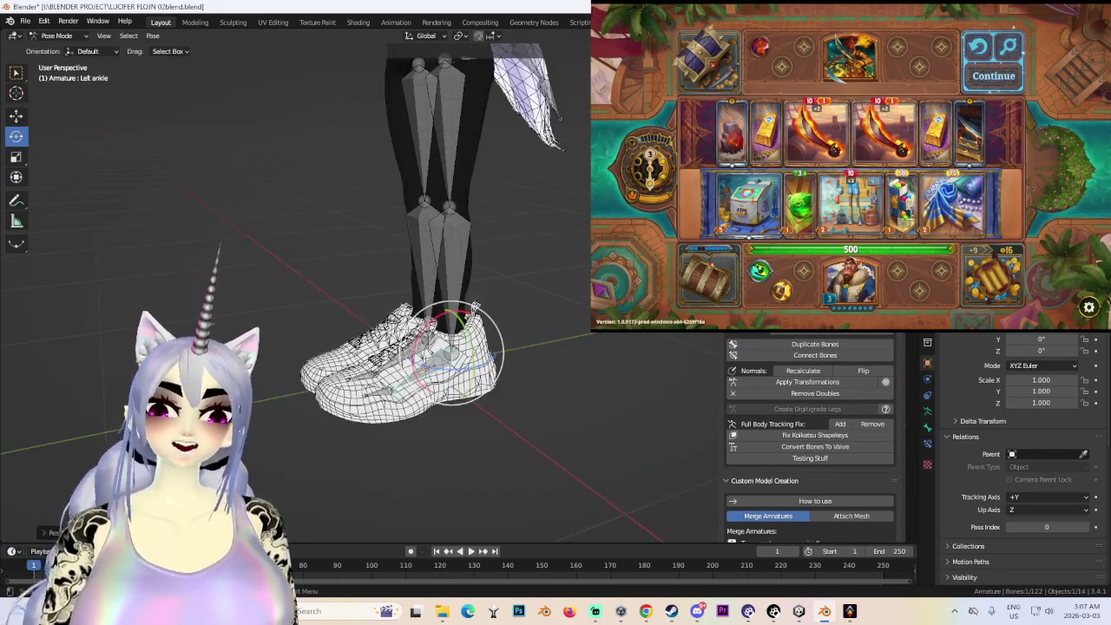
key("s")
key("Escape")
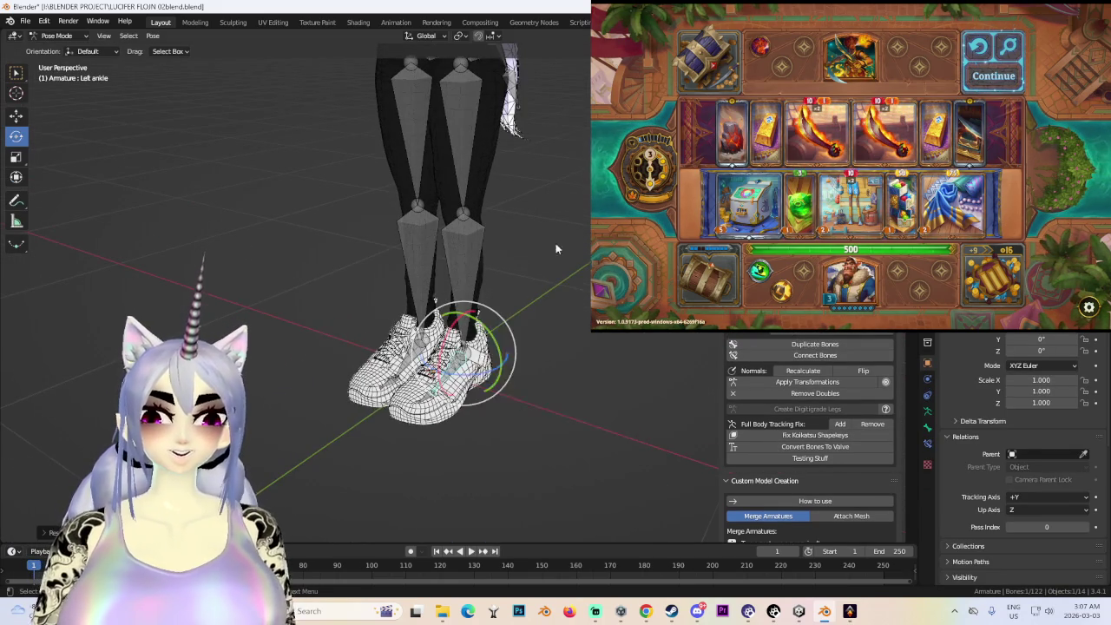